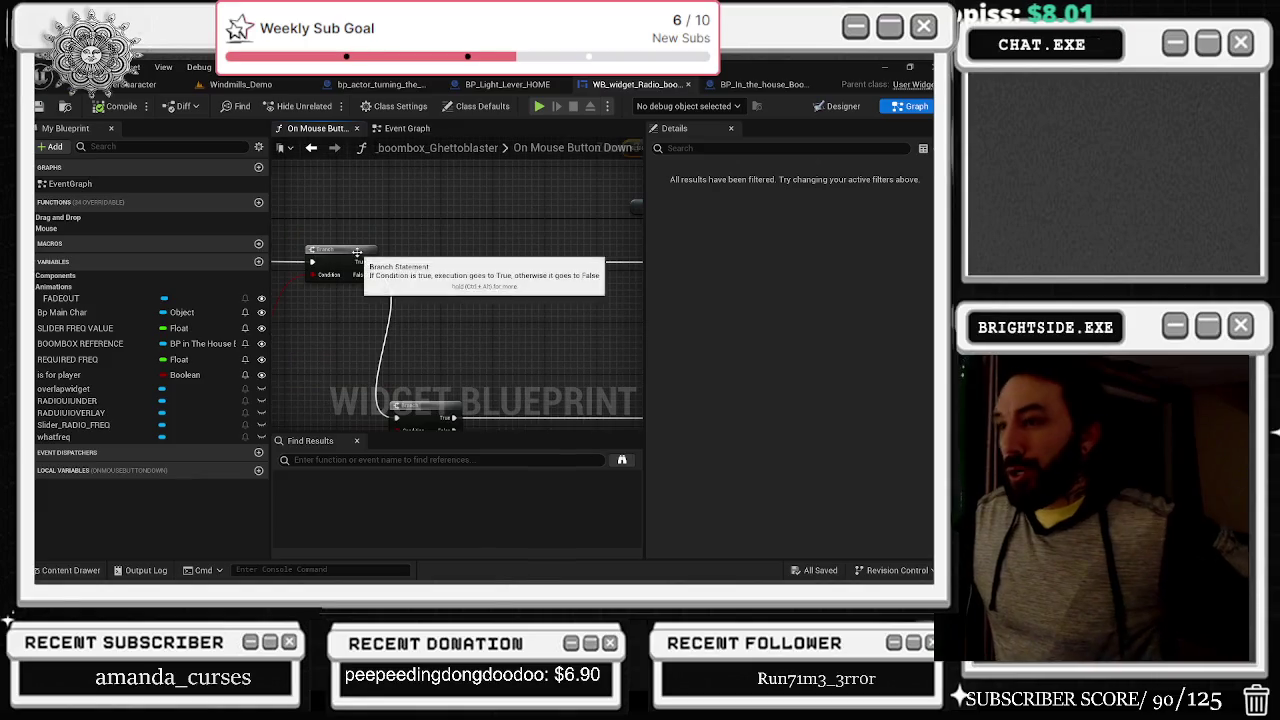
Step: Add a Play Sound 2D node from the first Branch's True output, found by searching 'play SOUND'
{"action": "left_click_drag", "start_coordinate": [485, 238], "coordinate": [293, 243]}
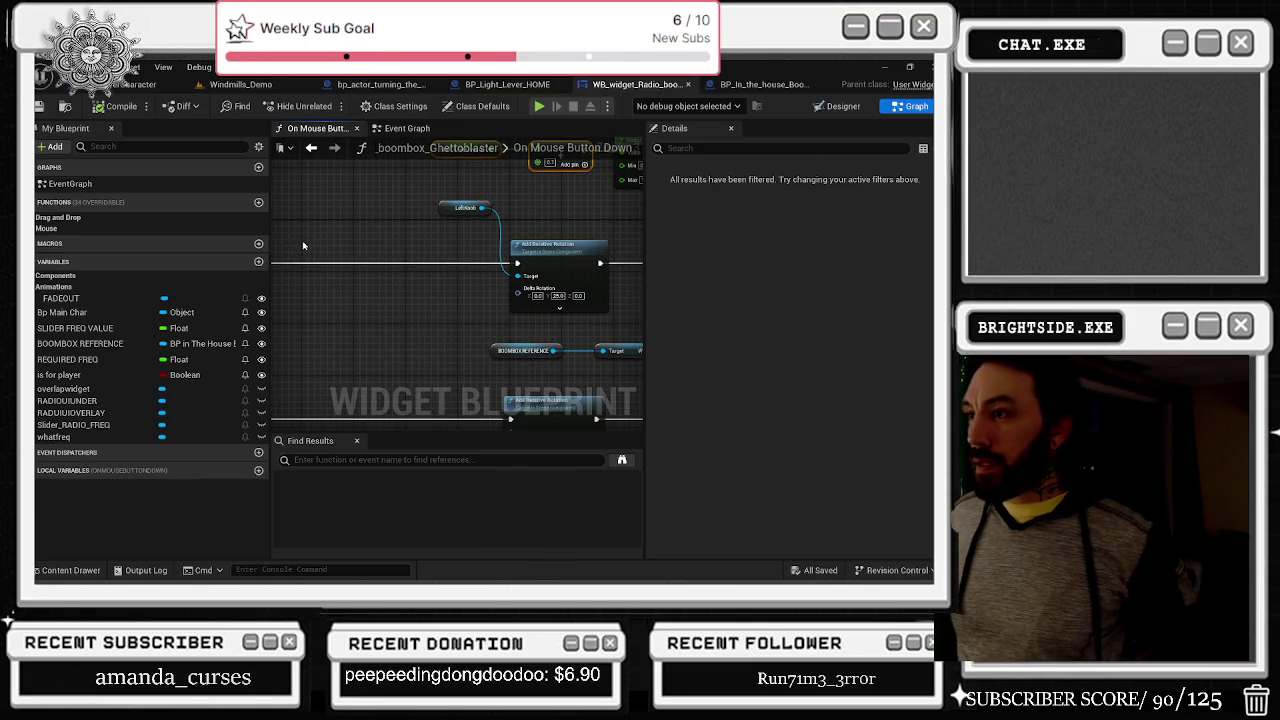
{"action": "left_click_drag", "start_coordinate": [300, 240], "coordinate": [618, 197]}
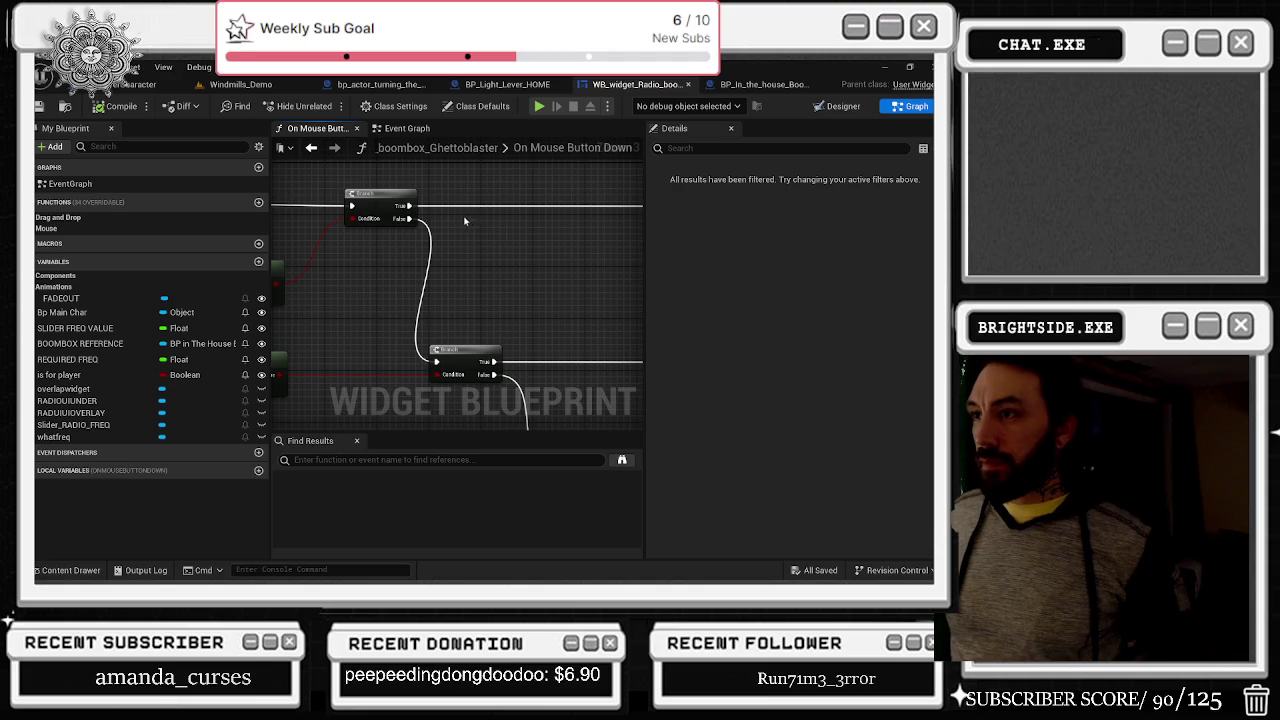
{"action": "left_click_drag", "start_coordinate": [403, 205], "coordinate": [458, 213]}
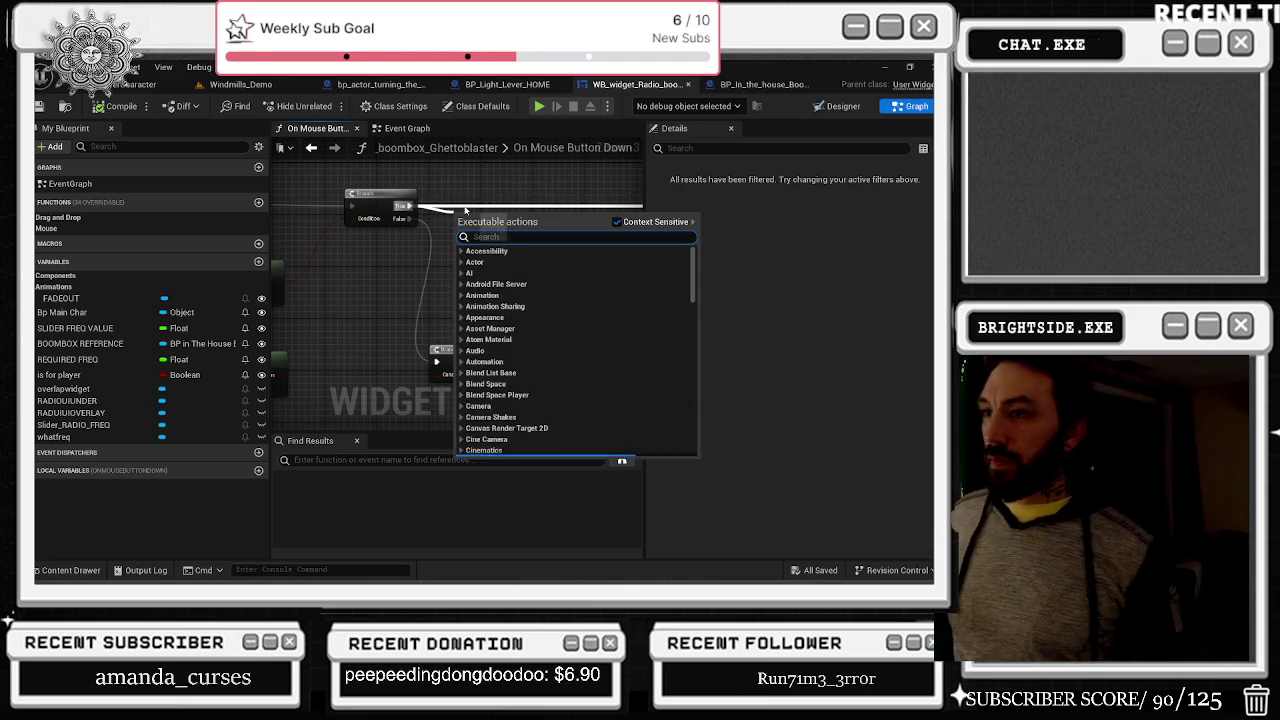
{"action": "type", "text": "play"}
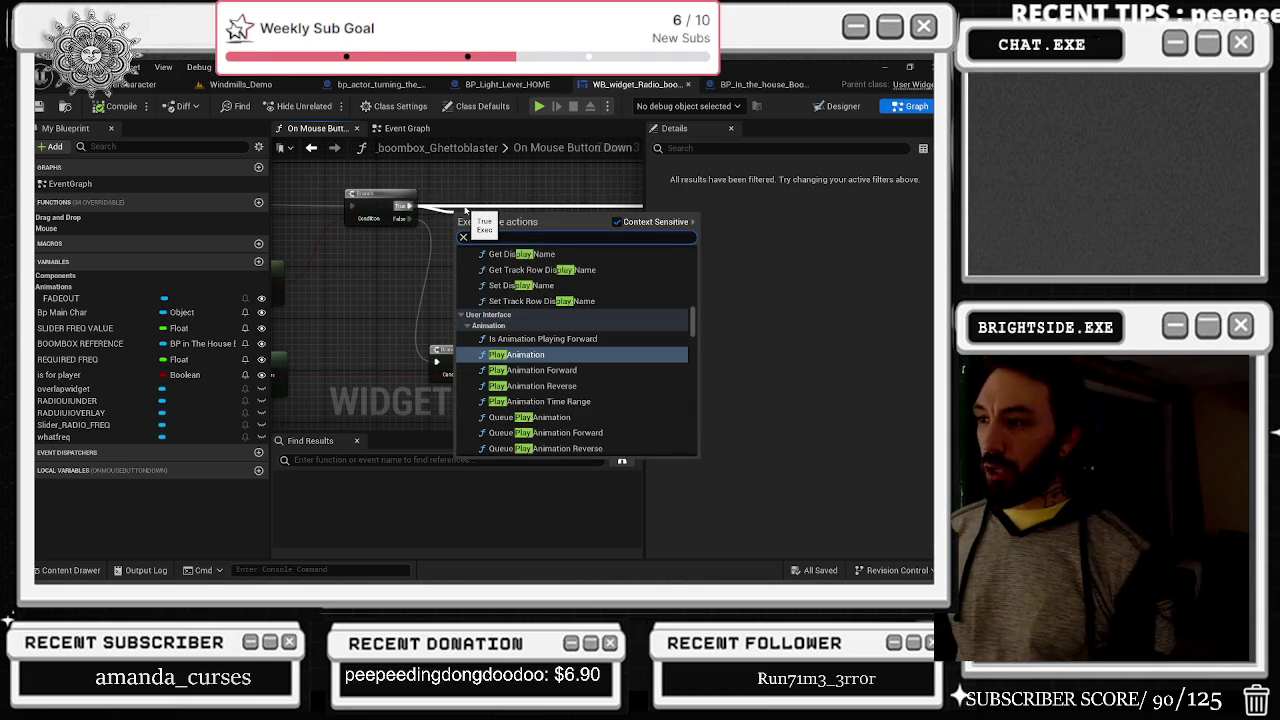
{"action": "type", "text": " SOUND"}
{"action": "key", "text": "Return"}
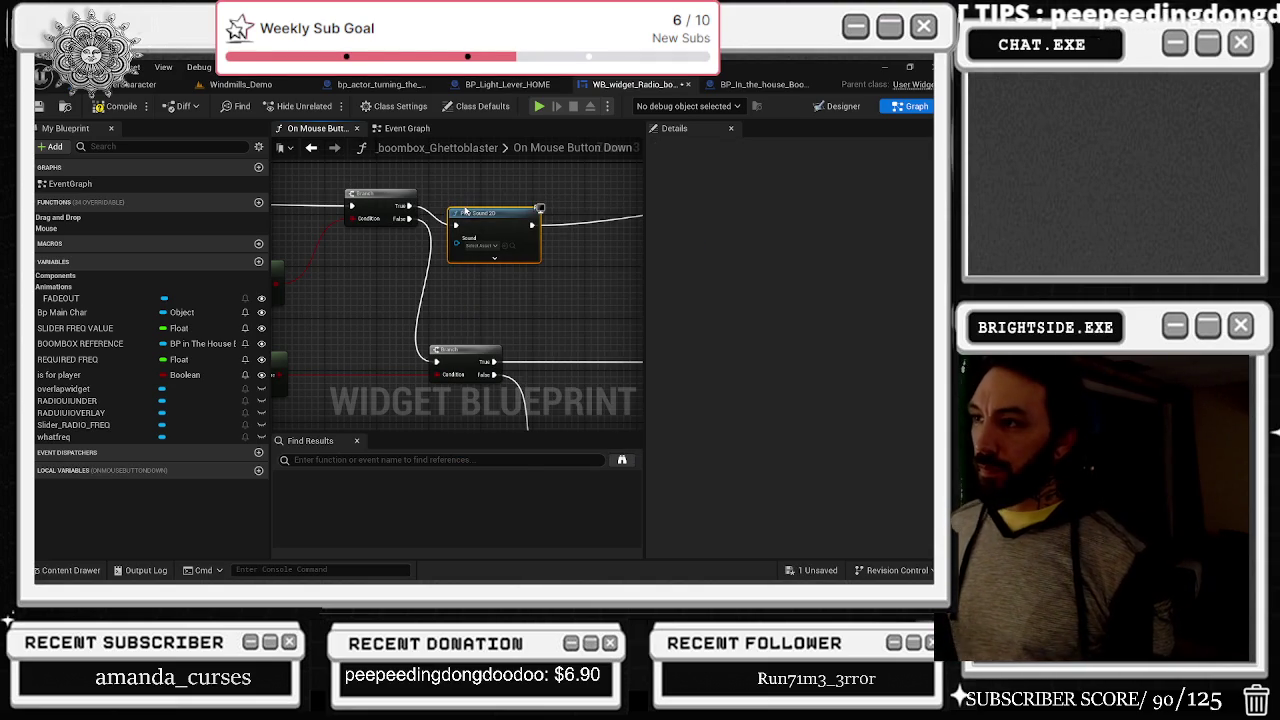
{"action": "left_click_drag", "start_coordinate": [470, 213], "coordinate": [490, 192]}
Step: Search the node's sound list for turning sounds and preview the generator and wheel turn sounds
{"action": "left_click", "coordinate": [500, 226]}
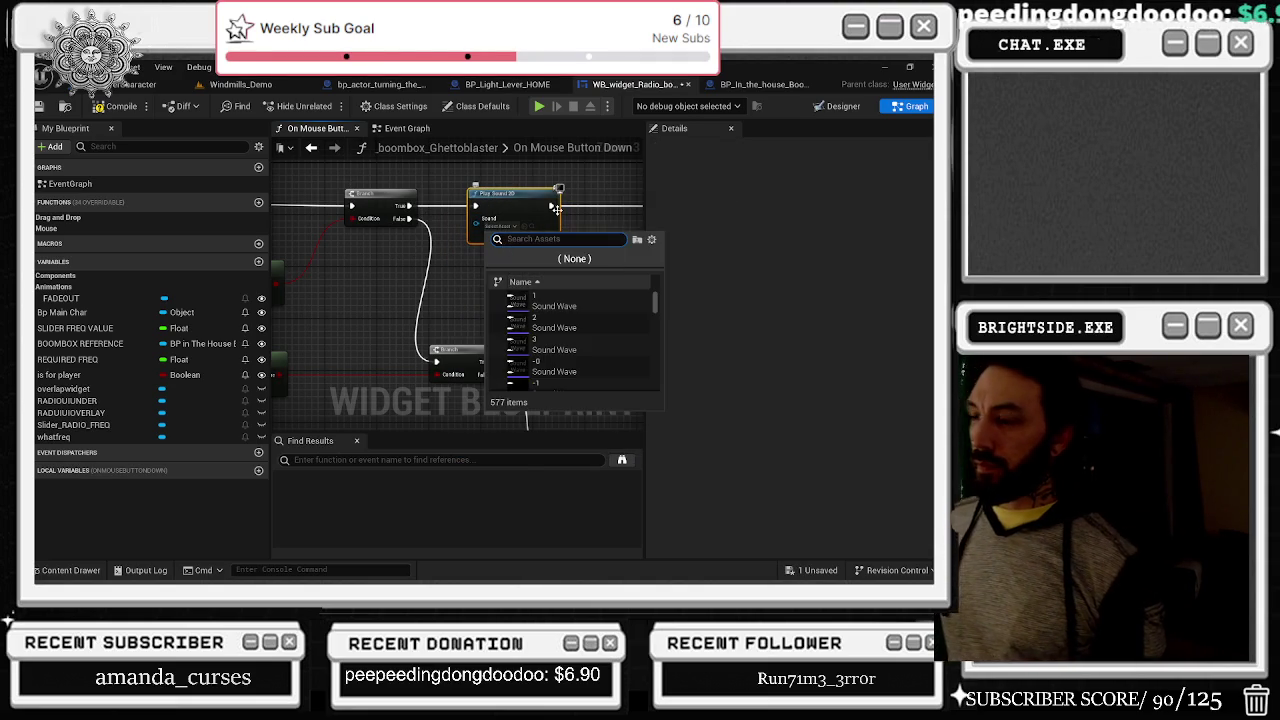
{"action": "type", "text": "URN"}
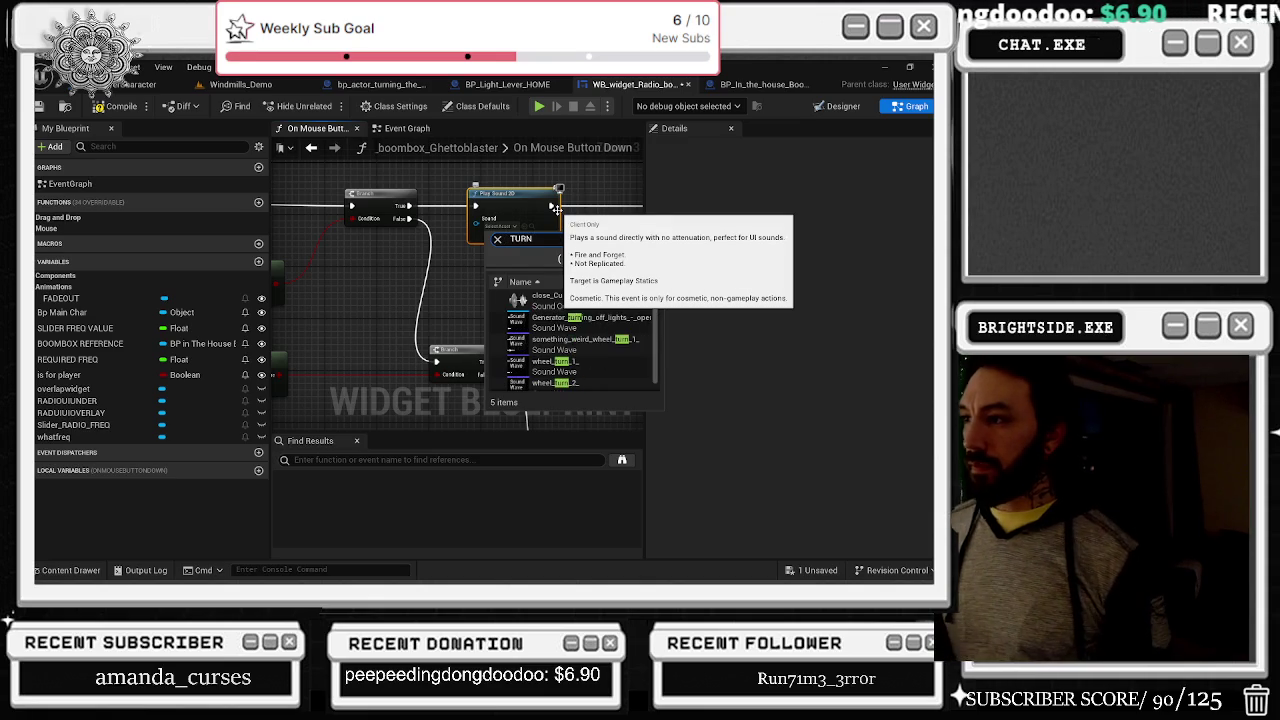
{"action": "left_click", "coordinate": [516, 322]}
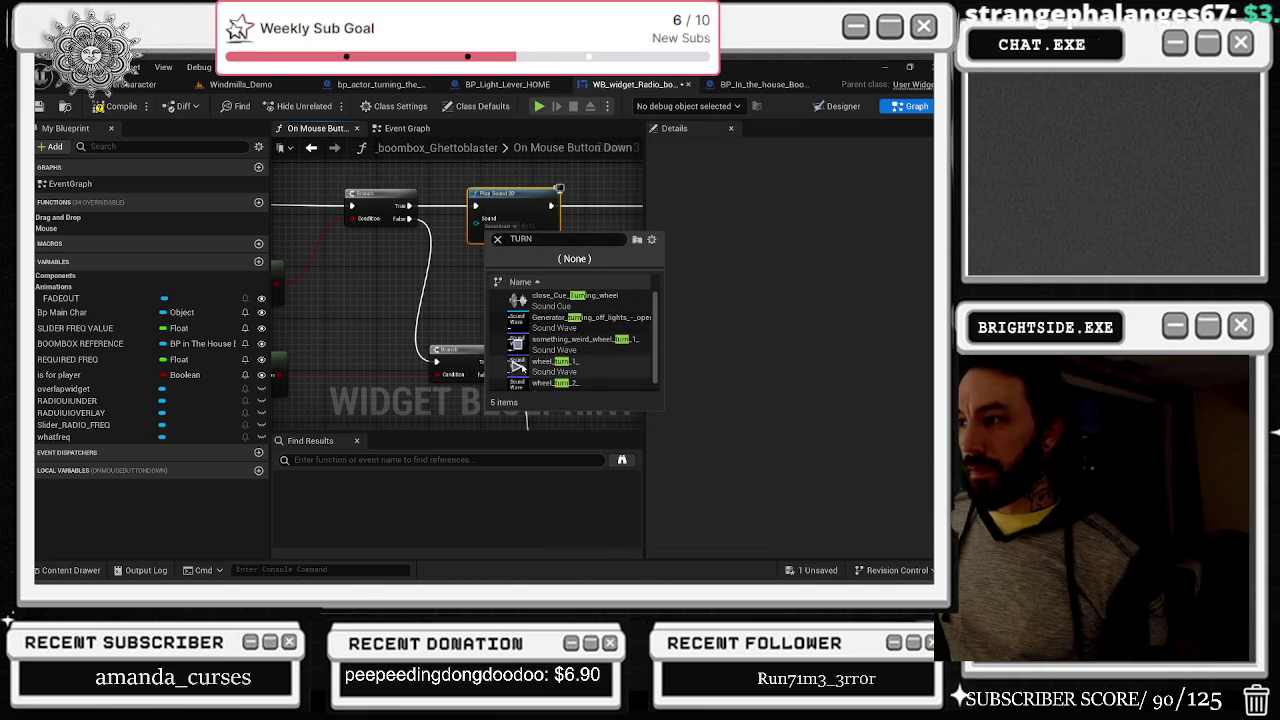
{"action": "scroll", "coordinate": [563, 366], "scroll_direction": "down", "scroll_amount": 1}
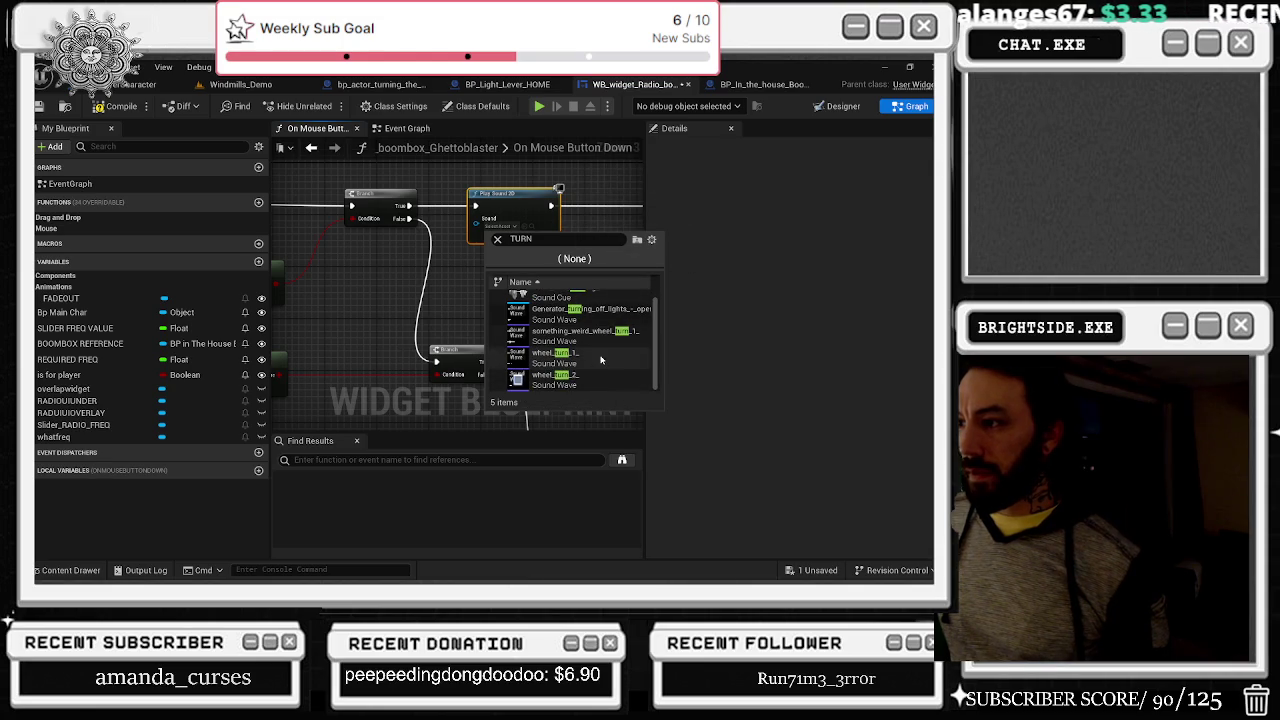
{"action": "left_click", "coordinate": [514, 379]}
{"action": "type", "text": "FOLEY"}
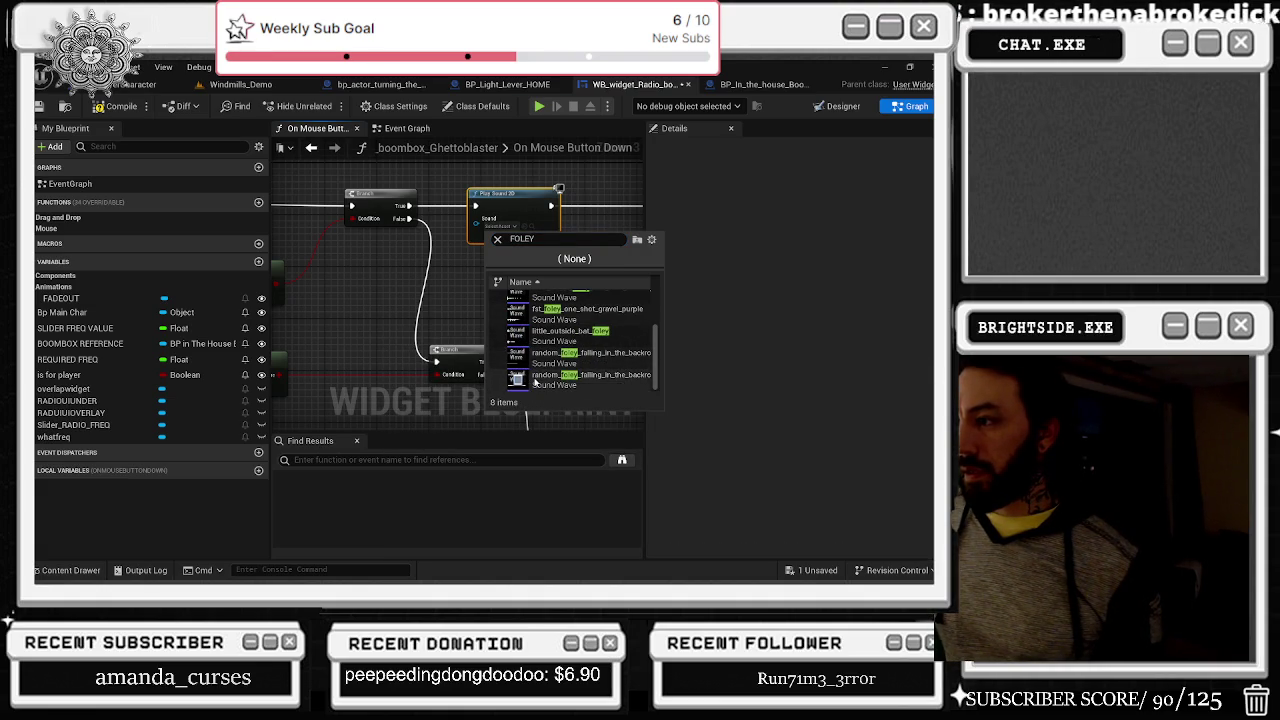
Step: Scroll through the results and preview the first foley footstep sound
{"action": "scroll", "coordinate": [540, 340], "scroll_direction": "up", "scroll_amount": 5}
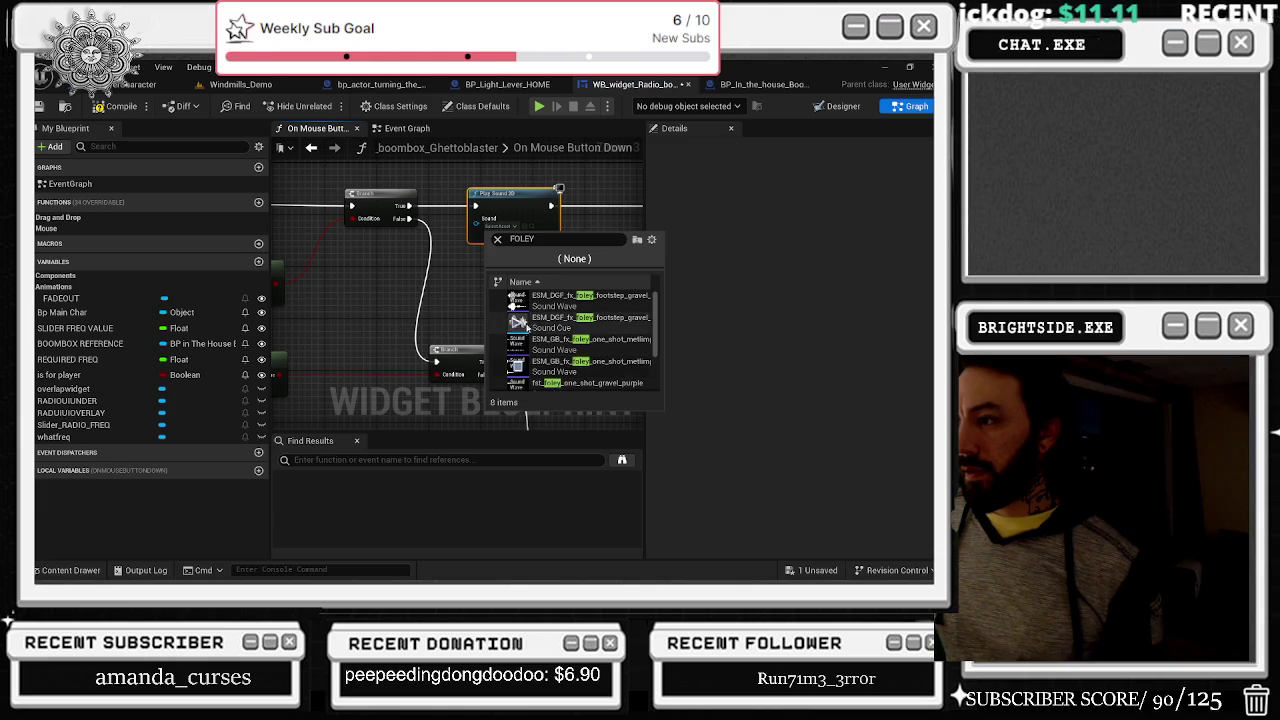
{"action": "scroll", "coordinate": [572, 364], "scroll_direction": "down", "scroll_amount": 1}
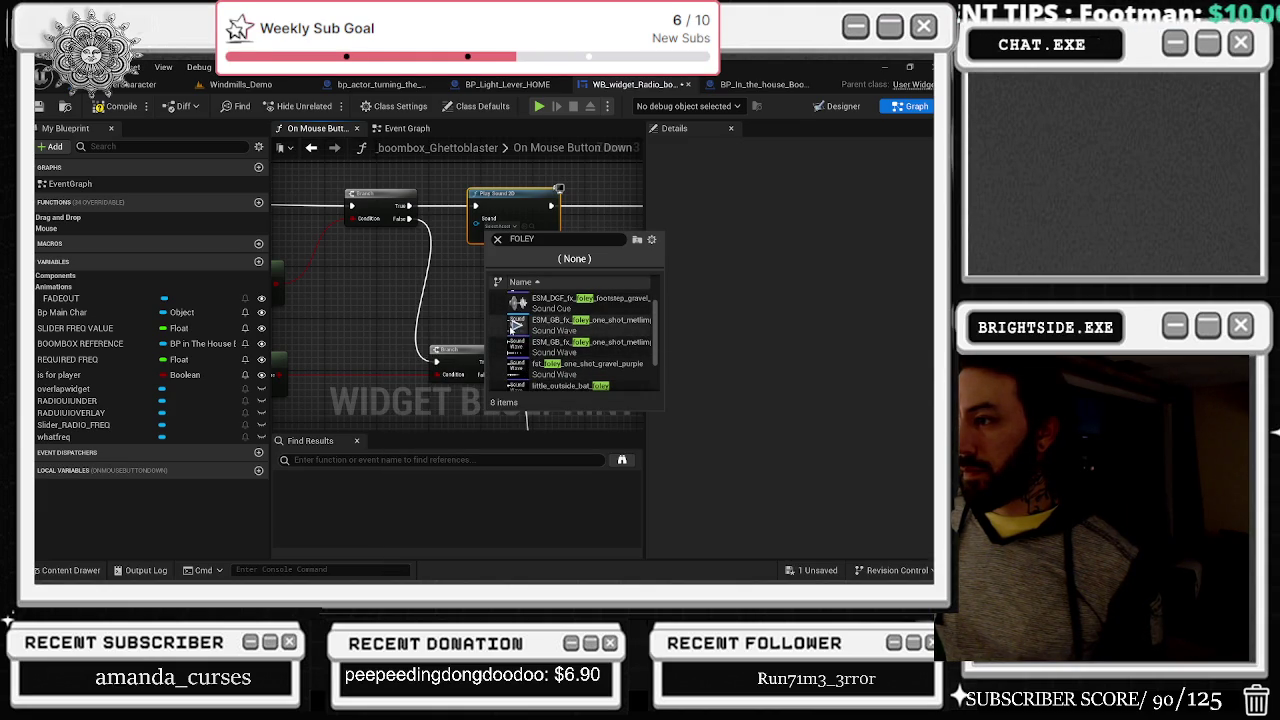
{"action": "scroll", "coordinate": [495, 367], "scroll_direction": "down", "scroll_amount": 2}
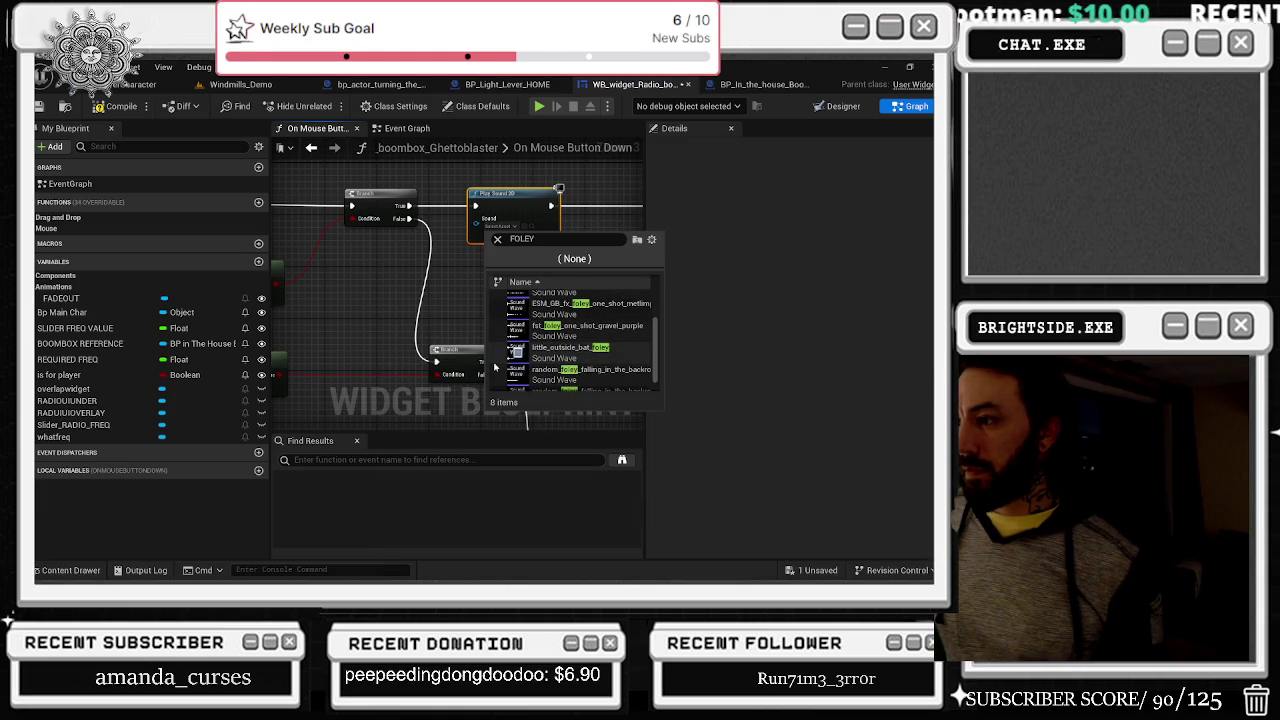
{"action": "scroll", "coordinate": [566, 355], "scroll_direction": "up", "scroll_amount": 1}
{"action": "scroll", "coordinate": [566, 352], "scroll_direction": "up", "scroll_amount": 3}
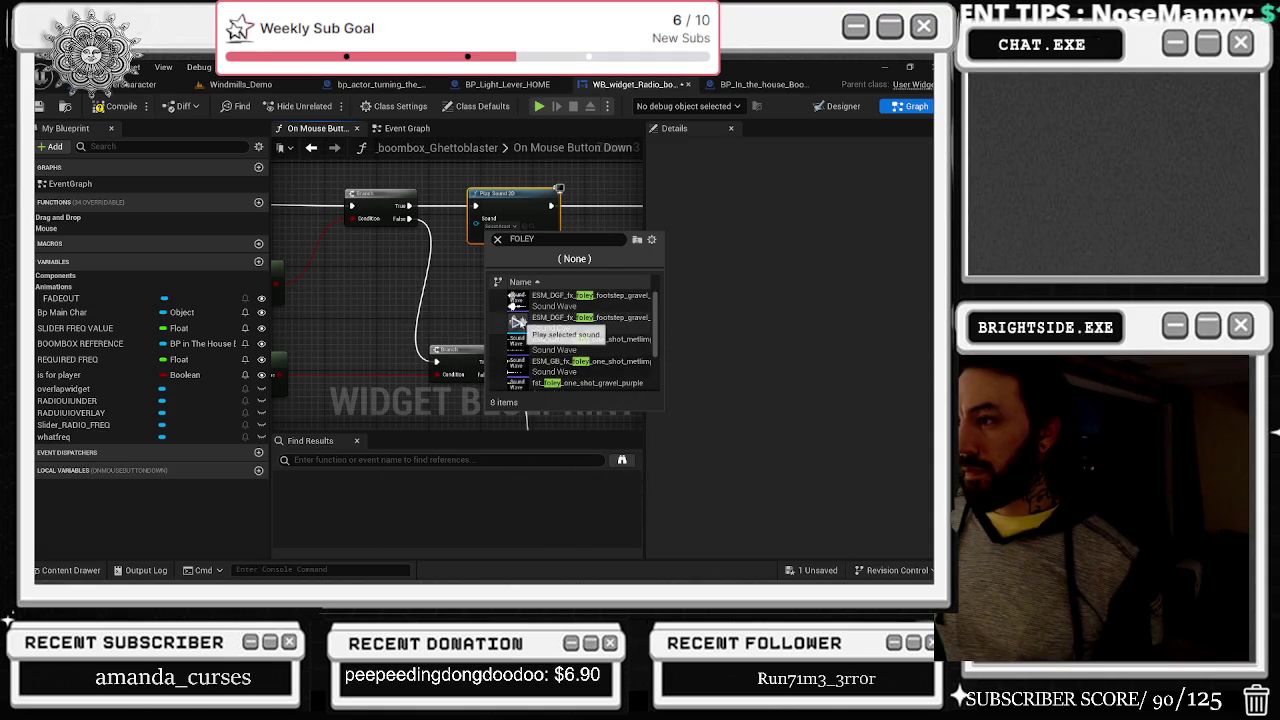
{"action": "left_click", "coordinate": [516, 301]}
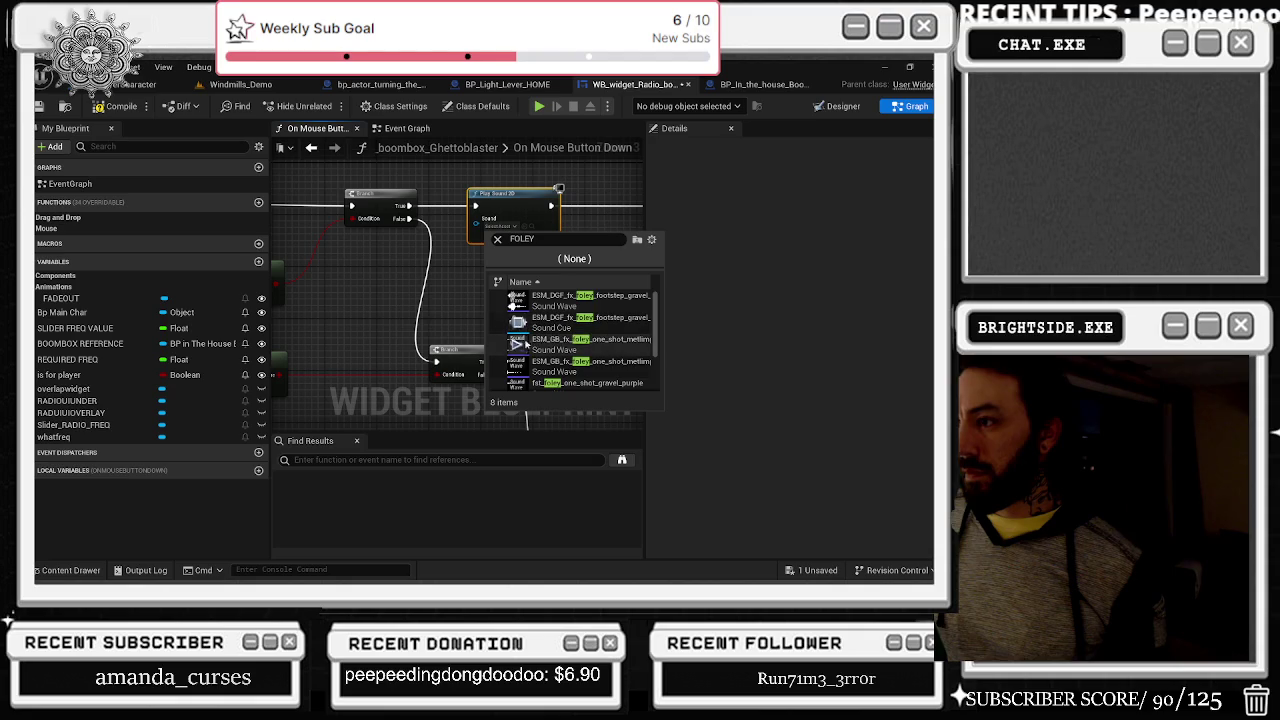
Step: Clear the search so all 577 sound assets are listed
{"action": "left_click", "coordinate": [497, 239]}
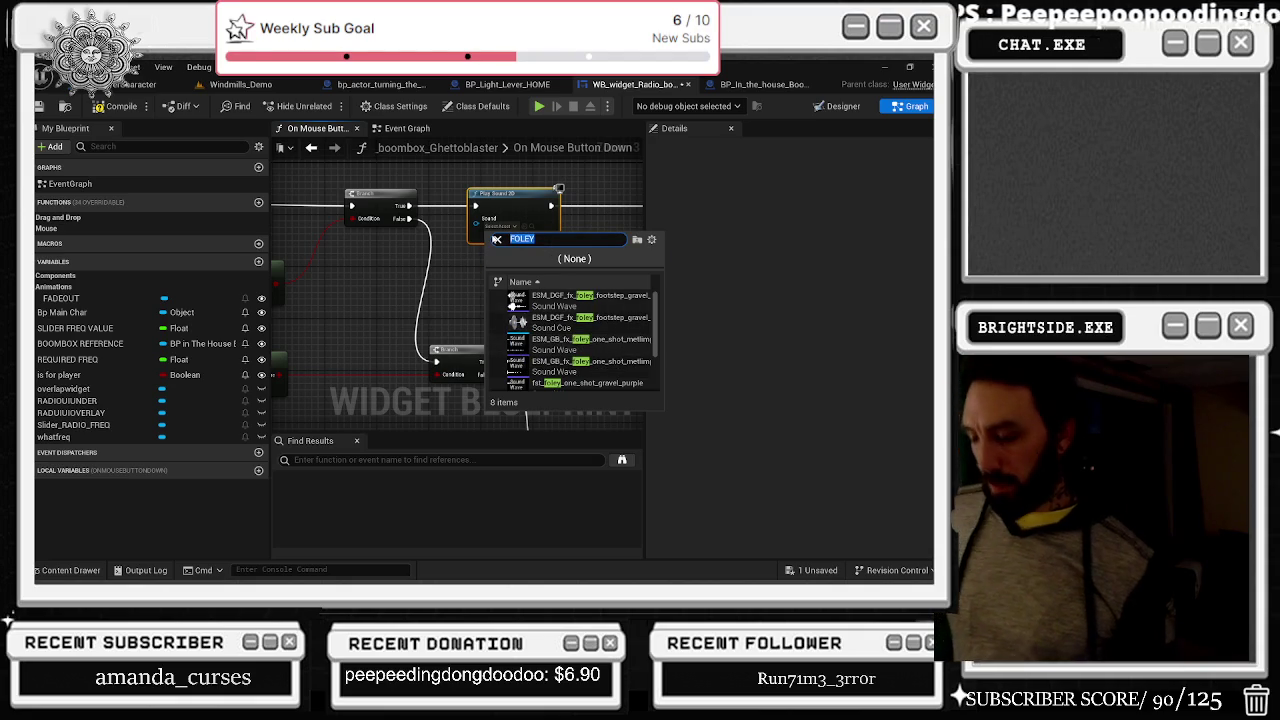
{"action": "type", "text": "ME"}
{"action": "type", "text": "OW"}
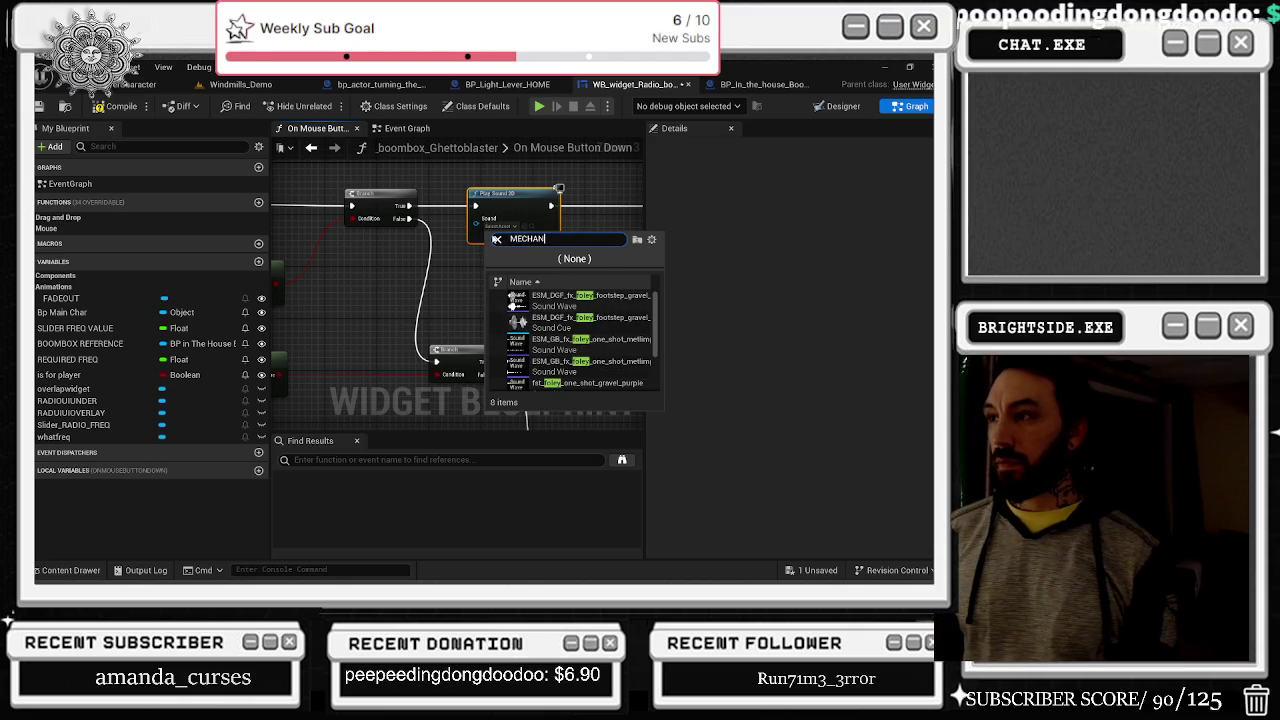
{"action": "left_click", "coordinate": [497, 239]}
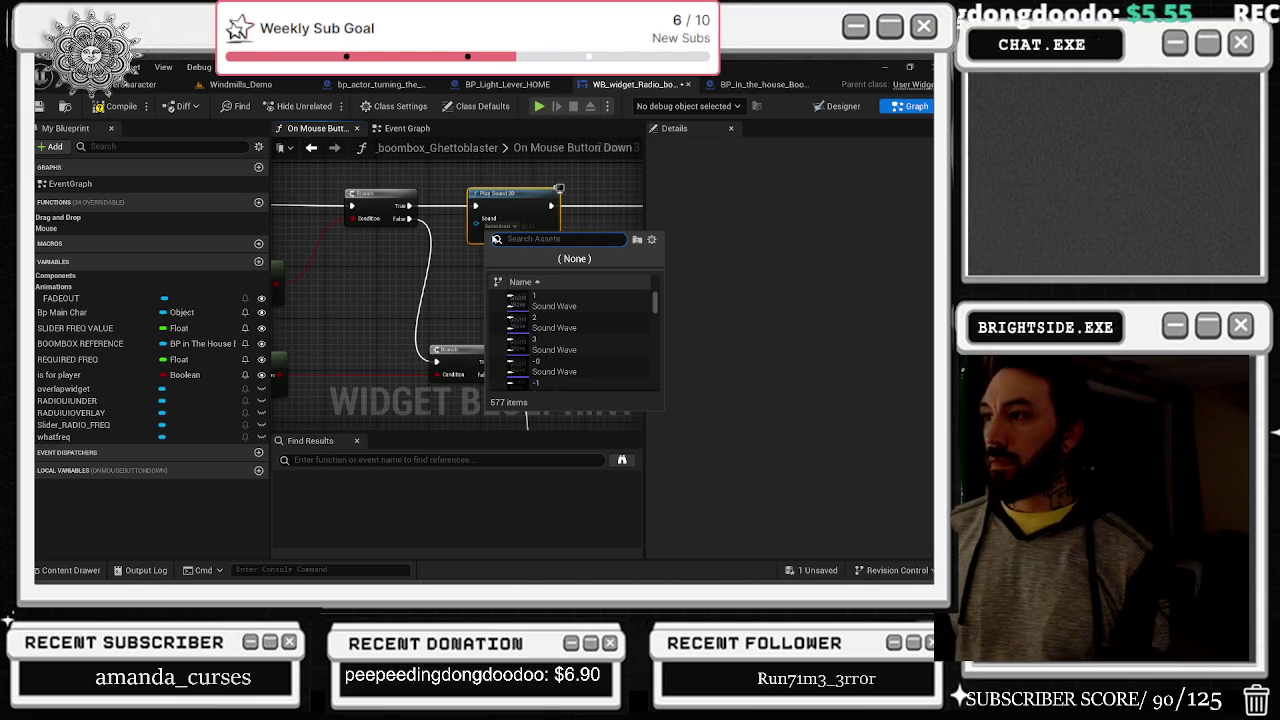
{"action": "scroll", "coordinate": [575, 340], "scroll_direction": "down", "scroll_amount": 5}
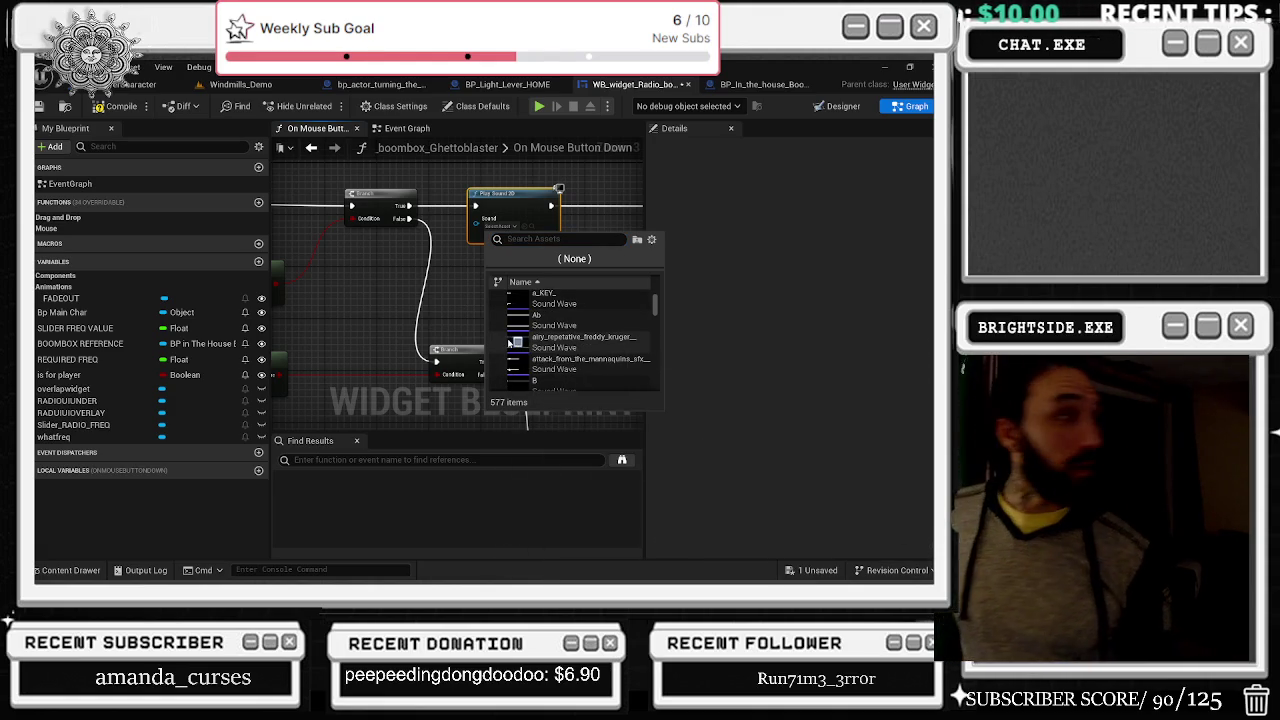
{"action": "left_click", "coordinate": [518, 321]}
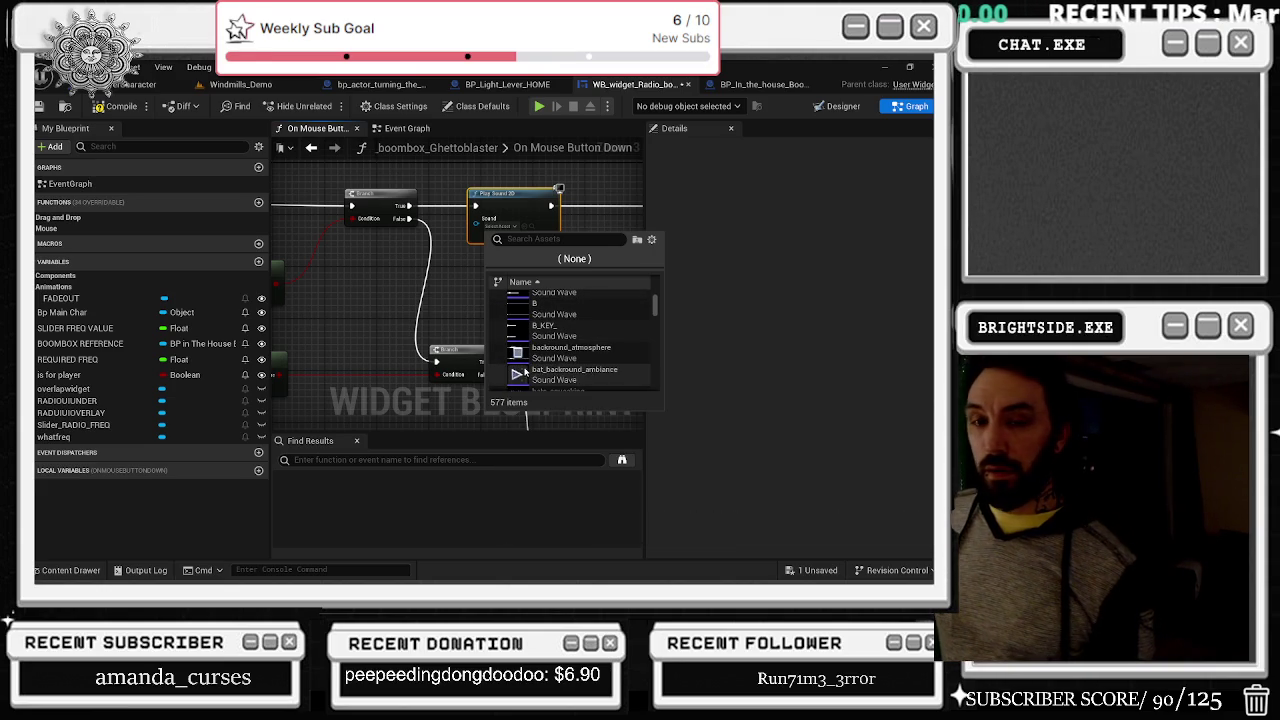
{"action": "scroll", "coordinate": [537, 381], "scroll_direction": "down", "scroll_amount": 1}
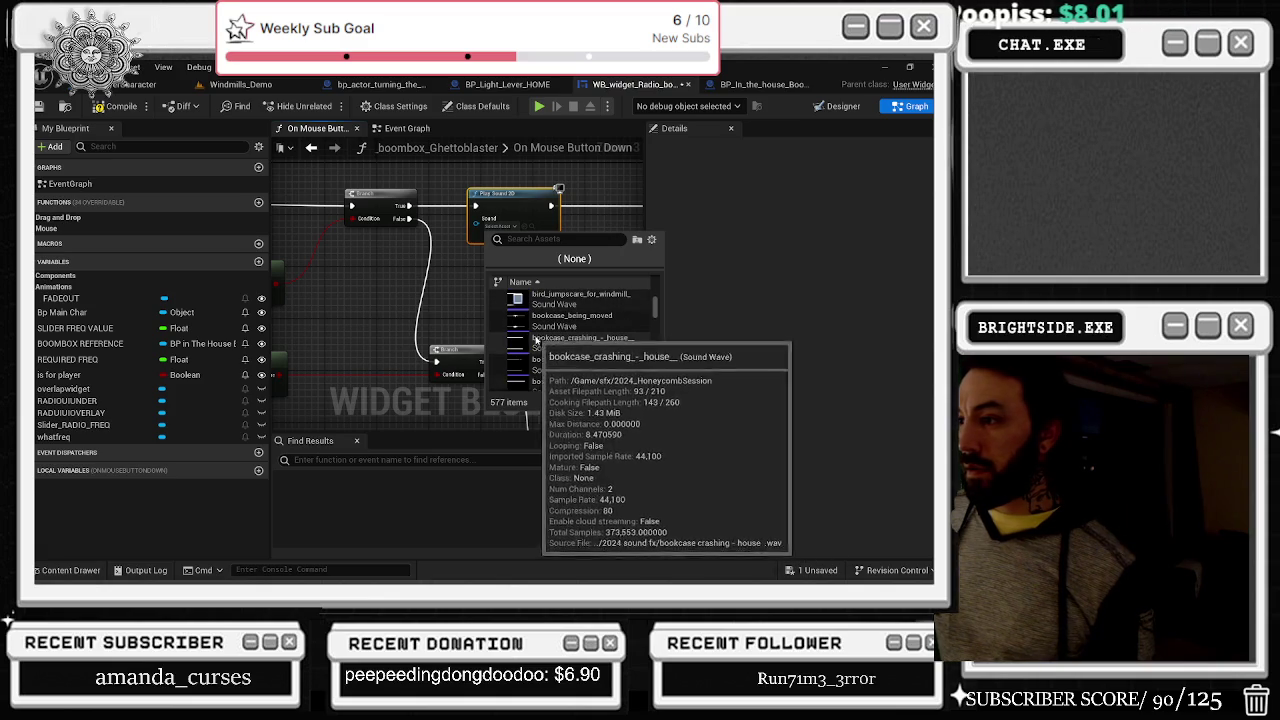
{"action": "scroll", "coordinate": [517, 321], "scroll_direction": "down", "scroll_amount": 3}
{"action": "scroll", "coordinate": [588, 315], "scroll_direction": "down", "scroll_amount": 3}
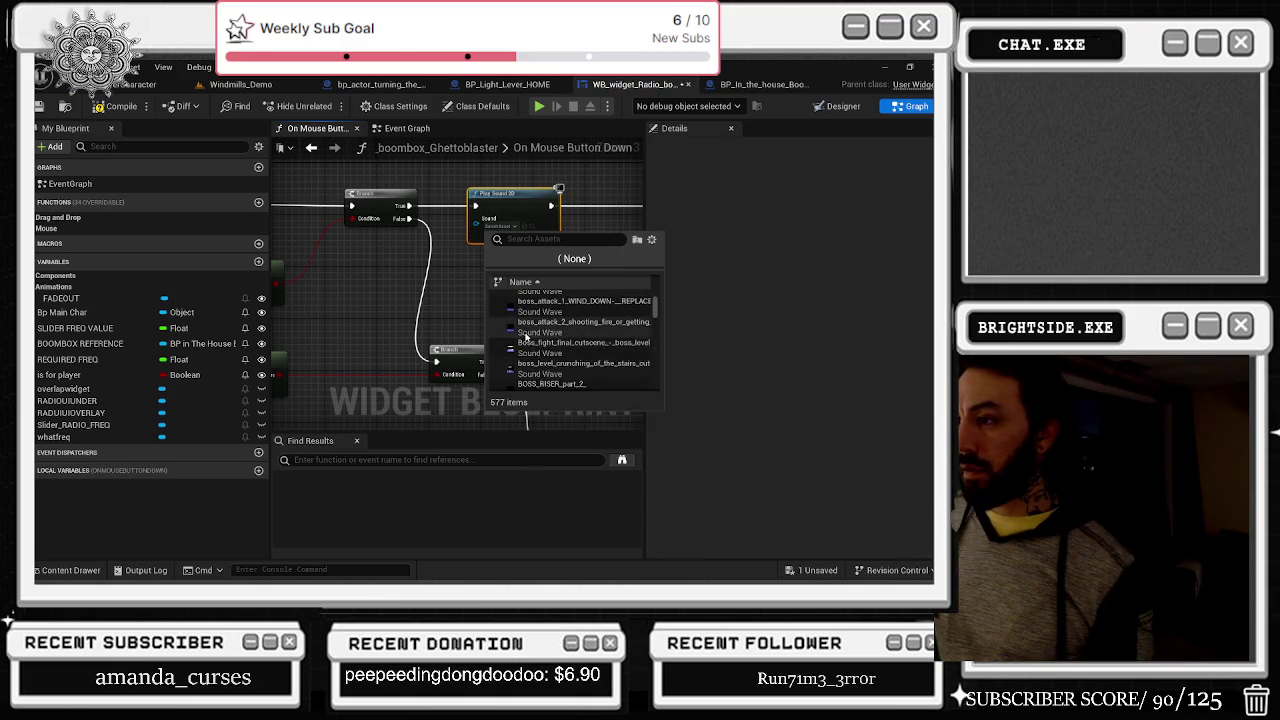
{"action": "mouse_move", "coordinate": [581, 341]}
{"action": "scroll", "coordinate": [585, 335], "scroll_direction": "down", "scroll_amount": 3}
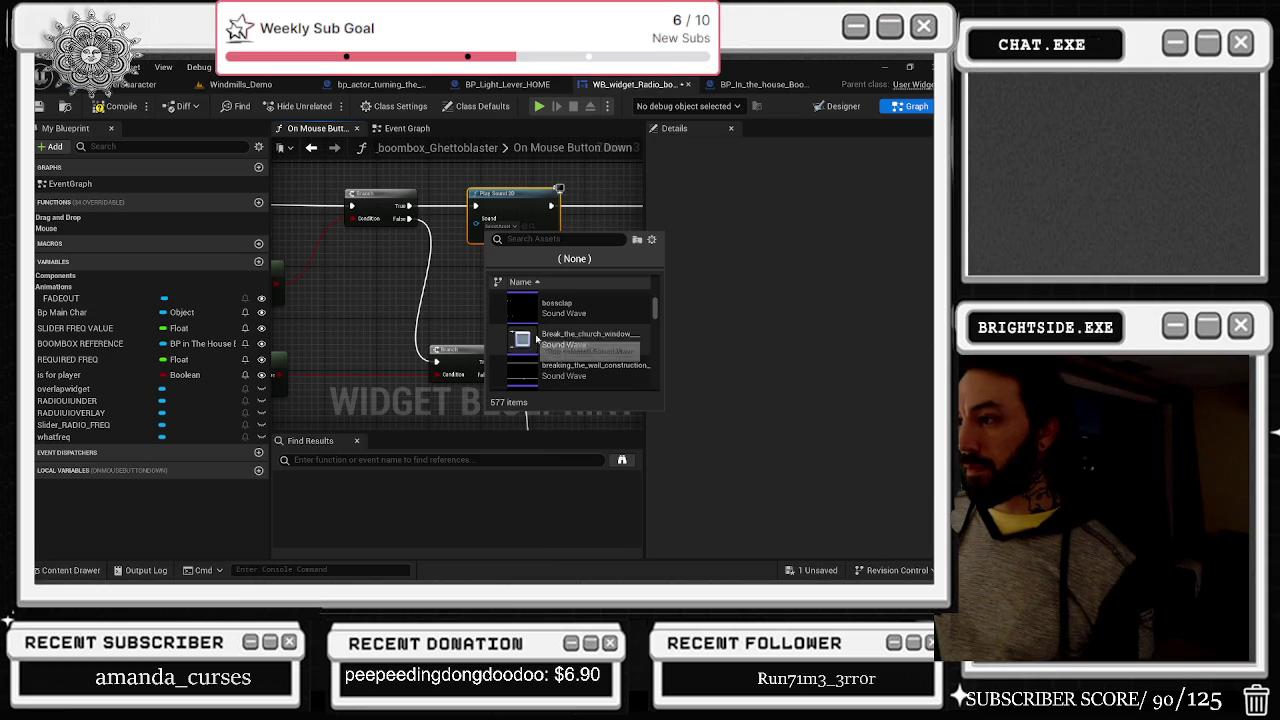
{"action": "left_click", "coordinate": [522, 340]}
{"action": "scroll", "coordinate": [545, 315], "scroll_direction": "down", "scroll_amount": 2}
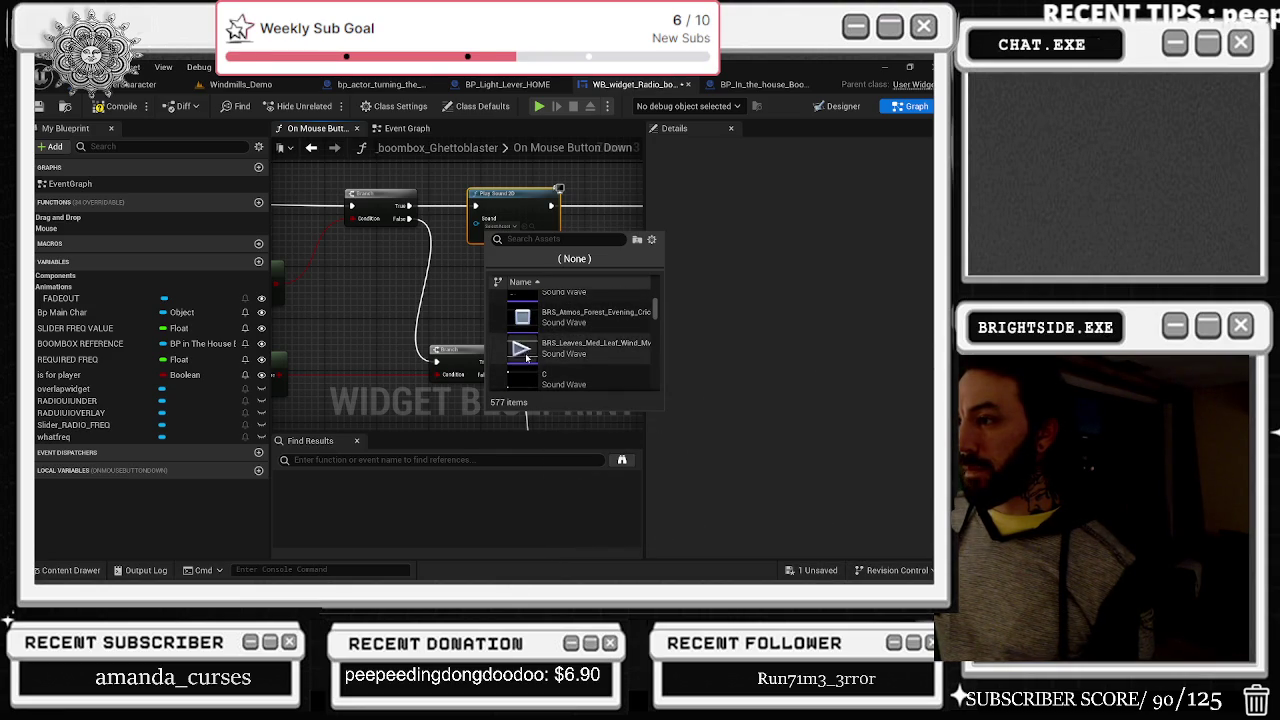
{"action": "scroll", "coordinate": [537, 338], "scroll_direction": "down", "scroll_amount": 2}
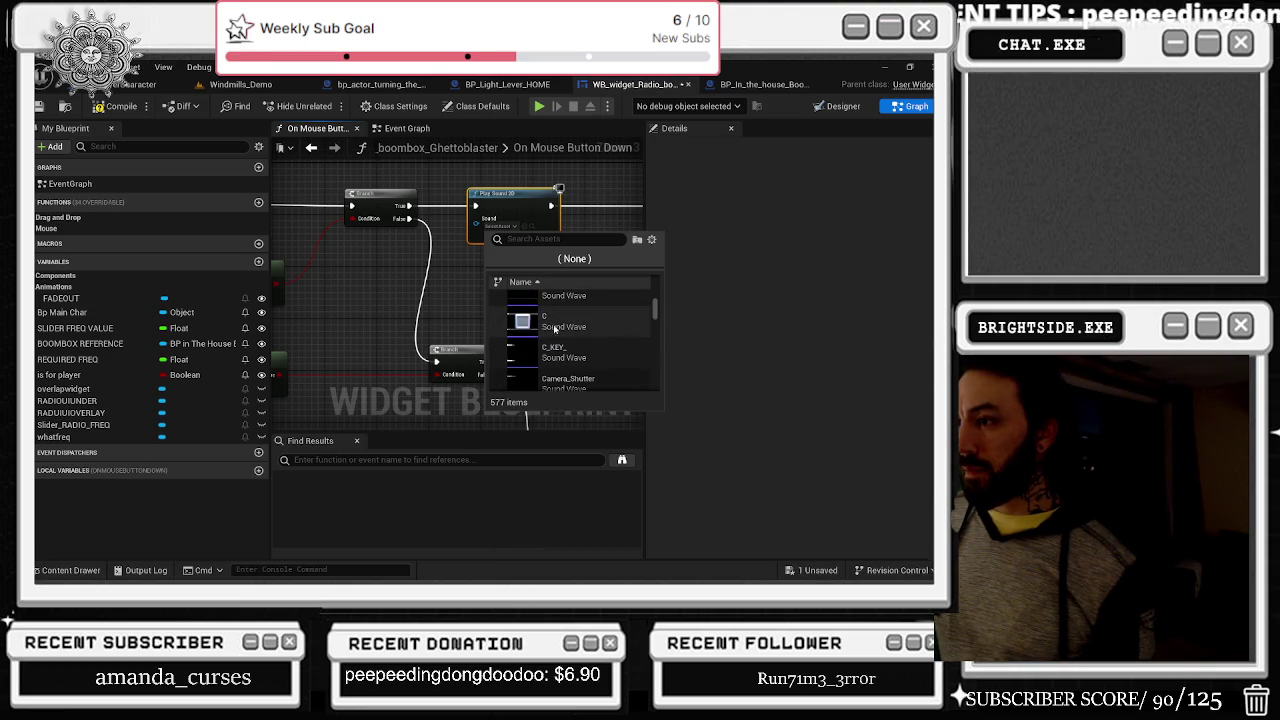
{"action": "scroll", "coordinate": [590, 333], "scroll_direction": "down", "scroll_amount": 2}
{"action": "scroll", "coordinate": [610, 340], "scroll_direction": "down", "scroll_amount": 1}
{"action": "mouse_move", "coordinate": [573, 350]}
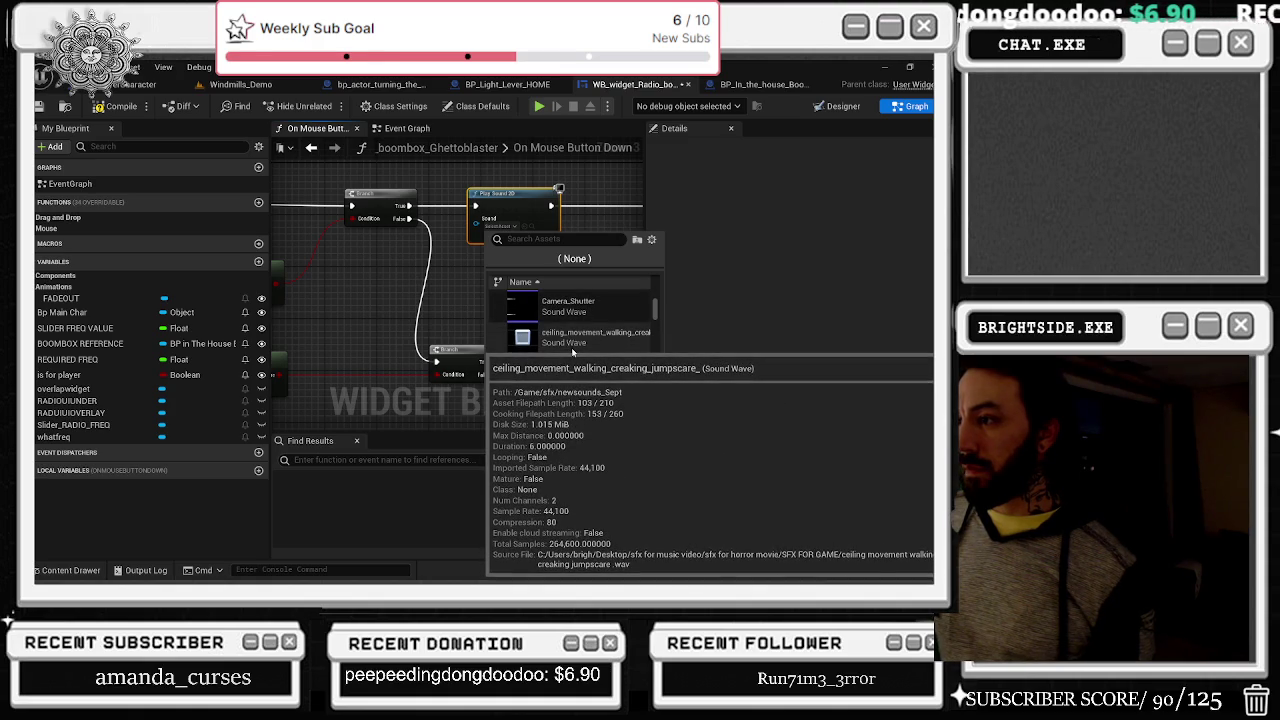
{"action": "scroll", "coordinate": [550, 340], "scroll_direction": "down", "scroll_amount": 3}
{"action": "scroll", "coordinate": [536, 357], "scroll_direction": "down", "scroll_amount": 1}
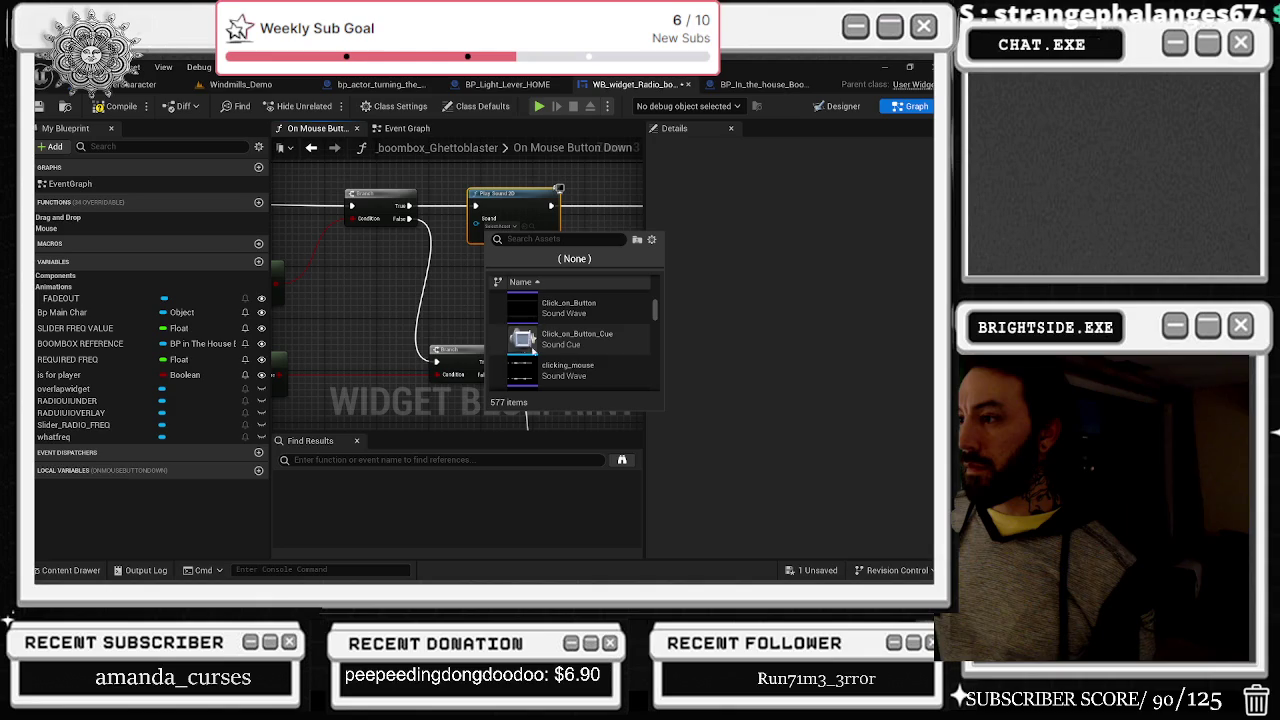
{"action": "scroll", "coordinate": [525, 355], "scroll_direction": "down", "scroll_amount": 1}
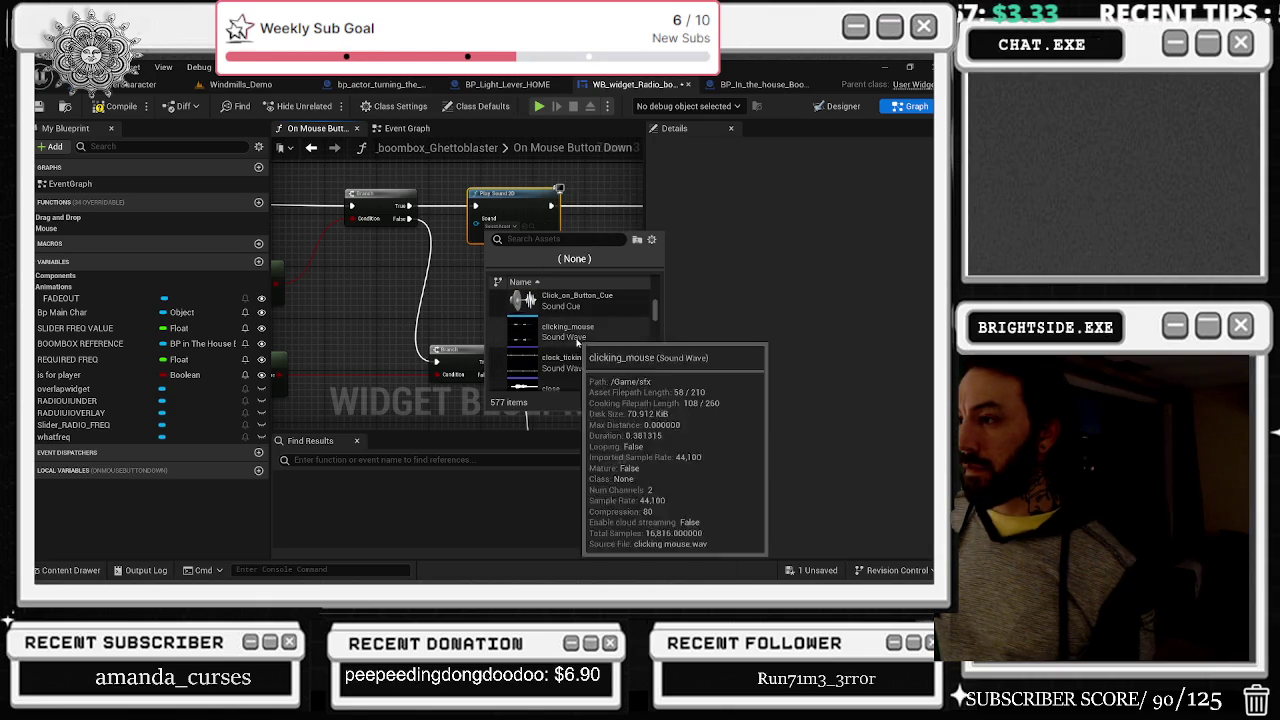
{"action": "scroll", "coordinate": [560, 371], "scroll_direction": "down", "scroll_amount": 1}
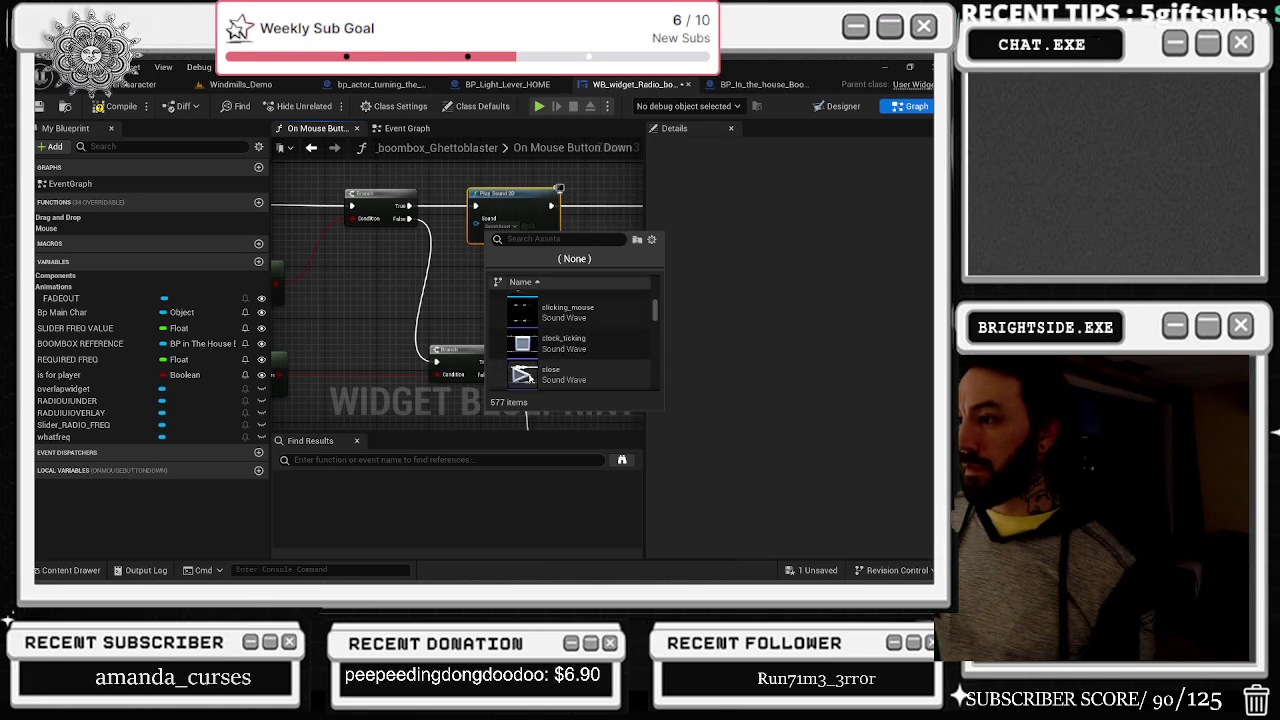
{"action": "left_click", "coordinate": [568, 314]}
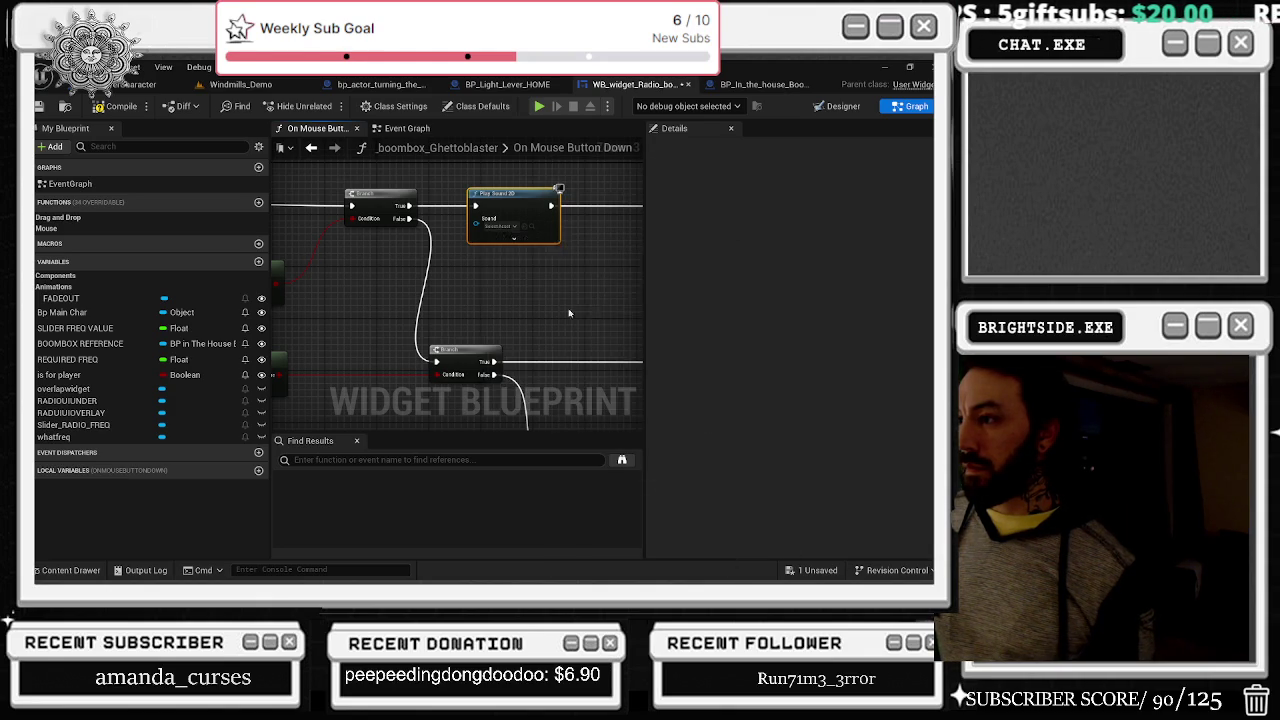
Step: Feed Play Sound 2D's Pitch Multiplier from a Random Float in Range with Max 1
{"action": "left_click", "coordinate": [503, 267]}
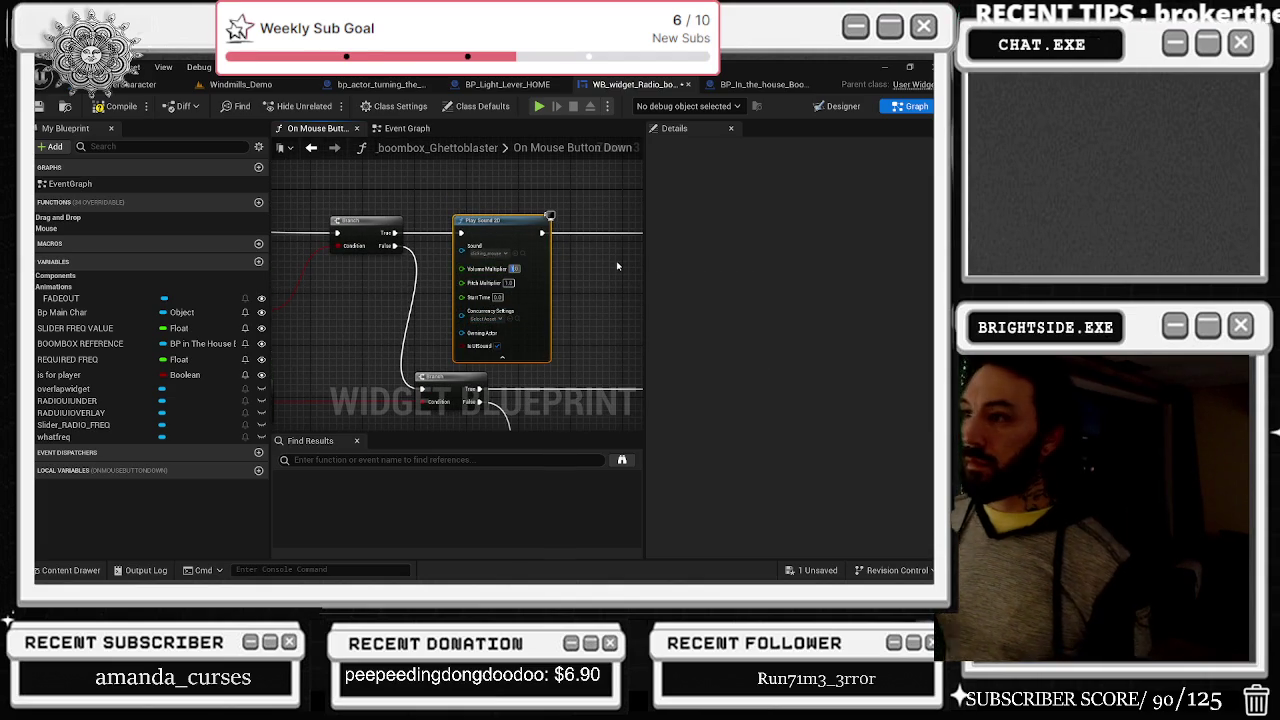
{"action": "key", "text": "BackSpace"}
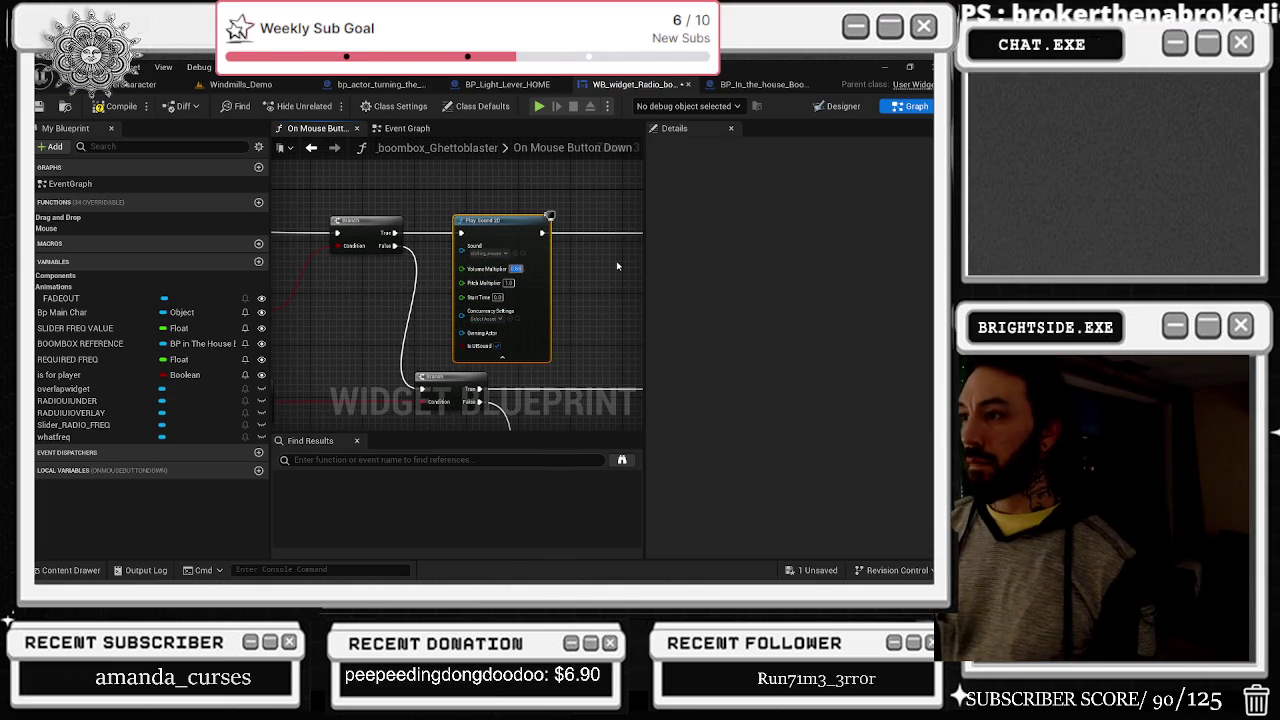
{"action": "left_click_drag", "start_coordinate": [458, 283], "coordinate": [375, 288]}
{"action": "type", "text": "RANDOM"}
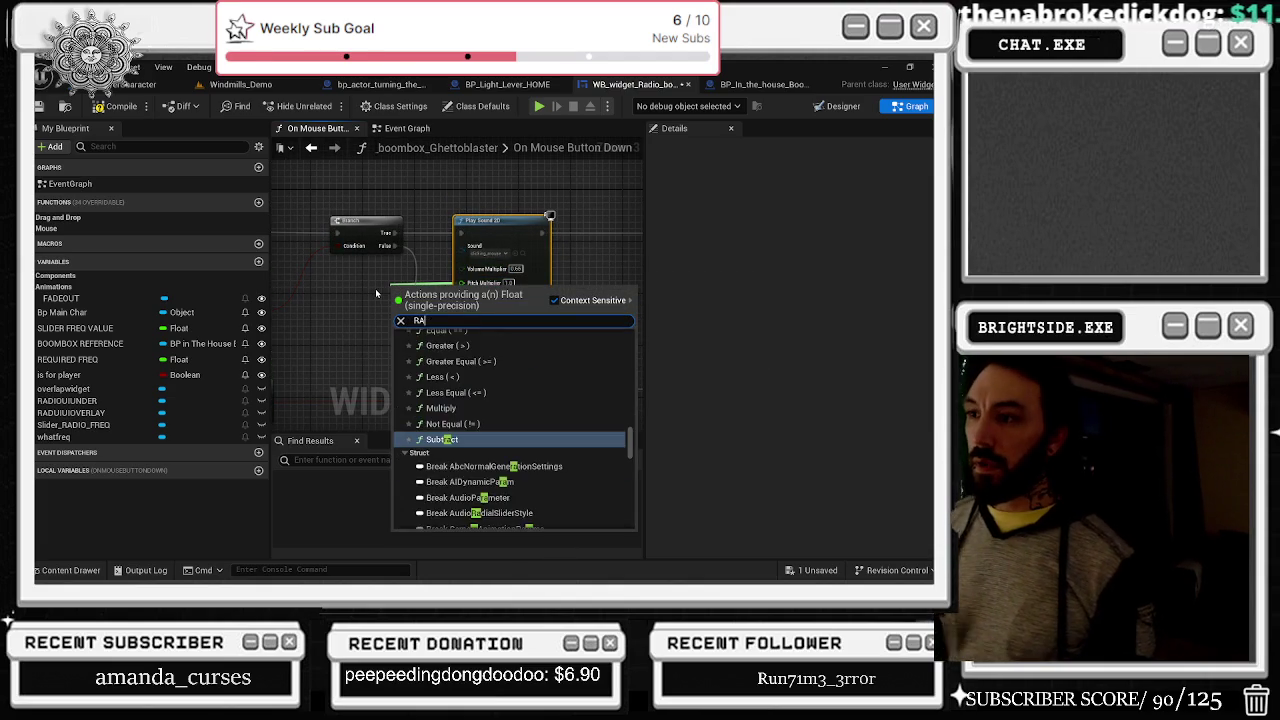
{"action": "key", "text": "Down"}
{"action": "key", "text": "Down"}
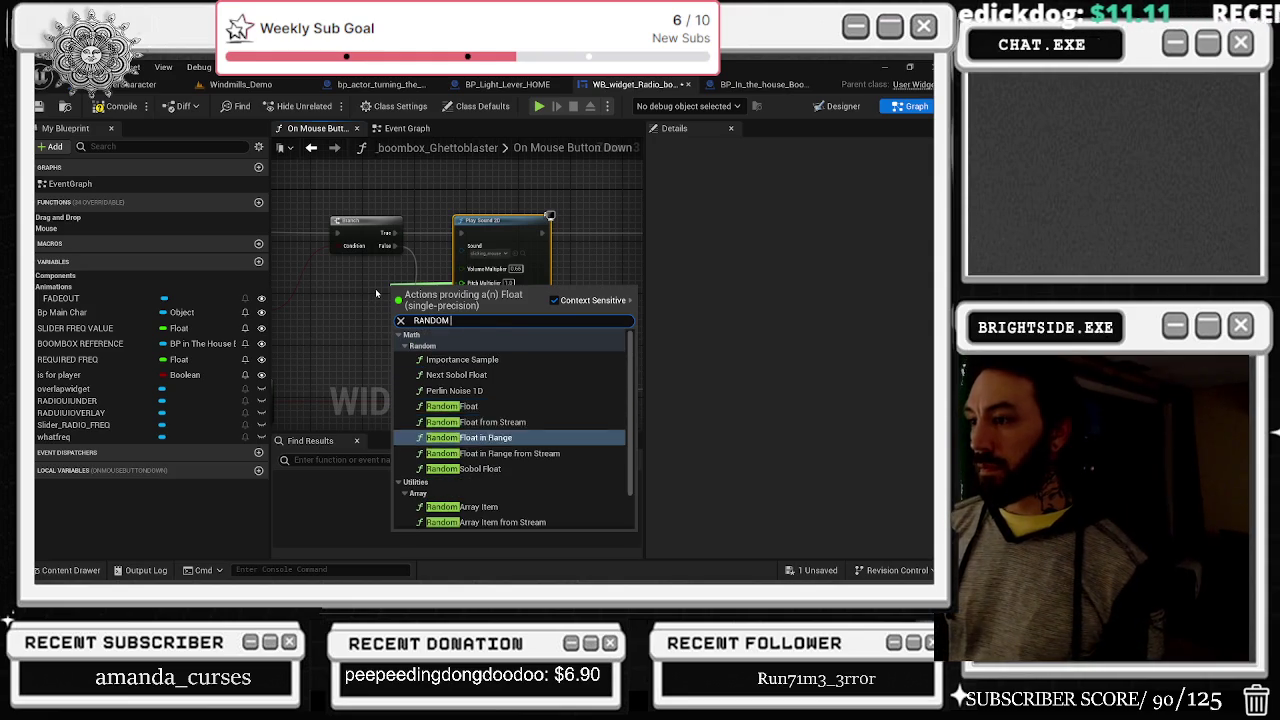
{"action": "key", "text": "Return"}
{"action": "left_click_drag", "start_coordinate": [399, 291], "coordinate": [306, 281]}
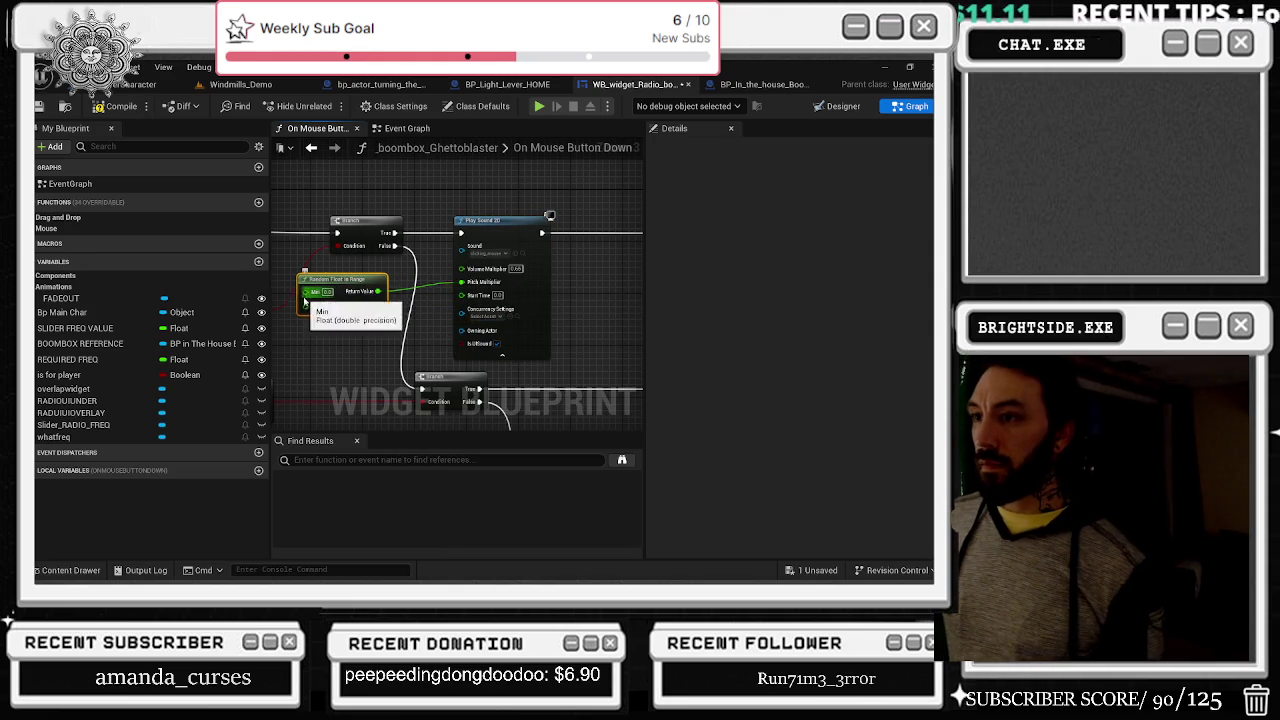
{"action": "type", "text": "1"}
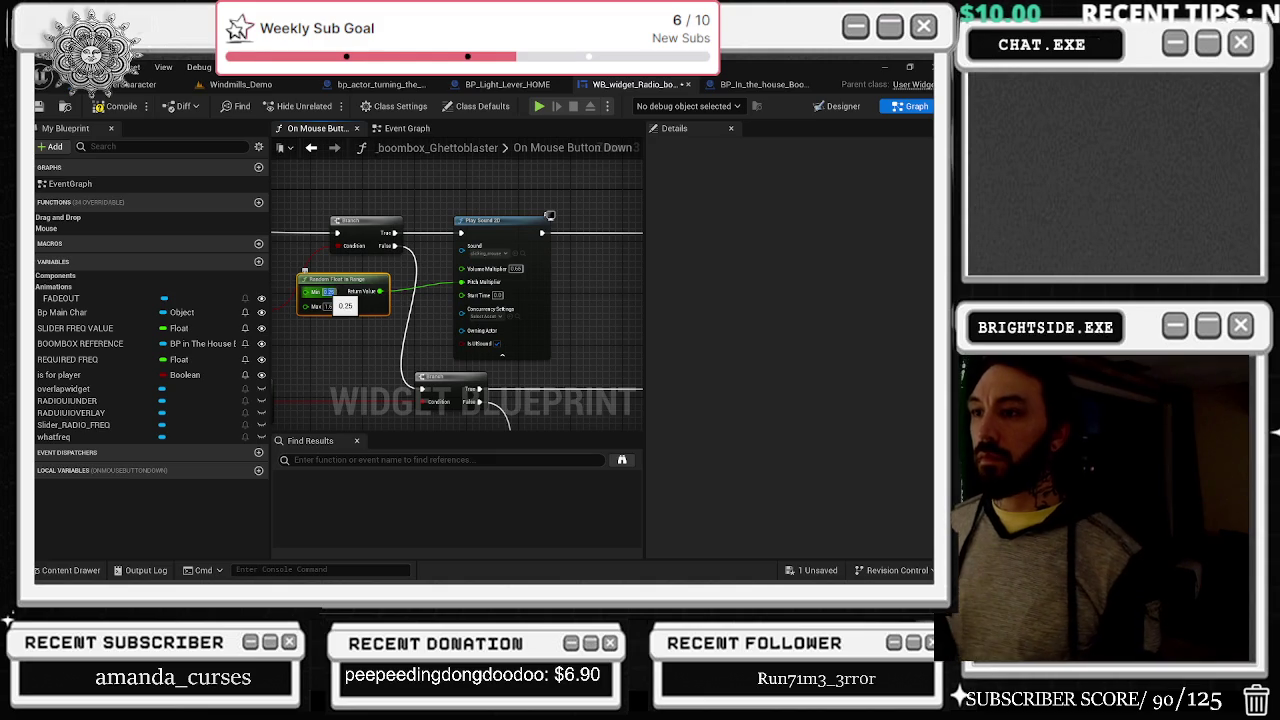
{"action": "left_click_drag", "start_coordinate": [335, 282], "coordinate": [375, 181]}
{"action": "scroll", "coordinate": [438, 222], "scroll_direction": "up", "scroll_amount": 1}
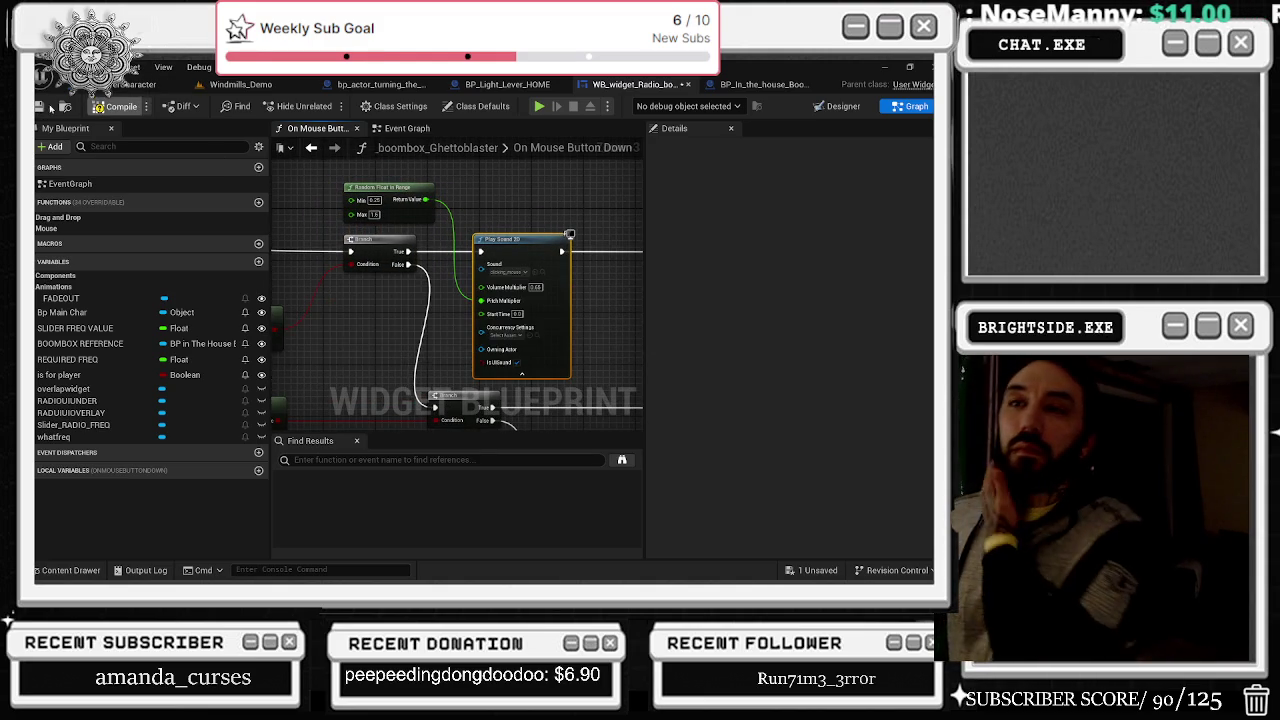
Step: Compile and save the radio widget blueprint, then return to the level
{"action": "left_click", "coordinate": [240, 84]}
{"action": "left_click", "coordinate": [40, 107]}
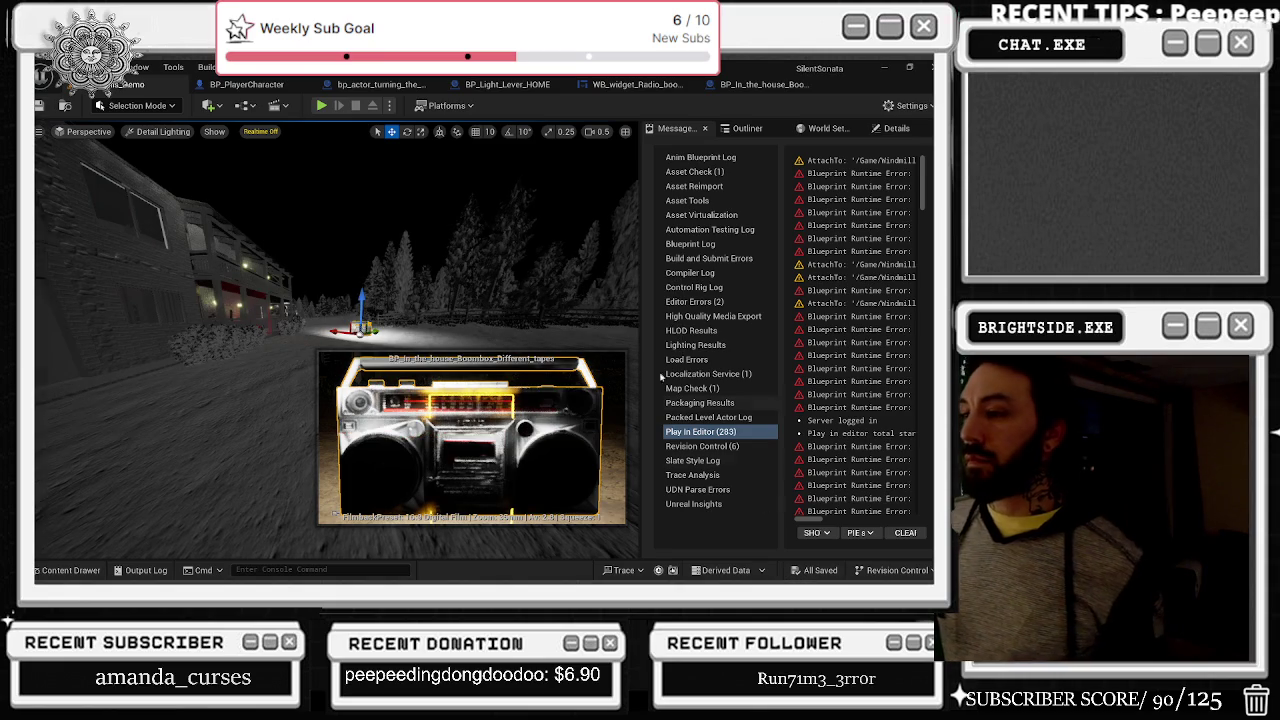
{"action": "key", "text": "f"}
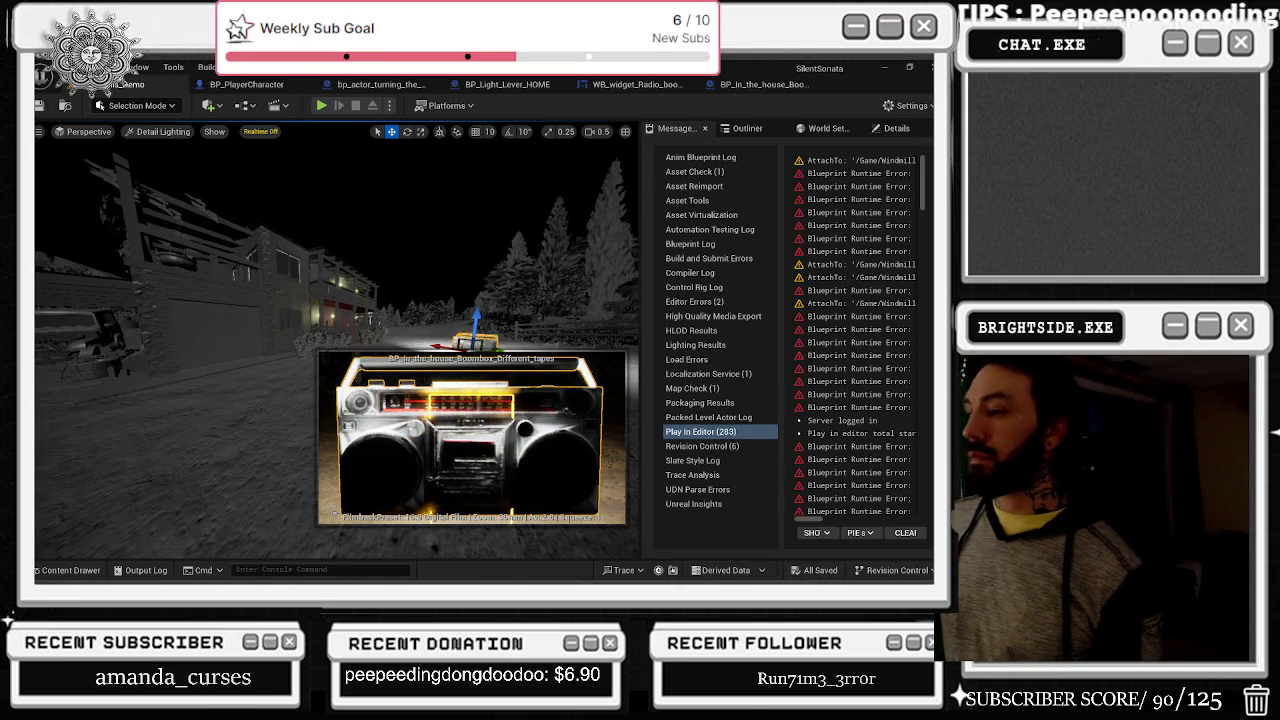
Step: Compile BP_PlayerCharacter, then open the wheel puzzle and BP_Light_Lever_HOME blueprints
{"action": "left_click", "coordinate": [246, 84]}
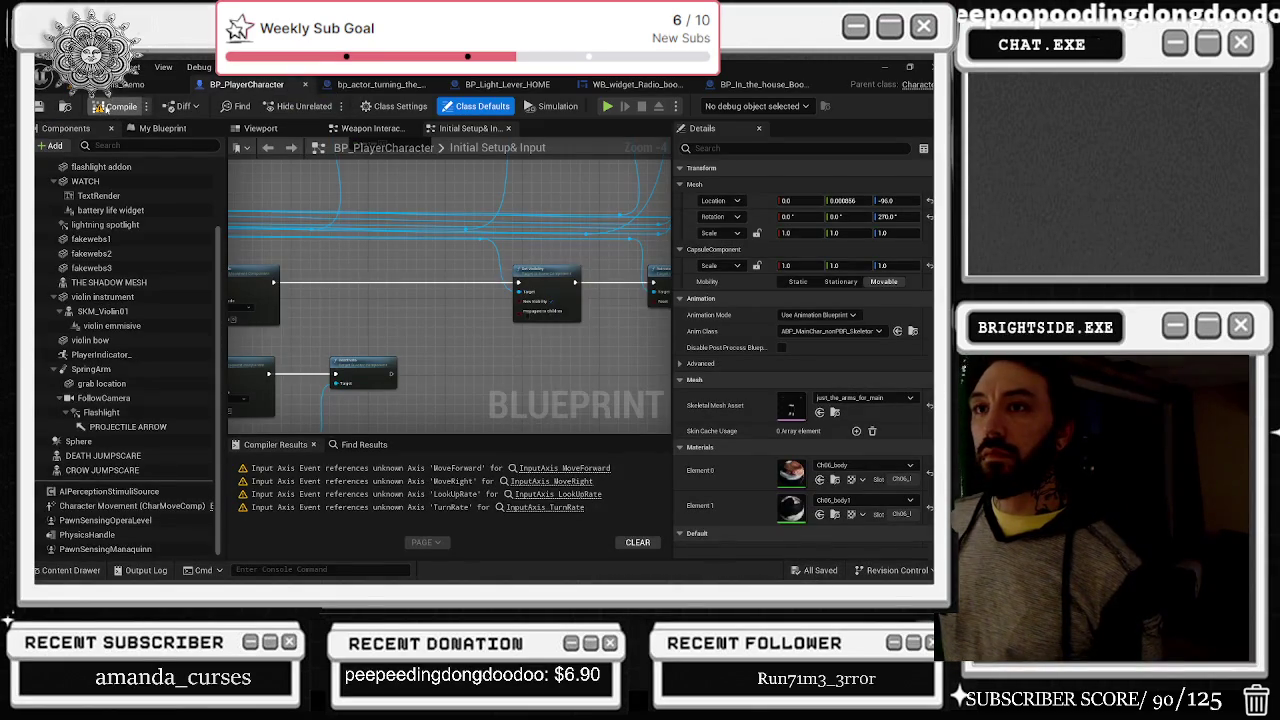
{"action": "key", "text": "F7"}
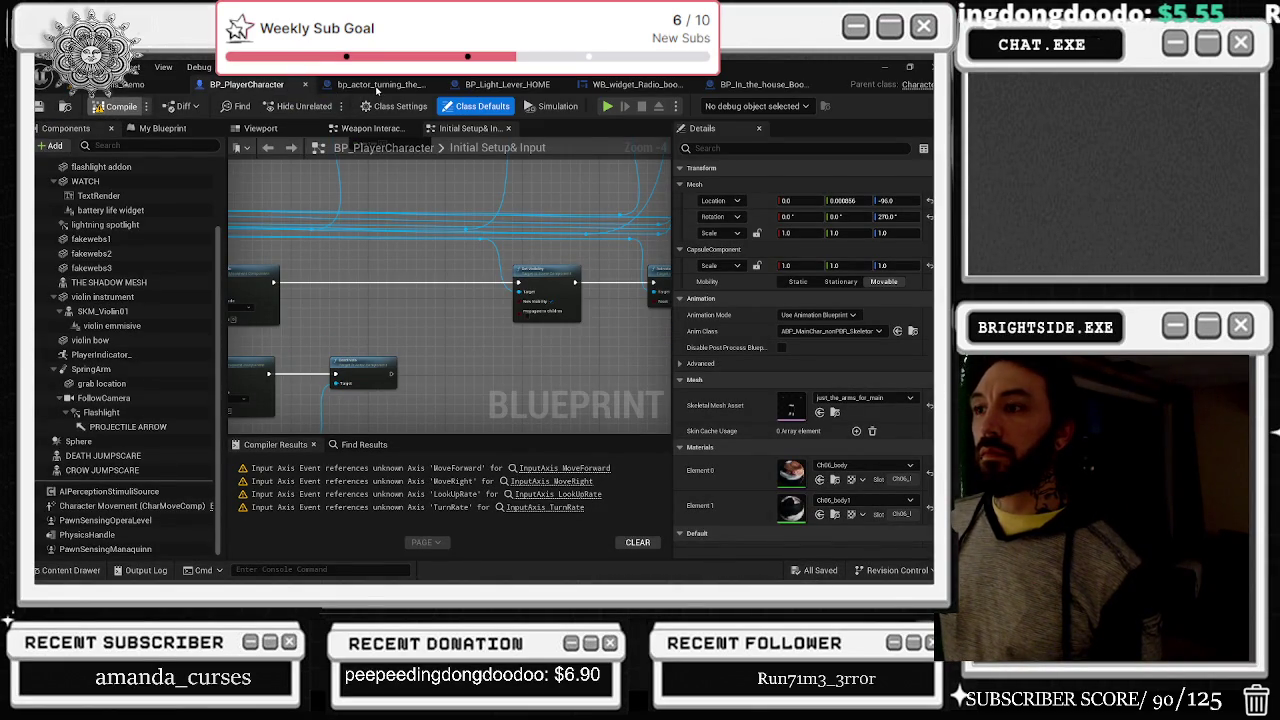
{"action": "left_click", "coordinate": [373, 84]}
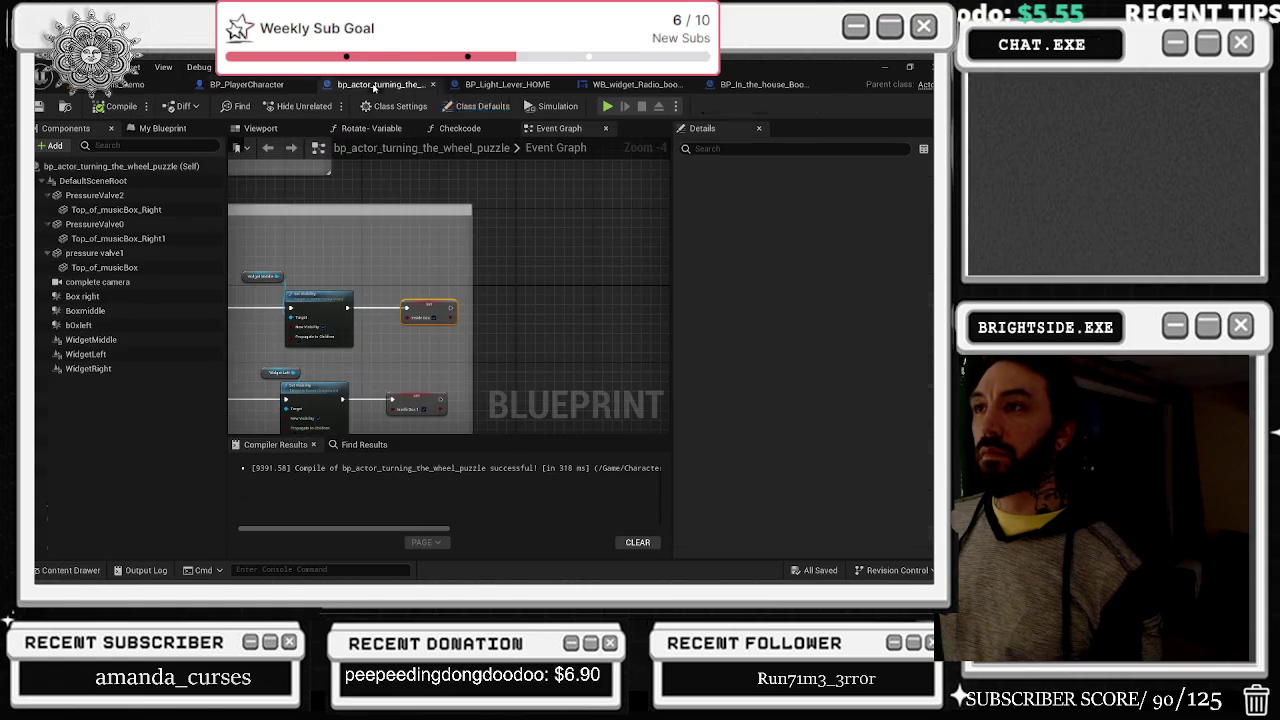
{"action": "left_click", "coordinate": [507, 84]}
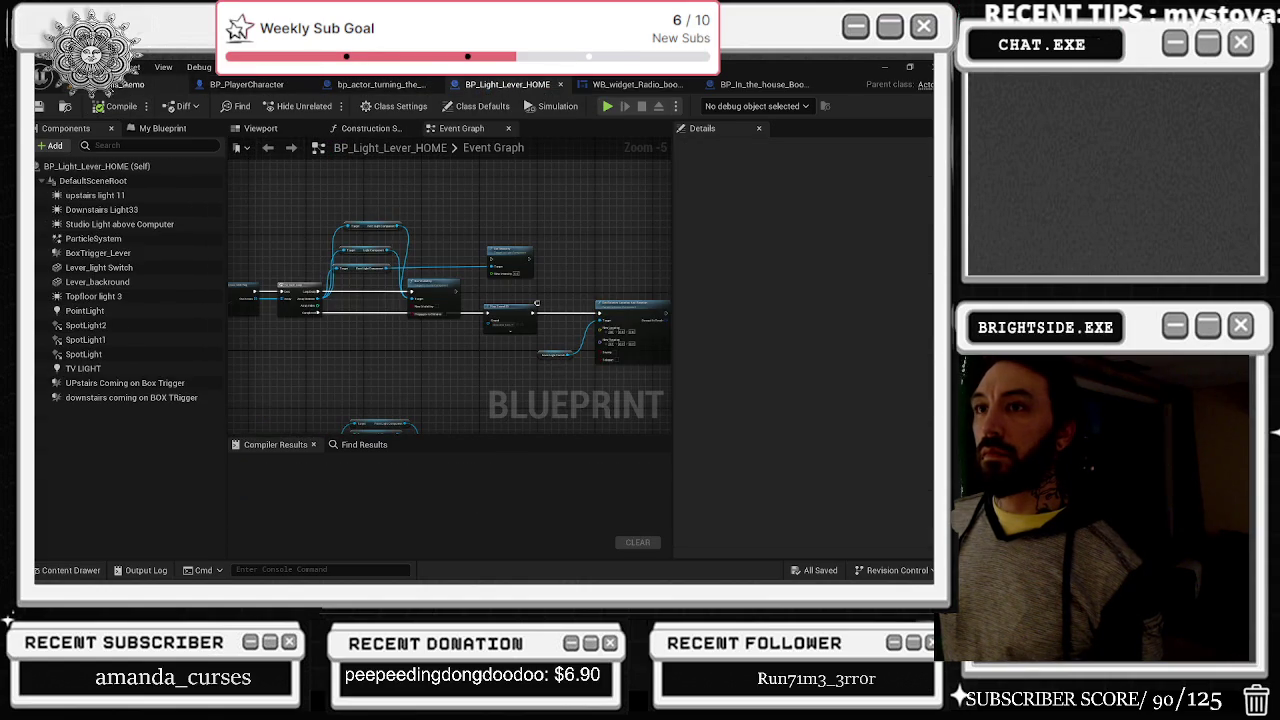
Step: Play the level, inspect the boombox, and scroll its left knob to move the tuning needle, then stop
{"action": "left_click", "coordinate": [130, 84]}
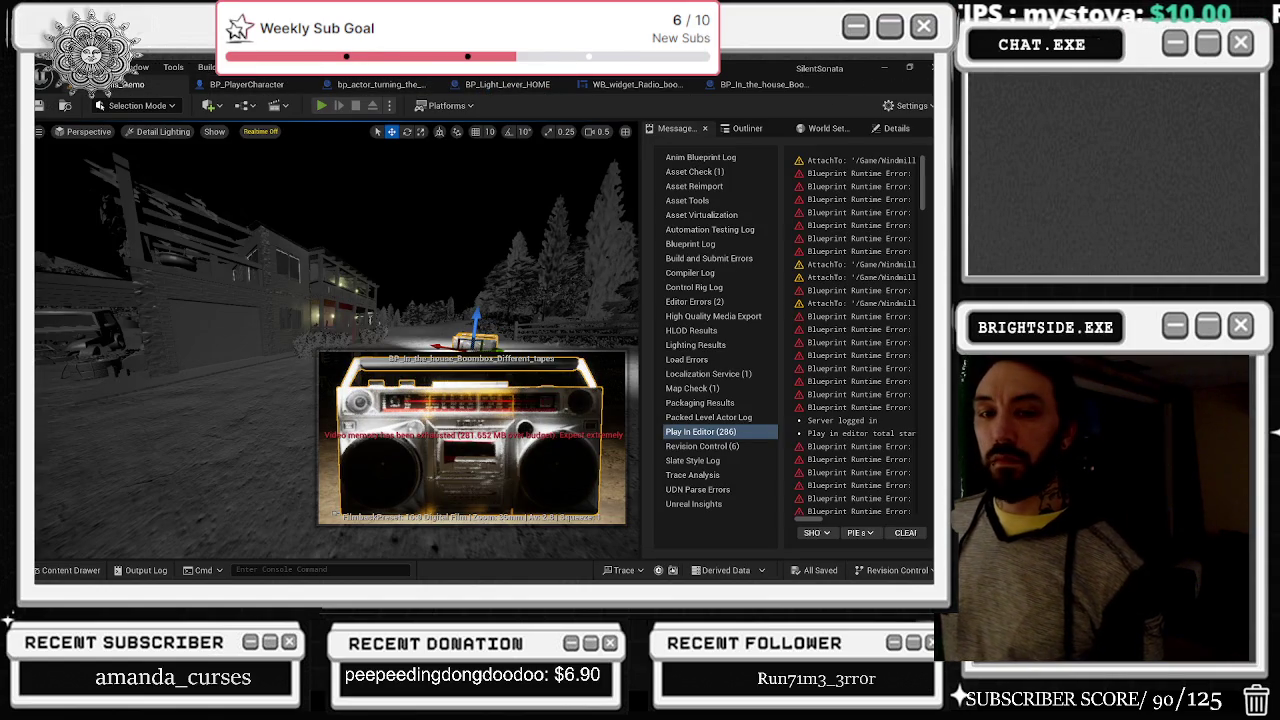
{"action": "key", "text": "alt+p"}
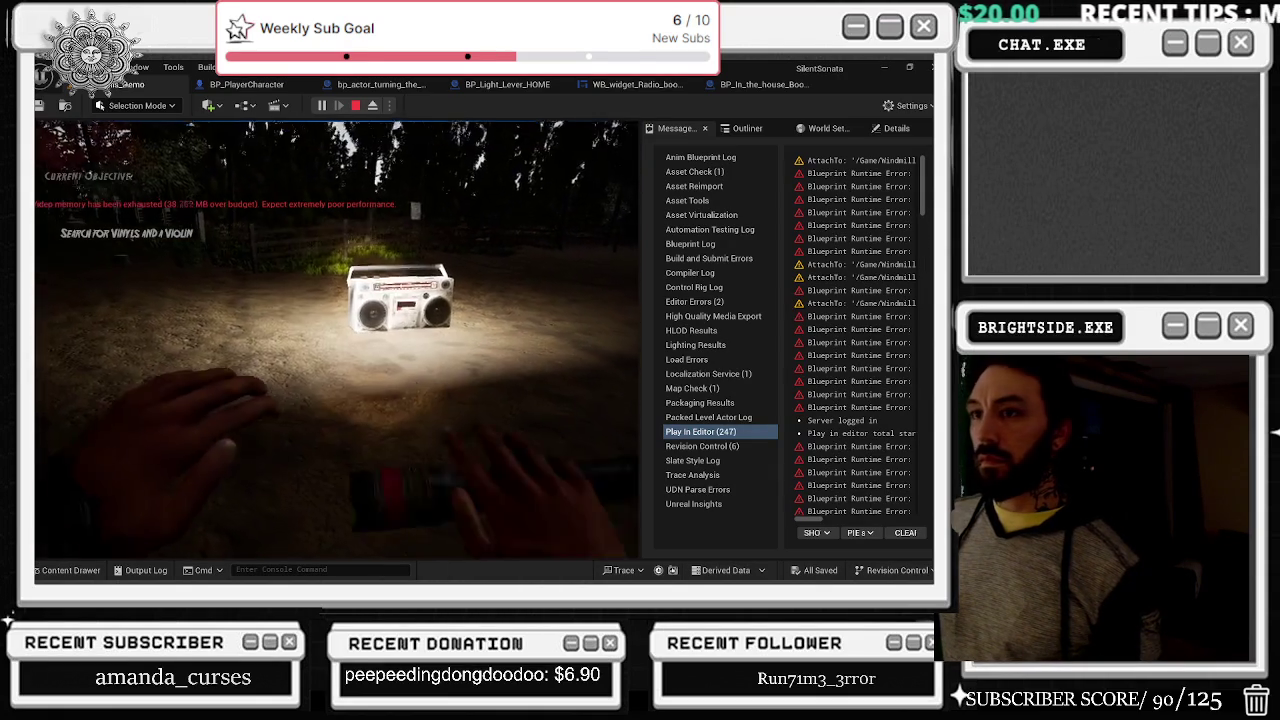
{"action": "key", "text": "e"}
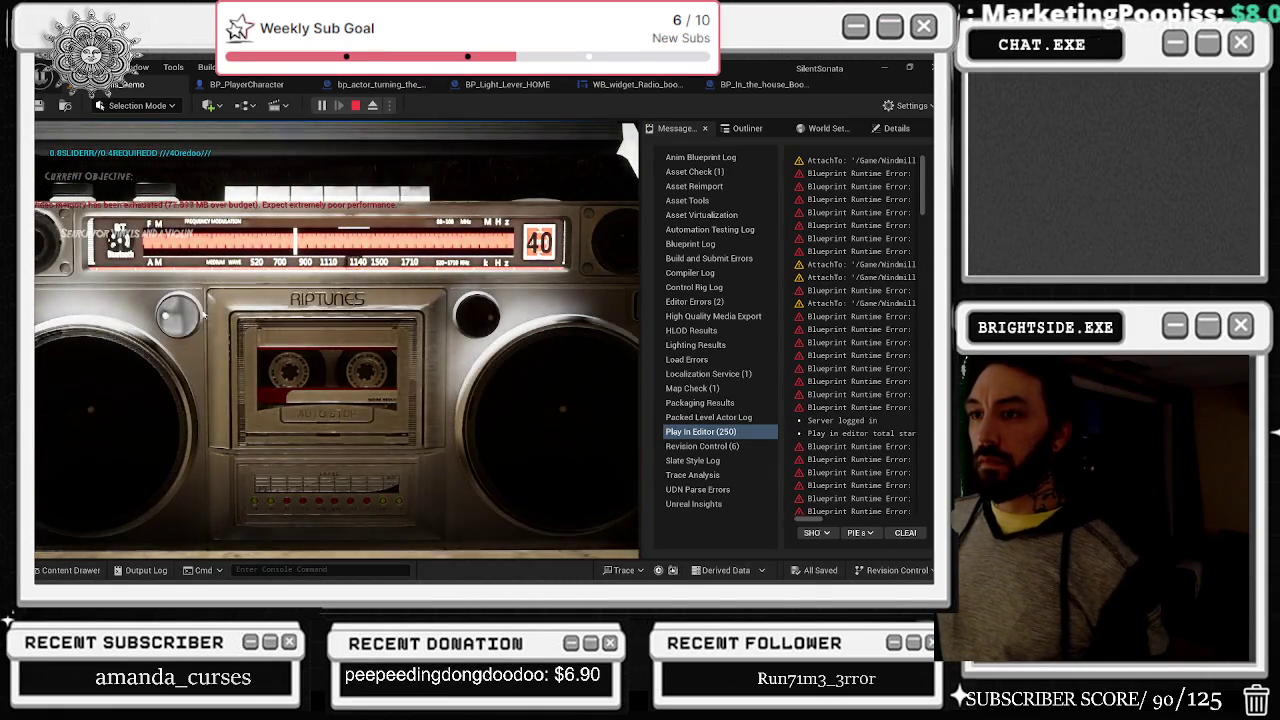
{"action": "scroll", "coordinate": [177, 316], "scroll_direction": "up", "scroll_amount": 3}
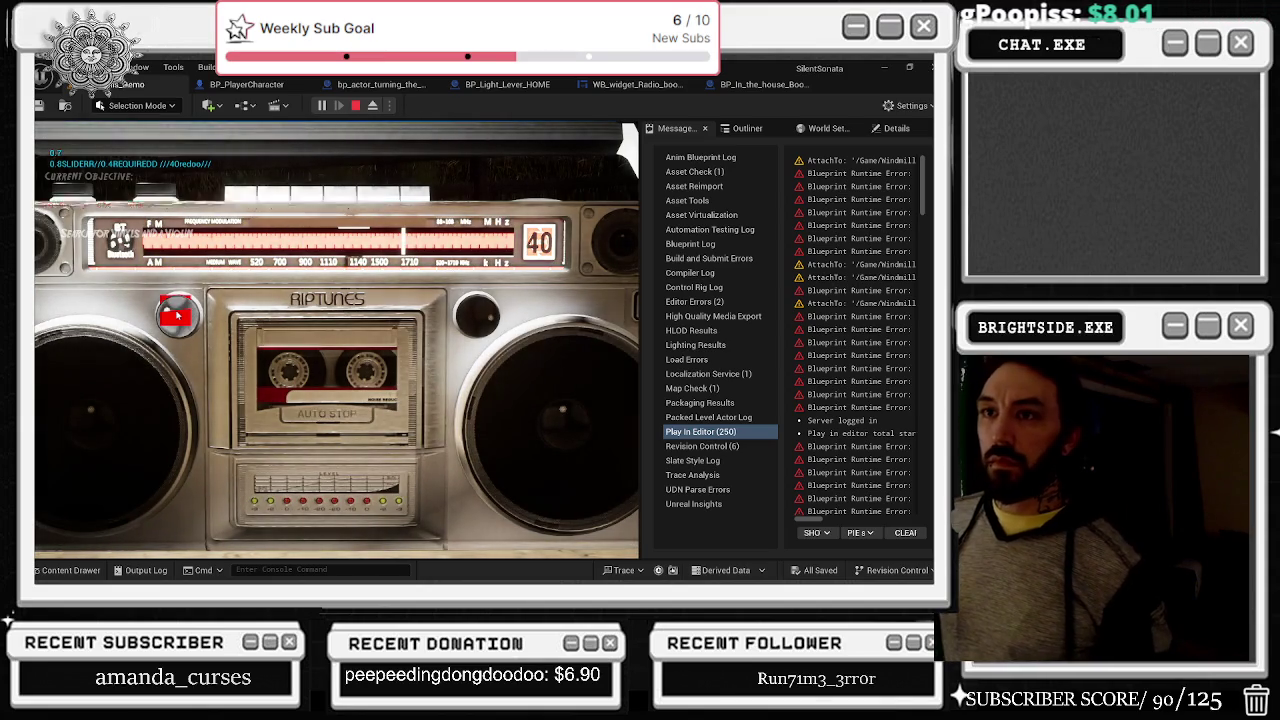
{"action": "scroll", "coordinate": [177, 316], "scroll_direction": "down", "scroll_amount": 1}
{"action": "scroll", "coordinate": [178, 316], "scroll_direction": "down", "scroll_amount": 2}
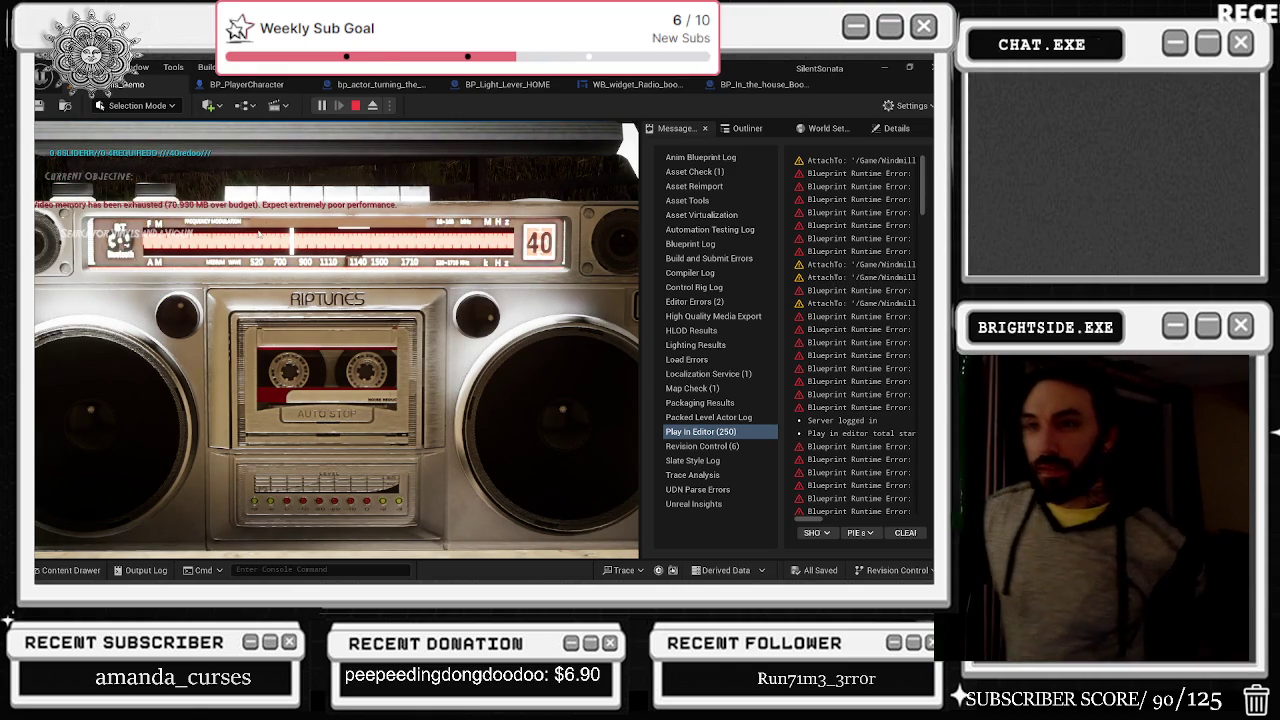
{"action": "key", "text": "Escape"}
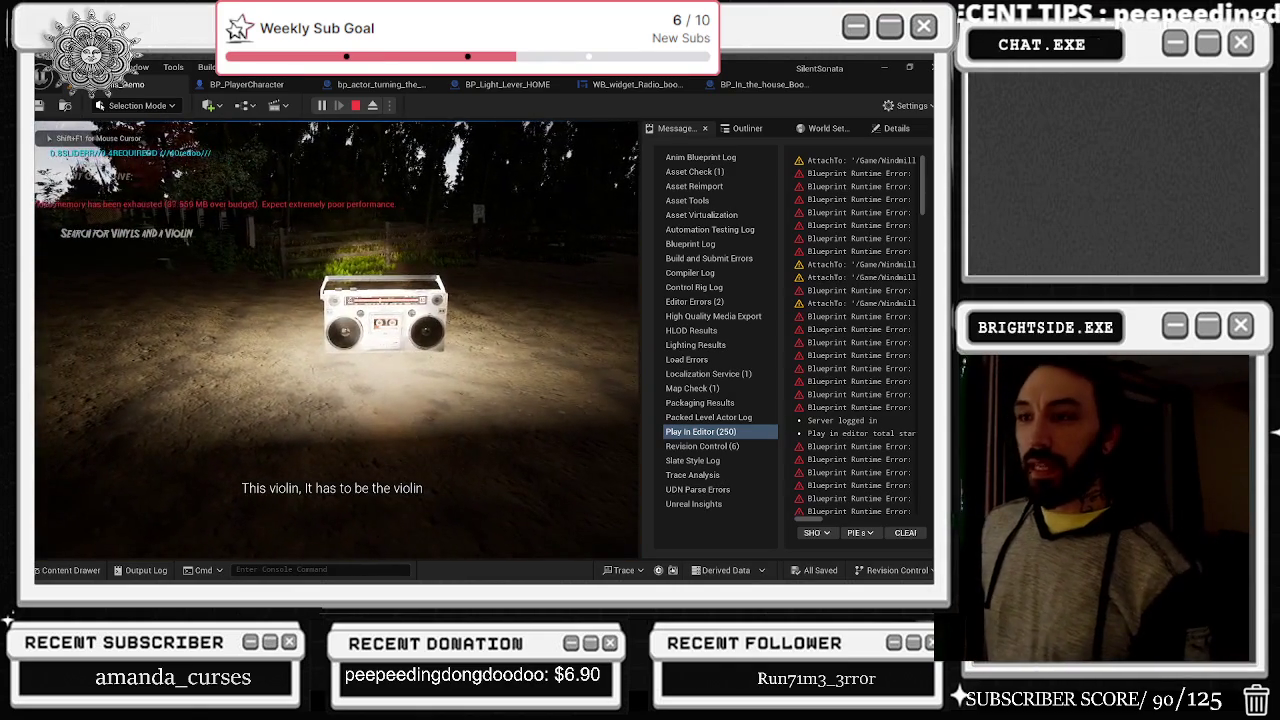
{"action": "key", "text": "Escape"}
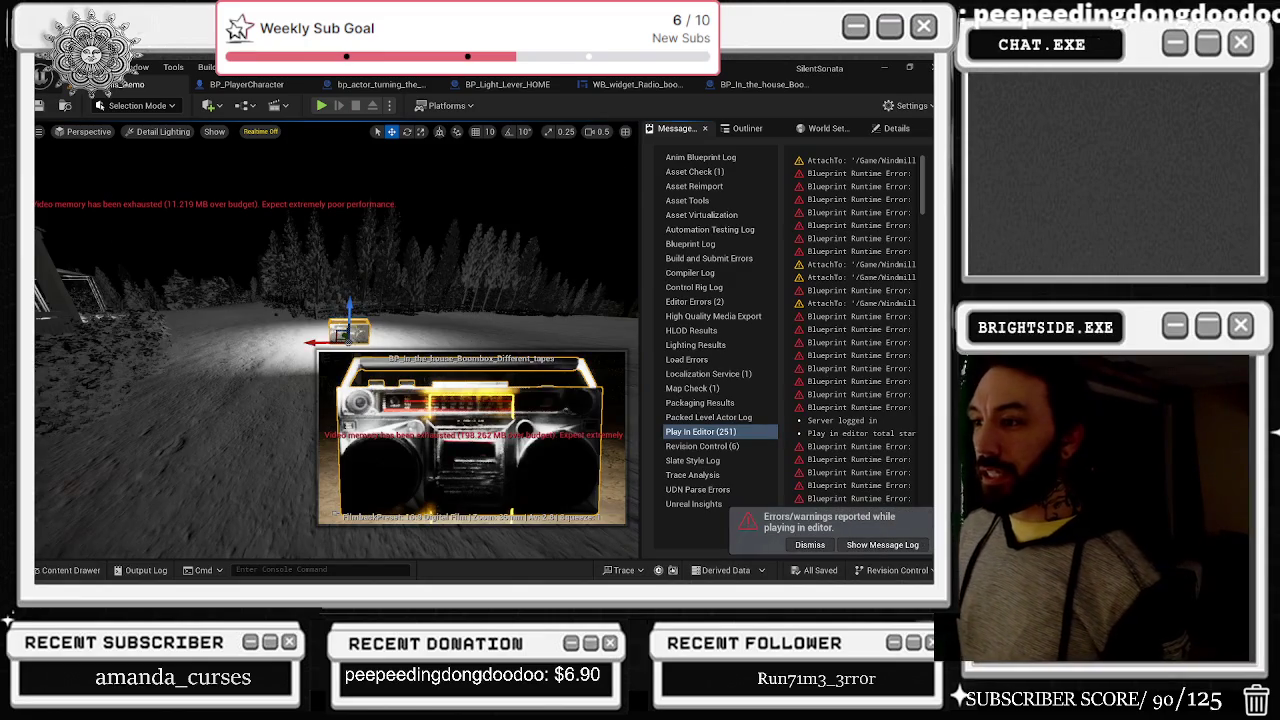
Step: Switch to the WB_widget_Radio_boombox graph, then bring up the YouTube browser window maximized
{"action": "left_click", "coordinate": [762, 84]}
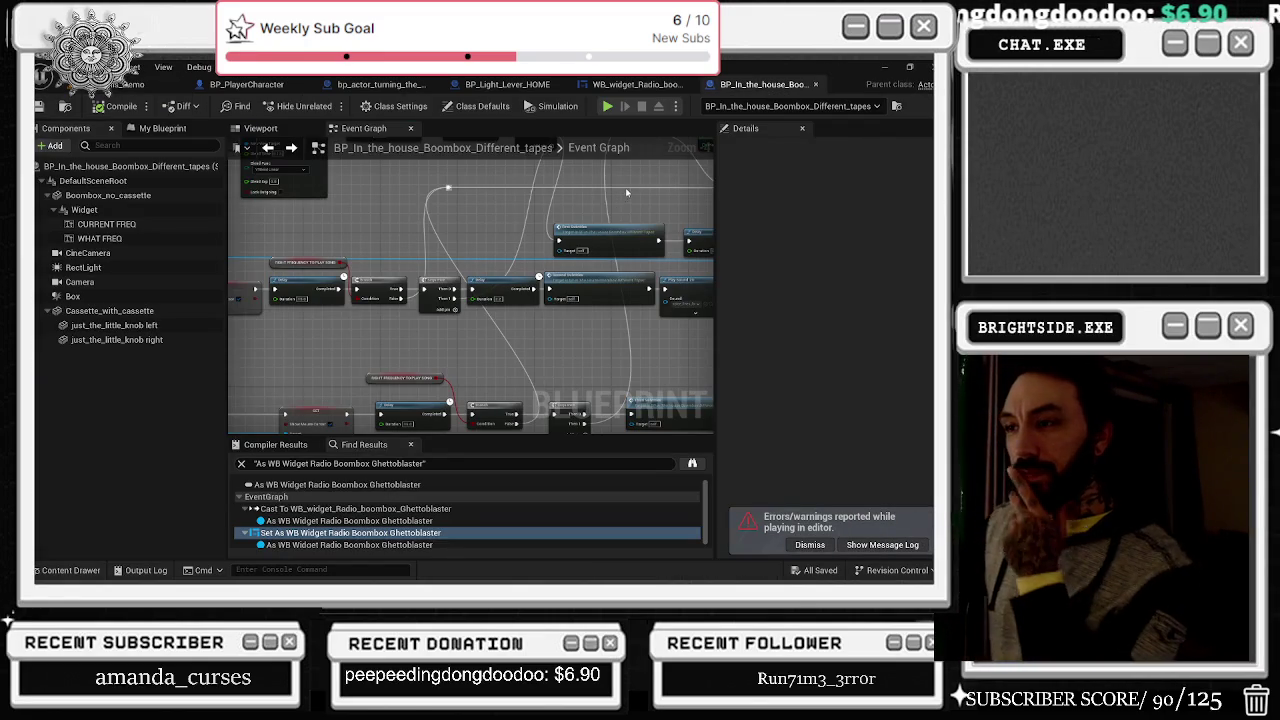
{"action": "left_click", "coordinate": [636, 84]}
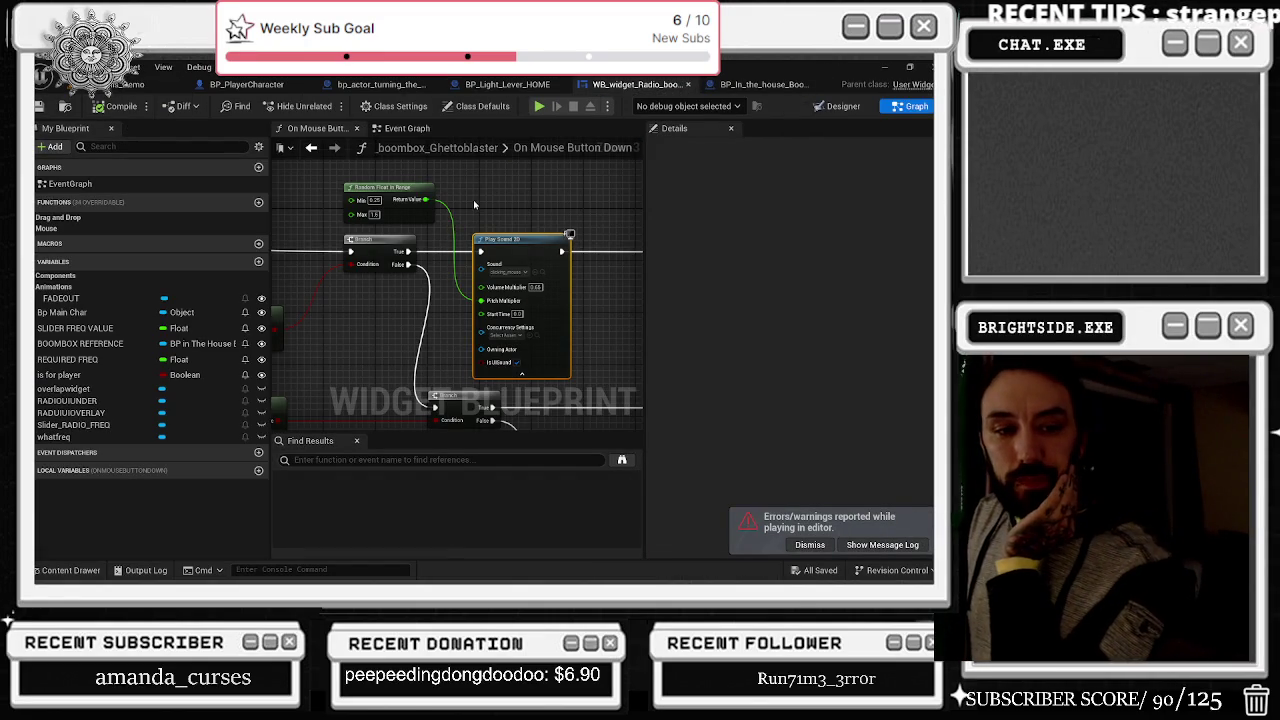
{"action": "key", "text": "alt+Tab"}
{"action": "key", "text": "Escape"}
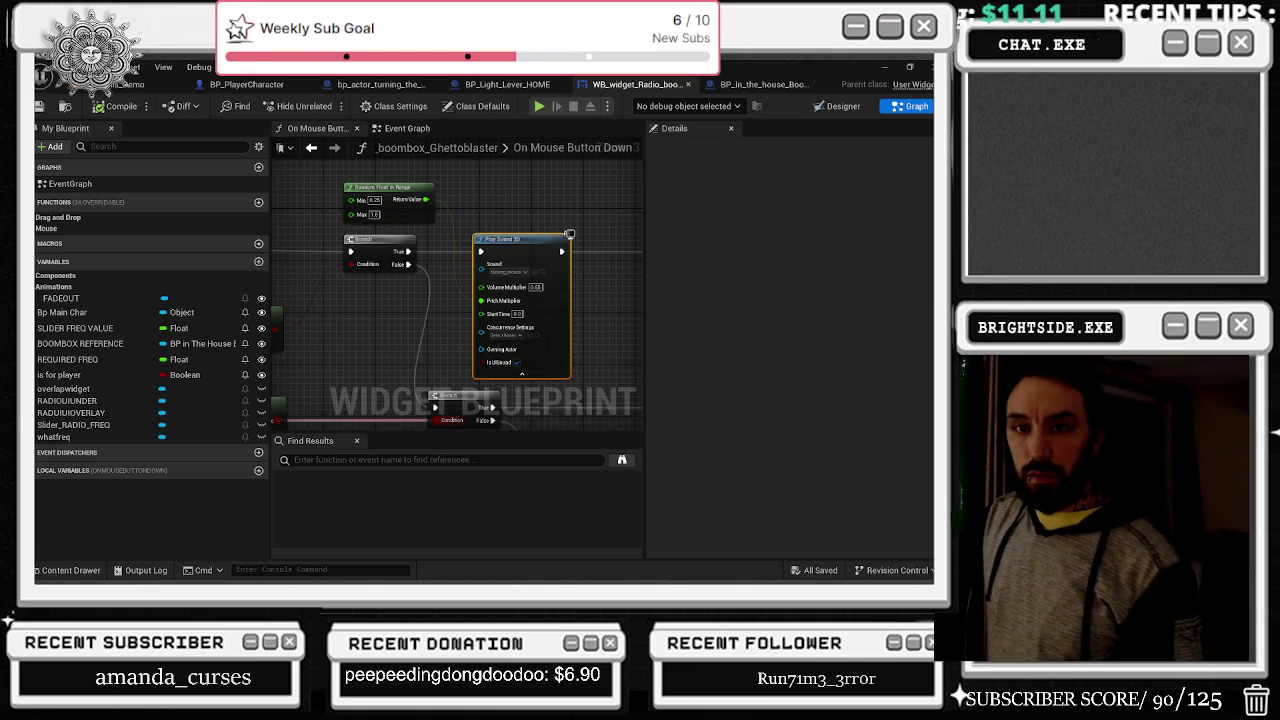
{"action": "key", "text": "alt+Tab"}
{"action": "key", "text": "super+Up"}
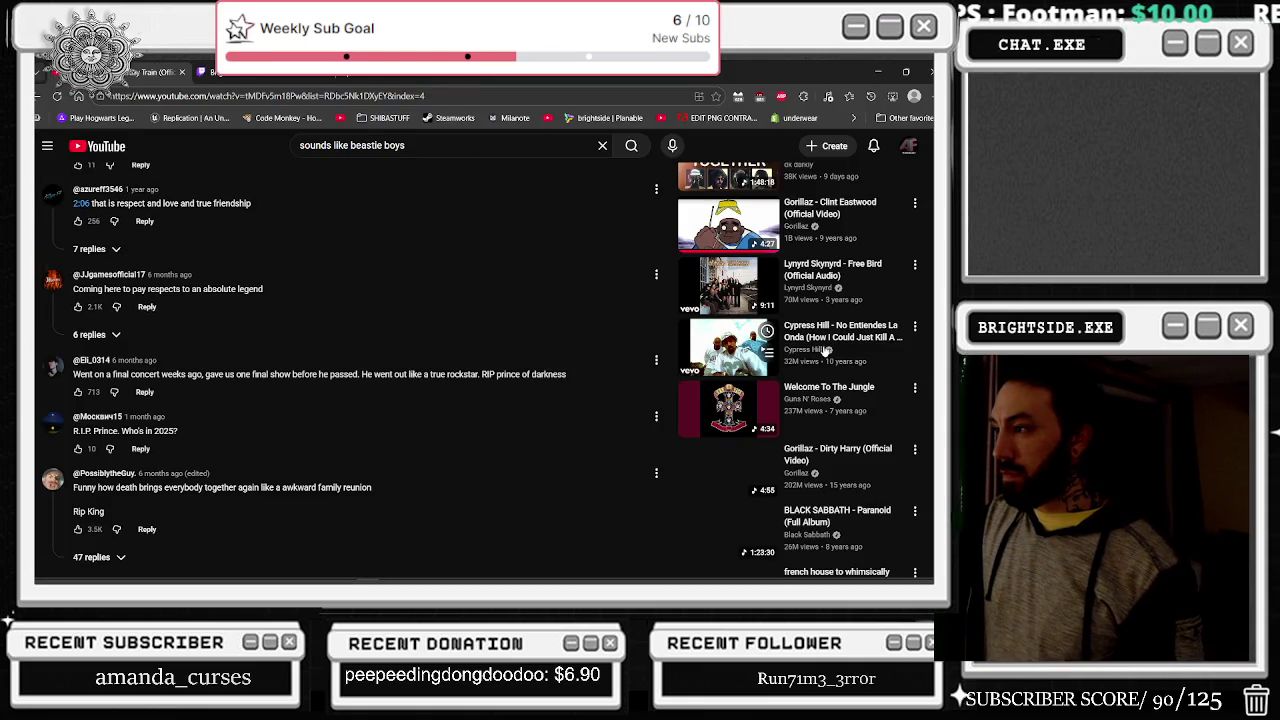
Step: Scroll the recommendations and play the Pantera - Walk music video
{"action": "scroll", "coordinate": [820, 360], "scroll_direction": "down", "scroll_amount": 2}
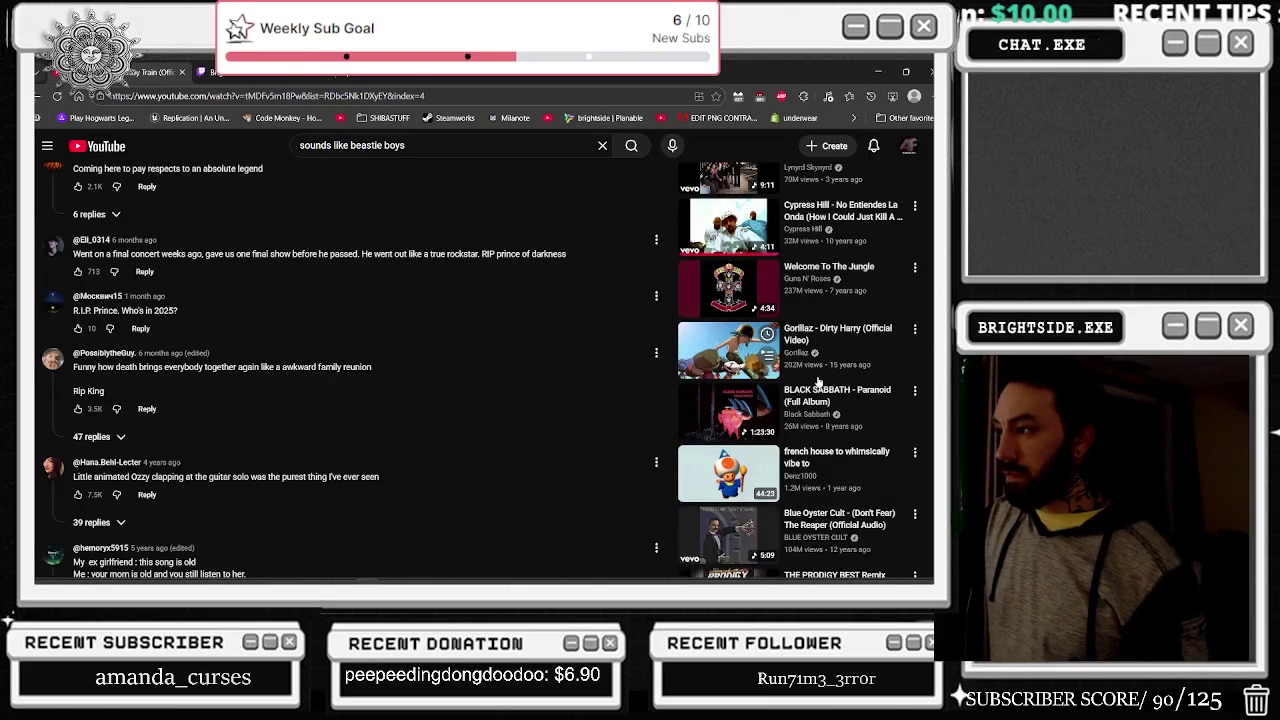
{"action": "scroll", "coordinate": [818, 381], "scroll_direction": "down", "scroll_amount": 3}
{"action": "scroll", "coordinate": [818, 381], "scroll_direction": "down", "scroll_amount": 4}
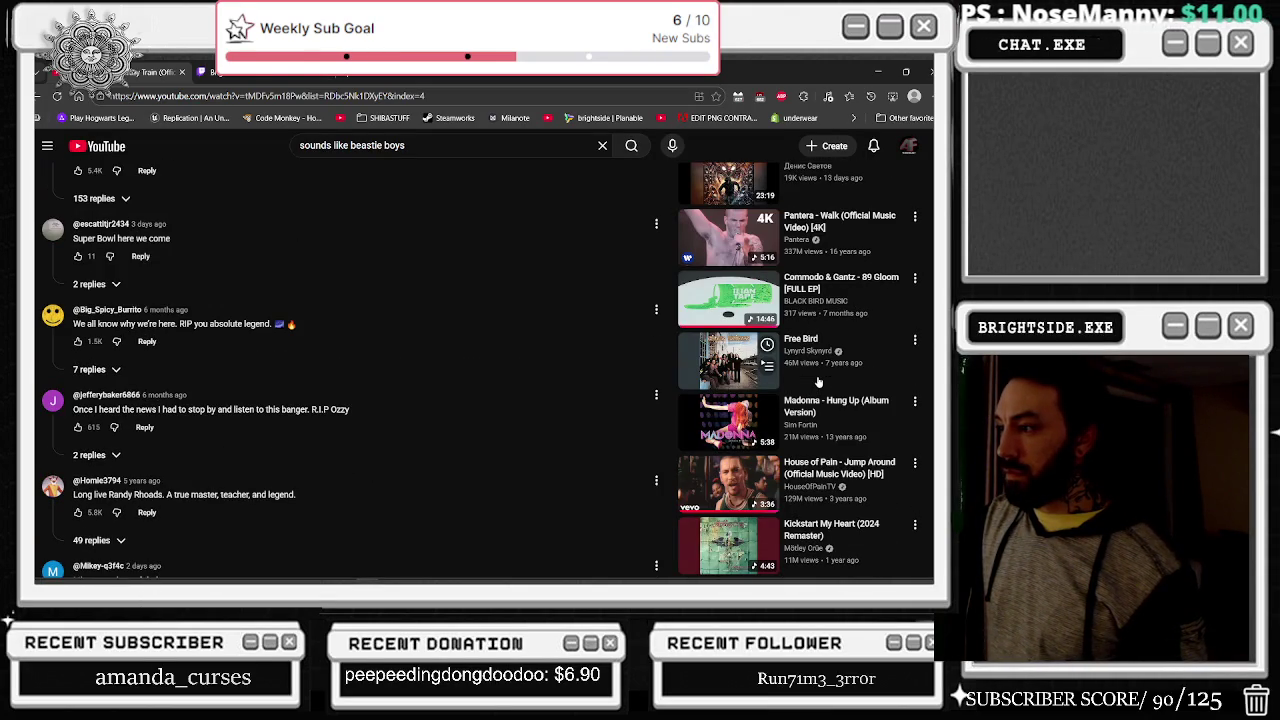
{"action": "left_click", "coordinate": [765, 238]}
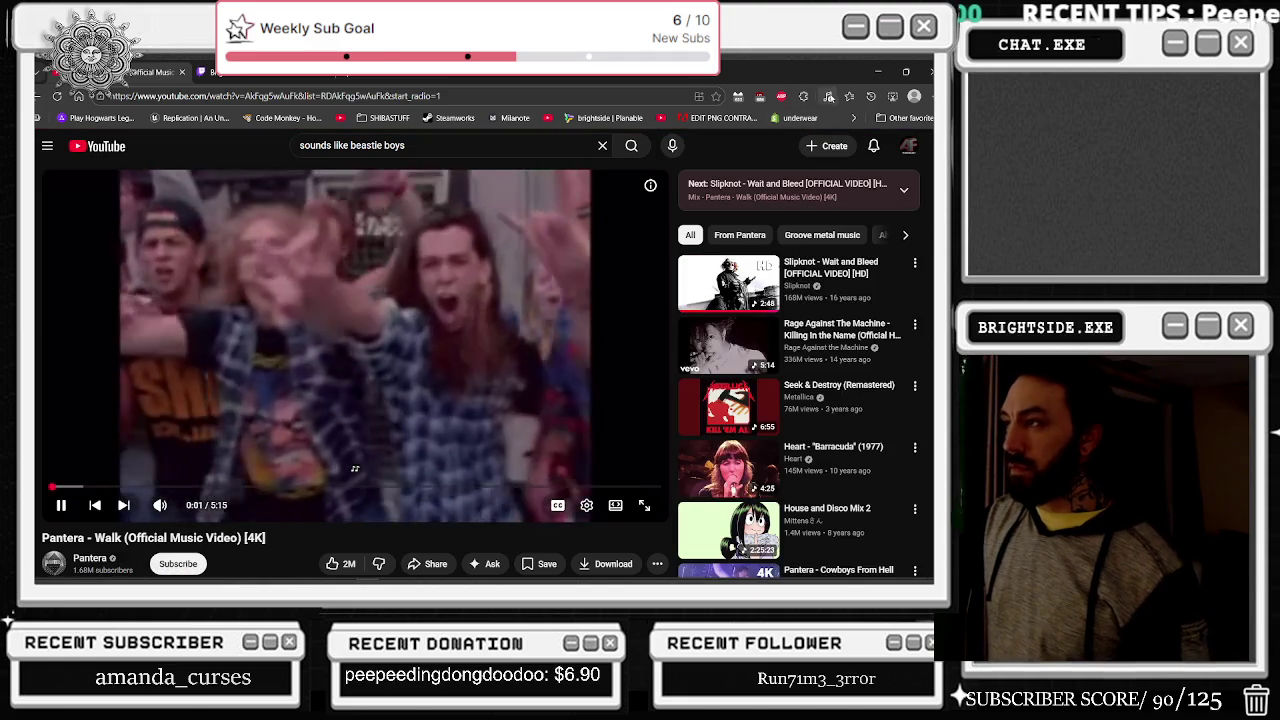
Step: Minimize the browser and pan the graph to the sound nodes
{"action": "left_click", "coordinate": [879, 72]}
{"action": "mouse_move", "coordinate": [574, 208]}
{"action": "left_mouse_down"}
{"action": "mouse_move", "coordinate": [530, 172]}
{"action": "mouse_move", "coordinate": [554, 174]}
{"action": "left_mouse_up"}
{"action": "mouse_move", "coordinate": [576, 264]}
{"action": "left_mouse_down"}
{"action": "mouse_move", "coordinate": [471, 303]}
{"action": "mouse_move", "coordinate": [571, 289]}
{"action": "mouse_move", "coordinate": [577, 273]}
{"action": "left_mouse_up"}
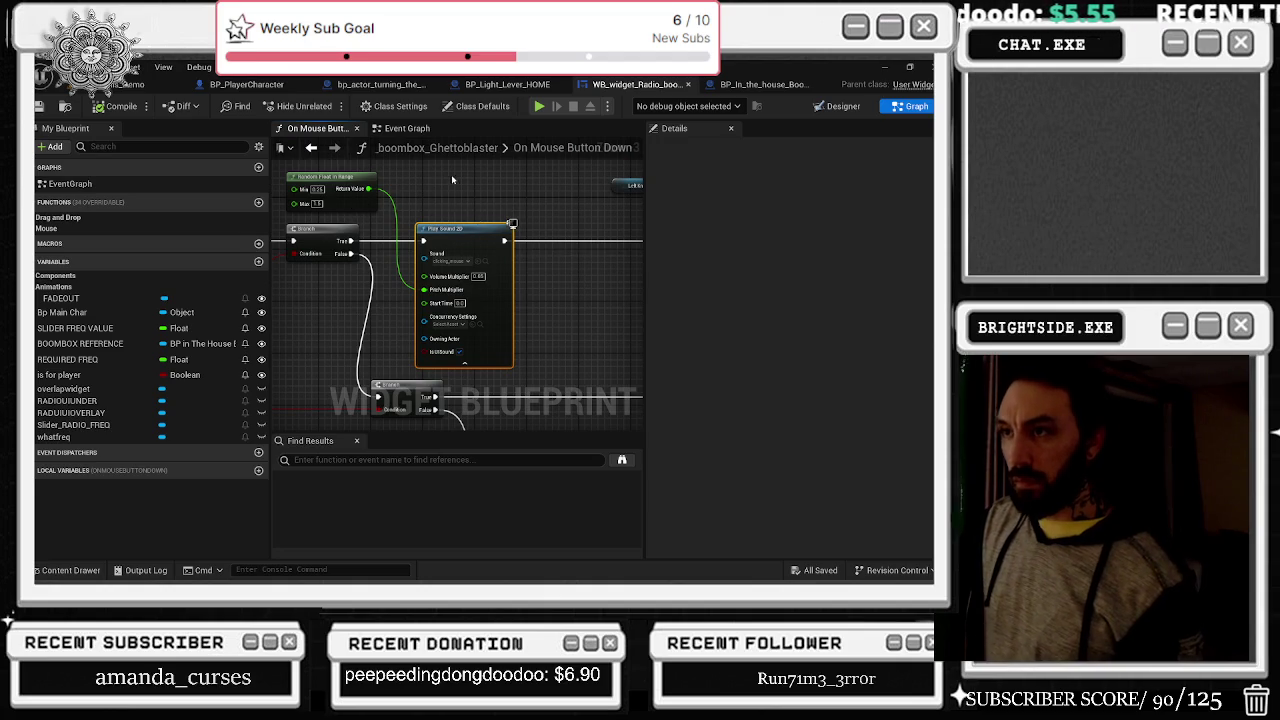
Step: Collapse the sound node's advanced settings and set the random range Min to 0.1
{"action": "left_click", "coordinate": [464, 361]}
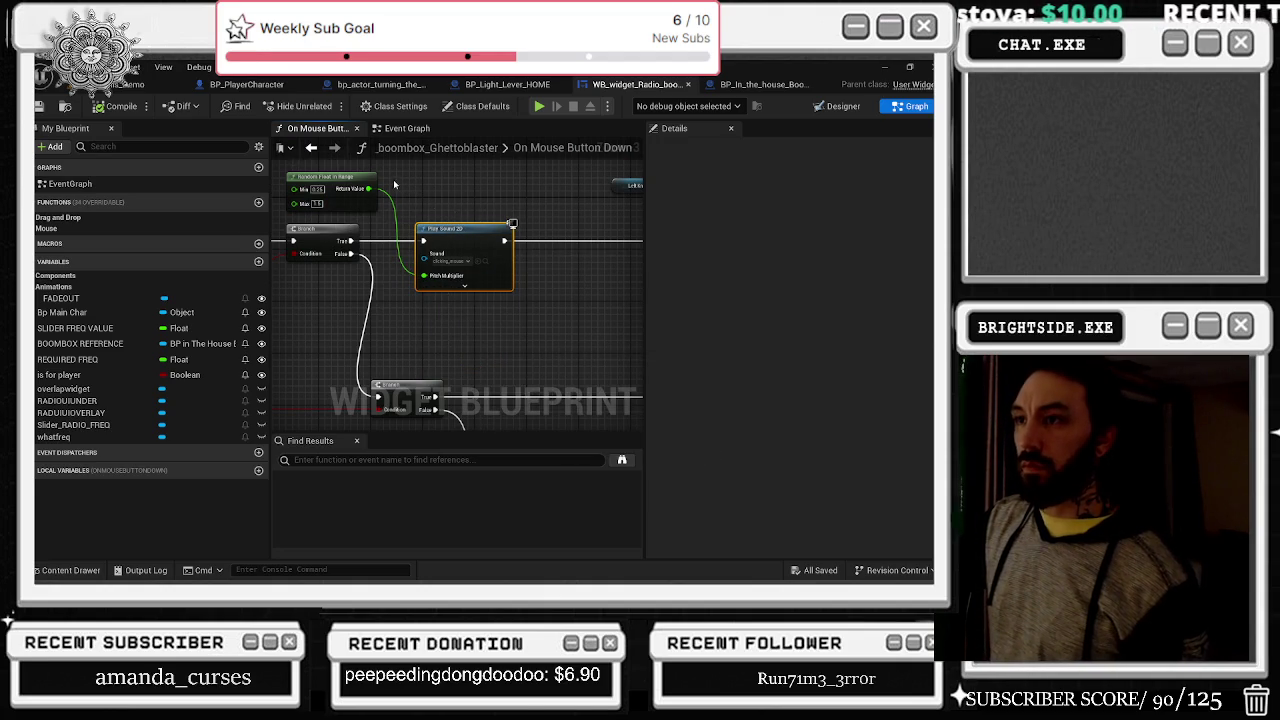
{"action": "left_click", "coordinate": [317, 189]}
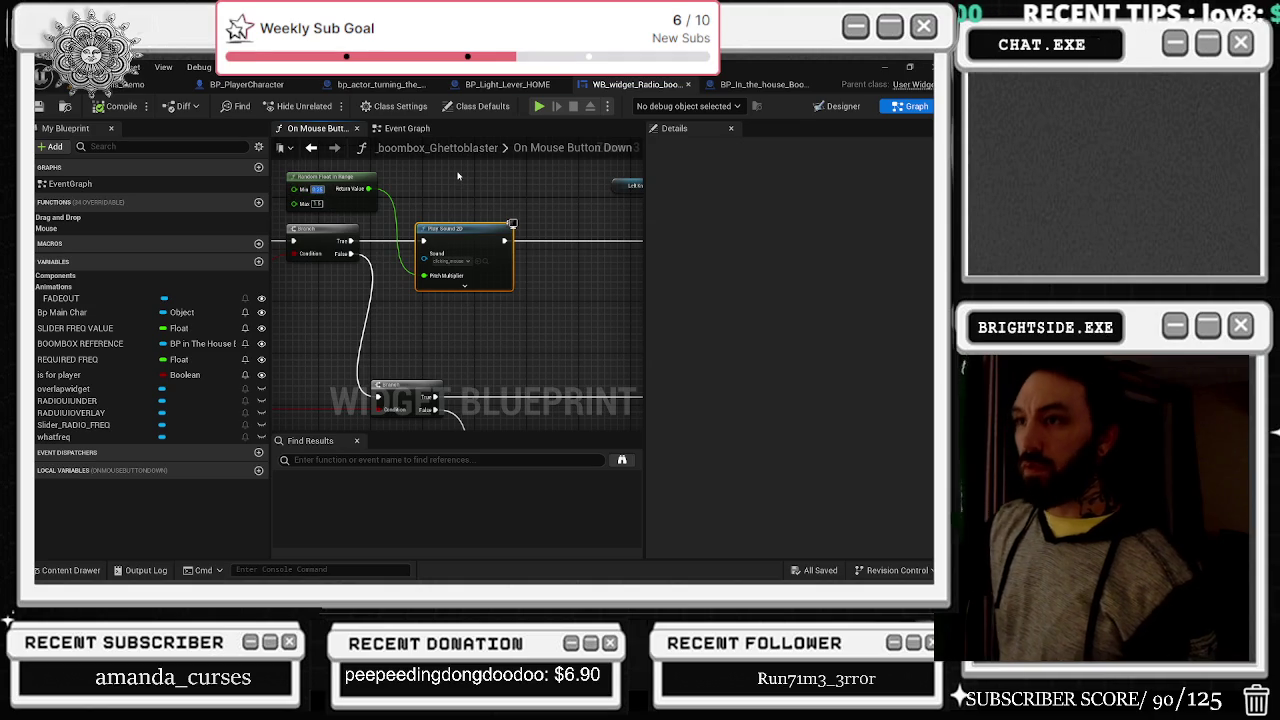
{"action": "type", "text": "0.1"}
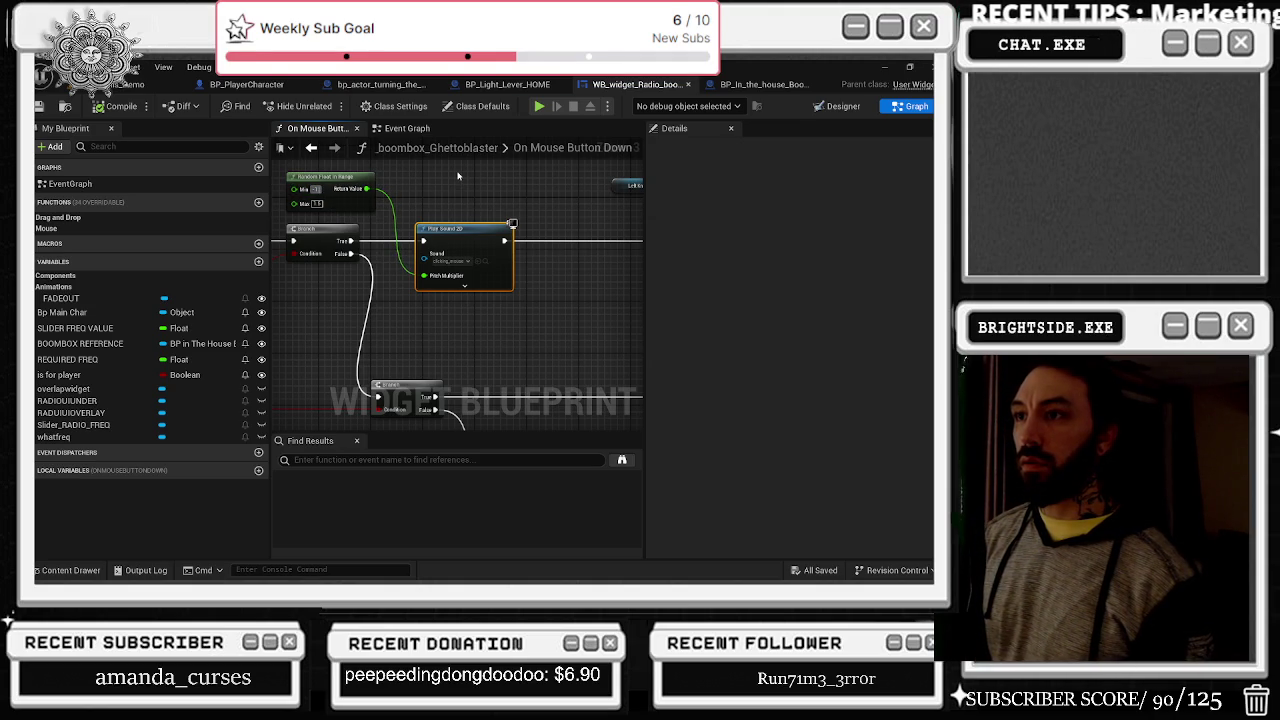
{"action": "key", "text": "Tab"}
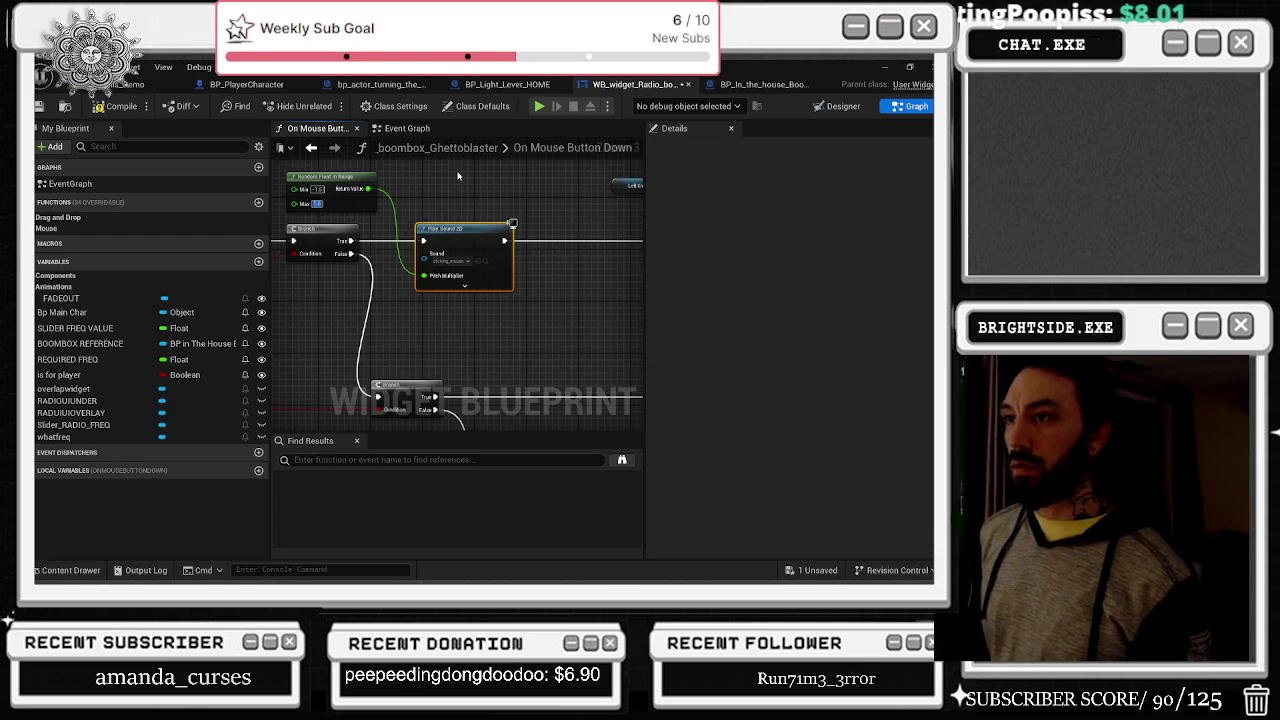
Step: Paste a Random Float in Range and Play Sound 2D pair, wire it to Branch True, and enter 0.25
{"action": "mouse_move", "coordinate": [455, 227]}
{"action": "left_mouse_down"}
{"action": "mouse_move", "coordinate": [467, 311]}
{"action": "mouse_move", "coordinate": [477, 132]}
{"action": "left_mouse_up"}
{"action": "key", "text": "ctrl+v"}
{"action": "left_click_drag", "start_coordinate": [480, 250], "coordinate": [344, 357]}
{"action": "left_click_drag", "start_coordinate": [605, 326], "coordinate": [497, 301]}
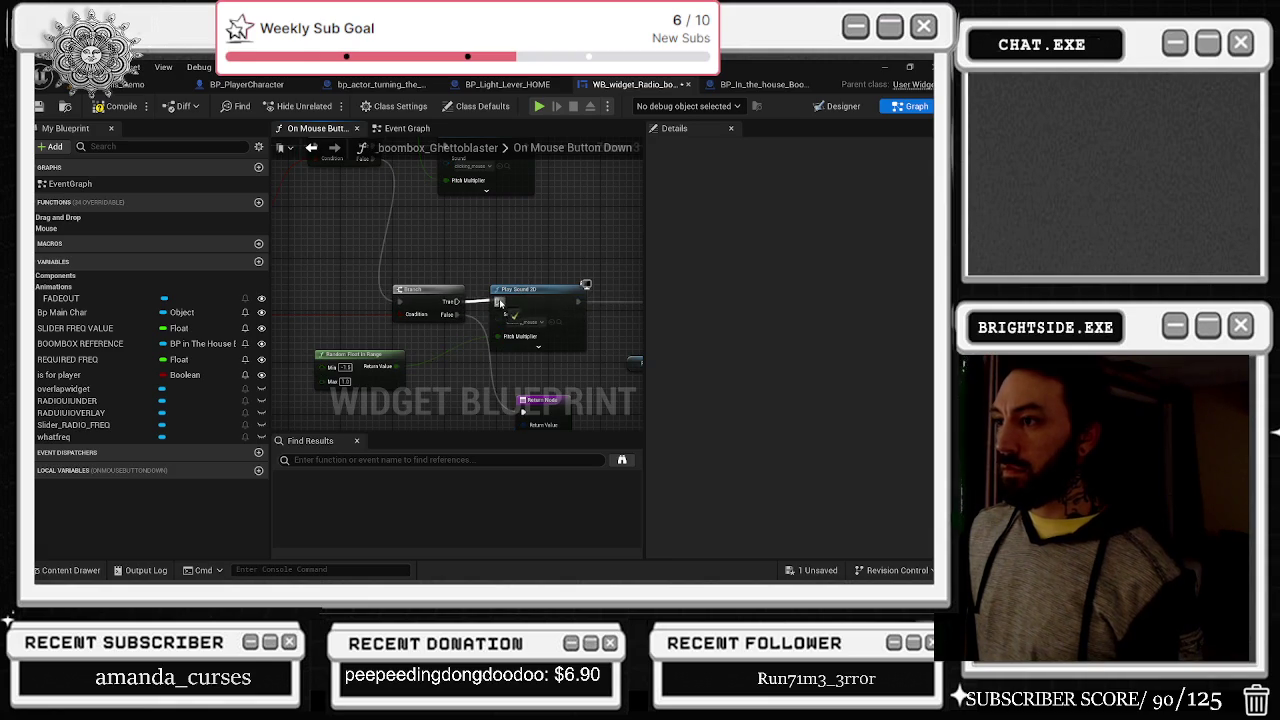
{"action": "mouse_move", "coordinate": [355, 354]}
{"action": "left_mouse_down"}
{"action": "mouse_move", "coordinate": [470, 325]}
{"action": "mouse_move", "coordinate": [470, 302]}
{"action": "left_mouse_up"}
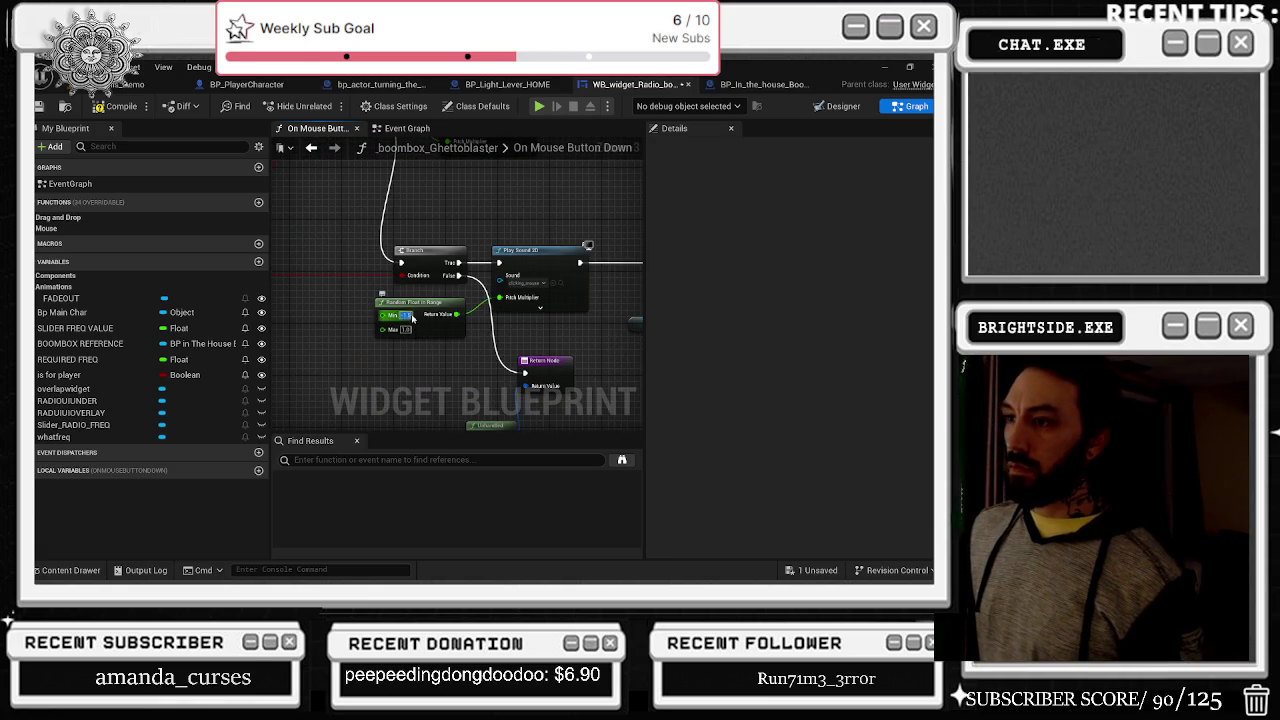
{"action": "type", "text": "0.25"}
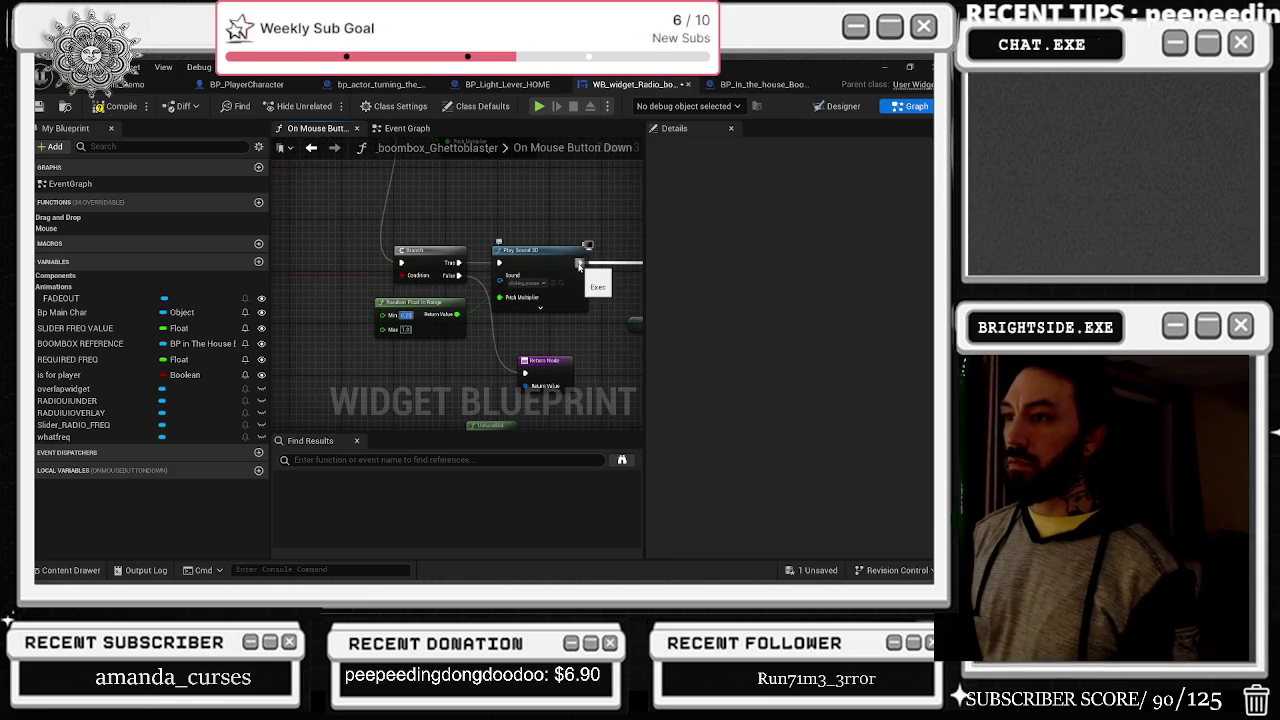
{"action": "left_click", "coordinate": [490, 346]}
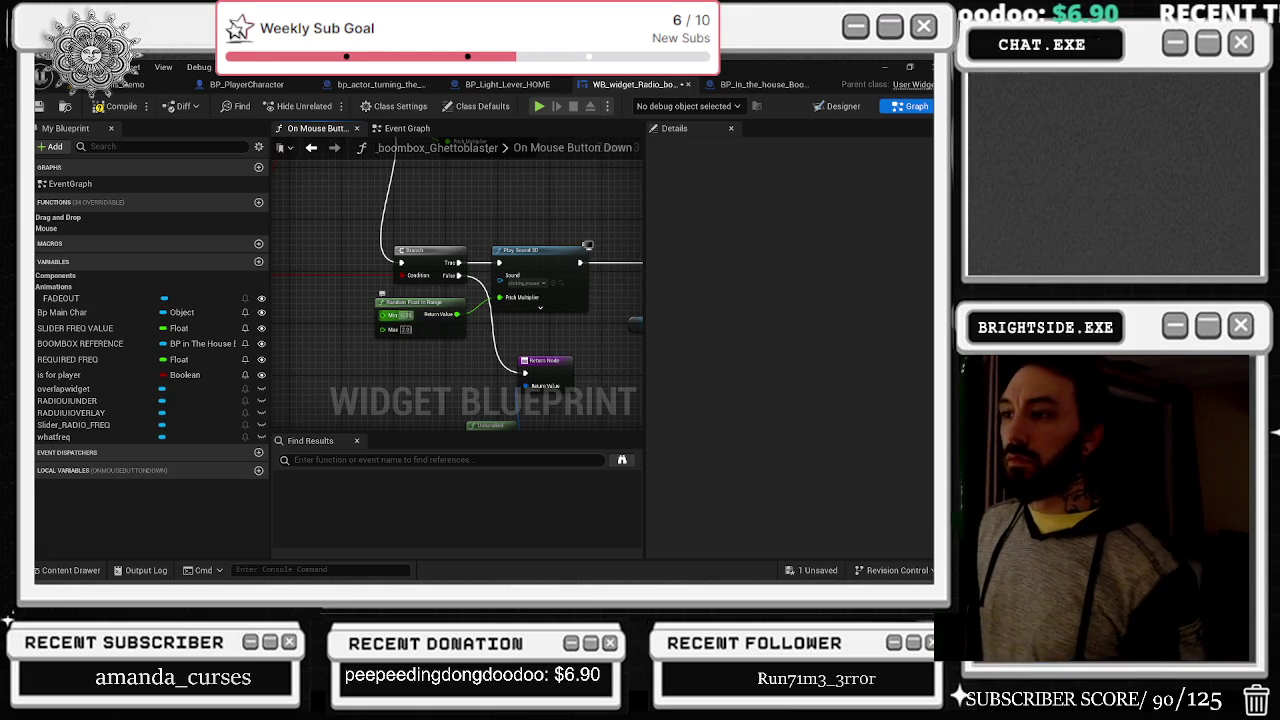
Step: Save the radio widget blueprint and switch to the level editor
{"action": "left_click", "coordinate": [40, 107]}
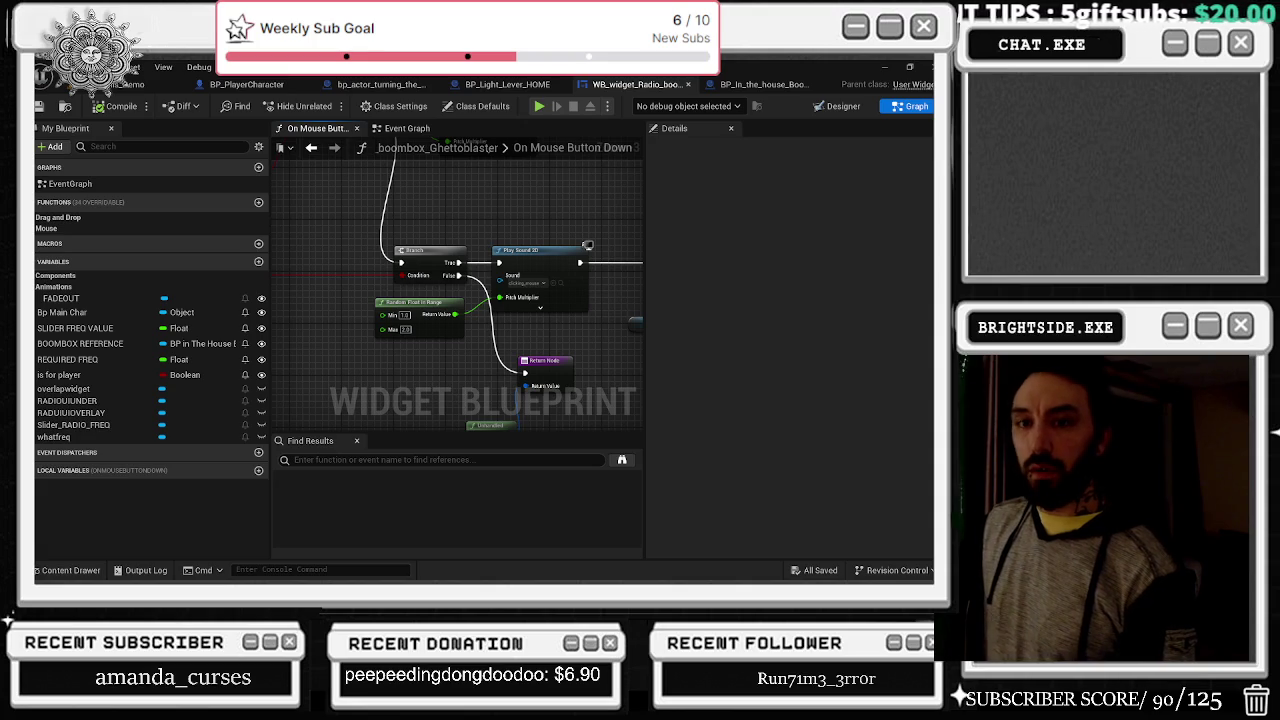
{"action": "left_click", "coordinate": [39, 106]}
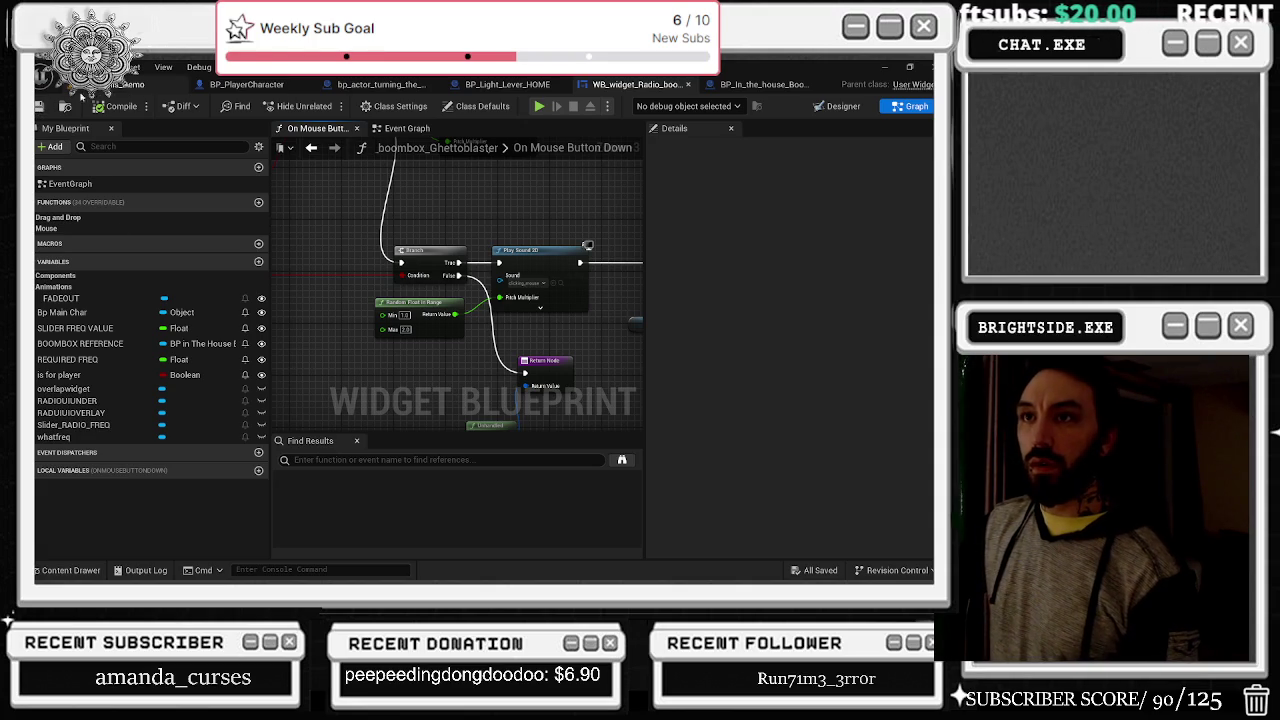
{"action": "left_click", "coordinate": [140, 84]}
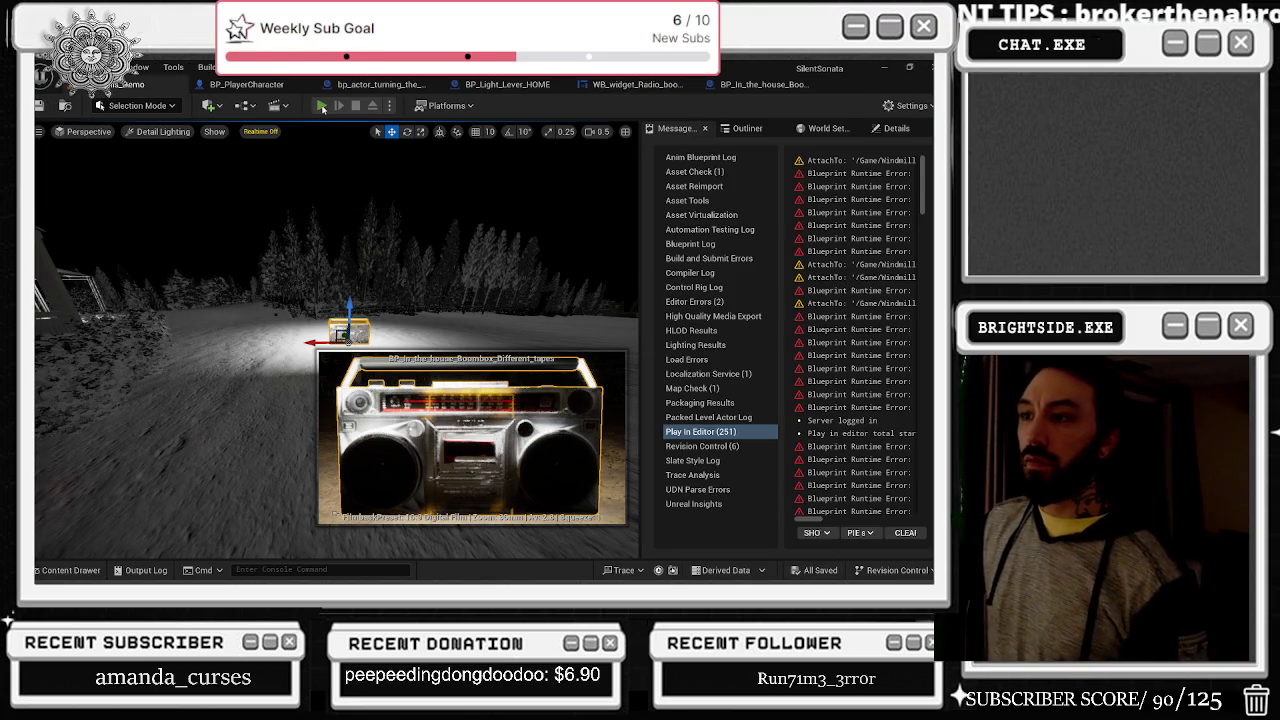
Step: Play-test the level, turning the right and left boombox knobs to move the needle, then stop
{"action": "key", "text": "alt+p"}
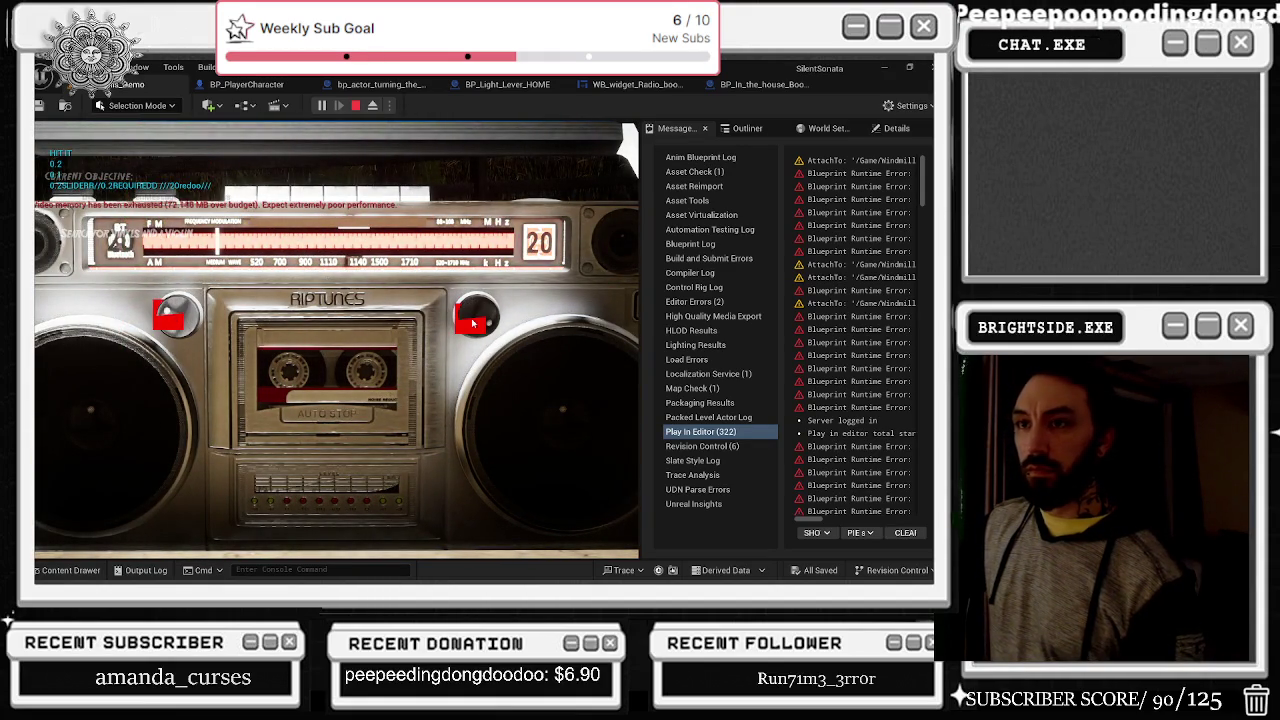
{"action": "left_click_drag", "start_coordinate": [443, 319], "coordinate": [484, 314]}
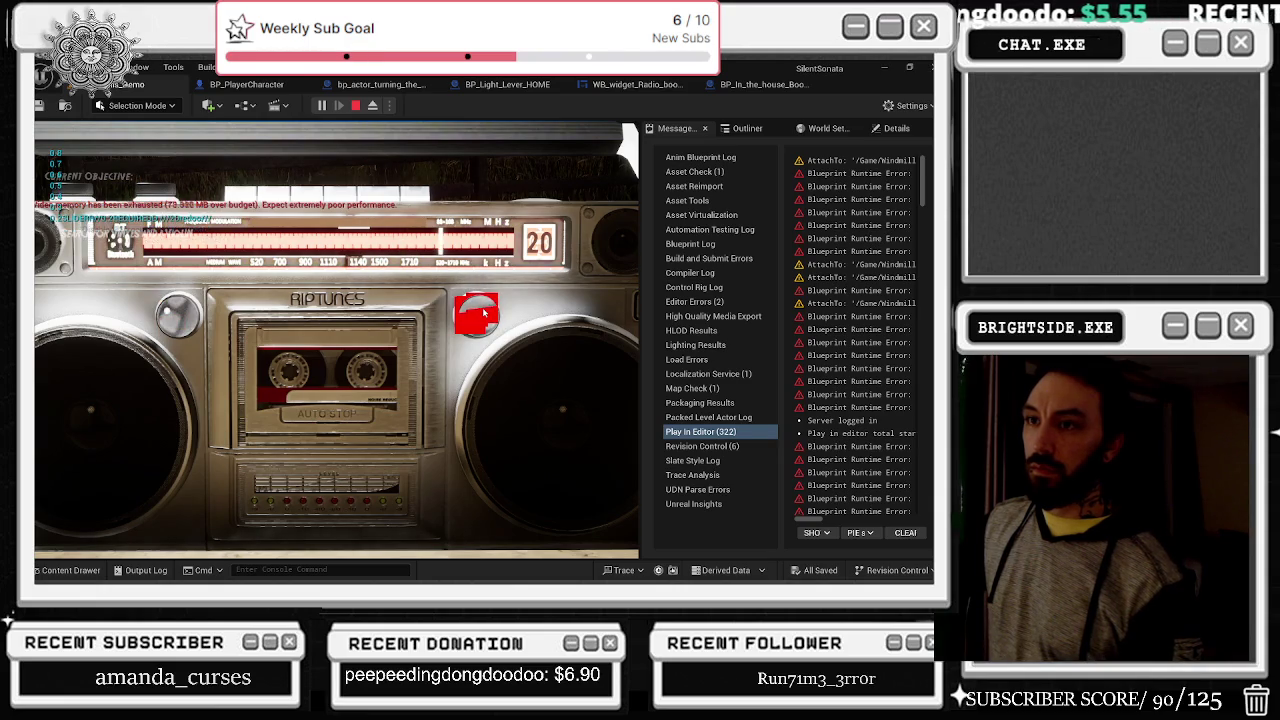
{"action": "left_click", "coordinate": [181, 312]}
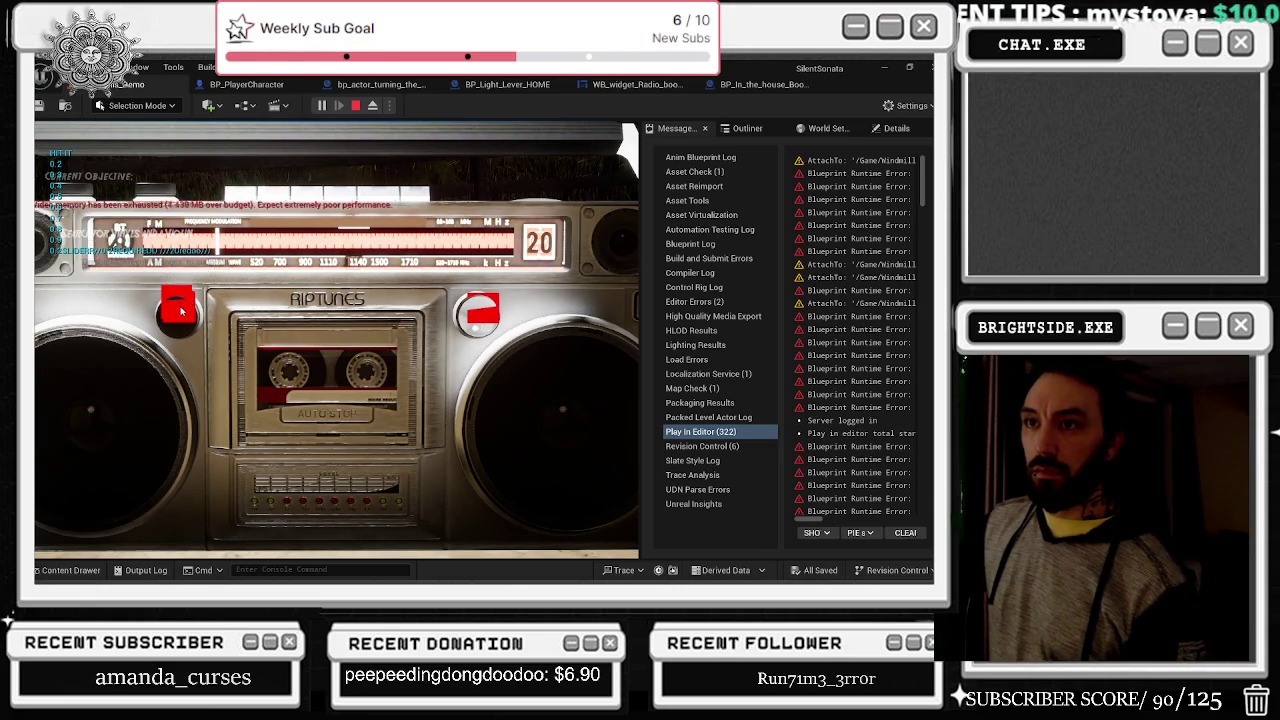
{"action": "right_click", "coordinate": [551, 293]}
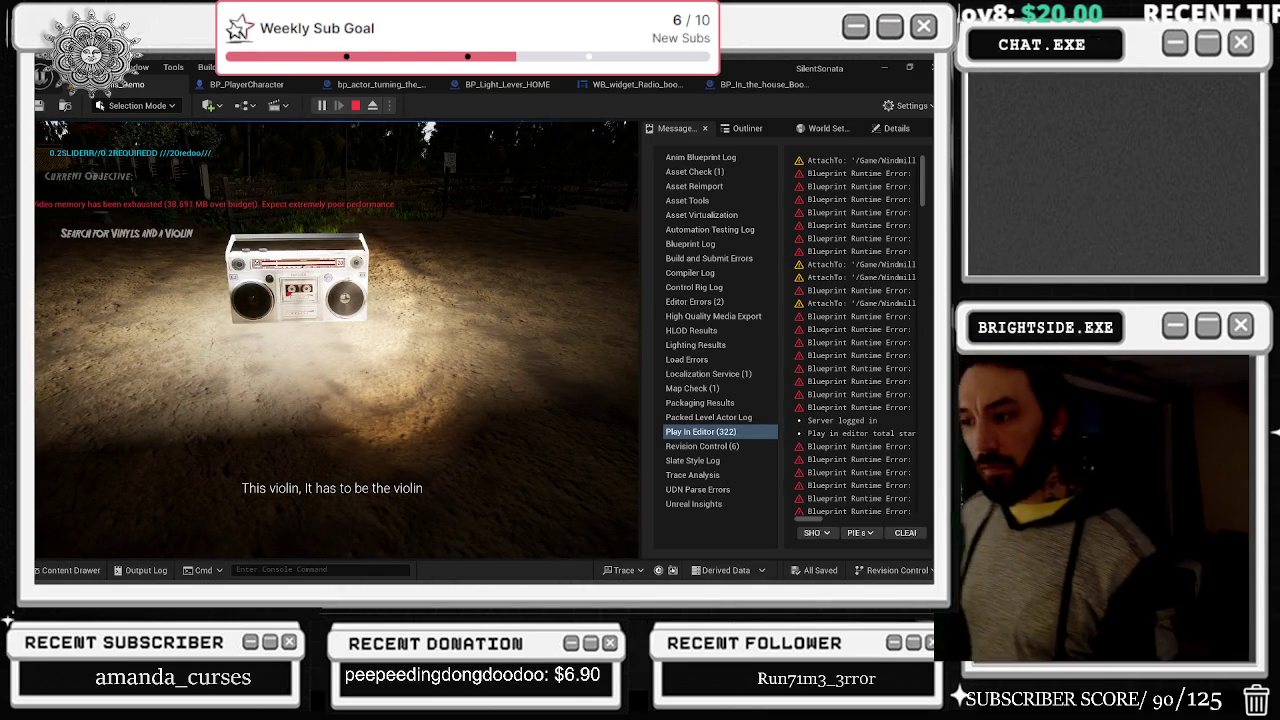
{"action": "key", "text": "Escape"}
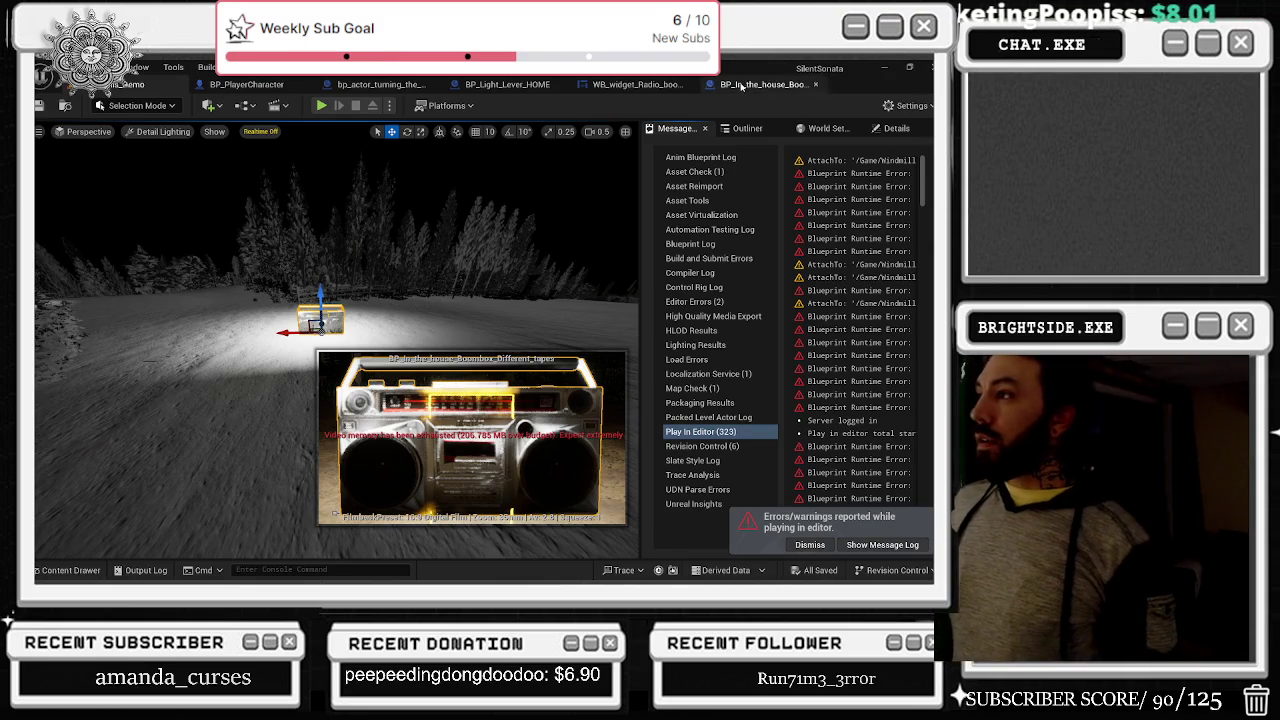
Step: In BP_In_the_house_Boombox, move the Self node above the Get Player Controller nodes
{"action": "left_click", "coordinate": [765, 84]}
{"action": "scroll", "coordinate": [434, 262], "scroll_direction": "up", "scroll_amount": 2}
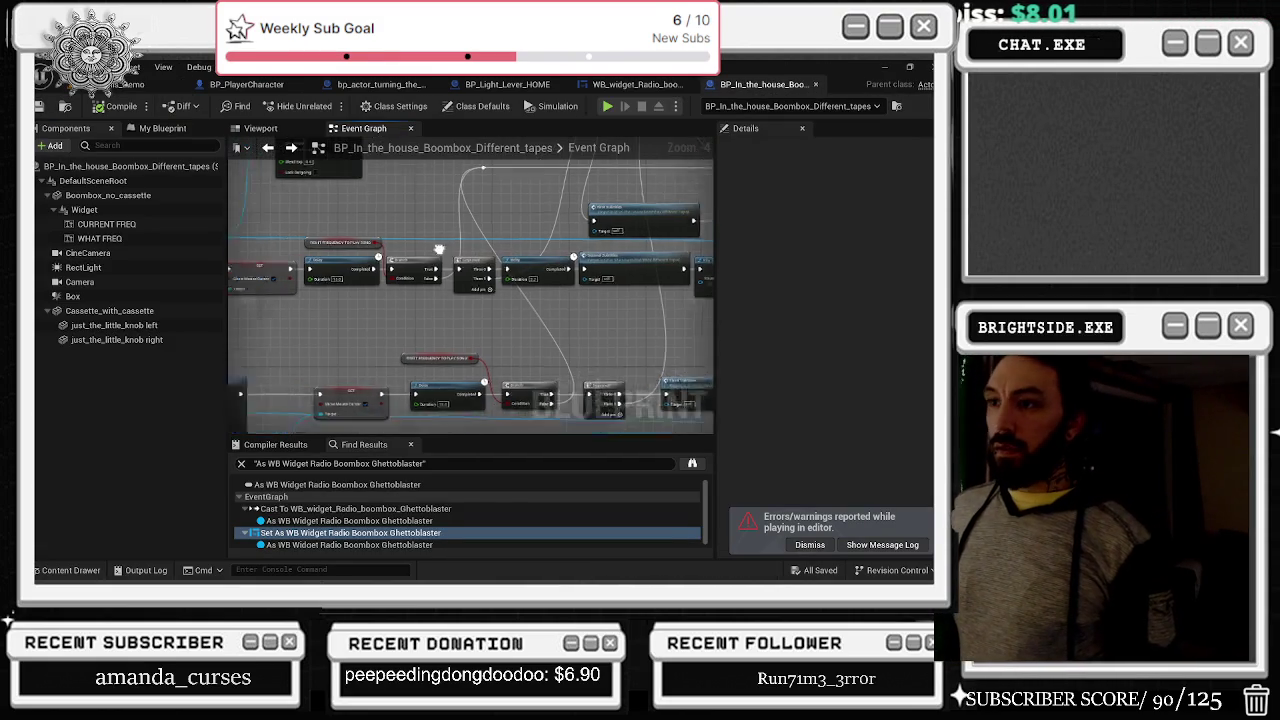
{"action": "scroll", "coordinate": [377, 274], "scroll_direction": "down", "scroll_amount": 2}
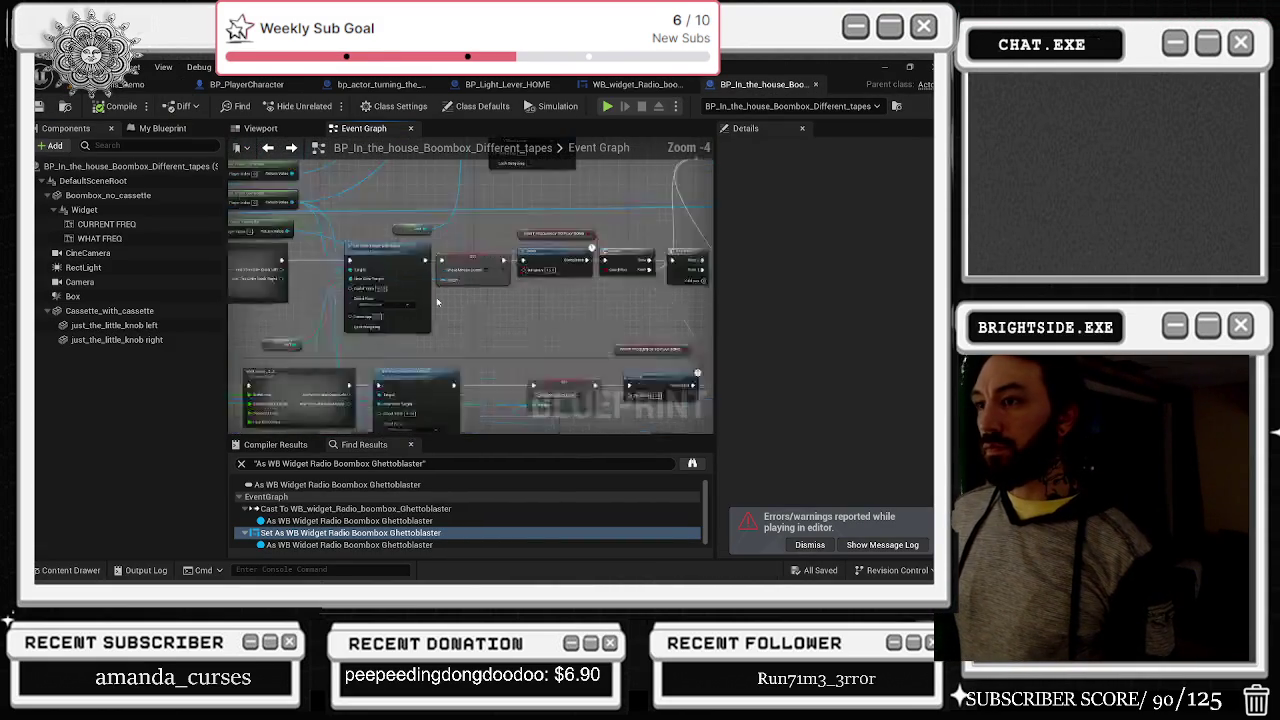
{"action": "scroll", "coordinate": [451, 266], "scroll_direction": "up", "scroll_amount": 1}
{"action": "left_click", "coordinate": [461, 278]}
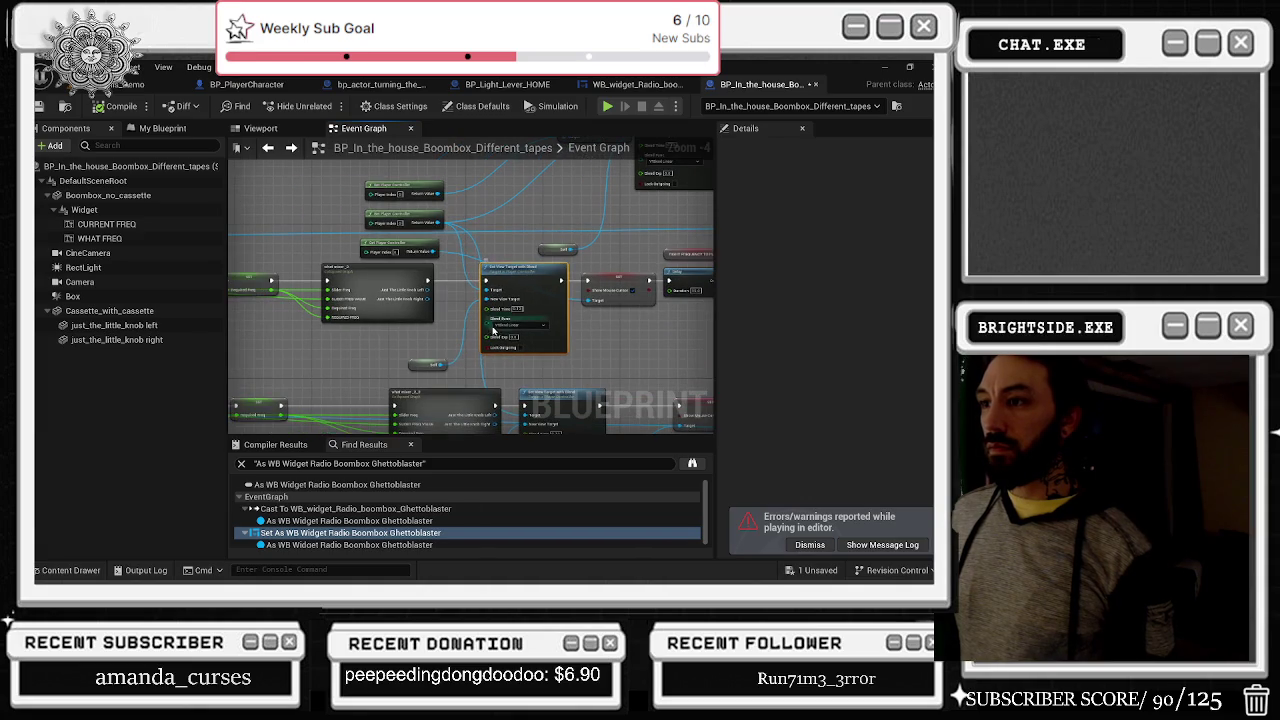
{"action": "left_click", "coordinate": [428, 364]}
{"action": "mouse_move", "coordinate": [423, 366]}
{"action": "left_mouse_down"}
{"action": "mouse_move", "coordinate": [440, 255]}
{"action": "mouse_move", "coordinate": [418, 266]}
{"action": "left_mouse_up"}
Step: Recentre on the different tapes comment, save the blueprint via Save Selected, and return to the radio widget
{"action": "scroll", "coordinate": [484, 279], "scroll_direction": "down", "scroll_amount": 3}
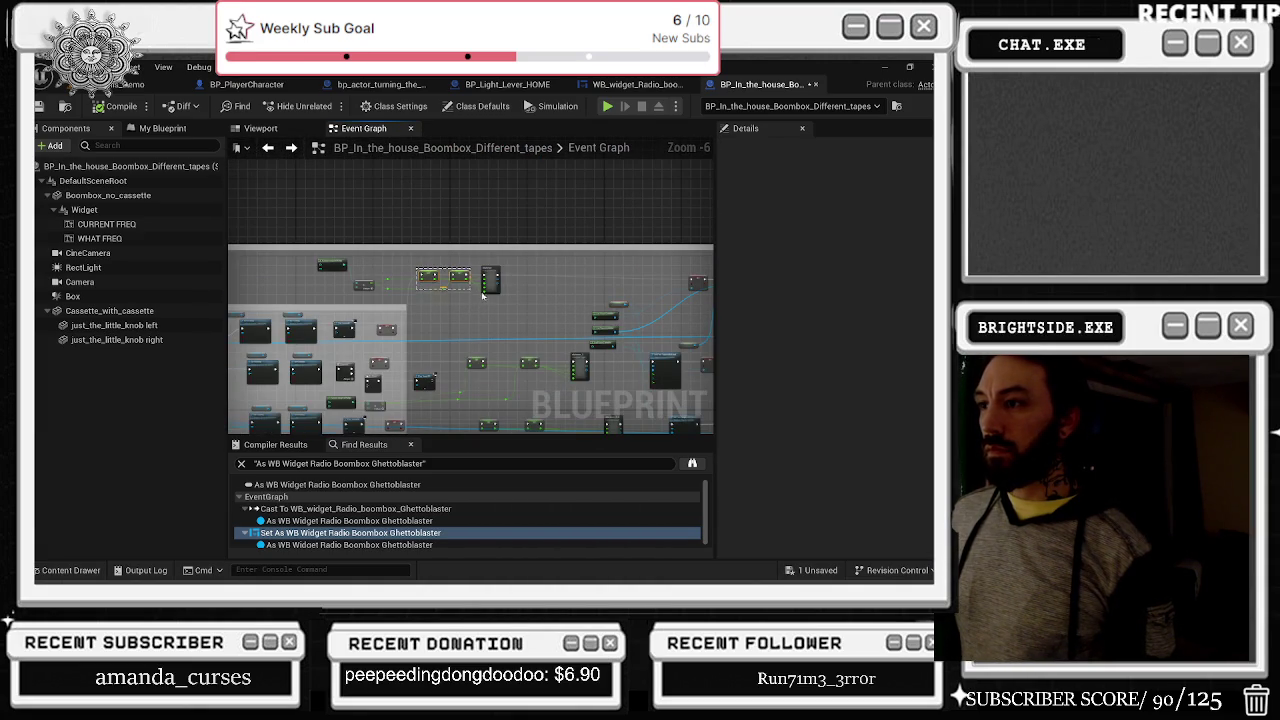
{"action": "left_click", "coordinate": [498, 284]}
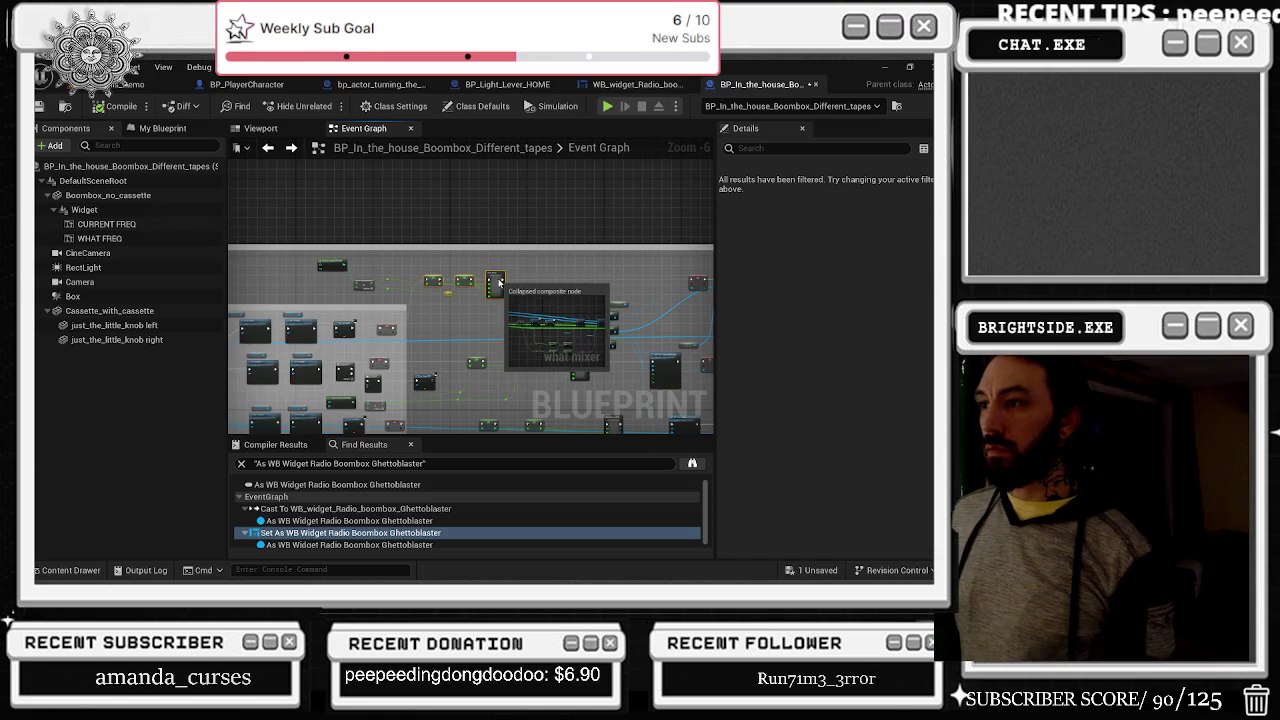
{"action": "scroll", "coordinate": [494, 305], "scroll_direction": "up", "scroll_amount": 2}
{"action": "mouse_move", "coordinate": [233, 261]}
{"action": "left_mouse_down"}
{"action": "mouse_move", "coordinate": [413, 266]}
{"action": "mouse_move", "coordinate": [405, 287]}
{"action": "left_mouse_up"}
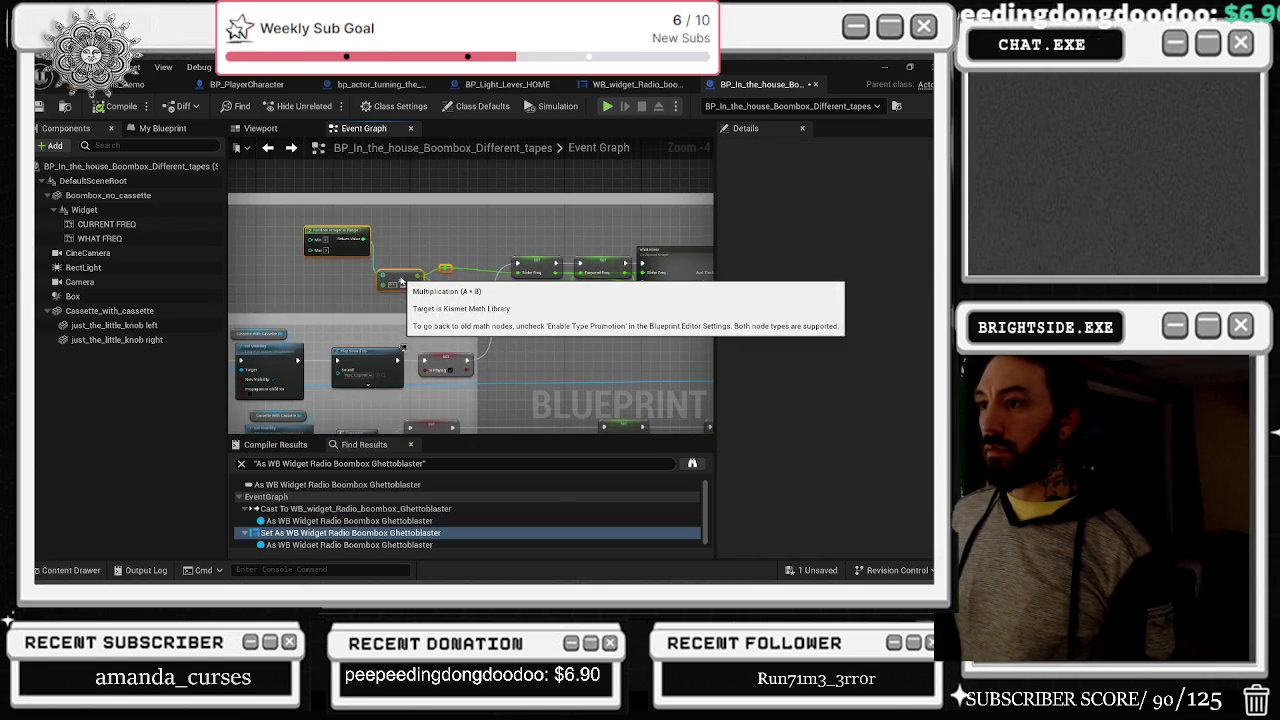
{"action": "left_click", "coordinate": [467, 252]}
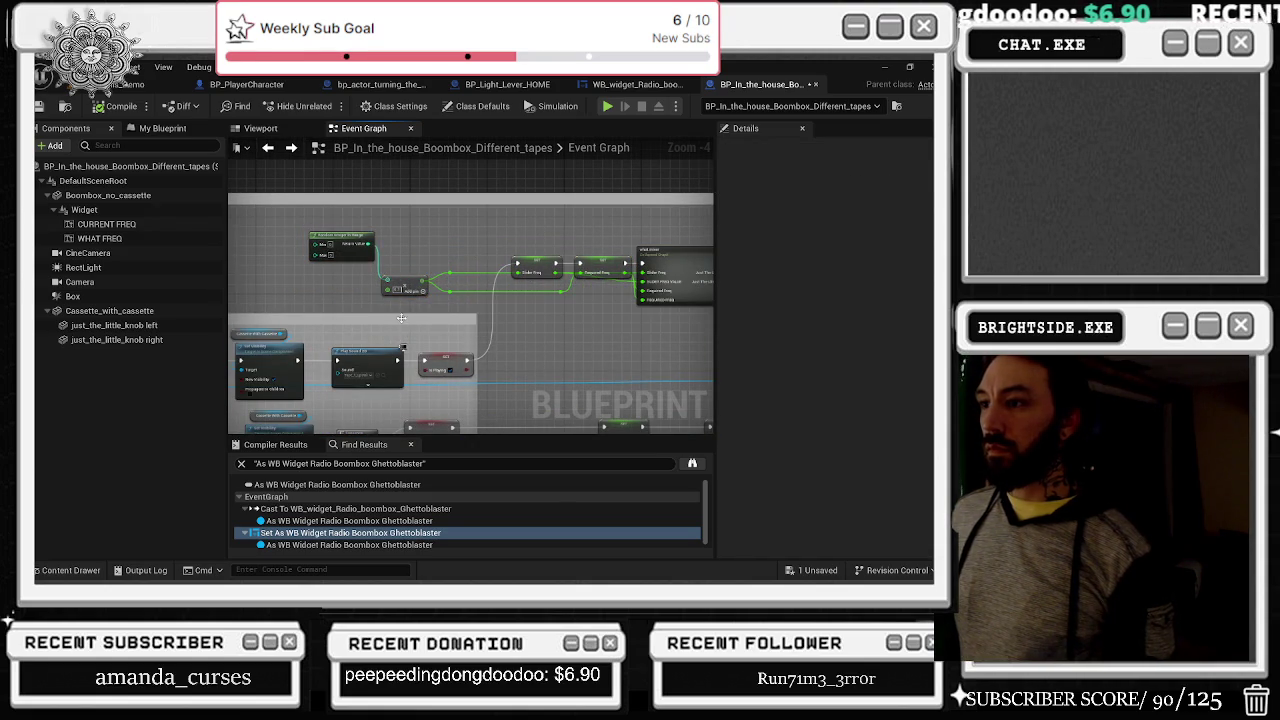
{"action": "scroll", "coordinate": [401, 318], "scroll_direction": "down", "scroll_amount": 4}
{"action": "left_click_drag", "start_coordinate": [549, 250], "coordinate": [471, 237]}
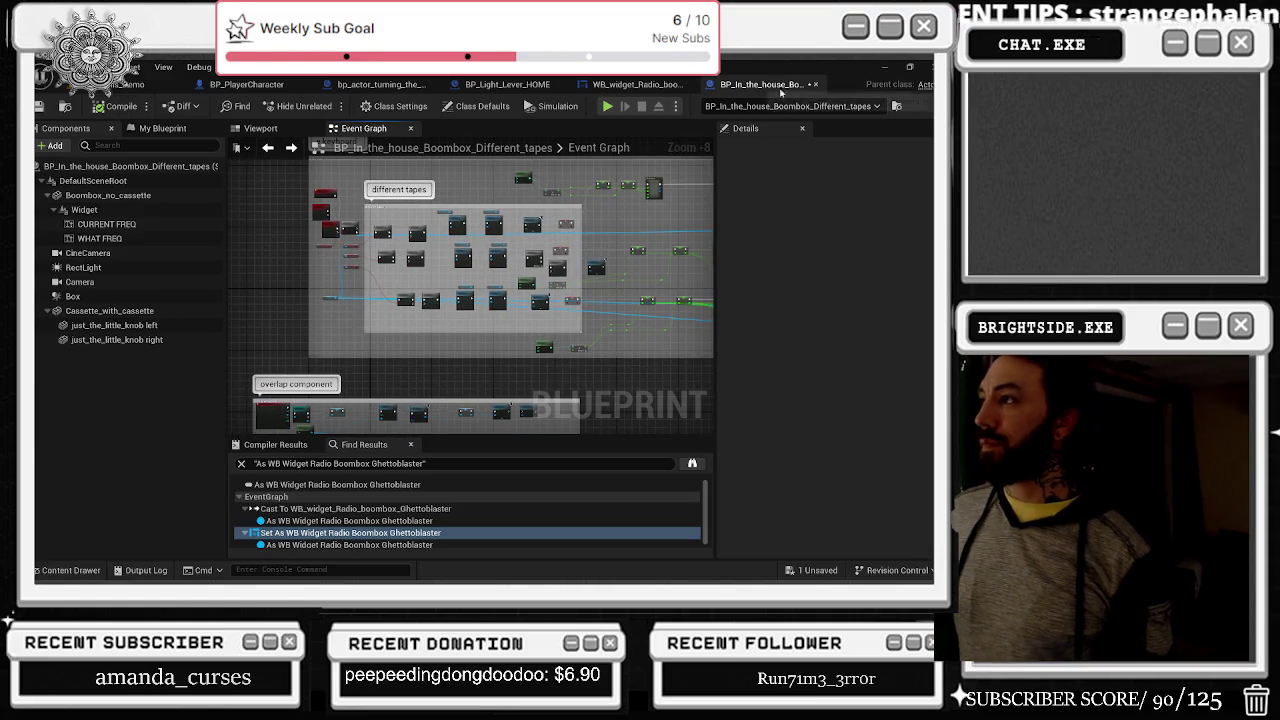
{"action": "key", "text": "ctrl+shift+s"}
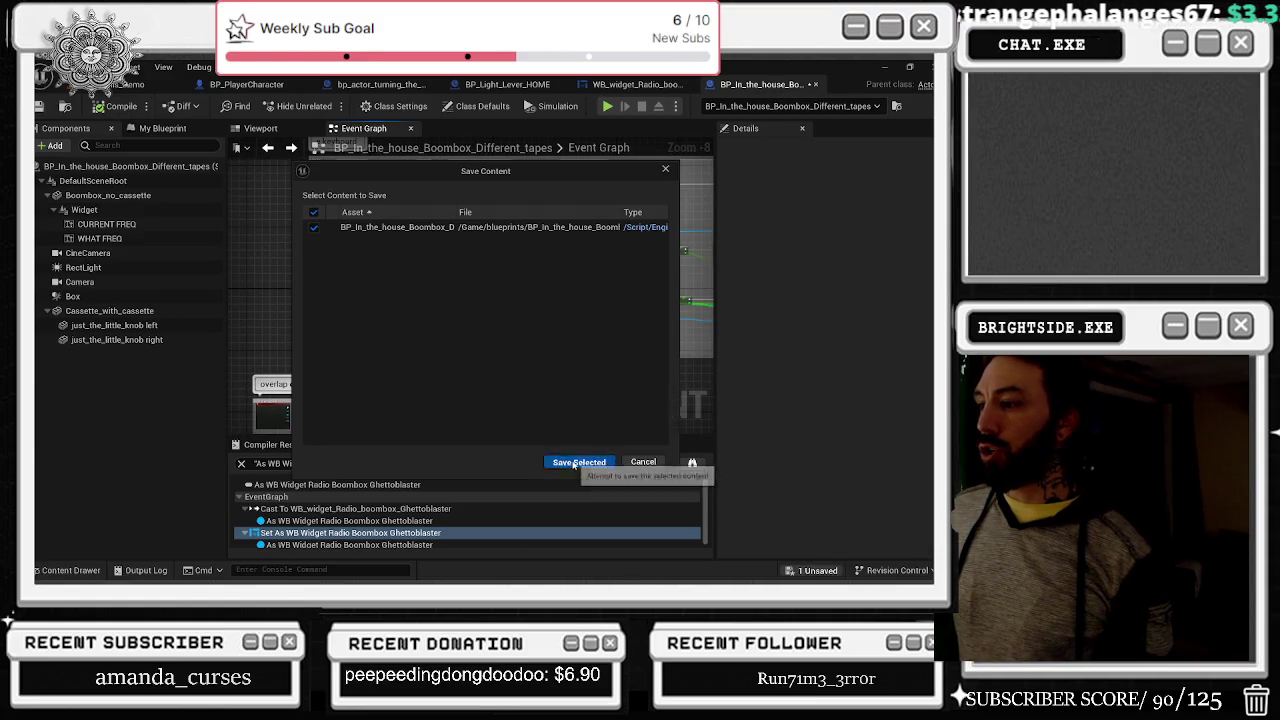
{"action": "left_click", "coordinate": [574, 457]}
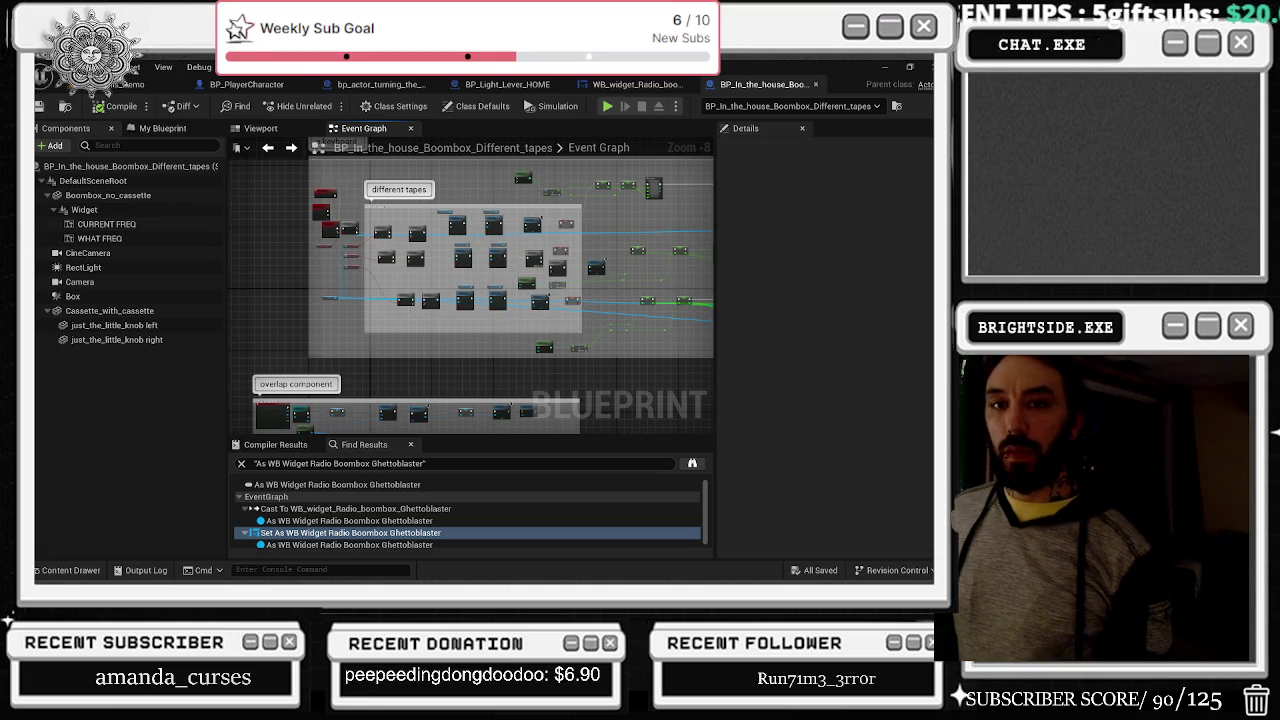
{"action": "left_click", "coordinate": [637, 84]}
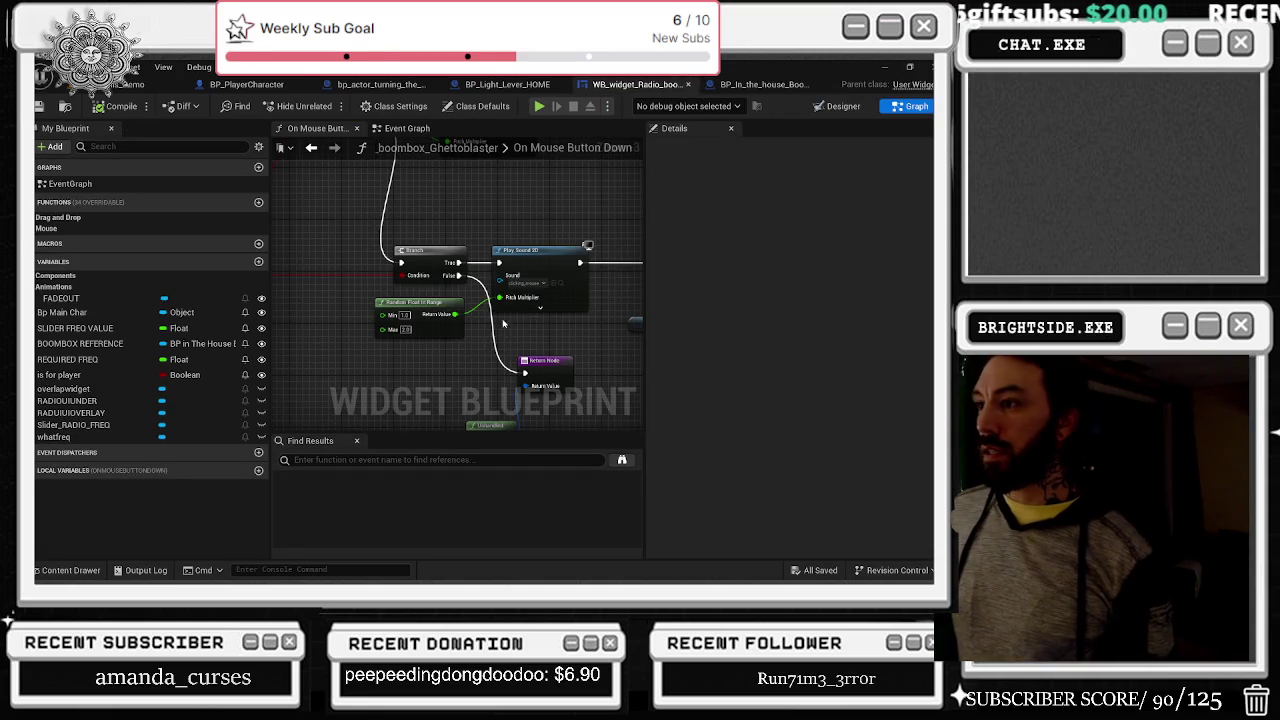
{"action": "scroll", "coordinate": [319, 229], "scroll_direction": "down", "scroll_amount": 5}
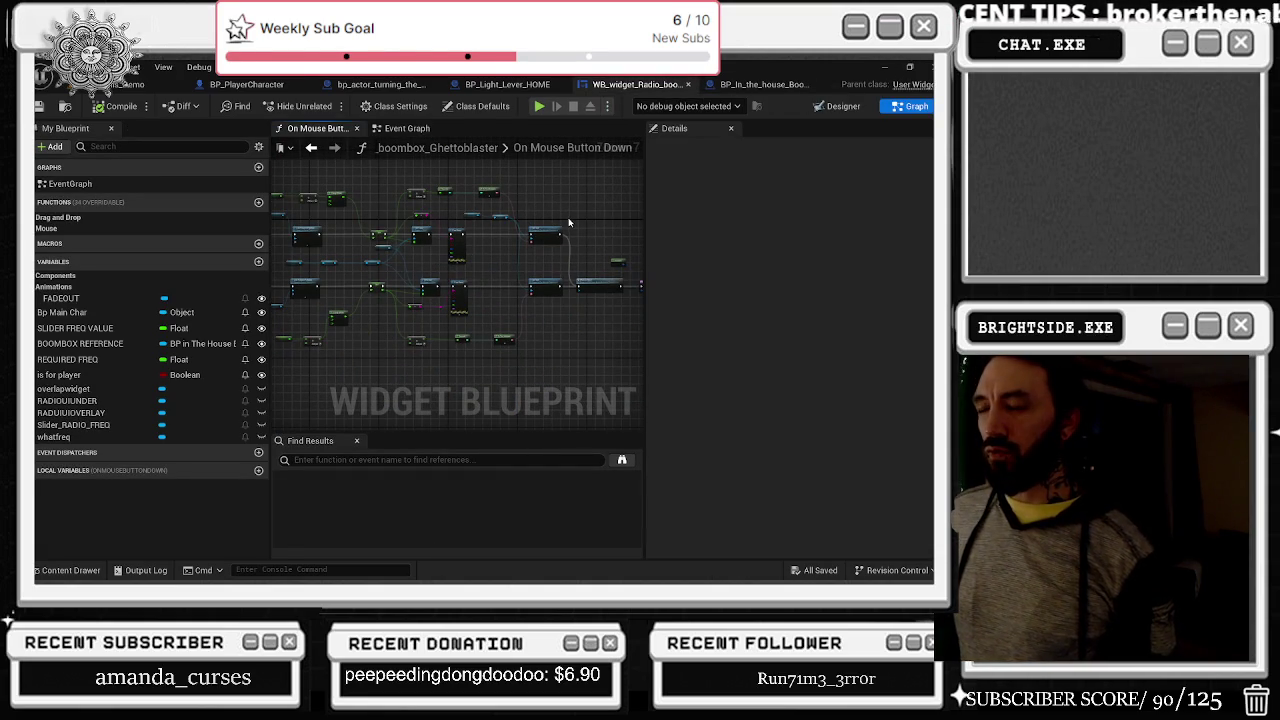
Step: Open BP_Light_Lever_HOME, bring its light nodes into view, and save it with Ctrl+S
{"action": "left_click", "coordinate": [535, 84]}
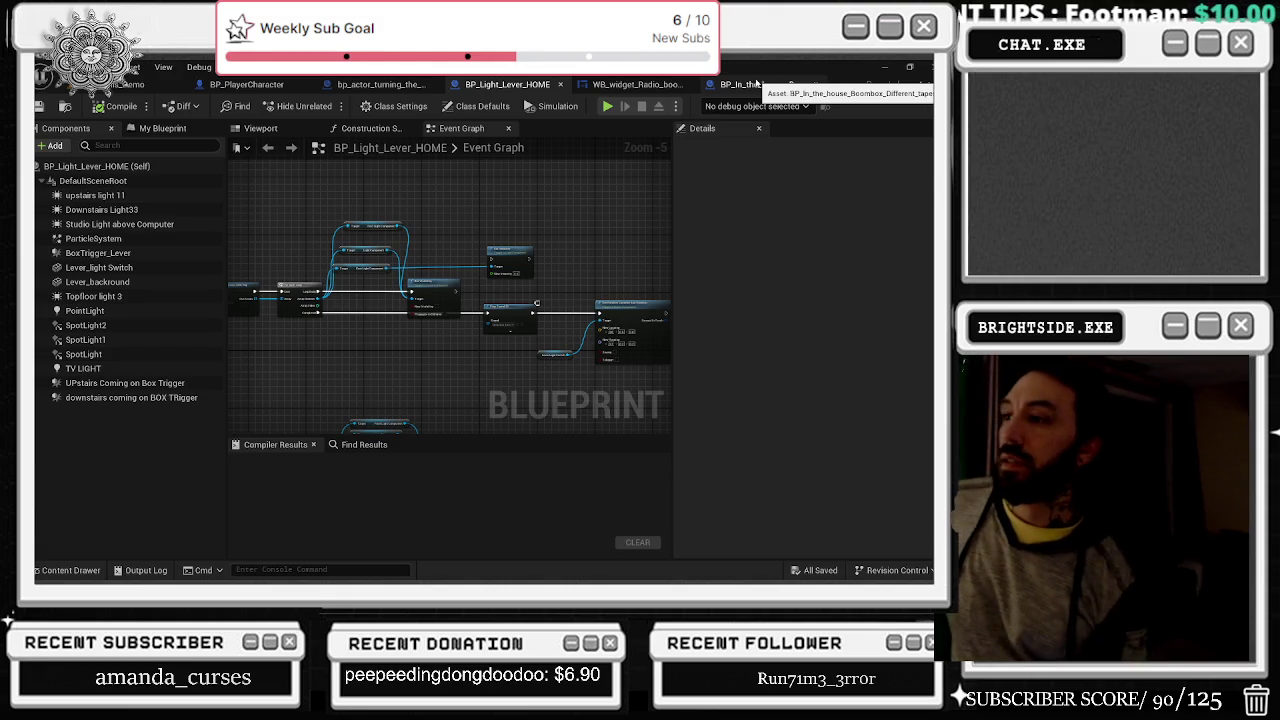
{"action": "left_click_drag", "start_coordinate": [525, 252], "coordinate": [536, 254]}
{"action": "scroll", "coordinate": [536, 254], "scroll_direction": "up", "scroll_amount": 2}
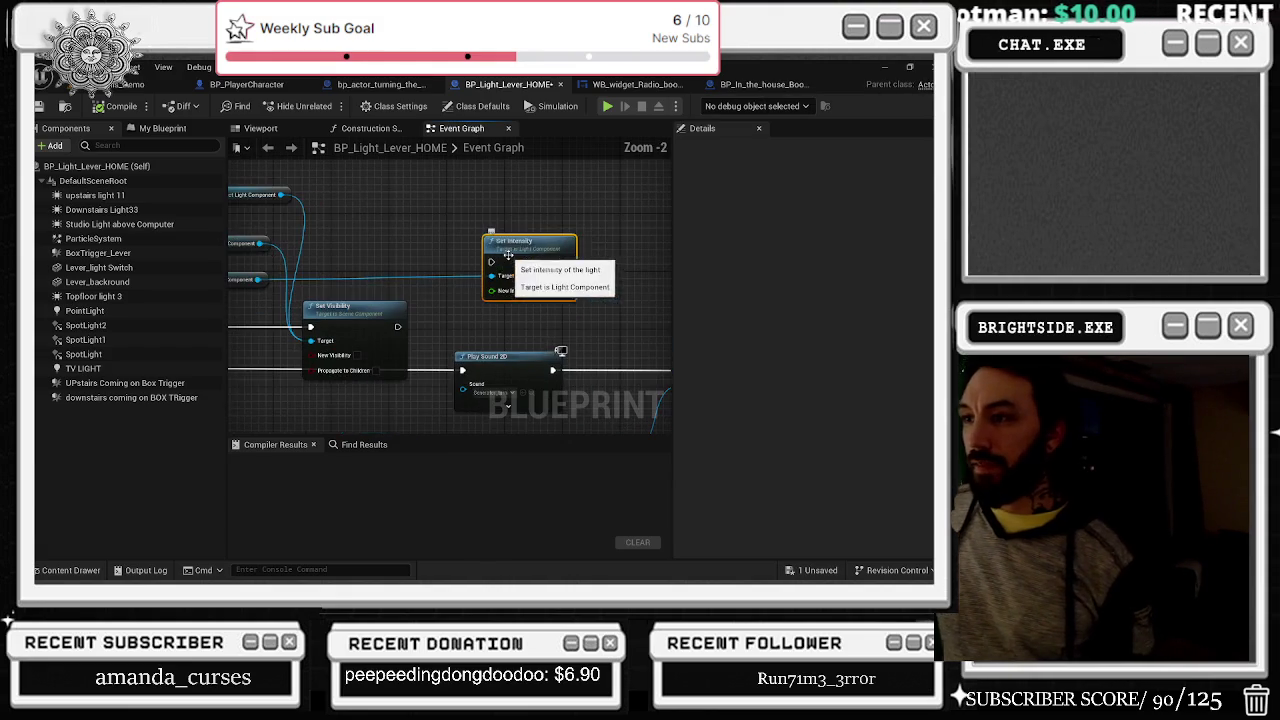
{"action": "scroll", "coordinate": [523, 250], "scroll_direction": "up", "scroll_amount": 1}
{"action": "left_click_drag", "start_coordinate": [423, 218], "coordinate": [594, 291]}
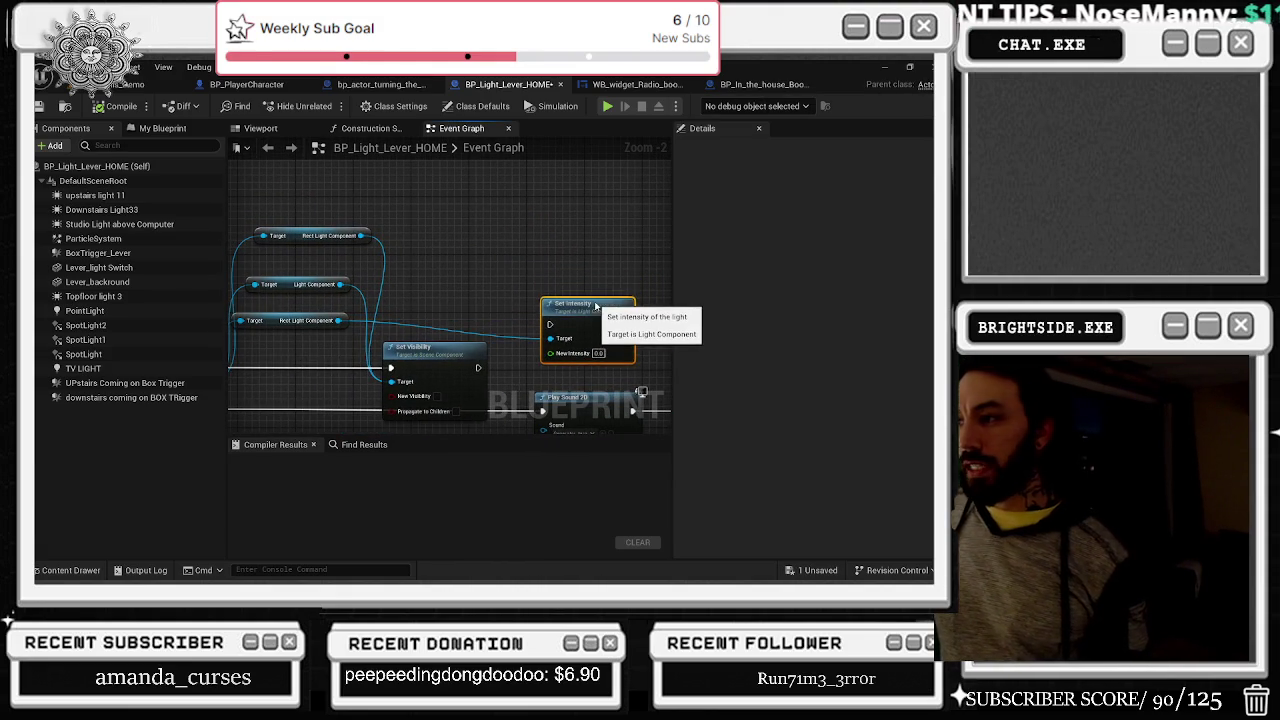
{"action": "scroll", "coordinate": [639, 205], "scroll_direction": "down", "scroll_amount": 2}
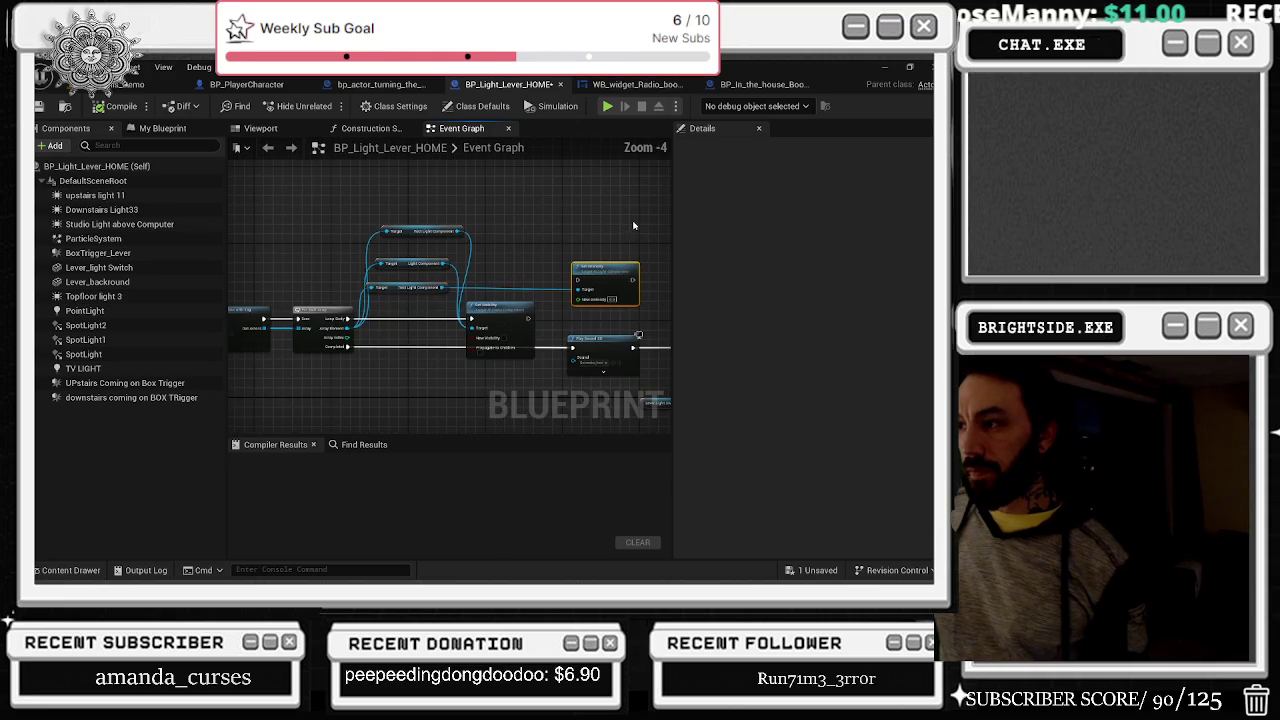
{"action": "key", "text": "ctrl+s"}
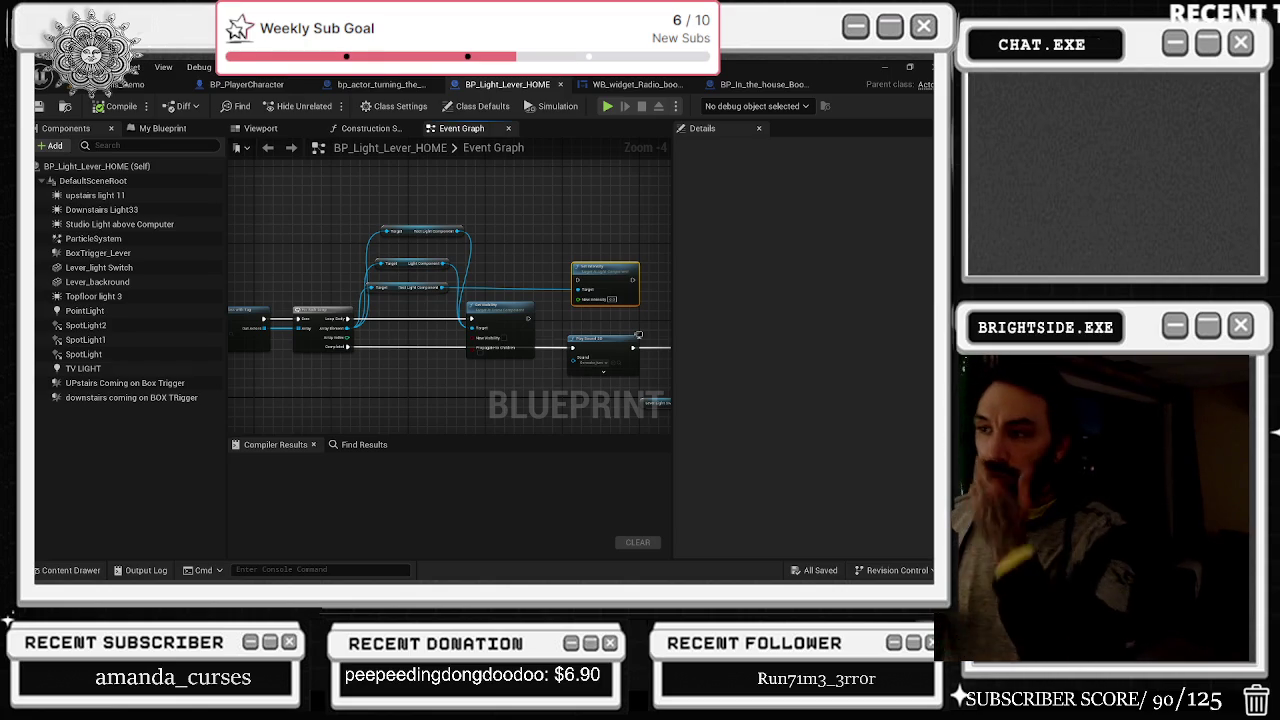
Step: Pan the event graph, save BP_Light_Lever_HOME again, and switch to the radio boombox widget
{"action": "left_click_drag", "start_coordinate": [569, 194], "coordinate": [418, 192]}
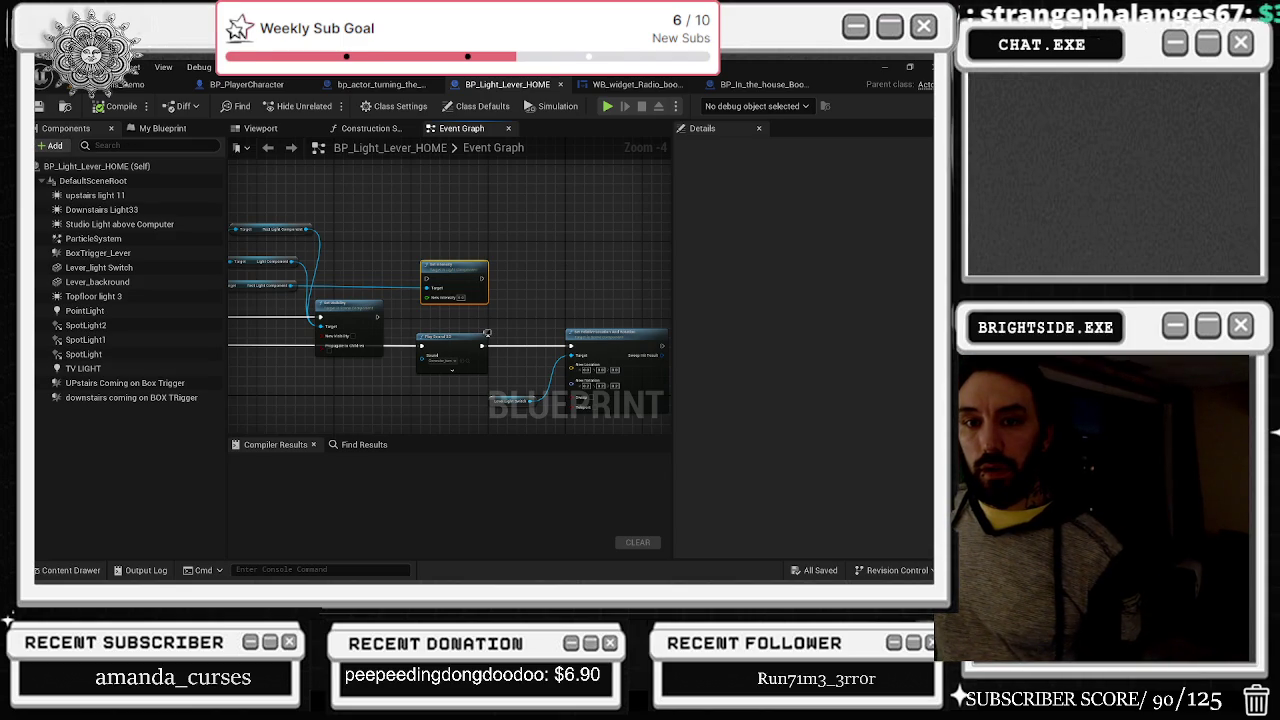
{"action": "left_click", "coordinate": [40, 106]}
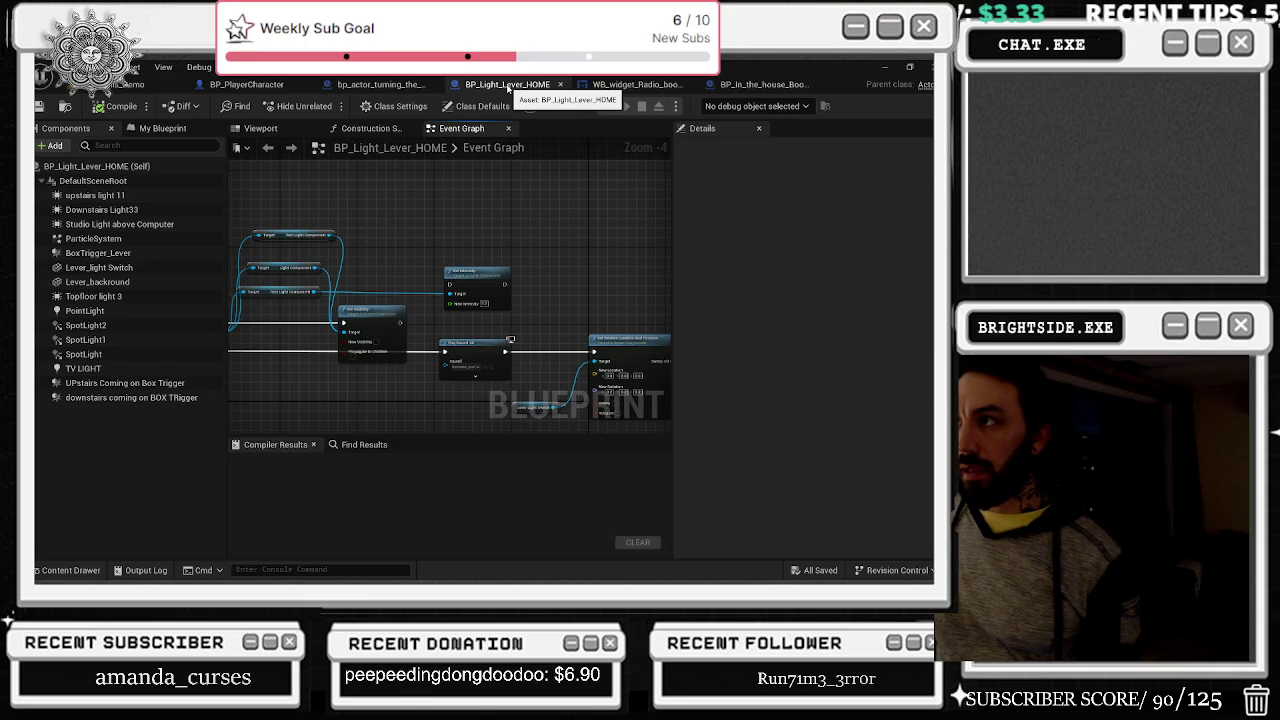
{"action": "left_click", "coordinate": [636, 84]}
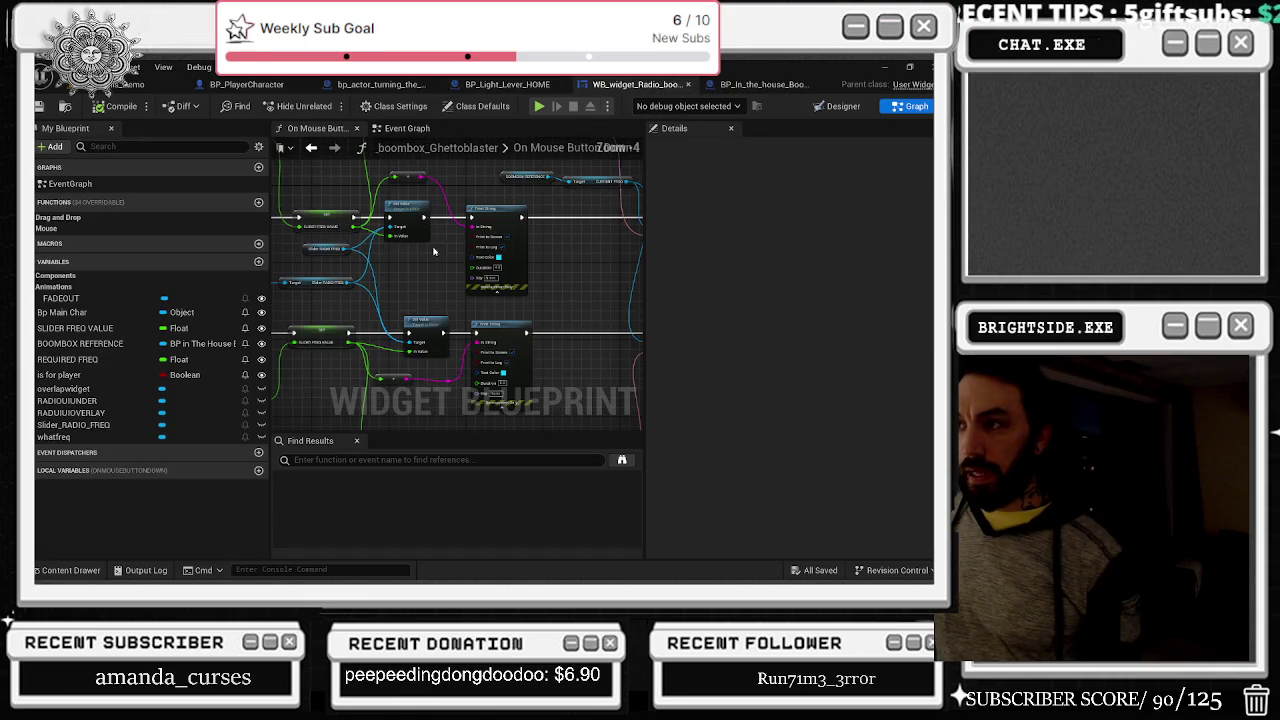
Step: Inspect the widget component on the in-house boombox blueprint, then return to the radio widget
{"action": "left_click", "coordinate": [762, 84]}
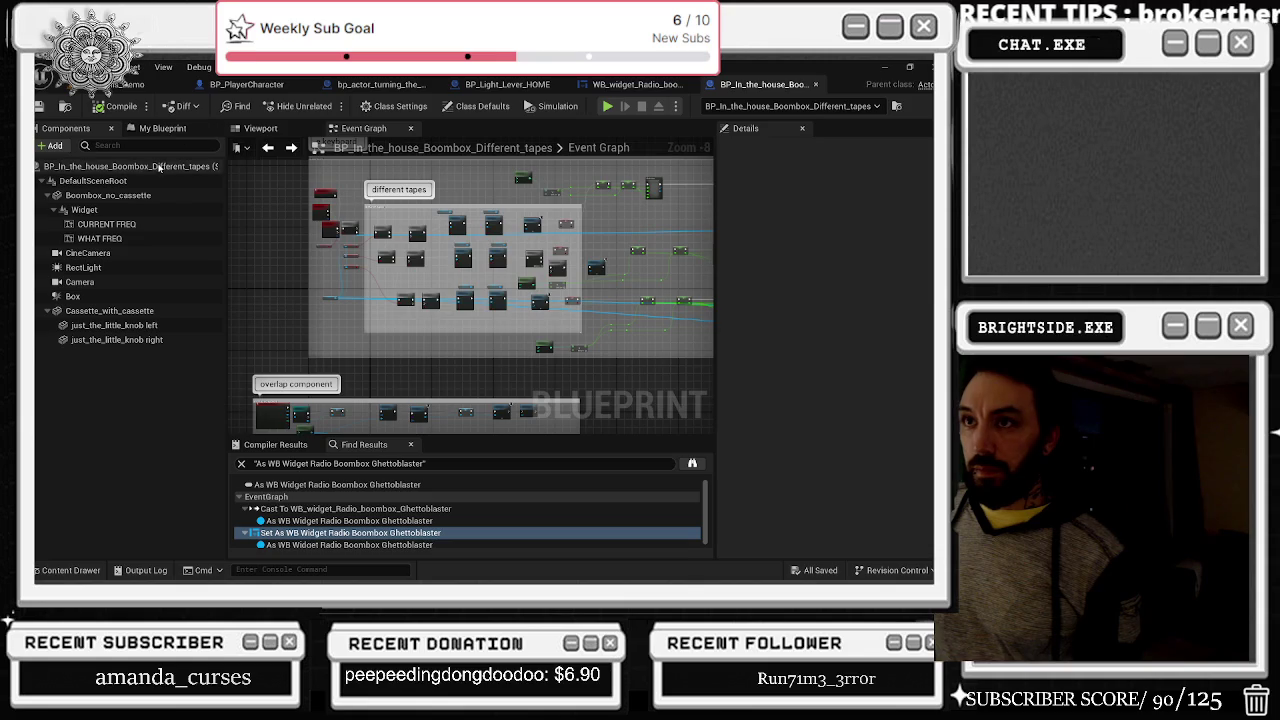
{"action": "left_click", "coordinate": [260, 128]}
{"action": "left_click", "coordinate": [84, 209]}
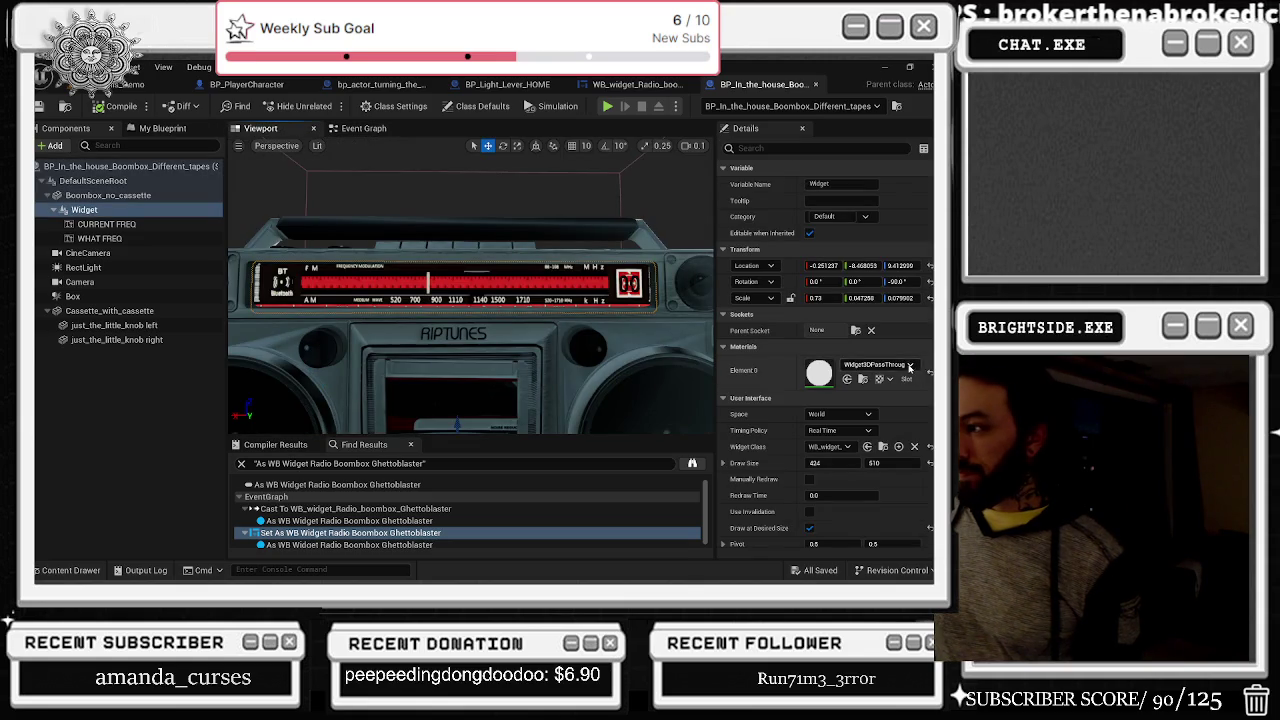
{"action": "left_click", "coordinate": [636, 84]}
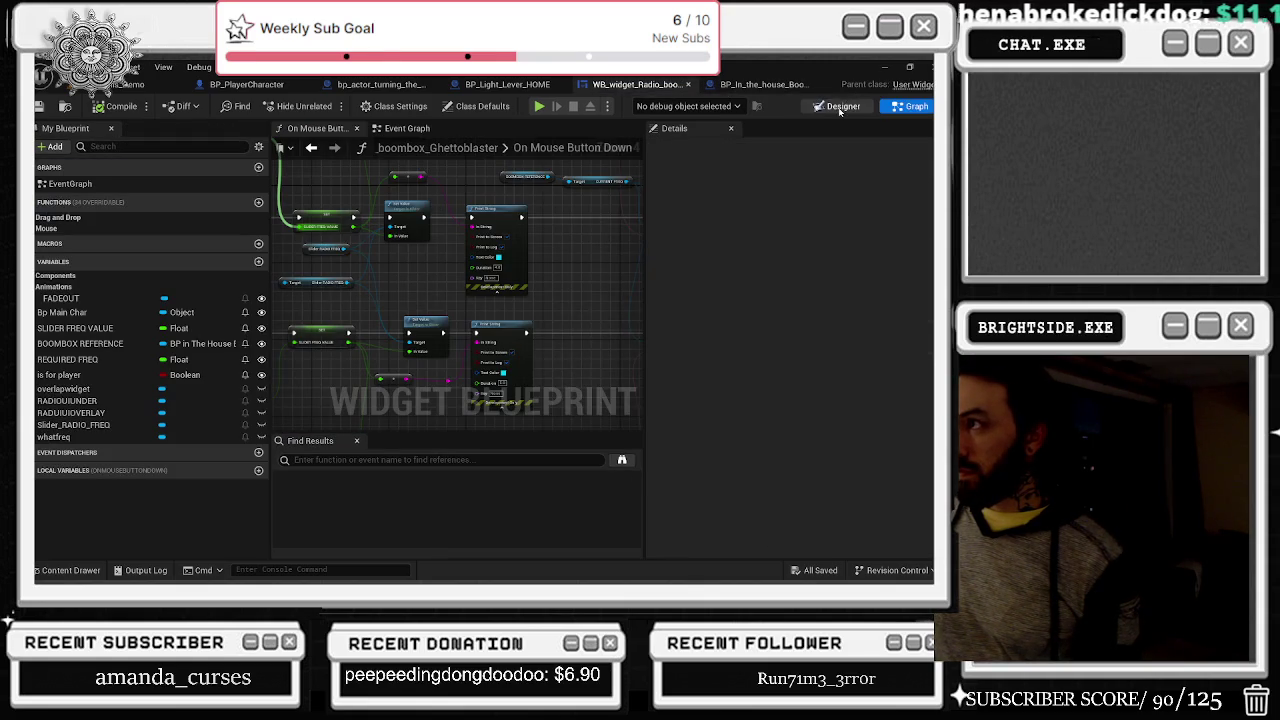
Step: In Designer, select RADIO UI UNDER and reveal its dial texture file in Explorer
{"action": "left_click", "coordinate": [840, 106]}
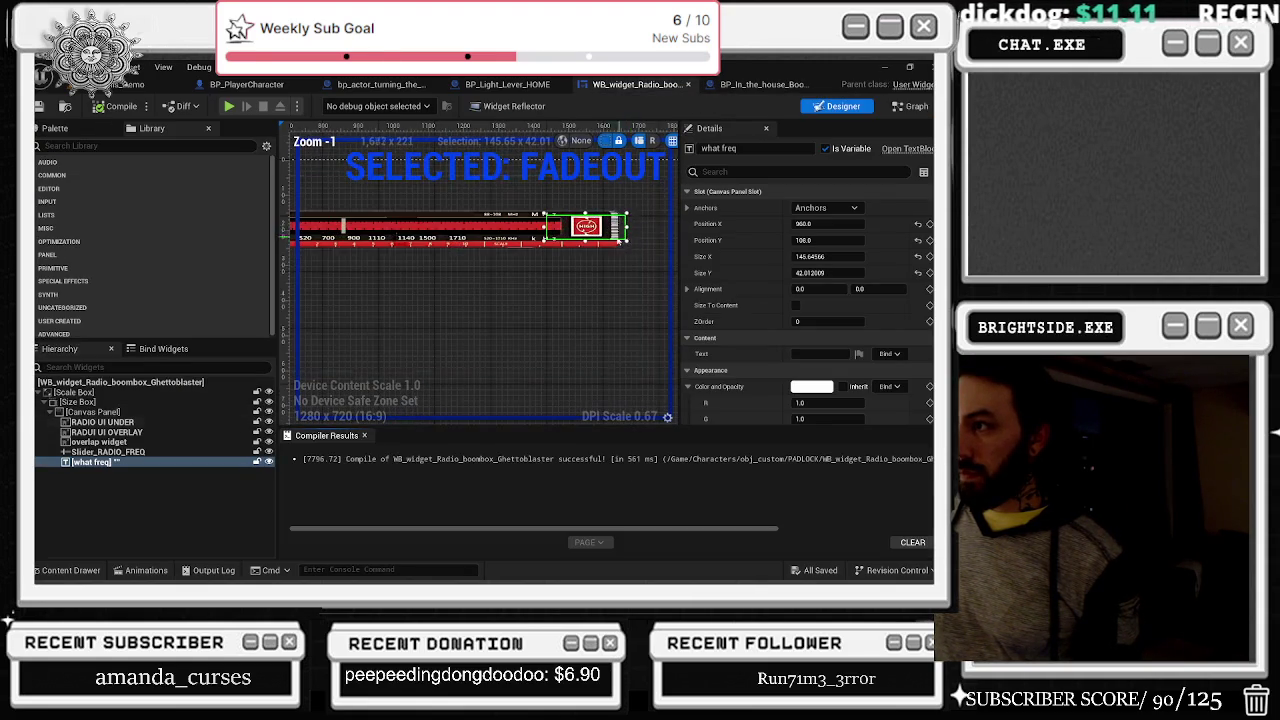
{"action": "left_click", "coordinate": [578, 253]}
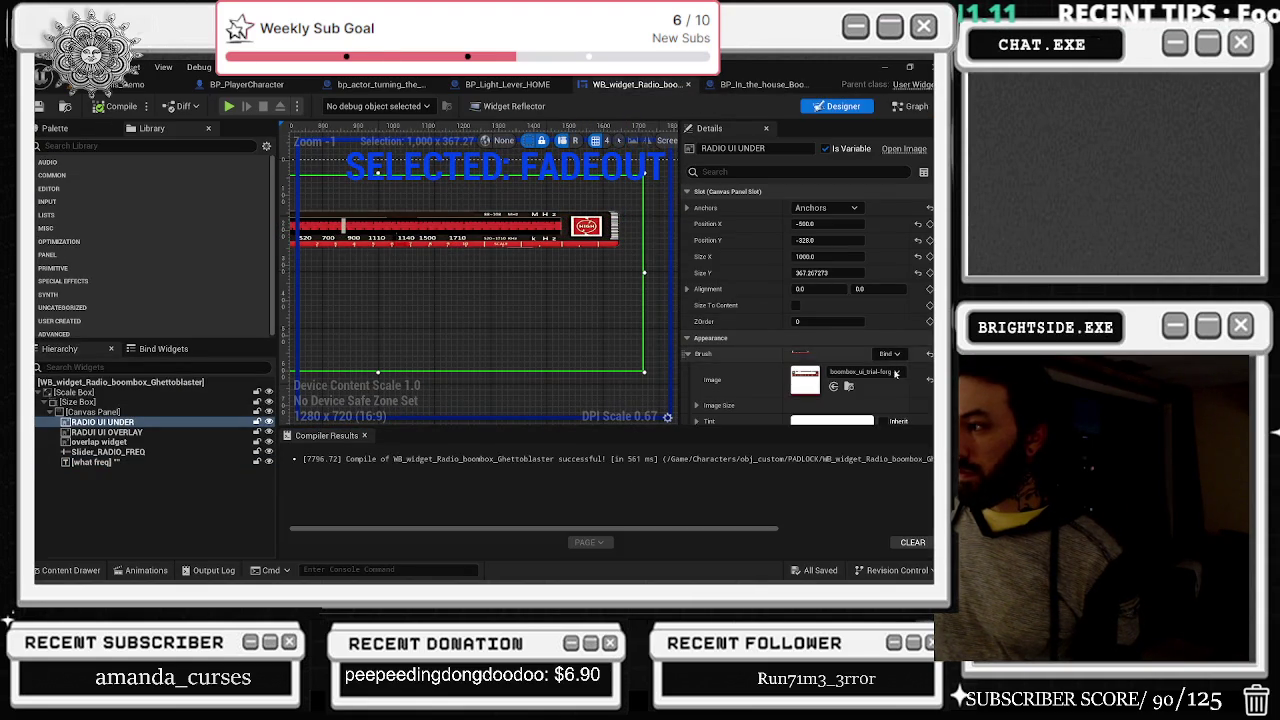
{"action": "left_click", "coordinate": [848, 386]}
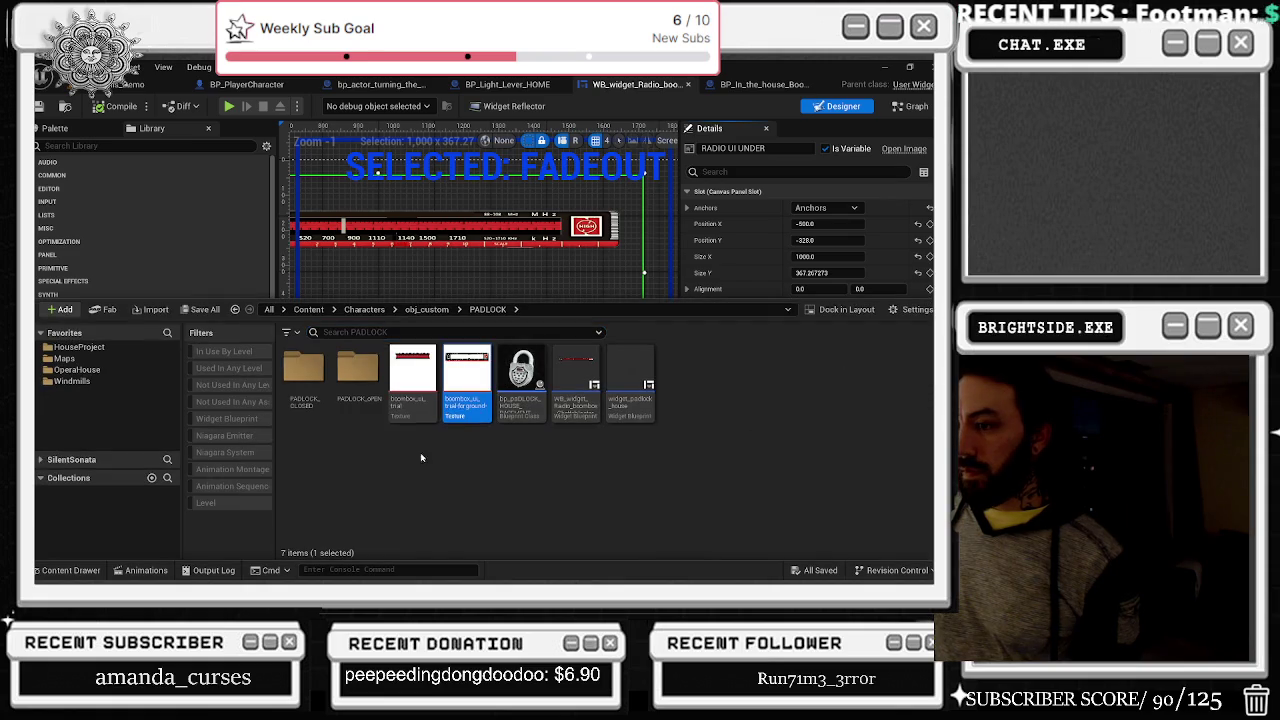
{"action": "right_click", "coordinate": [488, 401]}
{"action": "left_click", "coordinate": [659, 541]}
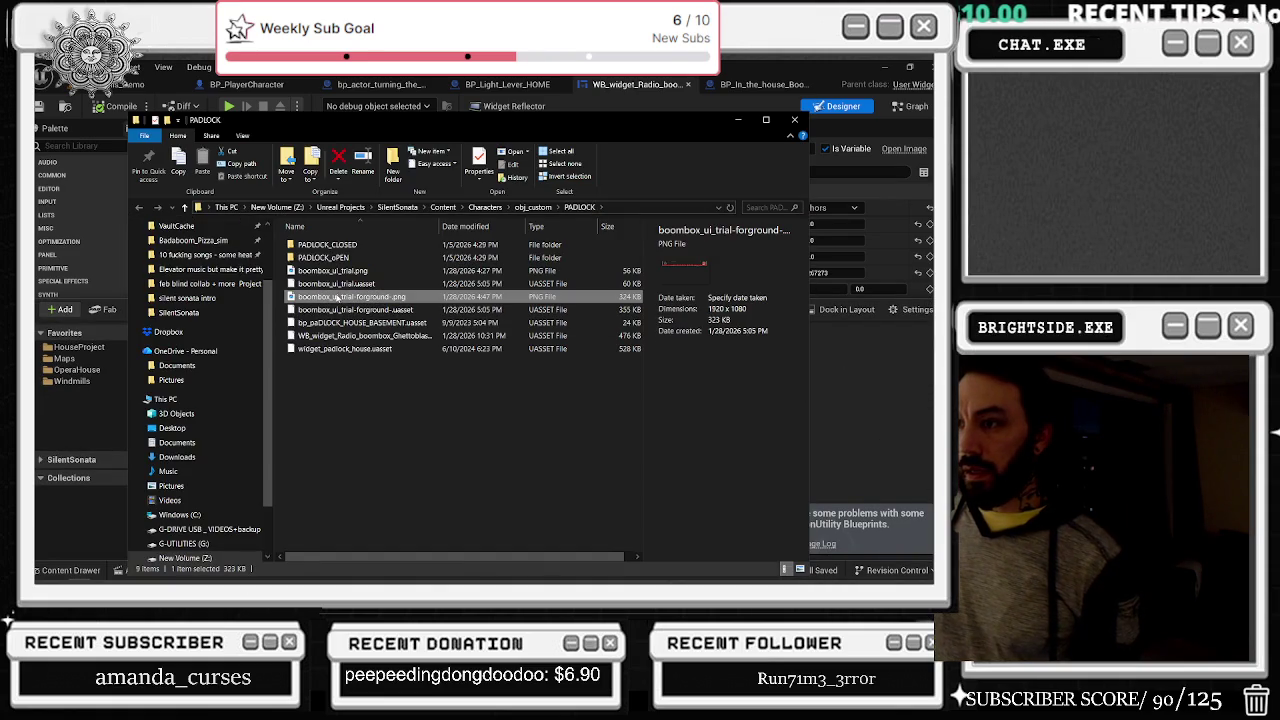
Step: Check boombox_ui_trial.png in Explorer, minimize the window, and close the Content Drawer
{"action": "mouse_move", "coordinate": [460, 120]}
{"action": "left_mouse_down"}
{"action": "mouse_move", "coordinate": [940, 152]}
{"action": "mouse_move", "coordinate": [816, 154]}
{"action": "left_mouse_up"}
{"action": "left_click", "coordinate": [688, 304]}
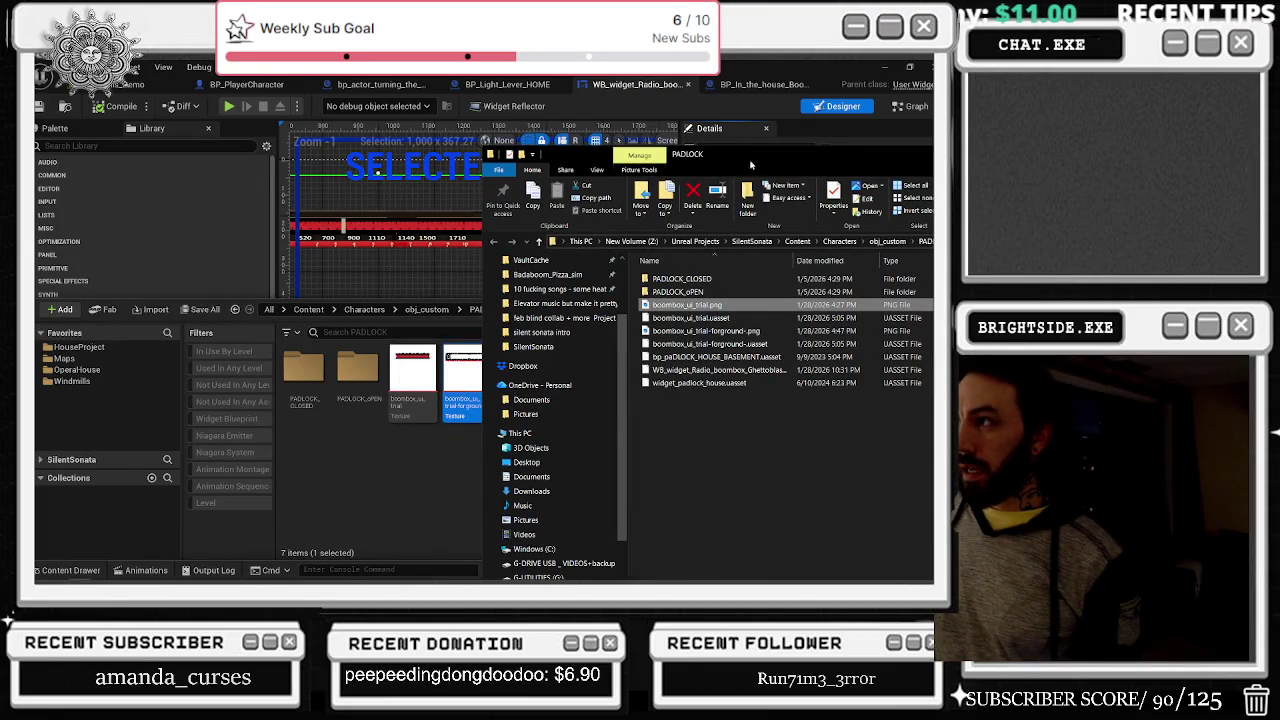
{"action": "key", "text": "super+Down"}
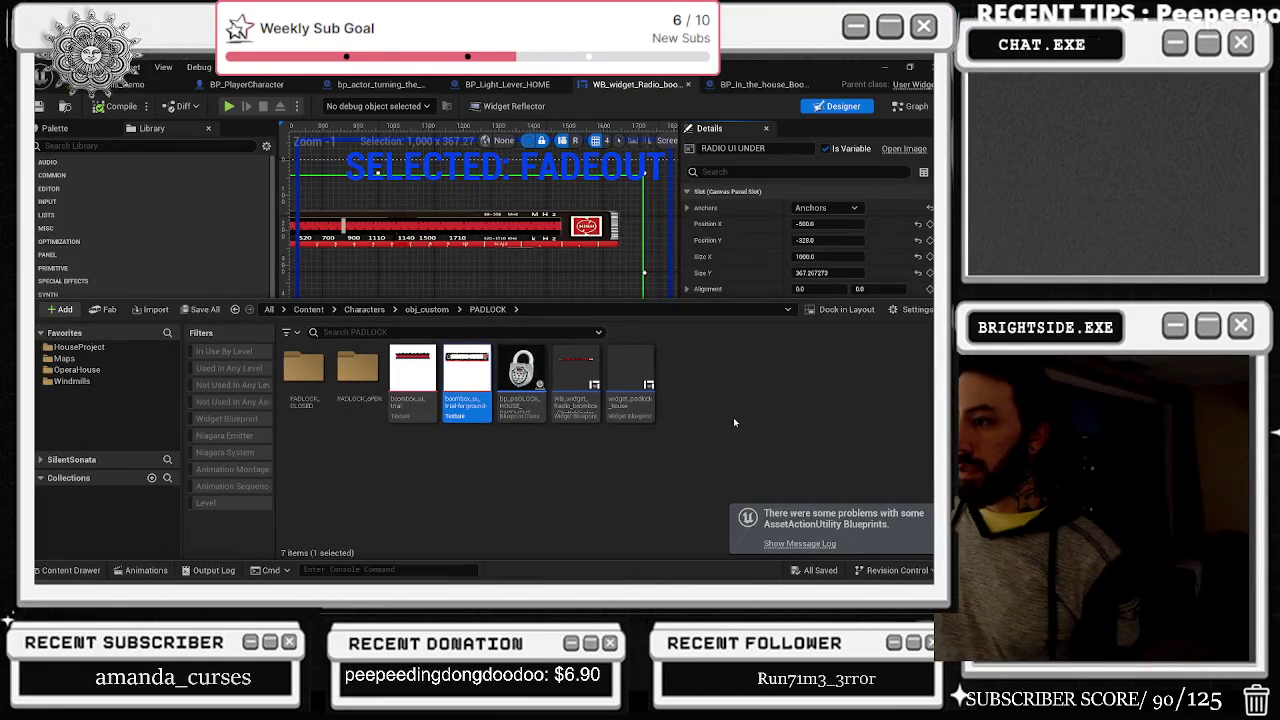
{"action": "left_click", "coordinate": [575, 258]}
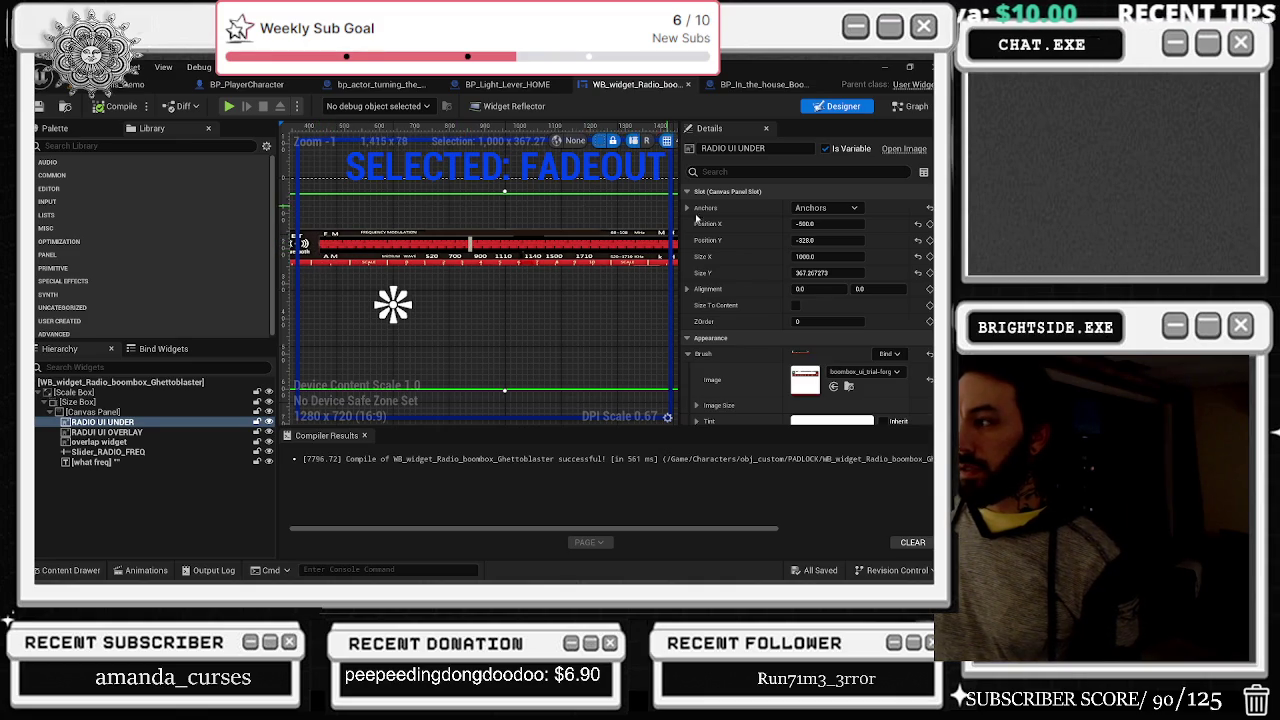
Step: Select Slider_RADIO_FREQ in the Hierarchy and review its Details properties
{"action": "scroll", "coordinate": [855, 310], "scroll_direction": "down", "scroll_amount": 10}
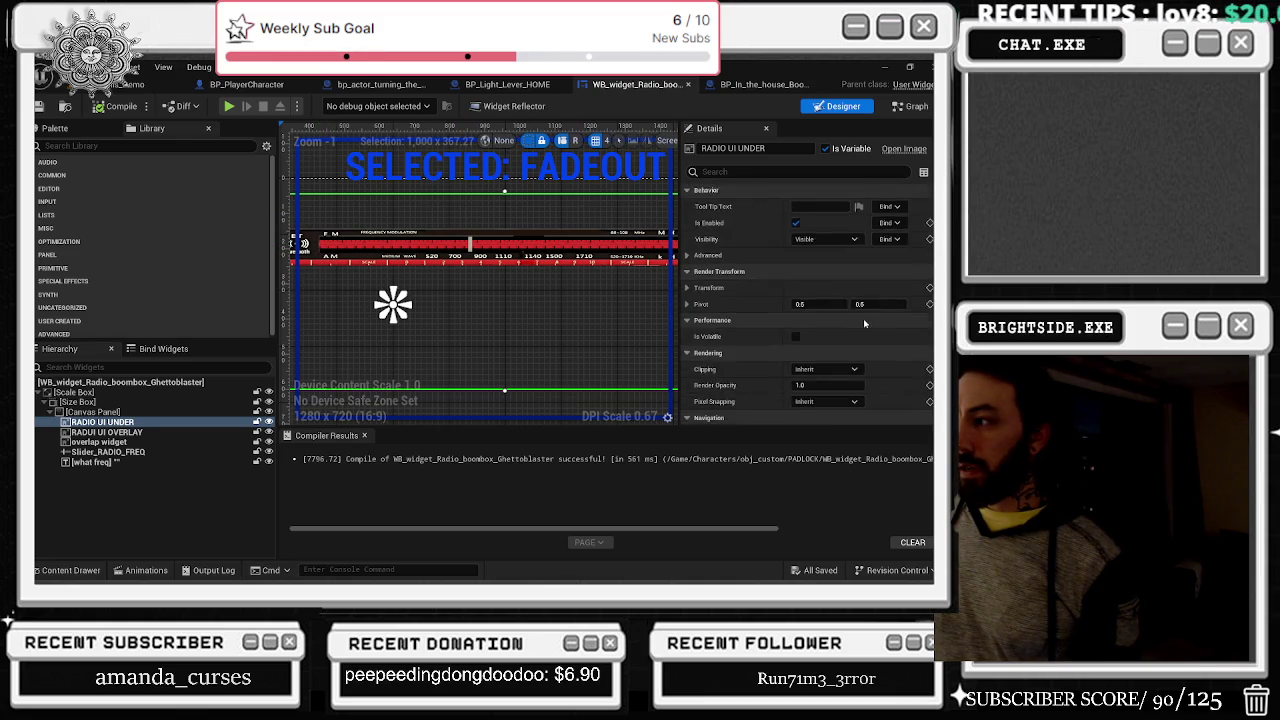
{"action": "scroll", "coordinate": [865, 320], "scroll_direction": "up", "scroll_amount": 10}
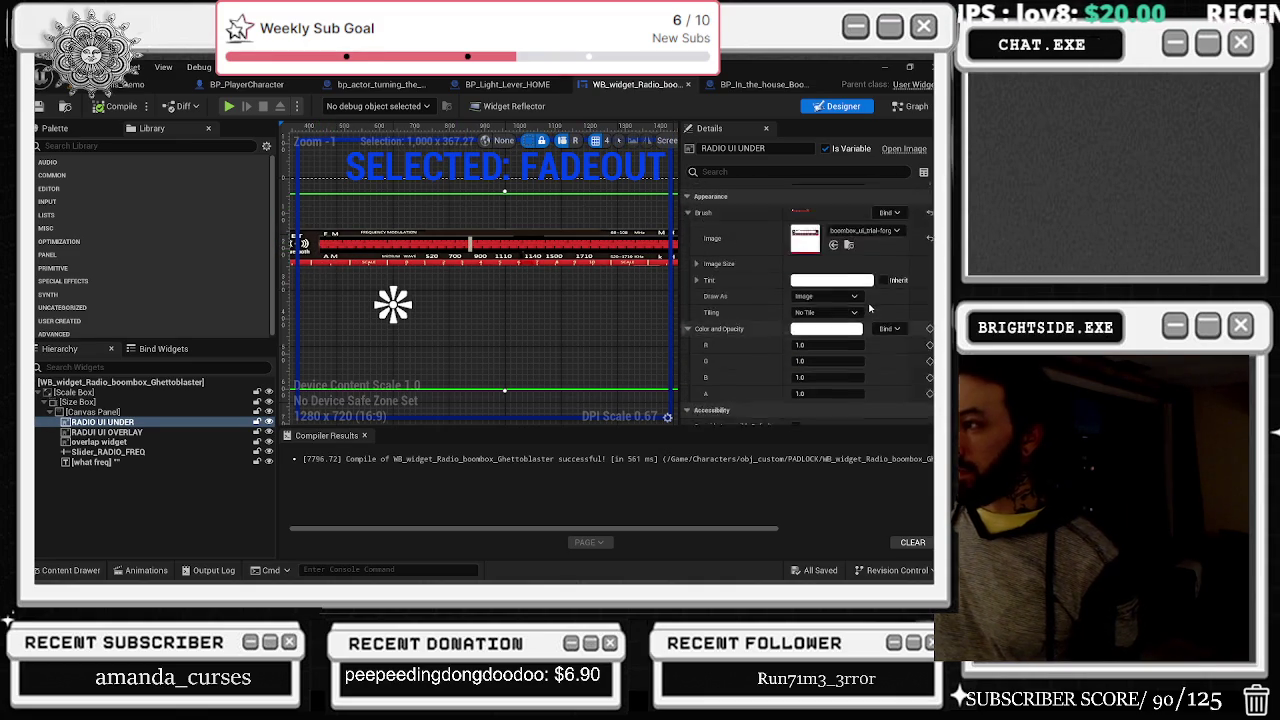
{"action": "scroll", "coordinate": [869, 310], "scroll_direction": "down", "scroll_amount": 5}
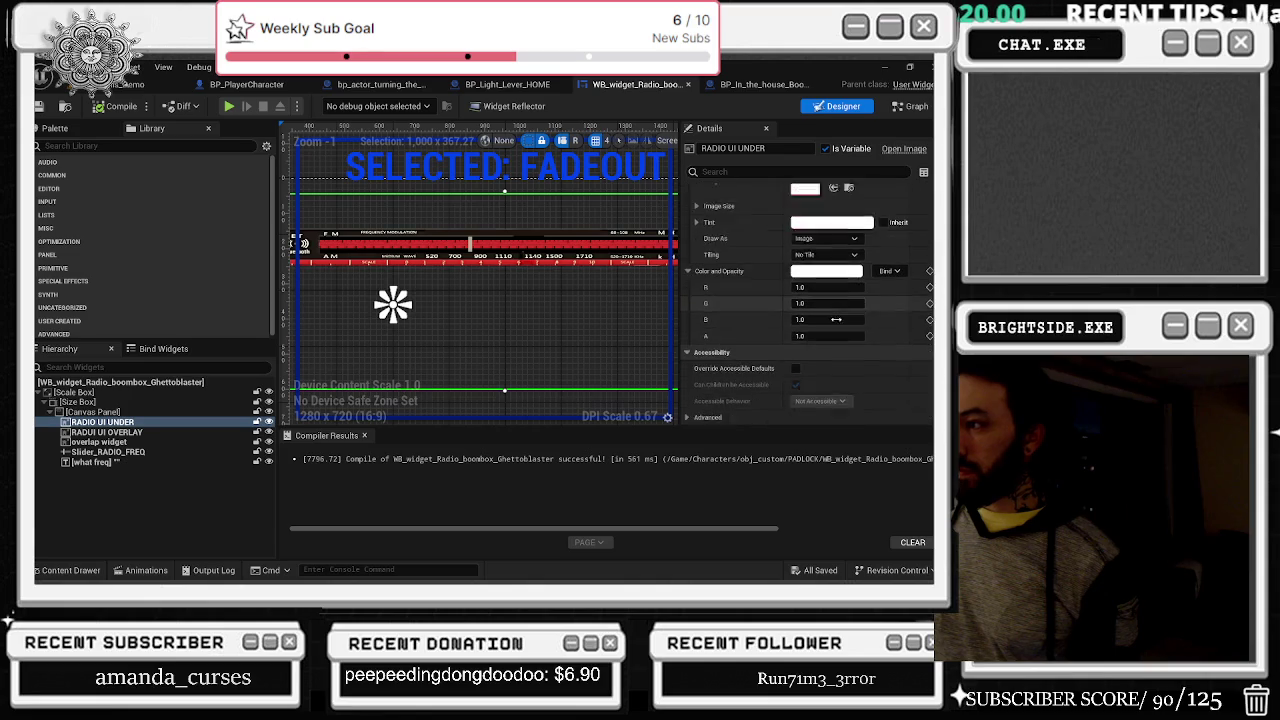
{"action": "left_click", "coordinate": [320, 243]}
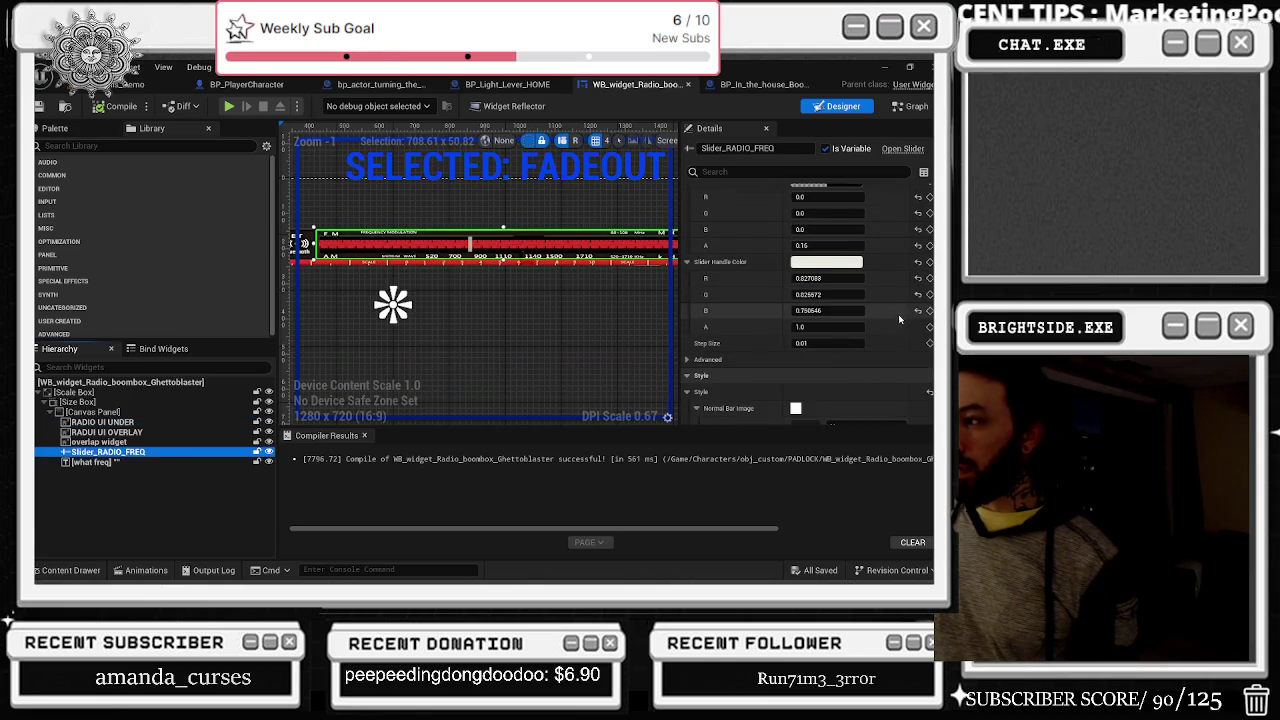
{"action": "scroll", "coordinate": [875, 304], "scroll_direction": "down", "scroll_amount": 2}
{"action": "scroll", "coordinate": [878, 312], "scroll_direction": "down", "scroll_amount": 6}
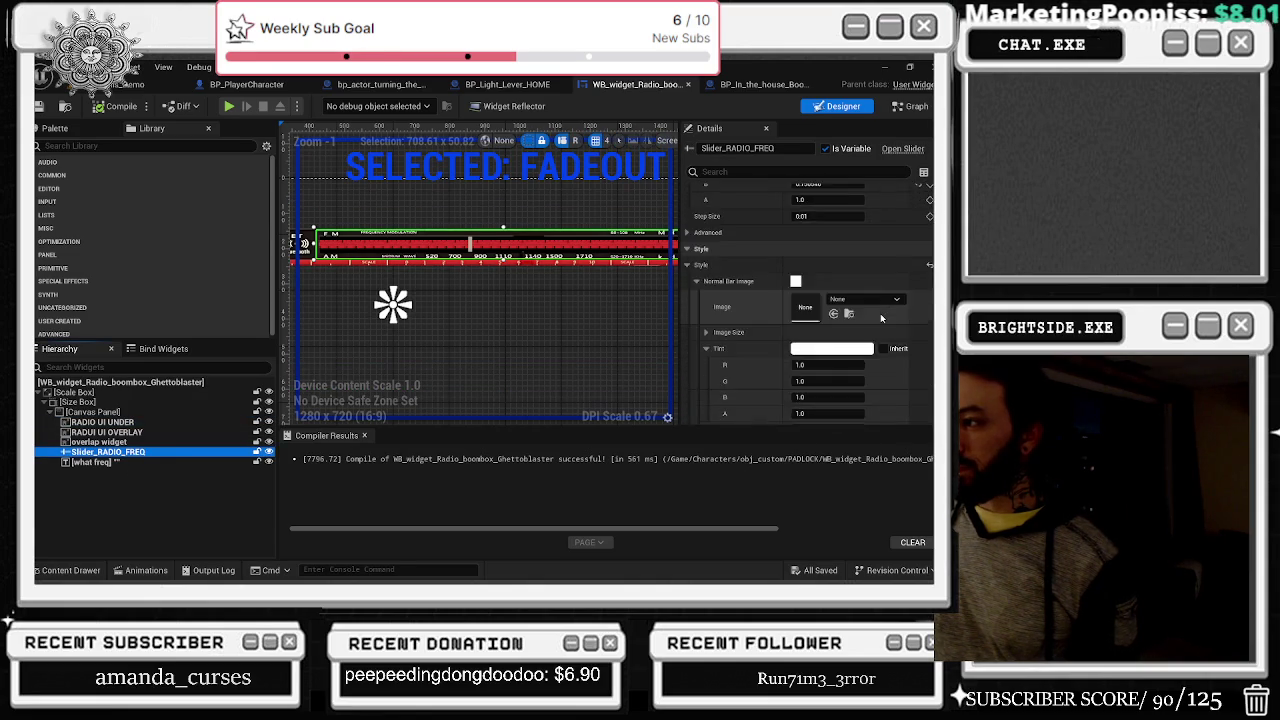
{"action": "scroll", "coordinate": [884, 325], "scroll_direction": "down", "scroll_amount": 5}
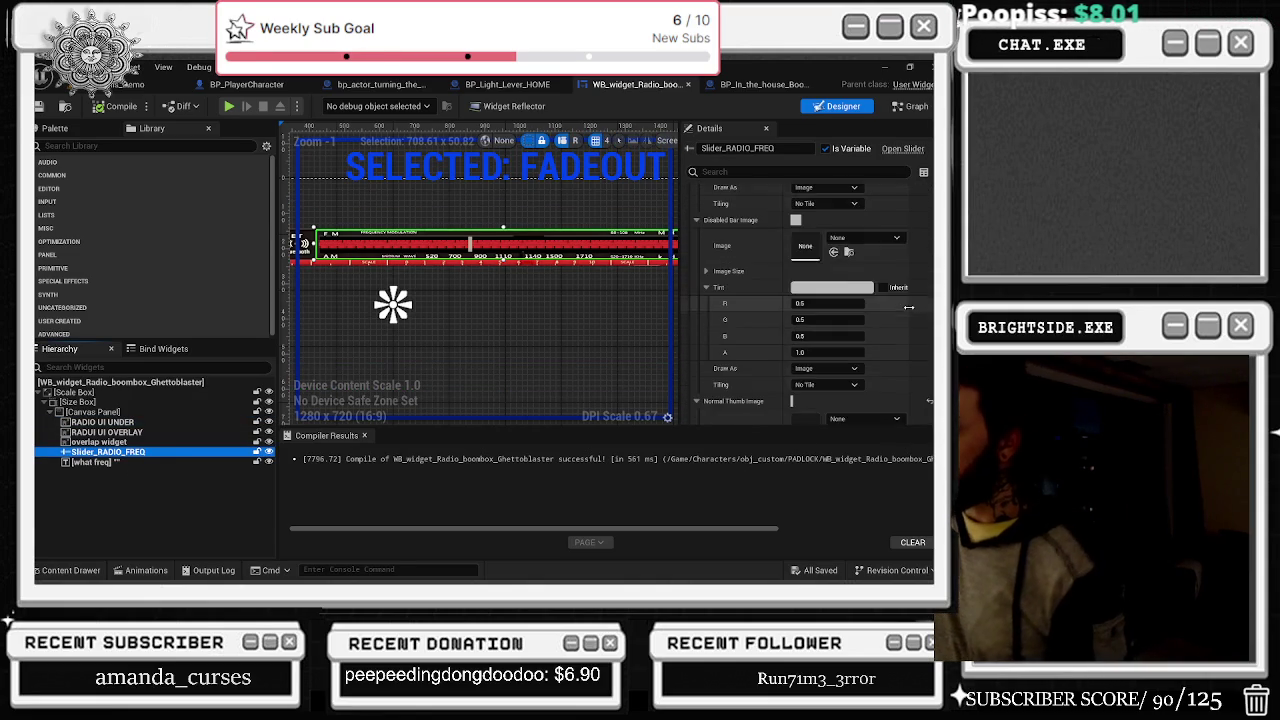
{"action": "scroll", "coordinate": [886, 326], "scroll_direction": "down", "scroll_amount": 5}
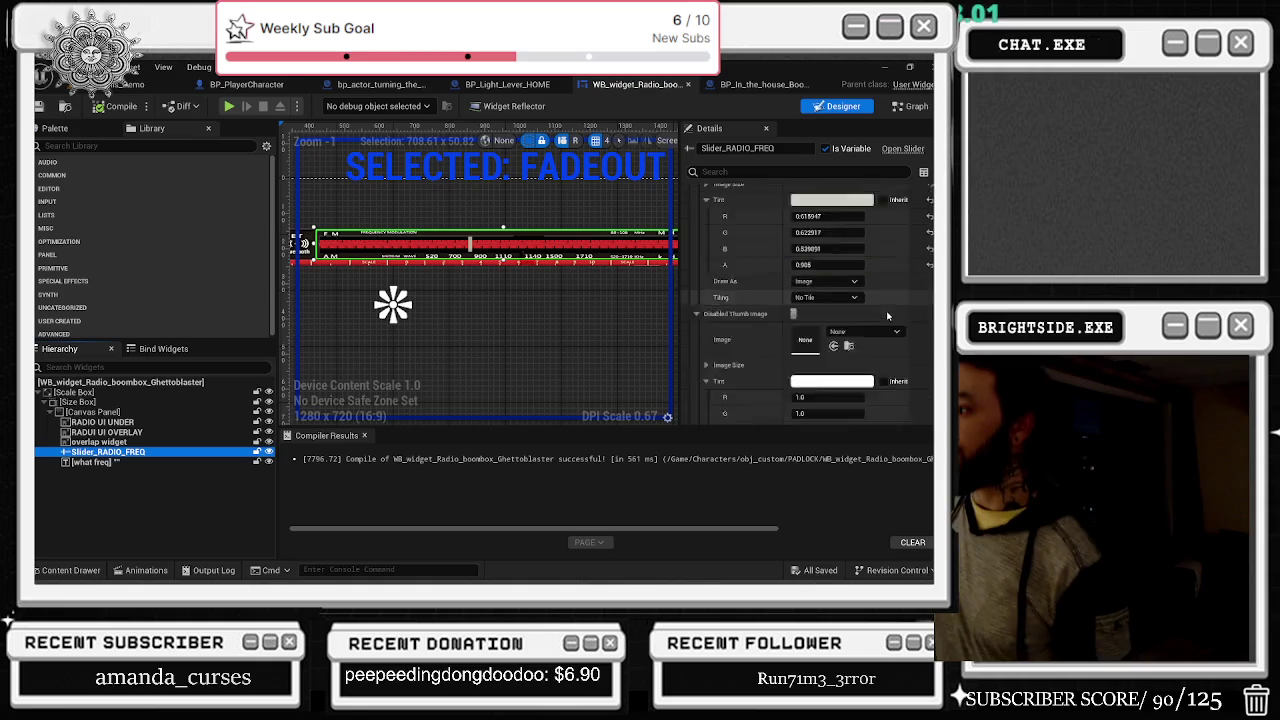
{"action": "scroll", "coordinate": [886, 330], "scroll_direction": "up", "scroll_amount": 1}
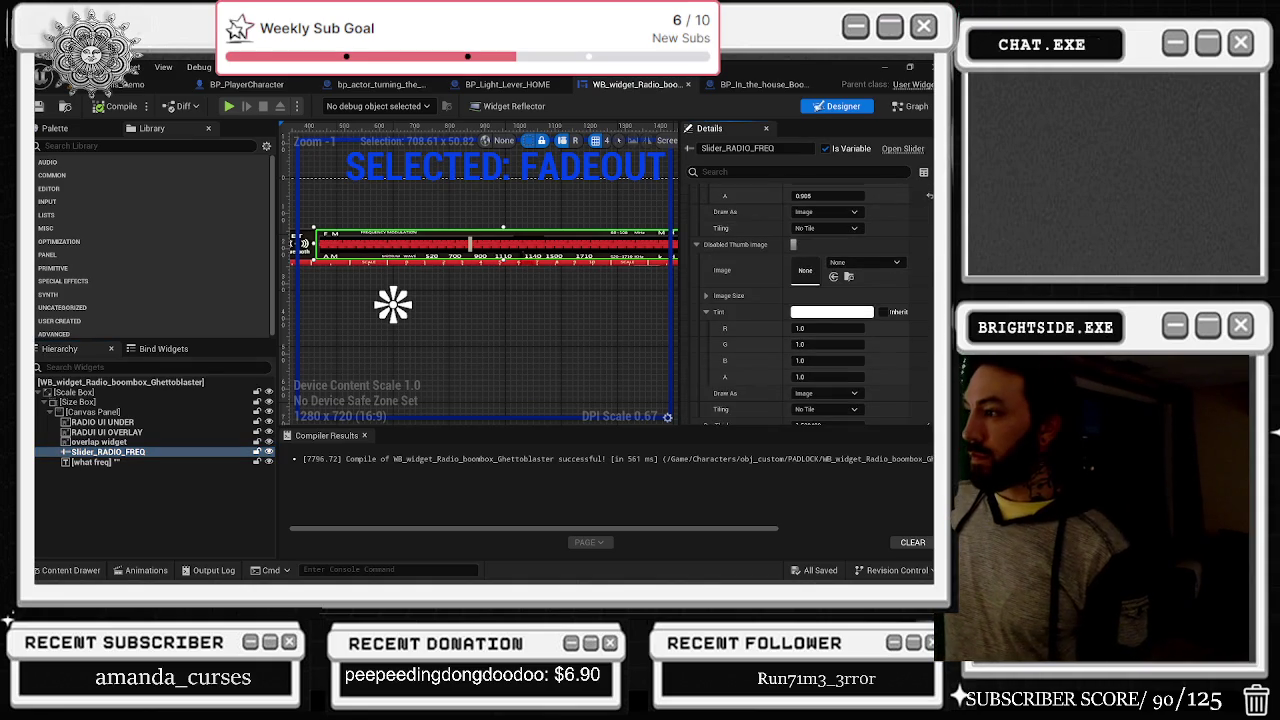
{"action": "scroll", "coordinate": [813, 305], "scroll_direction": "down", "scroll_amount": 4}
{"action": "scroll", "coordinate": [807, 304], "scroll_direction": "down", "scroll_amount": 10}
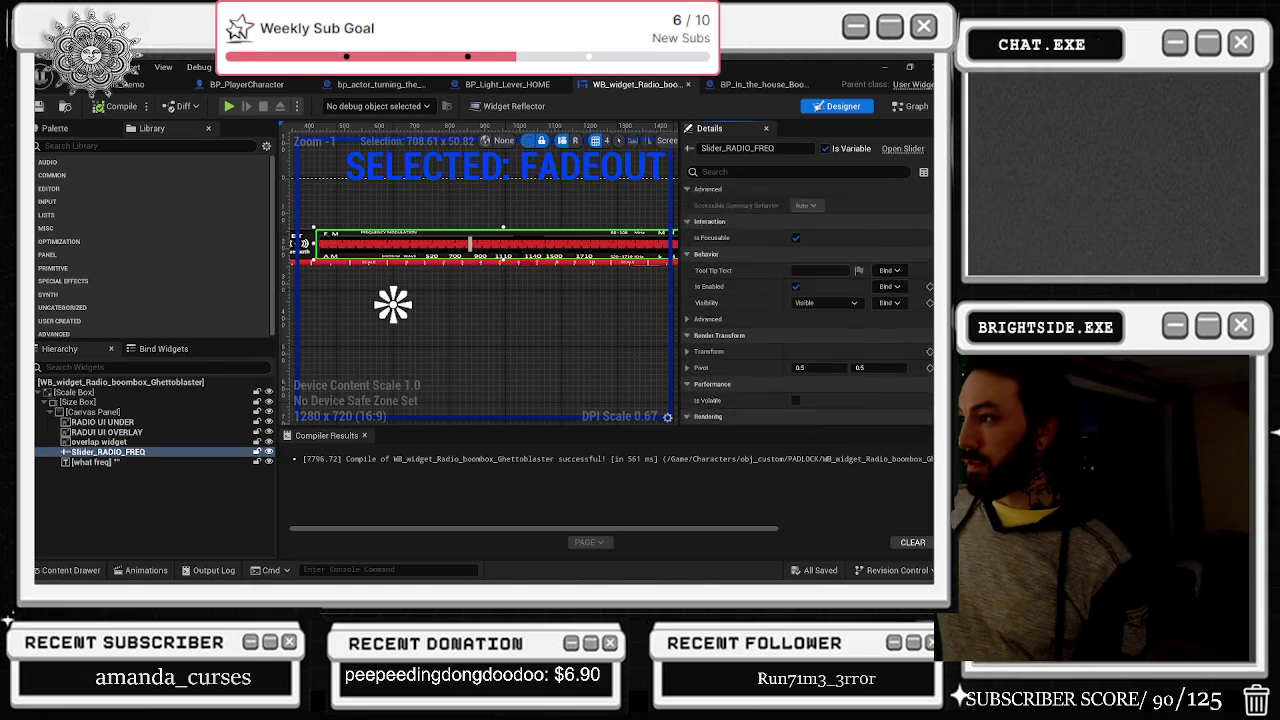
{"action": "scroll", "coordinate": [930, 300], "scroll_direction": "up", "scroll_amount": 15}
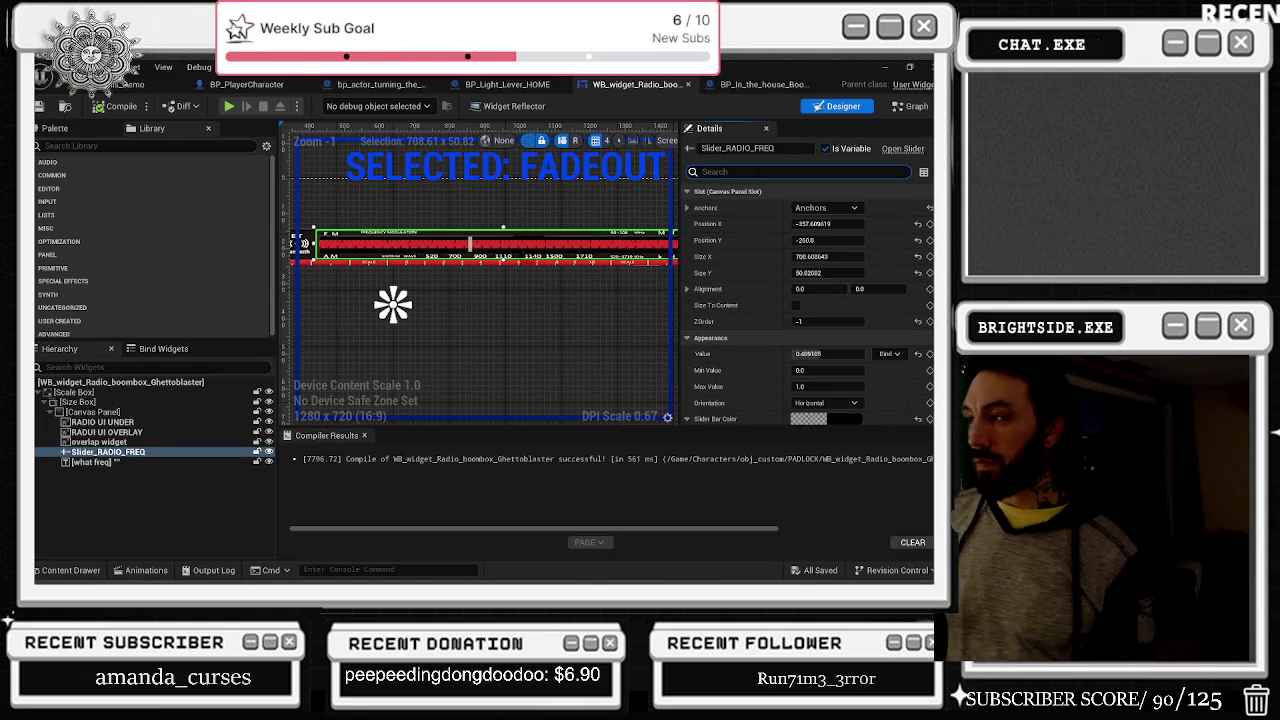
Step: Filter Details for 'percent', clear the filter, and raise the slider's Value to 0.501264
{"action": "type", "text": "percent"}
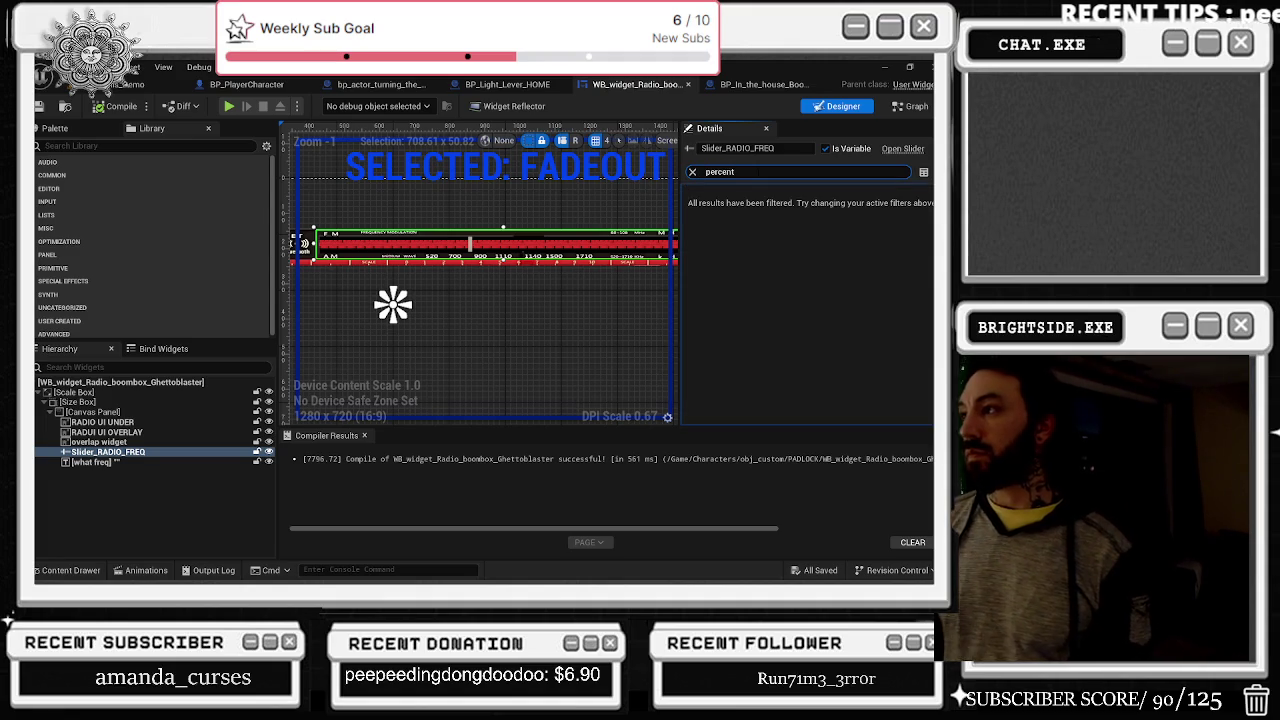
{"action": "key", "text": "ctrl+a"}
{"action": "key", "text": "BackSpace"}
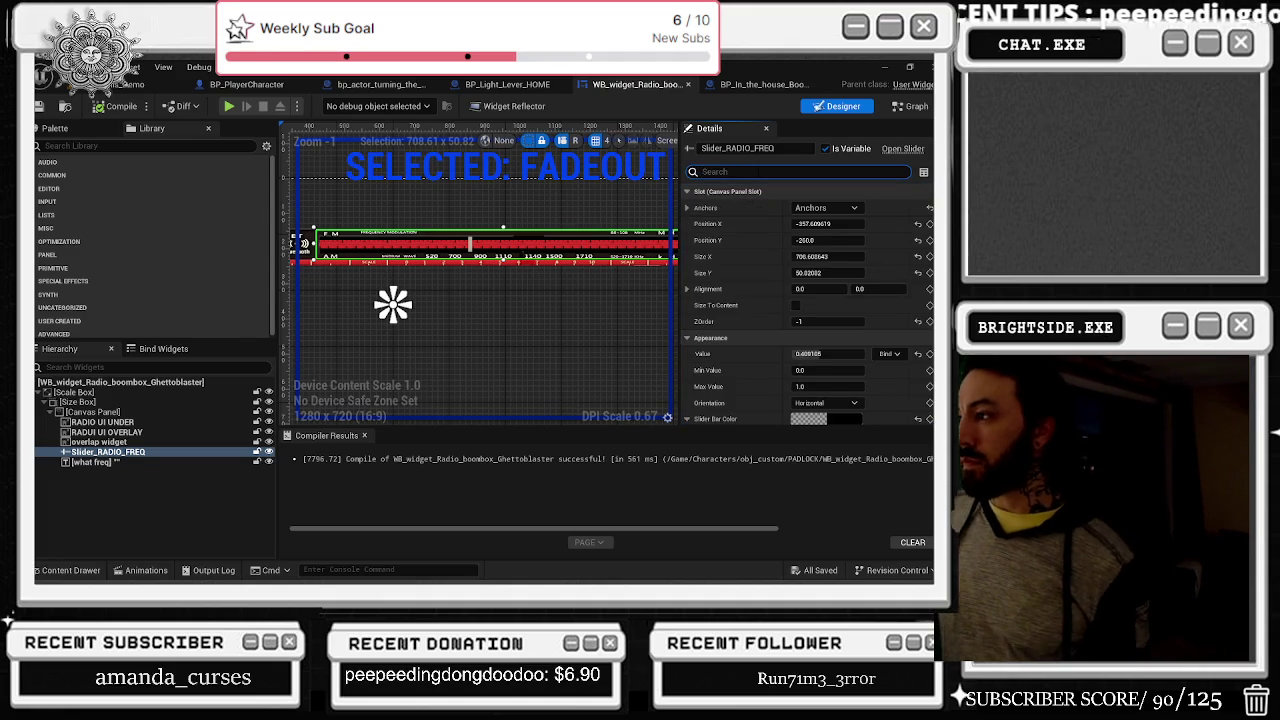
{"action": "scroll", "coordinate": [808, 300], "scroll_direction": "down", "scroll_amount": 1}
{"action": "left_click_drag", "start_coordinate": [828, 334], "coordinate": [858, 334]}
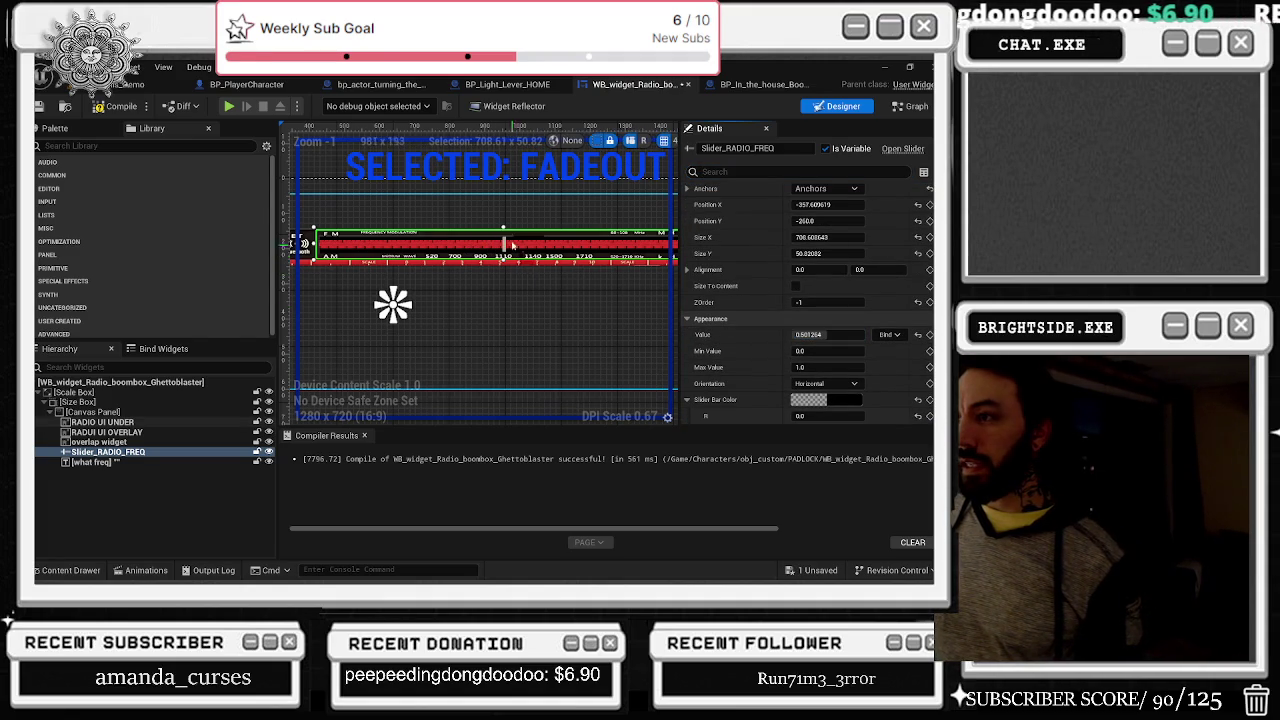
Step: Drag Slider_RADIO_FREQ's Value down to 0.0172275, then restore the editor to a smaller window
{"action": "scroll", "coordinate": [530, 265], "scroll_direction": "down", "scroll_amount": 1}
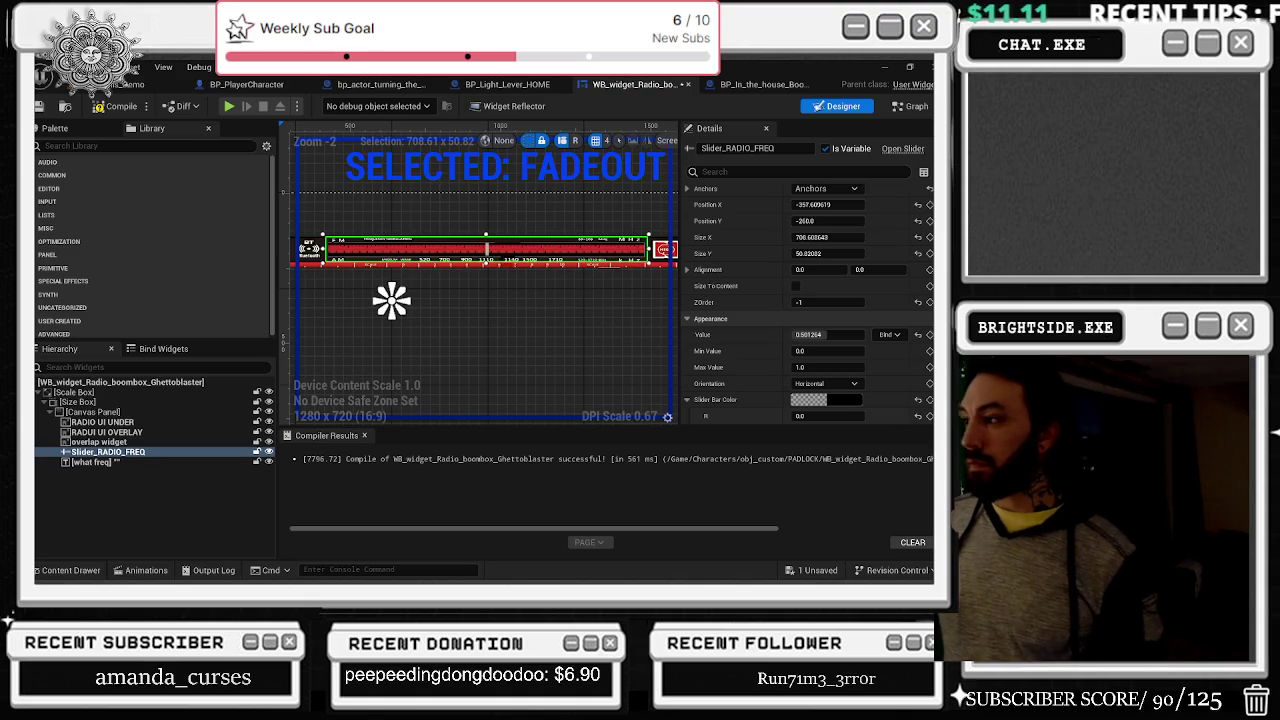
{"action": "left_click_drag", "start_coordinate": [830, 334], "coordinate": [779, 334]}
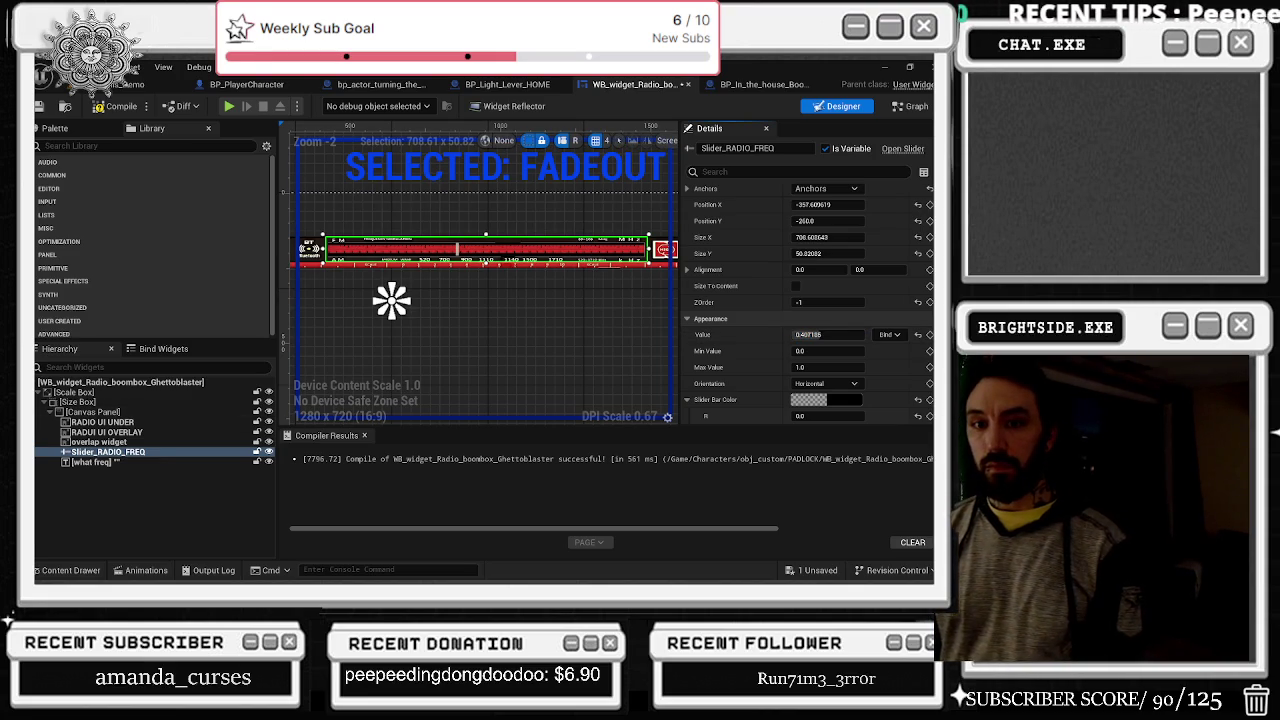
{"action": "left_click_drag", "start_coordinate": [828, 334], "coordinate": [800, 334]}
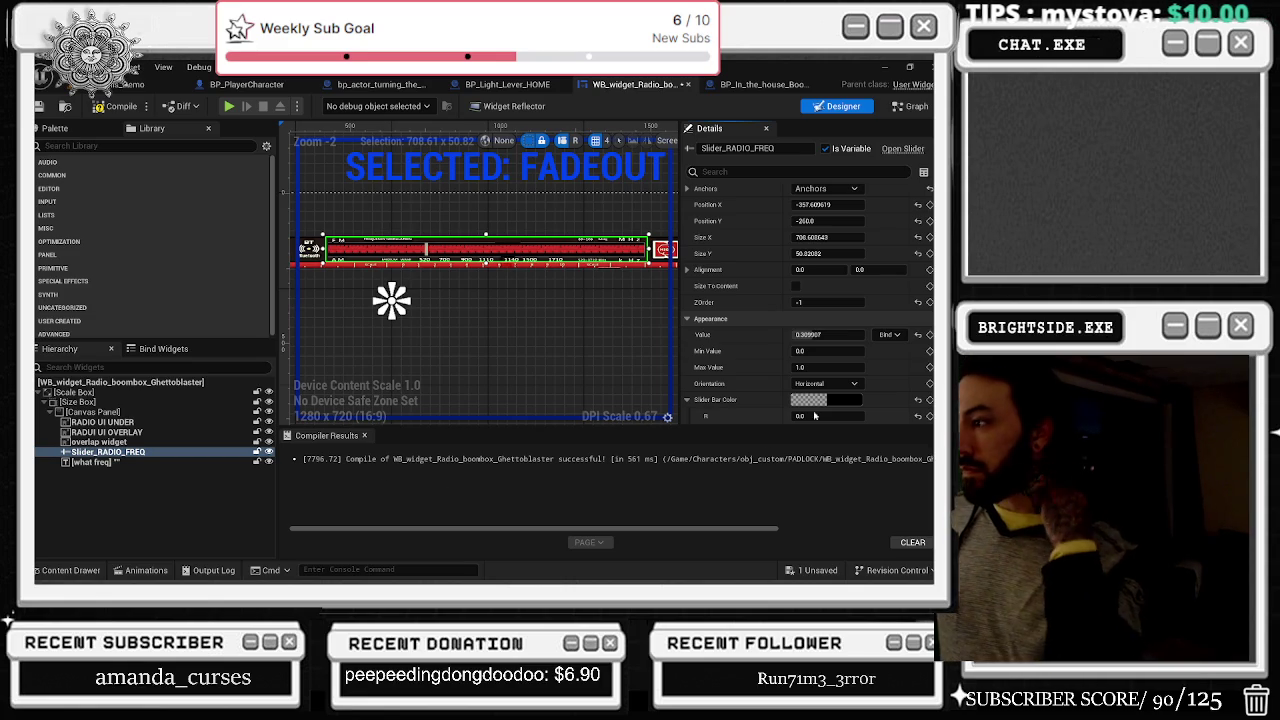
{"action": "mouse_move", "coordinate": [806, 334]}
{"action": "left_mouse_down"}
{"action": "mouse_move", "coordinate": [780, 334]}
{"action": "mouse_move", "coordinate": [833, 334]}
{"action": "left_mouse_up"}
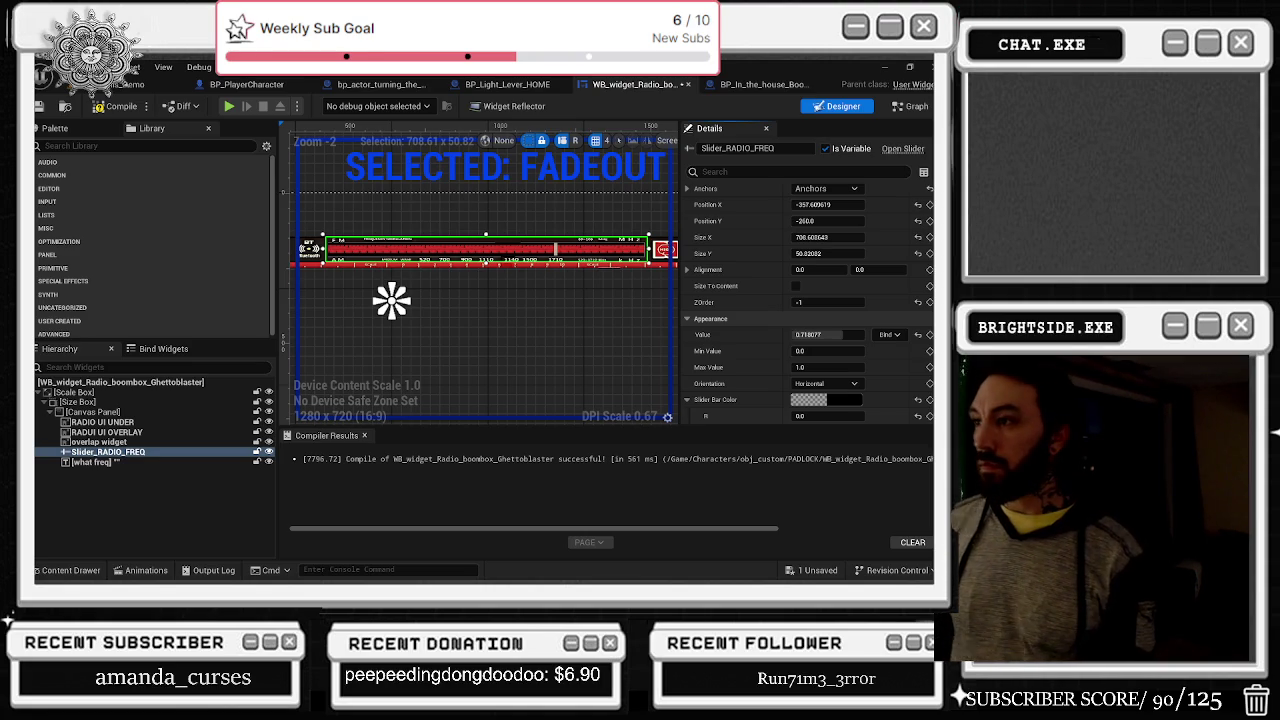
{"action": "left_click_drag", "start_coordinate": [822, 335], "coordinate": [805, 335]}
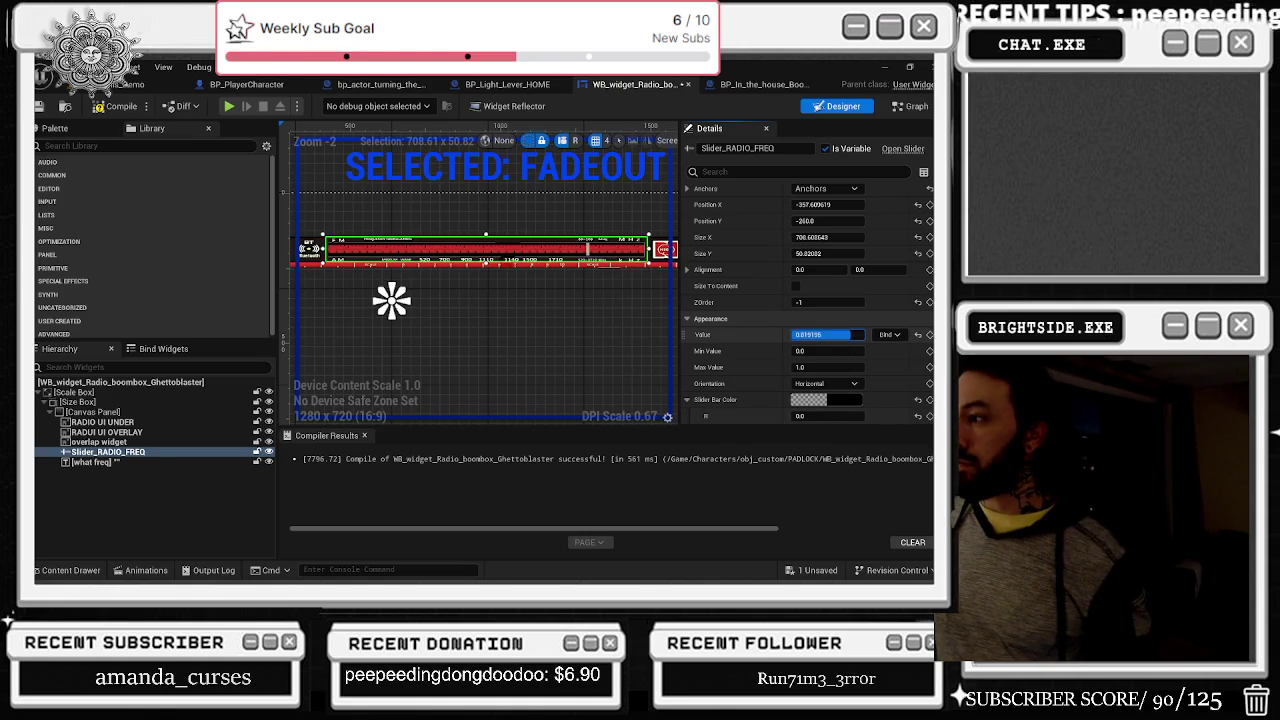
{"action": "left_click_drag", "start_coordinate": [822, 335], "coordinate": [840, 340]}
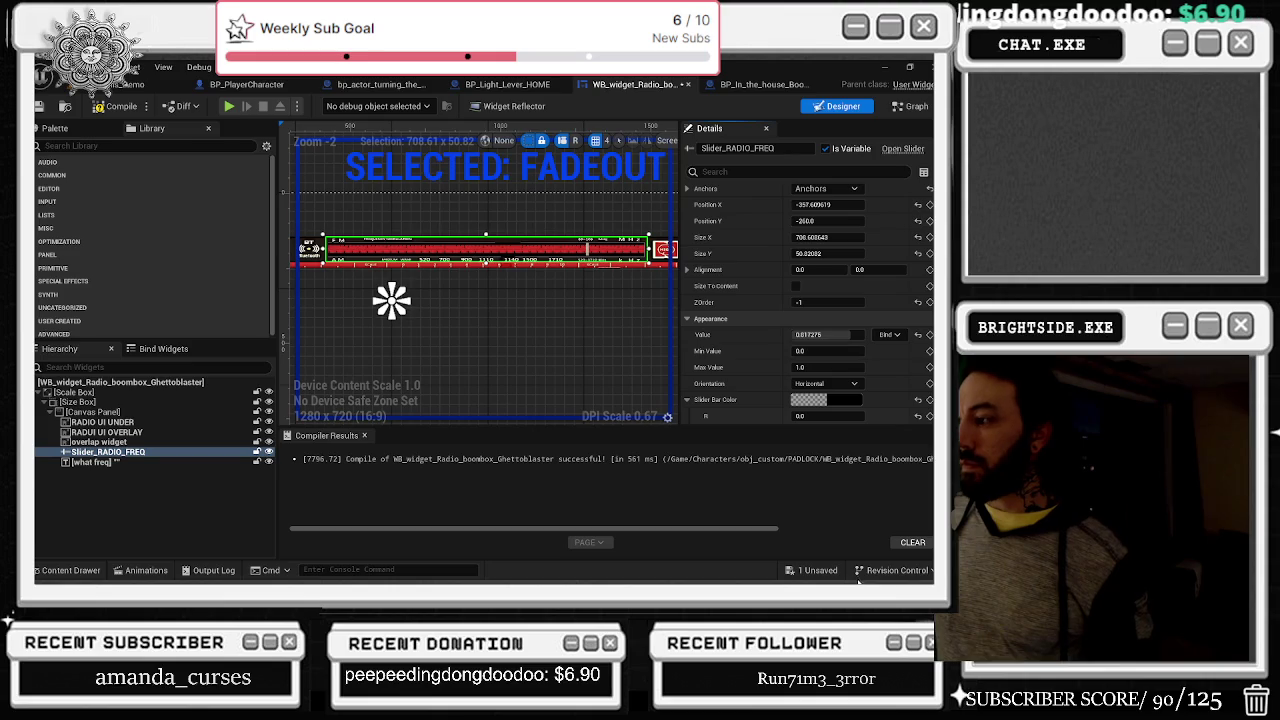
{"action": "double_click", "coordinate": [784, 64]}
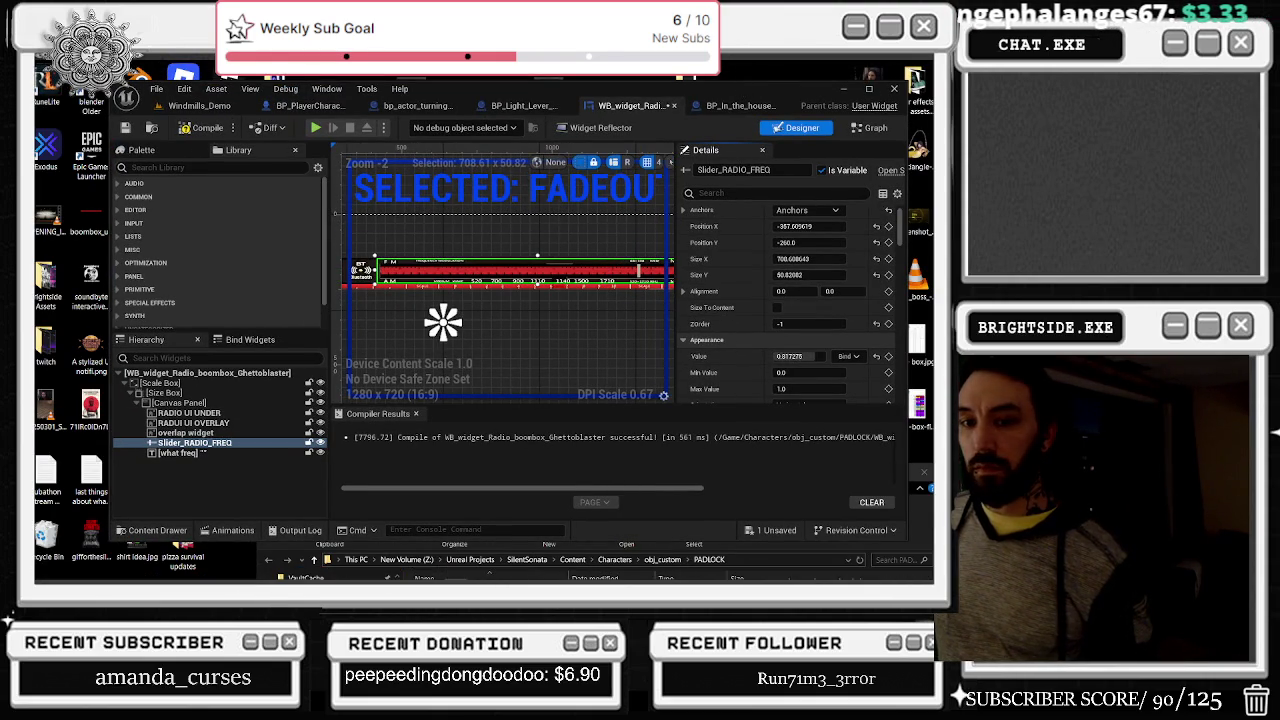
Step: Snip the frequency slider and its Value settings, then maximize the Unreal editor again
{"action": "key", "text": "super+shift+s"}
{"action": "left_click_drag", "start_coordinate": [606, 255], "coordinate": [877, 390]}
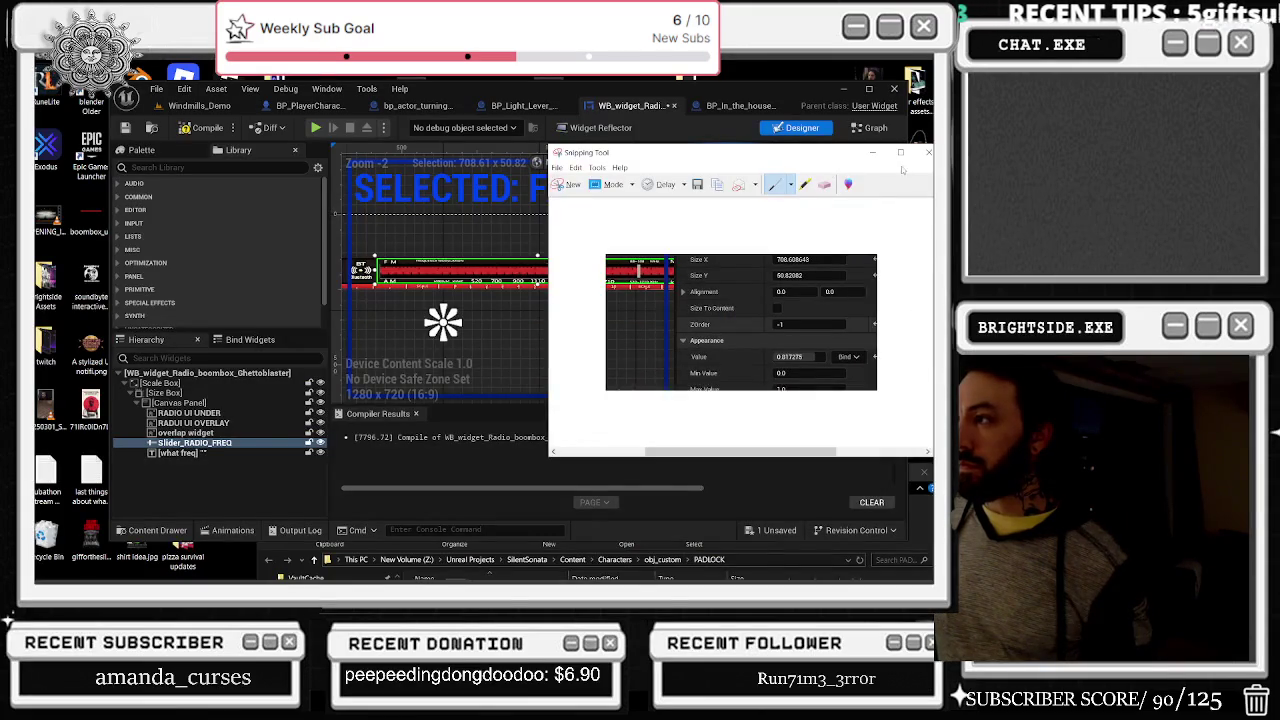
{"action": "left_click", "coordinate": [872, 153]}
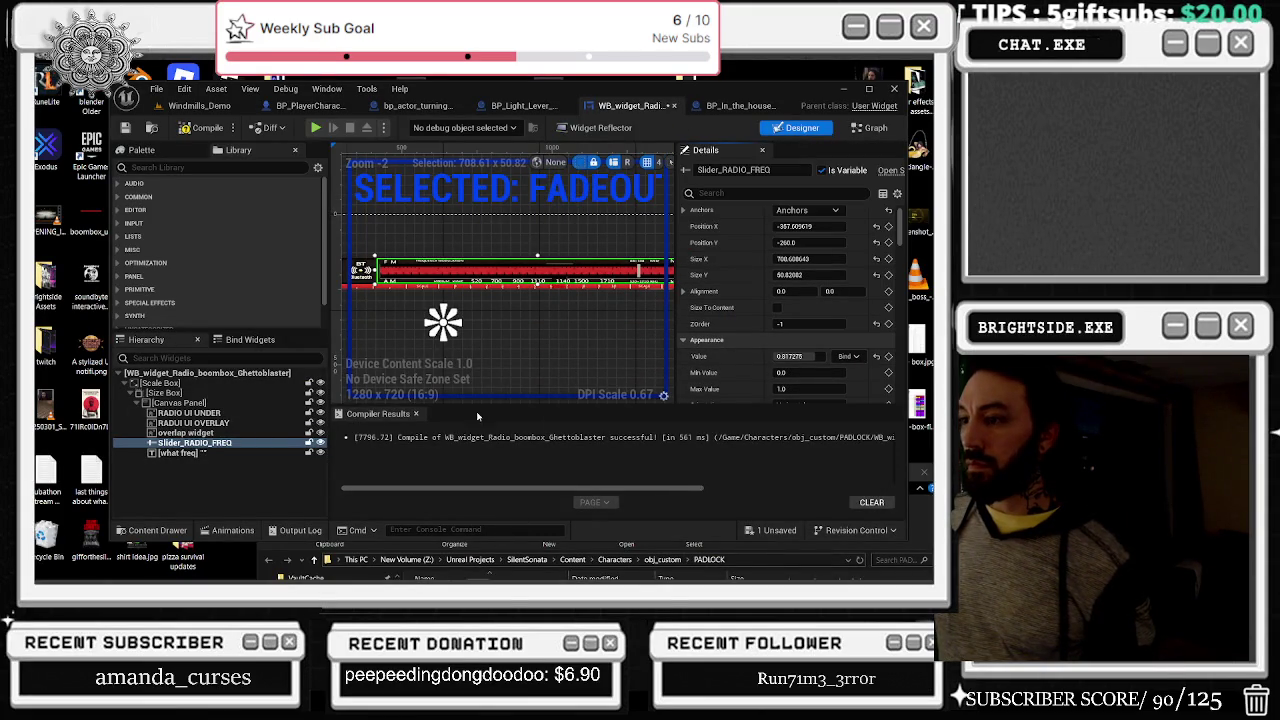
{"action": "left_click", "coordinate": [869, 89]}
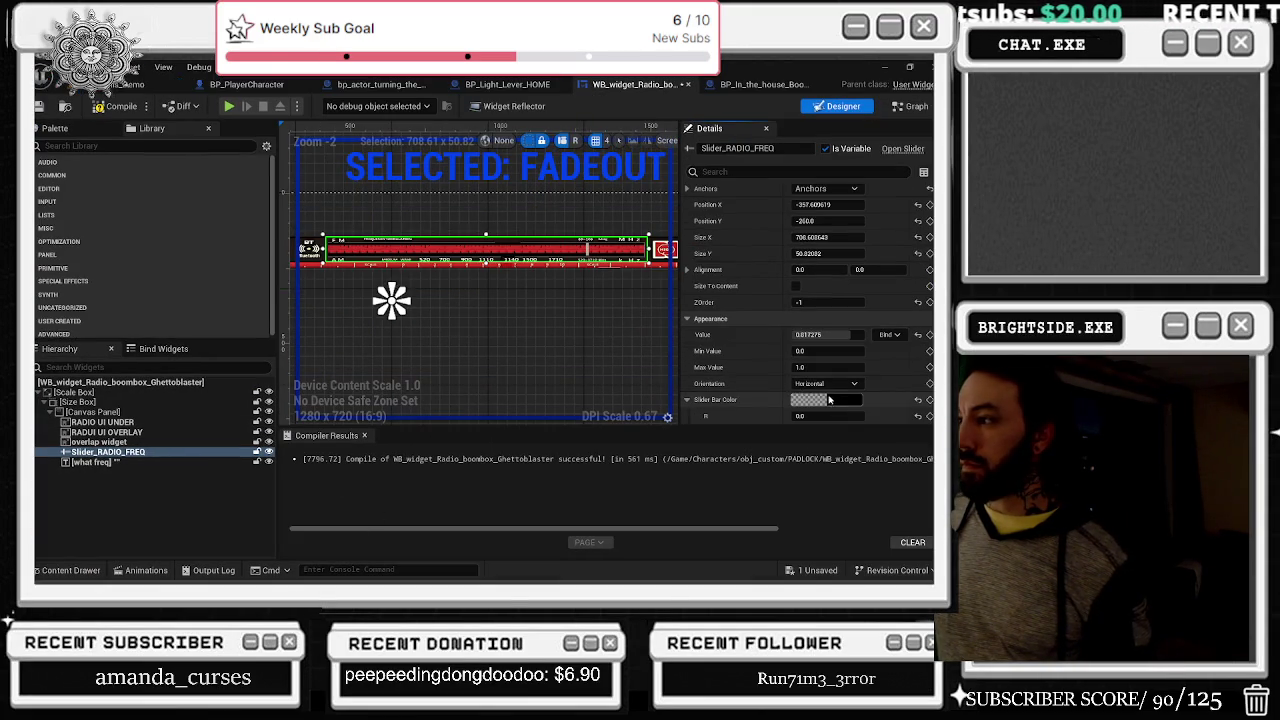
{"action": "scroll", "coordinate": [828, 399], "scroll_direction": "down", "scroll_amount": 2}
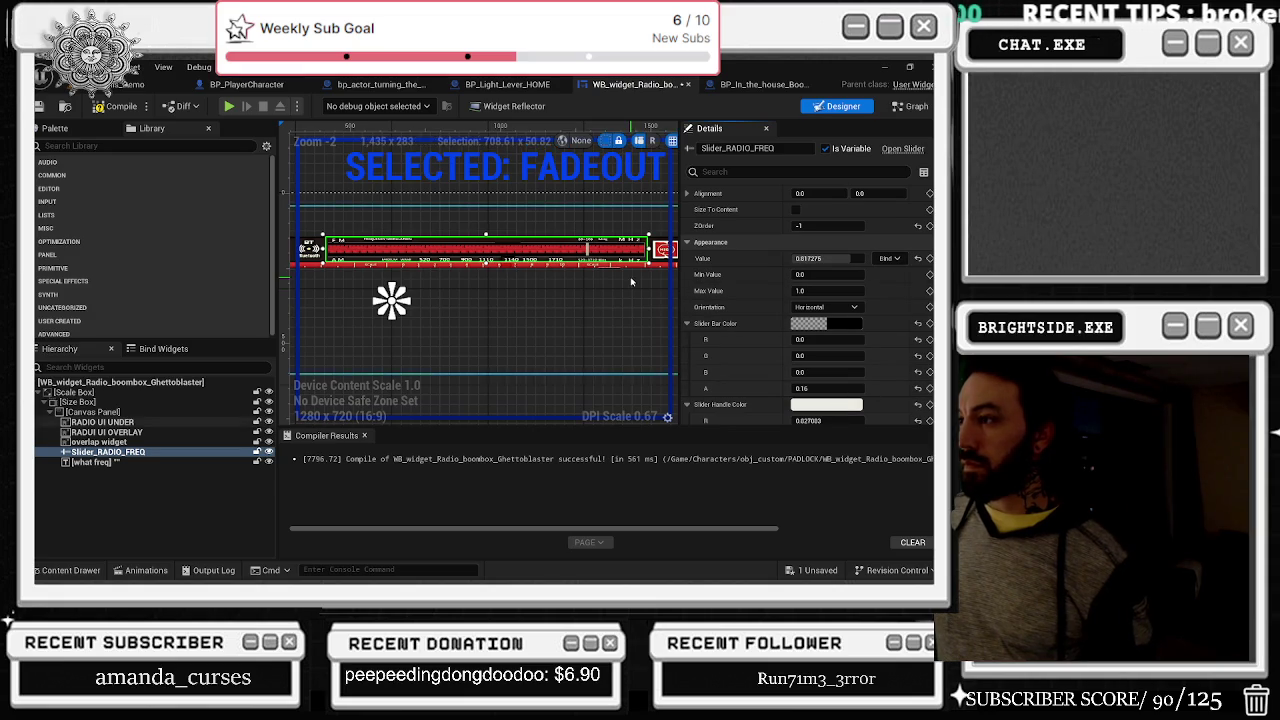
{"action": "scroll", "coordinate": [631, 282], "scroll_direction": "down", "scroll_amount": 1}
{"action": "scroll", "coordinate": [840, 377], "scroll_direction": "down", "scroll_amount": 2}
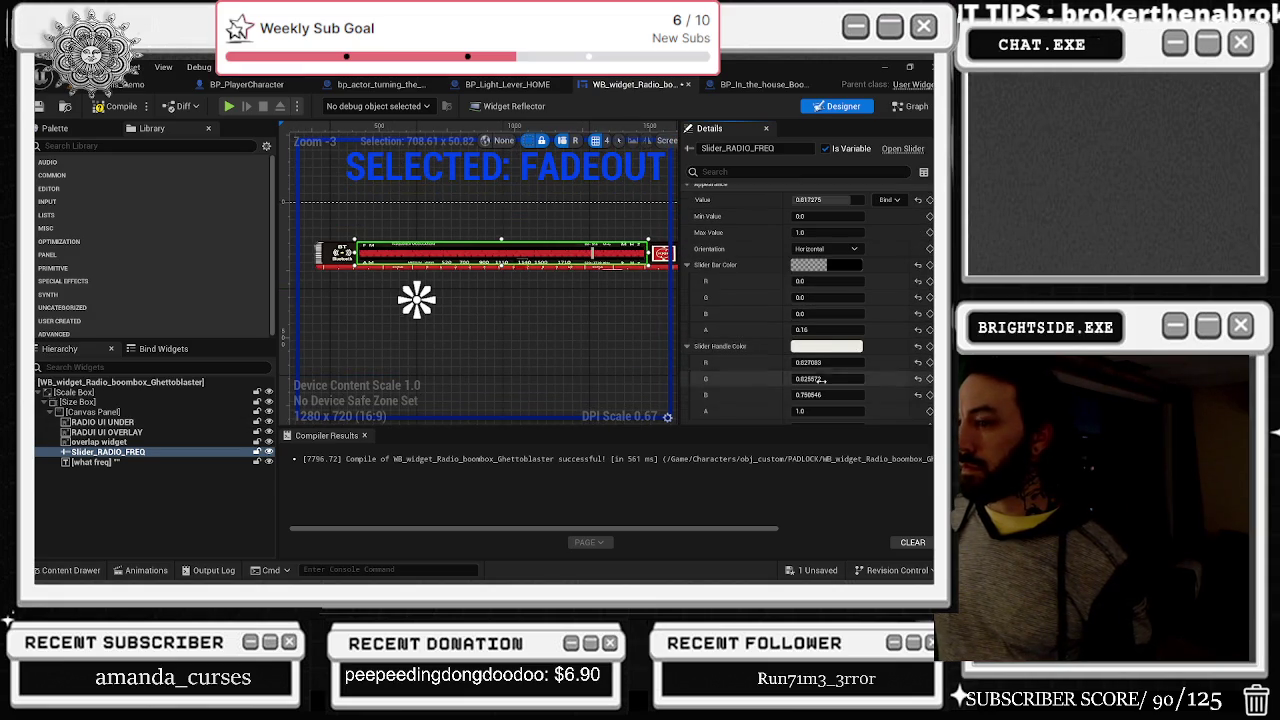
Step: Reveal RADUI UI OVERLAY's boombox_ui_trial texture in Explorer, then return to the level viewport
{"action": "left_click", "coordinate": [107, 432]}
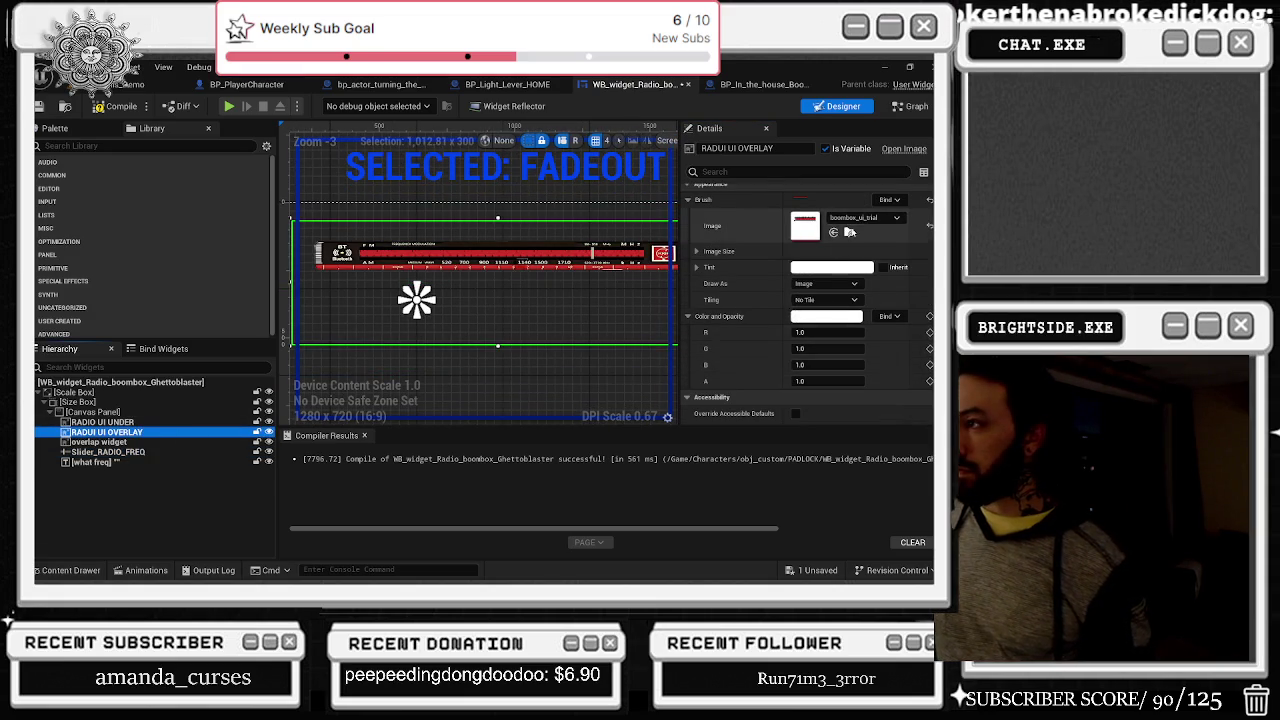
{"action": "left_click", "coordinate": [849, 231]}
{"action": "right_click", "coordinate": [430, 385]}
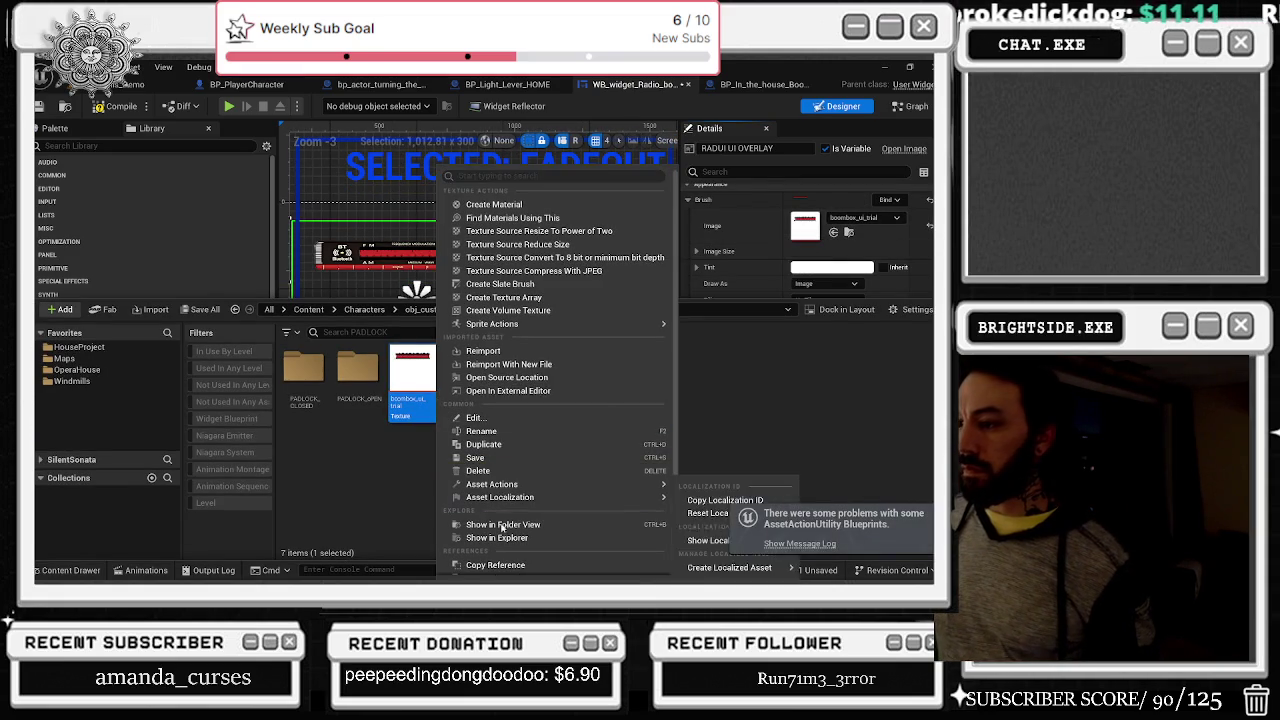
{"action": "left_click", "coordinate": [499, 537]}
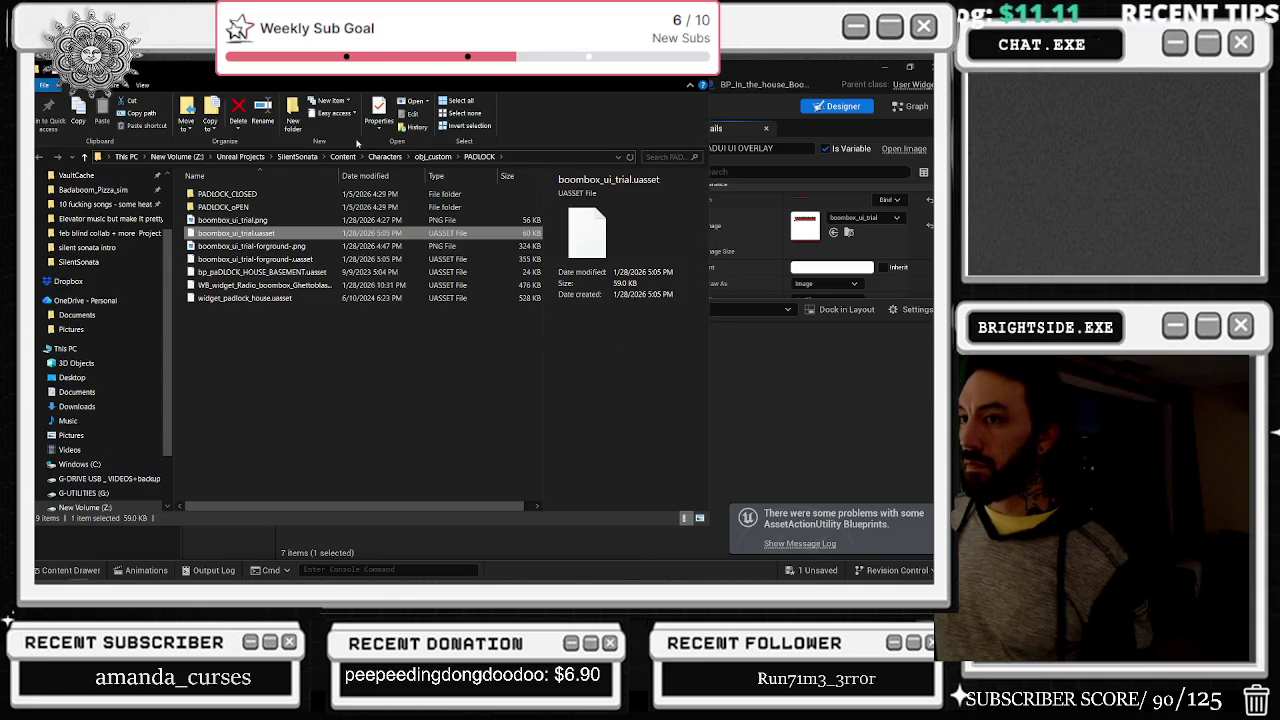
{"action": "left_click", "coordinate": [724, 92]}
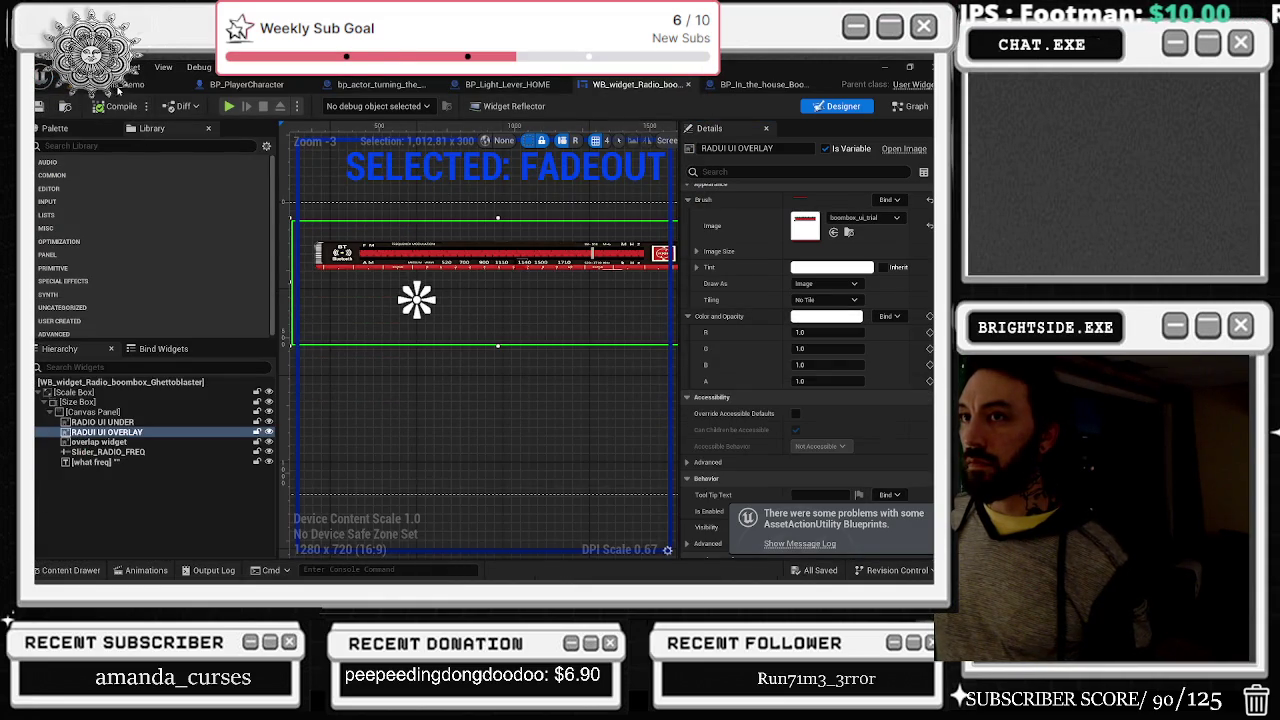
{"action": "left_click", "coordinate": [150, 84]}
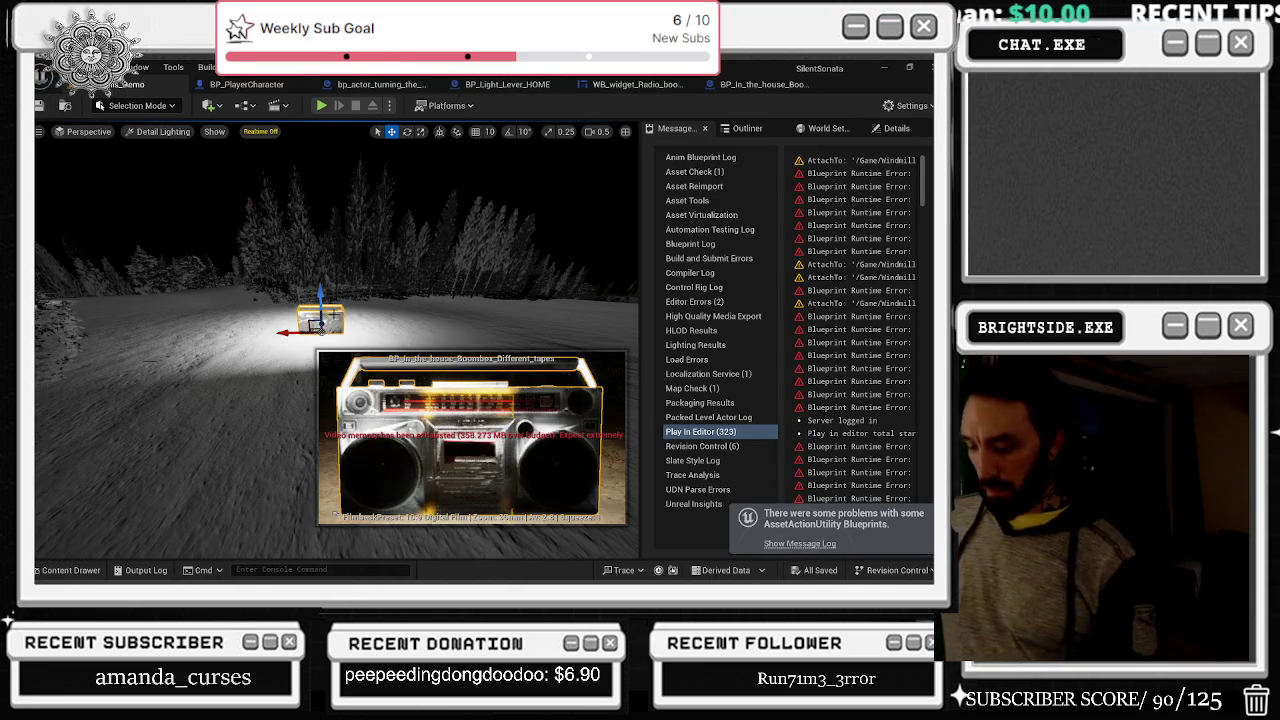
Step: Close the boombox camera preview, switch the viewport to unlit, and clear the selection
{"action": "left_click", "coordinate": [242, 345]}
{"action": "key", "text": "alt+2"}
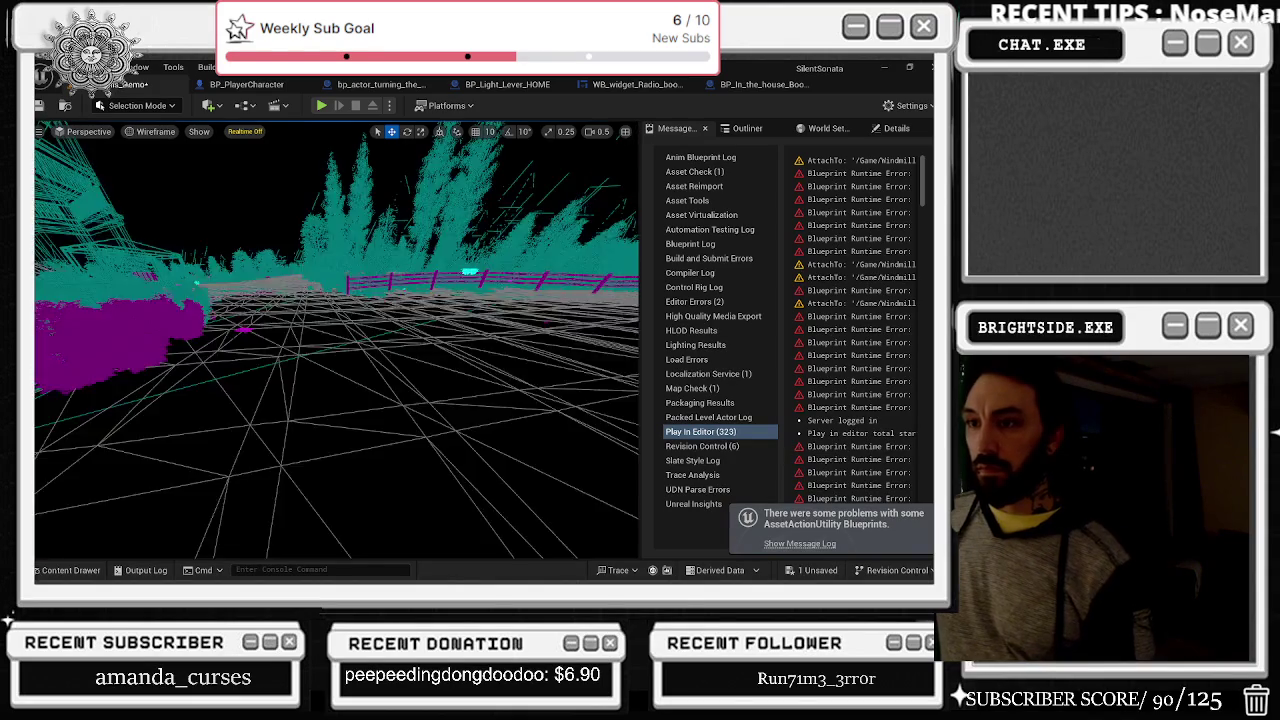
{"action": "key", "text": "alt+3"}
{"action": "left_click", "coordinate": [248, 328]}
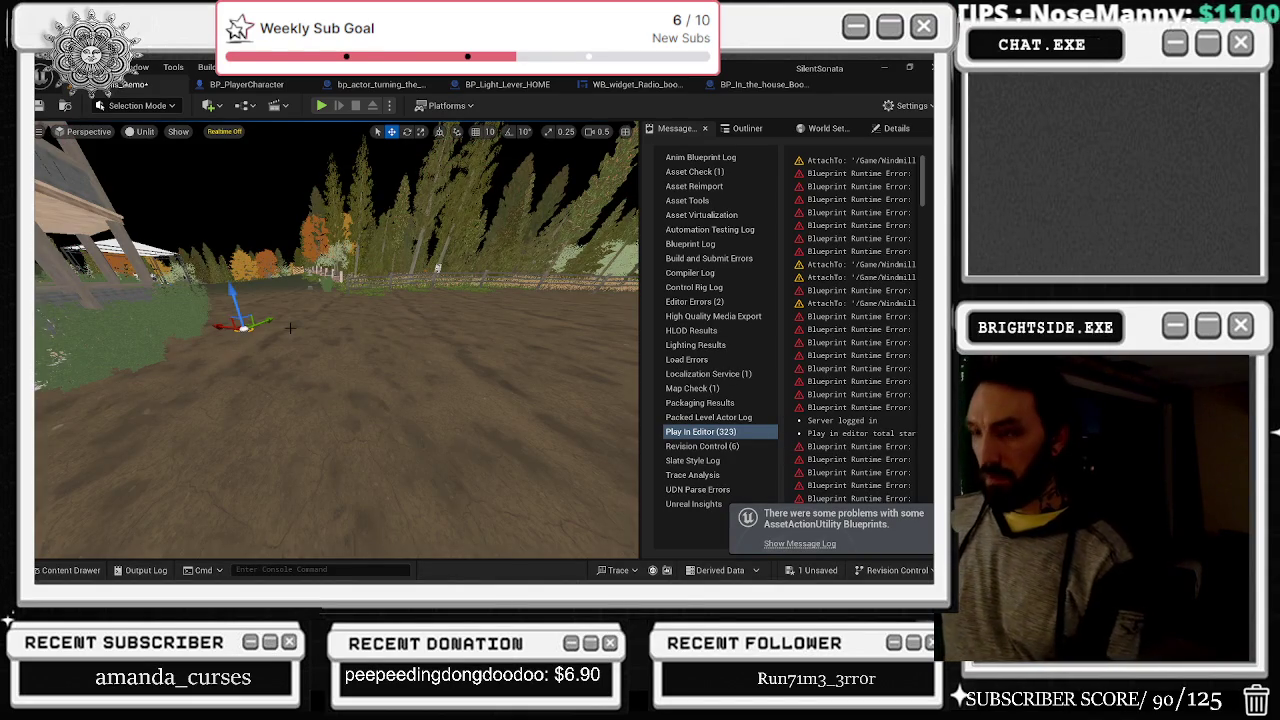
{"action": "key", "text": "Escape"}
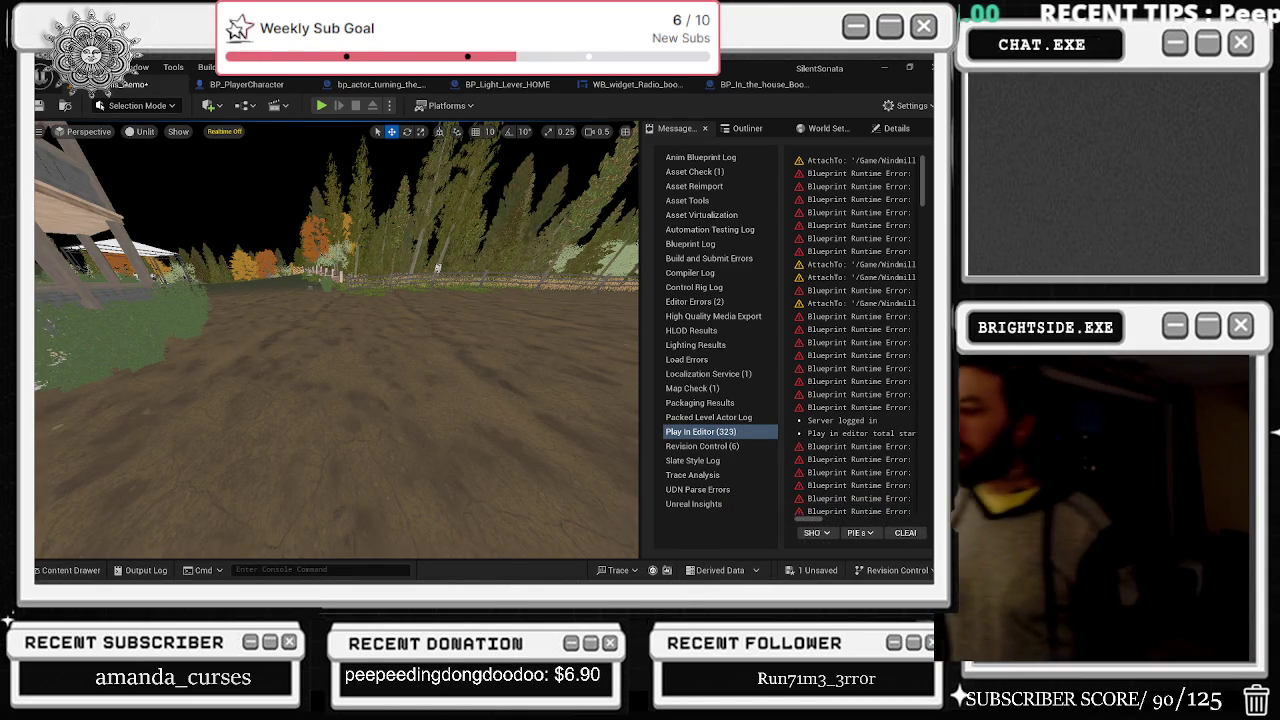
Step: Save the Windmills_Demo map via Save Selected and Ctrl+S, then minimize the editor
{"action": "left_click", "coordinate": [818, 570]}
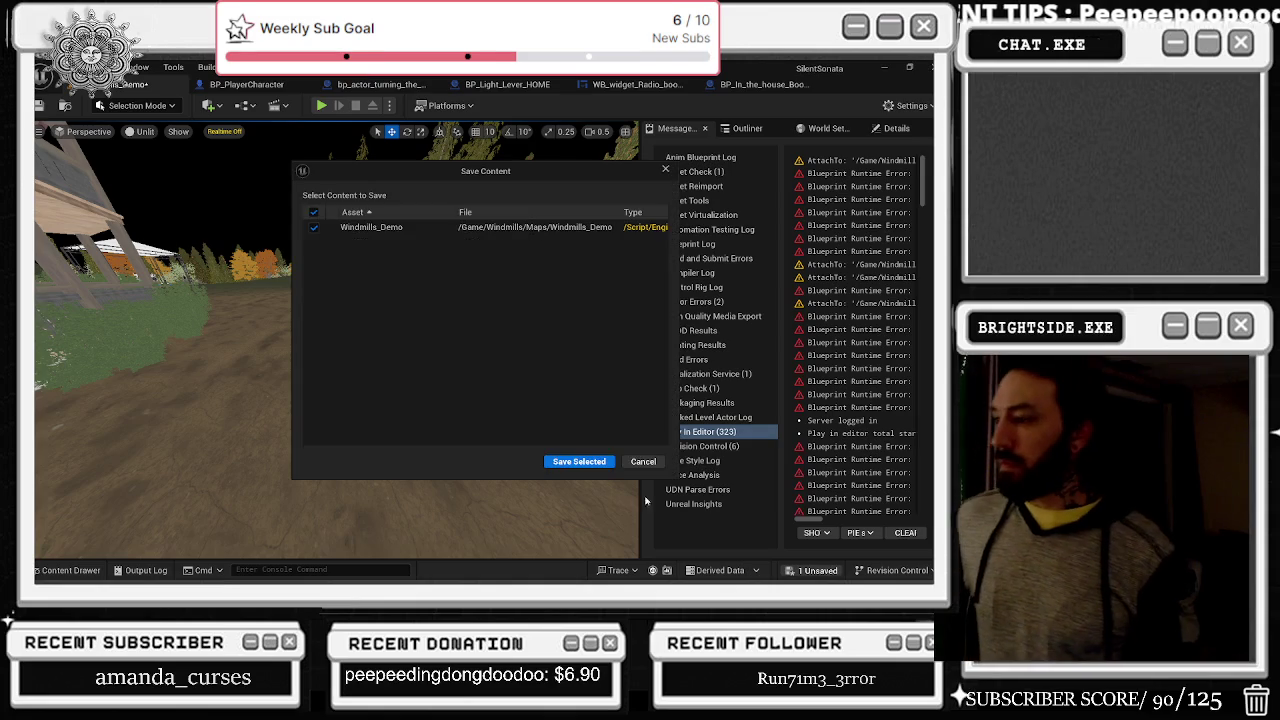
{"action": "left_click", "coordinate": [575, 461]}
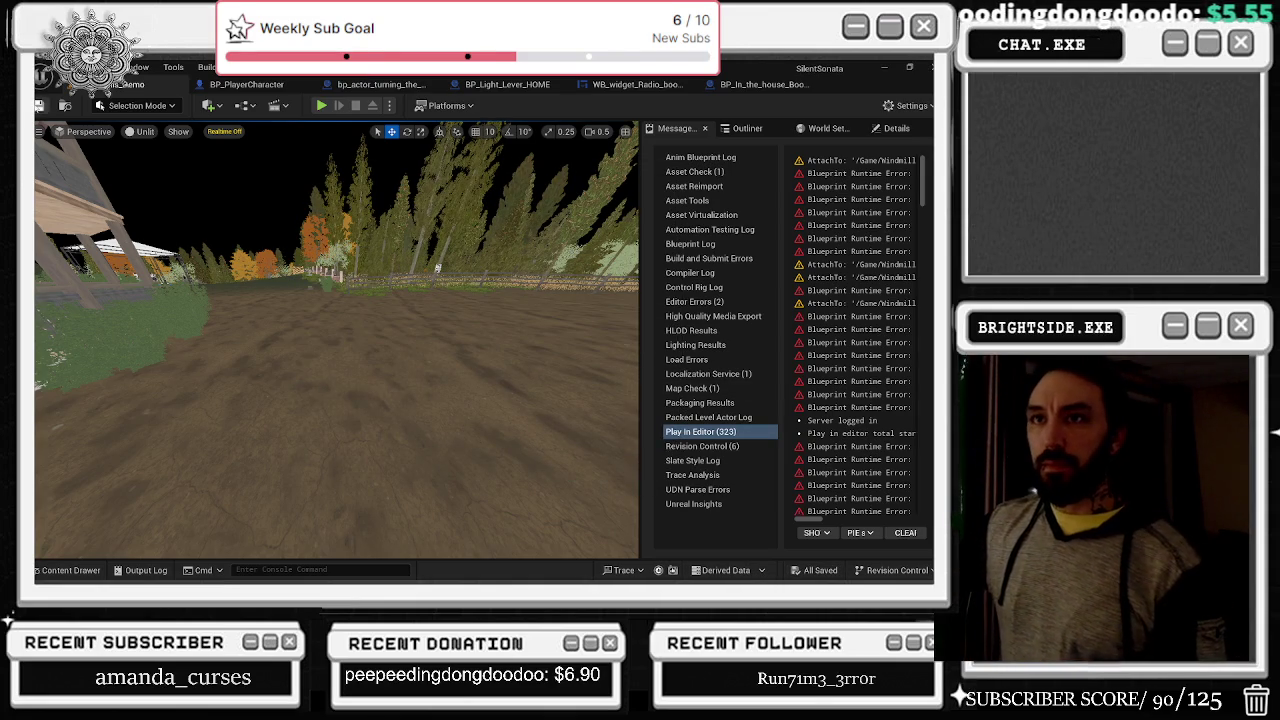
{"action": "left_click", "coordinate": [38, 106]}
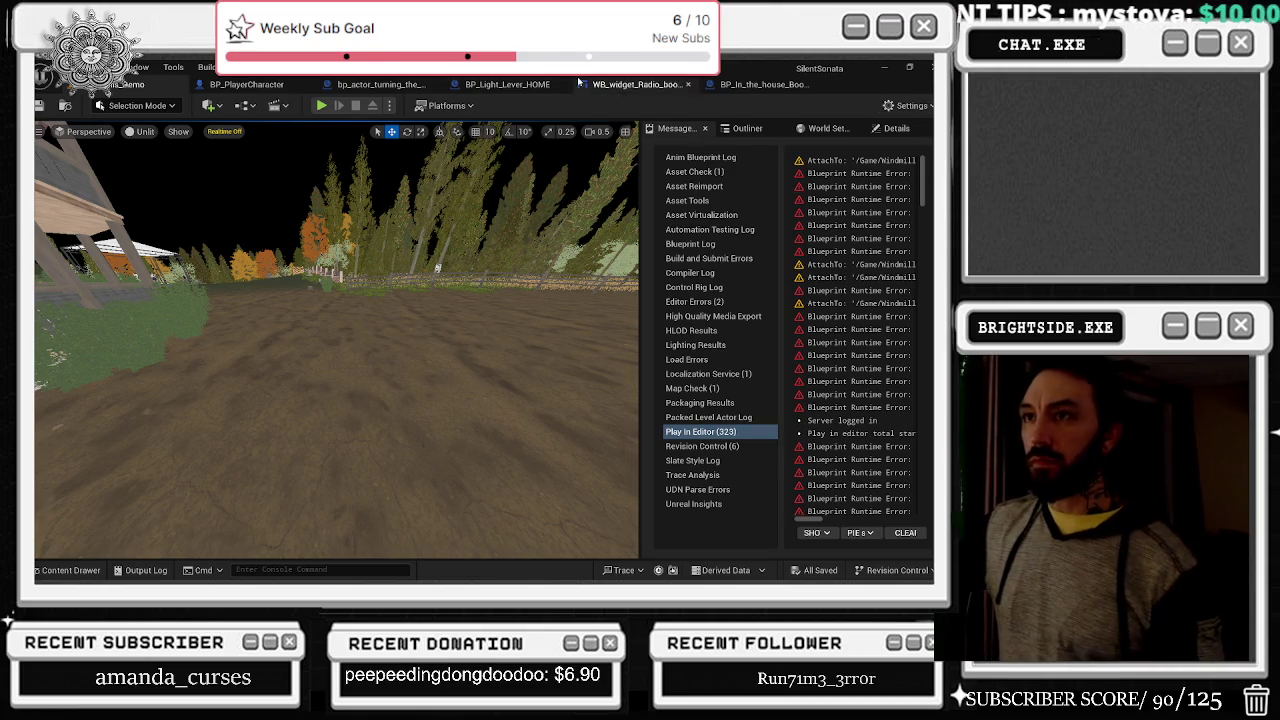
{"action": "mouse_move", "coordinate": [620, 230]}
{"action": "left_mouse_down"}
{"action": "mouse_move", "coordinate": [520, 260]}
{"action": "mouse_move", "coordinate": [420, 240]}
{"action": "mouse_move", "coordinate": [365, 295]}
{"action": "left_mouse_up"}
{"action": "key", "text": "ctrl+s"}
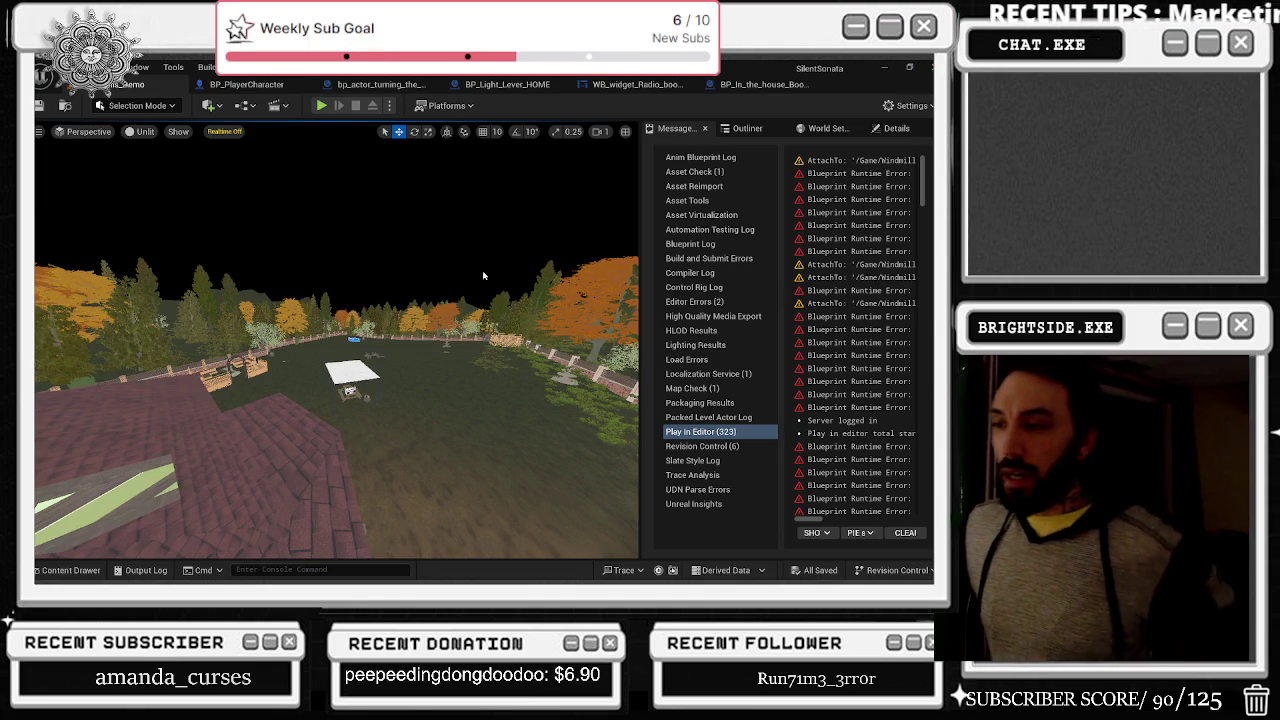
{"action": "key", "text": "super+Down"}
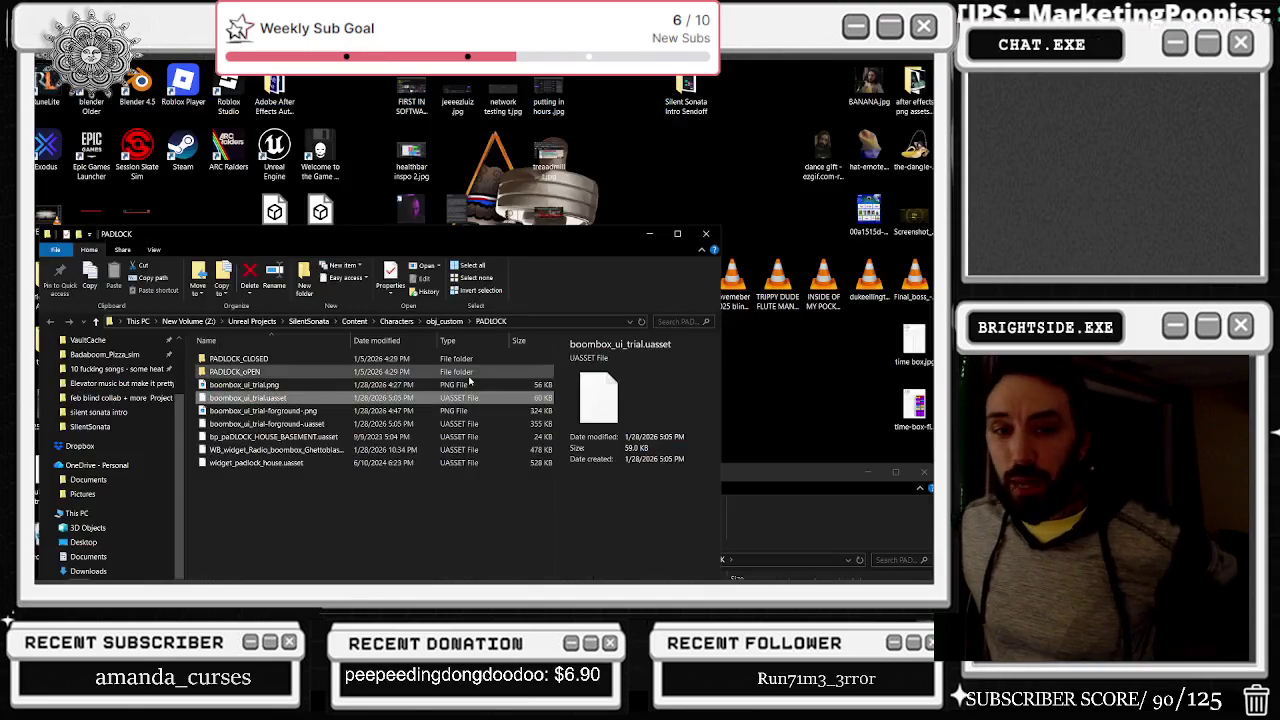
Step: Close the duplicate PADLOCK Explorer window and bring up the Windows search panel
{"action": "left_click_drag", "start_coordinate": [770, 470], "coordinate": [743, 297]}
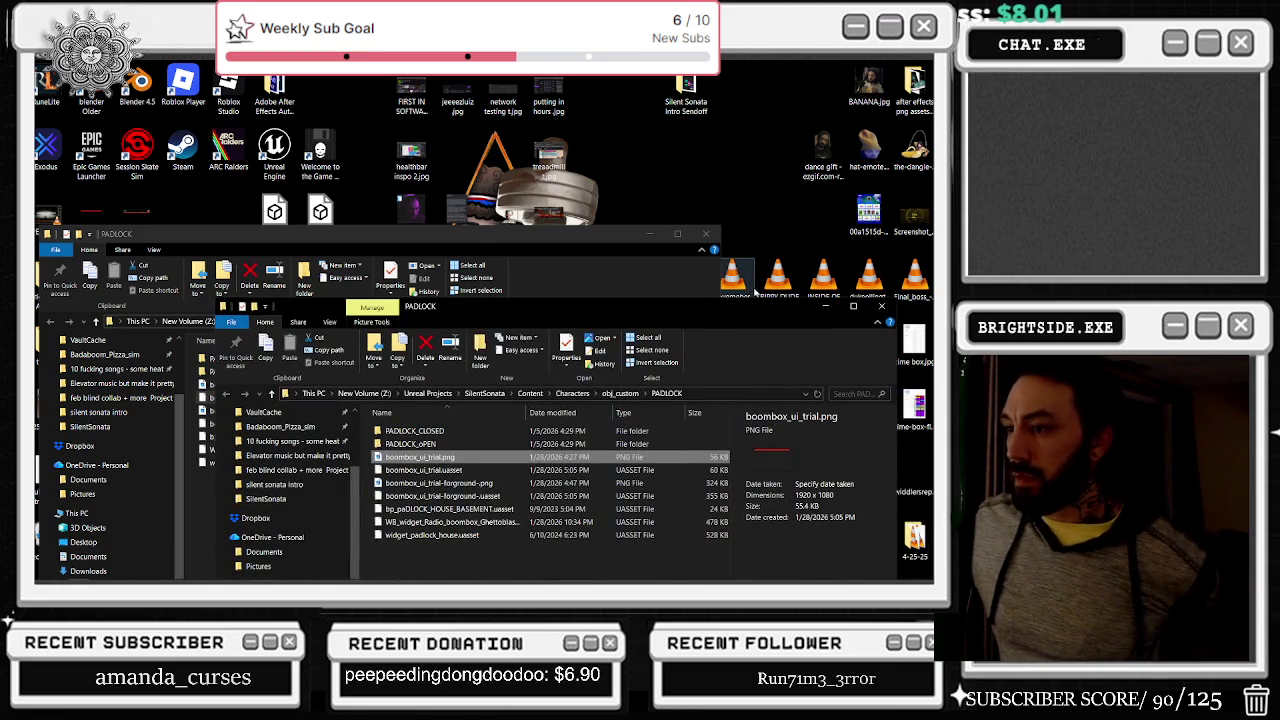
{"action": "left_click", "coordinate": [700, 234]}
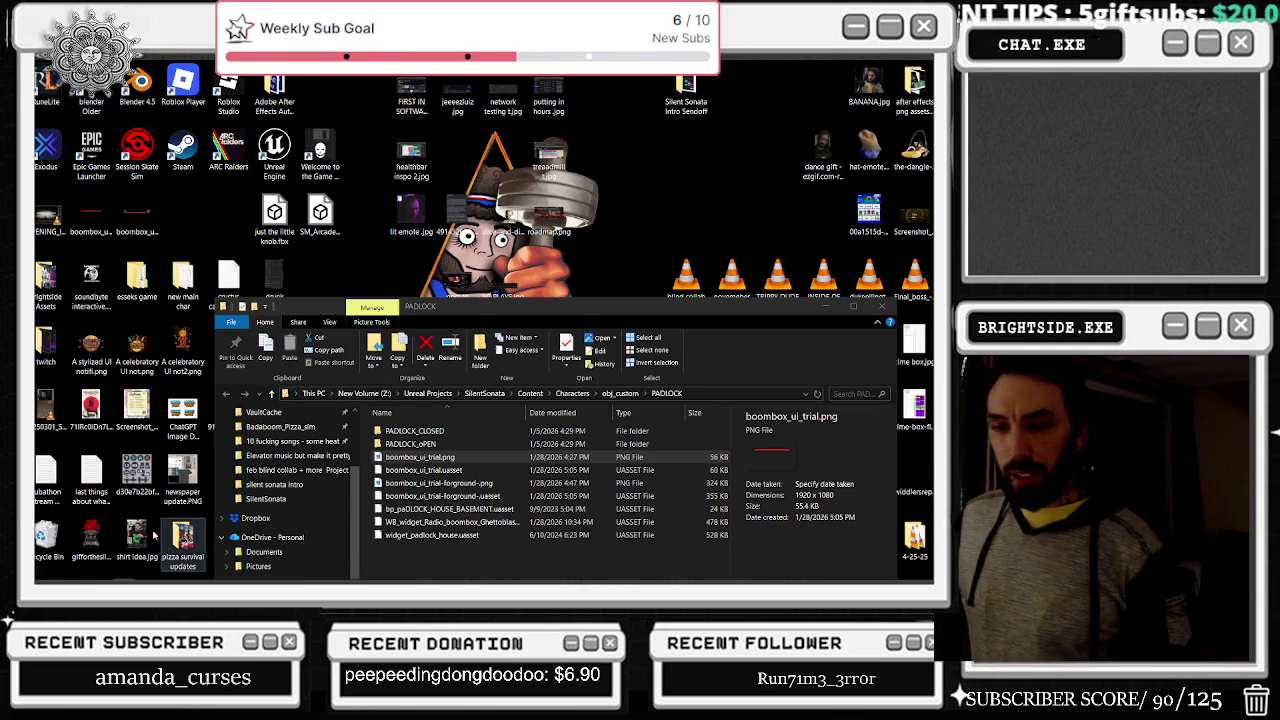
{"action": "left_click", "coordinate": [55, 570]}
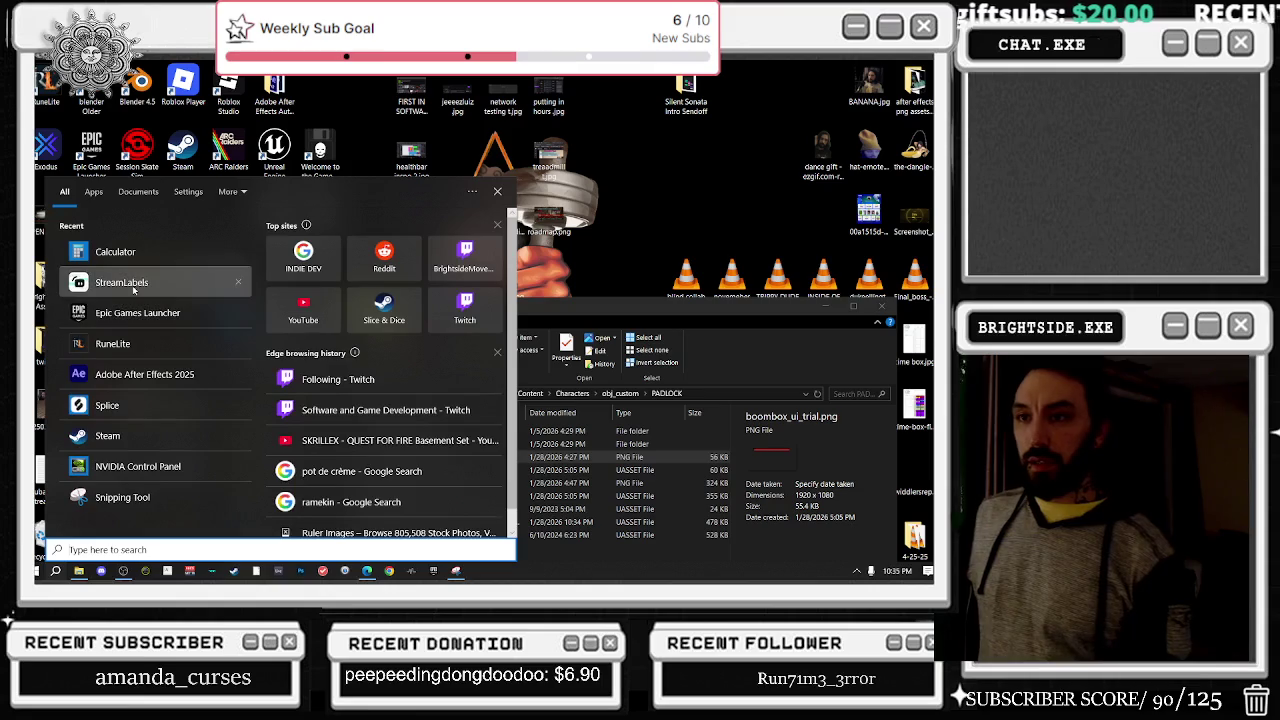
{"action": "key", "text": "Escape"}
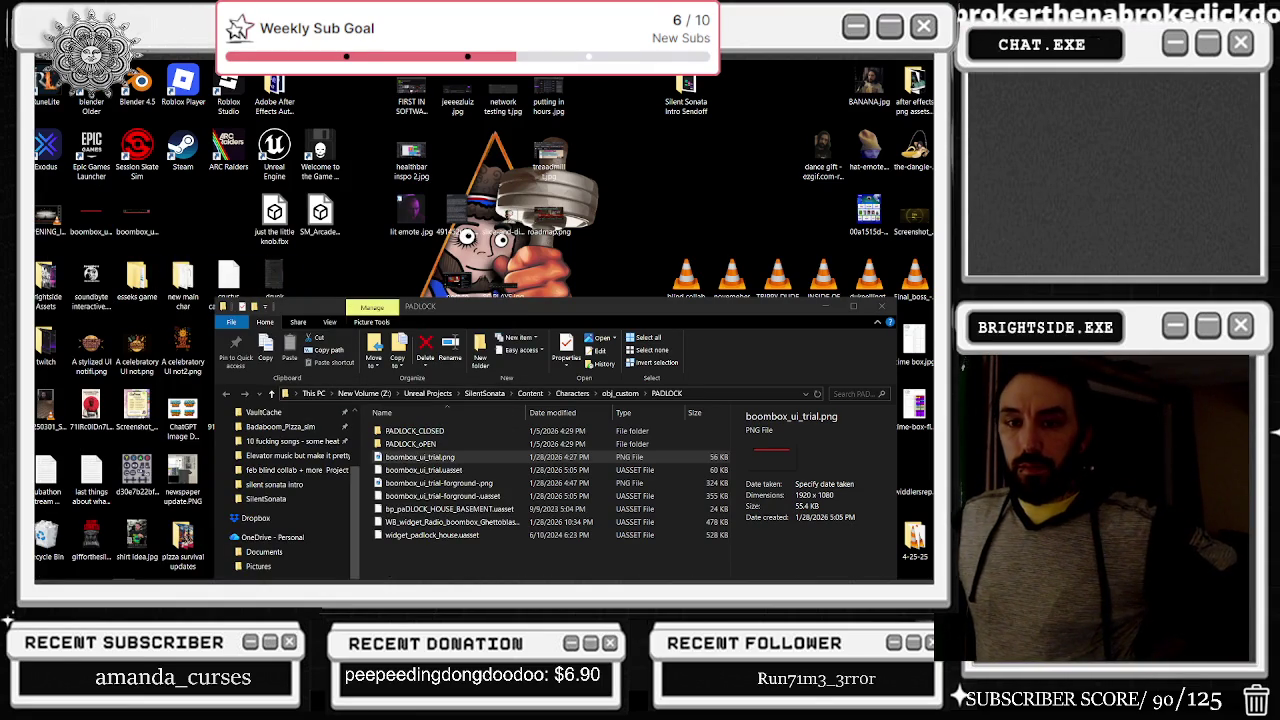
{"action": "mouse_move", "coordinate": [360, 578]}
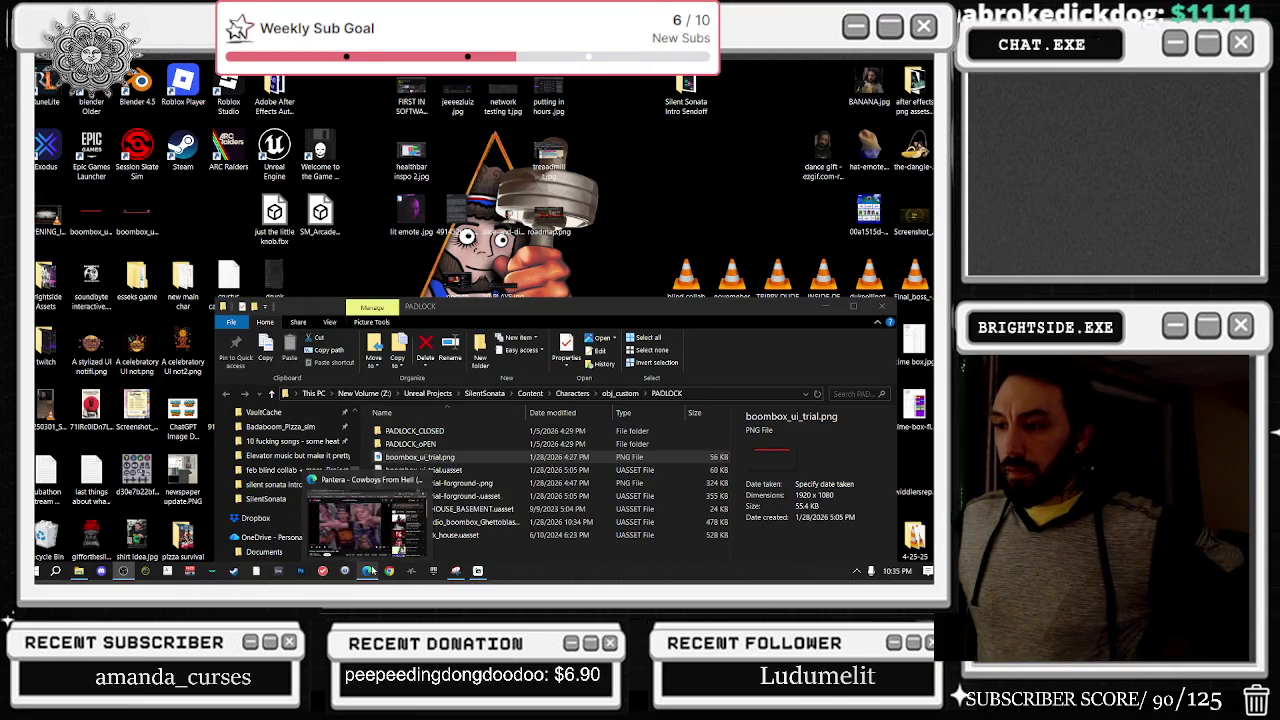
{"action": "left_click", "coordinate": [367, 548]}
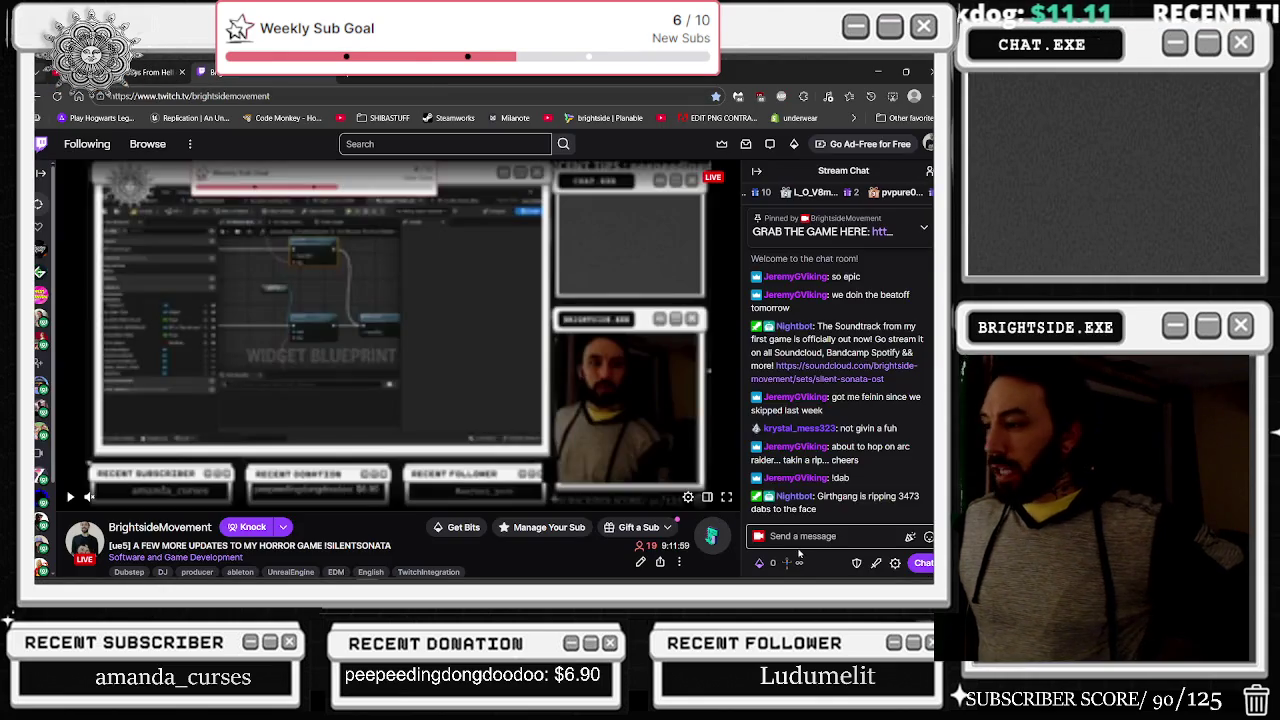
{"action": "type", "text": "/s"}
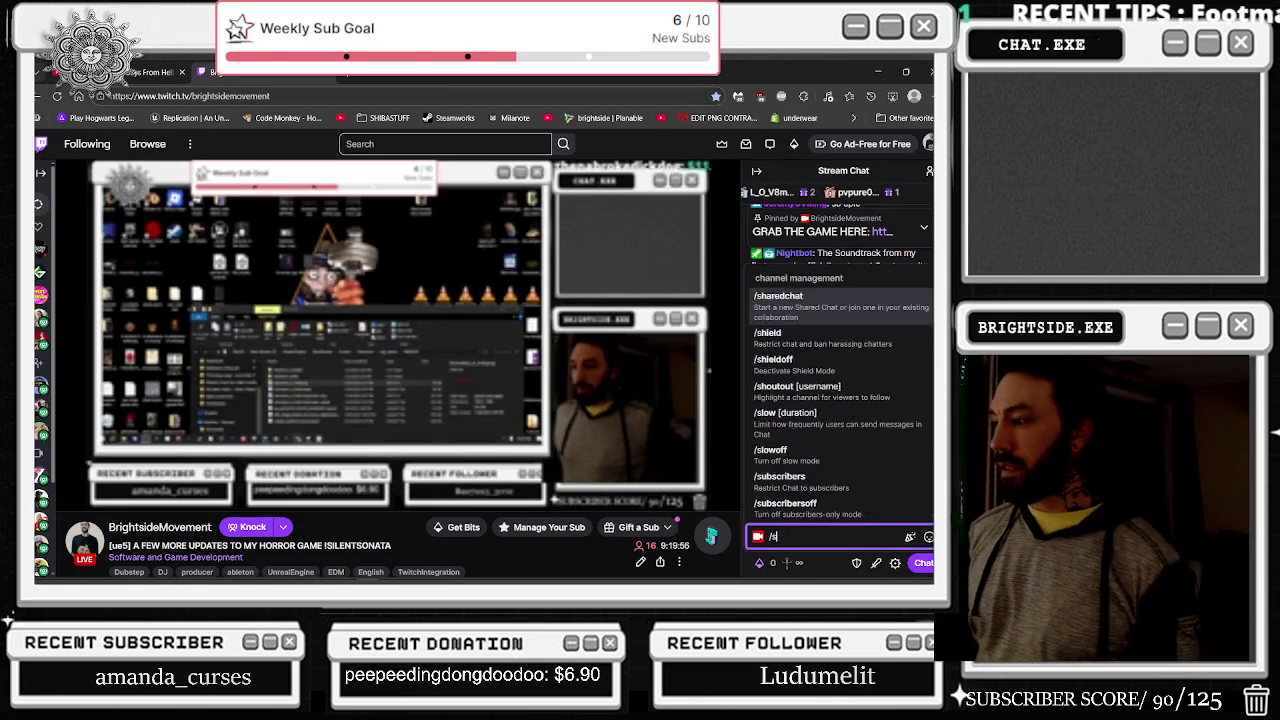
{"action": "type", "text": "houtout krystal_mess323"}
{"action": "key", "text": "Return"}
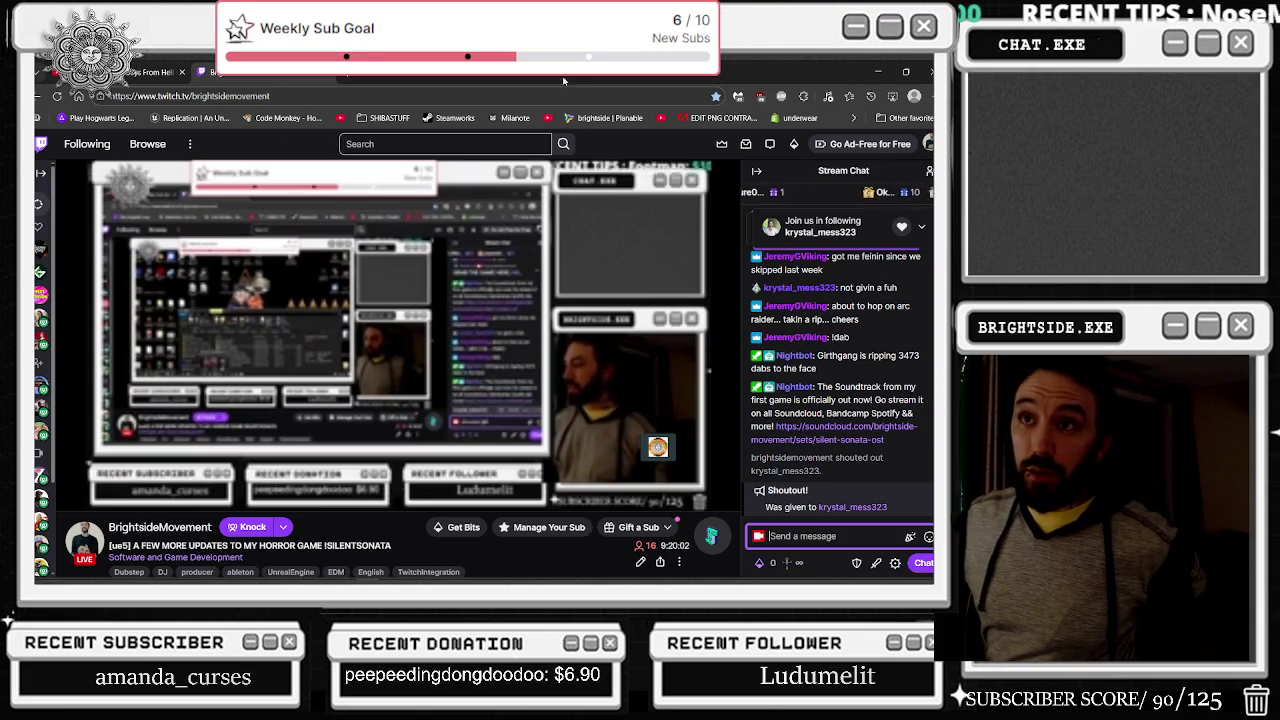
{"action": "left_click", "coordinate": [876, 71]}
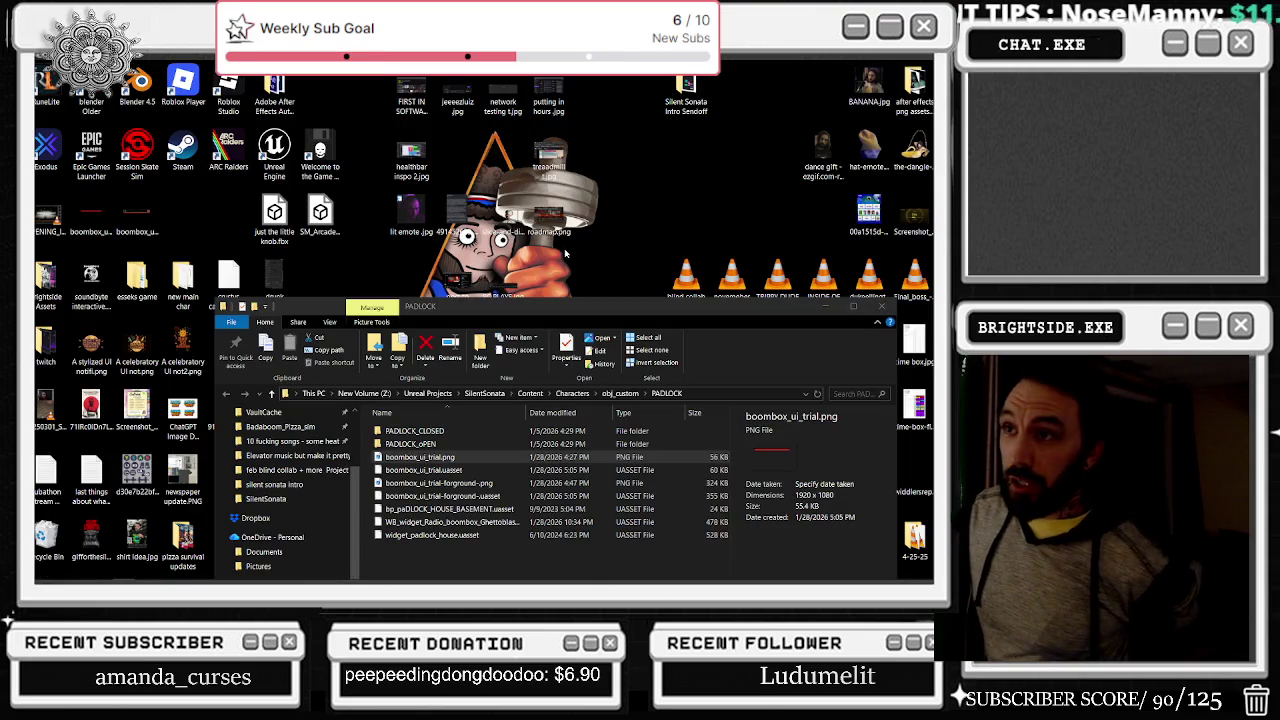
{"action": "mouse_move", "coordinate": [483, 581]}
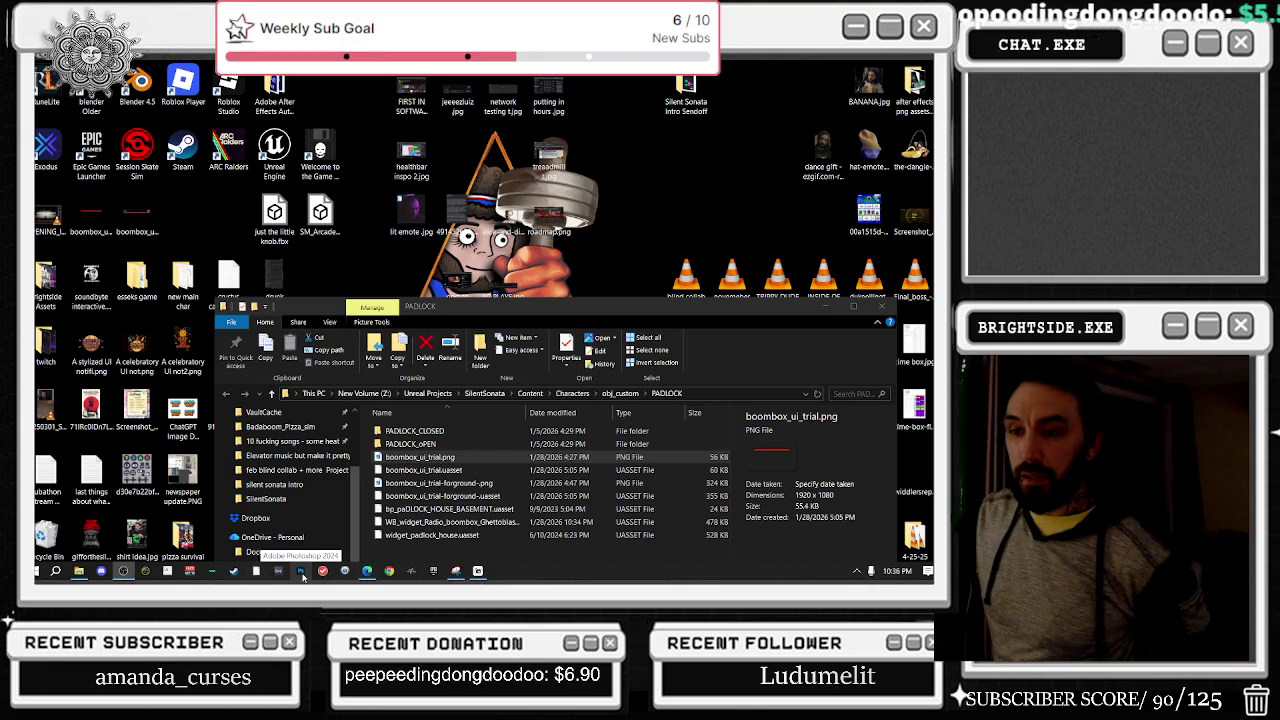
{"action": "left_click", "coordinate": [303, 575]}
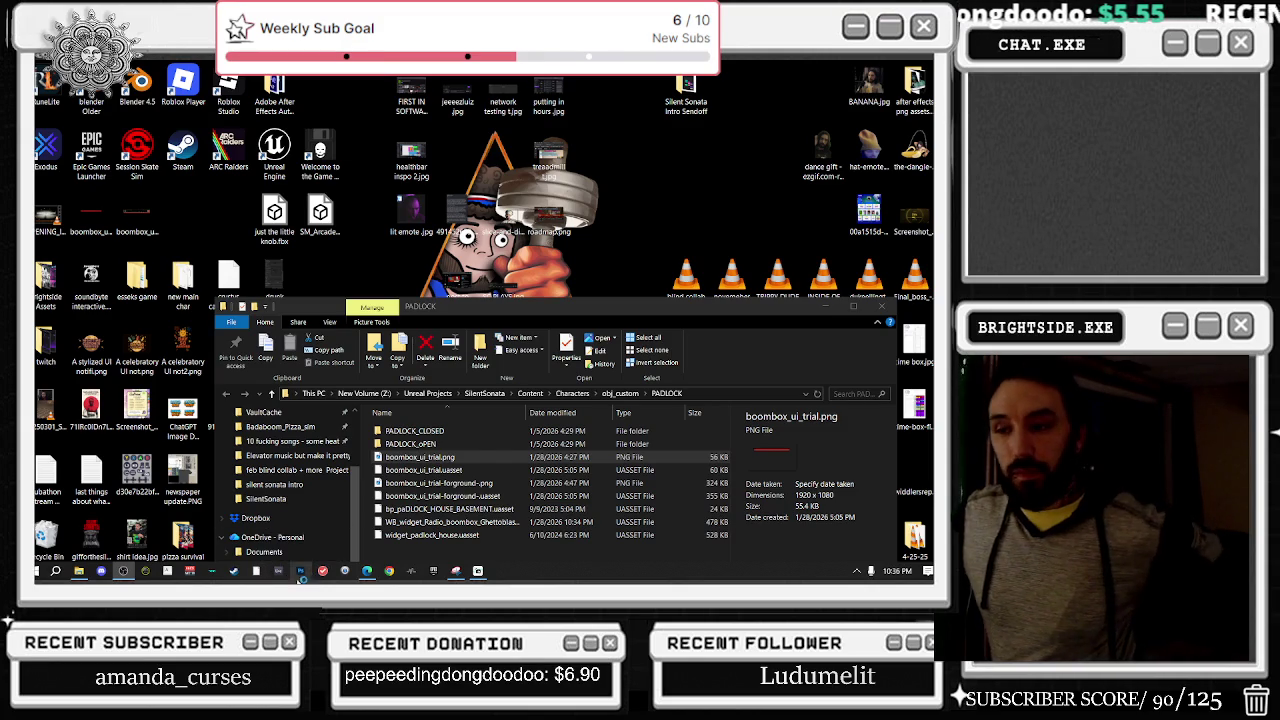
{"action": "left_click", "coordinate": [367, 571]}
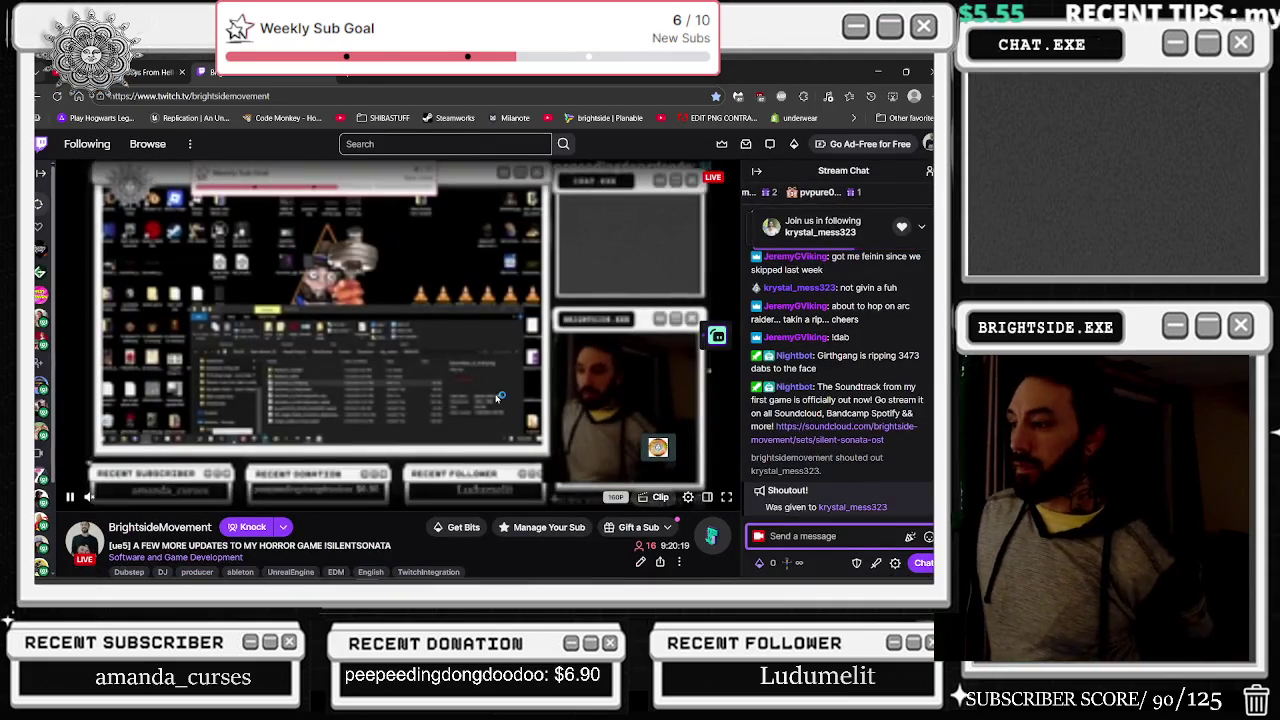
Step: Leave Pantera's 'Cowboys From Hell' playing on YouTube and Alt+Tab over to Photoshop
{"action": "left_click", "coordinate": [155, 72]}
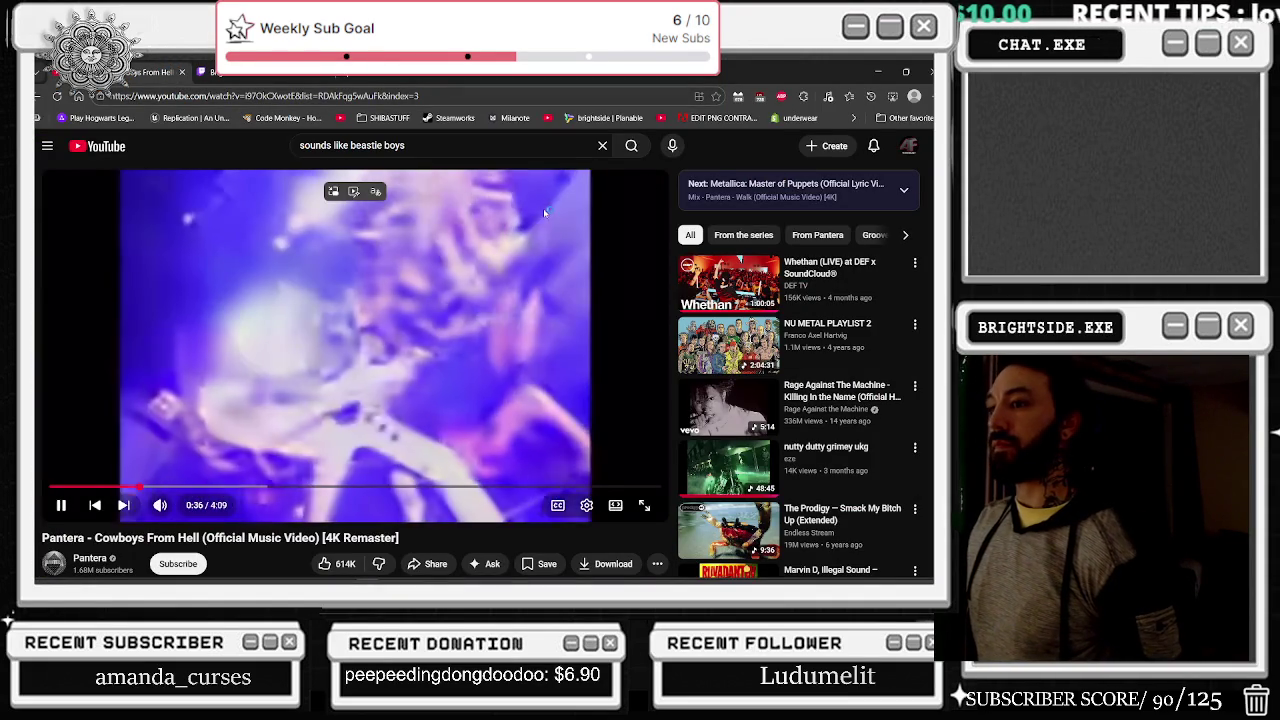
{"action": "scroll", "coordinate": [863, 371], "scroll_direction": "down", "scroll_amount": 1}
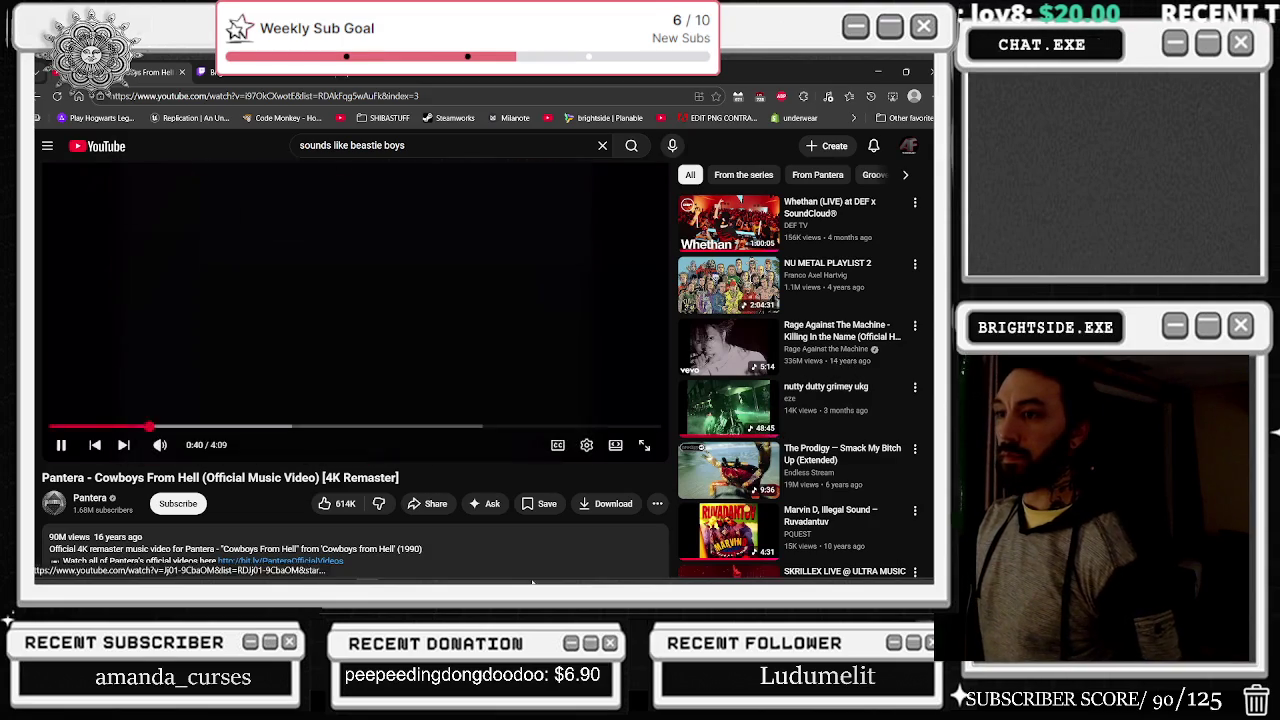
{"action": "mouse_move", "coordinate": [536, 576]}
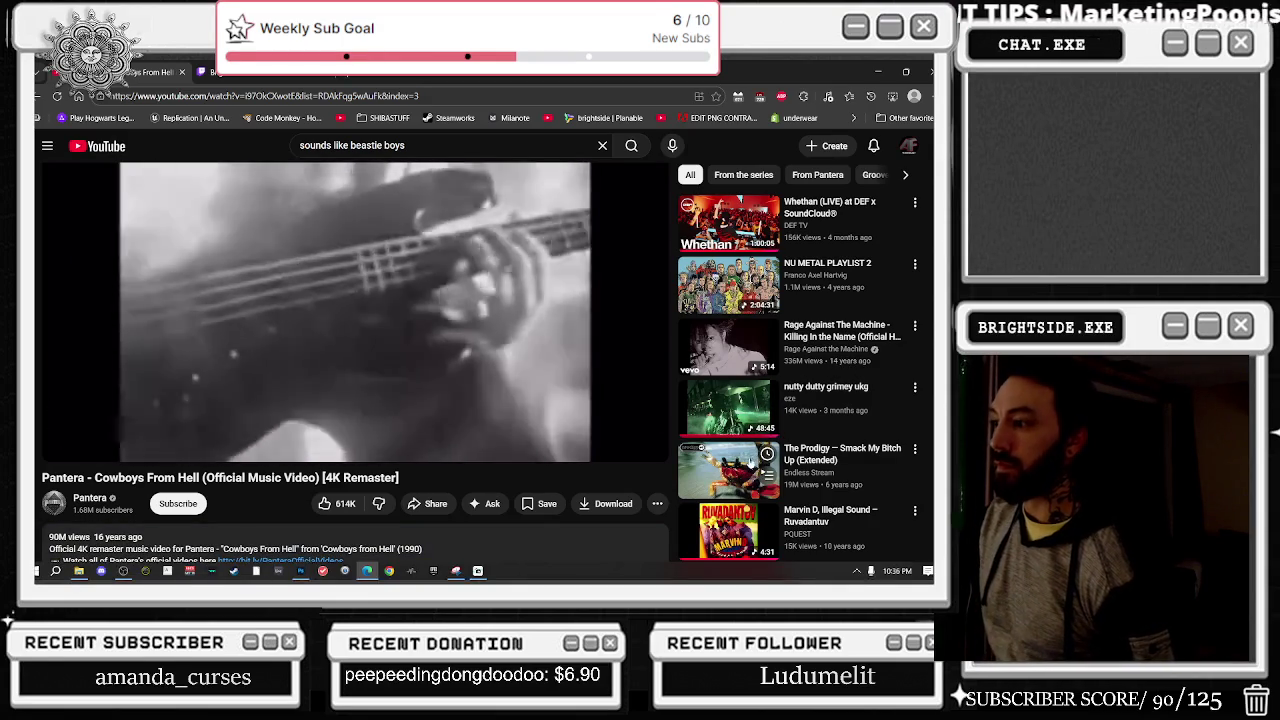
{"action": "scroll", "coordinate": [749, 466], "scroll_direction": "down", "scroll_amount": 3}
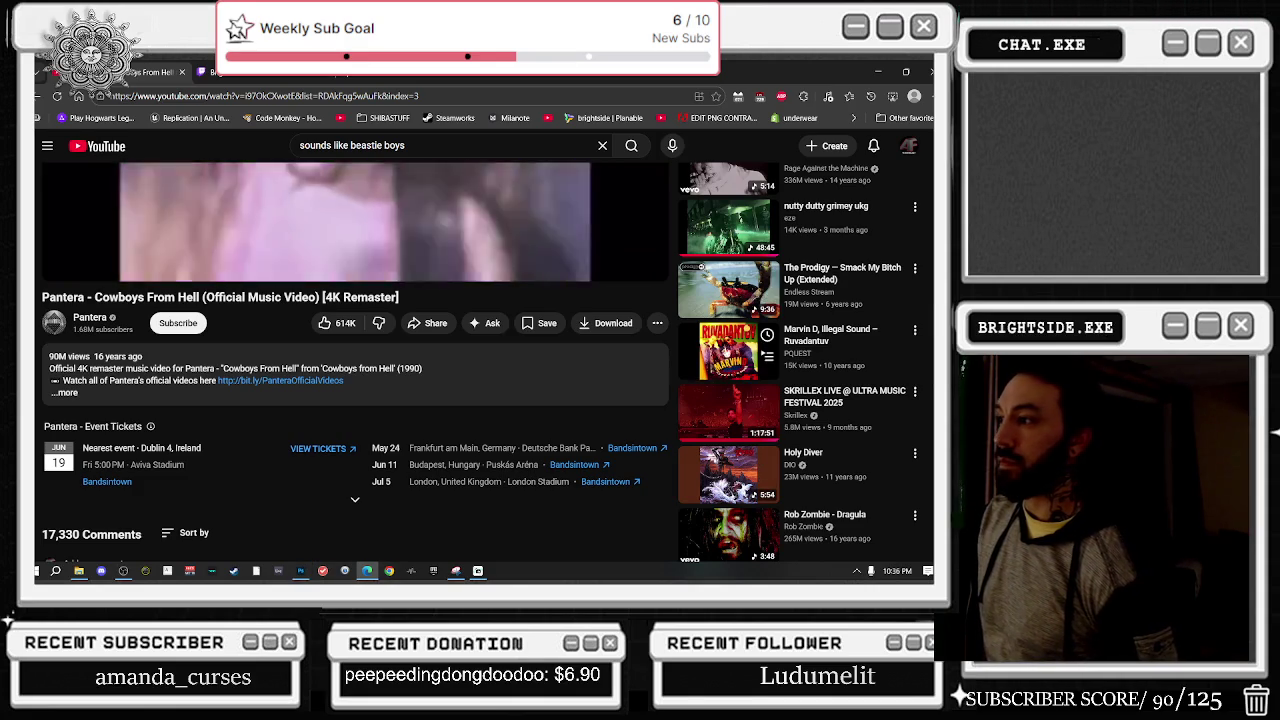
{"action": "scroll", "coordinate": [738, 358], "scroll_direction": "up", "scroll_amount": 3}
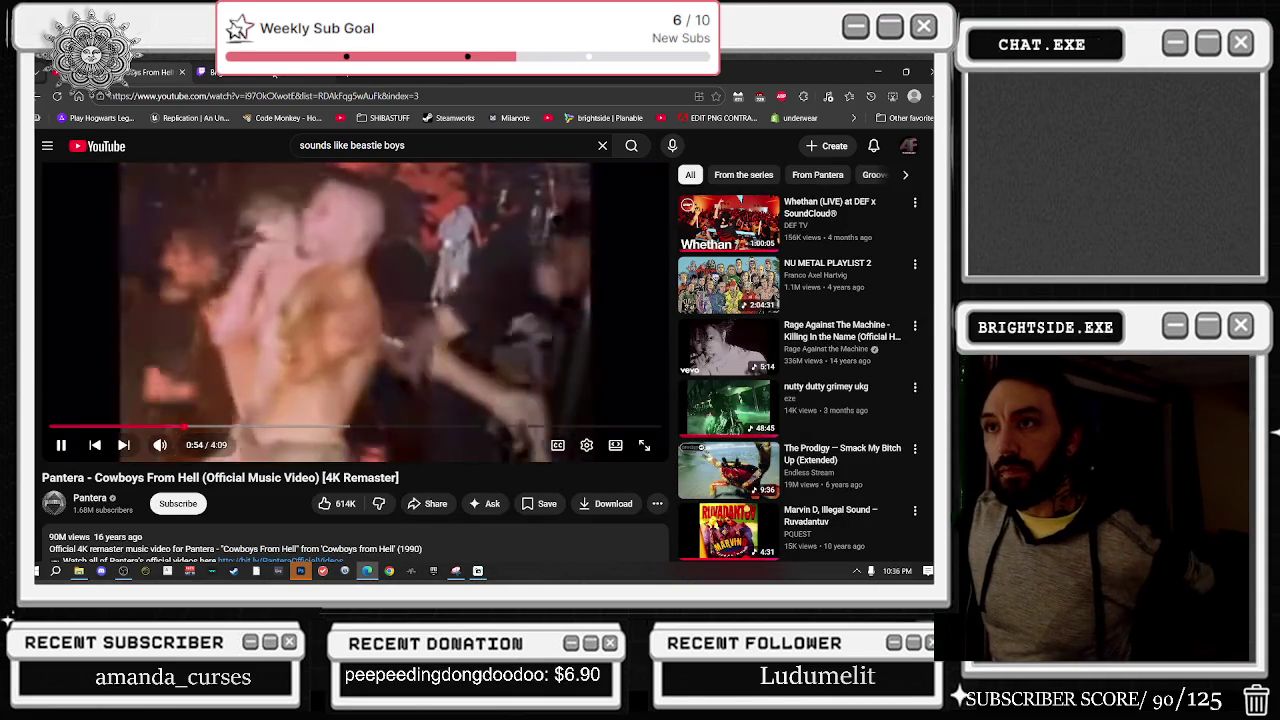
{"action": "key", "text": "ctrl+Tab"}
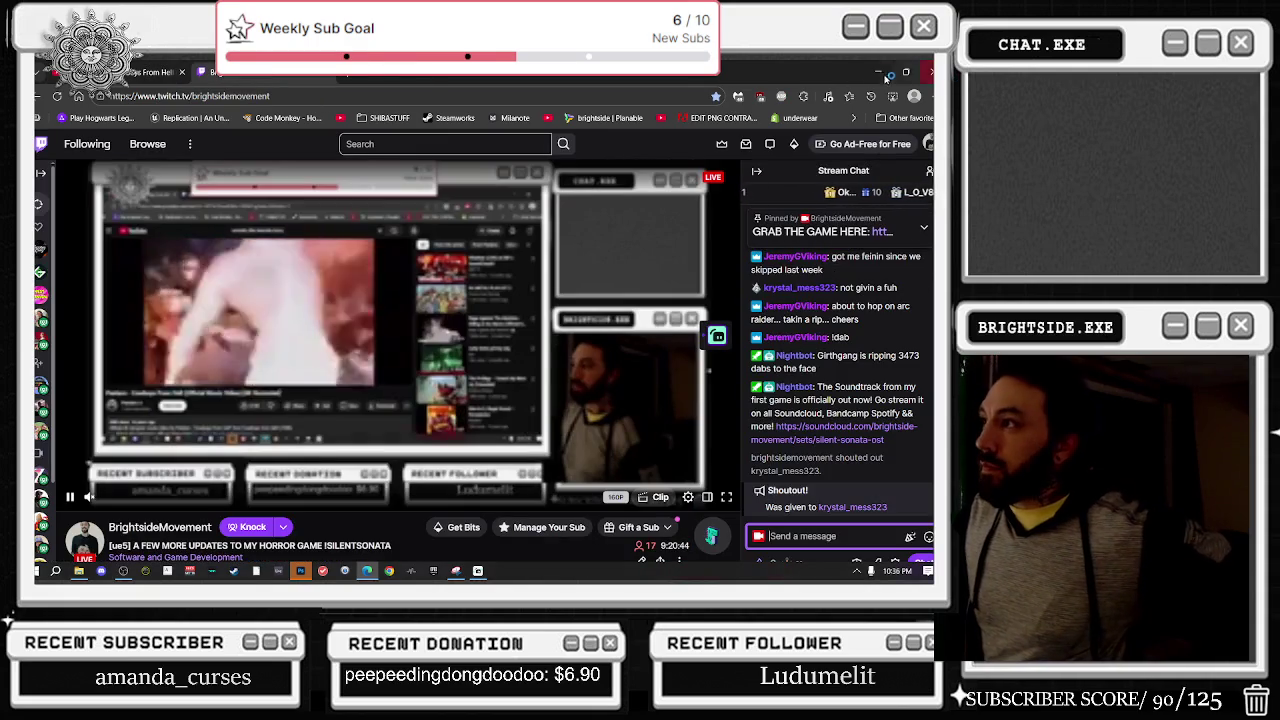
{"action": "left_click", "coordinate": [179, 70]}
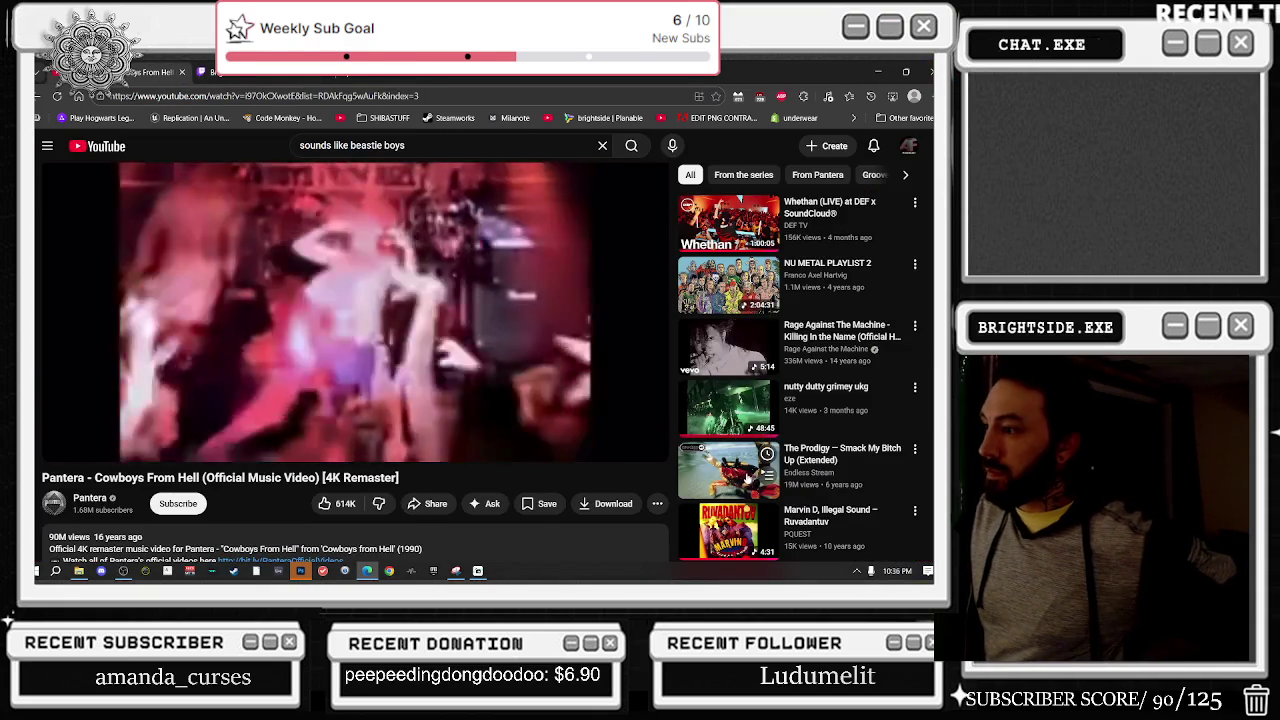
{"action": "key", "text": "alt+Tab"}
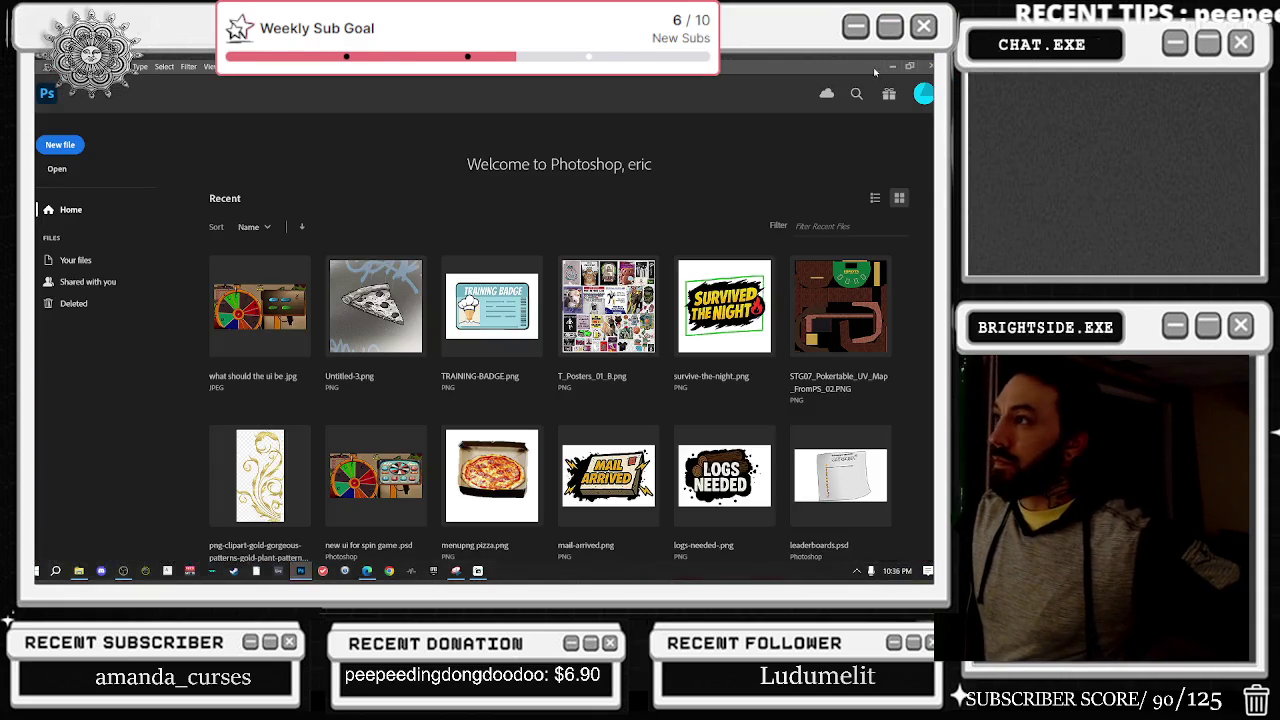
Step: Open boombox ui.psd from the recent files list
{"action": "left_click", "coordinate": [47, 67]}
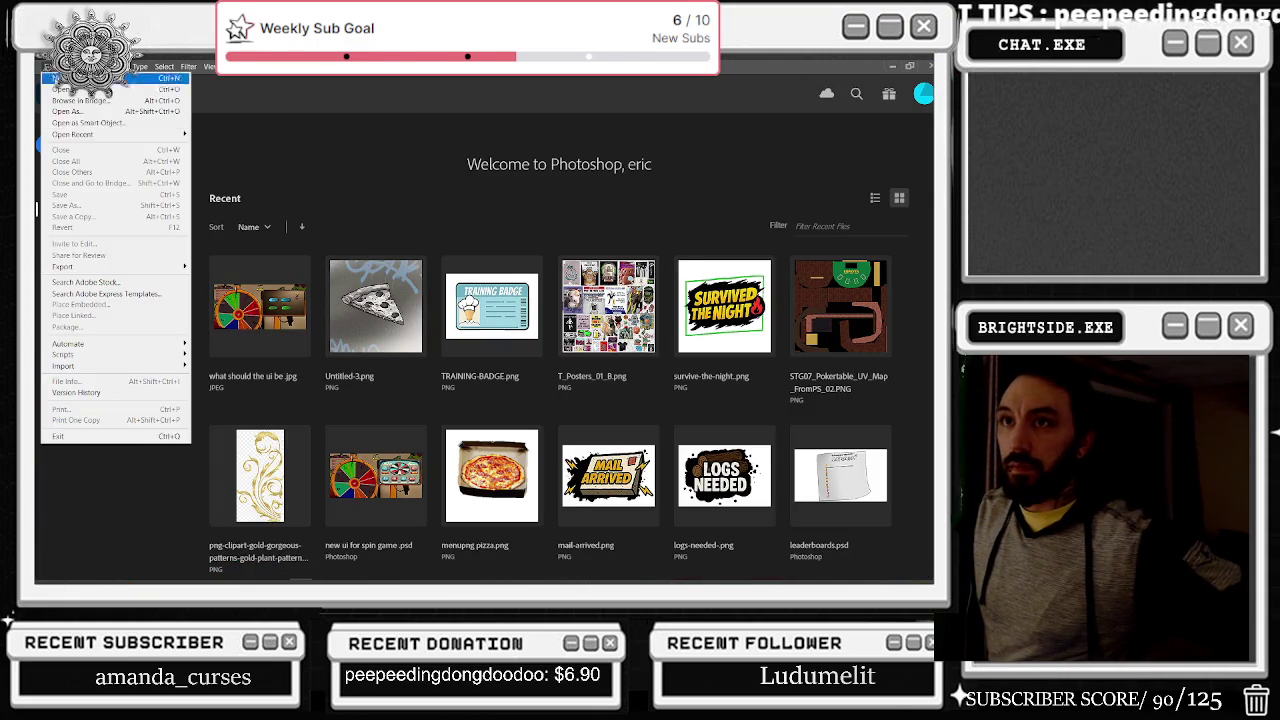
{"action": "mouse_move", "coordinate": [92, 135]}
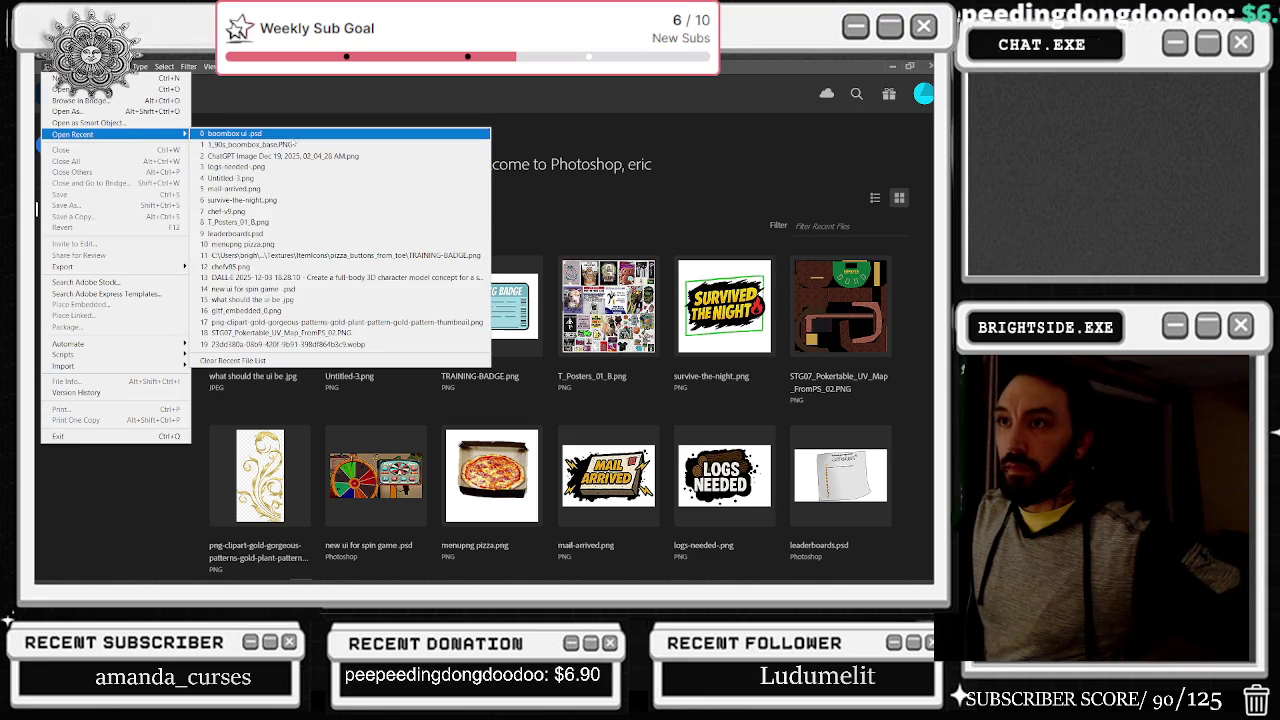
{"action": "left_click", "coordinate": [235, 133]}
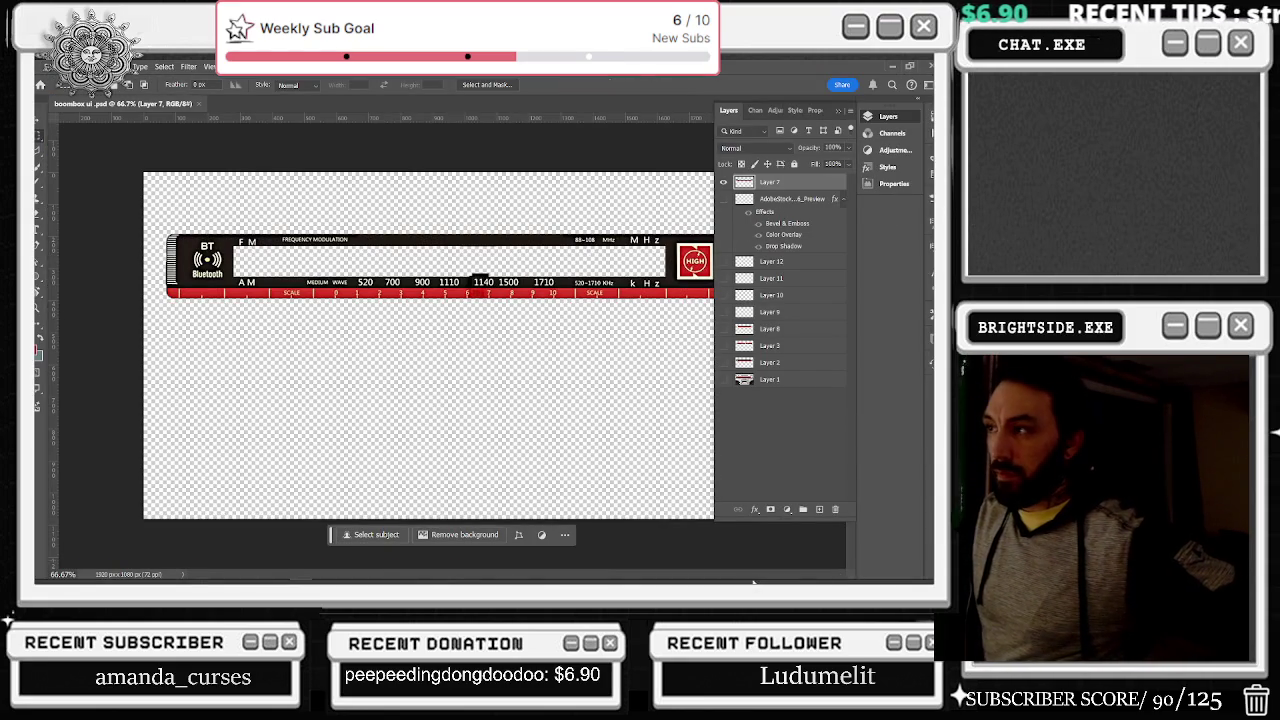
Step: Place boombox_ui_trial.png from the PADLOCK folder as a hidden layer and zoom to the HIGH logo
{"action": "mouse_move", "coordinate": [753, 581]}
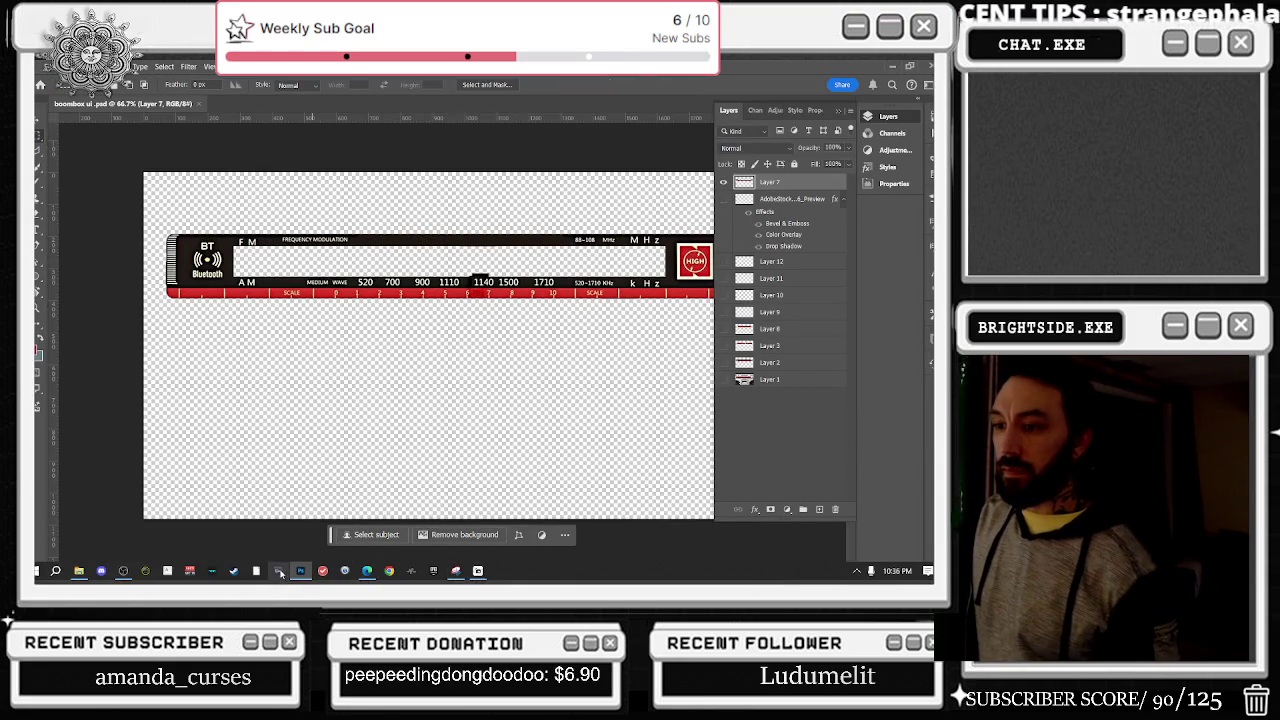
{"action": "left_click", "coordinate": [80, 571]}
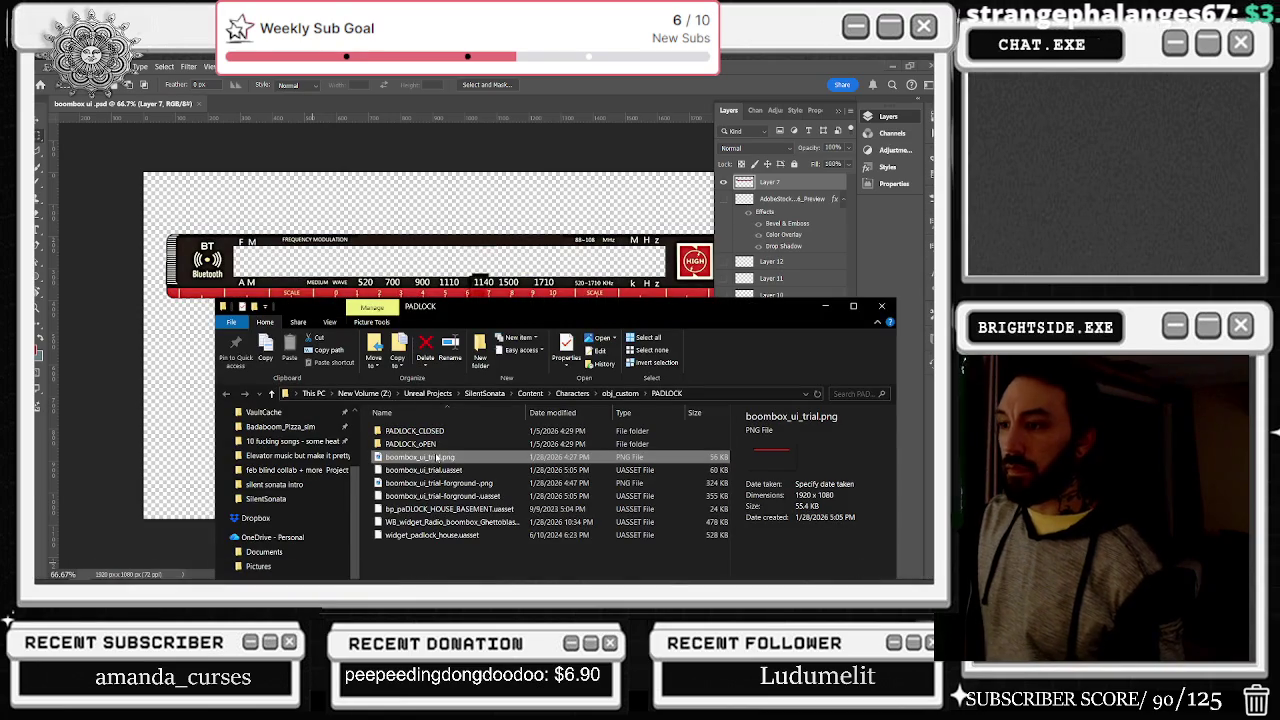
{"action": "left_click_drag", "start_coordinate": [480, 306], "coordinate": [702, 278]}
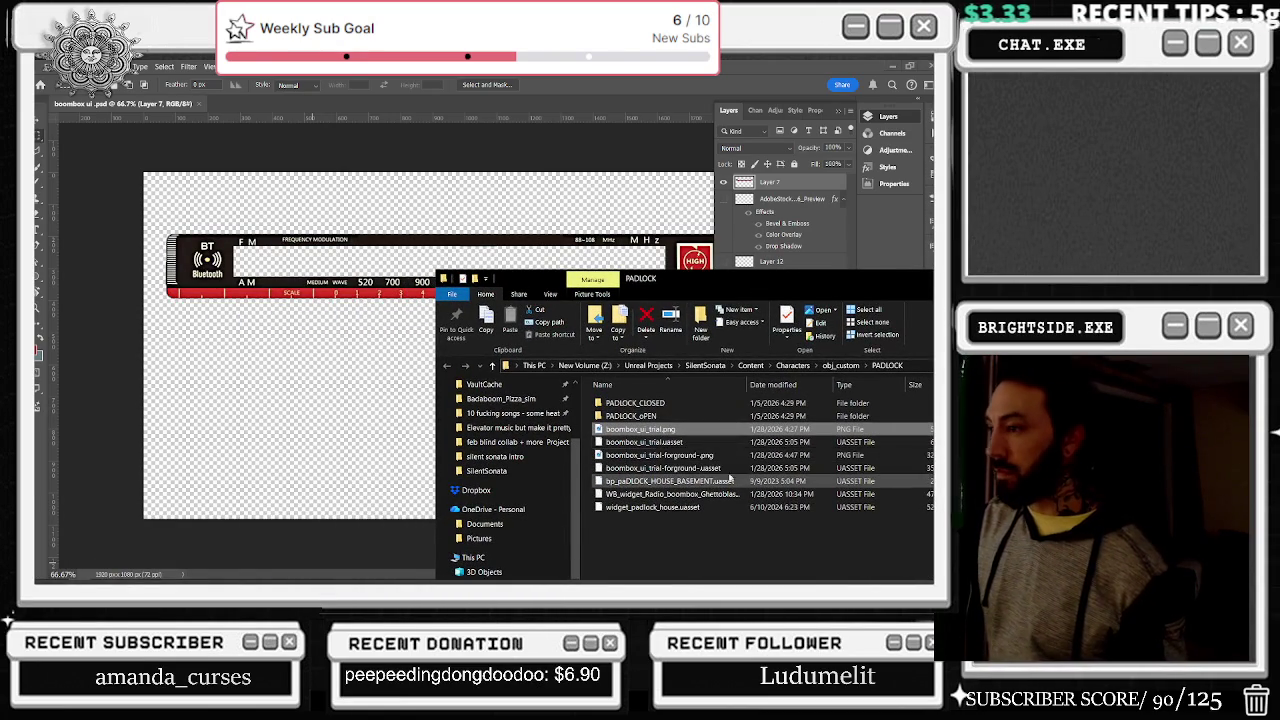
{"action": "mouse_move", "coordinate": [662, 436]}
{"action": "left_mouse_down"}
{"action": "mouse_move", "coordinate": [320, 300]}
{"action": "mouse_move", "coordinate": [324, 322]}
{"action": "left_mouse_up"}
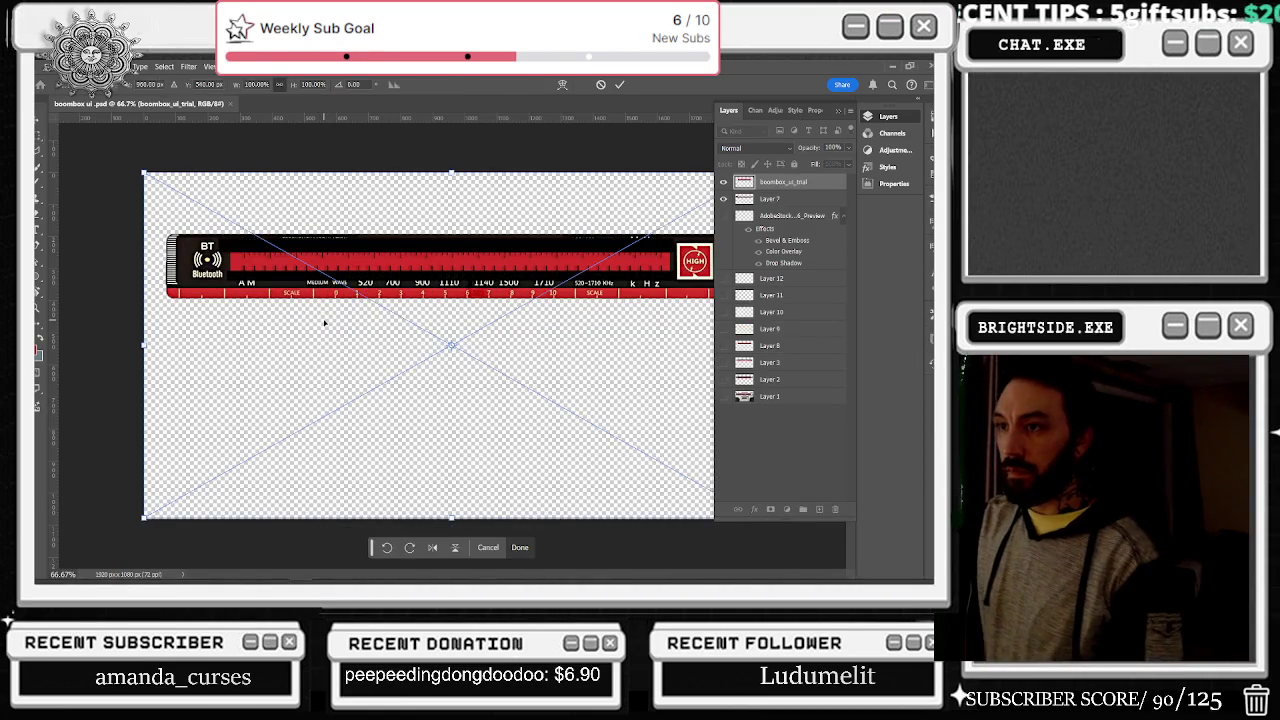
{"action": "left_click", "coordinate": [724, 184]}
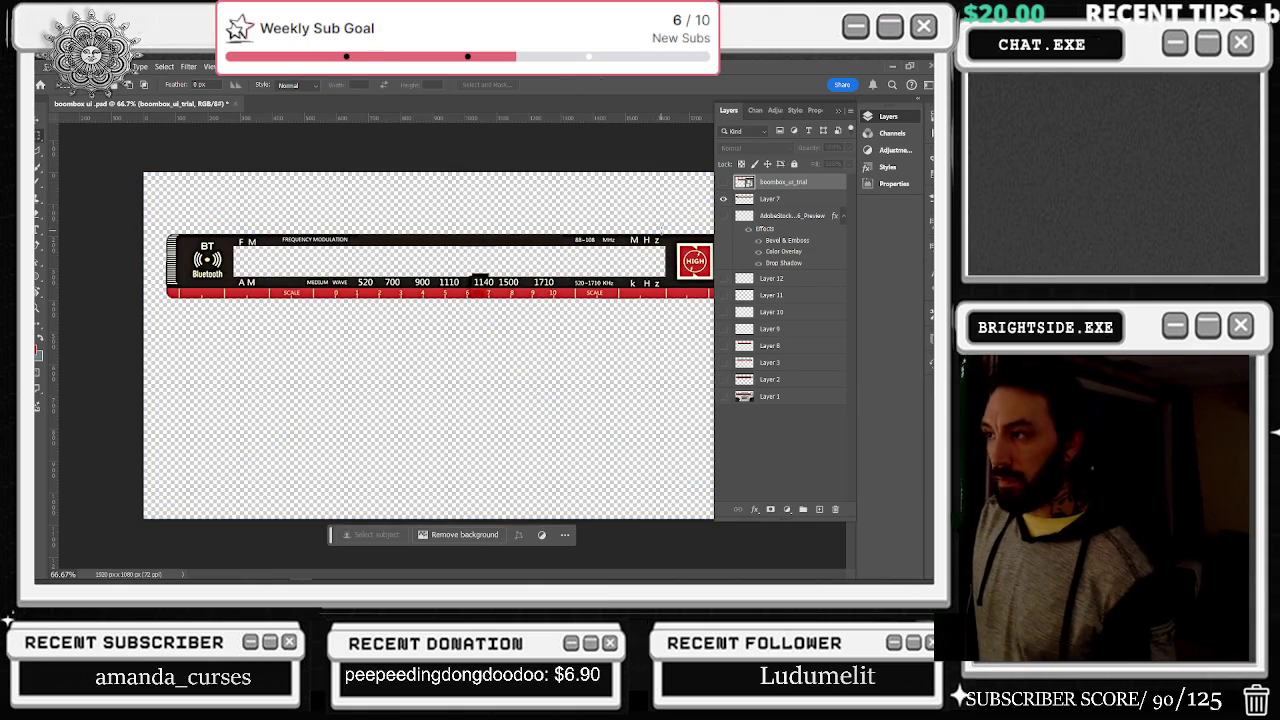
{"action": "scroll", "coordinate": [583, 293], "scroll_direction": "up", "scroll_amount": 3}
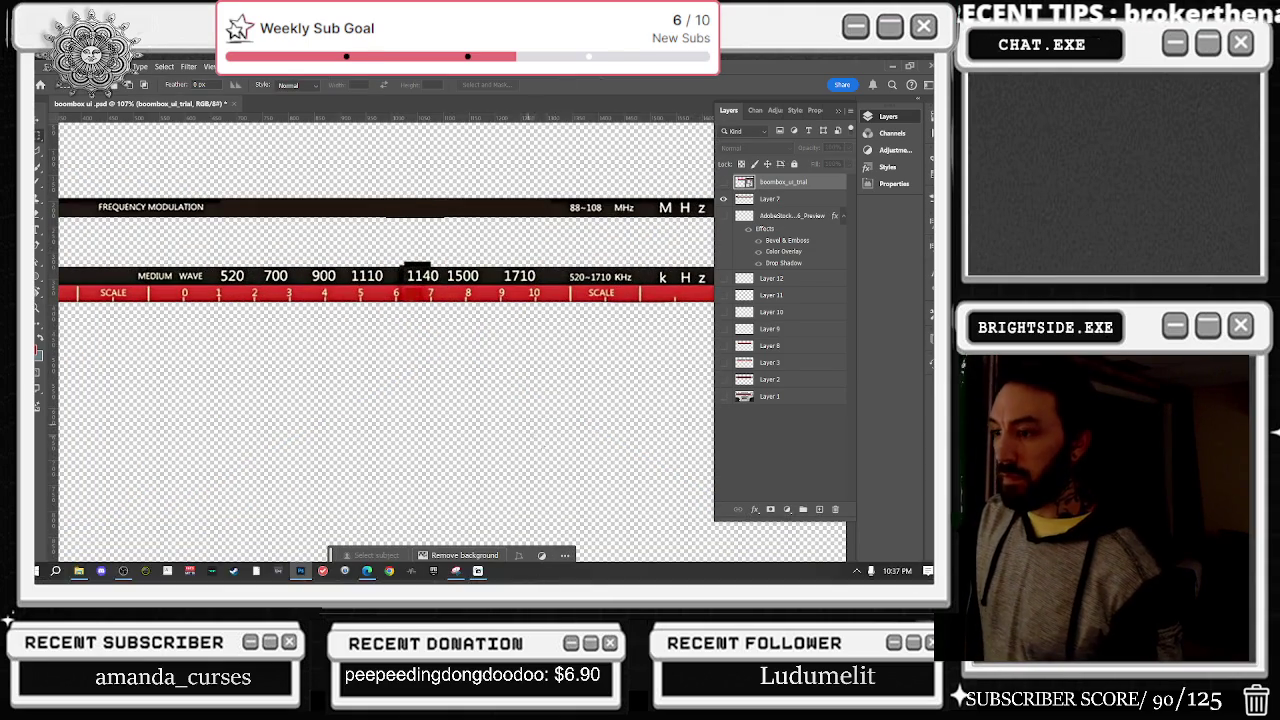
{"action": "left_click_drag", "start_coordinate": [561, 578], "coordinate": [656, 578]}
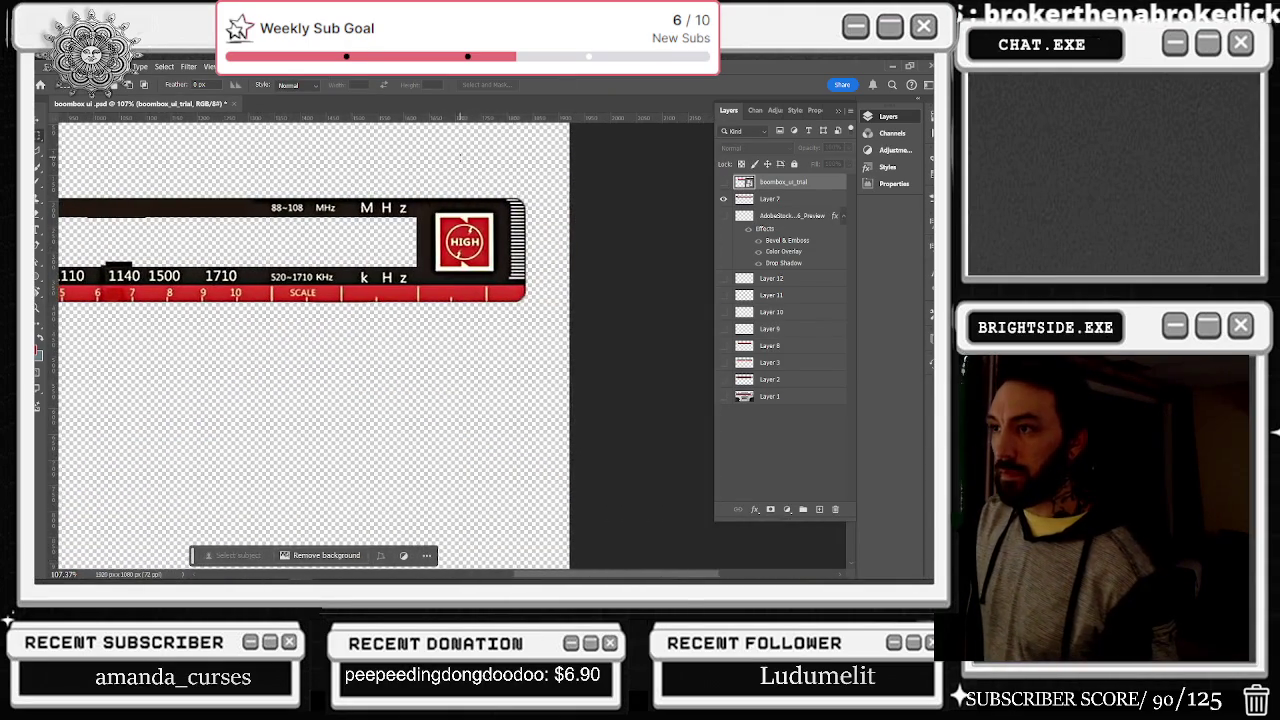
Step: Select the area around the HIGH icon on Layer 7 and fill it with white
{"action": "scroll", "coordinate": [488, 240], "scroll_direction": "up", "scroll_amount": 3}
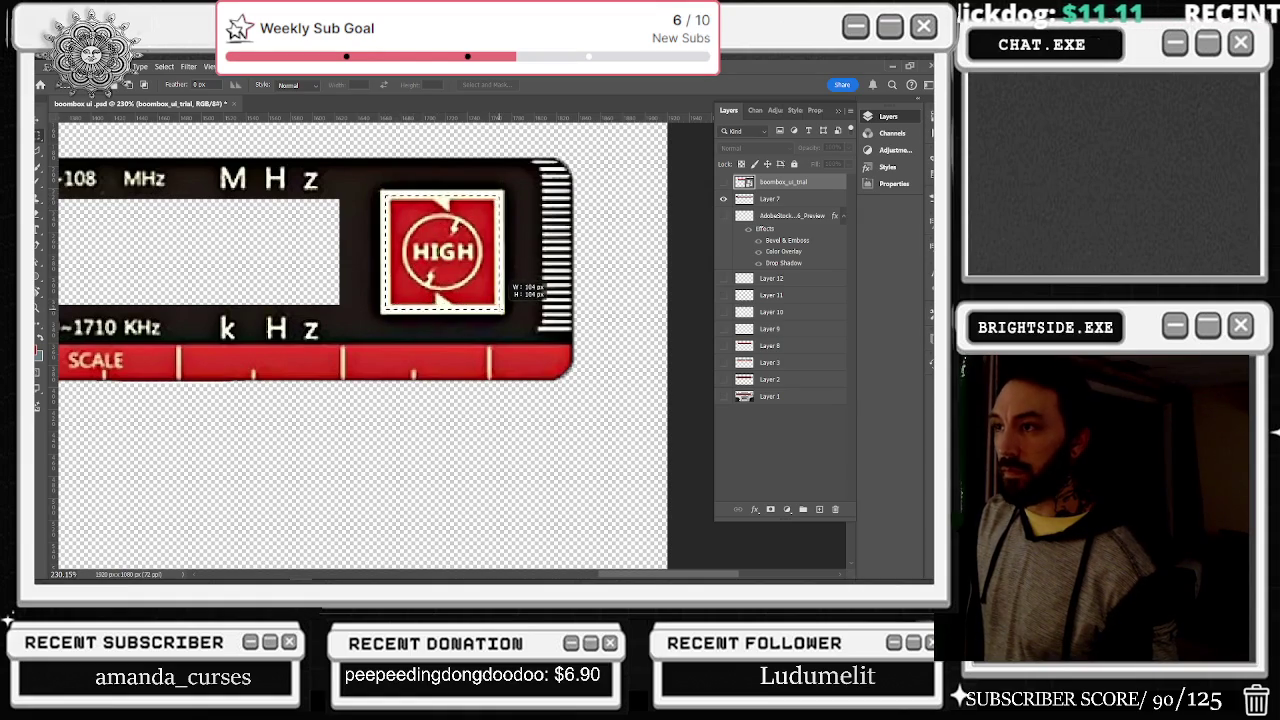
{"action": "left_click_drag", "start_coordinate": [504, 312], "coordinate": [504, 312]}
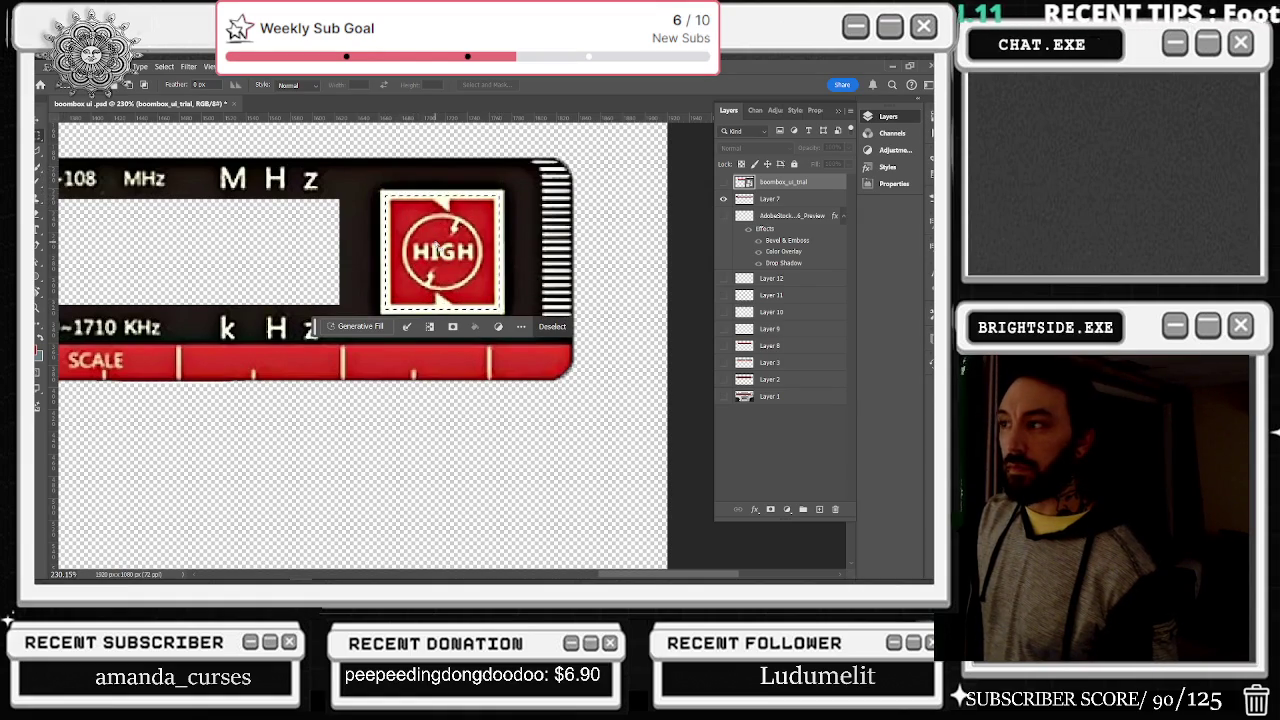
{"action": "left_click", "coordinate": [725, 201]}
{"action": "left_click", "coordinate": [724, 199]}
{"action": "left_click", "coordinate": [724, 199]}
{"action": "right_click", "coordinate": [471, 228]}
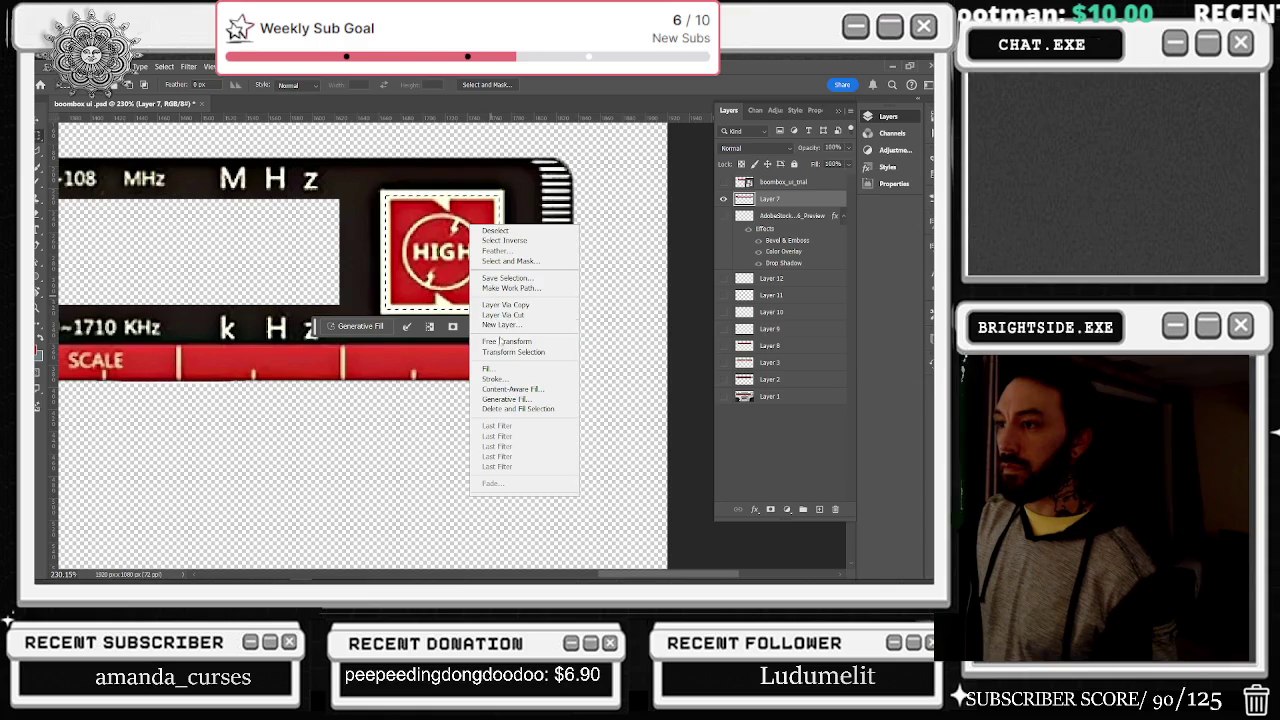
{"action": "left_click", "coordinate": [490, 368]}
{"action": "left_click", "coordinate": [140, 353]}
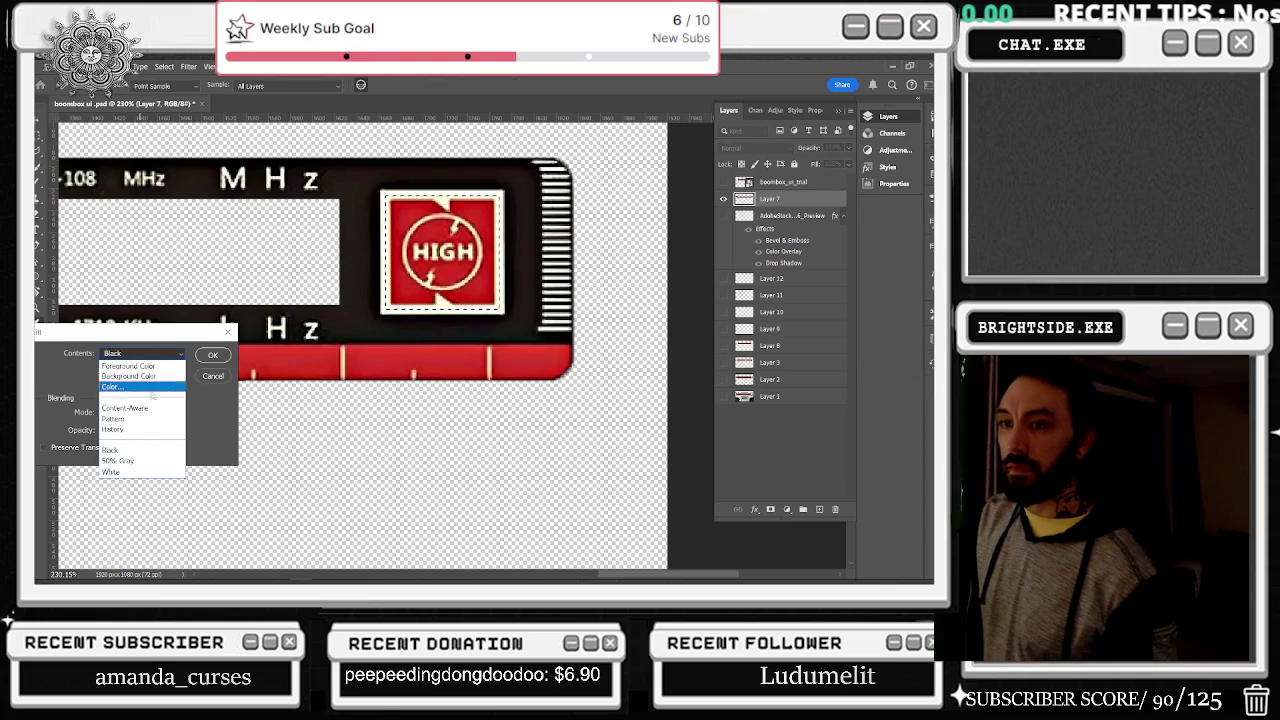
{"action": "left_click", "coordinate": [140, 472]}
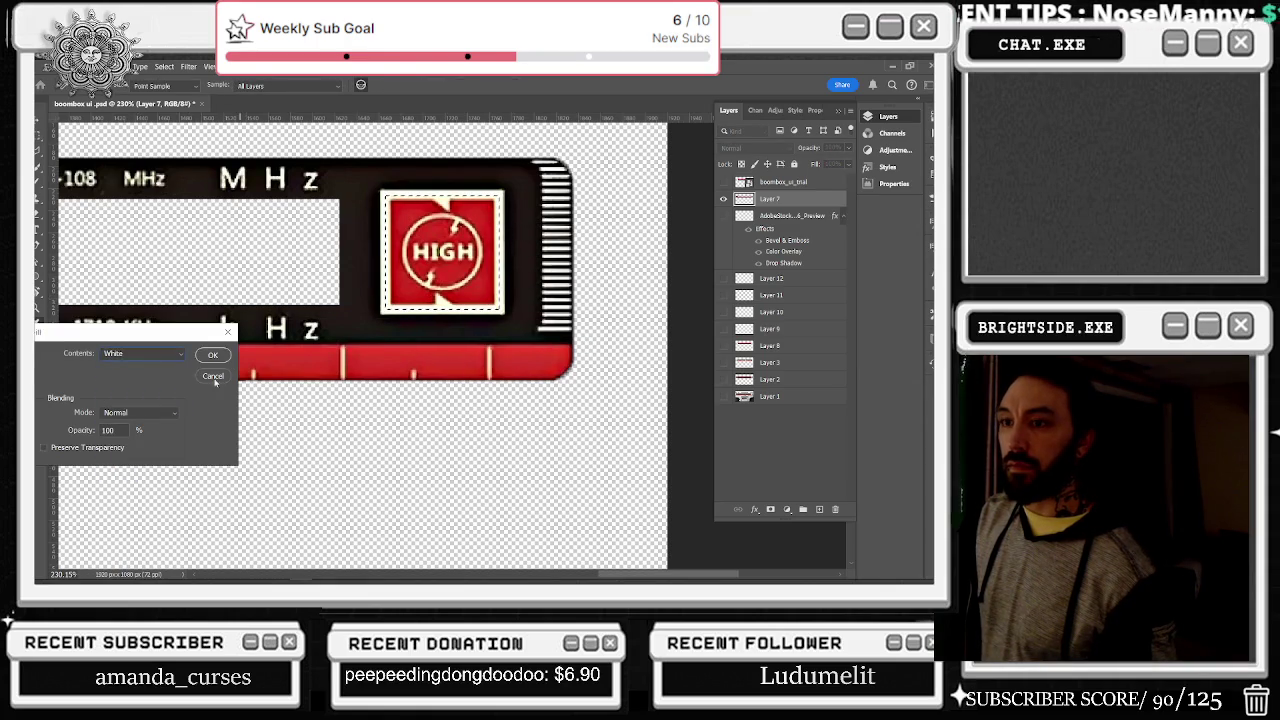
{"action": "left_click", "coordinate": [213, 354]}
Step: Select the BT Bluetooth logo, fill it with dark brown #211c18, and deselect
{"action": "key", "text": "m"}
{"action": "key", "text": "ctrl+0"}
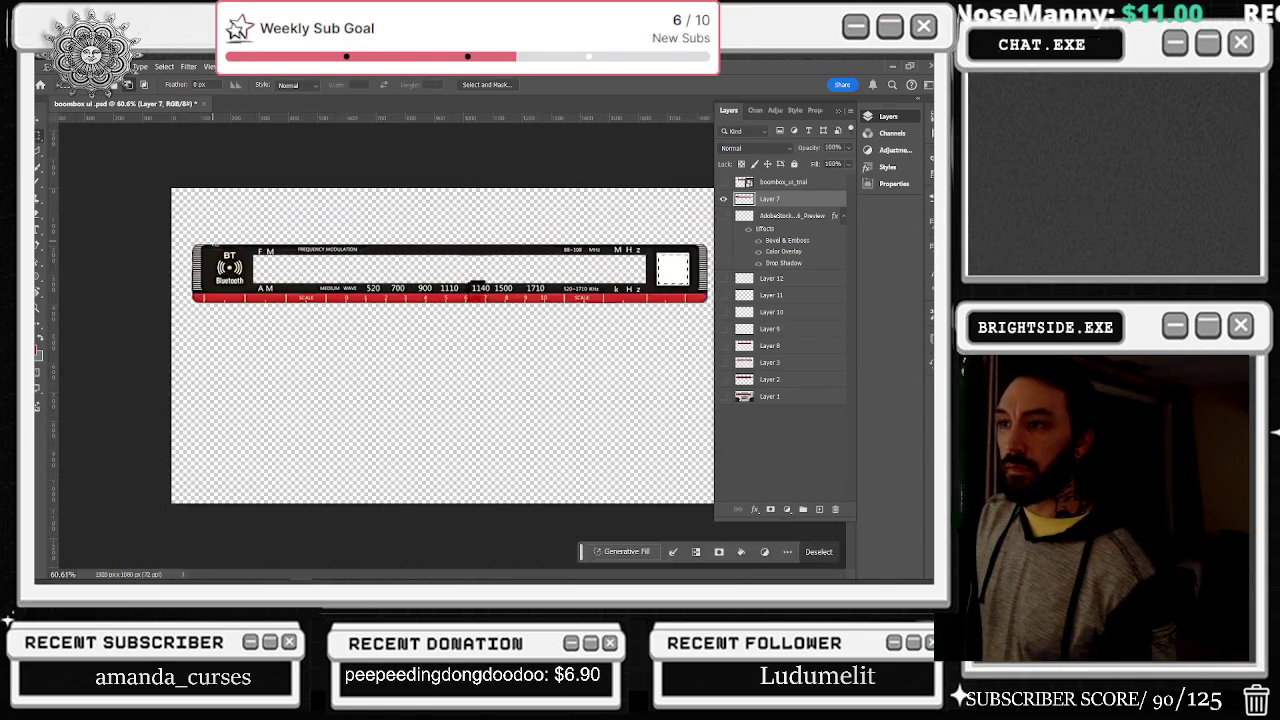
{"action": "scroll", "coordinate": [299, 290], "scroll_direction": "up", "scroll_amount": 3}
{"action": "left_click_drag", "start_coordinate": [101, 203], "coordinate": [173, 279]}
{"action": "right_click", "coordinate": [145, 240]}
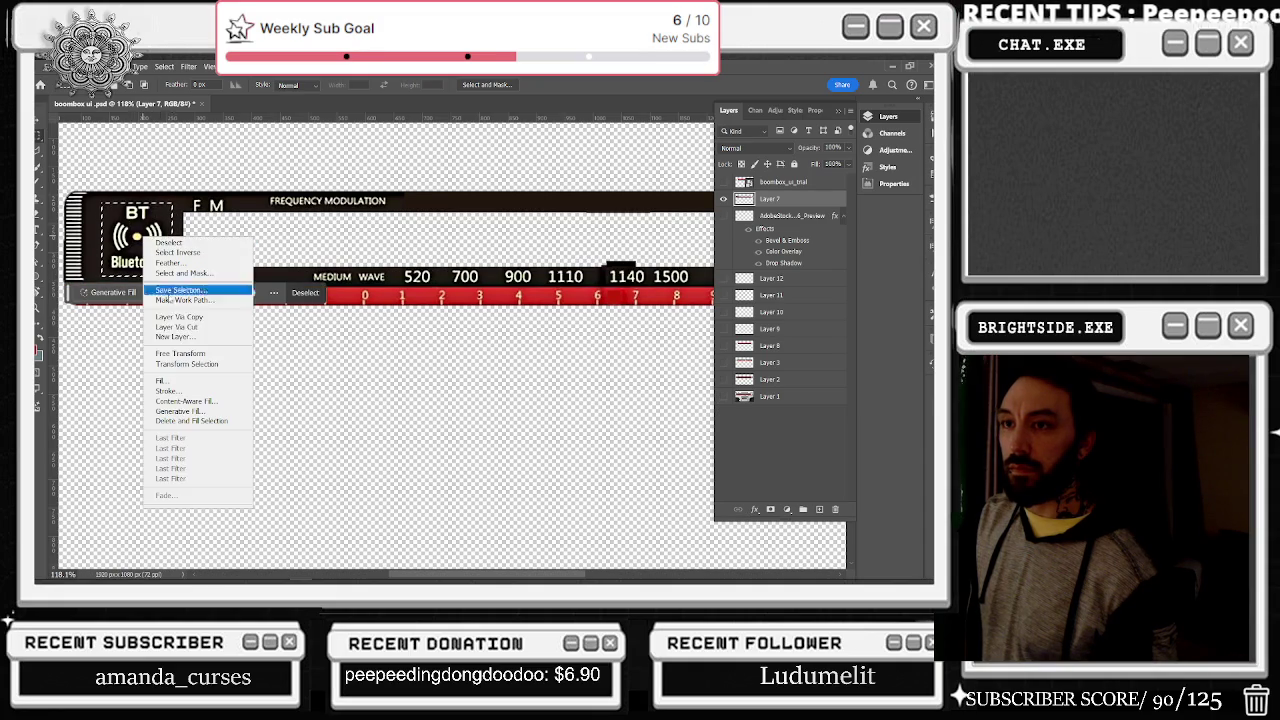
{"action": "left_click", "coordinate": [162, 380]}
{"action": "left_click", "coordinate": [142, 353]}
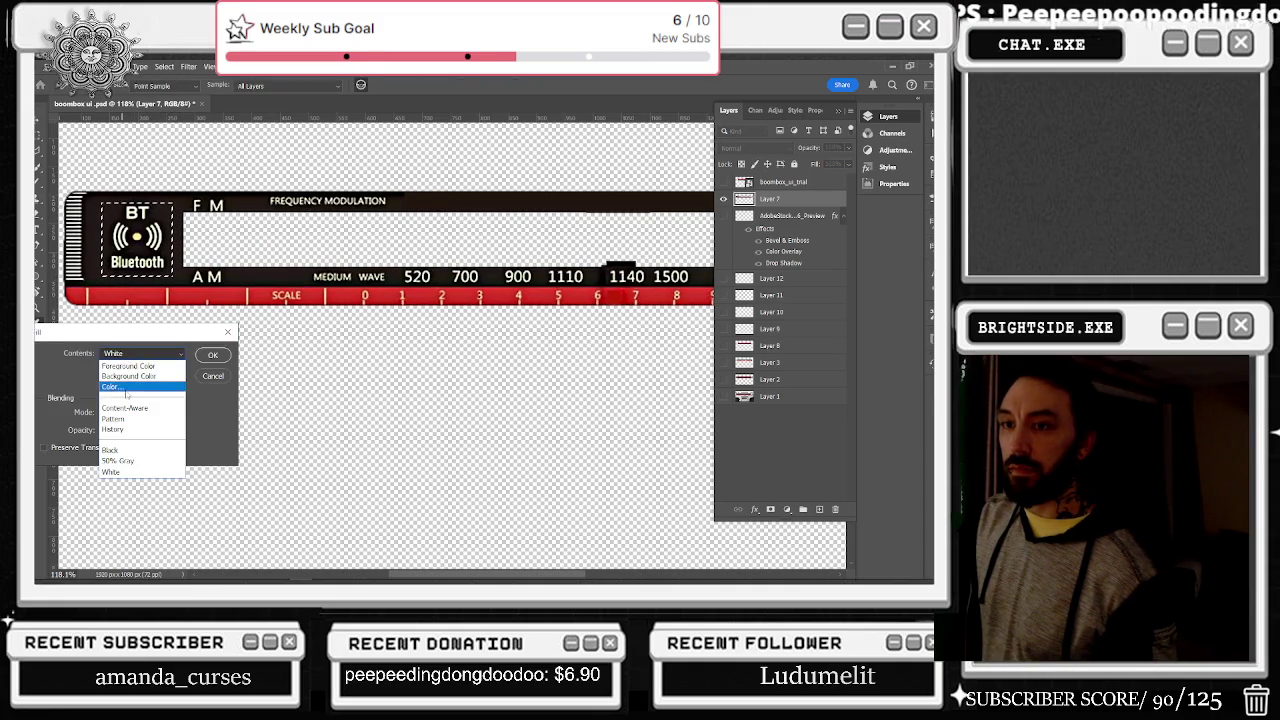
{"action": "left_click", "coordinate": [118, 386]}
{"action": "left_click", "coordinate": [603, 467]}
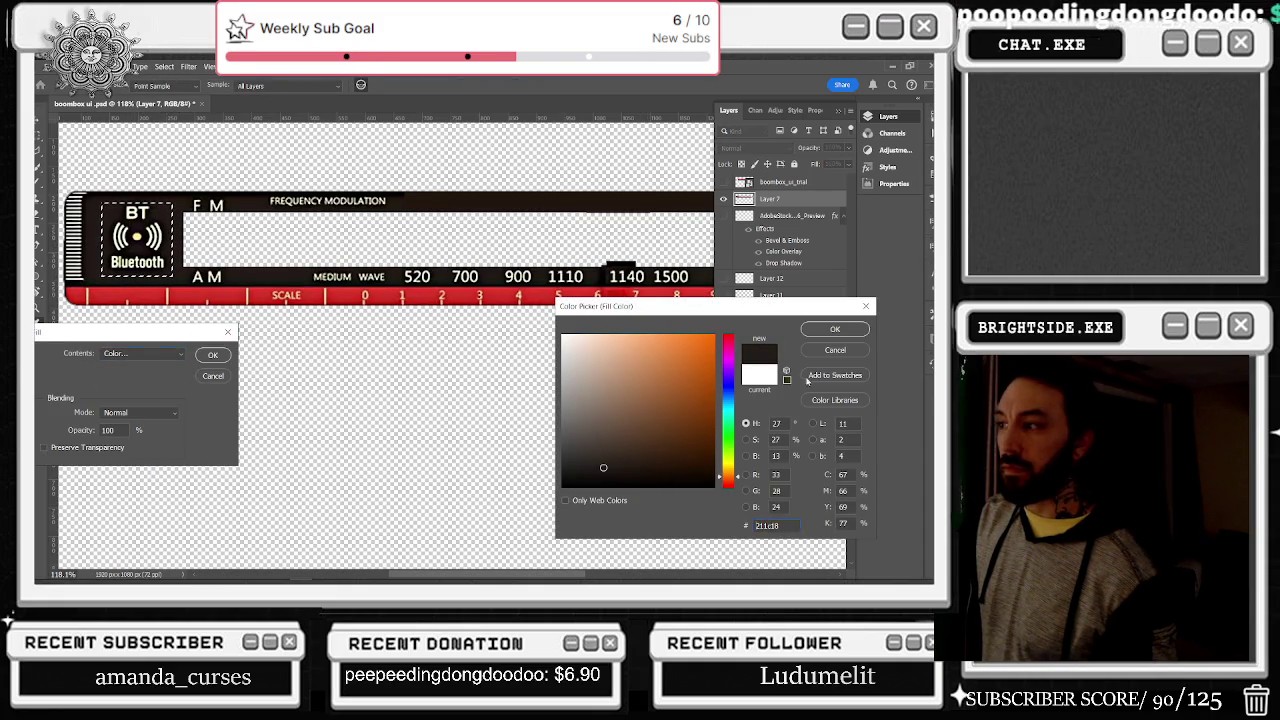
{"action": "left_click", "coordinate": [833, 329]}
{"action": "key", "text": "Return"}
{"action": "scroll", "coordinate": [382, 248], "scroll_direction": "down", "scroll_amount": 2}
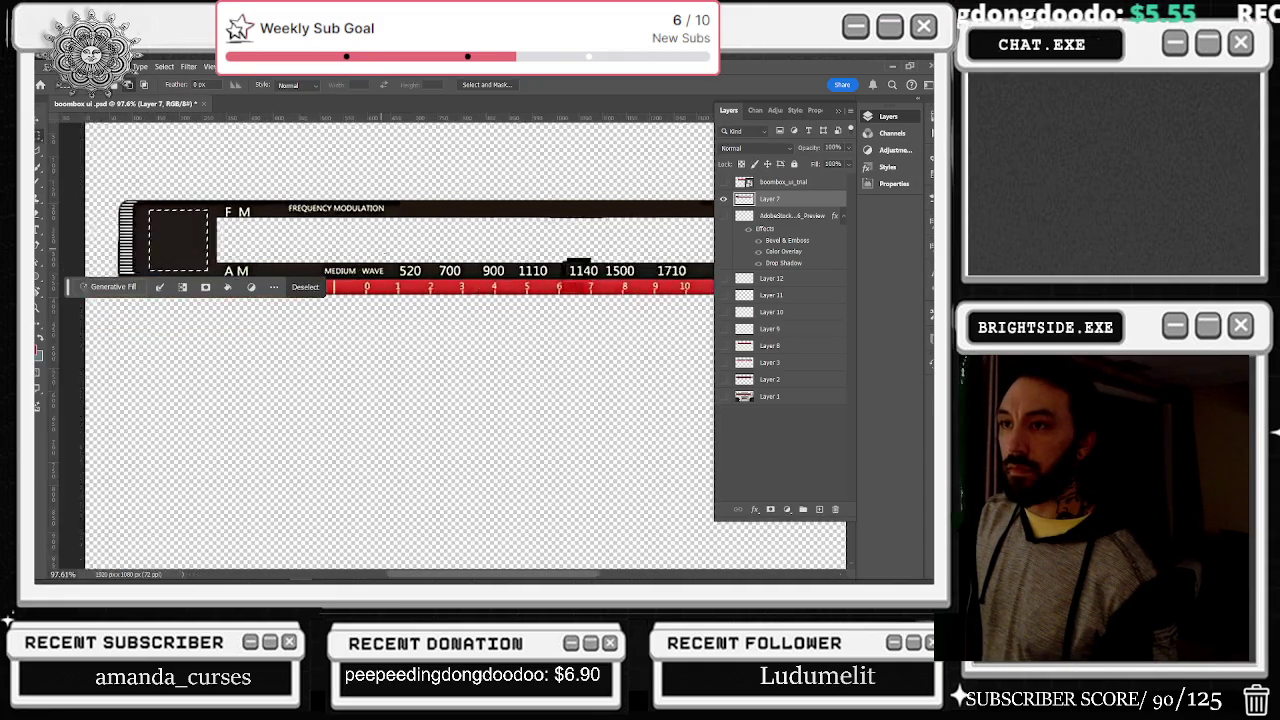
{"action": "scroll", "coordinate": [382, 248], "scroll_direction": "down", "scroll_amount": 1}
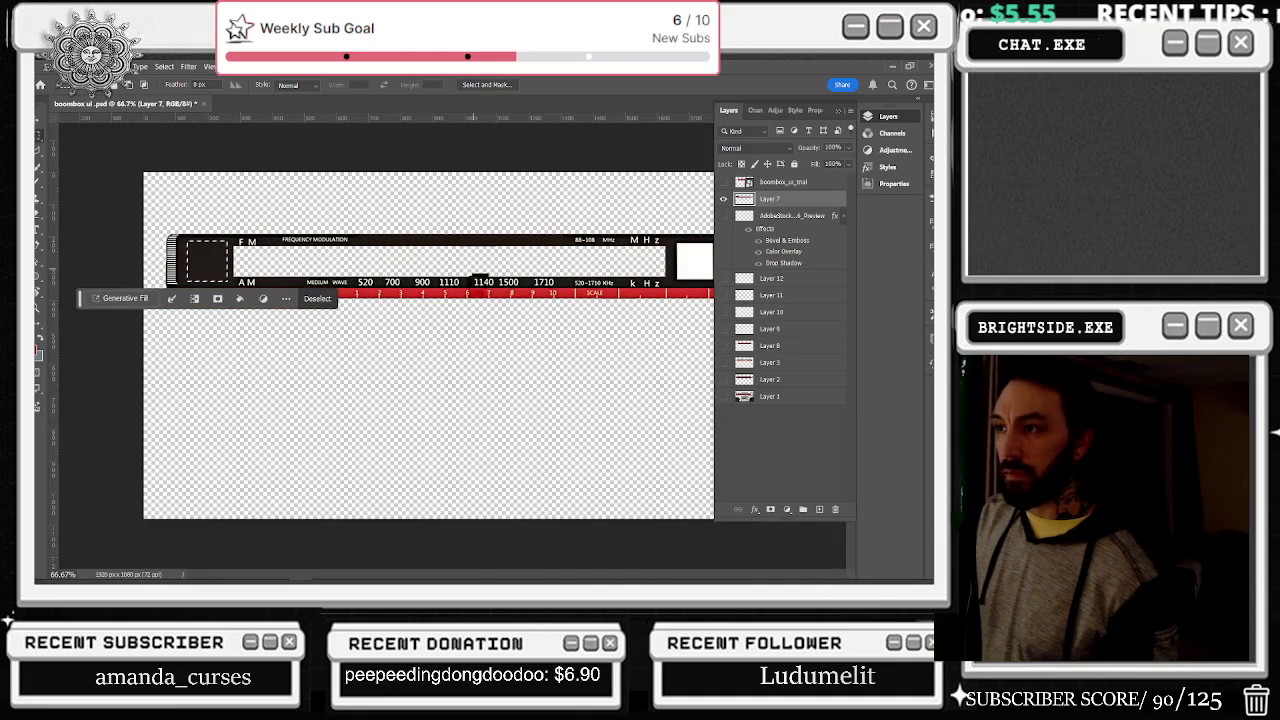
{"action": "key", "text": "ctrl+d"}
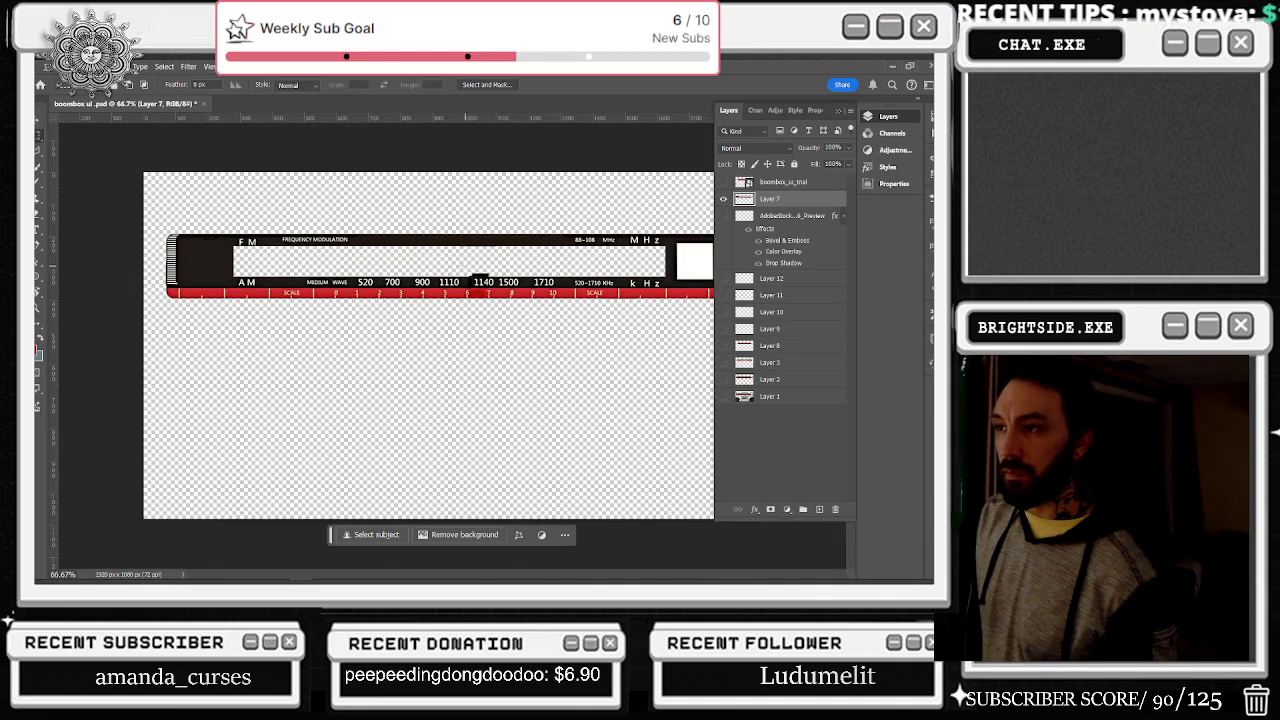
Step: Check the dial area by toggling the boombox strip and white display layers, then deselect
{"action": "left_click_drag", "start_coordinate": [429, 261], "coordinate": [531, 277]}
{"action": "left_click", "coordinate": [725, 200]}
{"action": "left_click", "coordinate": [725, 200]}
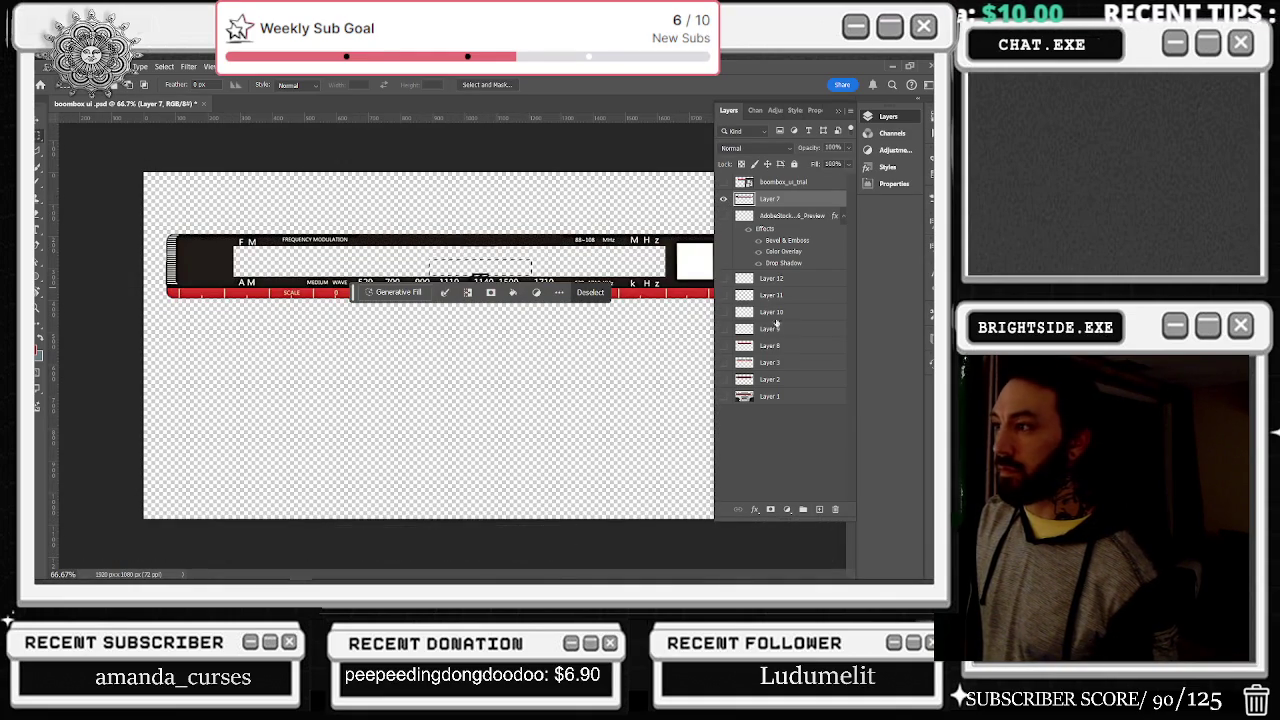
{"action": "left_click", "coordinate": [722, 346]}
{"action": "left_click", "coordinate": [722, 346]}
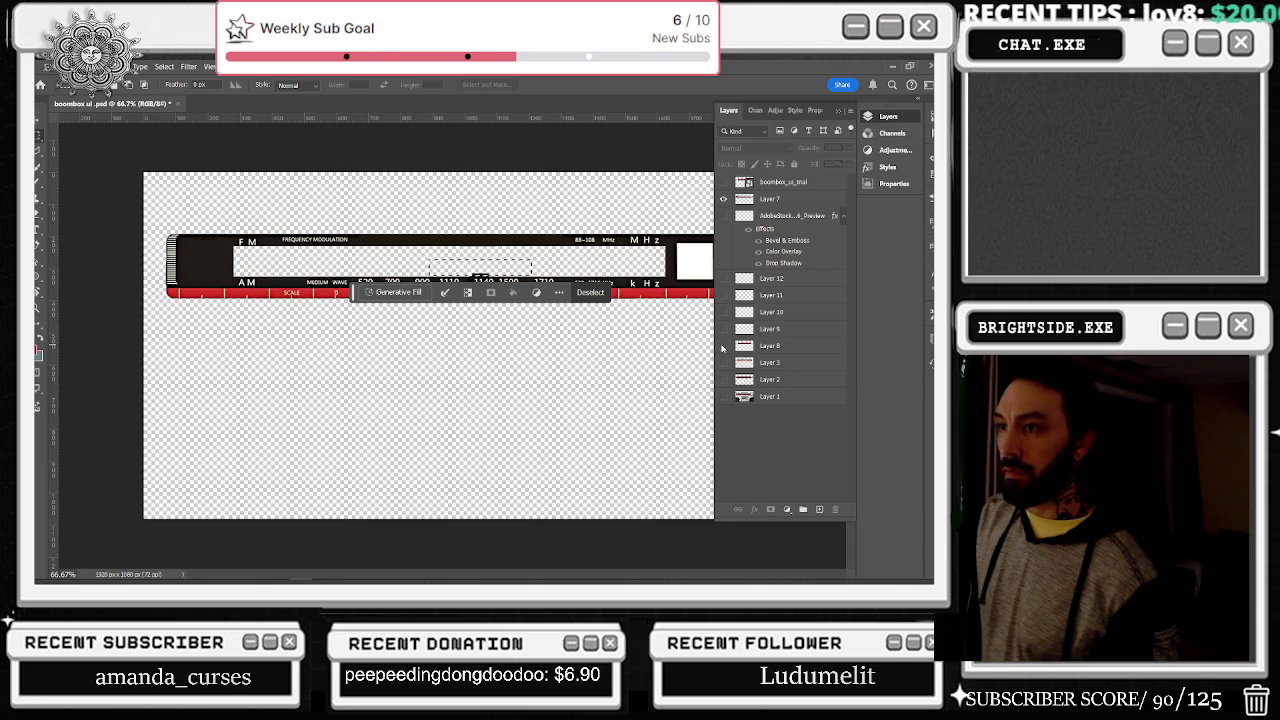
{"action": "left_click", "coordinate": [480, 279]}
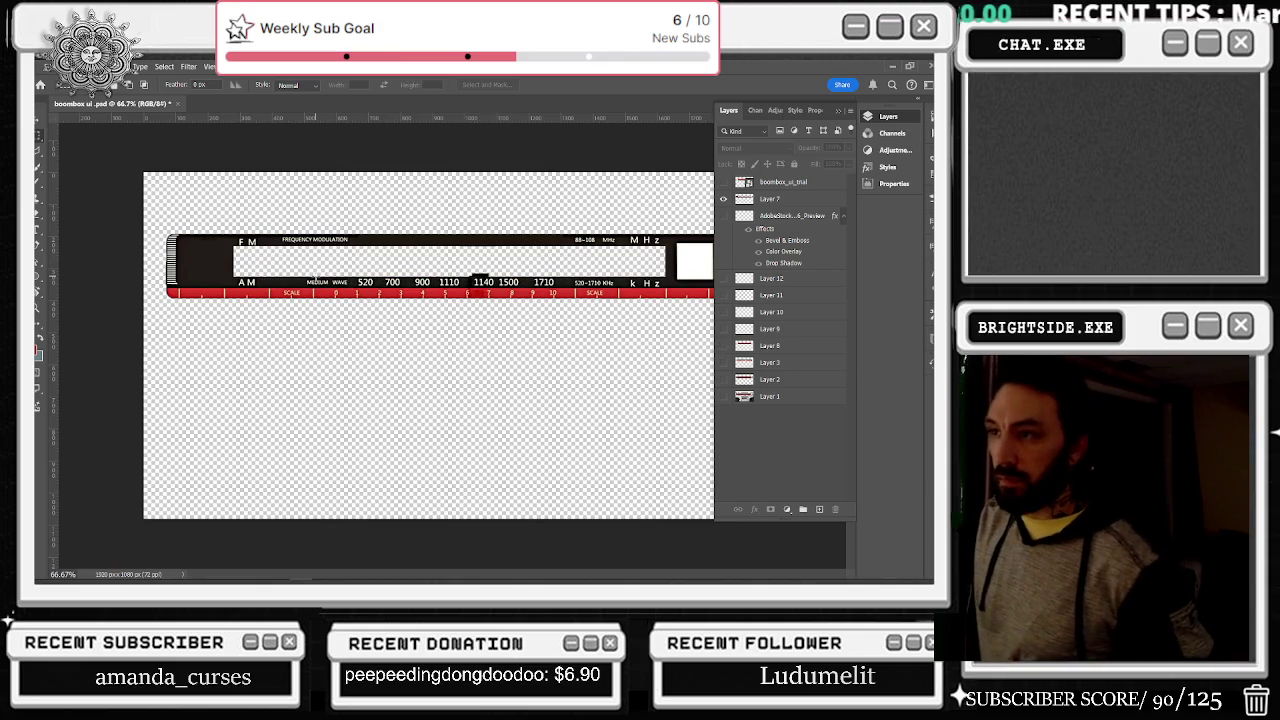
Step: Fill a long thin strip along the AM numbers with black on a new layer
{"action": "mouse_move", "coordinate": [294, 278]}
{"action": "left_mouse_down"}
{"action": "mouse_move", "coordinate": [674, 278]}
{"action": "mouse_move", "coordinate": [668, 291]}
{"action": "left_mouse_up"}
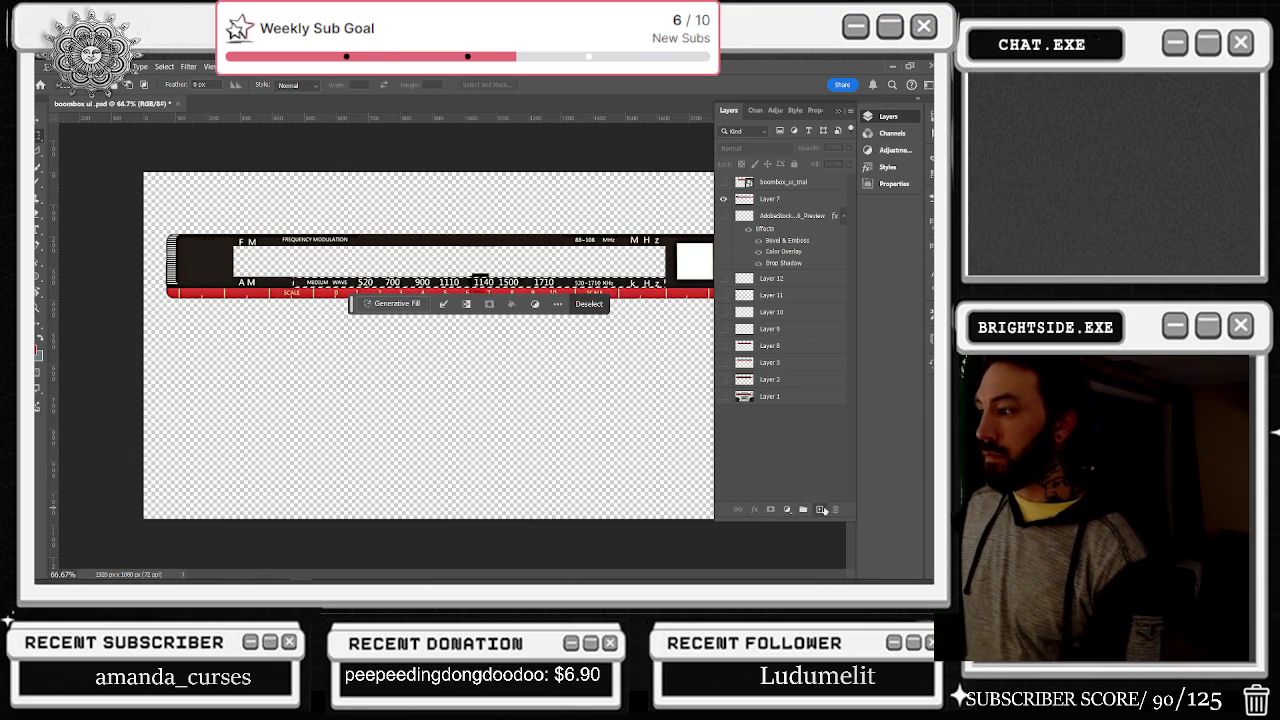
{"action": "left_click", "coordinate": [822, 510]}
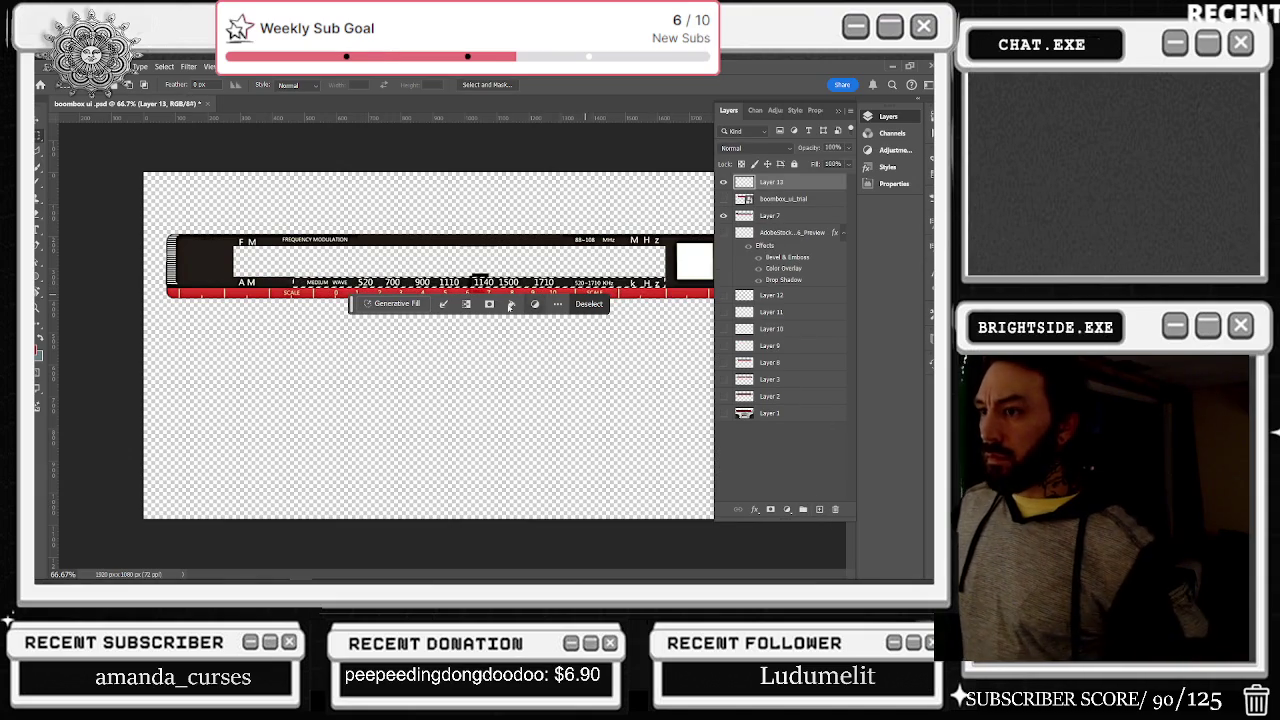
{"action": "right_click", "coordinate": [410, 290]}
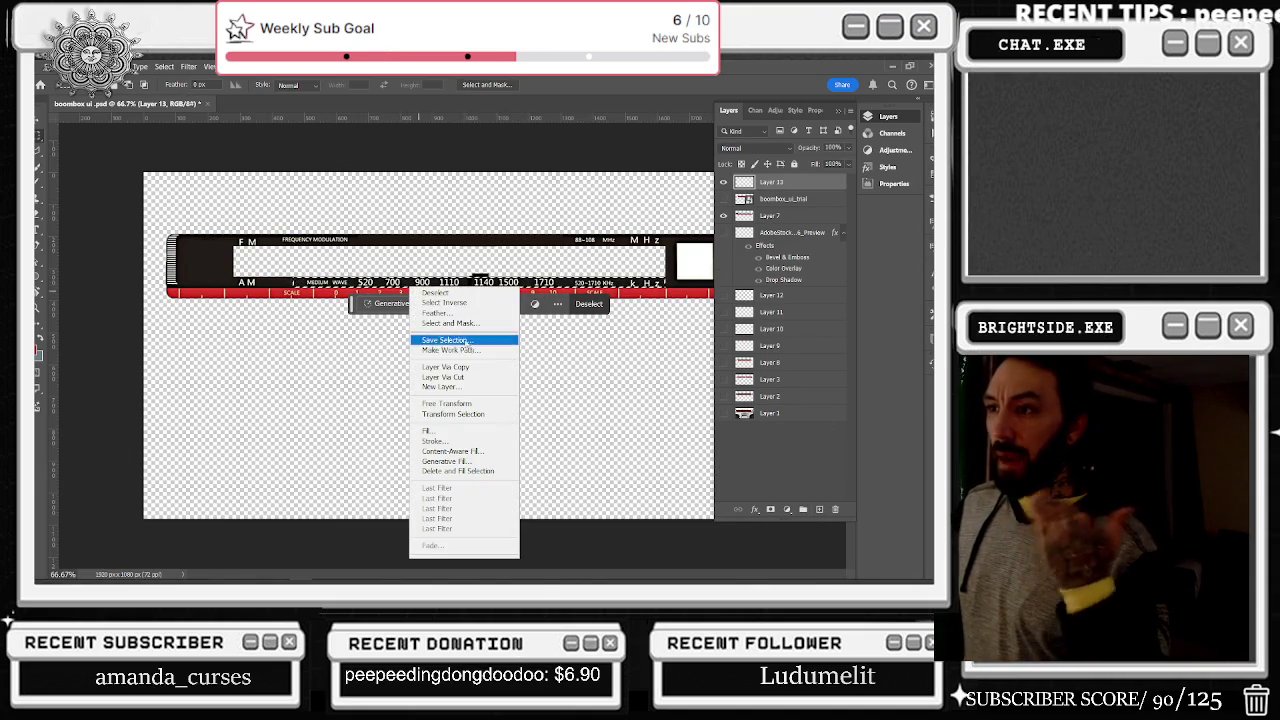
{"action": "left_click", "coordinate": [464, 431]}
{"action": "left_click", "coordinate": [145, 353]}
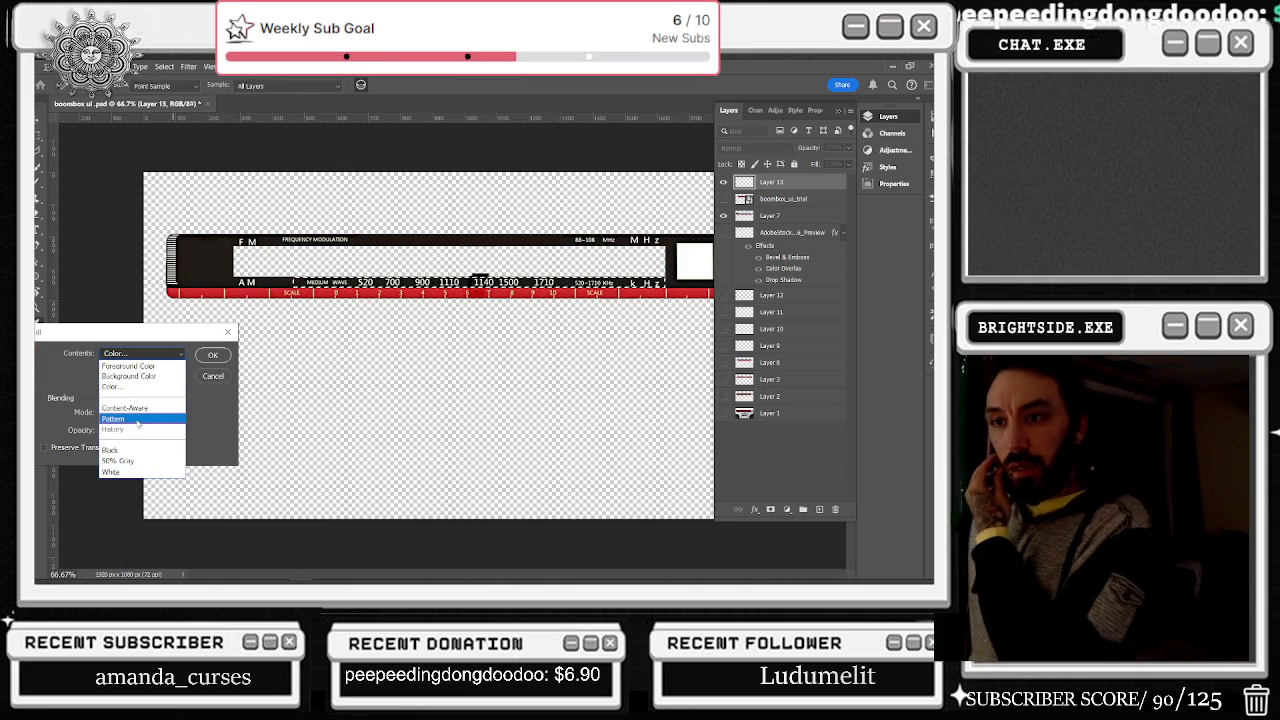
{"action": "left_click", "coordinate": [146, 450]}
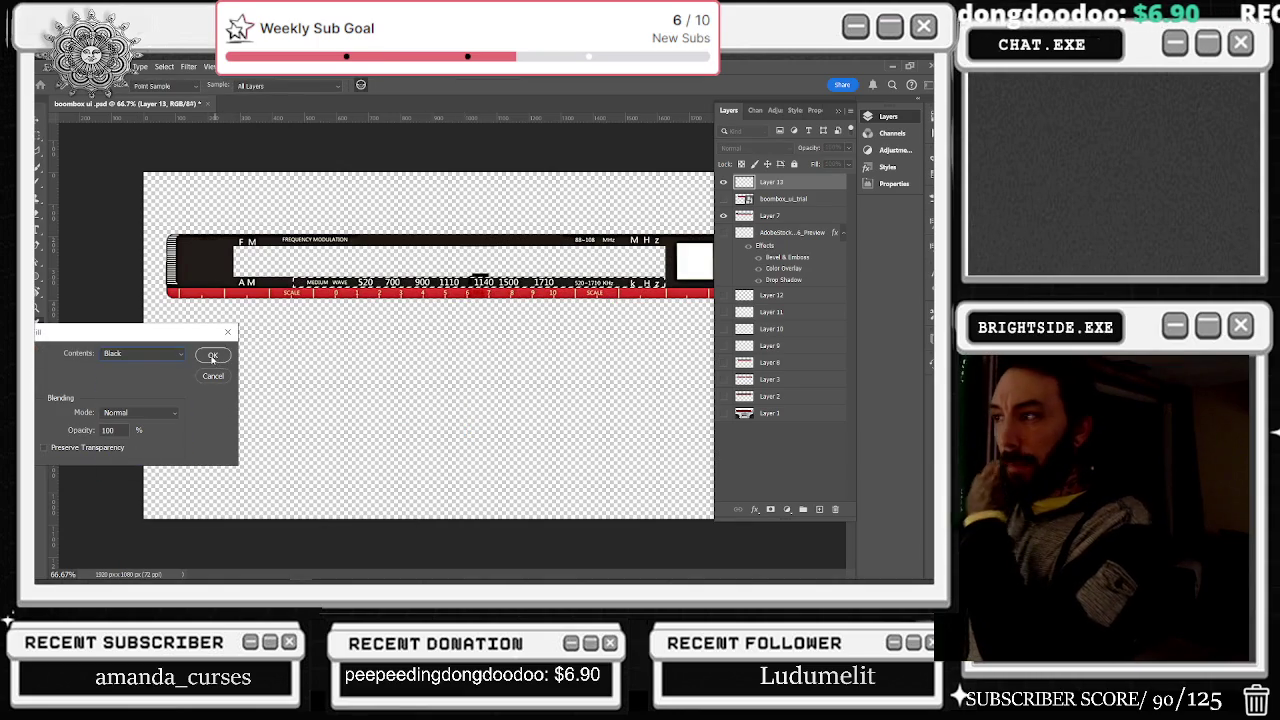
{"action": "left_click", "coordinate": [211, 357]}
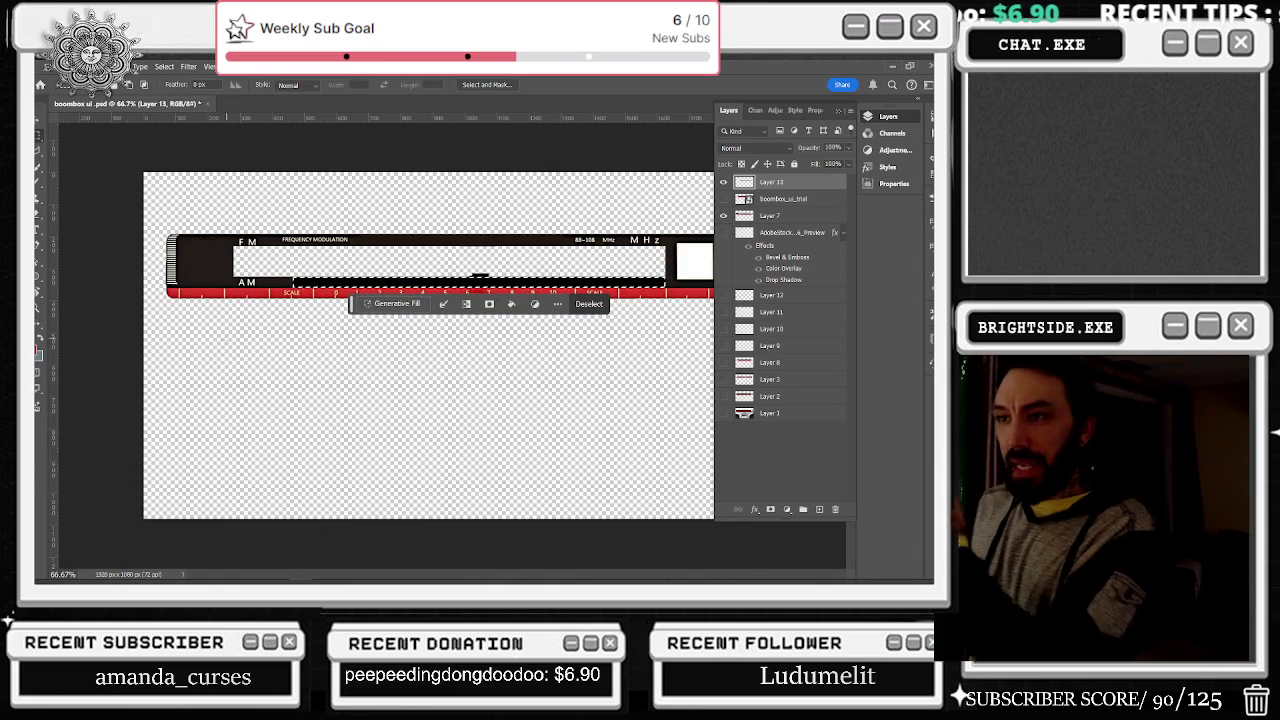
Step: Nudge the black bar below the scale, stretch it further left, and start text at its left end
{"action": "left_click", "coordinate": [38, 127]}
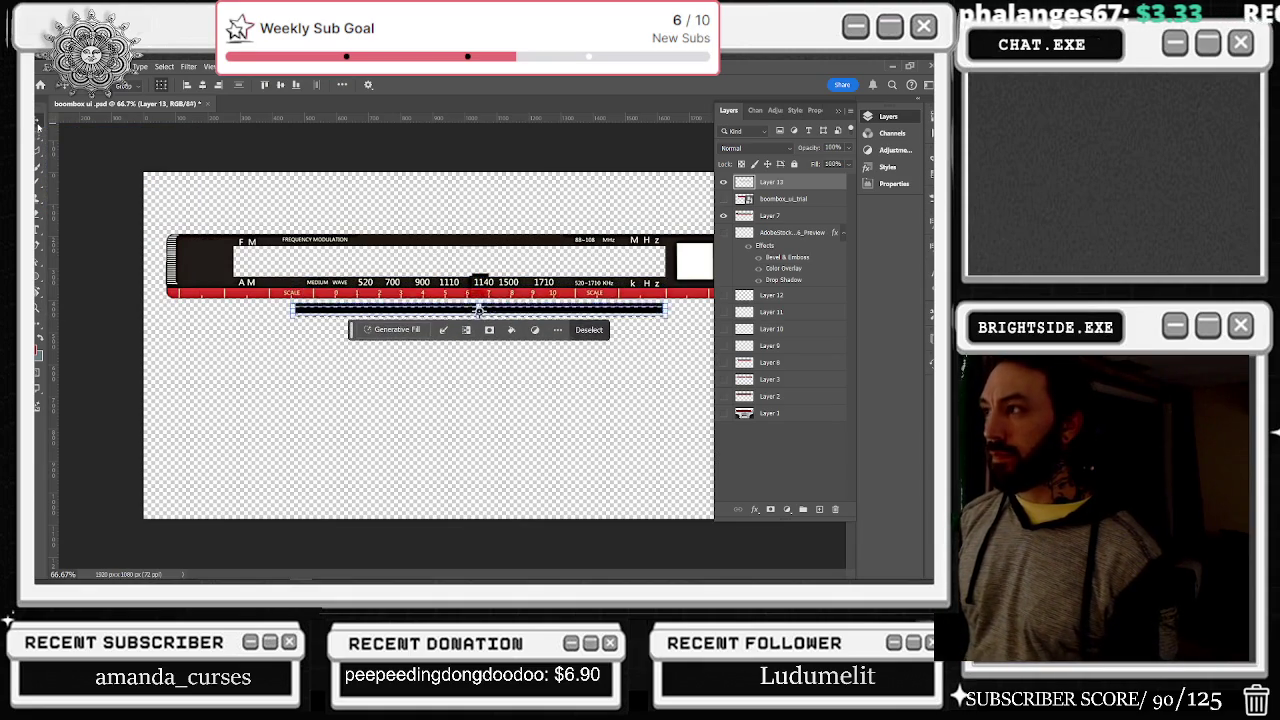
{"action": "key", "text": "Down"}
{"action": "key", "text": "Down"}
{"action": "key", "text": "Down"}
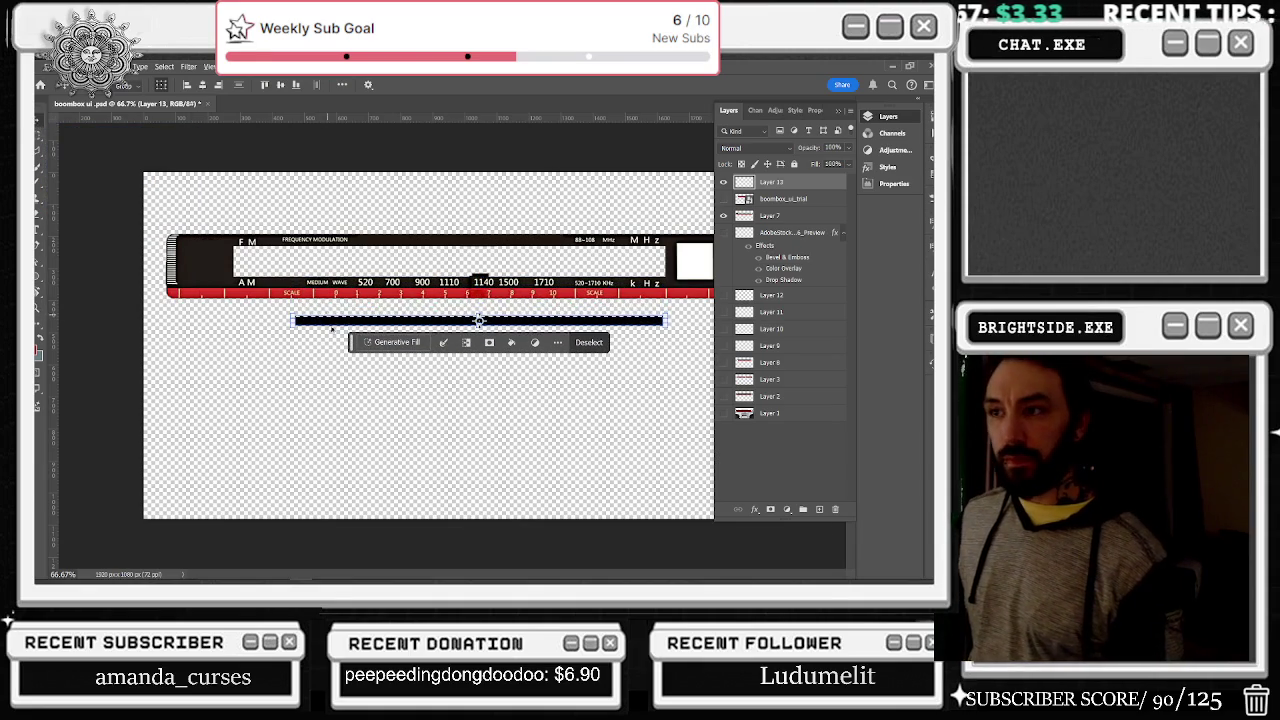
{"action": "scroll", "coordinate": [448, 356], "scroll_direction": "up", "scroll_amount": 2}
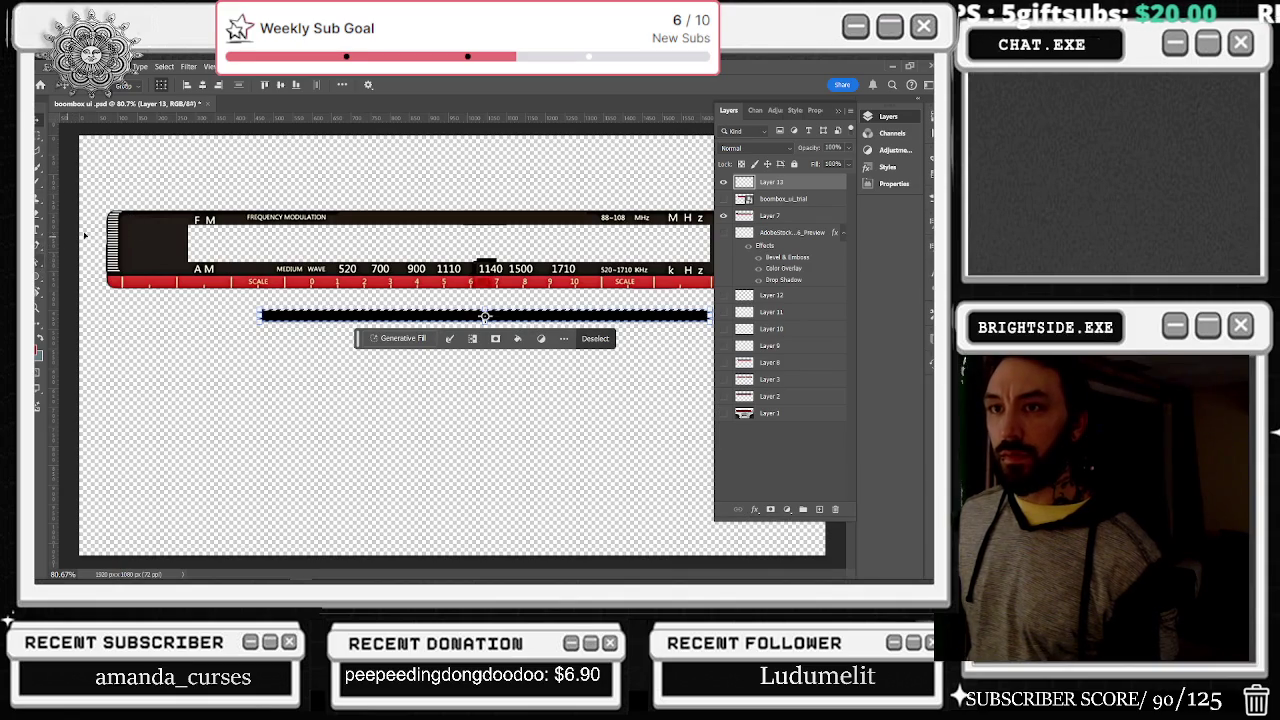
{"action": "key", "text": "ctrl+t"}
{"action": "left_click_drag", "start_coordinate": [260, 316], "coordinate": [186, 316]}
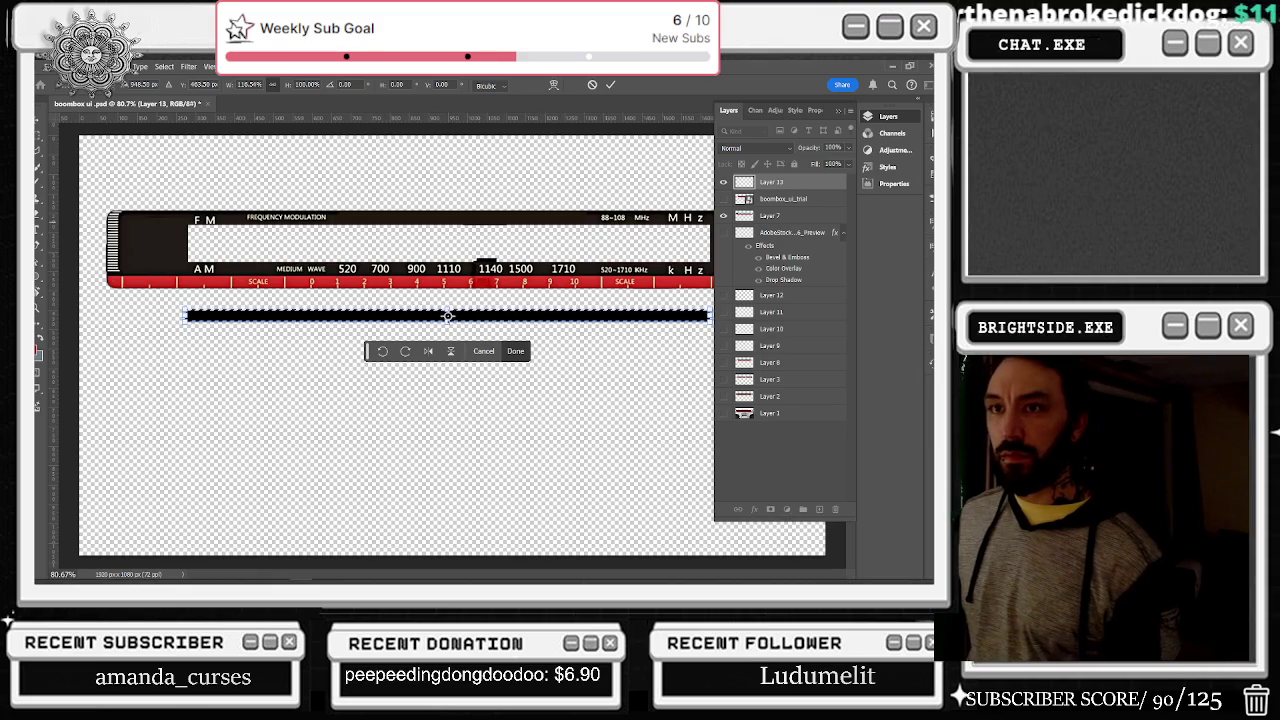
{"action": "key", "text": "Return"}
{"action": "key", "text": "t"}
{"action": "left_click", "coordinate": [197, 312]}
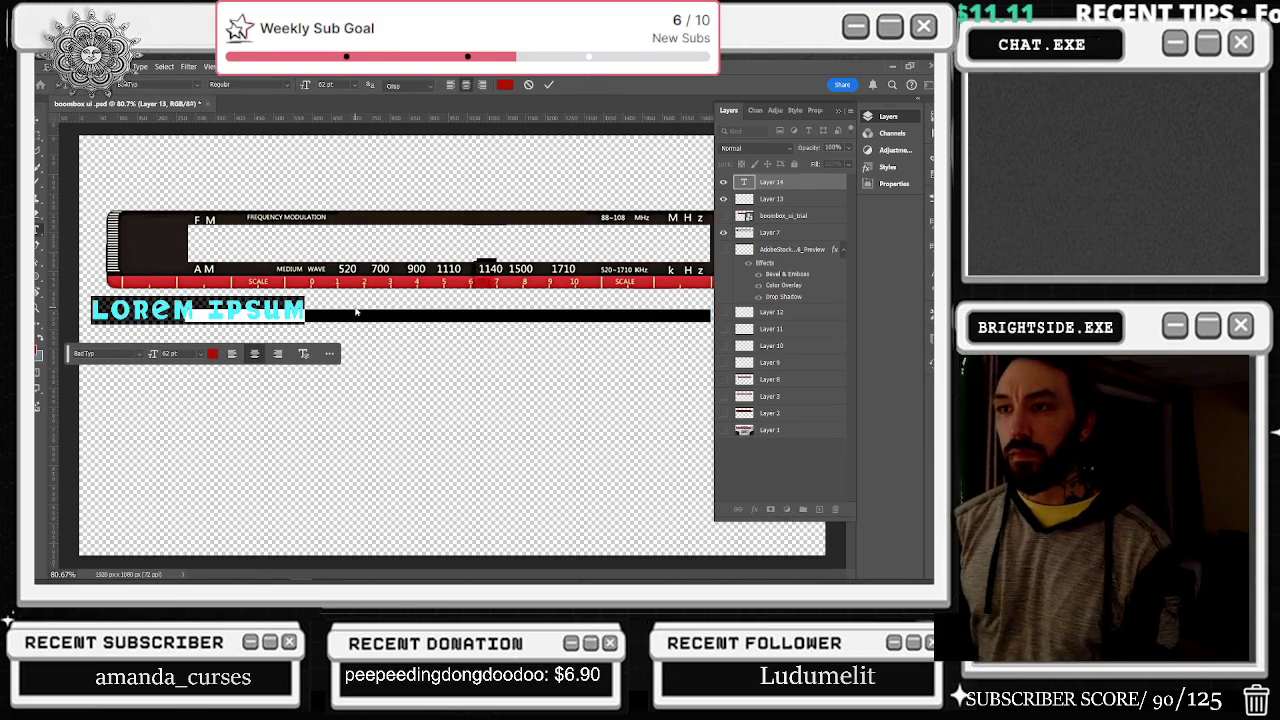
Step: Type the scale numbers 0 10 20 … 100 along the bar, fixing typos, and select them all
{"action": "type", "text": "a"}
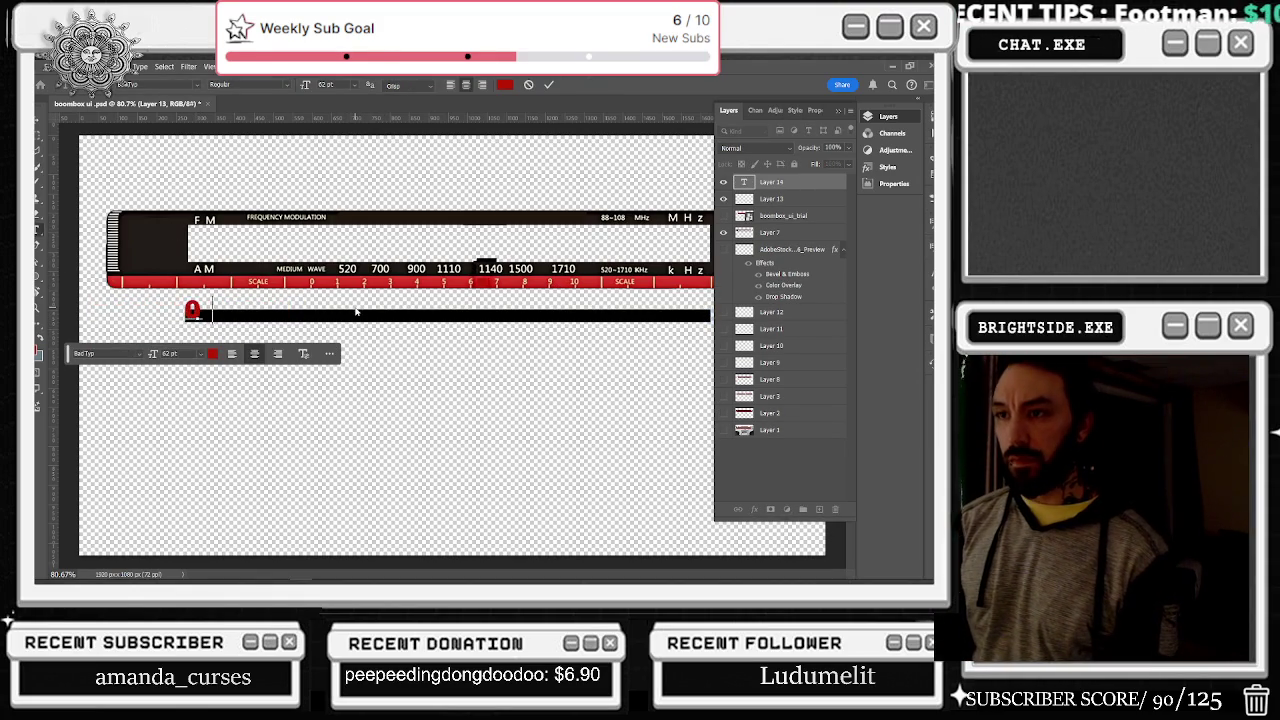
{"action": "type", "text": "          10   20"}
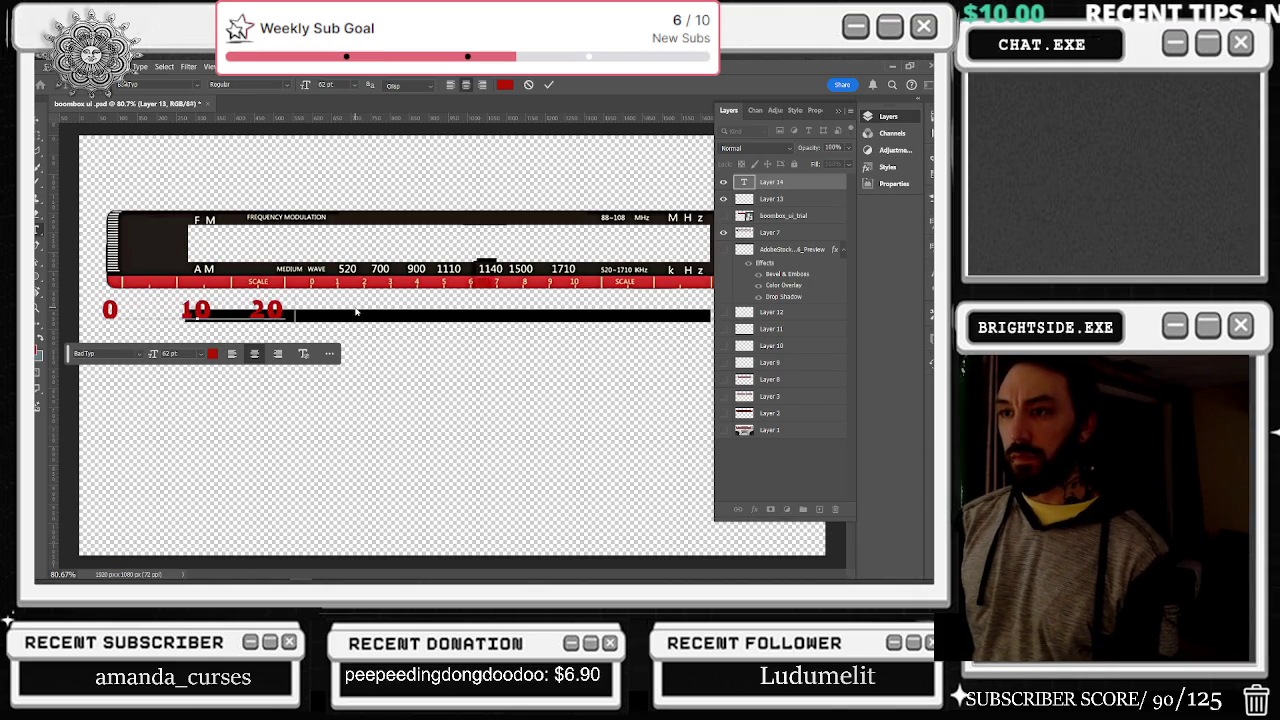
{"action": "key", "text": "ctrl+z"}
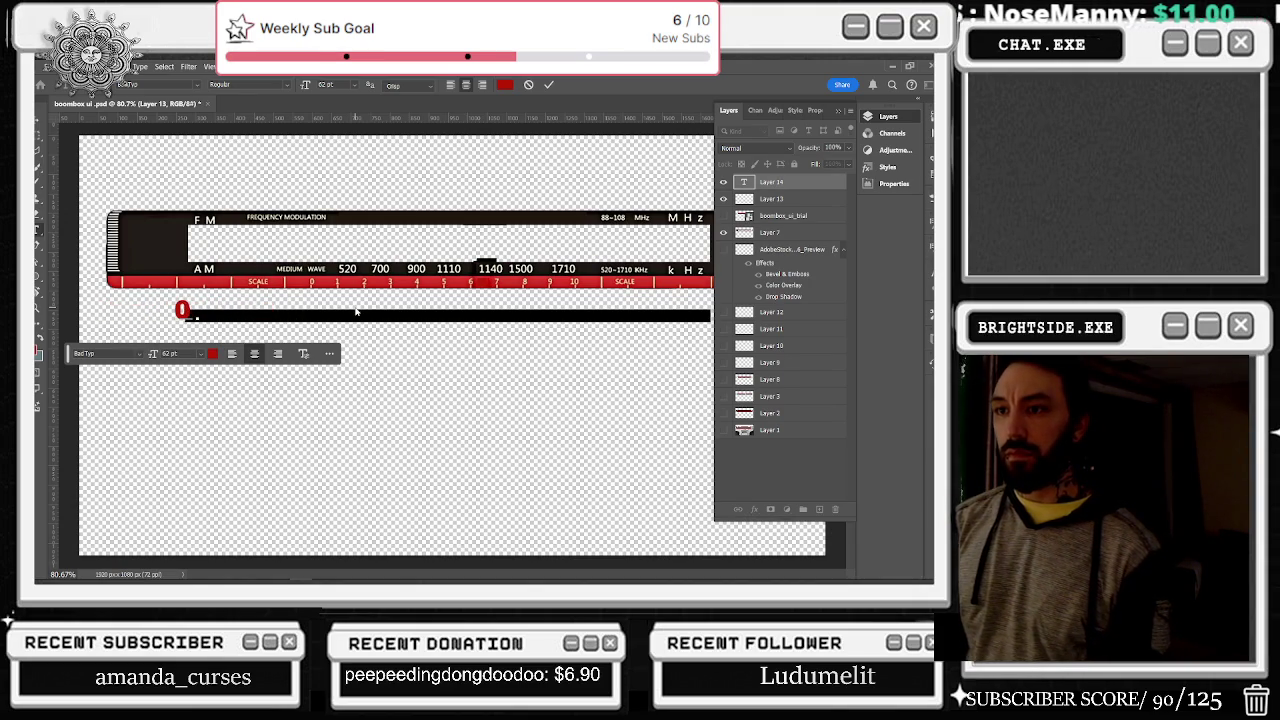
{"action": "type", "text": "20   "}
{"action": "type", "text": "30   40"}
{"action": "type", "text": "   50   560"}
{"action": "key", "text": "BackSpace"}
{"action": "key", "text": "BackSpace"}
{"action": "key", "text": "BackSpace"}
{"action": "type", "text": "60   70"}
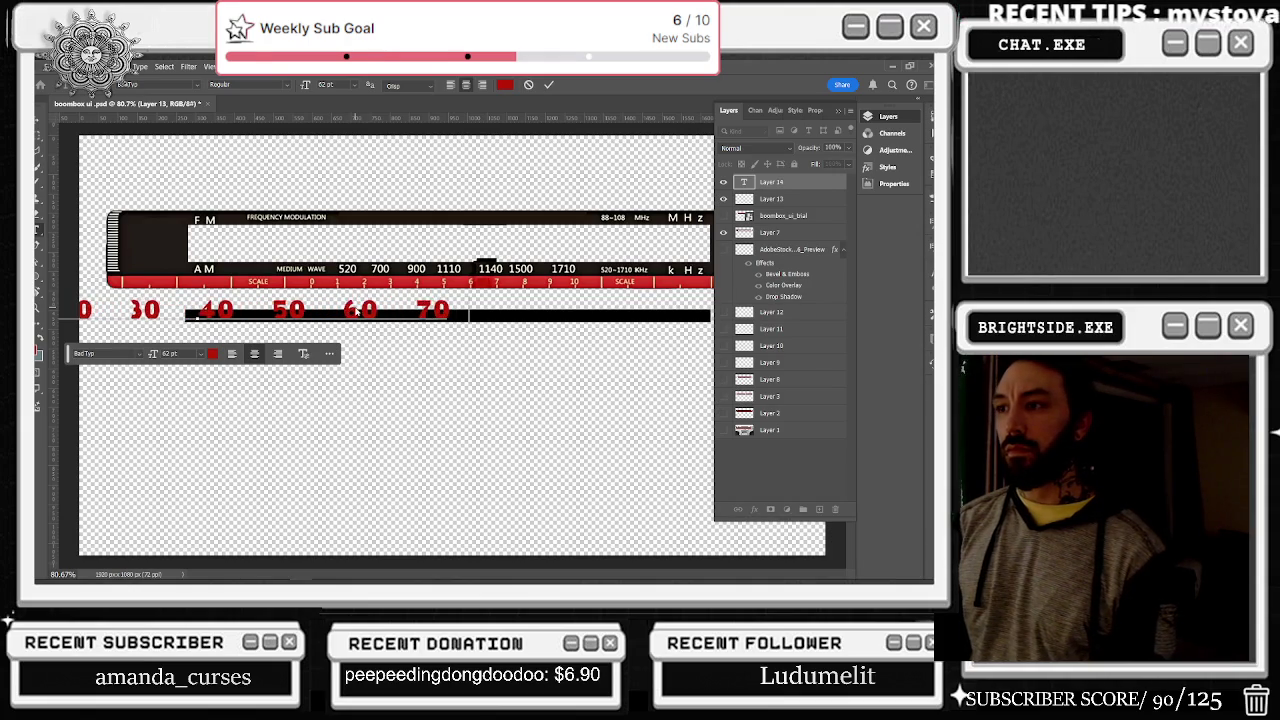
{"action": "type", "text": "   80"}
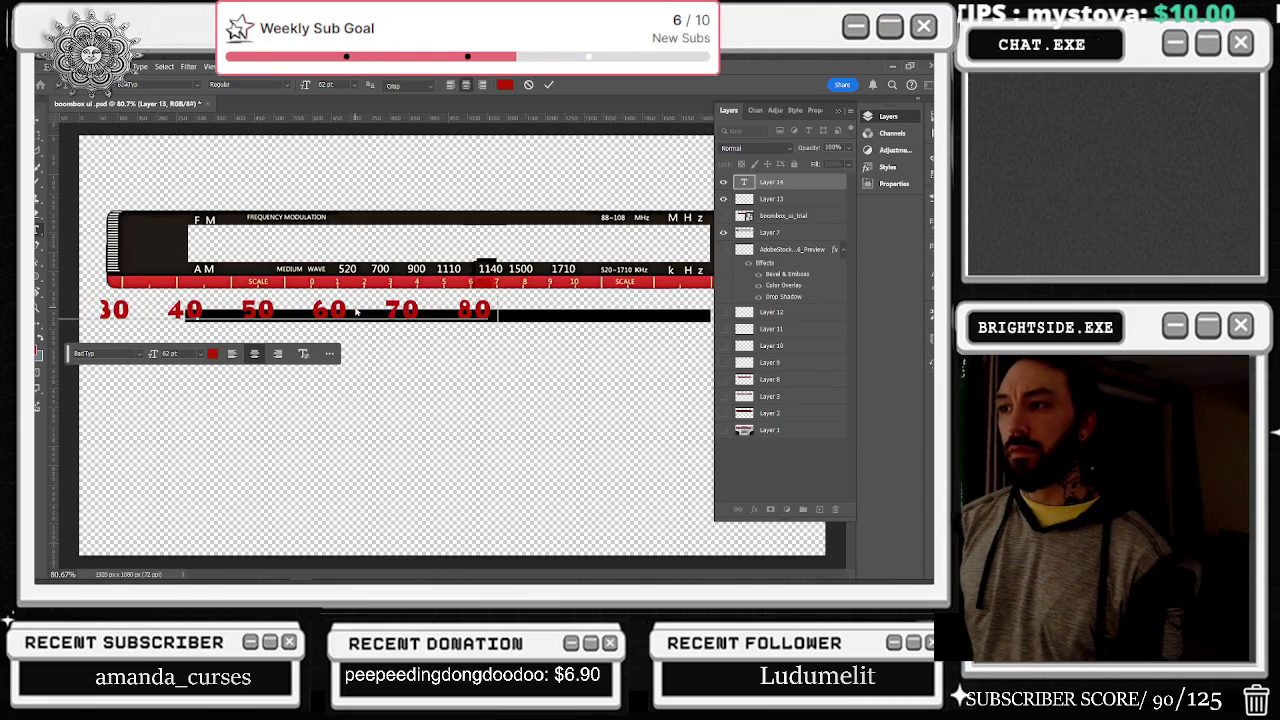
{"action": "type", "text": "   90  100"}
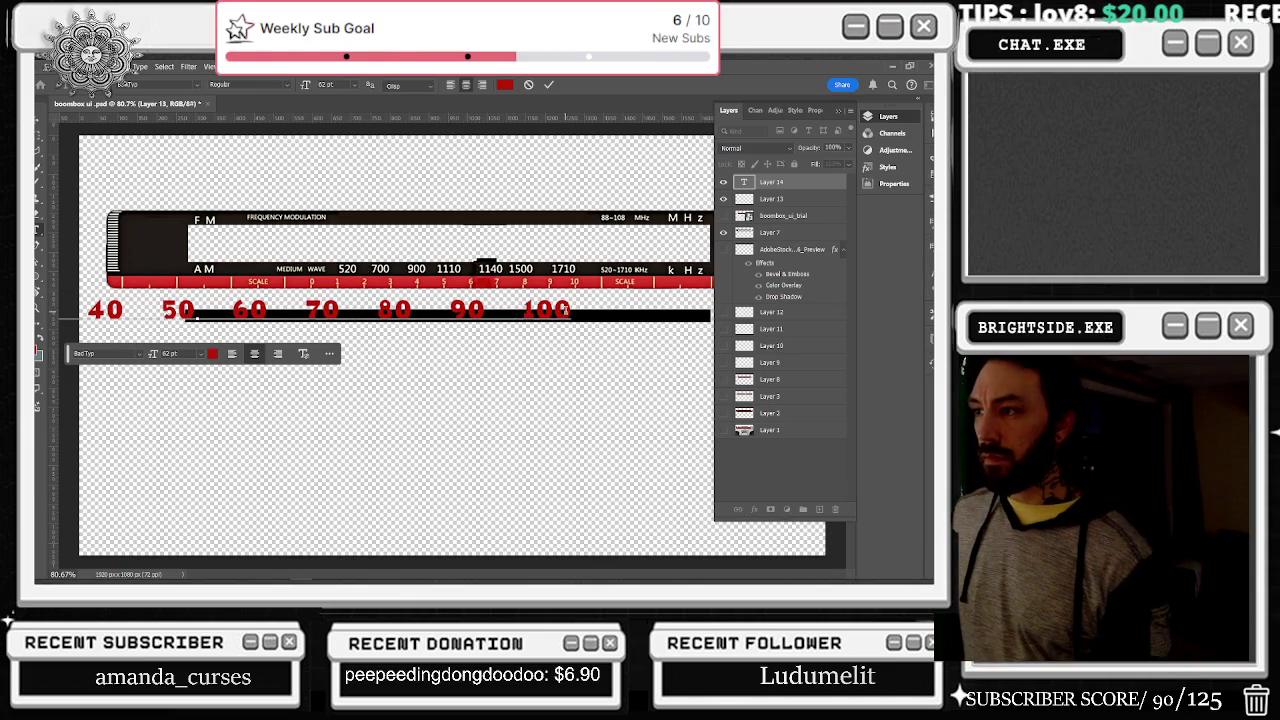
{"action": "key", "text": "ctrl+a"}
{"action": "left_click", "coordinate": [213, 357]}
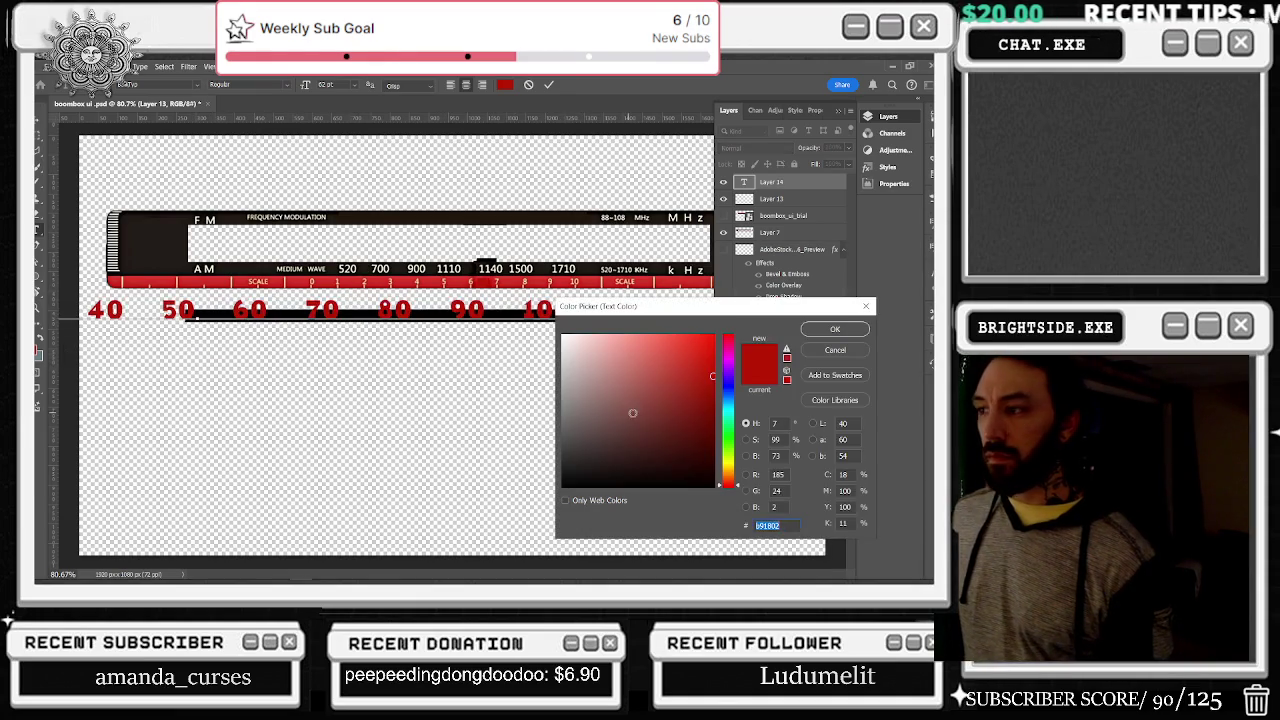
Step: Make the number text white, commit it, and move the line about 180 px right
{"action": "left_click", "coordinate": [566, 337]}
{"action": "key", "text": "Return"}
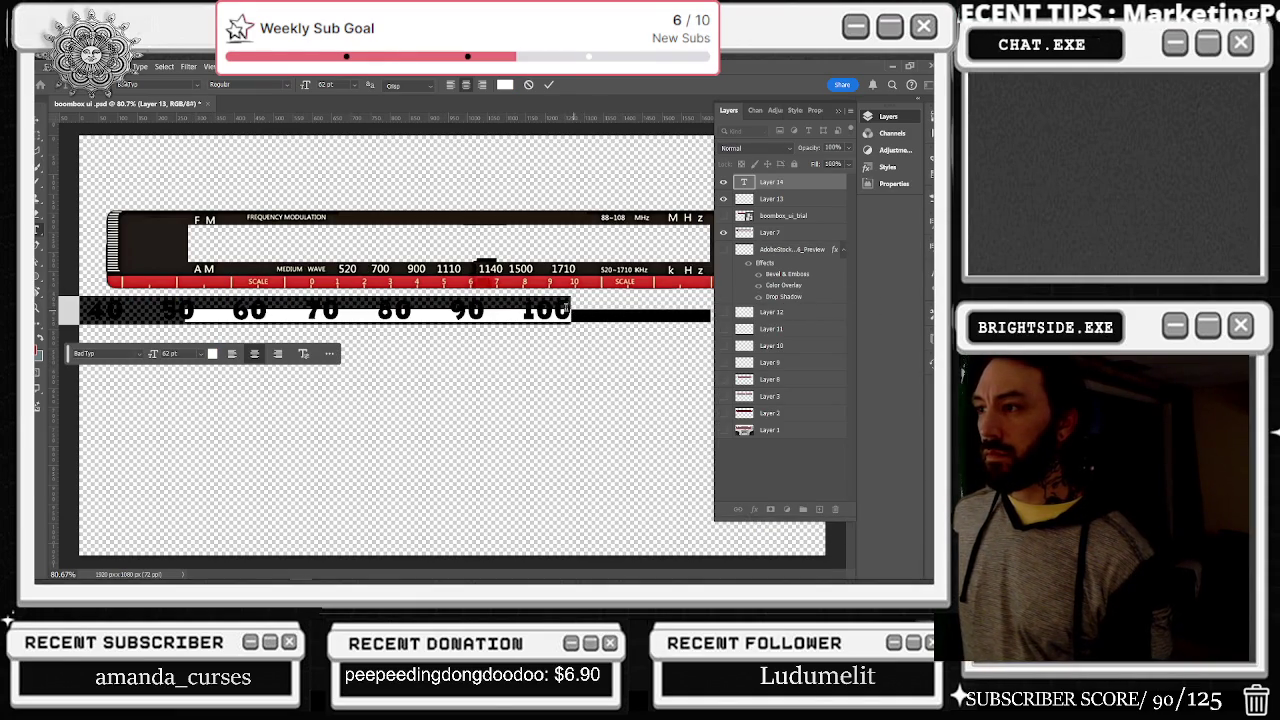
{"action": "key", "text": "ctrl+Return"}
{"action": "key", "text": "v"}
{"action": "mouse_move", "coordinate": [356, 310]}
{"action": "left_mouse_down"}
{"action": "mouse_move", "coordinate": [570, 328]}
{"action": "mouse_move", "coordinate": [532, 328]}
{"action": "mouse_move", "coordinate": [605, 318]}
{"action": "mouse_move", "coordinate": [577, 320]}
{"action": "left_mouse_up"}
Step: Resize the number text to fit along the bar, stretching it wider to the right
{"action": "key", "text": "ctrl+0"}
{"action": "key", "text": "ctrl+t"}
{"action": "left_click_drag", "start_coordinate": [561, 325], "coordinate": [611, 327]}
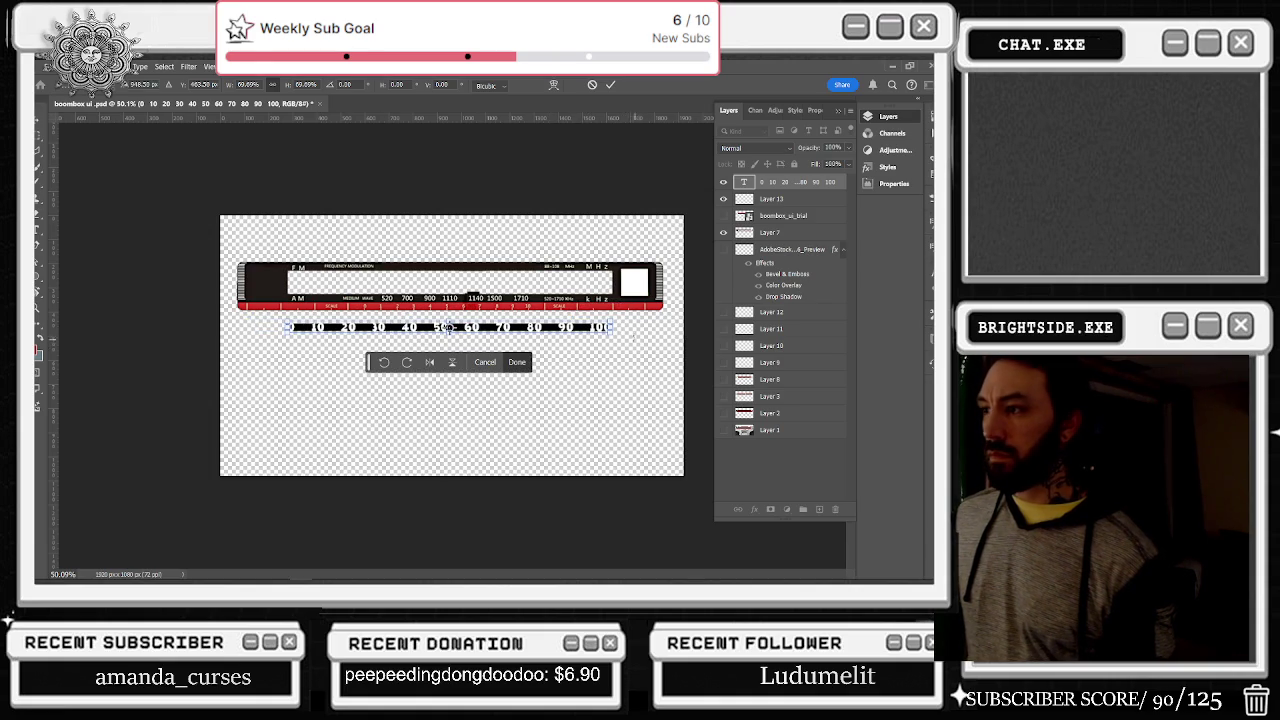
{"action": "left_click_drag", "start_coordinate": [616, 322], "coordinate": [619, 320]}
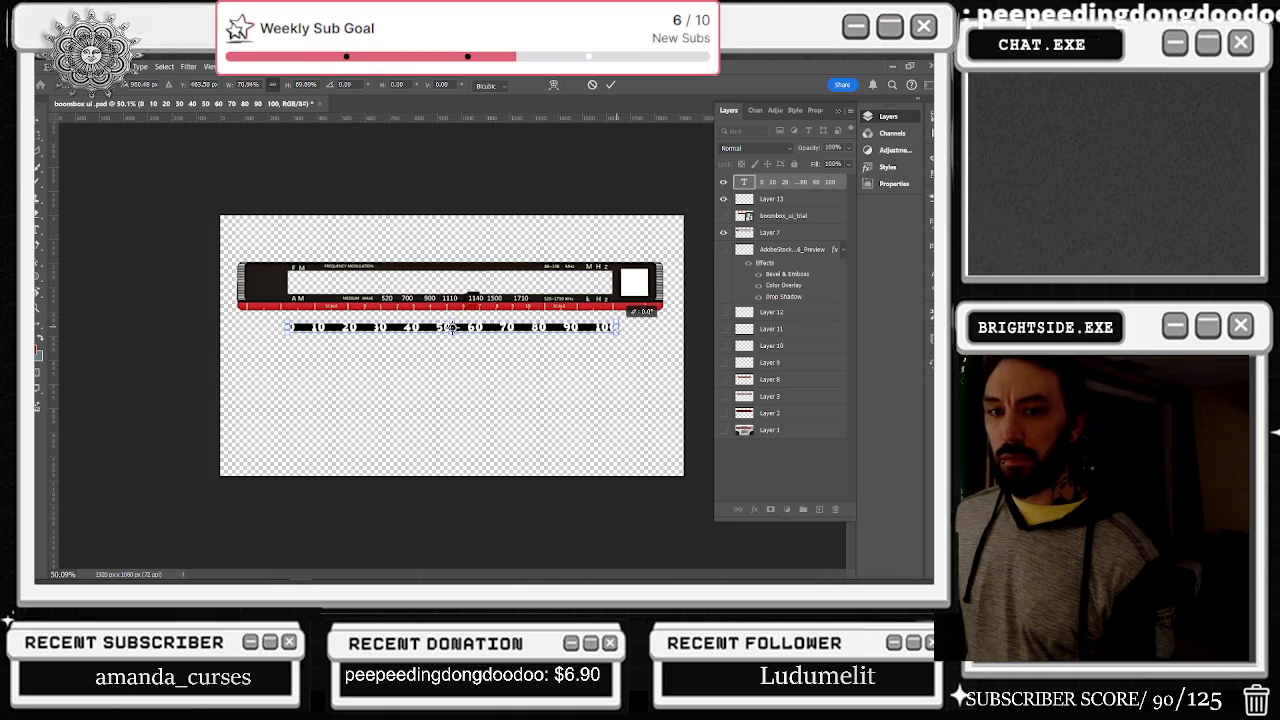
{"action": "left_click_drag", "start_coordinate": [620, 322], "coordinate": [644, 330]}
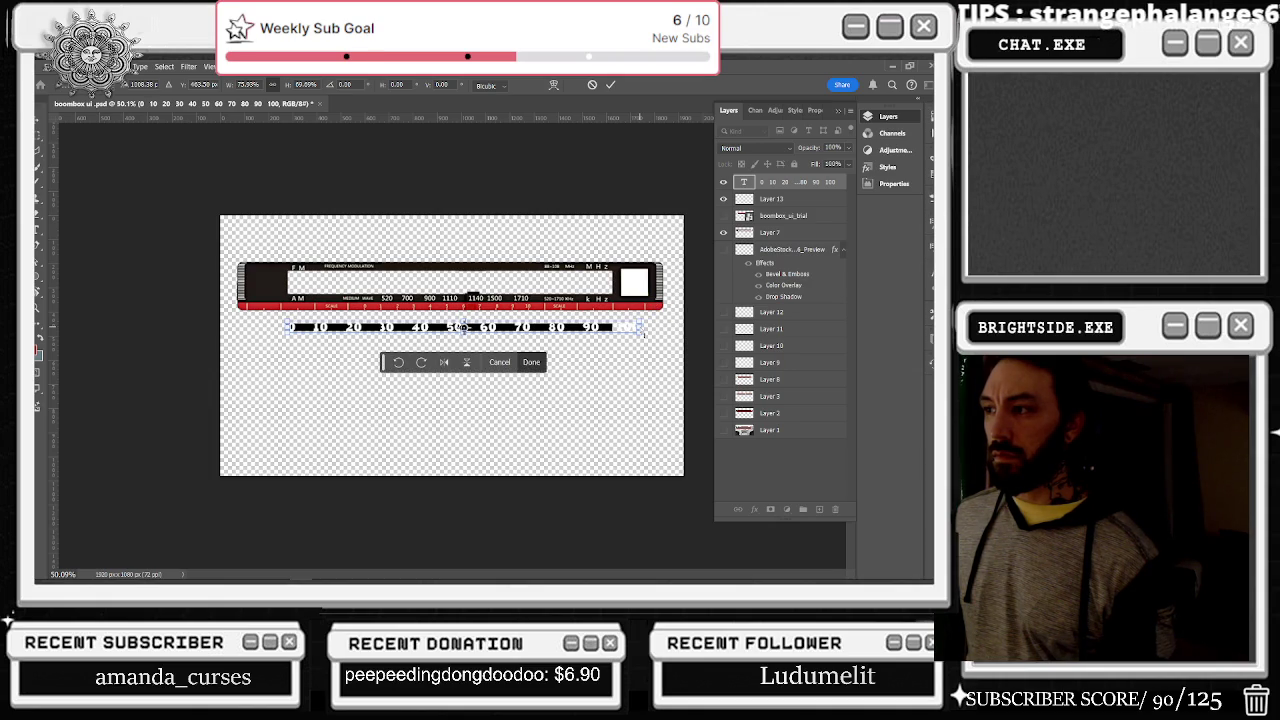
{"action": "key", "text": "Return"}
Step: Fix the final number to 100 and delete extra spaces between the numbers
{"action": "double_click", "coordinate": [622, 327]}
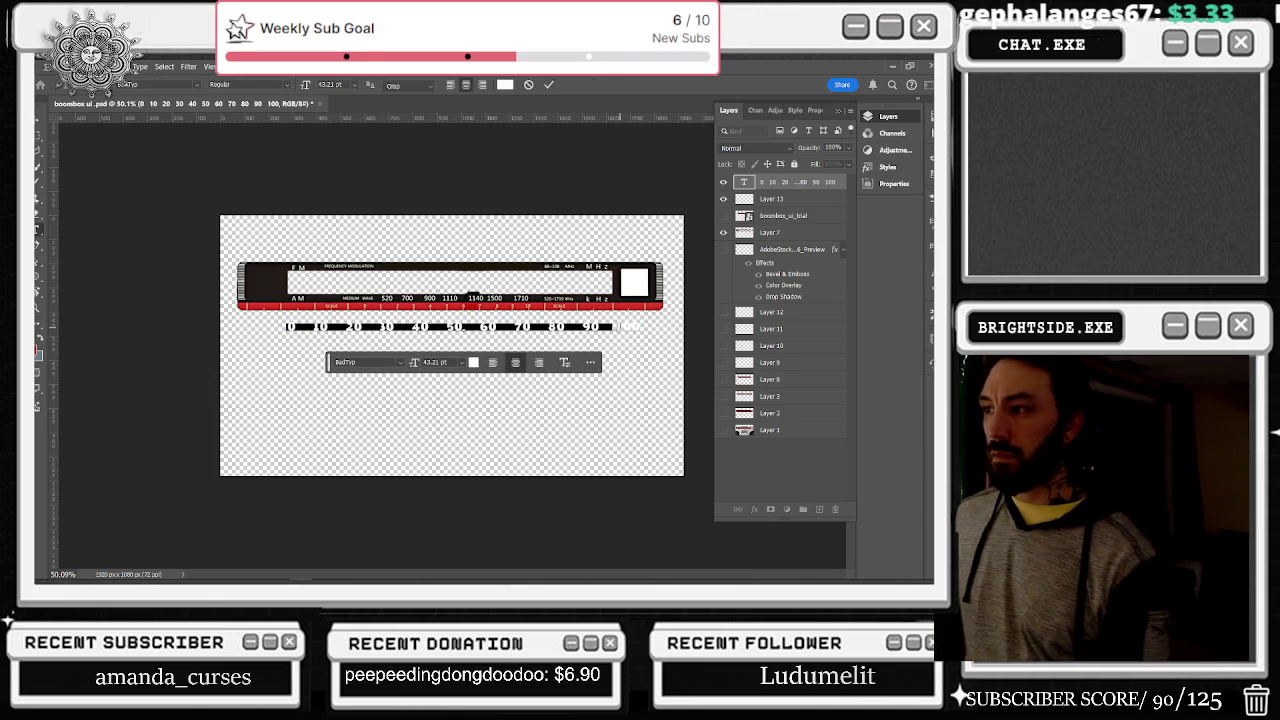
{"action": "key", "text": "BackSpace"}
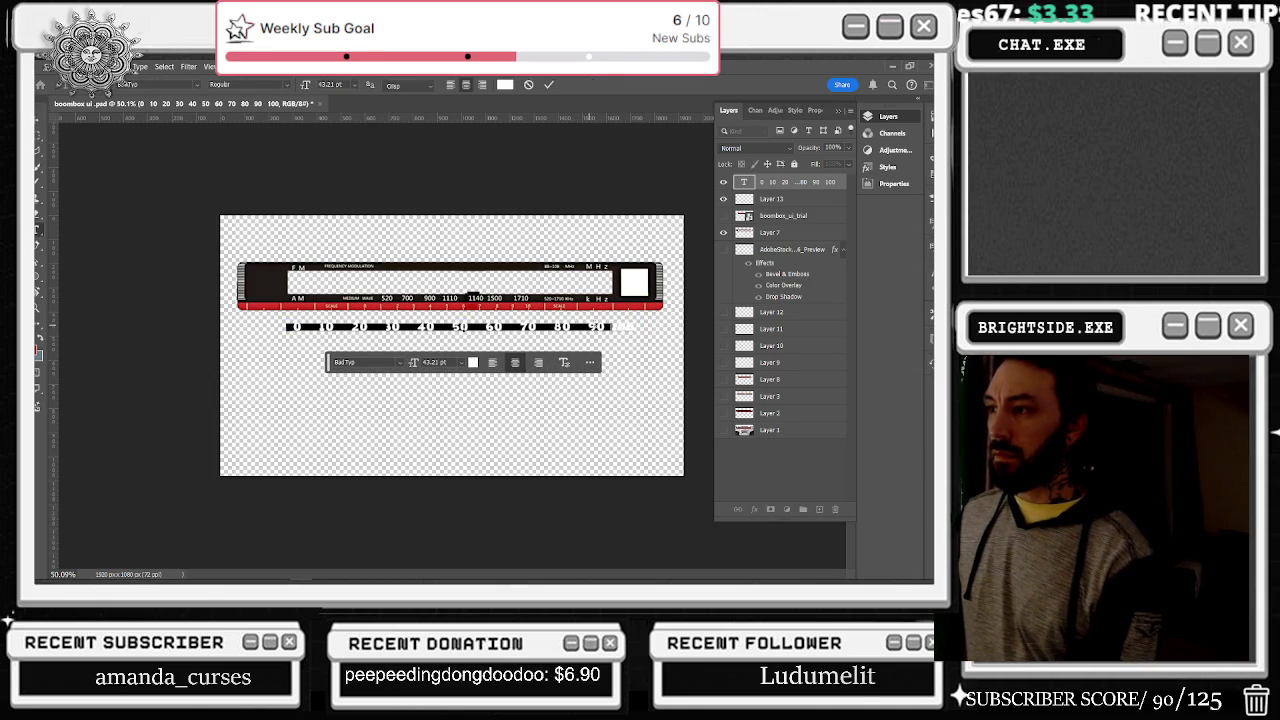
{"action": "type", "text": "1"}
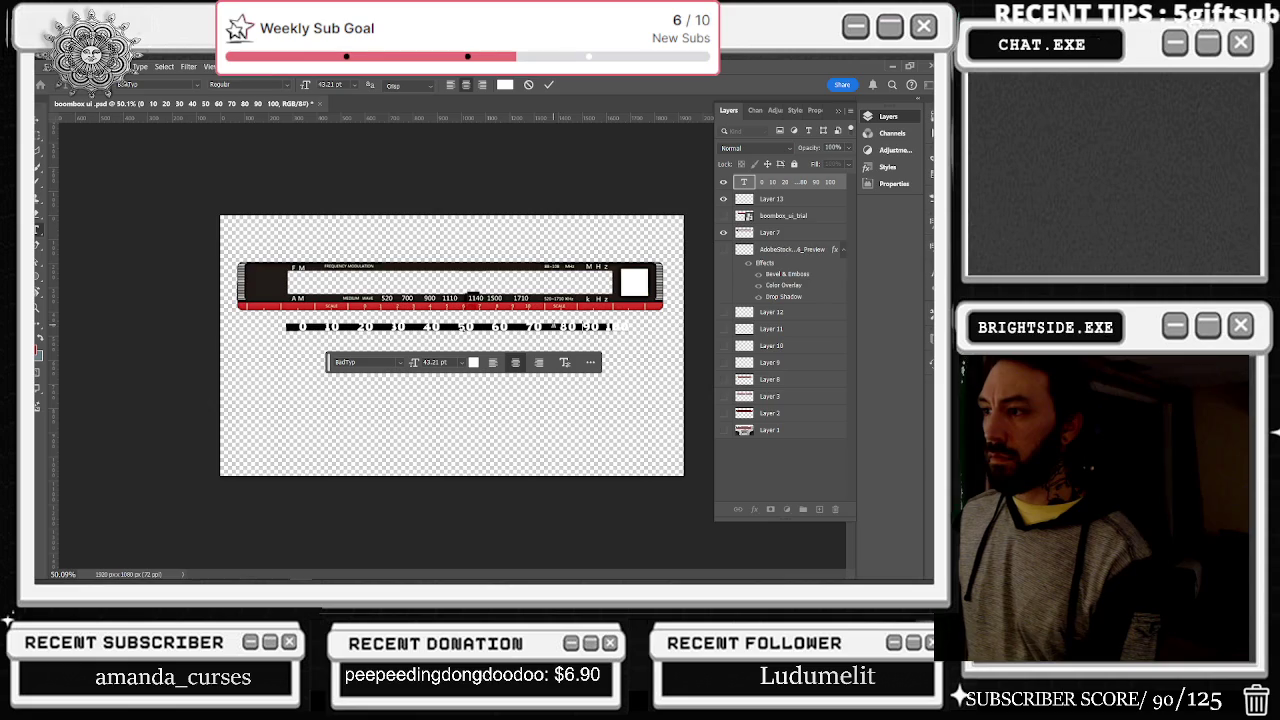
{"action": "type", "text": "0"}
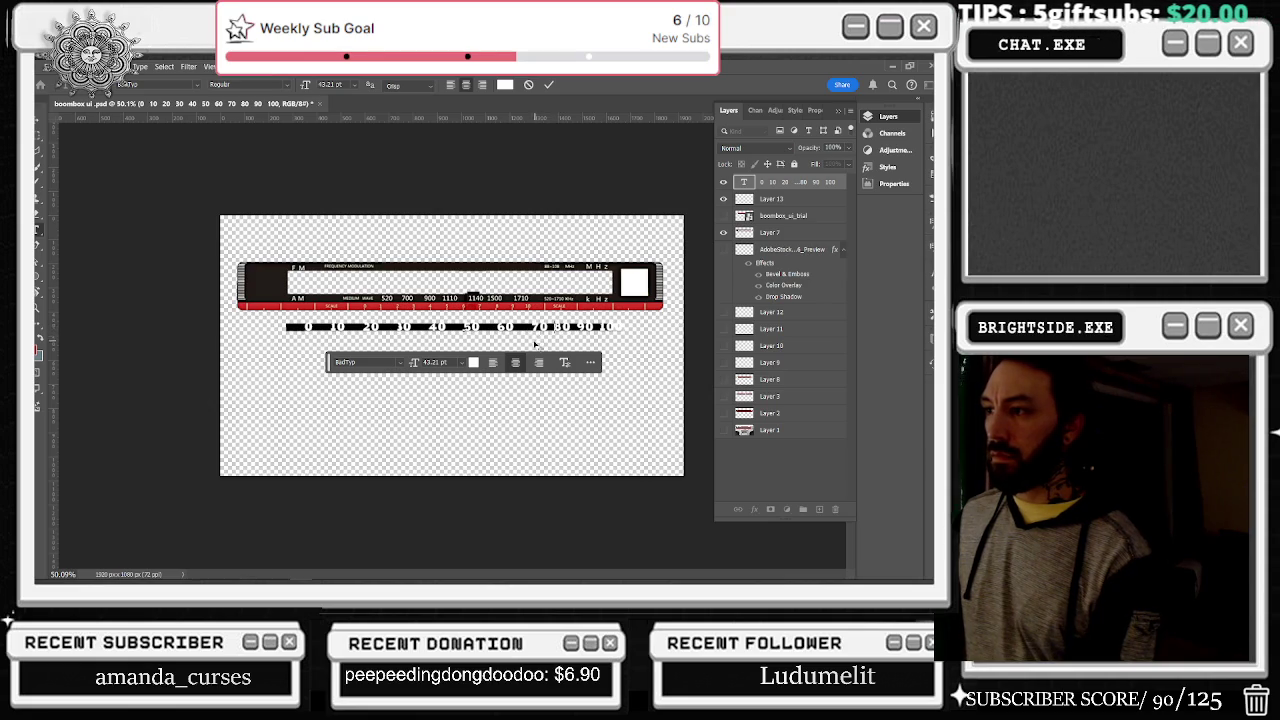
{"action": "key", "text": "BackSpace"}
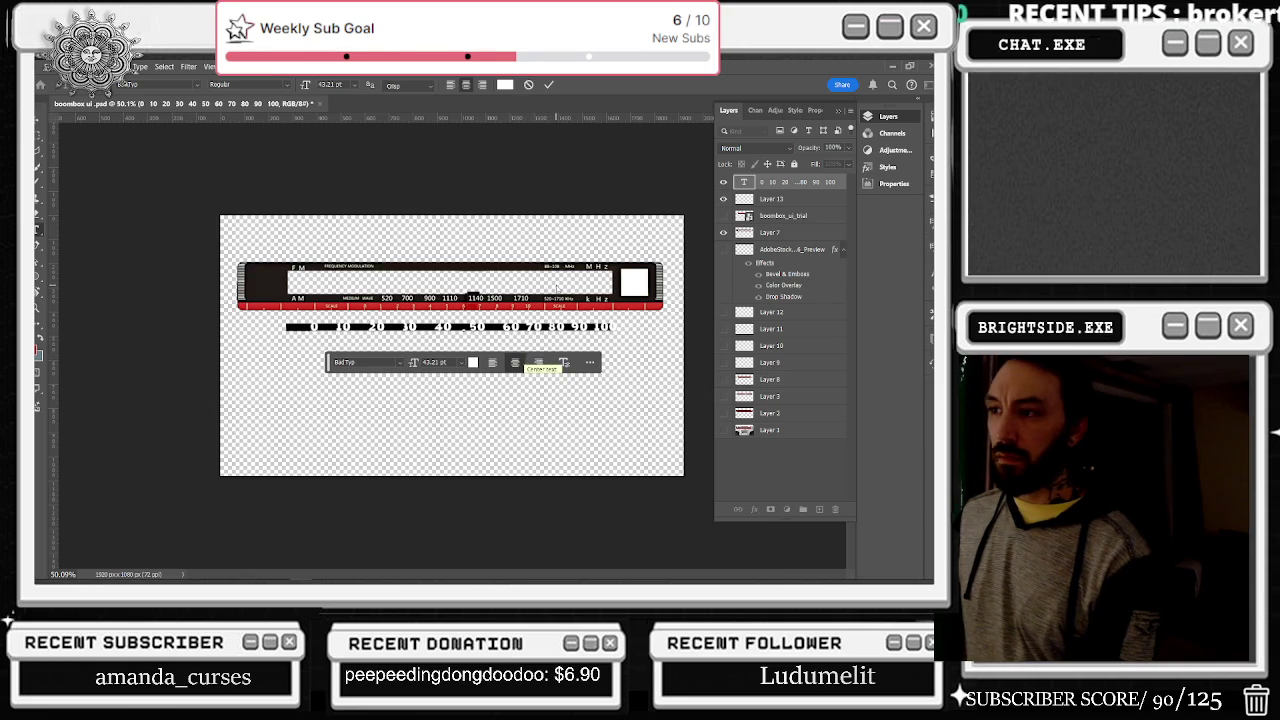
{"action": "key", "text": "BackSpace"}
{"action": "key", "text": "BackSpace"}
{"action": "key", "text": "BackSpace"}
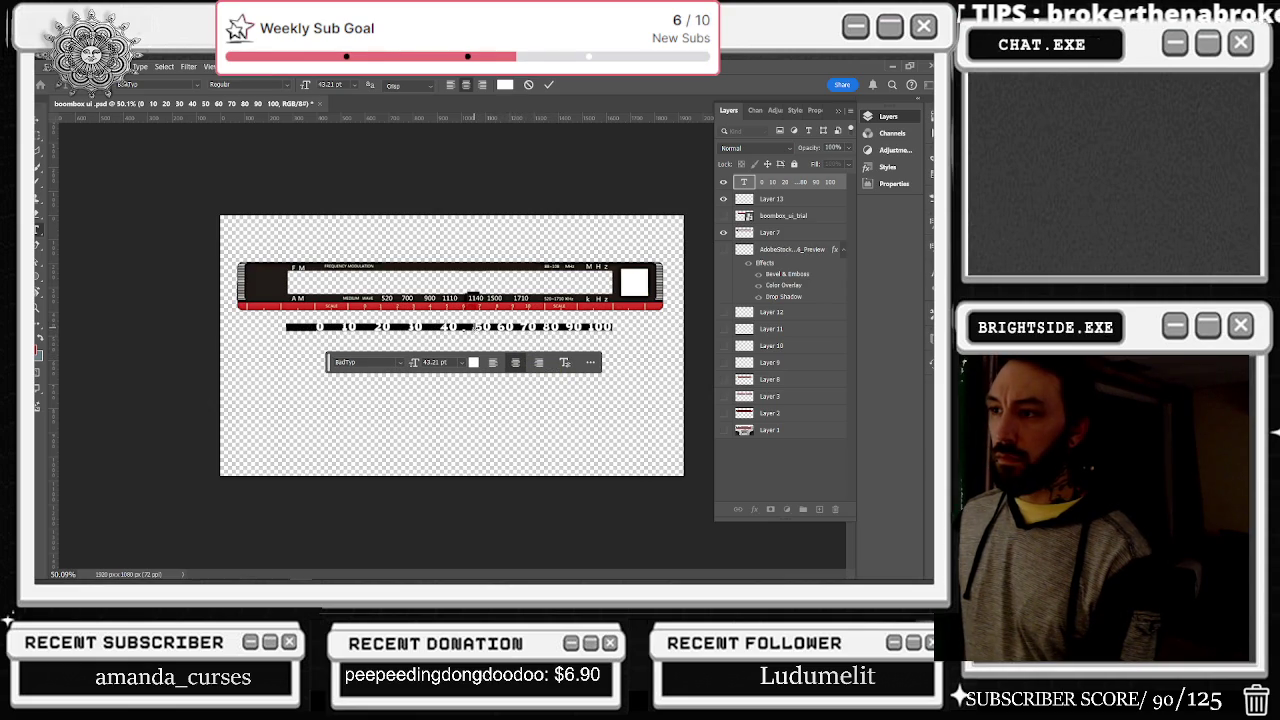
{"action": "key", "text": "BackSpace"}
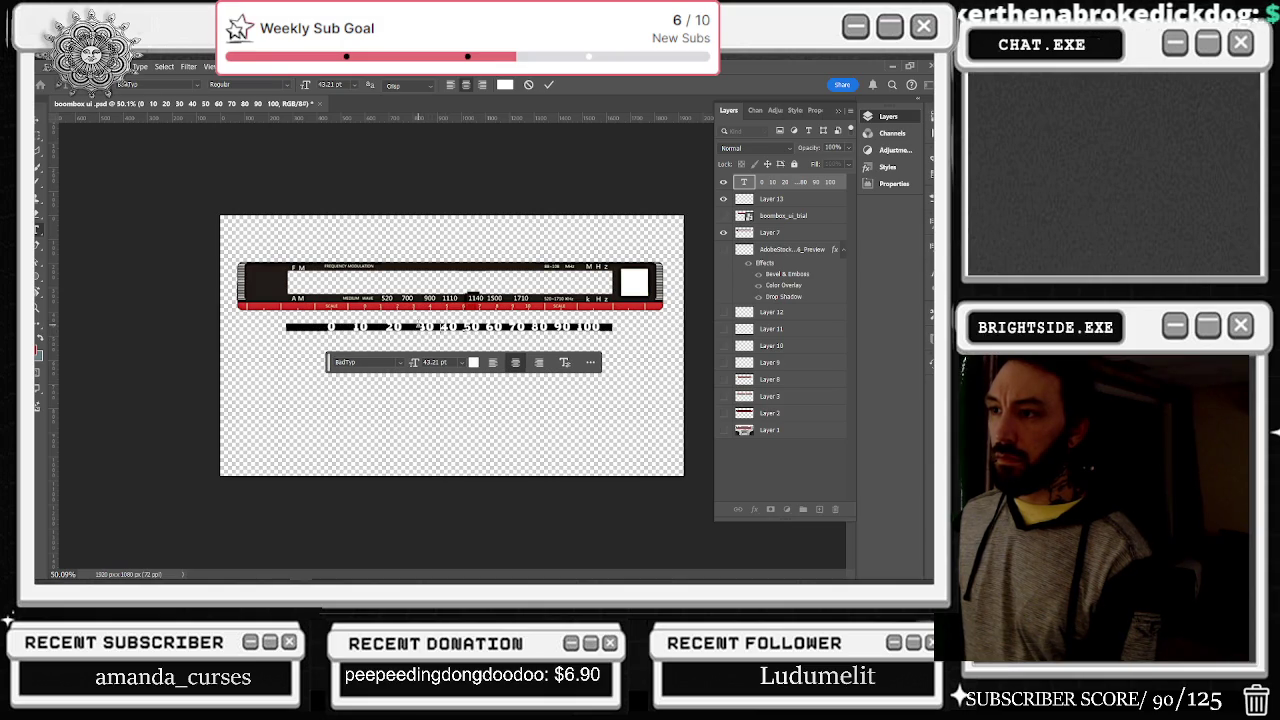
{"action": "key", "text": "BackSpace"}
{"action": "key", "text": "BackSpace"}
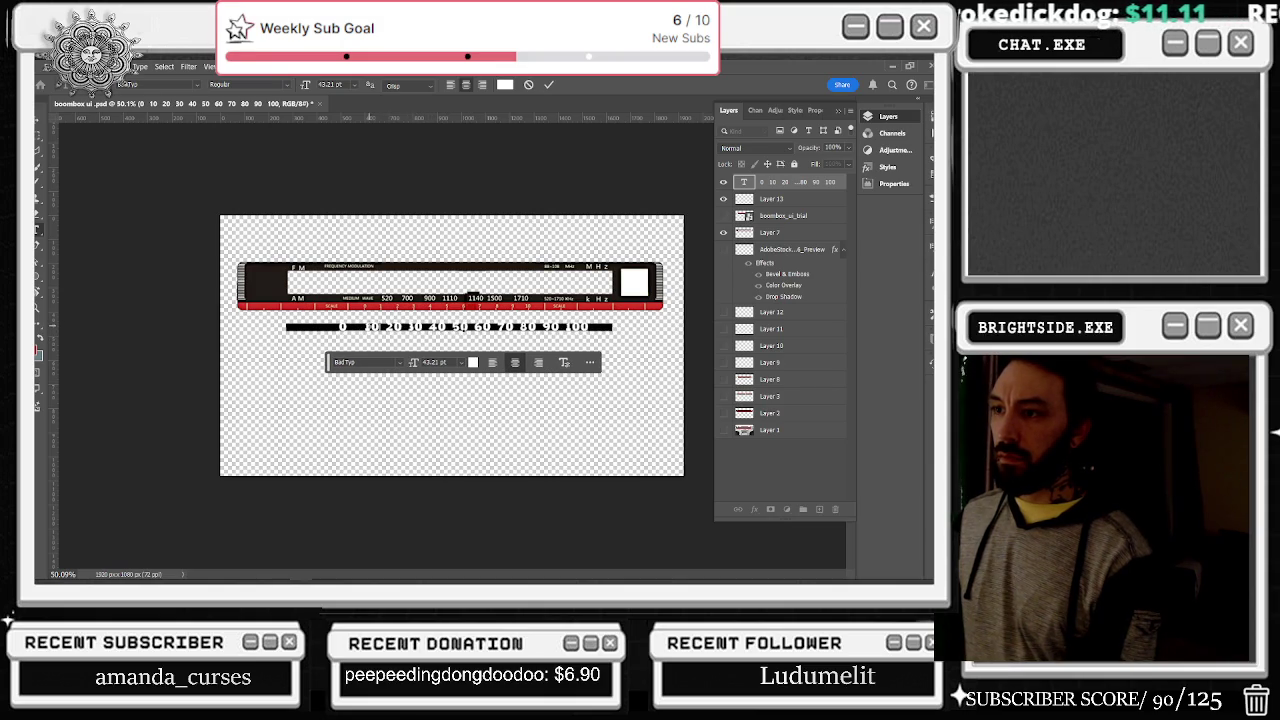
{"action": "key", "text": "BackSpace"}
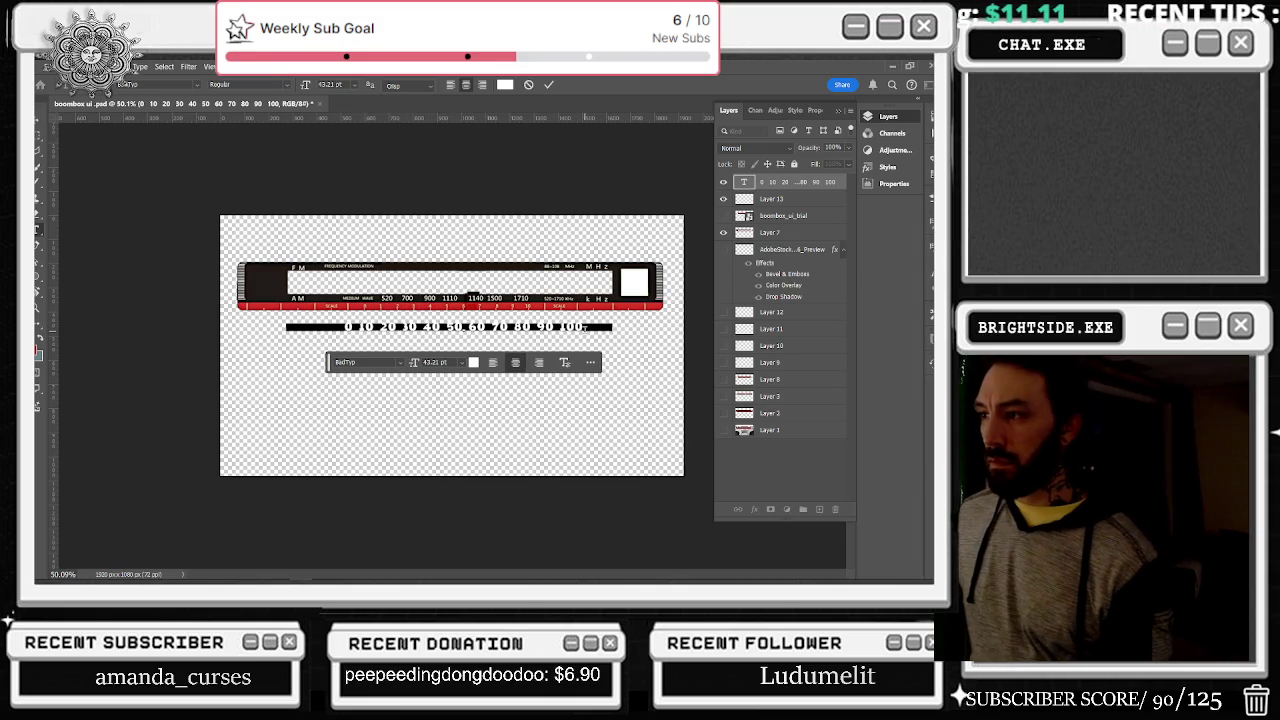
{"action": "key", "text": "ctrl+Return"}
Step: Select the number scale layer and stretch it wider to the left
{"action": "key", "text": "v"}
{"action": "left_click", "coordinate": [462, 328]}
{"action": "key", "text": "ctrl+t"}
{"action": "left_click_drag", "start_coordinate": [343, 327], "coordinate": [287, 327]}
Step: Widen the number line to the right and move it up onto the dial band
{"action": "left_click_drag", "start_coordinate": [584, 327], "coordinate": [632, 327]}
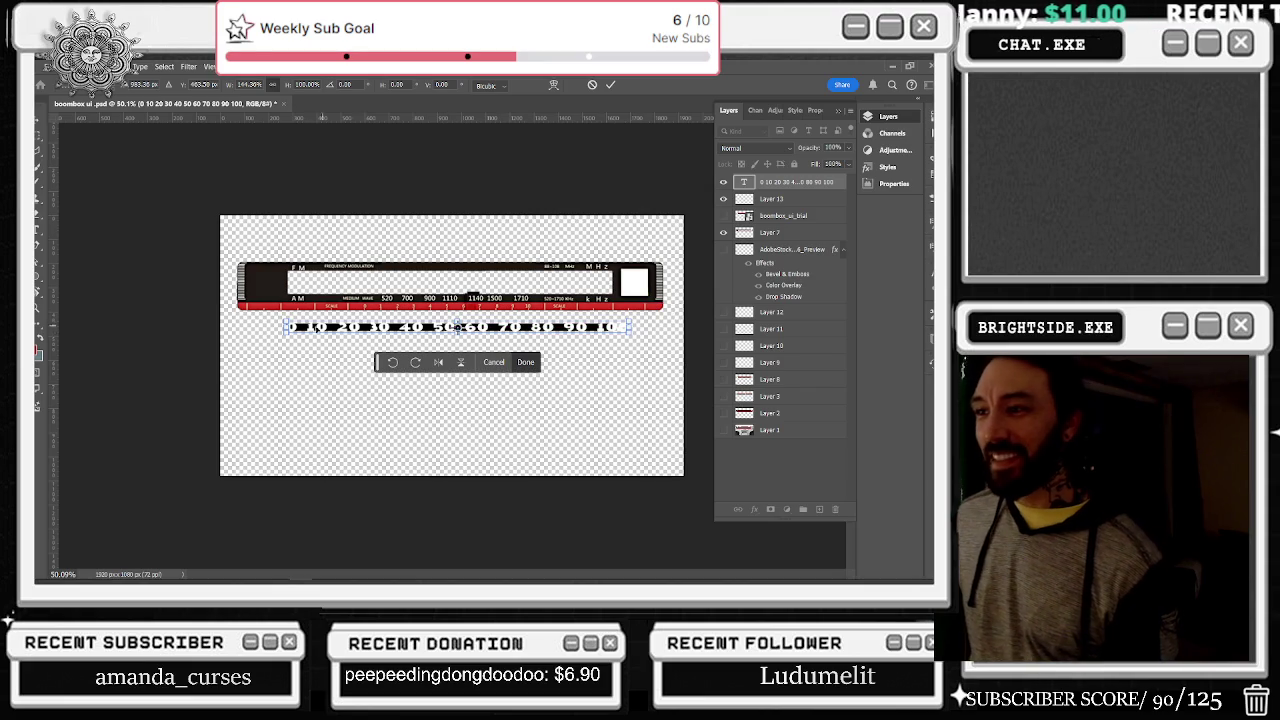
{"action": "left_click_drag", "start_coordinate": [288, 327], "coordinate": [289, 327]}
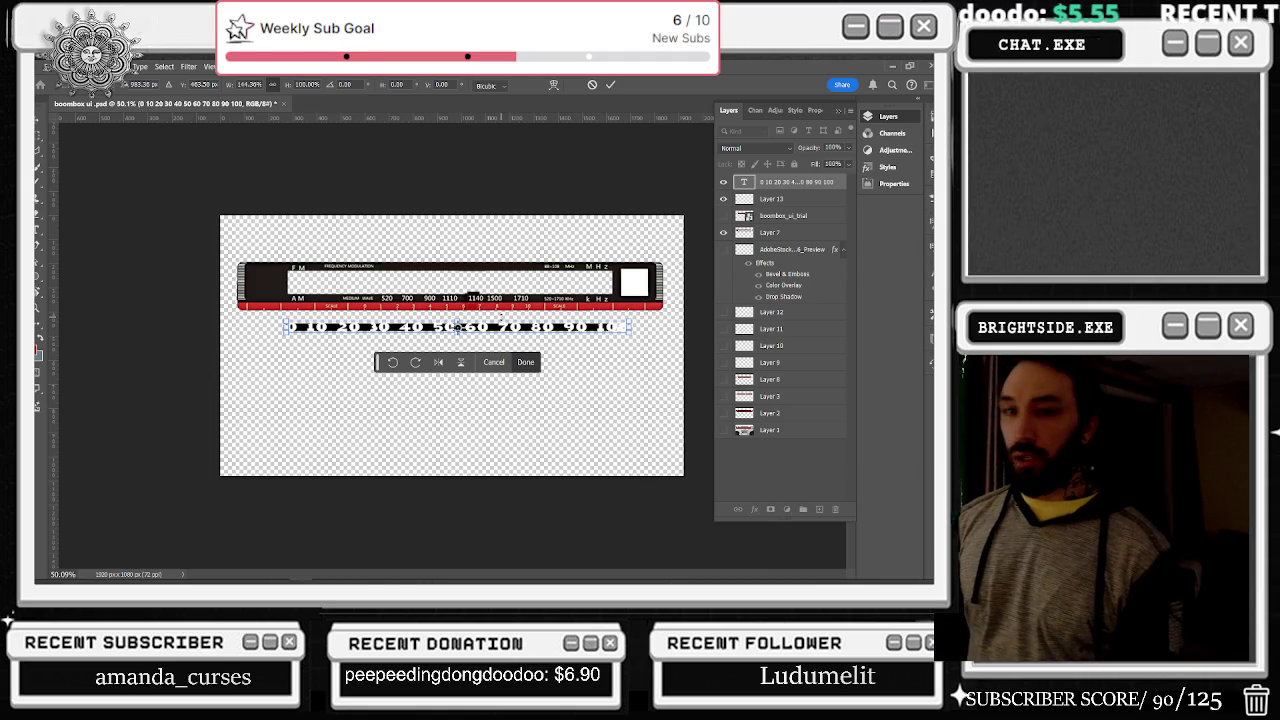
{"action": "left_click_drag", "start_coordinate": [455, 327], "coordinate": [457, 313]}
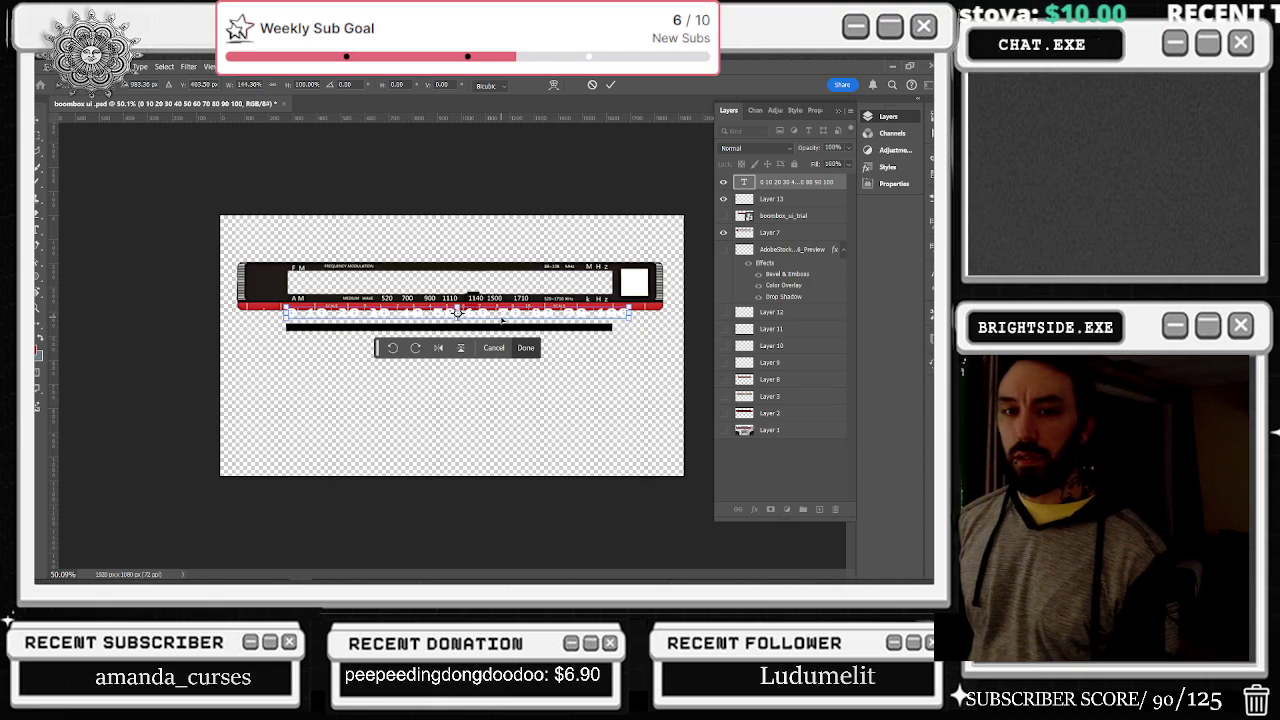
{"action": "left_click_drag", "start_coordinate": [457, 313], "coordinate": [460, 298]}
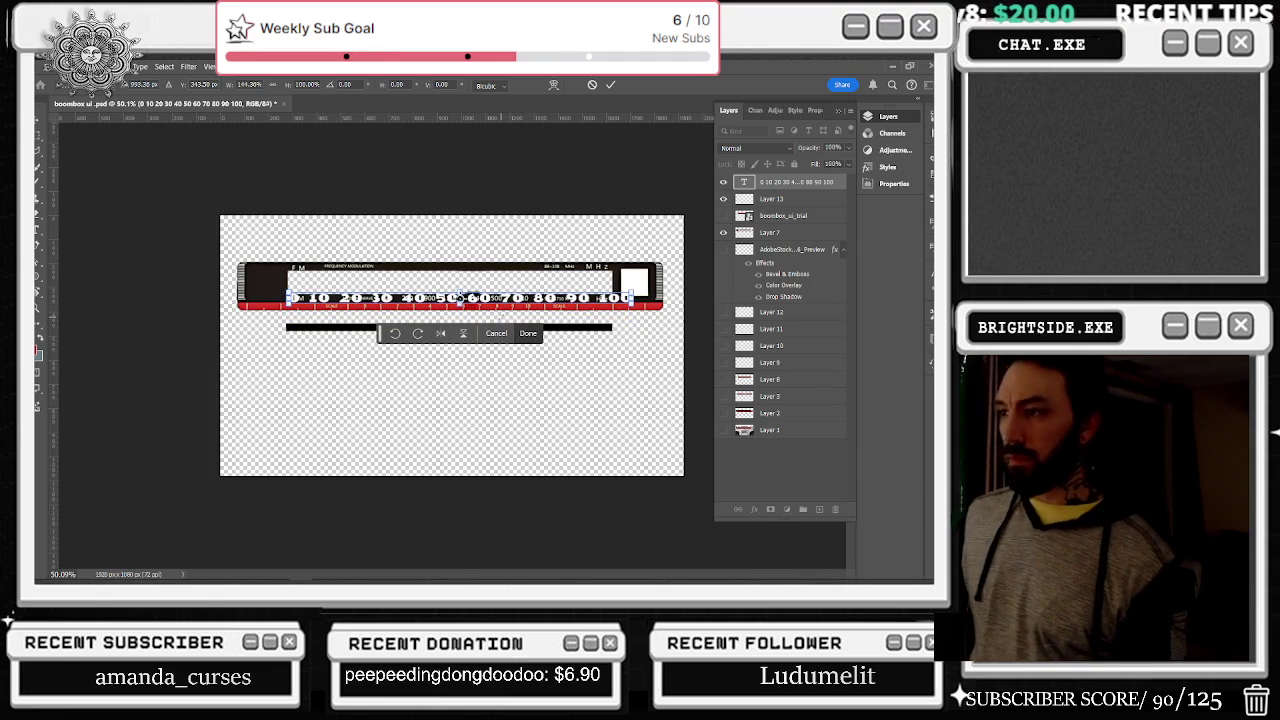
Step: Apply the transform and move the black bar up behind the numbers
{"action": "left_click", "coordinate": [778, 200]}
{"action": "left_click_drag", "start_coordinate": [449, 327], "coordinate": [450, 297]}
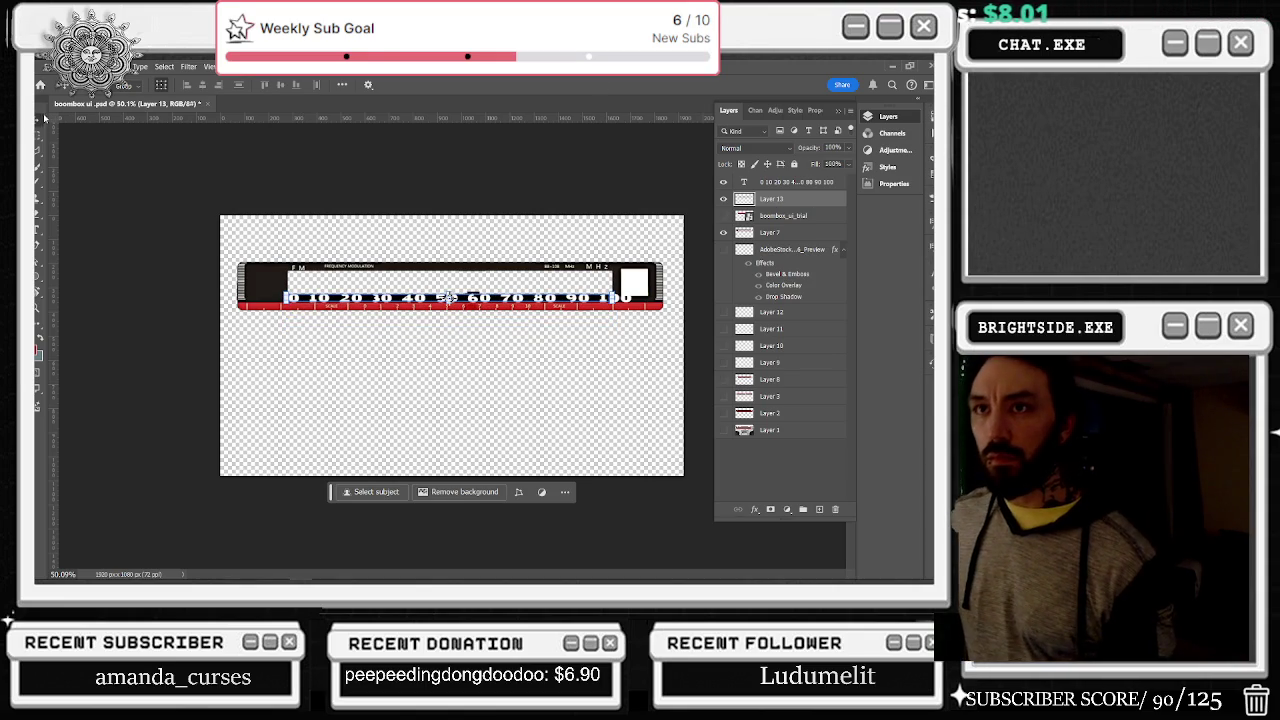
{"action": "left_click", "coordinate": [38, 133]}
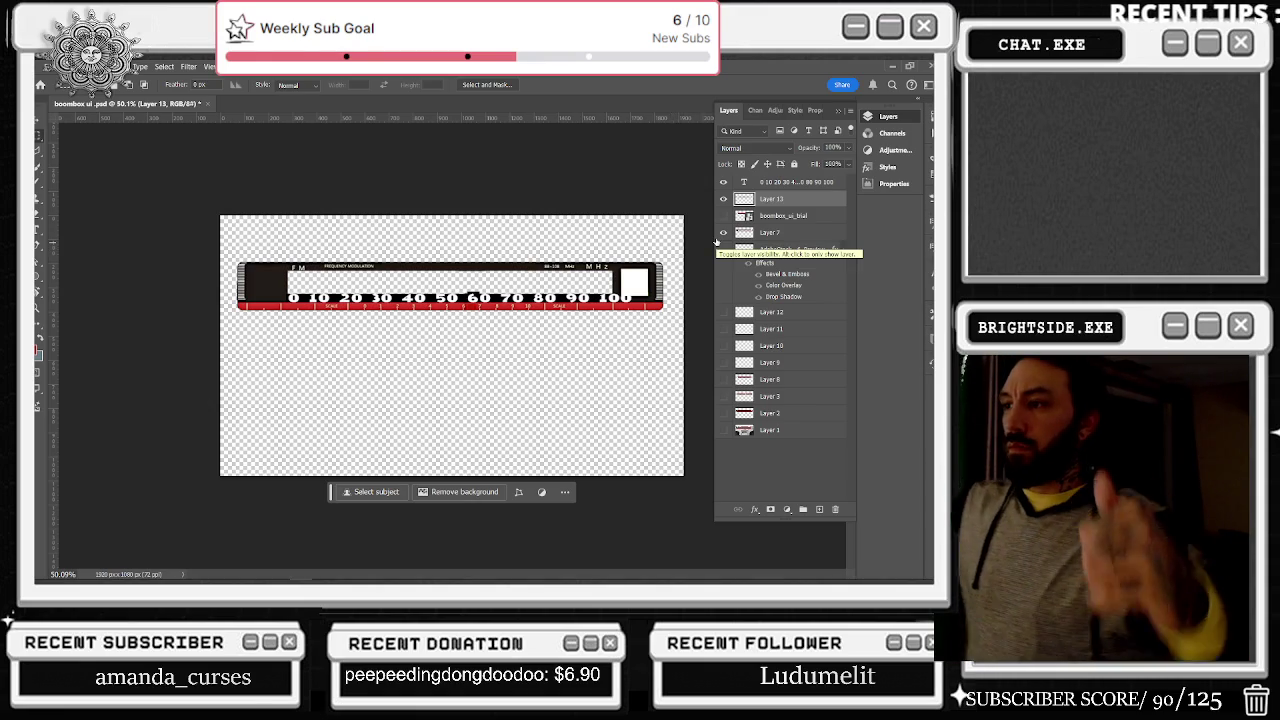
Step: Lower the dial numbers' font size from 43.21 pt to 42 pt
{"action": "key", "text": "t"}
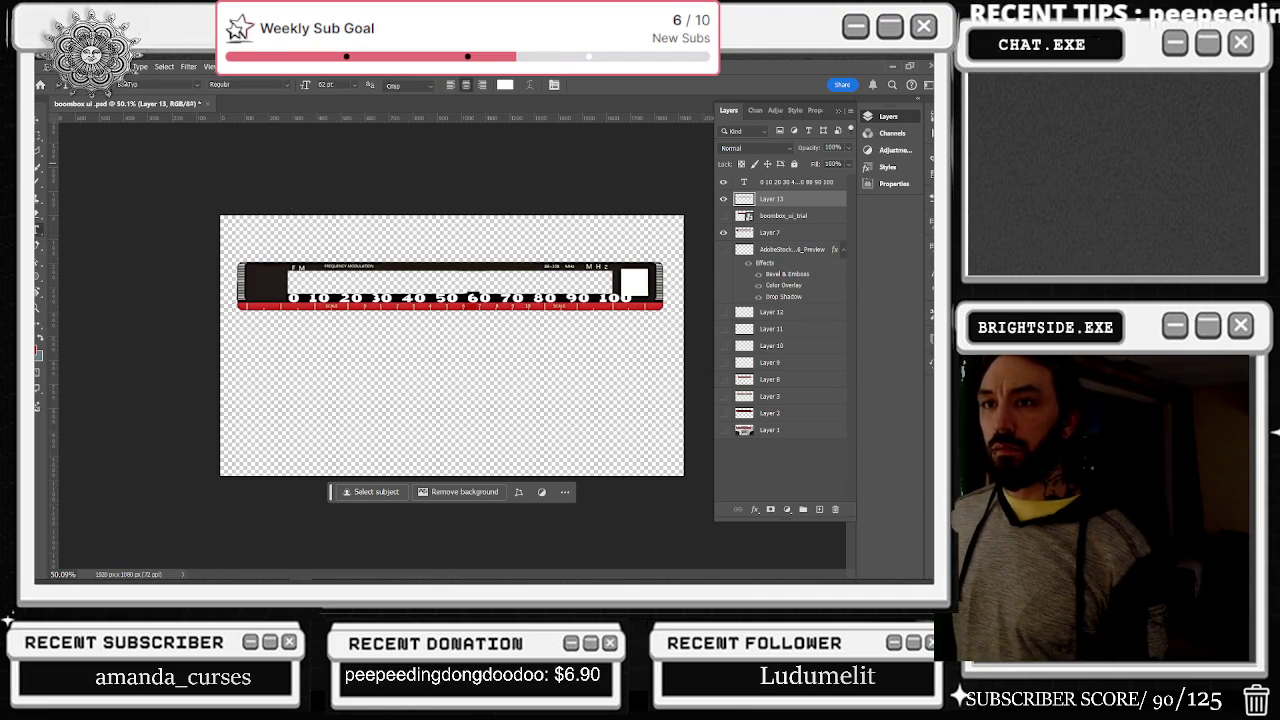
{"action": "left_click", "coordinate": [442, 301]}
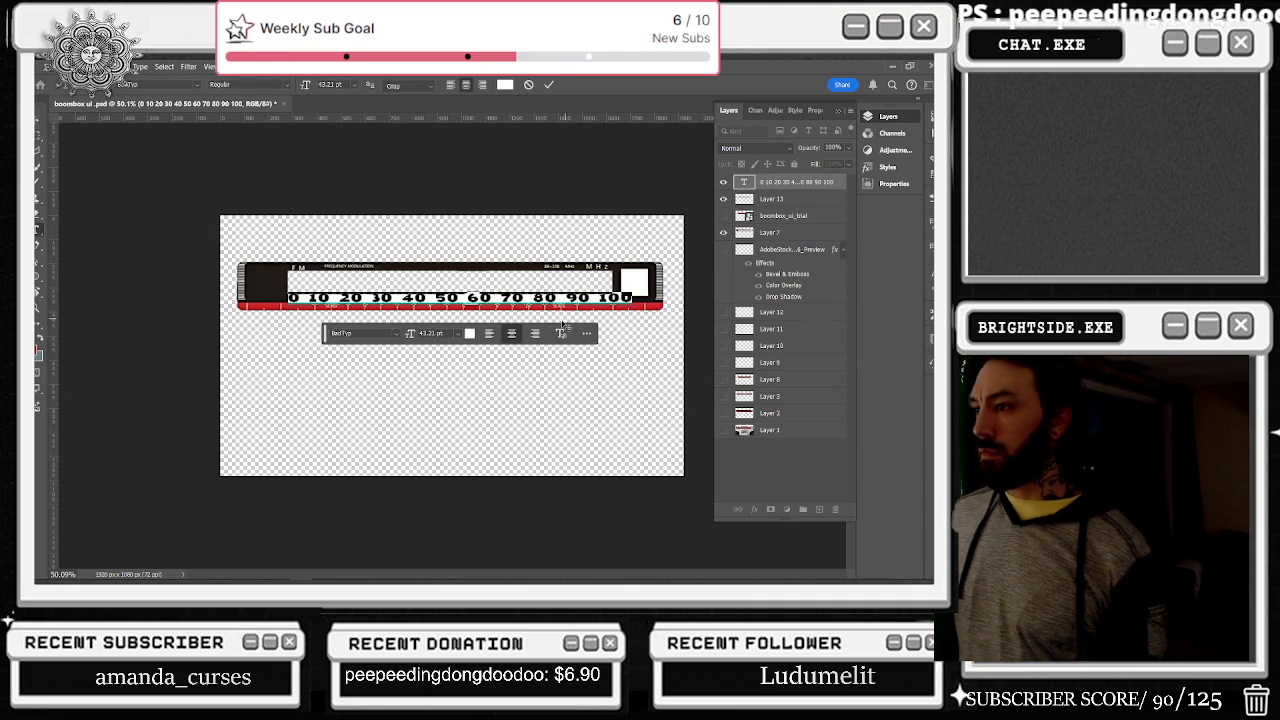
{"action": "left_click_drag", "start_coordinate": [418, 340], "coordinate": [411, 338]}
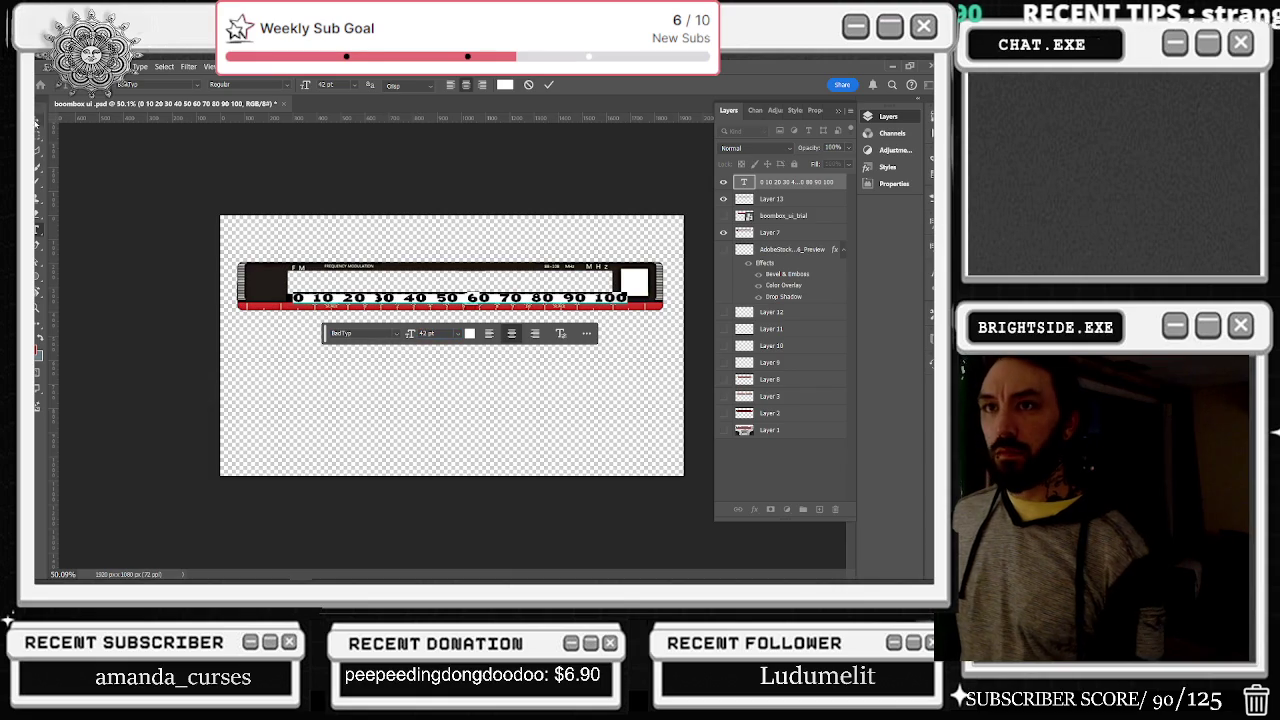
{"action": "left_click", "coordinate": [37, 122]}
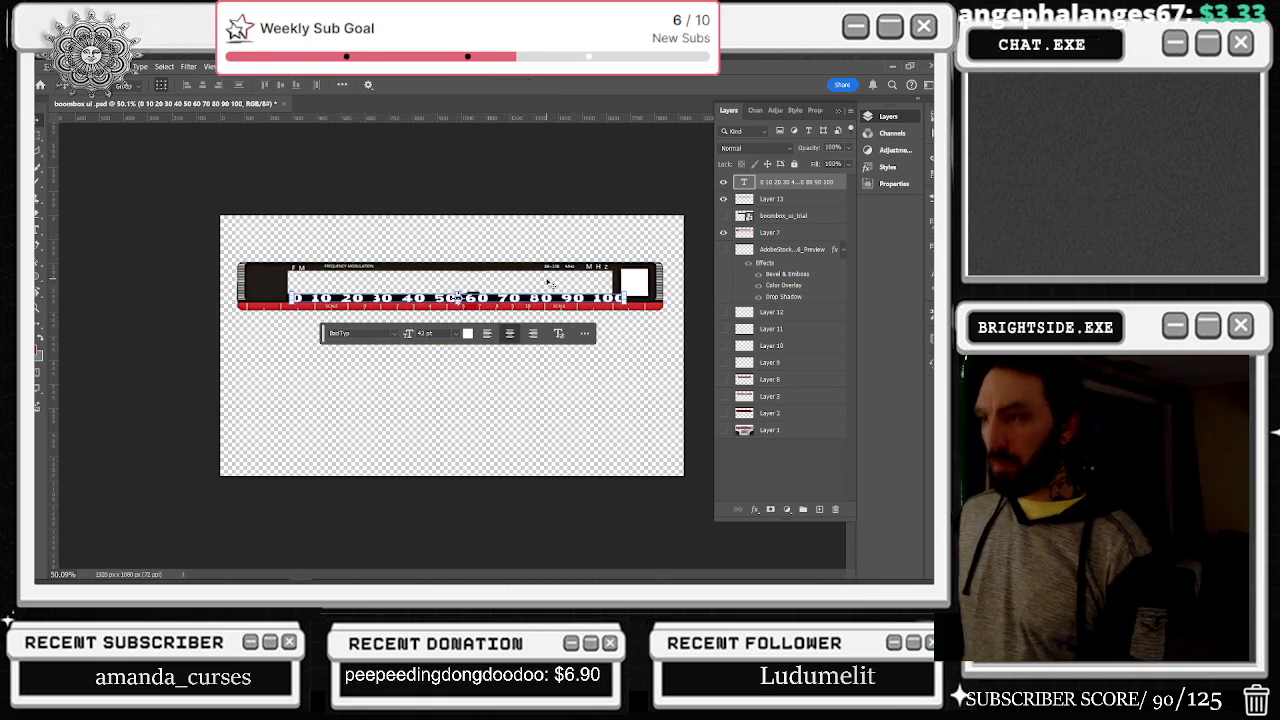
{"action": "key", "text": "m"}
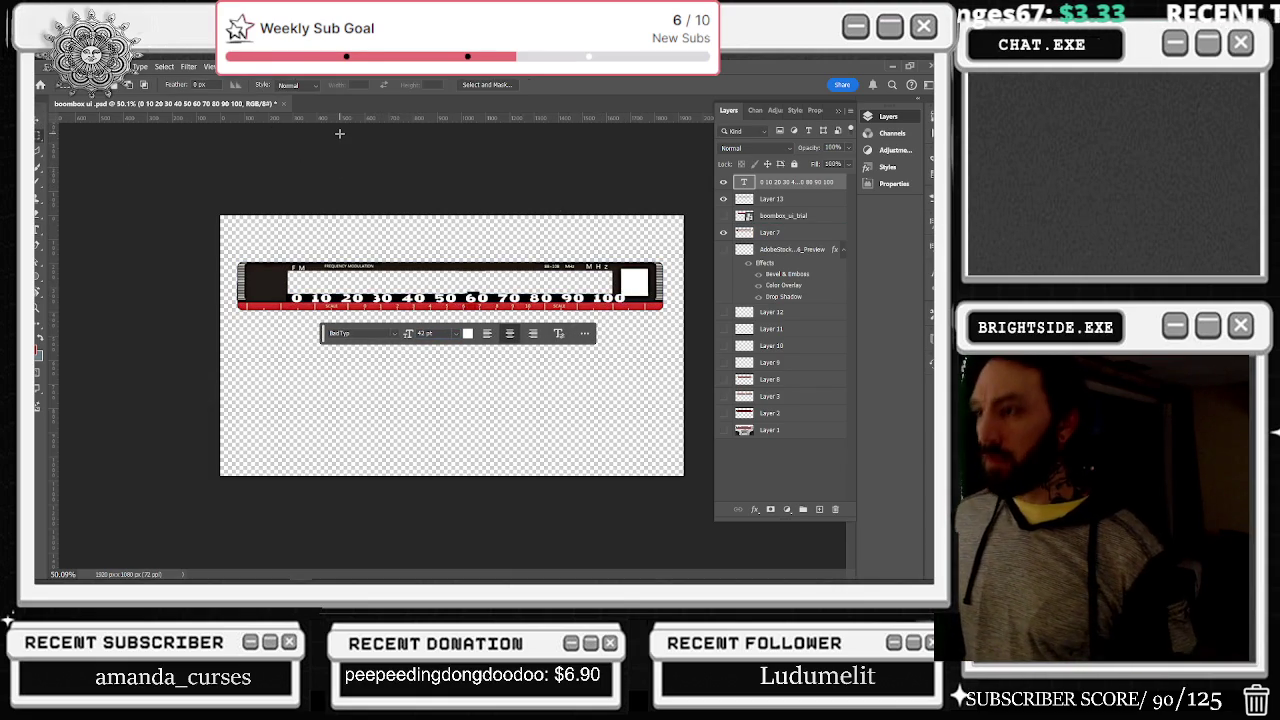
{"action": "left_click", "coordinate": [39, 230]}
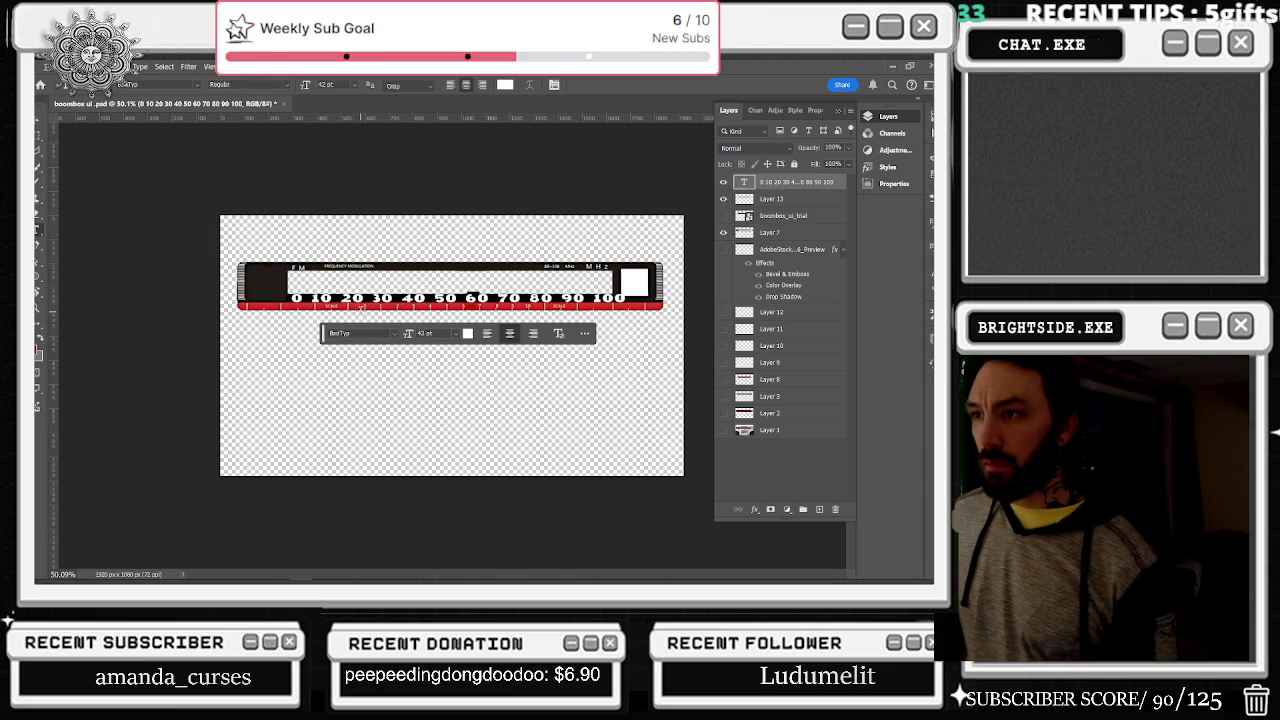
Step: Select the whole number line and change its font to Abril Fatface after trying BadTyp
{"action": "triple_click", "coordinate": [362, 299]}
{"action": "left_click", "coordinate": [394, 334]}
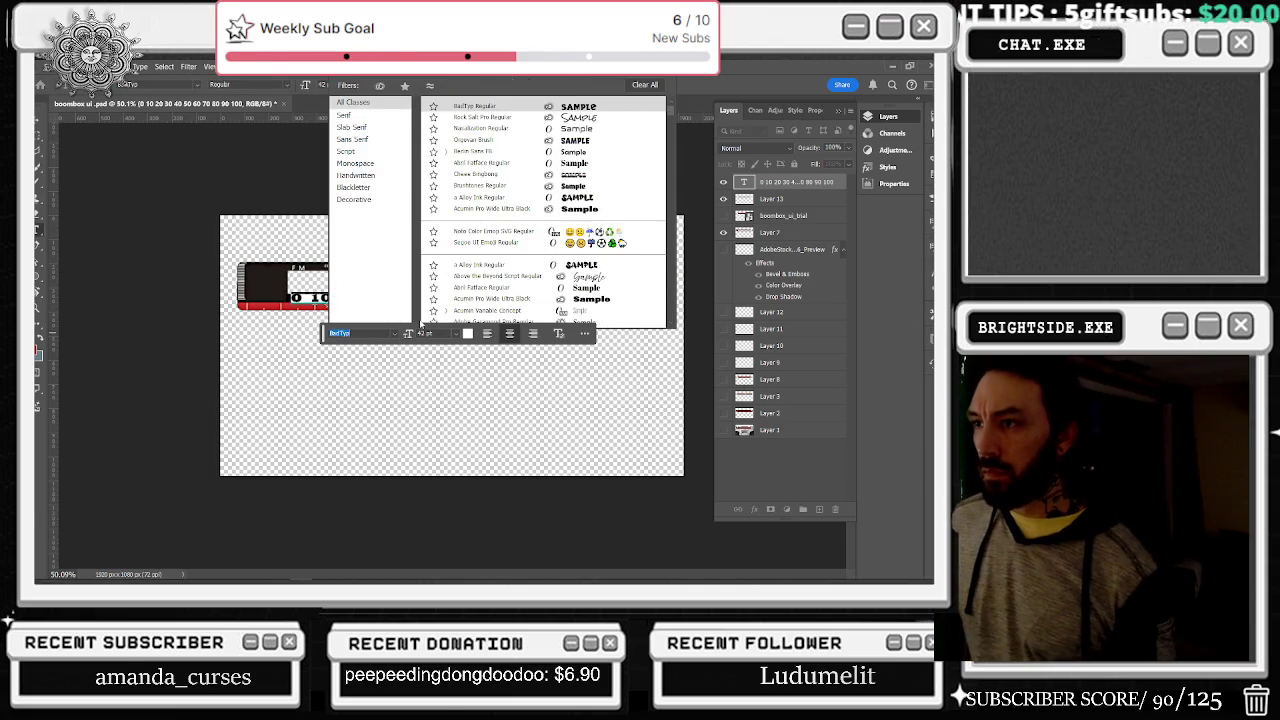
{"action": "type", "text": "b"}
{"action": "key", "text": "Return"}
{"action": "left_click_drag", "start_coordinate": [327, 336], "coordinate": [540, 364]}
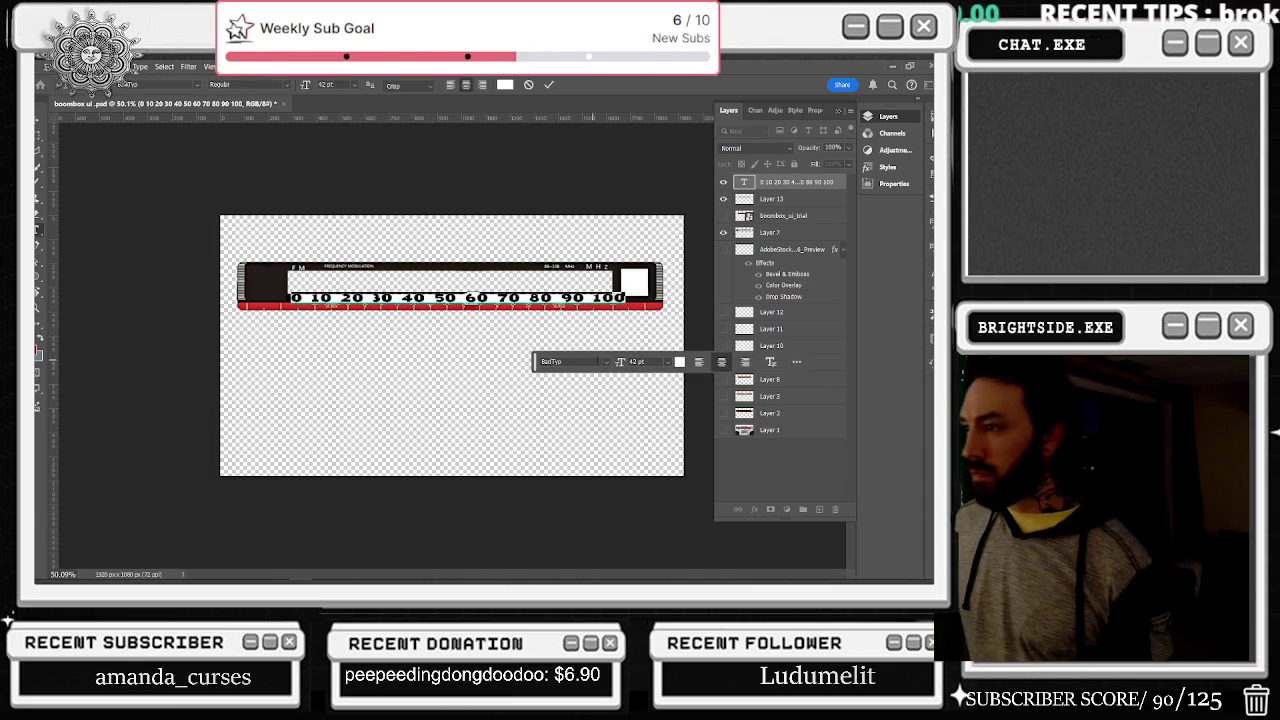
{"action": "left_click", "coordinate": [604, 364]}
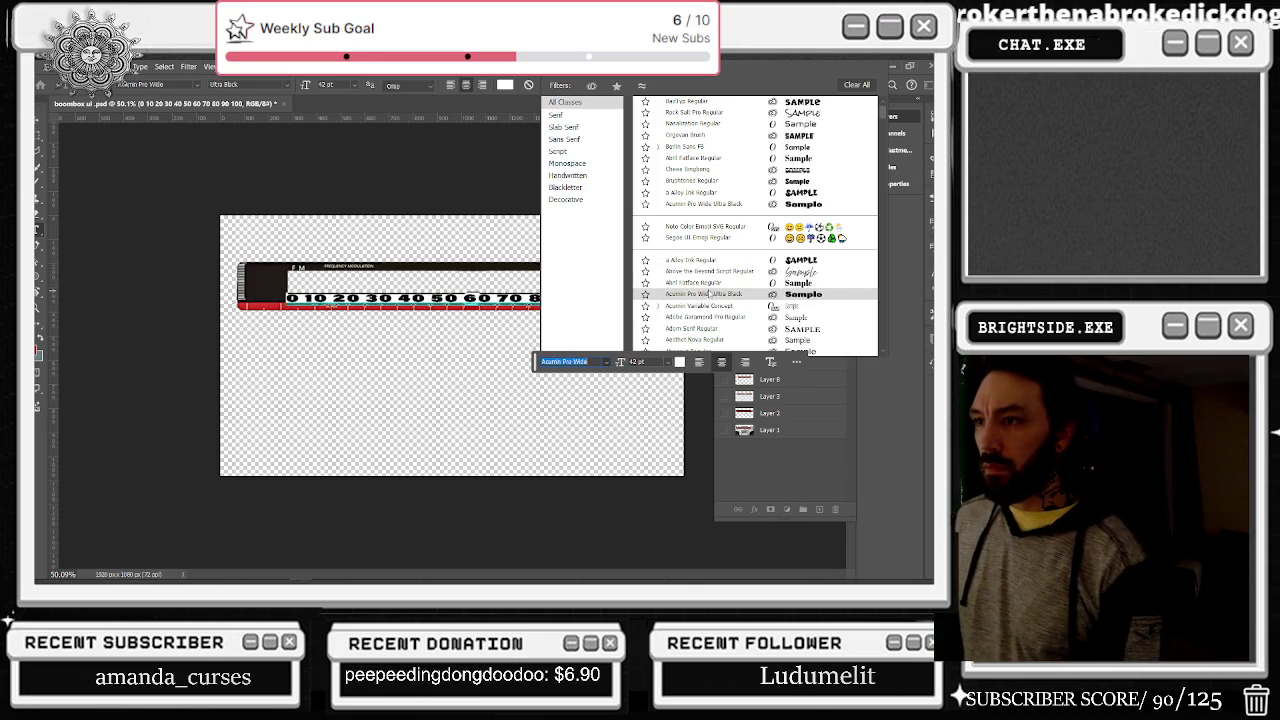
{"action": "left_click", "coordinate": [705, 283]}
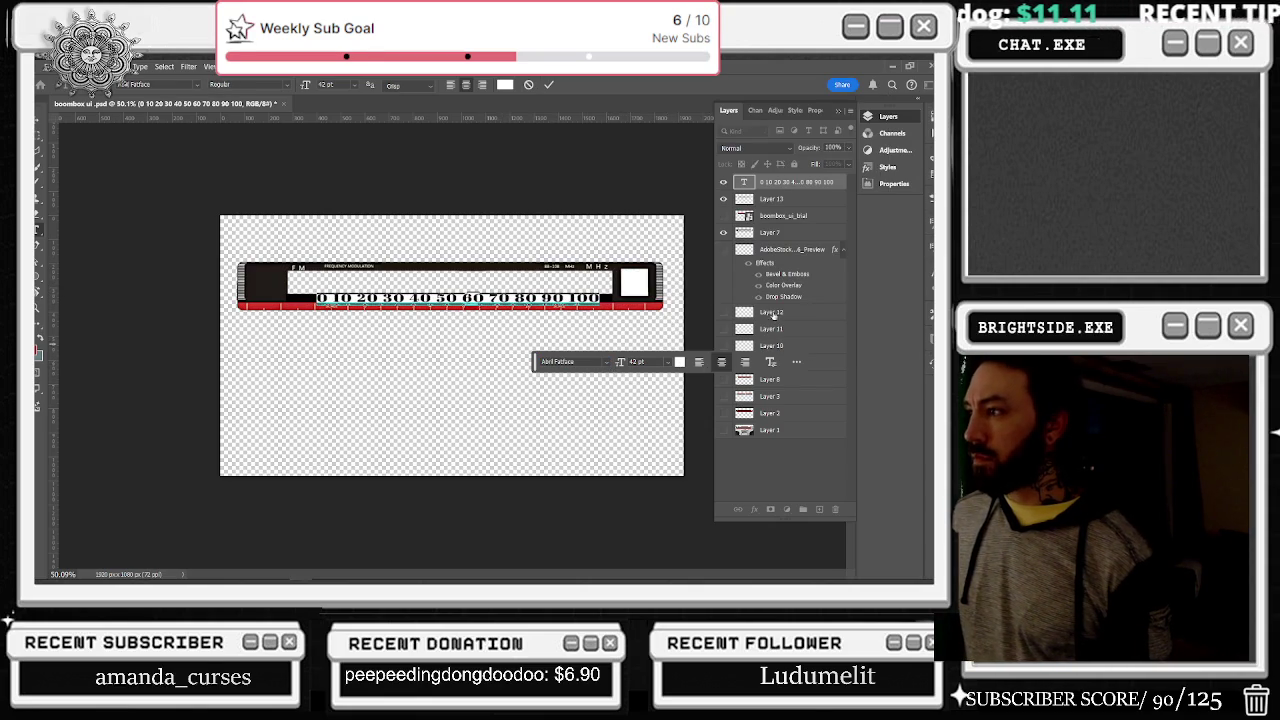
{"action": "left_click", "coordinate": [779, 111]}
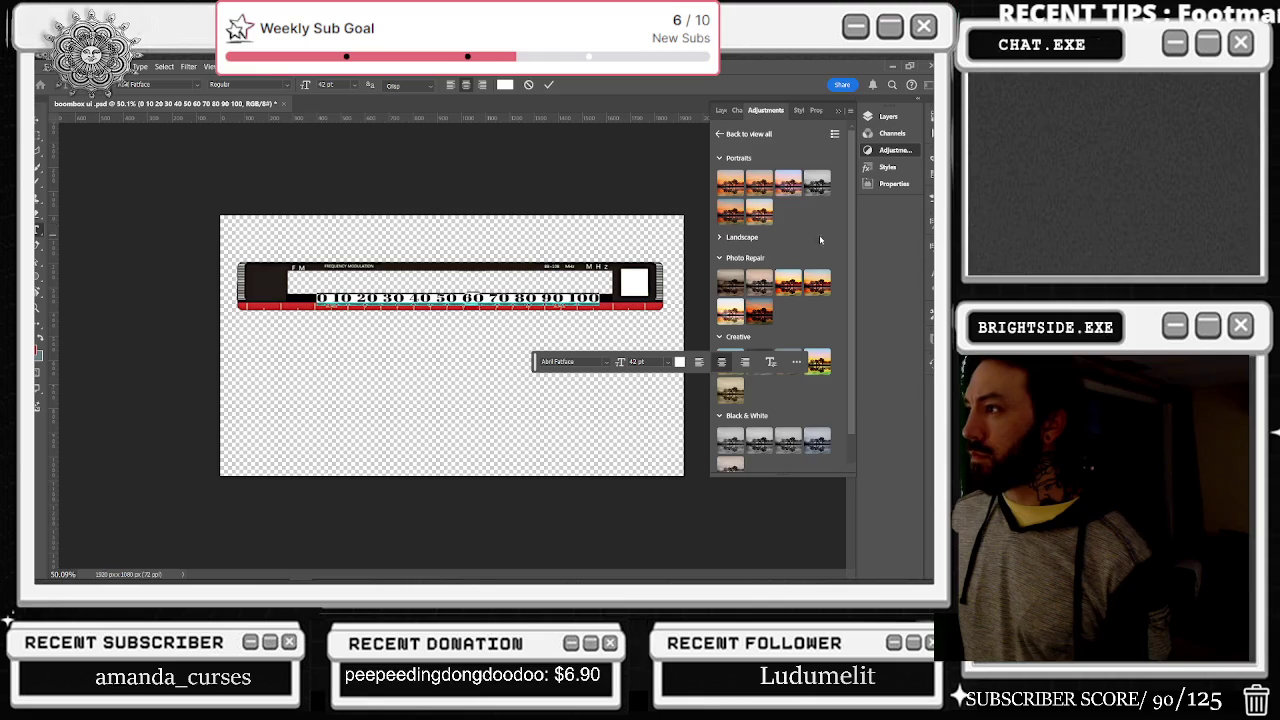
Step: Set the dial numbers' character tracking to 200 in the Properties panel
{"action": "left_click", "coordinate": [816, 110]}
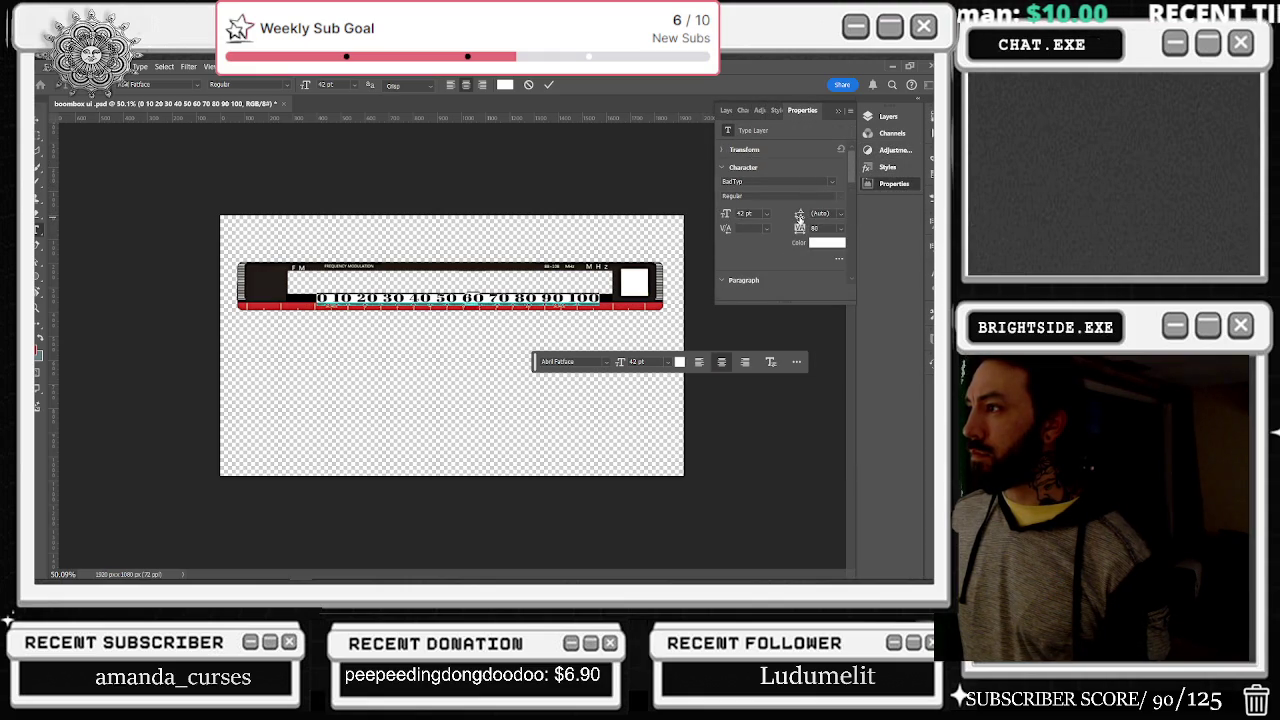
{"action": "left_click", "coordinate": [802, 231]}
{"action": "key", "text": "Up"}
{"action": "key", "text": "Up"}
{"action": "key", "text": "Up"}
{"action": "key", "text": "Up"}
{"action": "key", "text": "Up"}
{"action": "key", "text": "Up"}
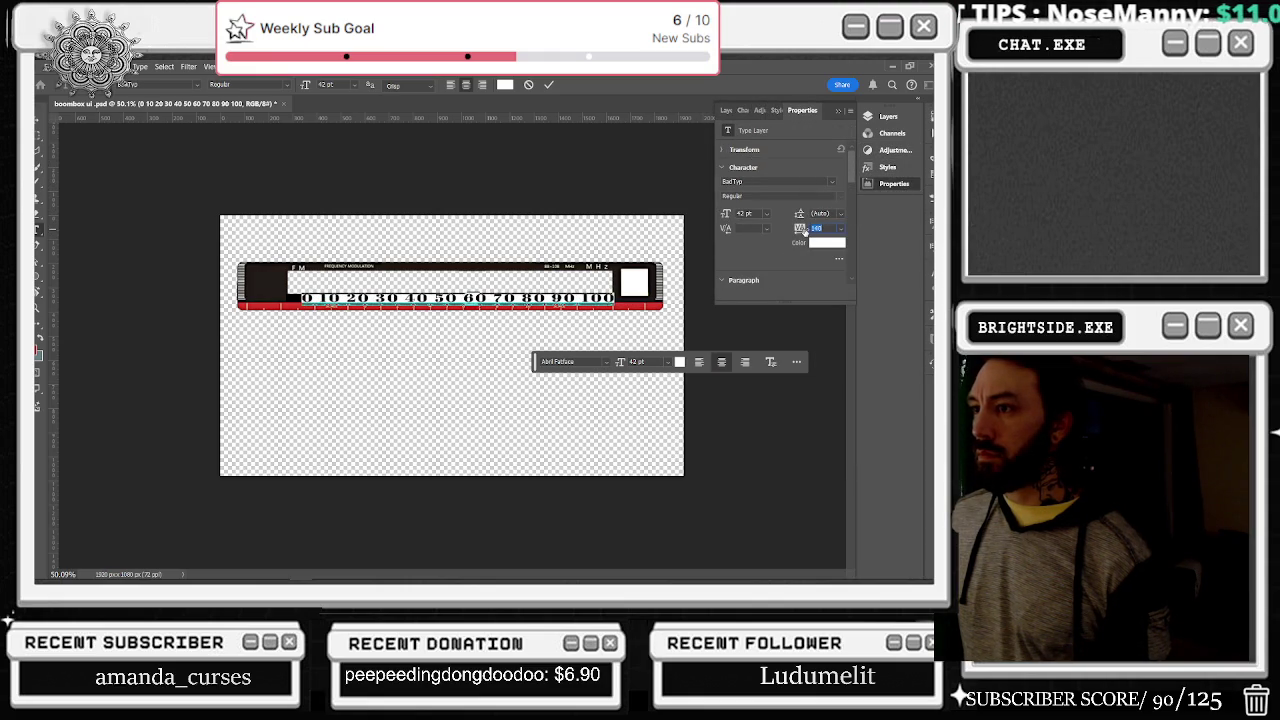
{"action": "key", "text": "Up"}
{"action": "key", "text": "Up"}
{"action": "key", "text": "Up"}
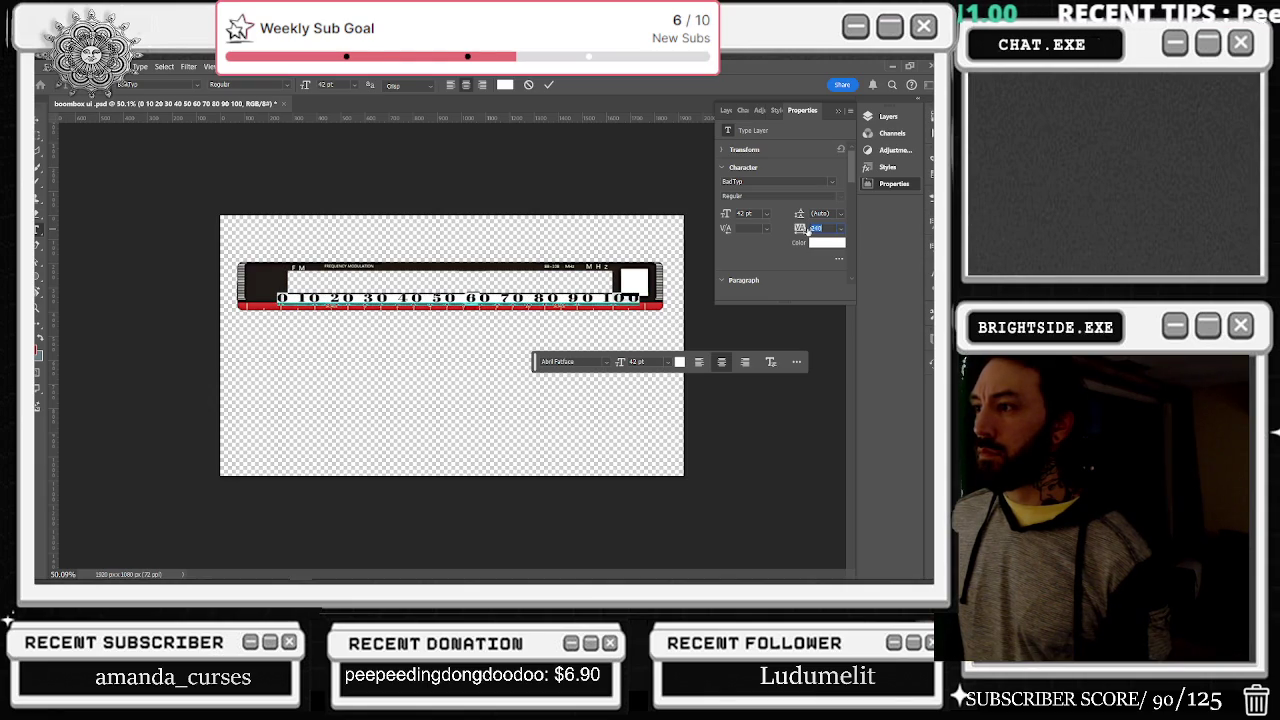
{"action": "key", "text": "Down"}
{"action": "key", "text": "Down"}
{"action": "key", "text": "Down"}
{"action": "key", "text": "Return"}
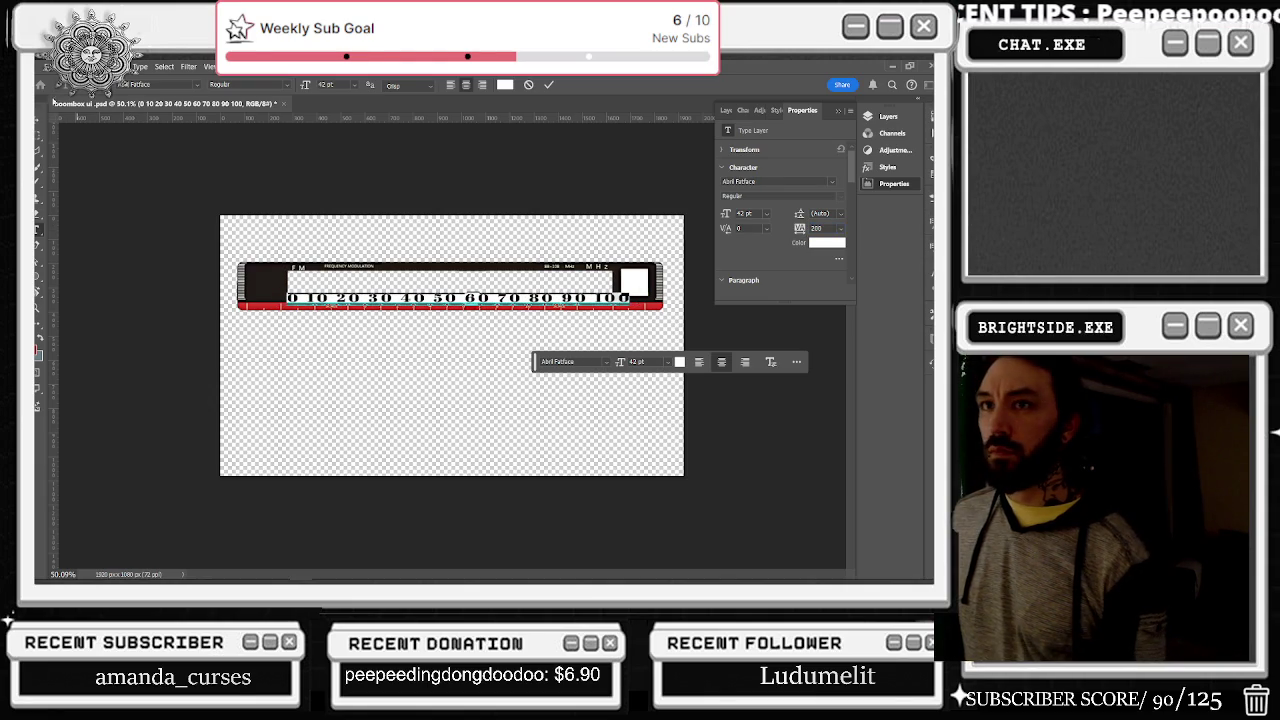
{"action": "key", "text": "v"}
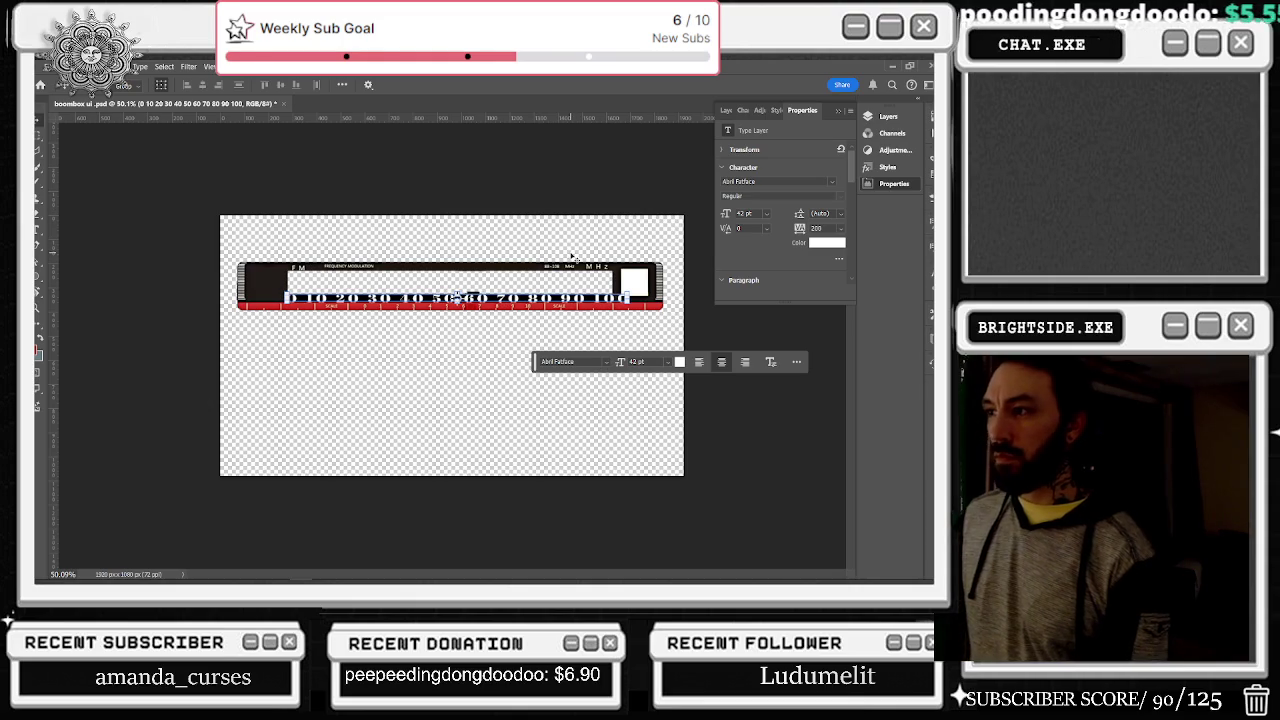
{"action": "key", "text": "m"}
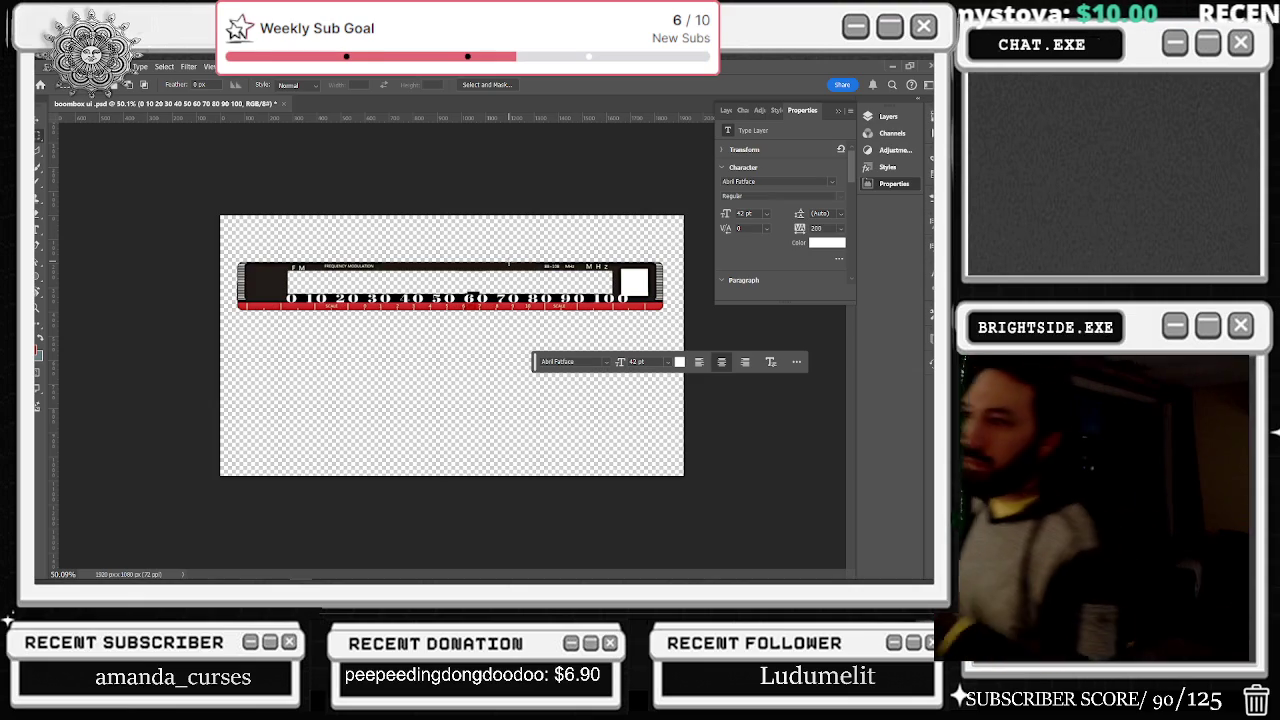
{"action": "key", "text": "v"}
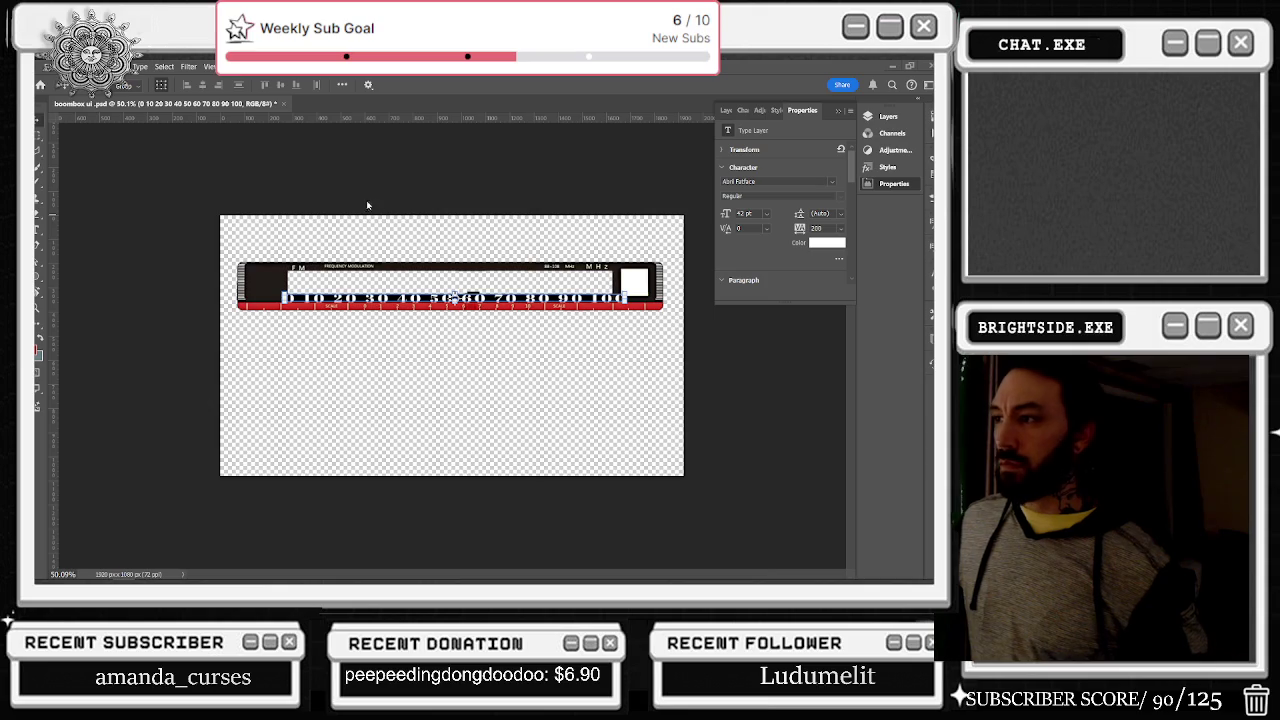
{"action": "left_click", "coordinate": [455, 297]}
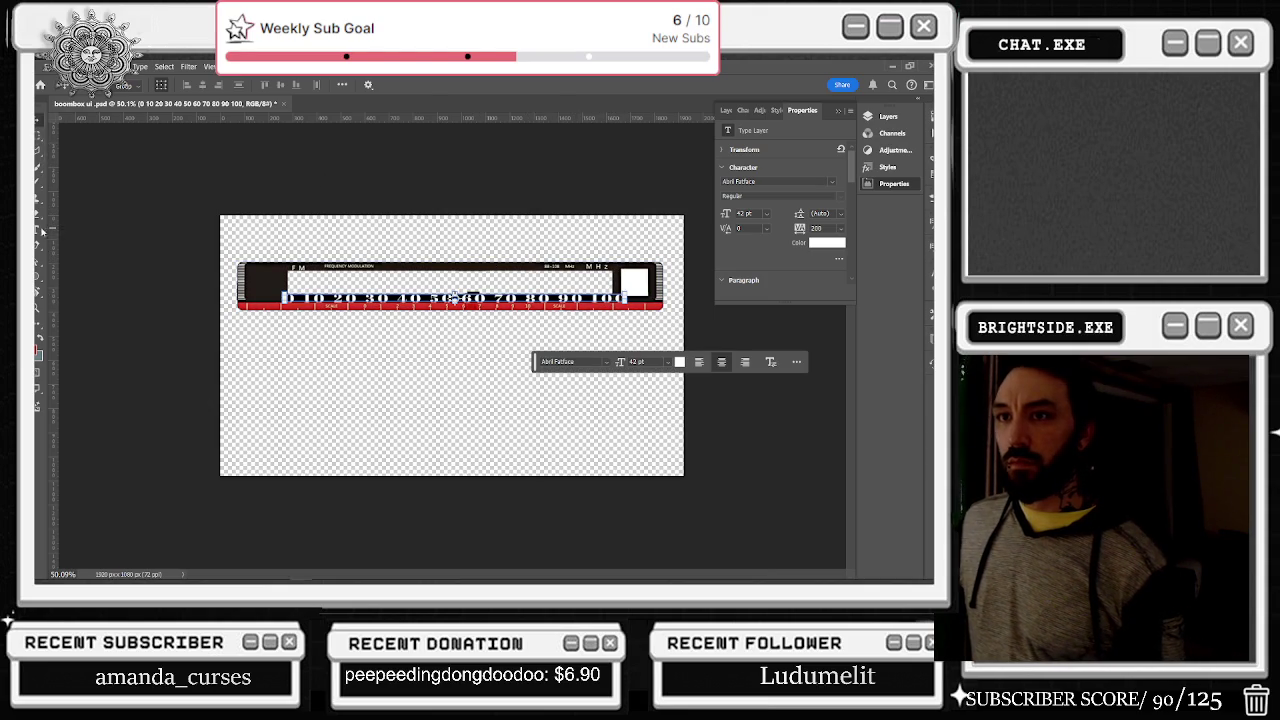
{"action": "left_click", "coordinate": [557, 325]}
{"action": "left_click", "coordinate": [612, 298]}
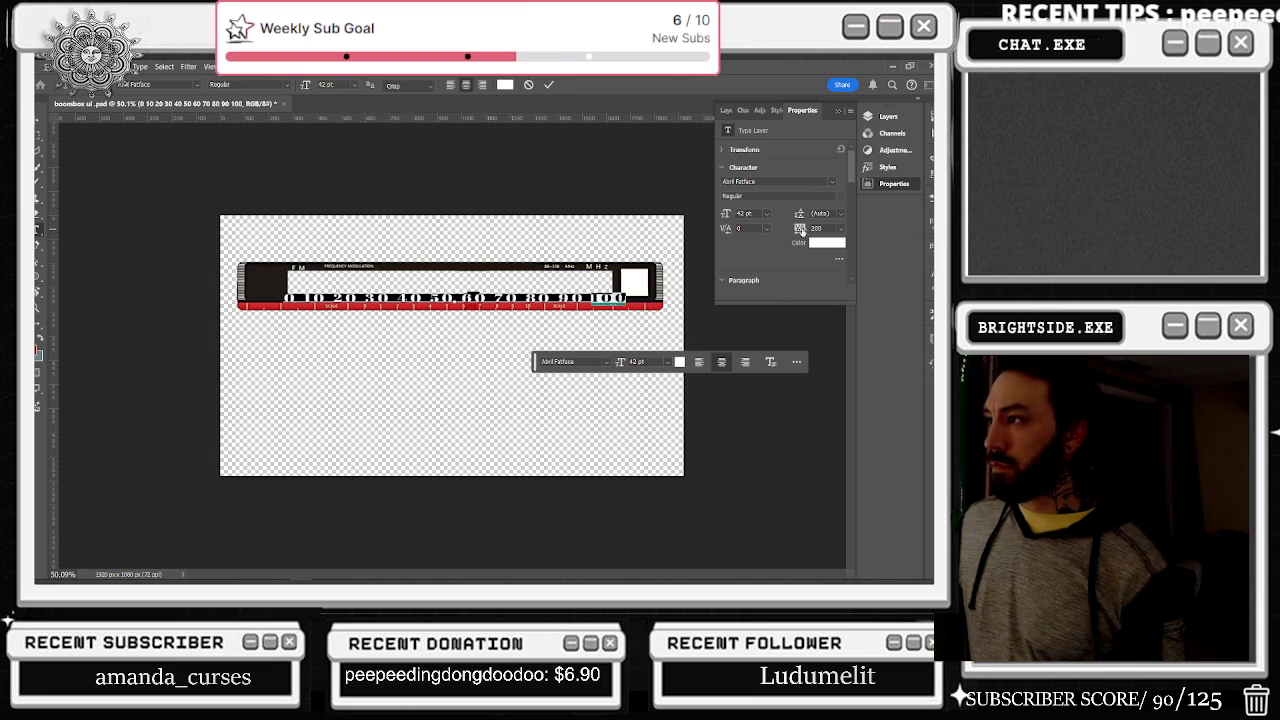
Step: Tighten tracking on individual numerals: 90 to 100, 80 and 60 to 140
{"action": "key", "text": "Down"}
{"action": "key", "text": "Down"}
{"action": "key", "text": "Down"}
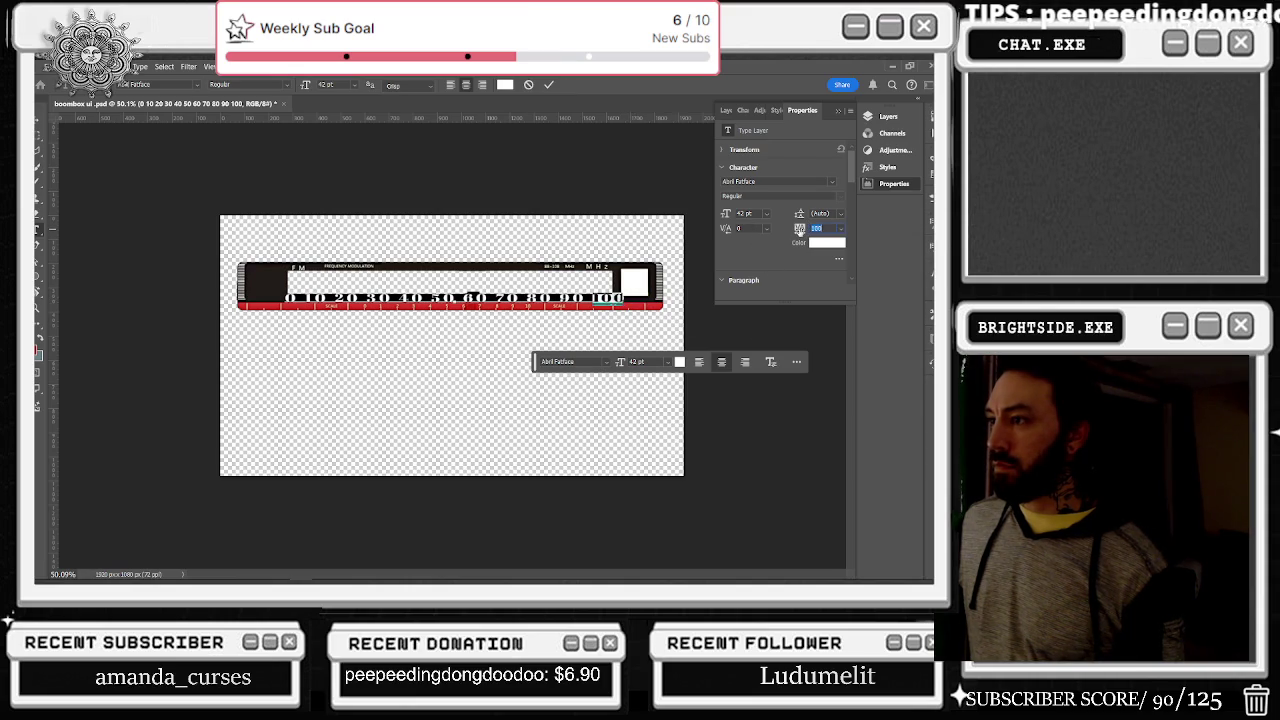
{"action": "key", "text": "Up"}
{"action": "key", "text": "Up"}
{"action": "key", "text": "Up"}
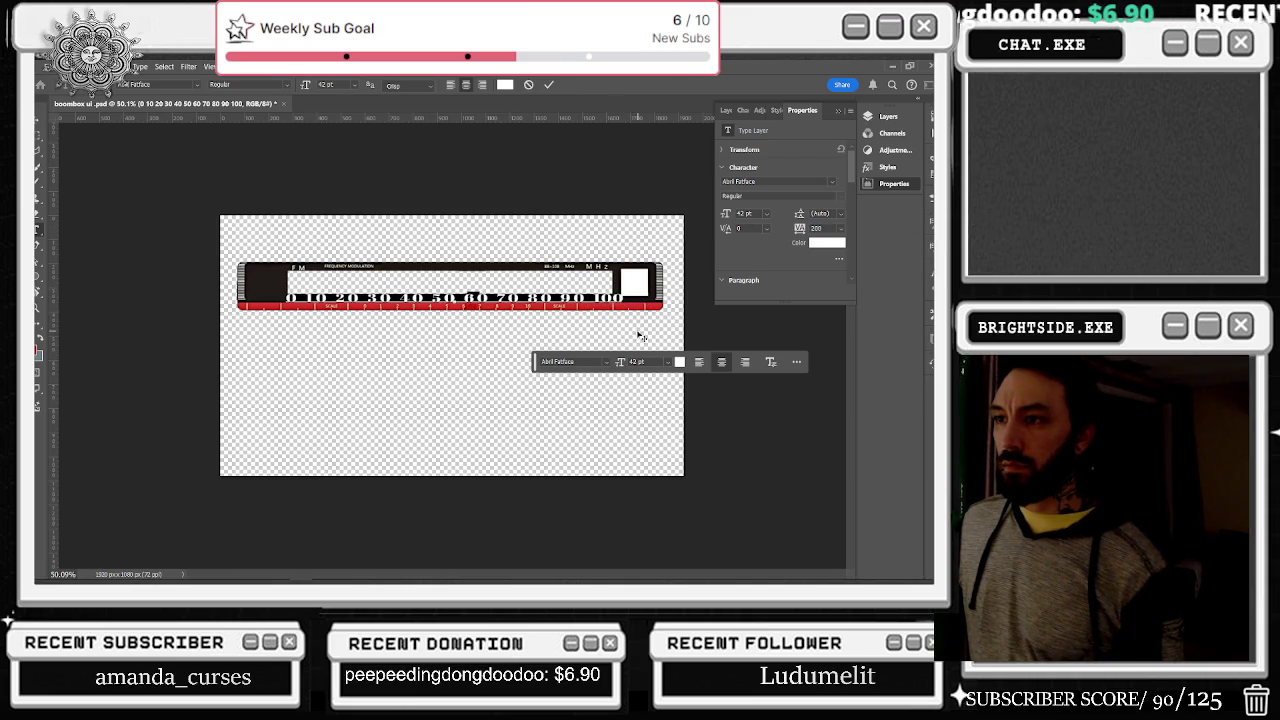
{"action": "left_click_drag", "start_coordinate": [585, 298], "coordinate": [558, 298]}
{"action": "left_click", "coordinate": [800, 231]}
{"action": "key", "text": "Down"}
{"action": "key", "text": "Down"}
{"action": "key", "text": "Down"}
{"action": "left_click_drag", "start_coordinate": [556, 298], "coordinate": [508, 298]}
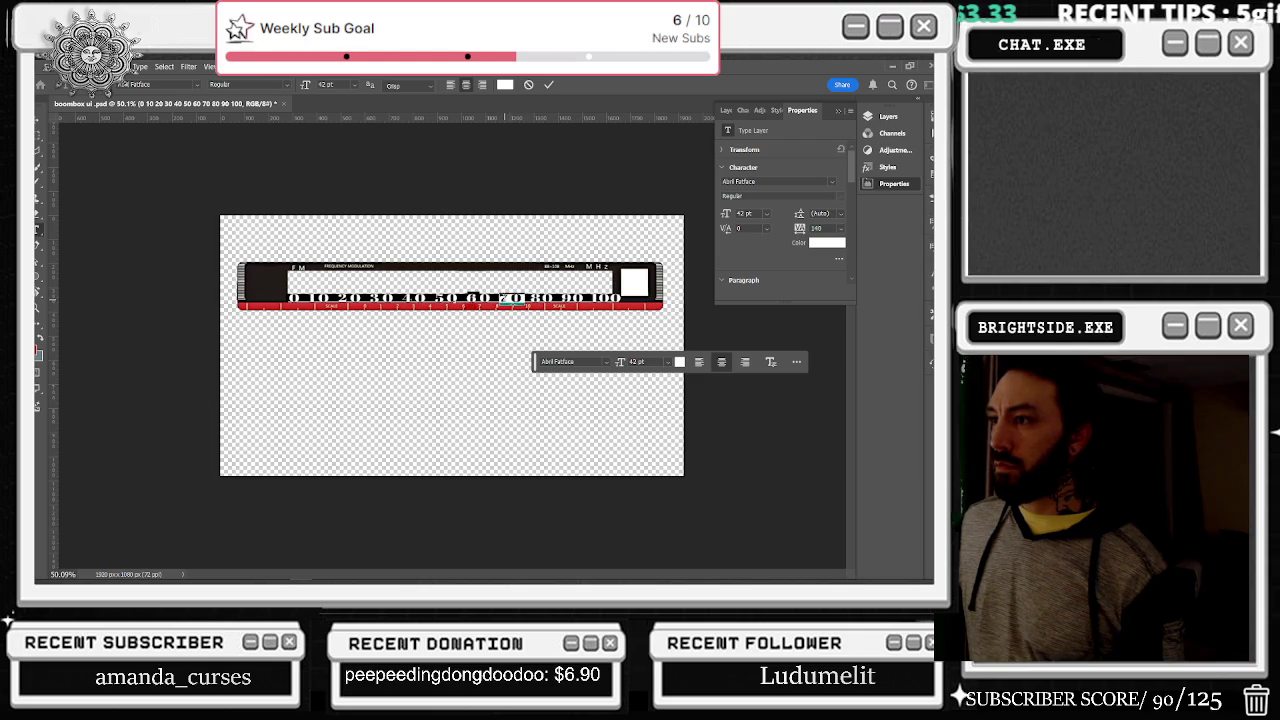
{"action": "left_click_drag", "start_coordinate": [803, 228], "coordinate": [793, 228]}
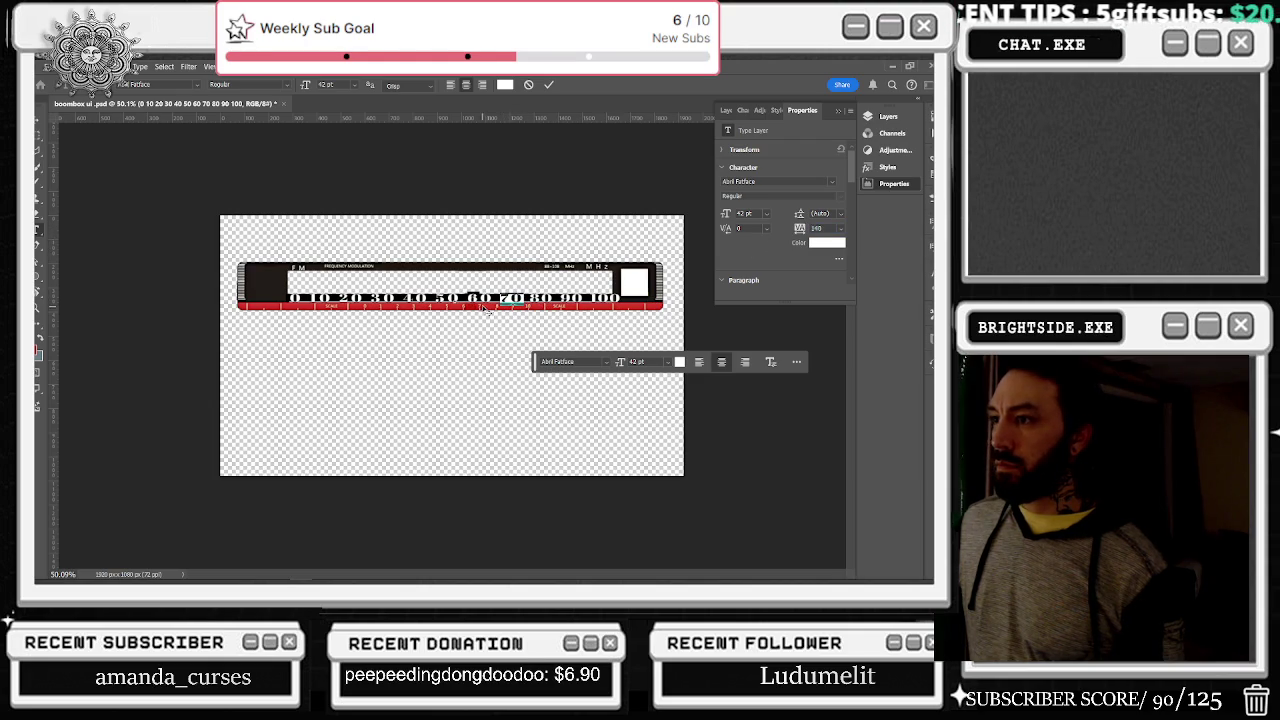
{"action": "left_click_drag", "start_coordinate": [496, 298], "coordinate": [467, 298]}
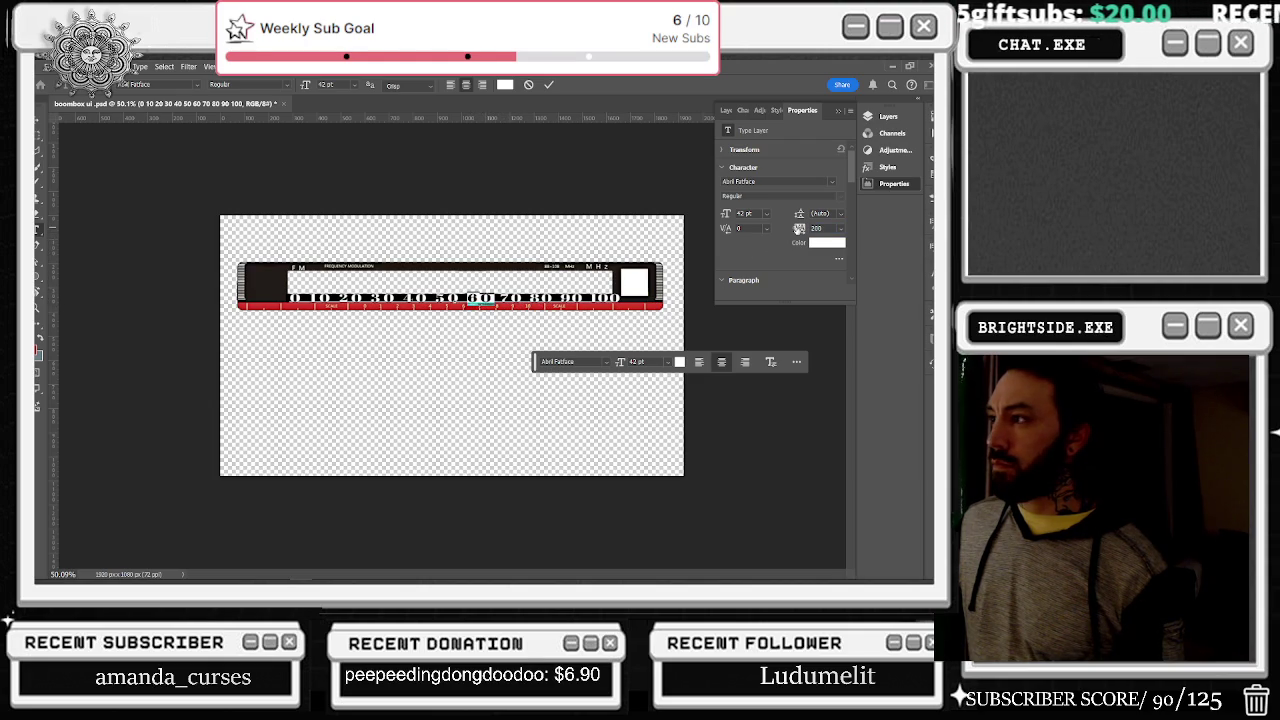
{"action": "left_click_drag", "start_coordinate": [798, 229], "coordinate": [768, 229]}
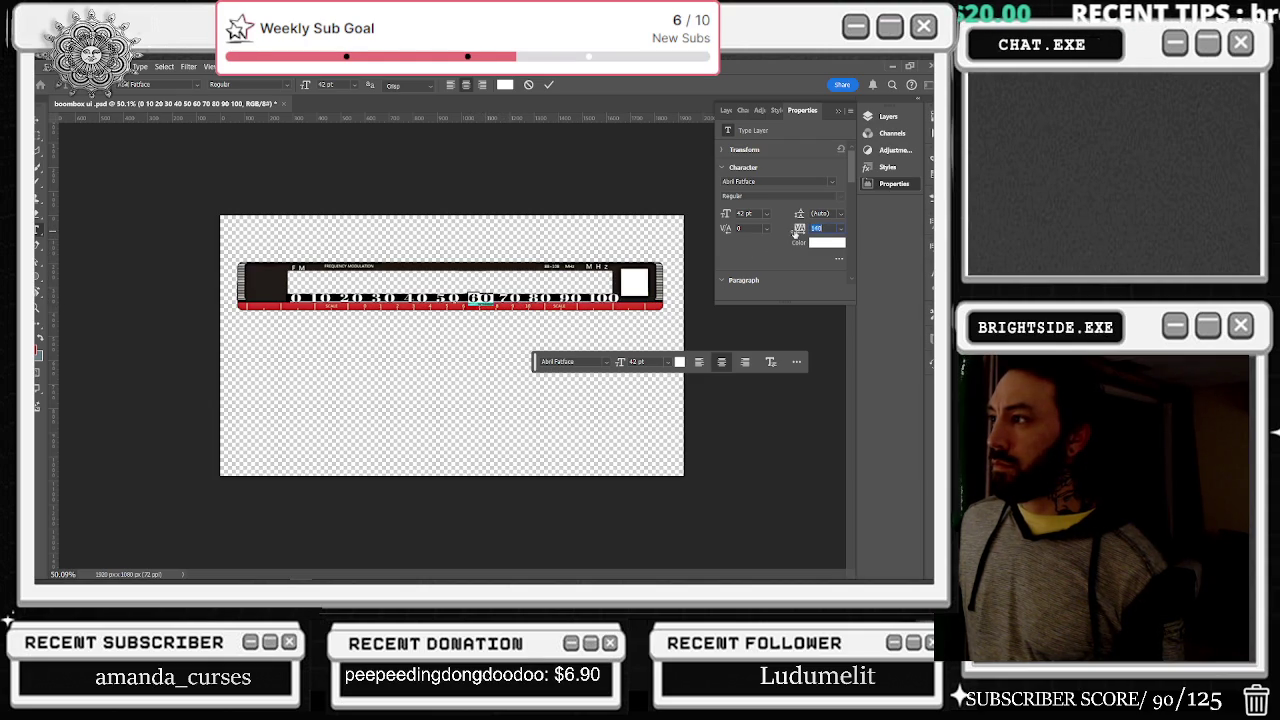
Step: Keep the 50 at 140 tracking, tighten the 40 to 80, then finish editing
{"action": "left_click_drag", "start_coordinate": [463, 298], "coordinate": [449, 298]}
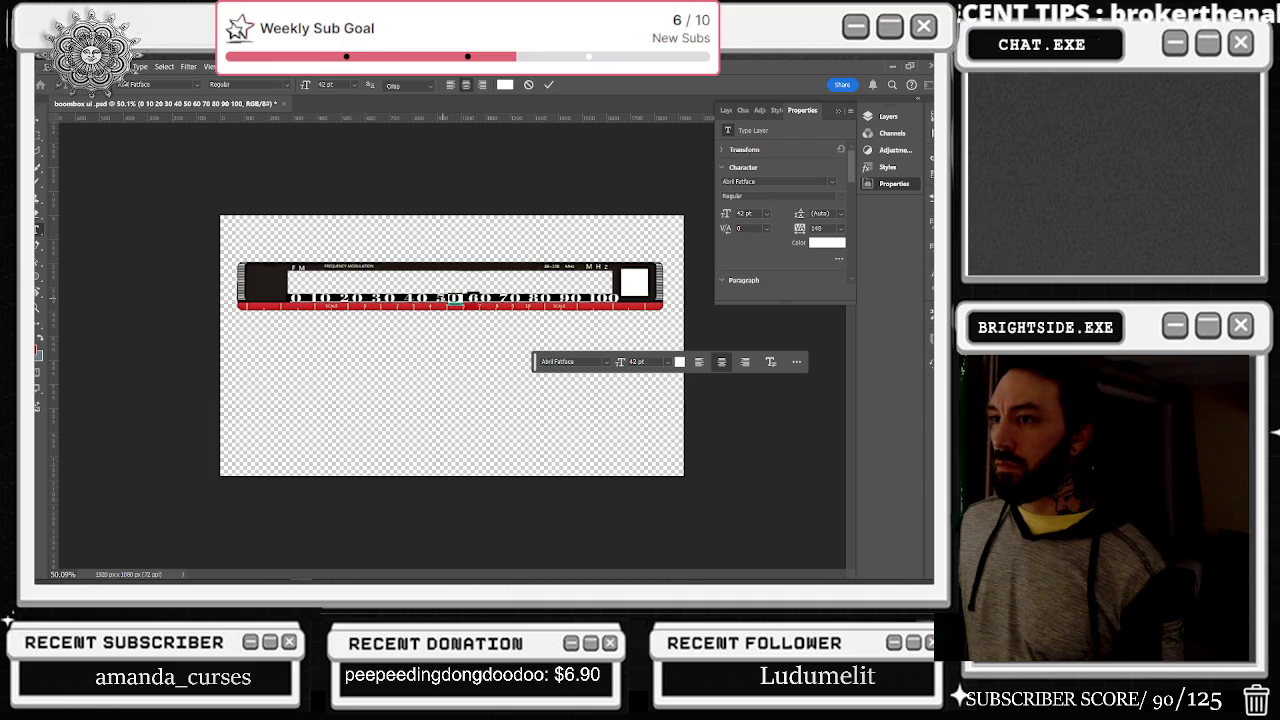
{"action": "left_click_drag", "start_coordinate": [805, 230], "coordinate": [797, 234]}
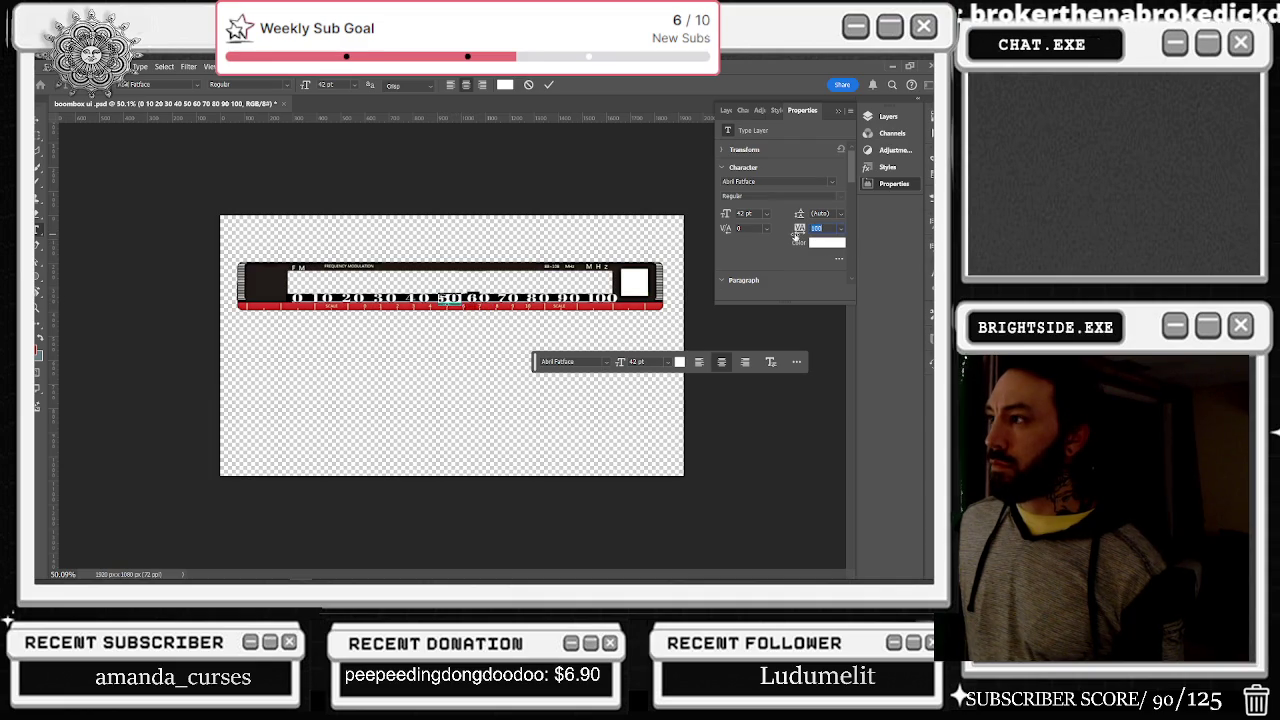
{"action": "key", "text": "ctrl+z"}
{"action": "left_click_drag", "start_coordinate": [440, 298], "coordinate": [406, 298]}
{"action": "mouse_move", "coordinate": [809, 229]}
{"action": "left_mouse_down"}
{"action": "mouse_move", "coordinate": [797, 229]}
{"action": "mouse_move", "coordinate": [809, 229]}
{"action": "left_mouse_up"}
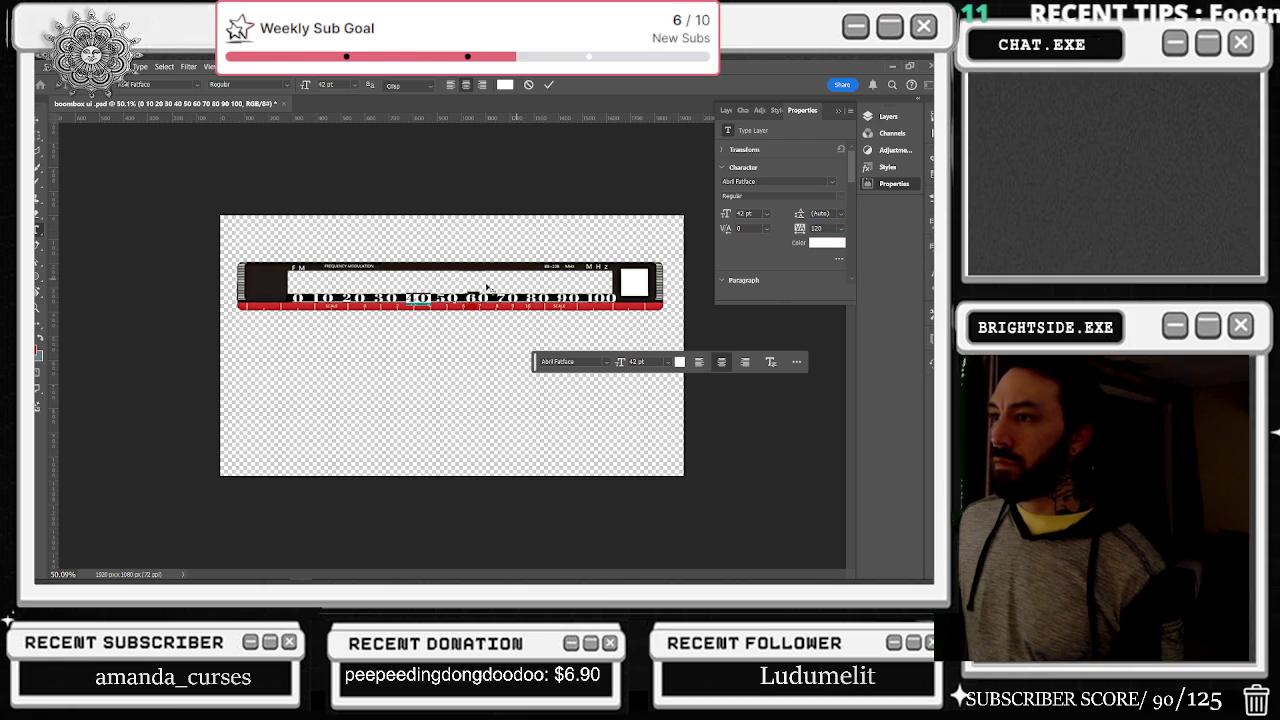
{"action": "left_click_drag", "start_coordinate": [398, 298], "coordinate": [374, 298]}
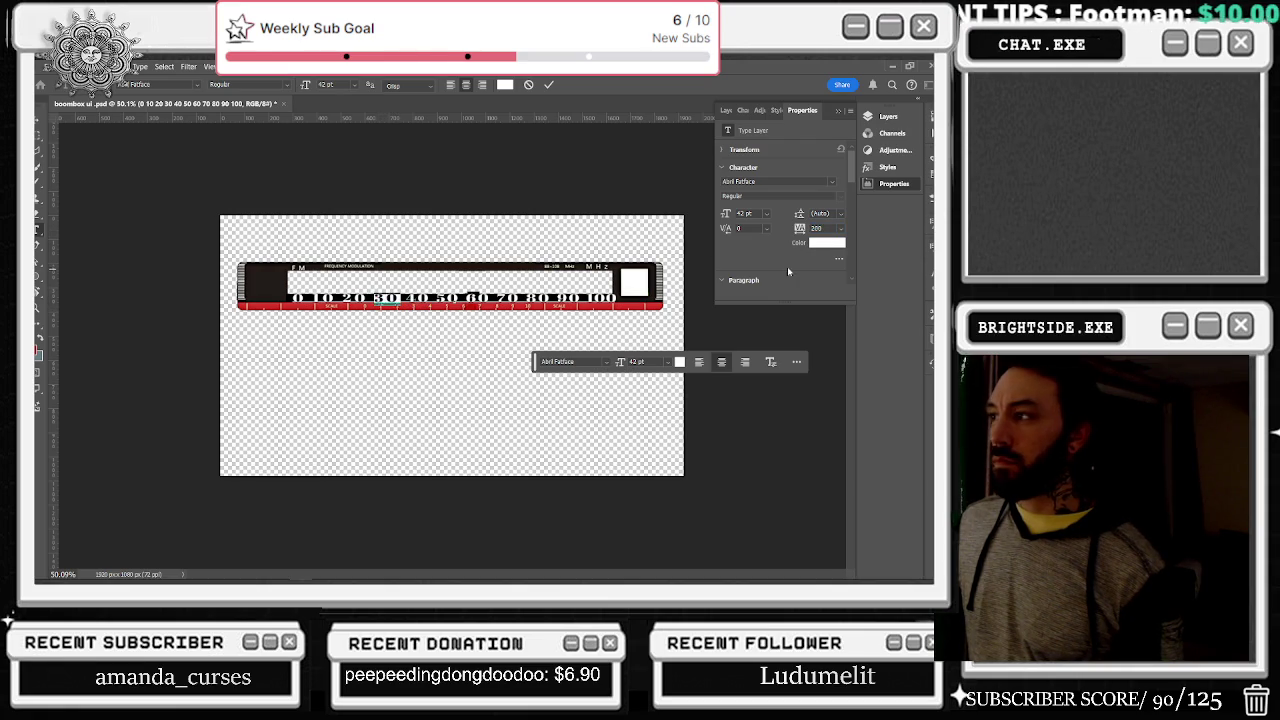
{"action": "left_click_drag", "start_coordinate": [487, 298], "coordinate": [463, 298]}
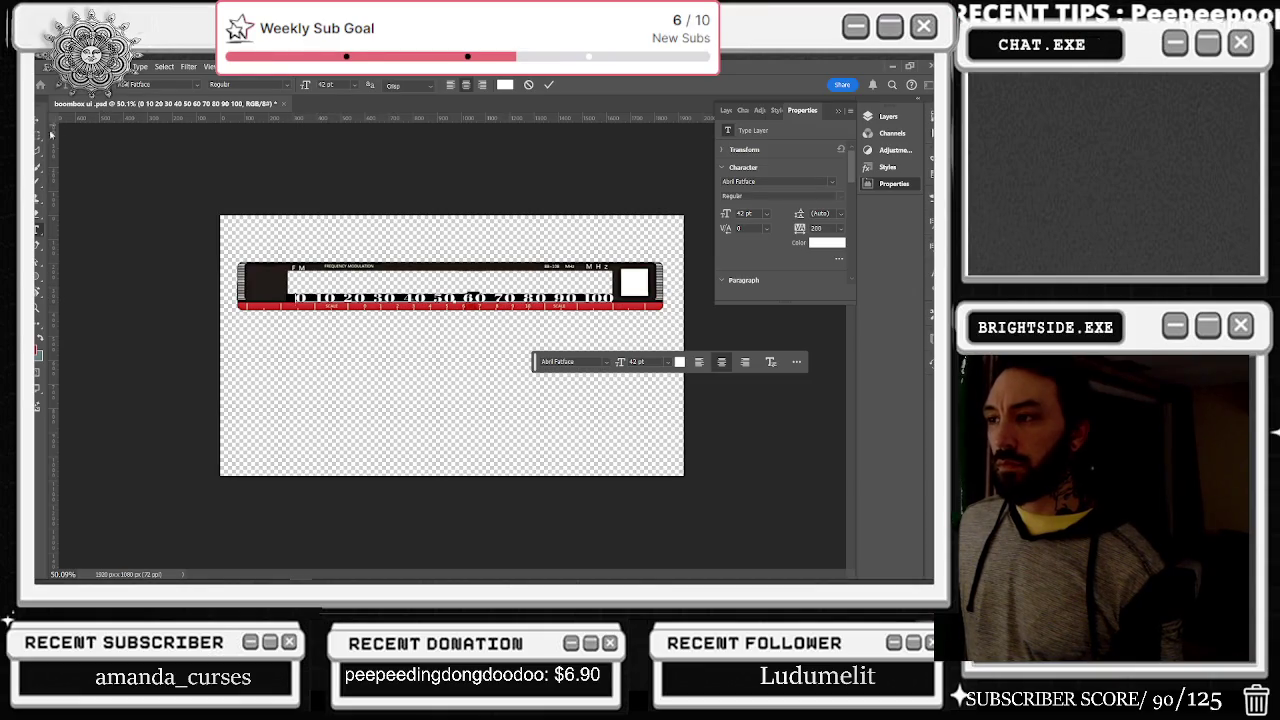
{"action": "left_click", "coordinate": [38, 122]}
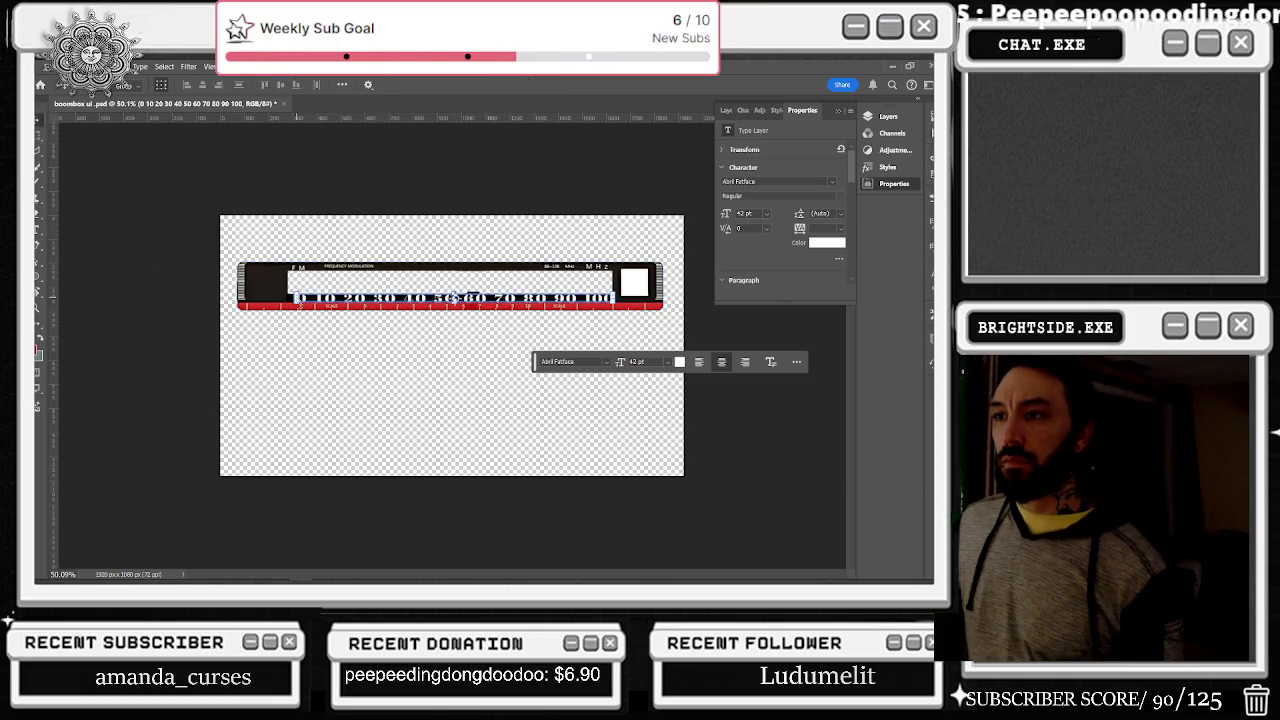
Step: Shift the dial numbers slightly left, then hide the number layer in the Layers panel
{"action": "key", "text": "ctrl+t"}
{"action": "left_click_drag", "start_coordinate": [455, 297], "coordinate": [451, 298]}
{"action": "key", "text": "Return"}
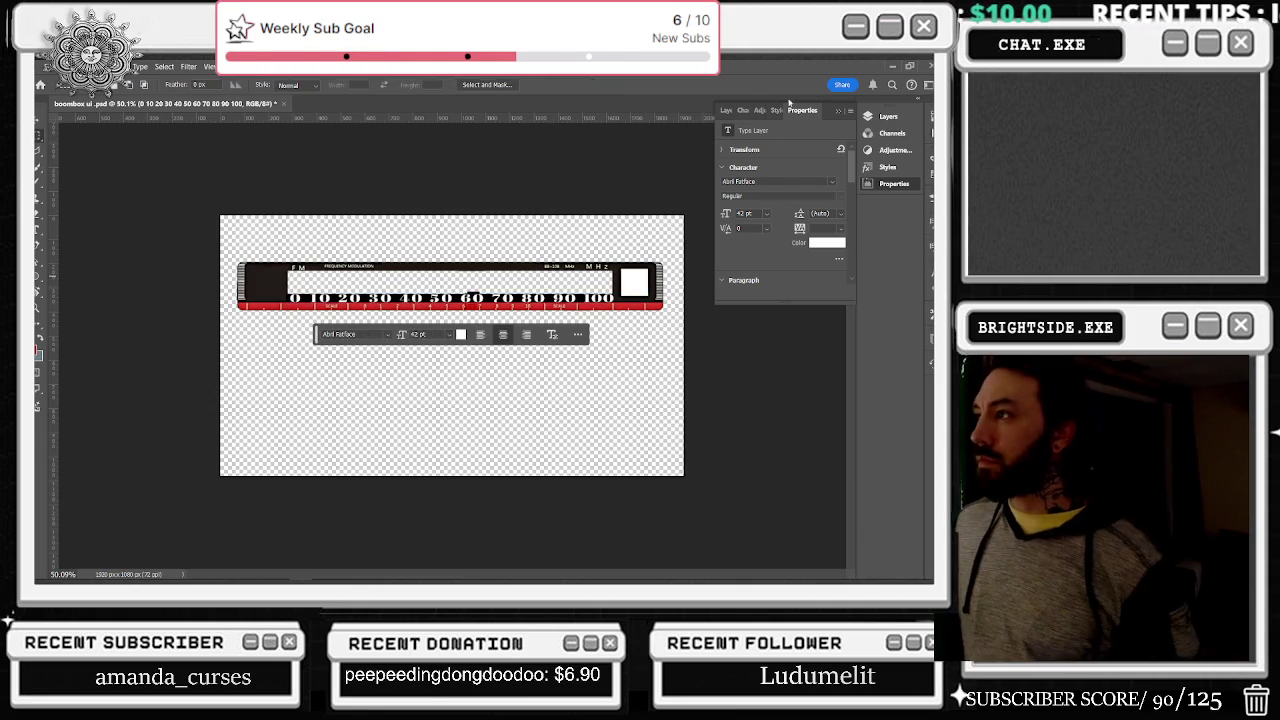
{"action": "key", "text": "F7"}
{"action": "left_click", "coordinate": [723, 181]}
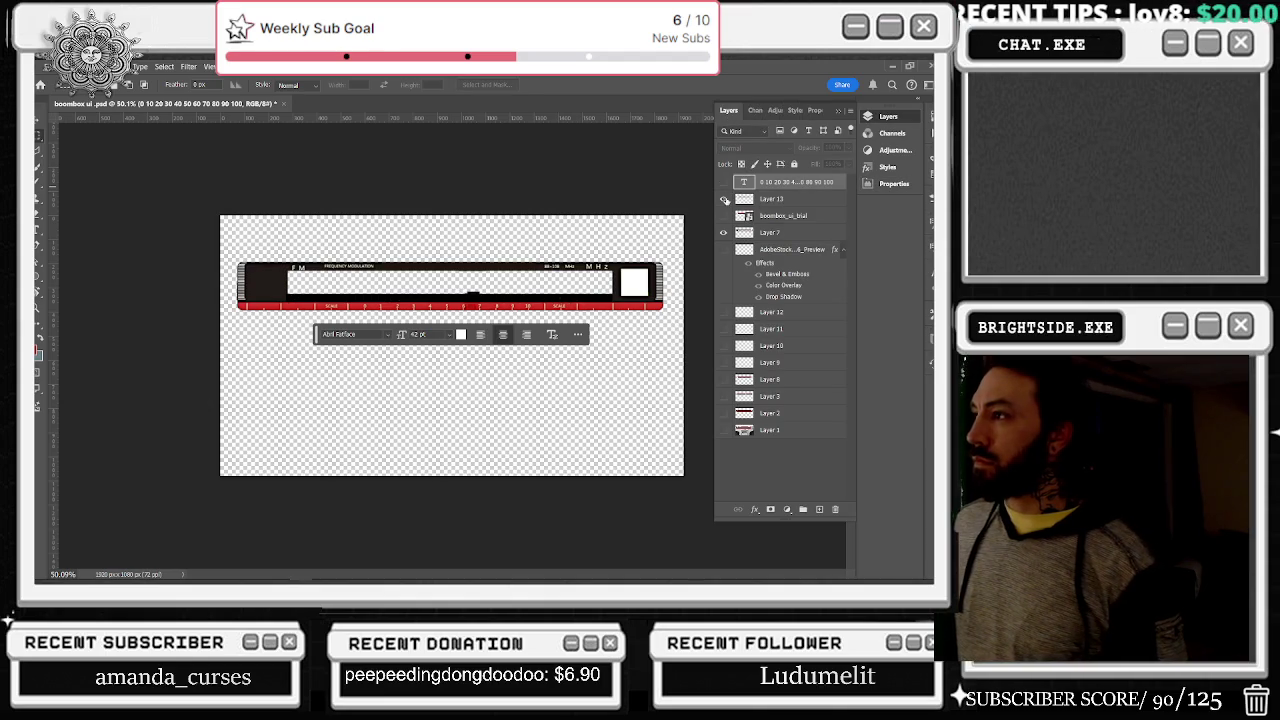
Step: Toggle Layer 13 and the dial numbers to compare them with the AM scale
{"action": "left_click", "coordinate": [724, 199]}
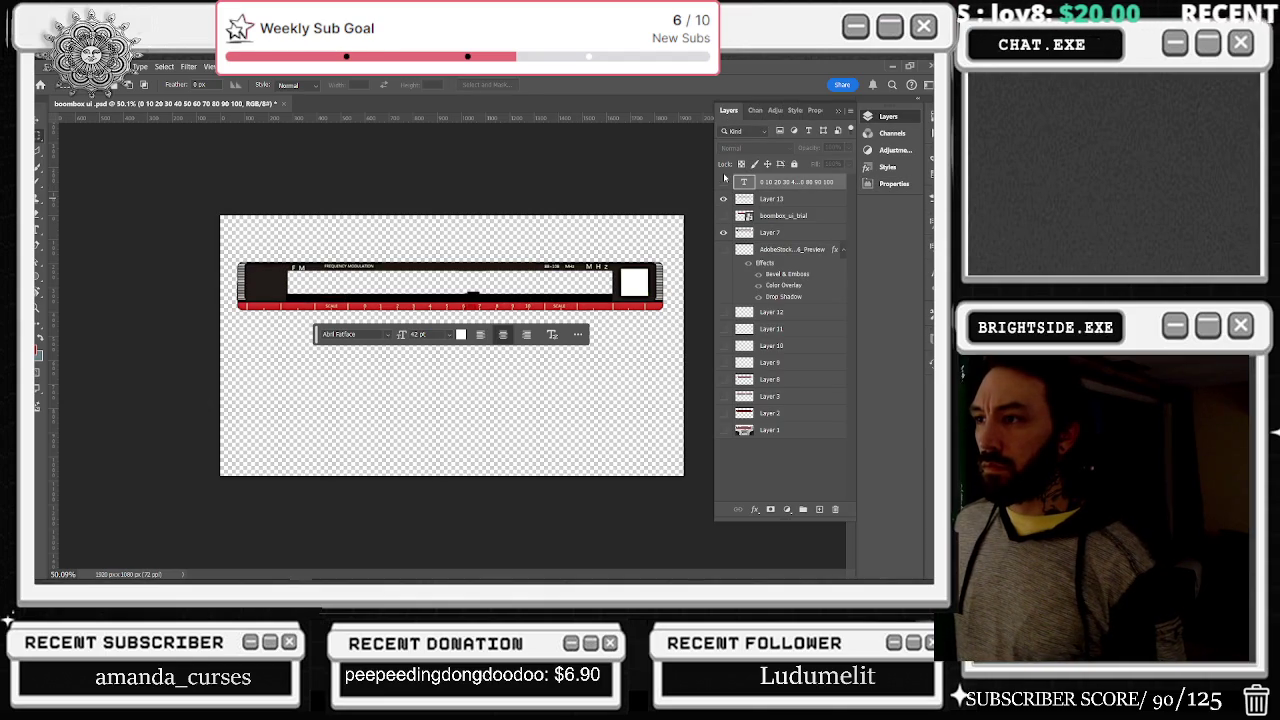
{"action": "left_click", "coordinate": [724, 181]}
{"action": "left_click", "coordinate": [724, 181]}
{"action": "left_click", "coordinate": [724, 199]}
{"action": "left_click", "coordinate": [724, 199]}
{"action": "left_click", "coordinate": [724, 182]}
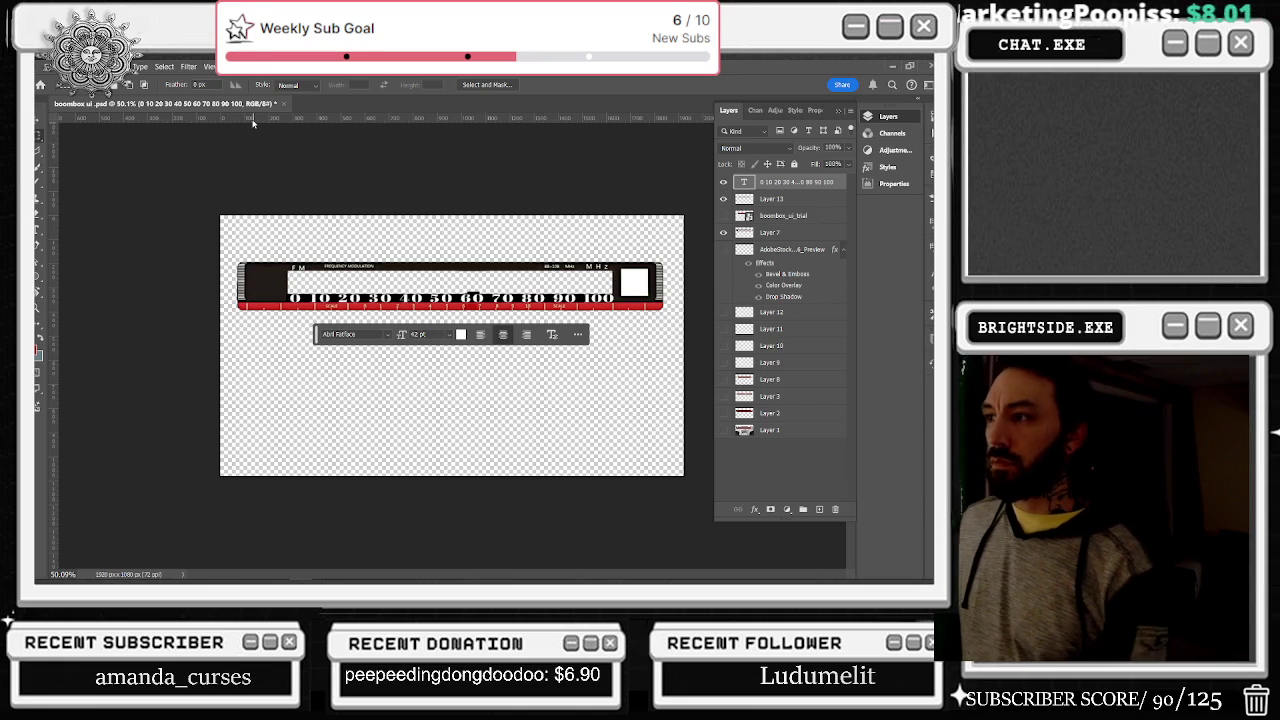
Step: Stretch the dial numbers to about 104% width and check the alignment
{"action": "left_click", "coordinate": [39, 122]}
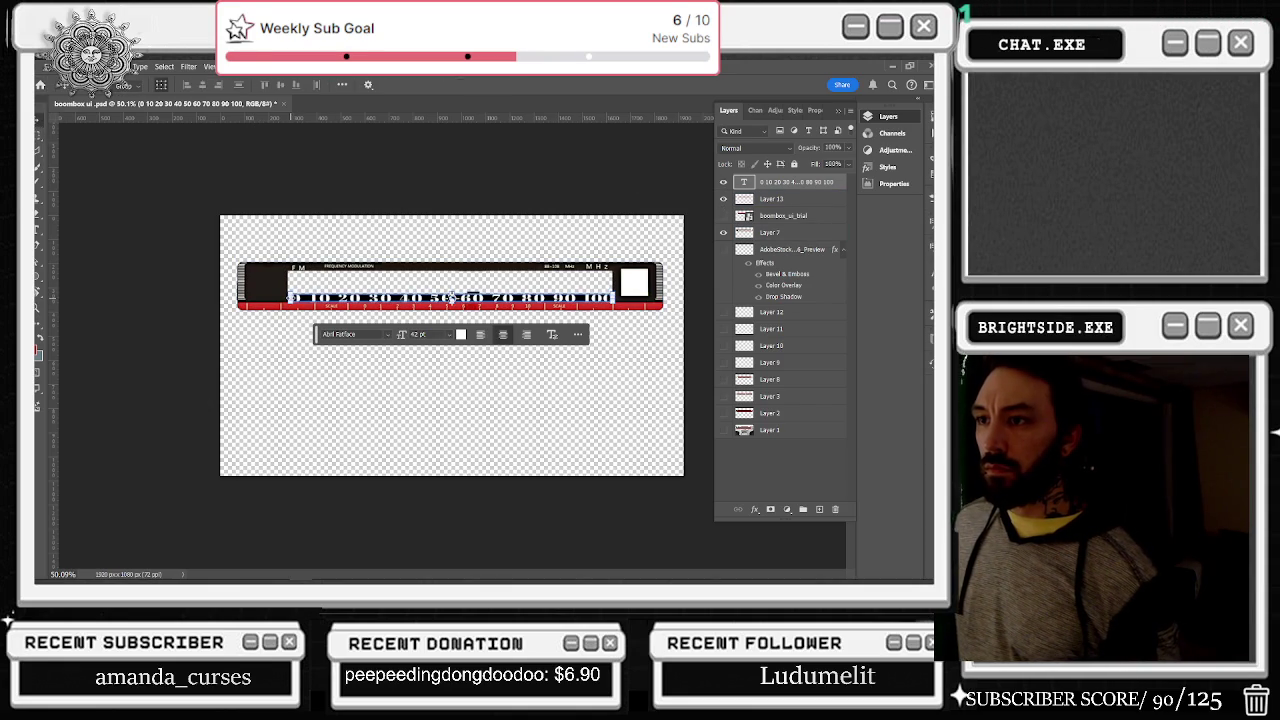
{"action": "key", "text": "ctrl+t"}
{"action": "left_click_drag", "start_coordinate": [613, 298], "coordinate": [624, 297]}
{"action": "key", "text": "Return"}
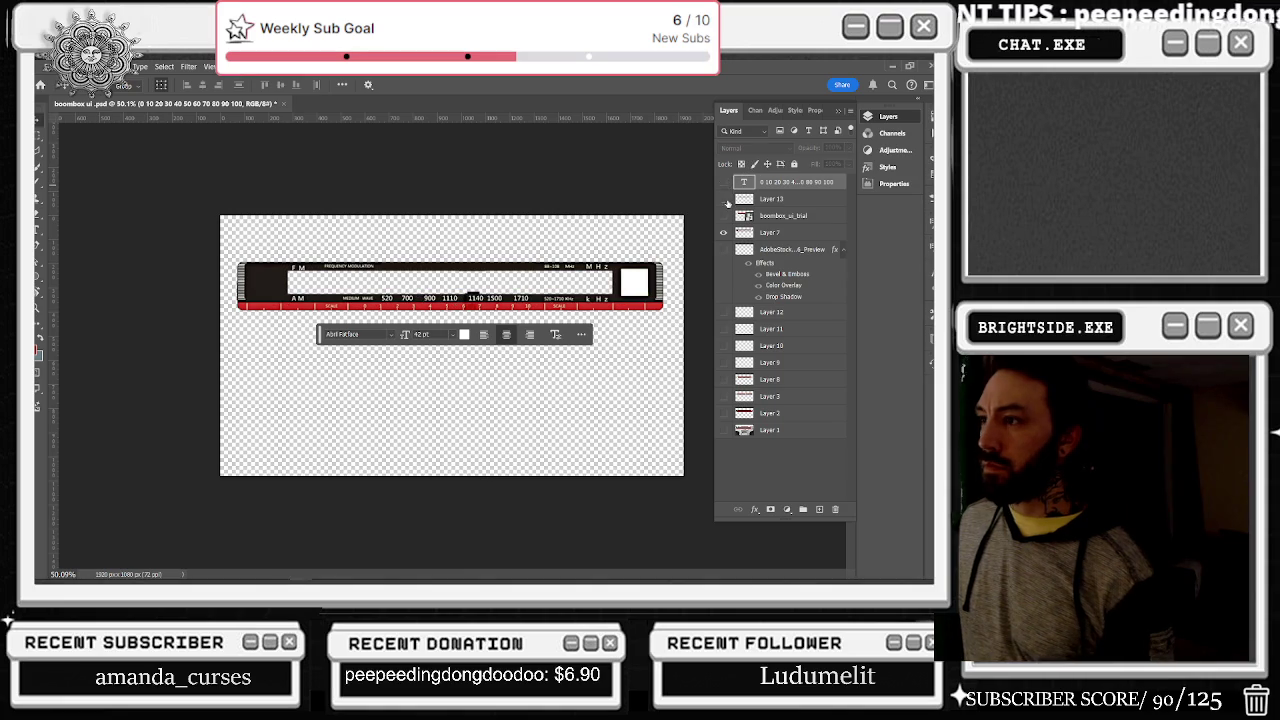
{"action": "left_click", "coordinate": [725, 184]}
{"action": "left_click", "coordinate": [724, 182]}
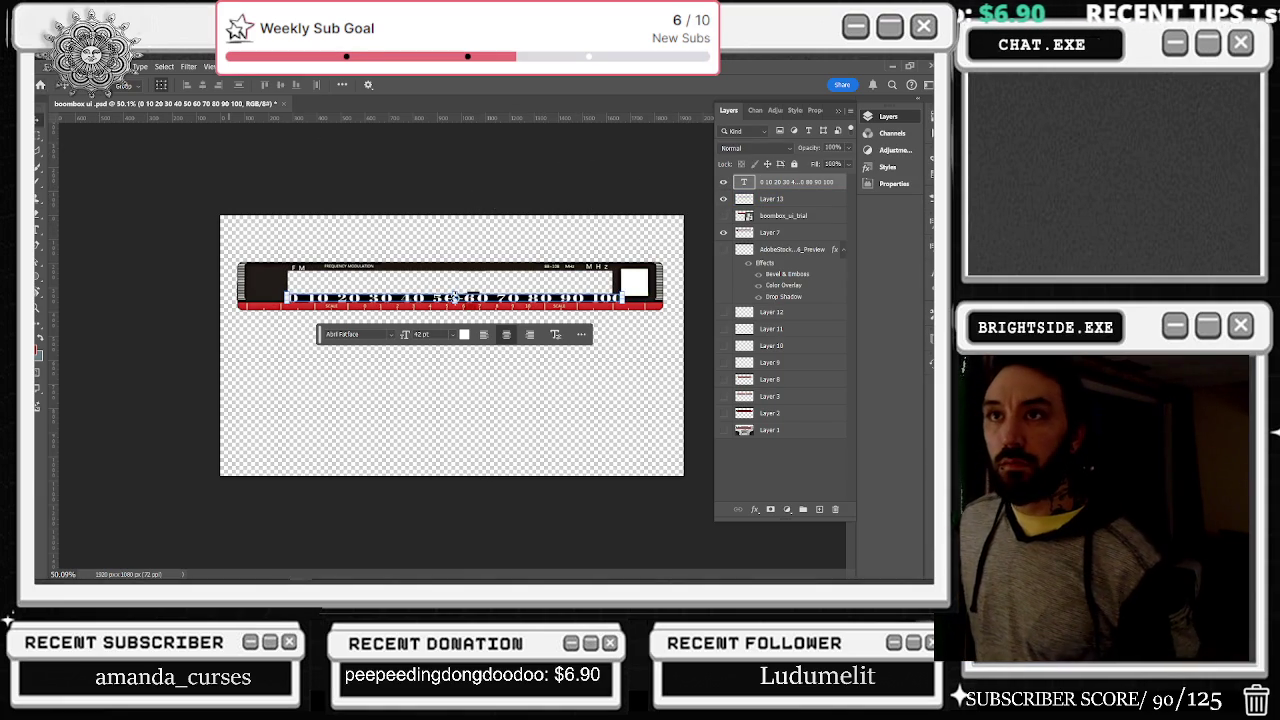
{"action": "left_click", "coordinate": [41, 138]}
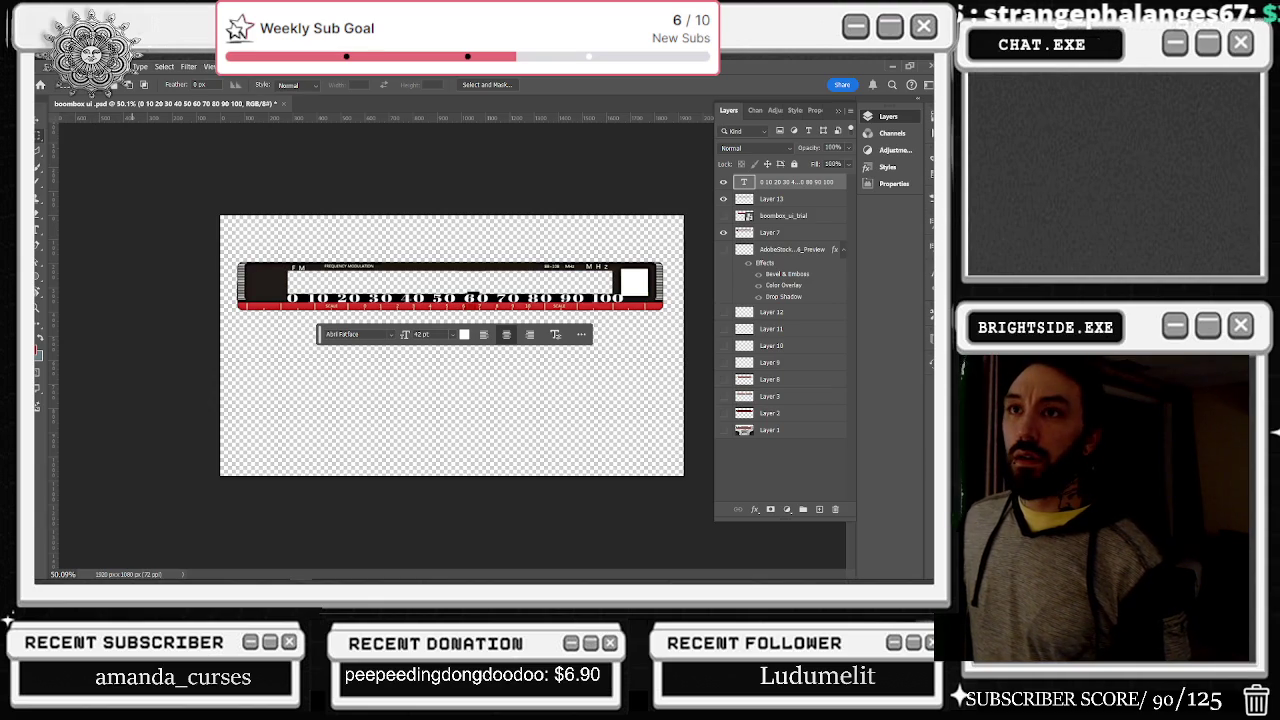
Step: Open File > Export > Save for Web, then close it without saving the PNG
{"action": "left_click", "coordinate": [48, 66]}
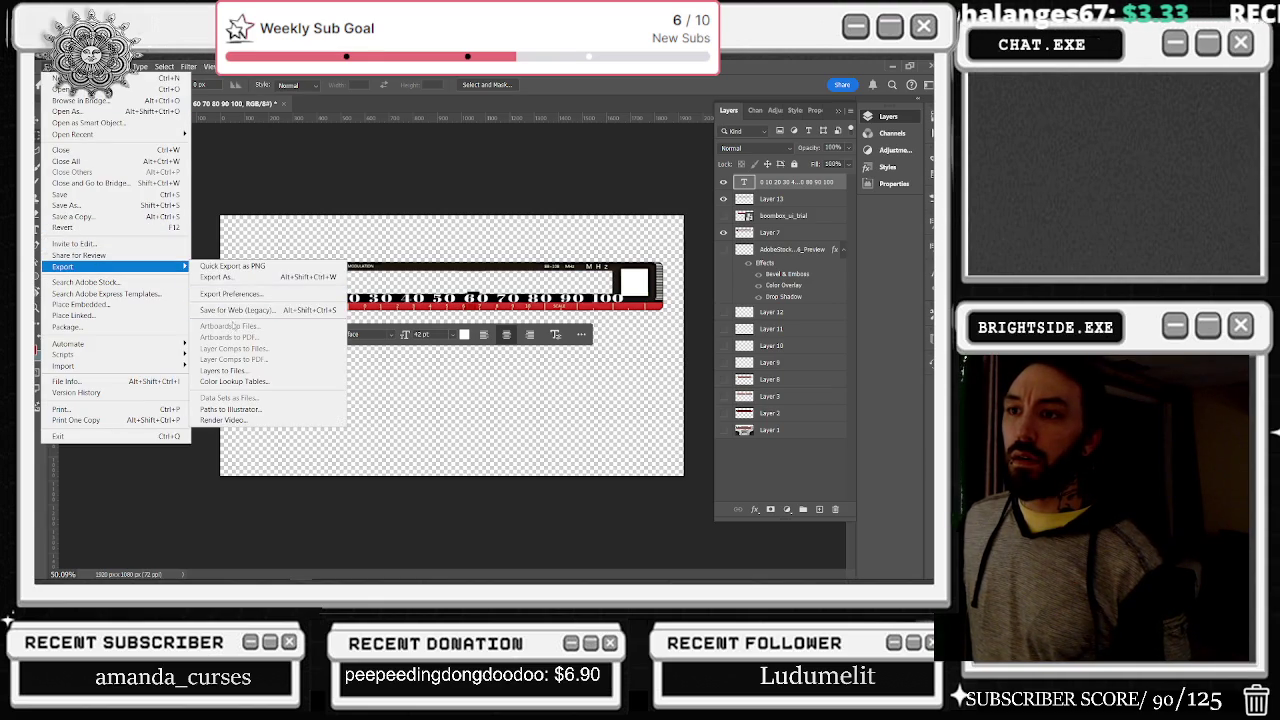
{"action": "left_click", "coordinate": [237, 310]}
{"action": "left_click", "coordinate": [677, 538]}
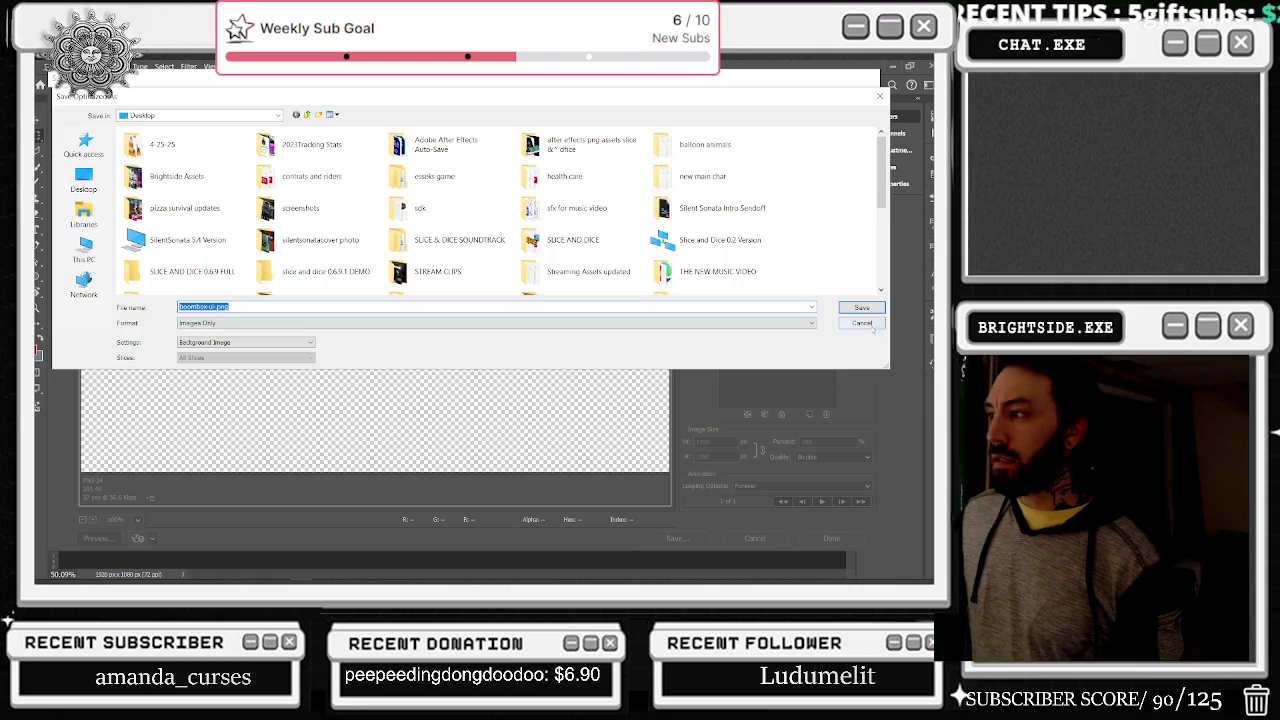
{"action": "left_click", "coordinate": [863, 323]}
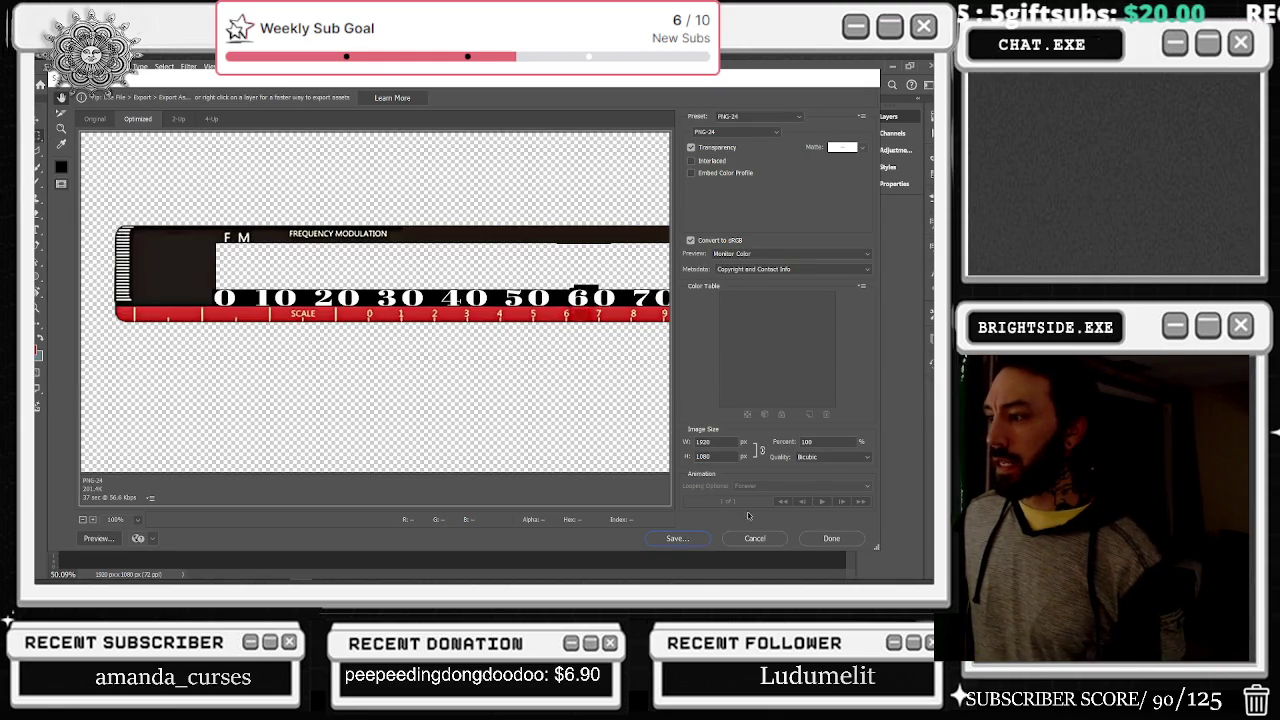
{"action": "left_click", "coordinate": [829, 538]}
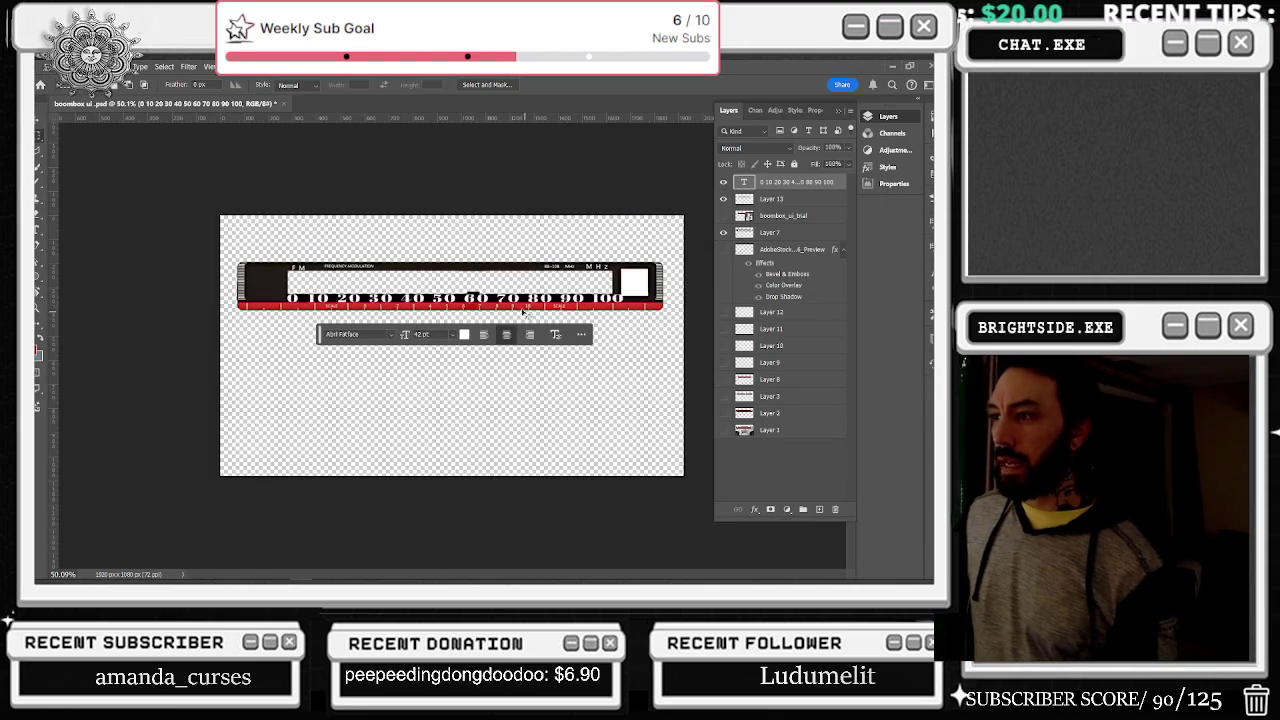
{"action": "scroll", "coordinate": [466, 305], "scroll_direction": "up", "scroll_amount": 5}
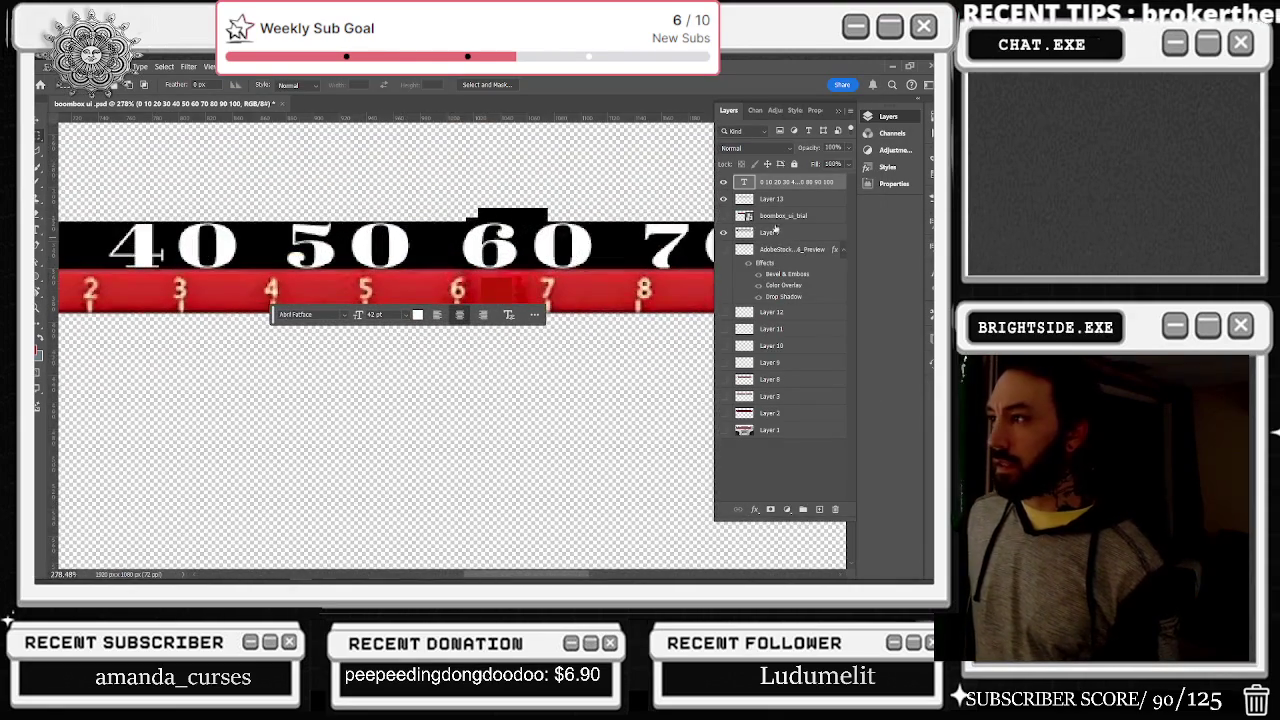
Step: On Layer 7, set a smaller brush at 90% opacity to cover the dark red patch
{"action": "left_click", "coordinate": [723, 232]}
{"action": "left_click", "coordinate": [723, 232]}
{"action": "left_click", "coordinate": [770, 232]}
{"action": "scroll", "coordinate": [439, 257], "scroll_direction": "up", "scroll_amount": 2}
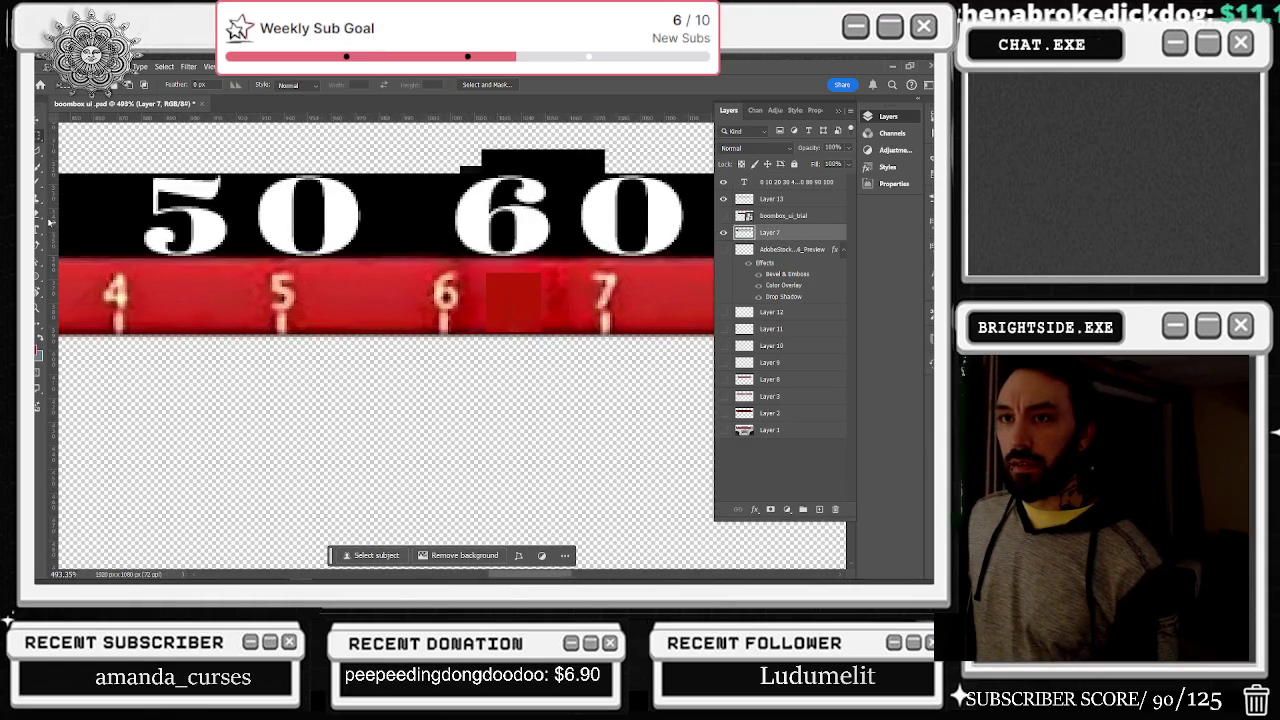
{"action": "left_click", "coordinate": [38, 185]}
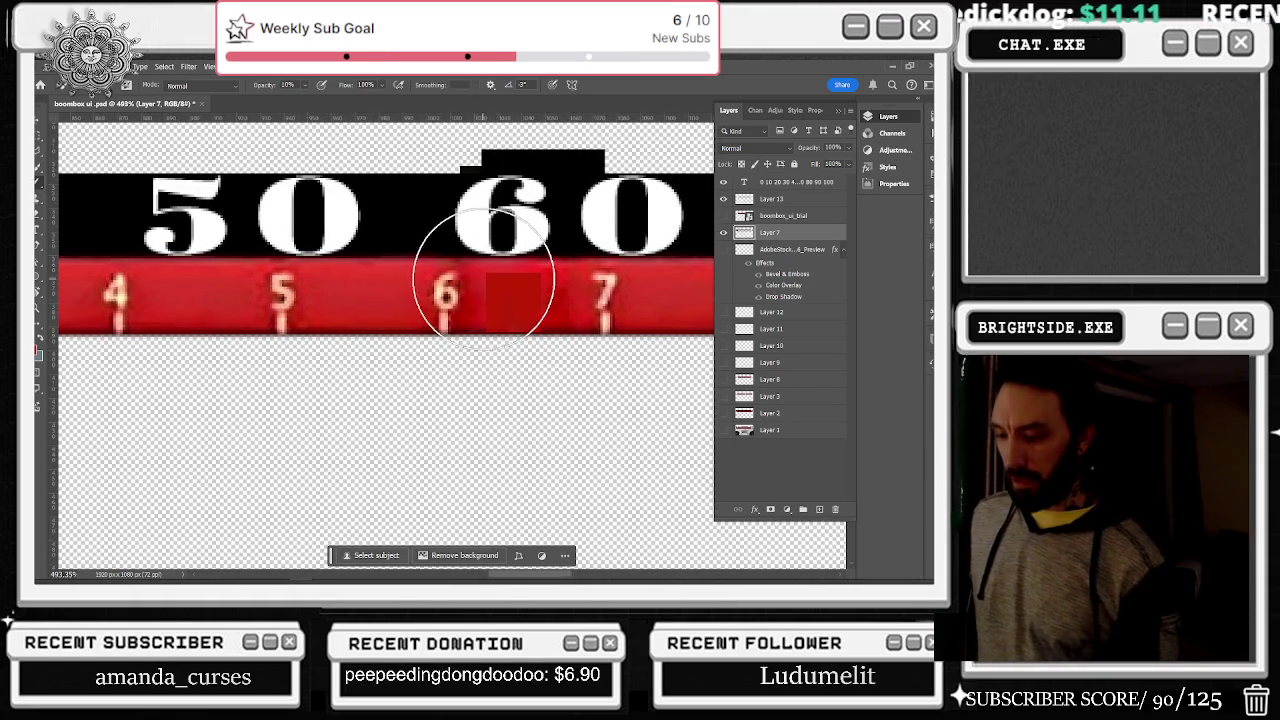
{"action": "key", "text": "bracketleft"}
{"action": "key", "text": "bracketleft"}
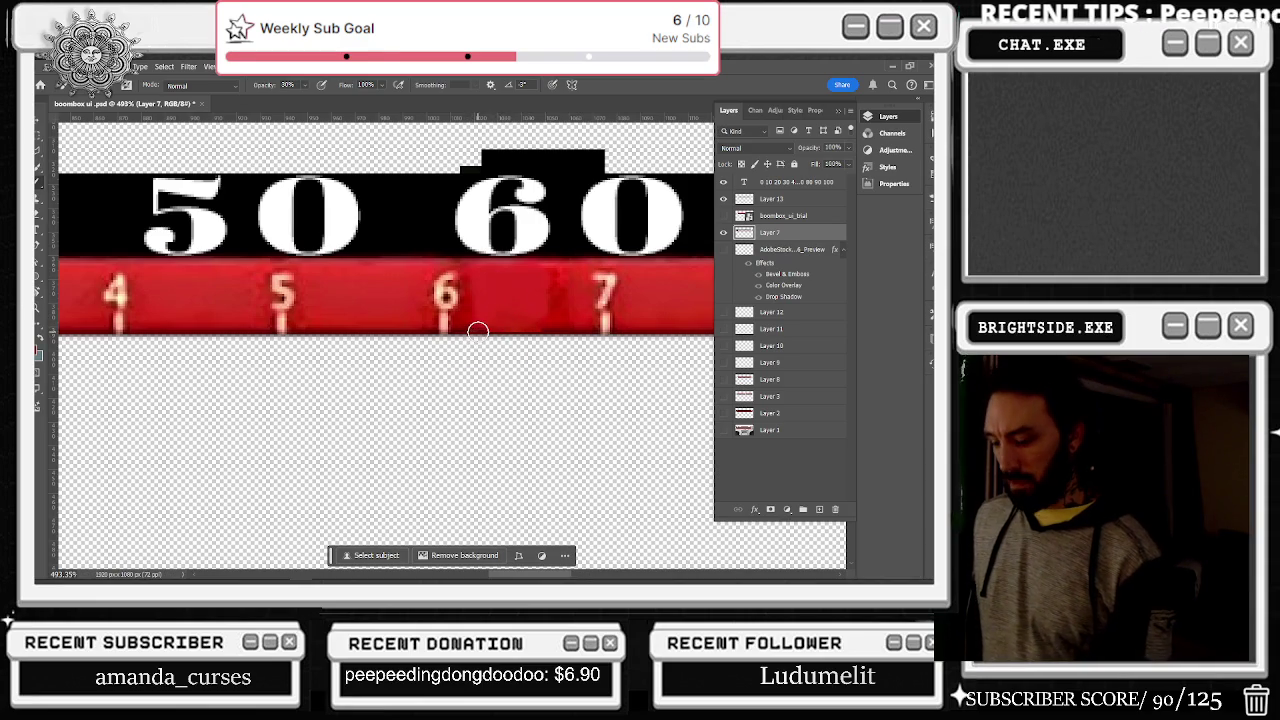
{"action": "key", "text": "9"}
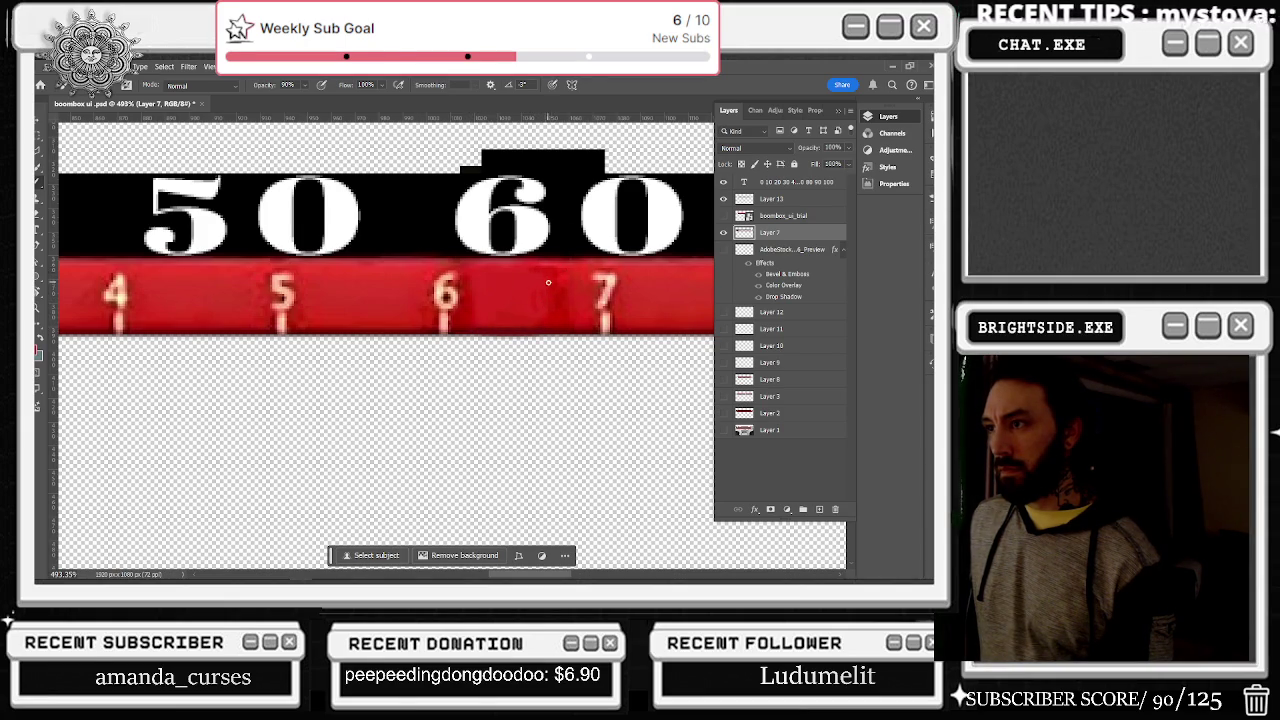
{"action": "scroll", "coordinate": [583, 276], "scroll_direction": "down", "scroll_amount": 5}
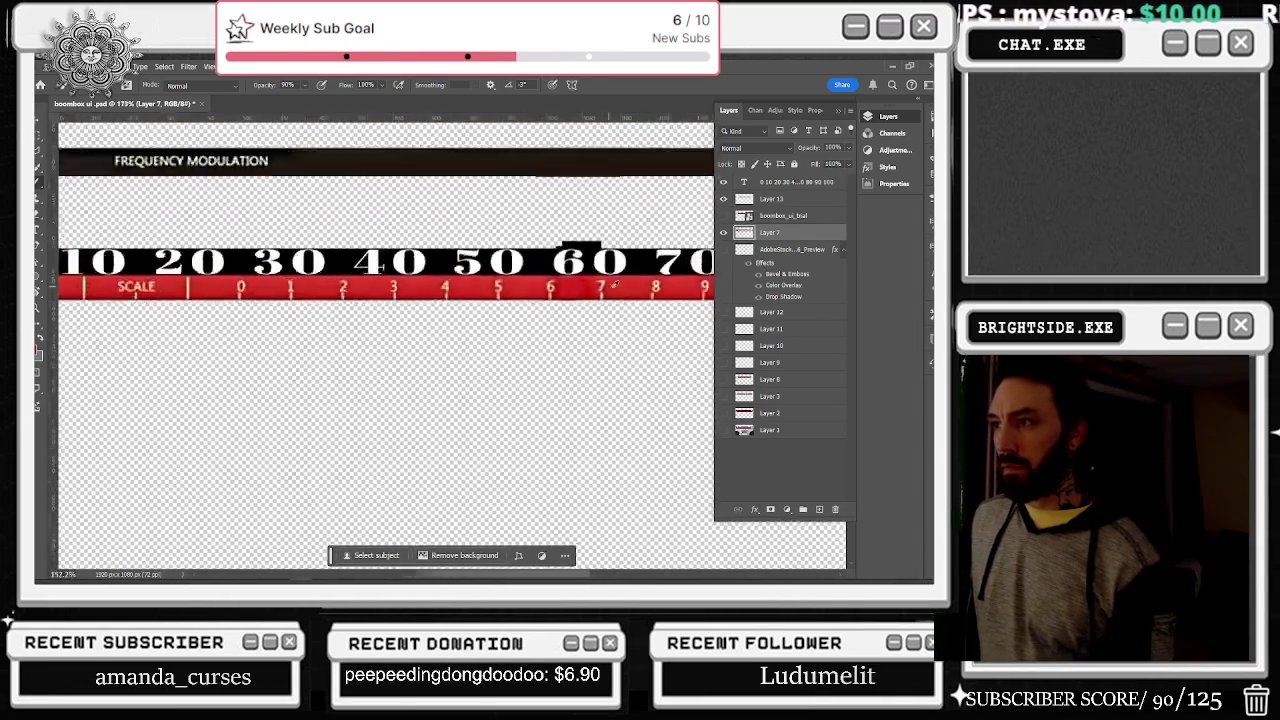
{"action": "scroll", "coordinate": [625, 287], "scroll_direction": "down", "scroll_amount": 3}
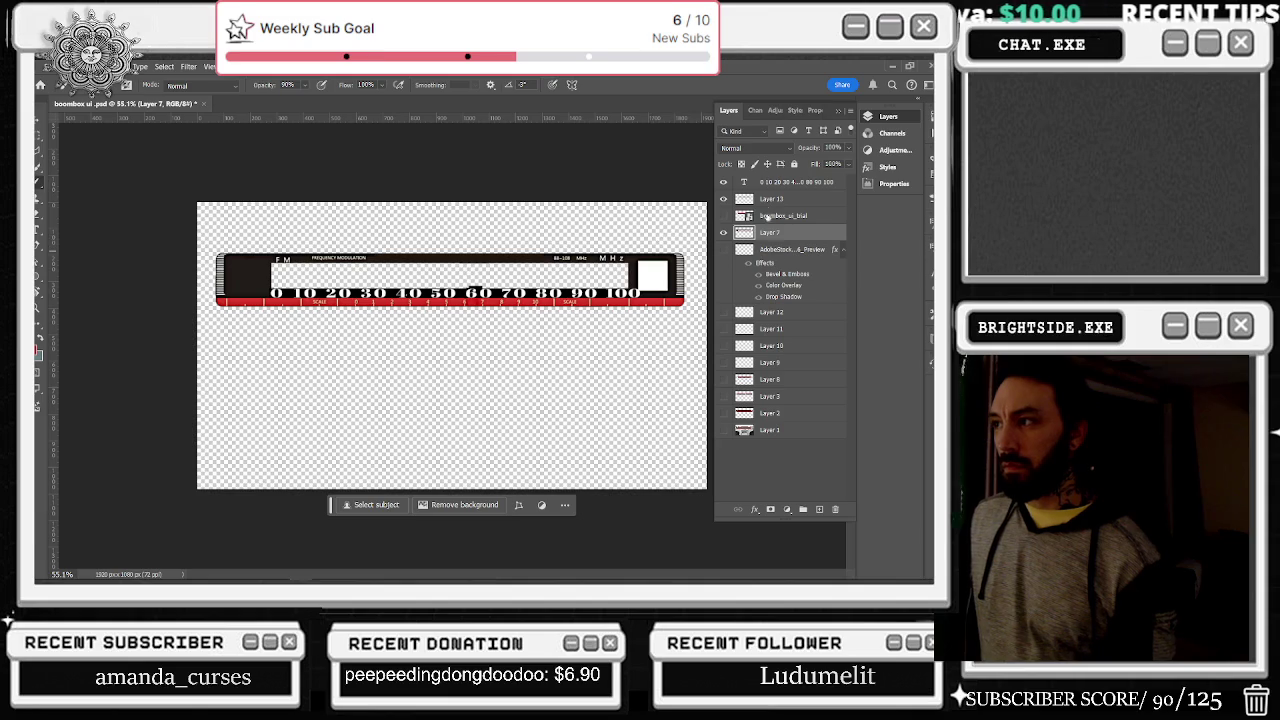
Step: Export the dial through Save for Web (Legacy) as a transparent PNG-24
{"action": "left_click", "coordinate": [47, 66]}
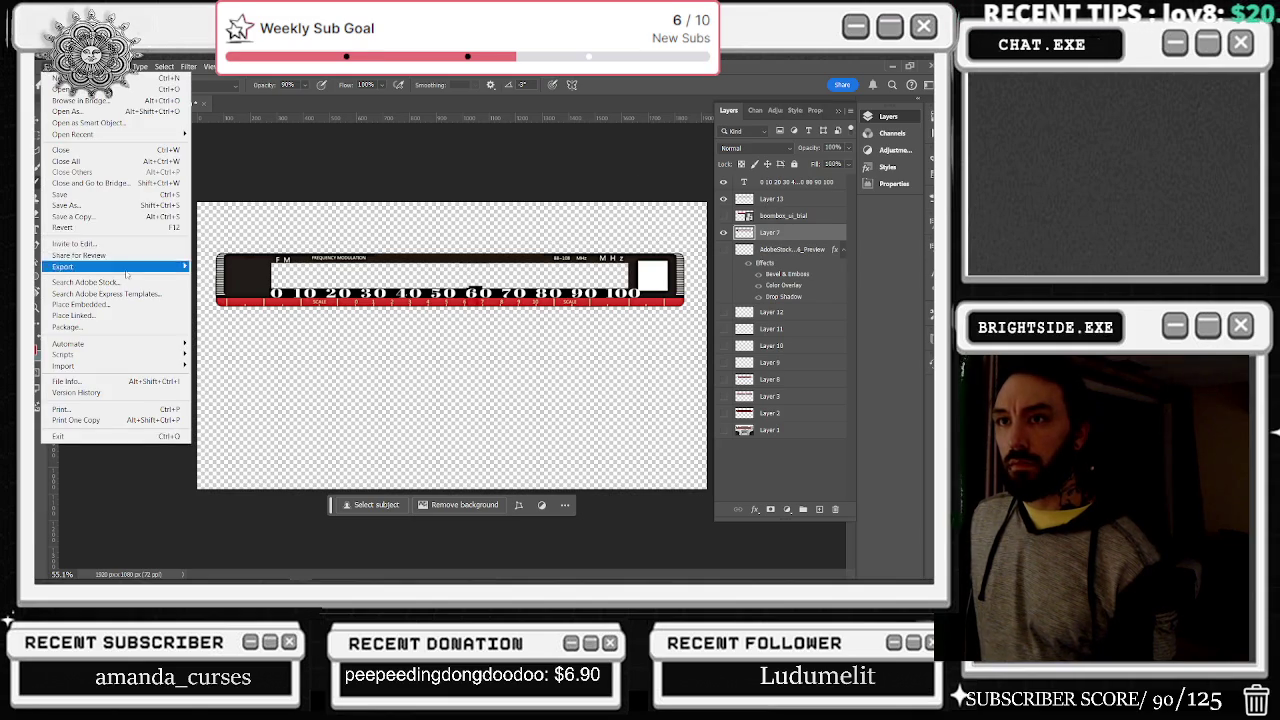
{"action": "mouse_move", "coordinate": [122, 270]}
{"action": "left_click", "coordinate": [265, 312]}
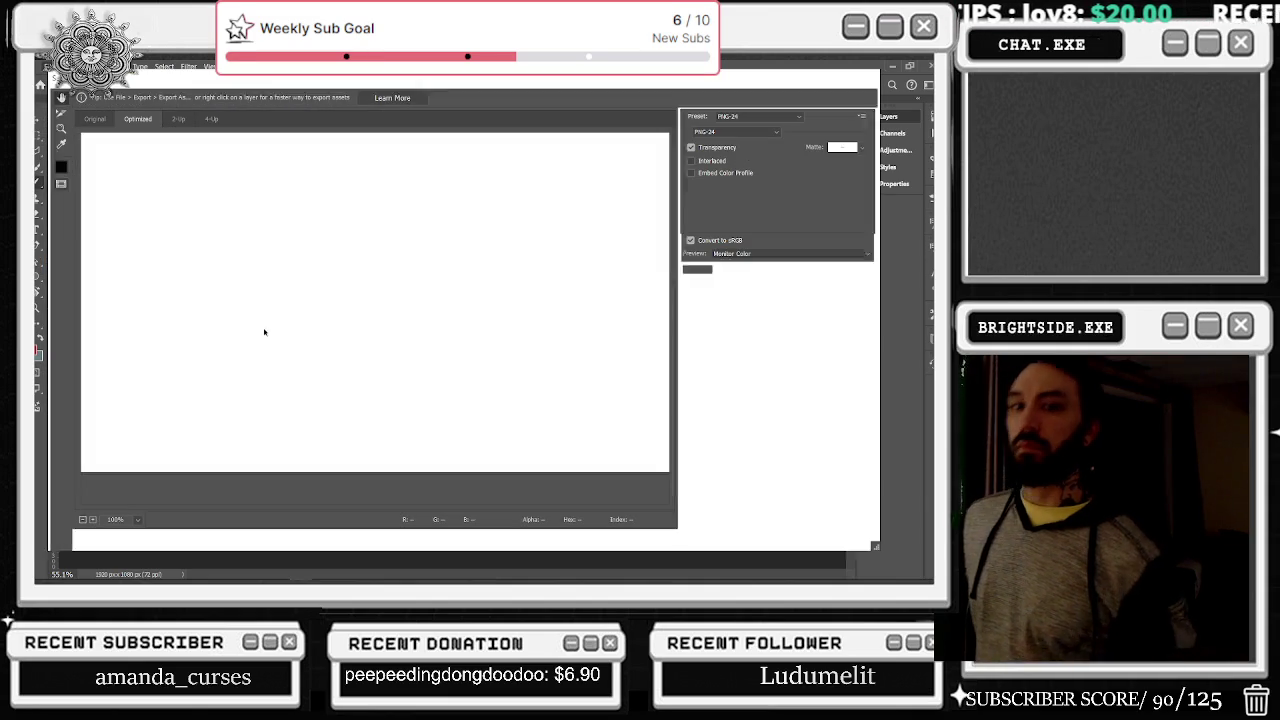
{"action": "left_click", "coordinate": [678, 538]}
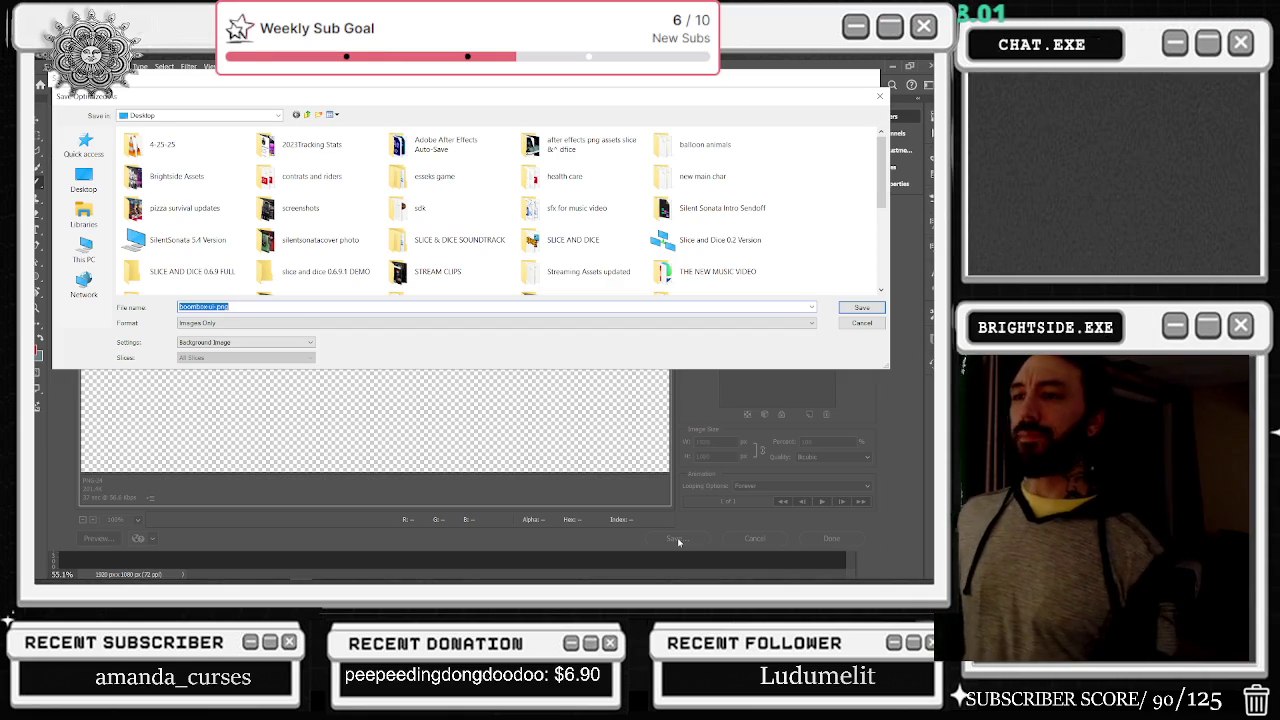
Step: Save the export over the existing boombox foreground dial PNG on the Desktop, confirming Replace
{"action": "scroll", "coordinate": [325, 257], "scroll_direction": "down", "scroll_amount": 2}
{"action": "scroll", "coordinate": [326, 257], "scroll_direction": "down", "scroll_amount": 2}
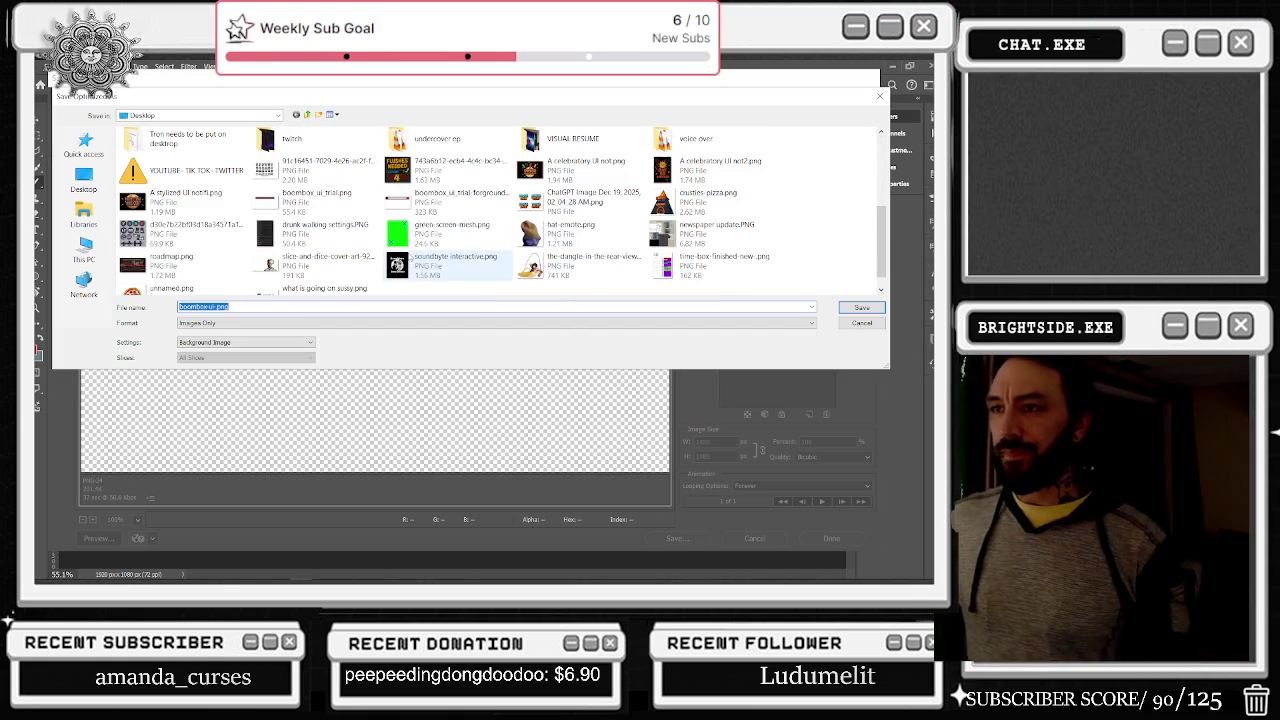
{"action": "left_click", "coordinate": [332, 206]}
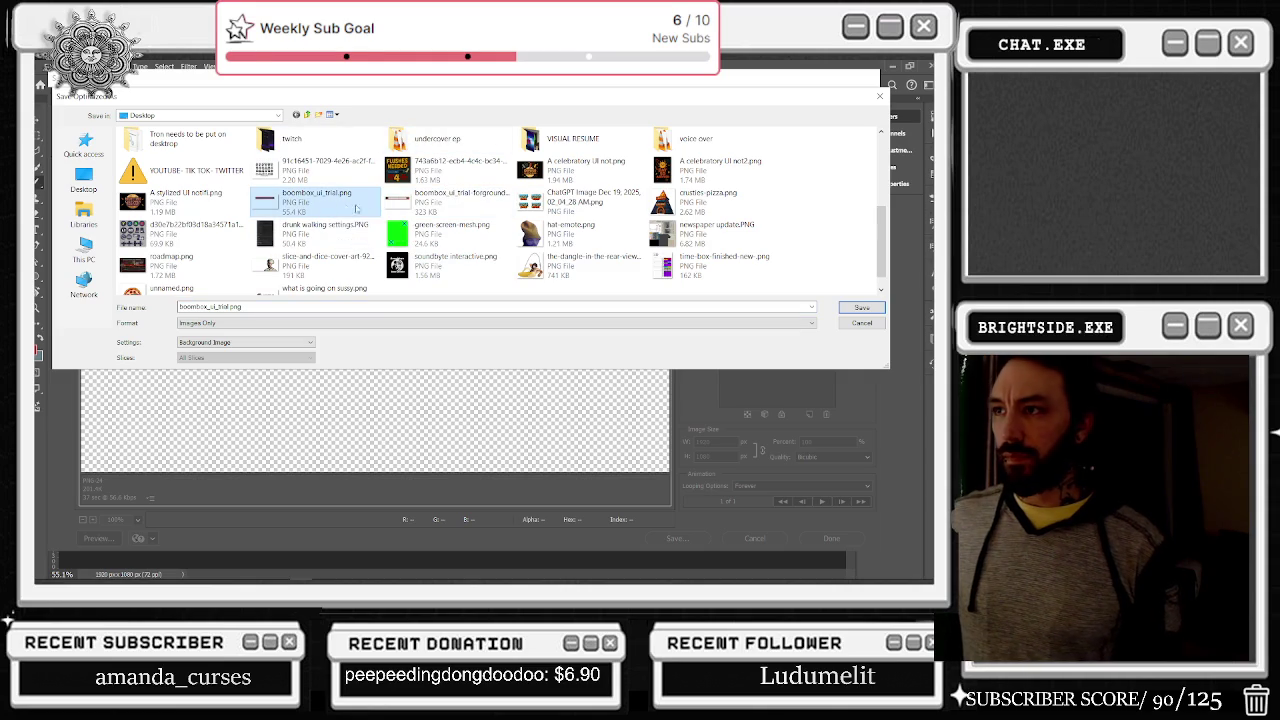
{"action": "left_click", "coordinate": [438, 212]}
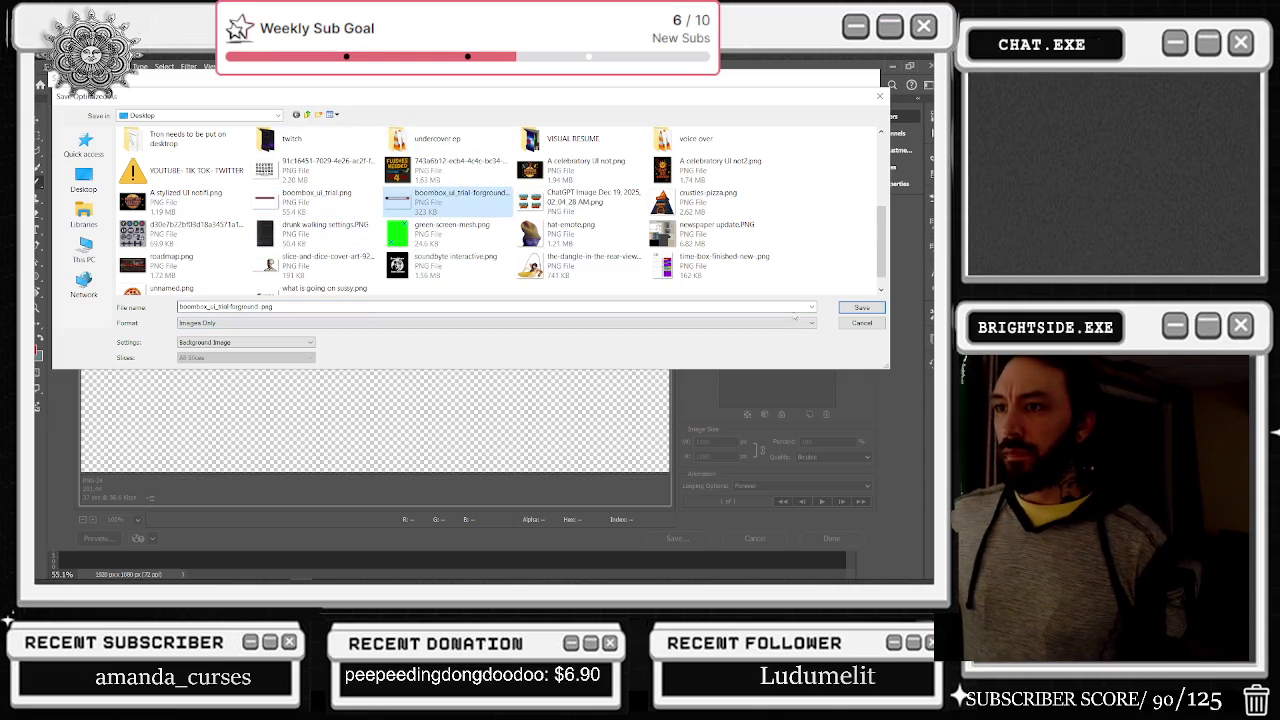
{"action": "left_click", "coordinate": [858, 308]}
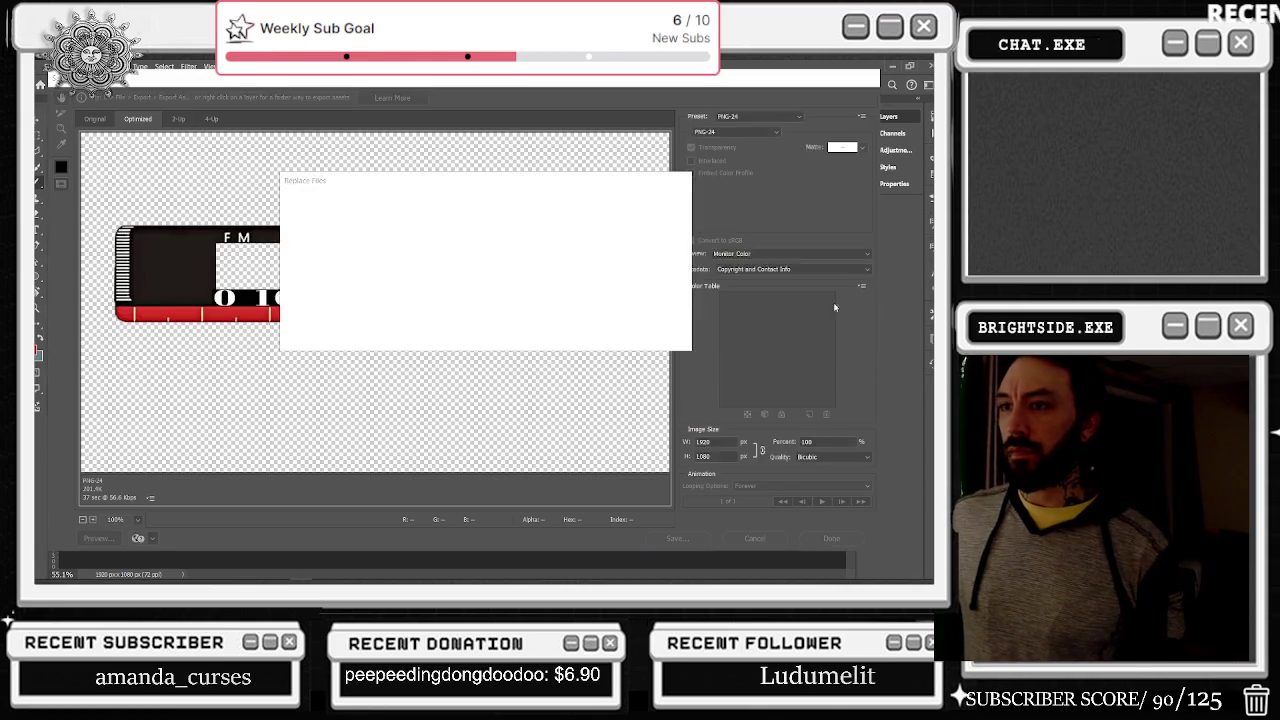
{"action": "left_click", "coordinate": [580, 331]}
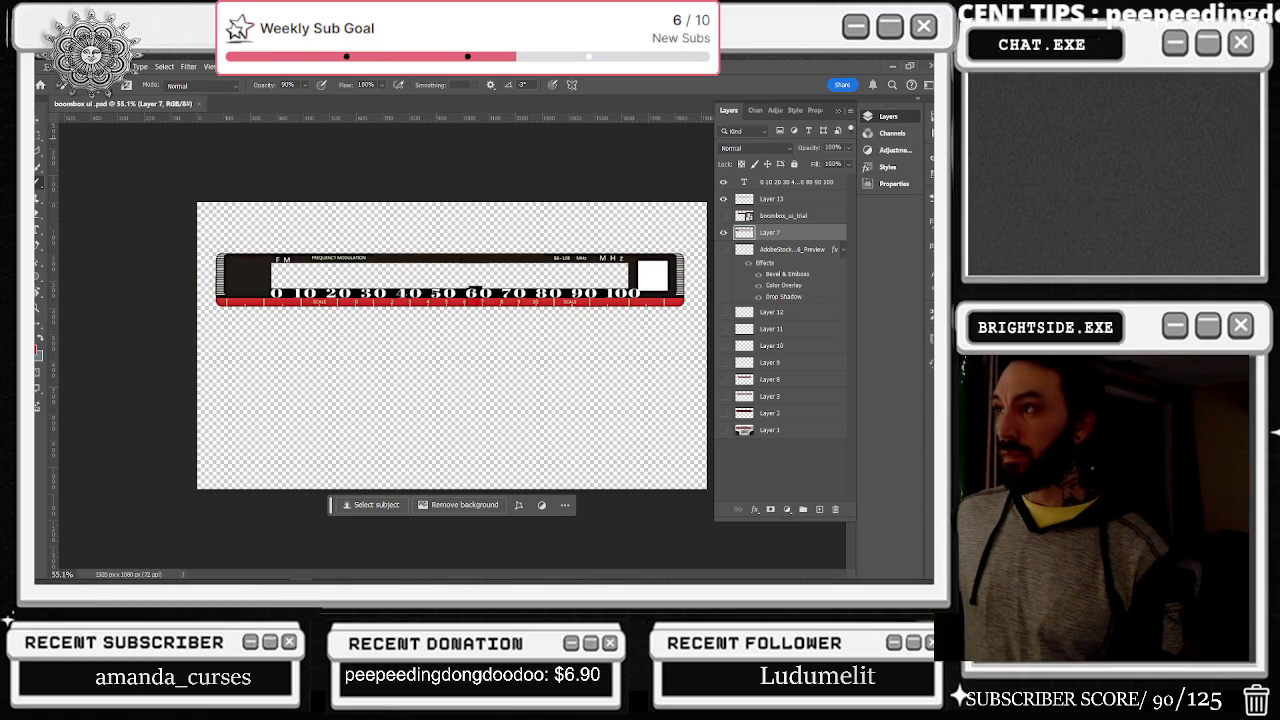
{"action": "key", "text": "super+Down"}
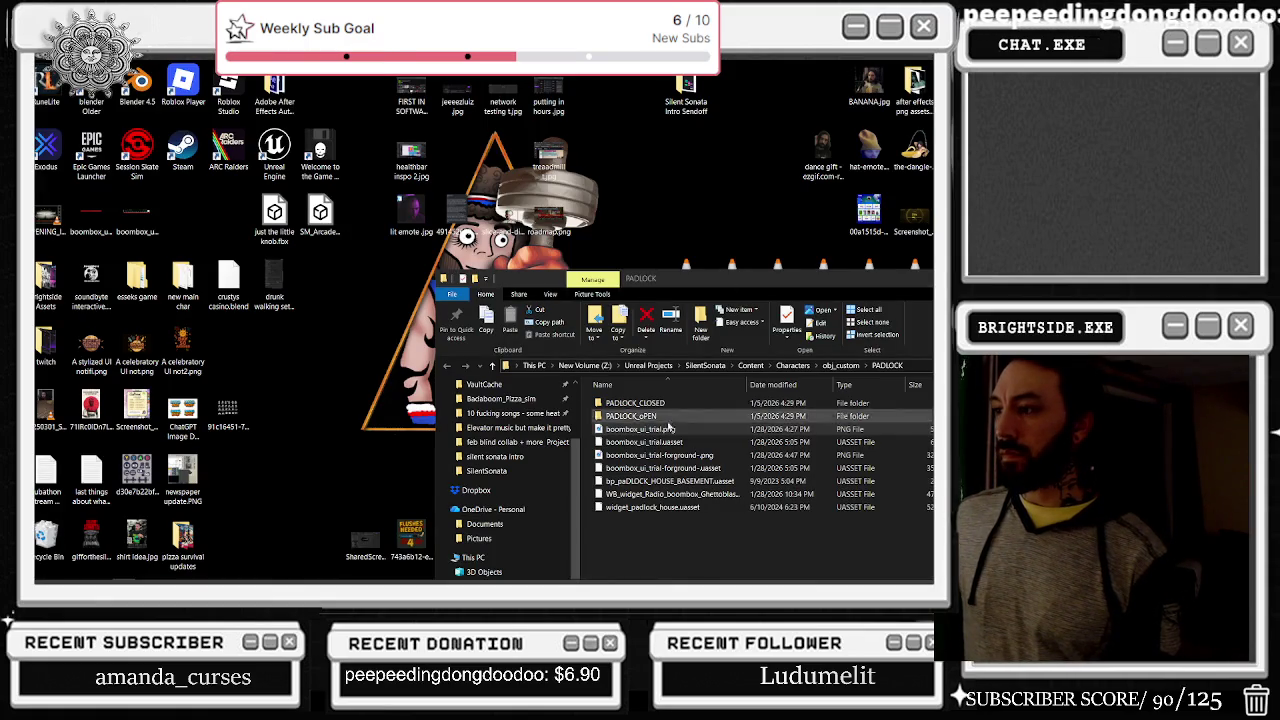
Step: Preview the old foreground dial PNG in PADLOCK, then replace it with the new export
{"action": "left_click", "coordinate": [699, 457]}
{"action": "double_click", "coordinate": [699, 457]}
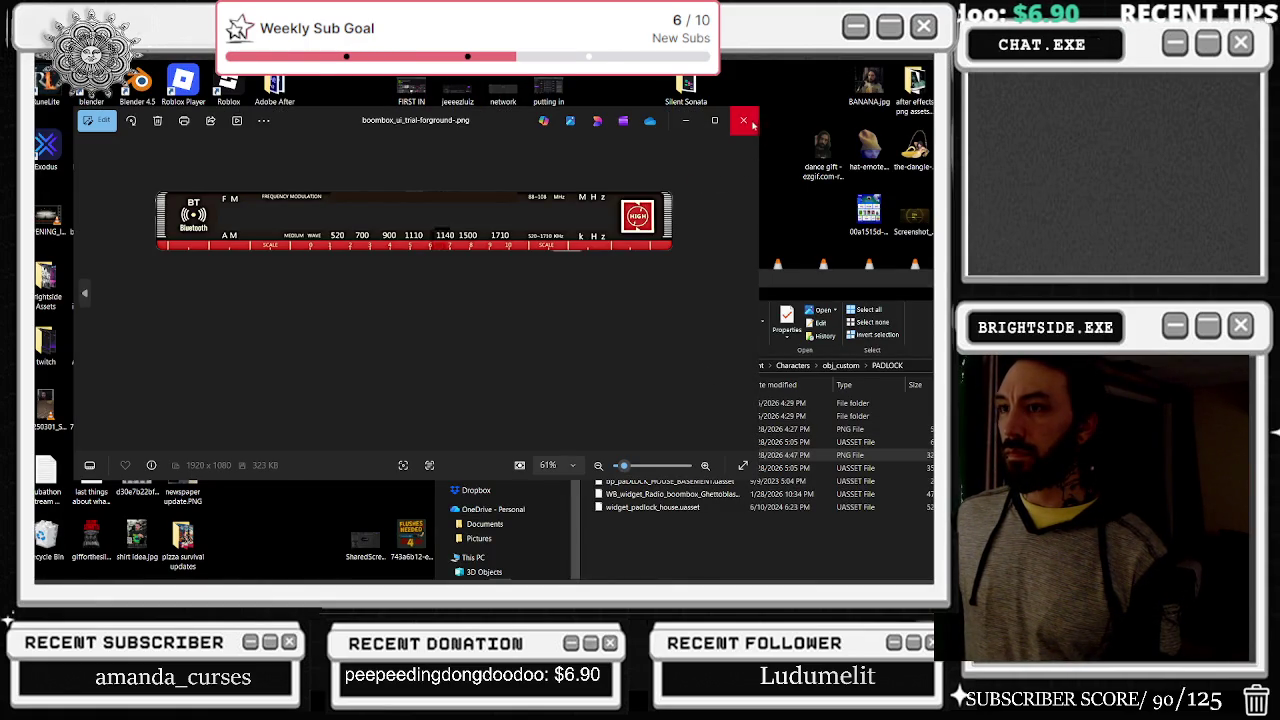
{"action": "left_click", "coordinate": [745, 121]}
{"action": "left_click_drag", "start_coordinate": [293, 254], "coordinate": [122, 201]}
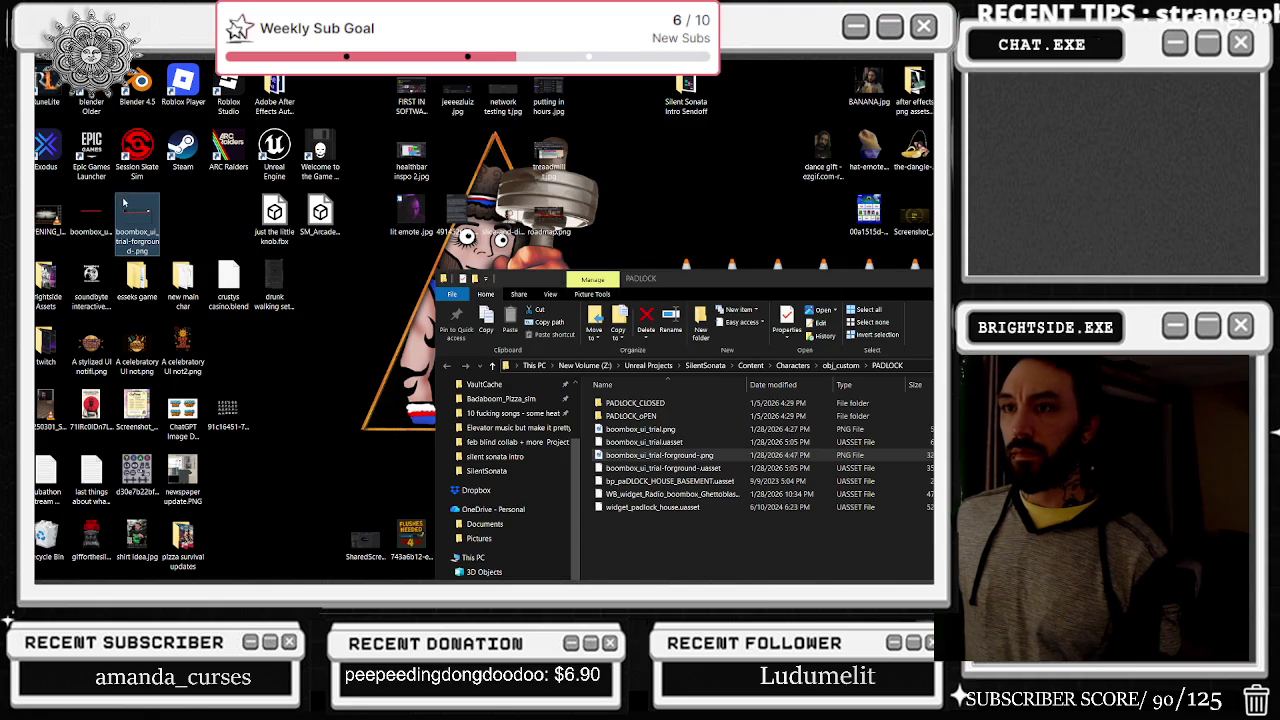
{"action": "left_click", "coordinate": [660, 457]}
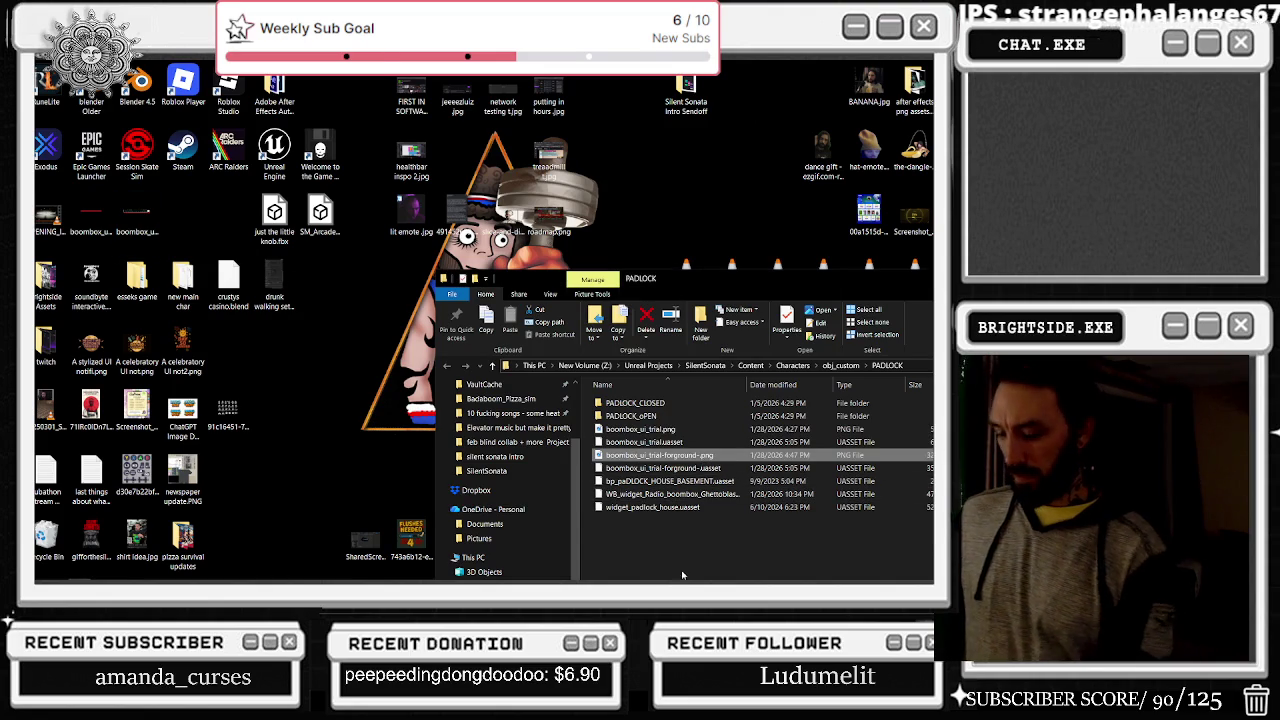
{"action": "key", "text": "Delete"}
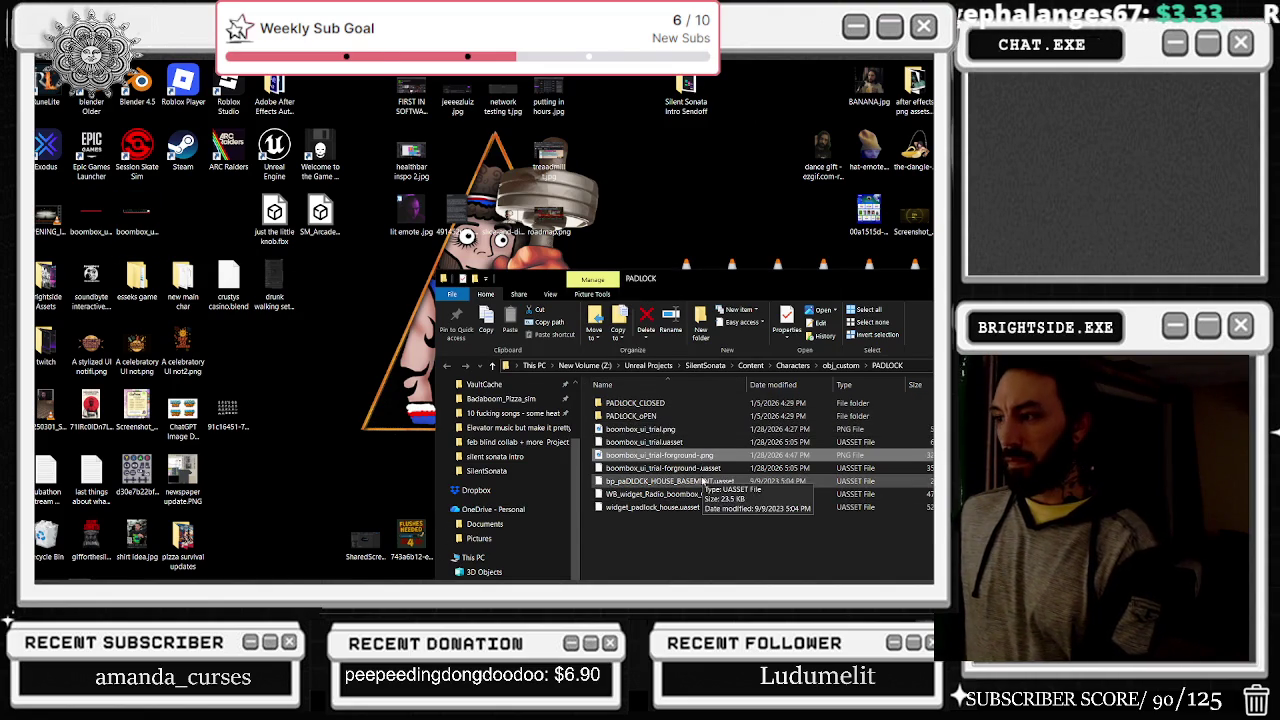
{"action": "mouse_move", "coordinate": [138, 216]}
{"action": "left_mouse_down"}
{"action": "mouse_move", "coordinate": [745, 552]}
{"action": "mouse_move", "coordinate": [724, 540]}
{"action": "left_mouse_up"}
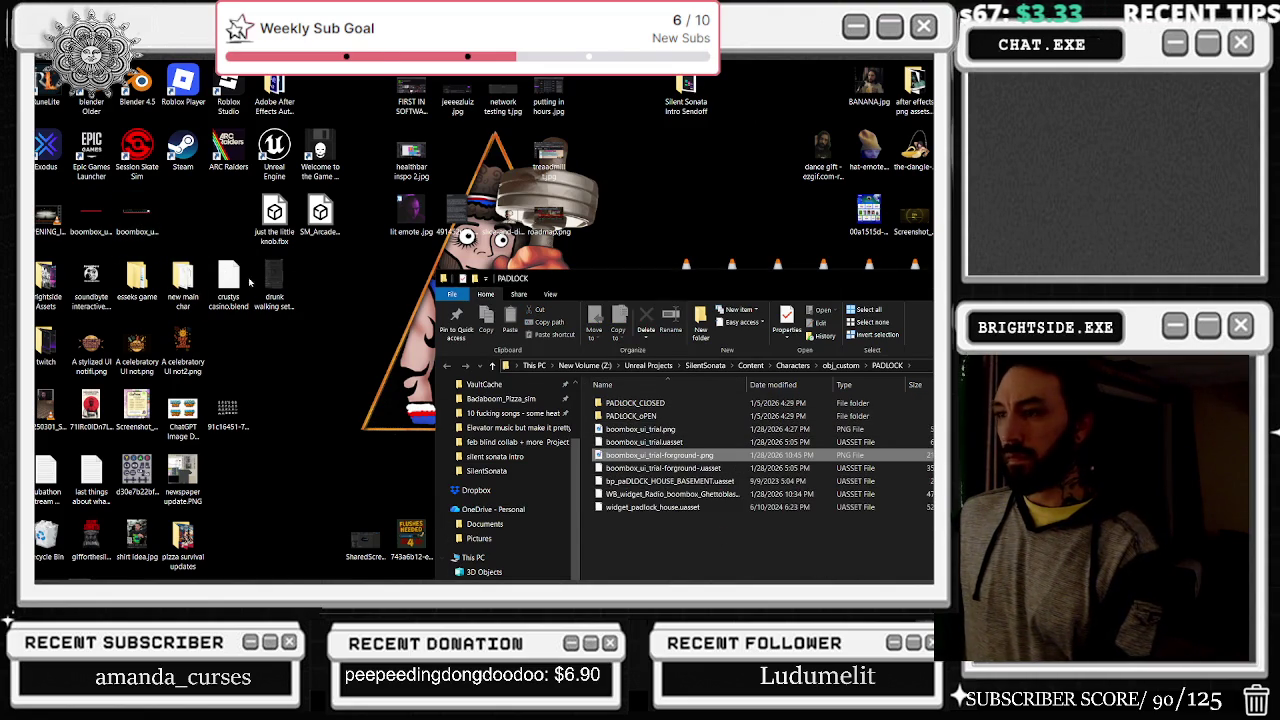
Step: Delete both boombox image copies from the desktop
{"action": "left_click", "coordinate": [140, 217]}
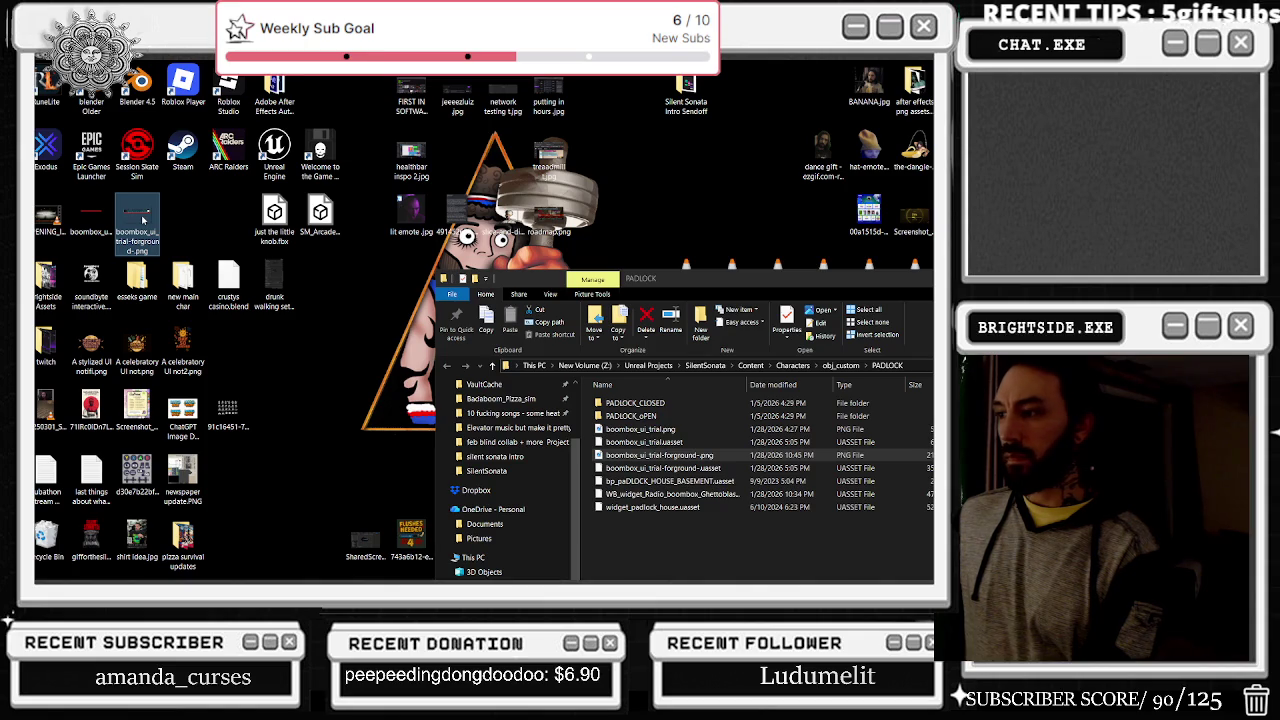
{"action": "left_click_drag", "start_coordinate": [201, 205], "coordinate": [74, 236]}
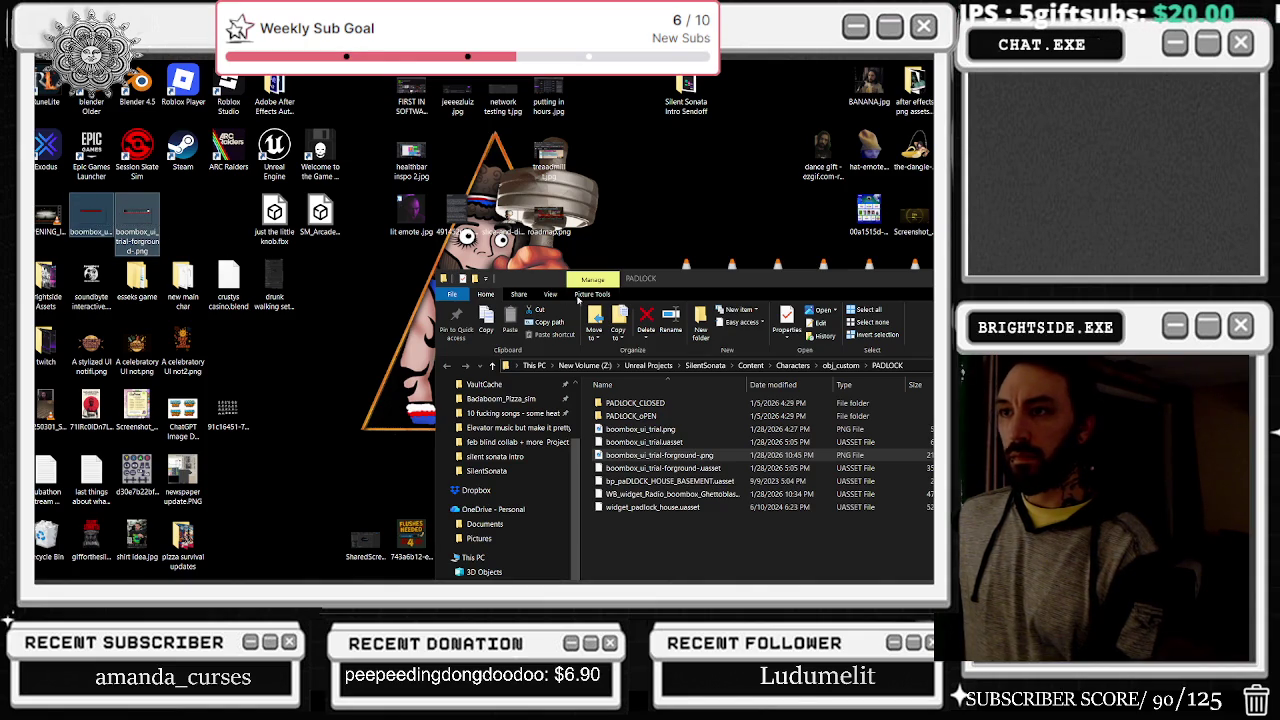
{"action": "key", "text": "Delete"}
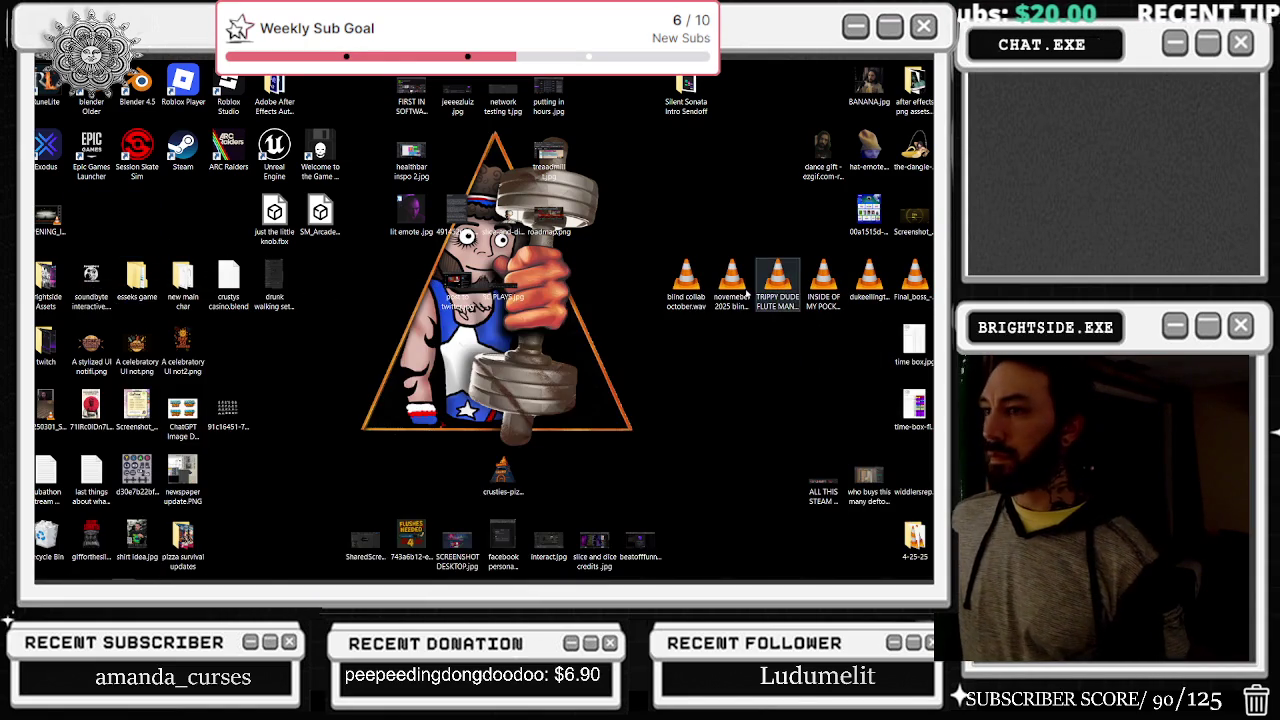
Step: Open the SilentSonata project folder and launch SilentSonata.uproject in Unreal
{"action": "mouse_move", "coordinate": [207, 580]}
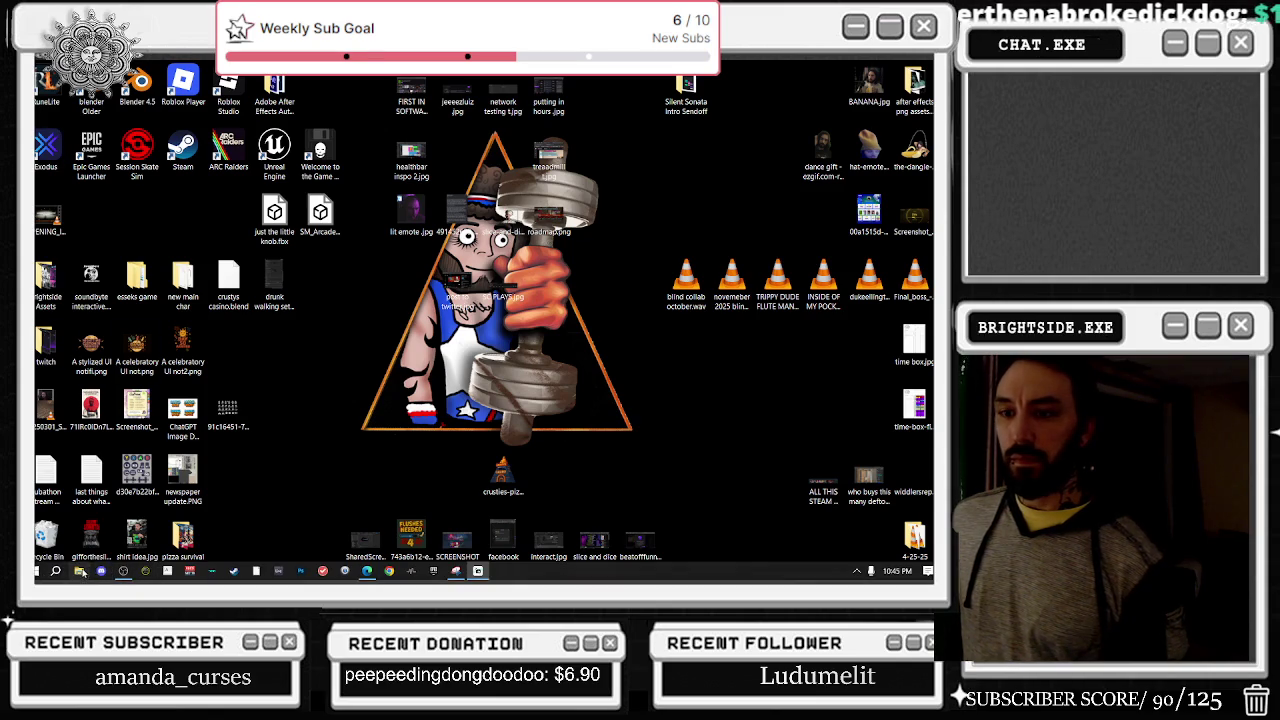
{"action": "left_click", "coordinate": [79, 571]}
{"action": "left_click", "coordinate": [133, 394]}
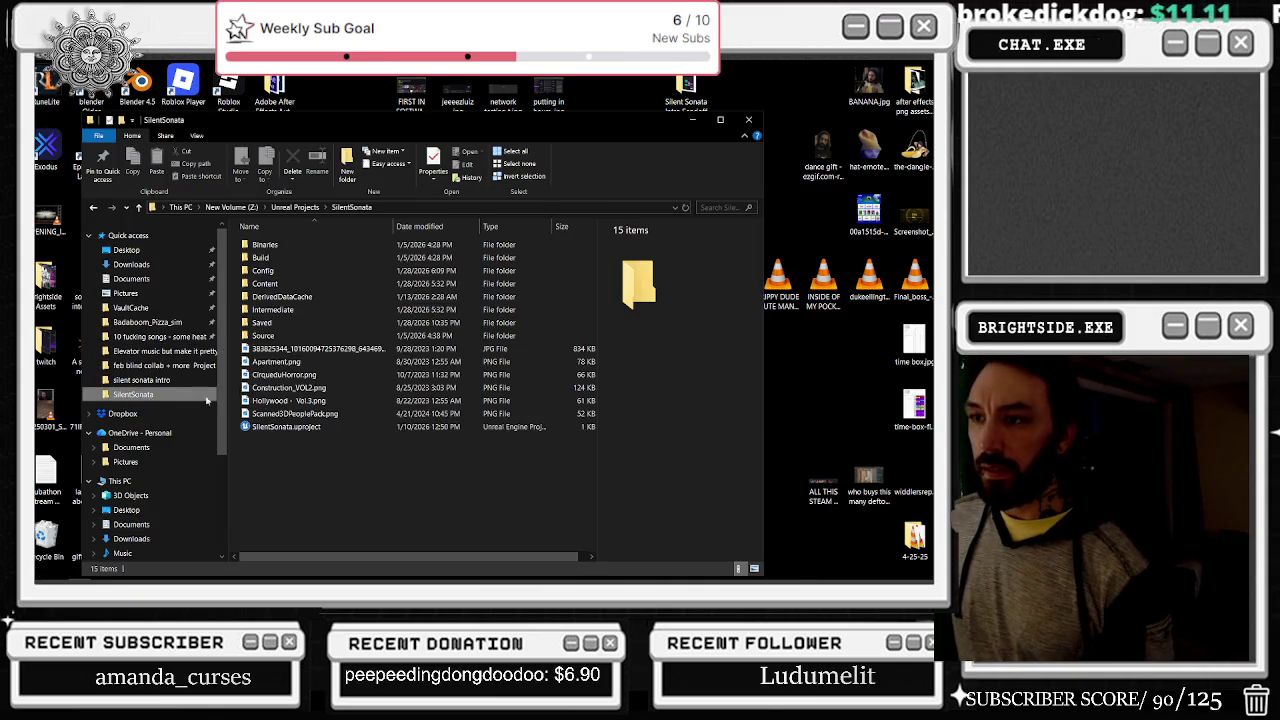
{"action": "left_click", "coordinate": [285, 430]}
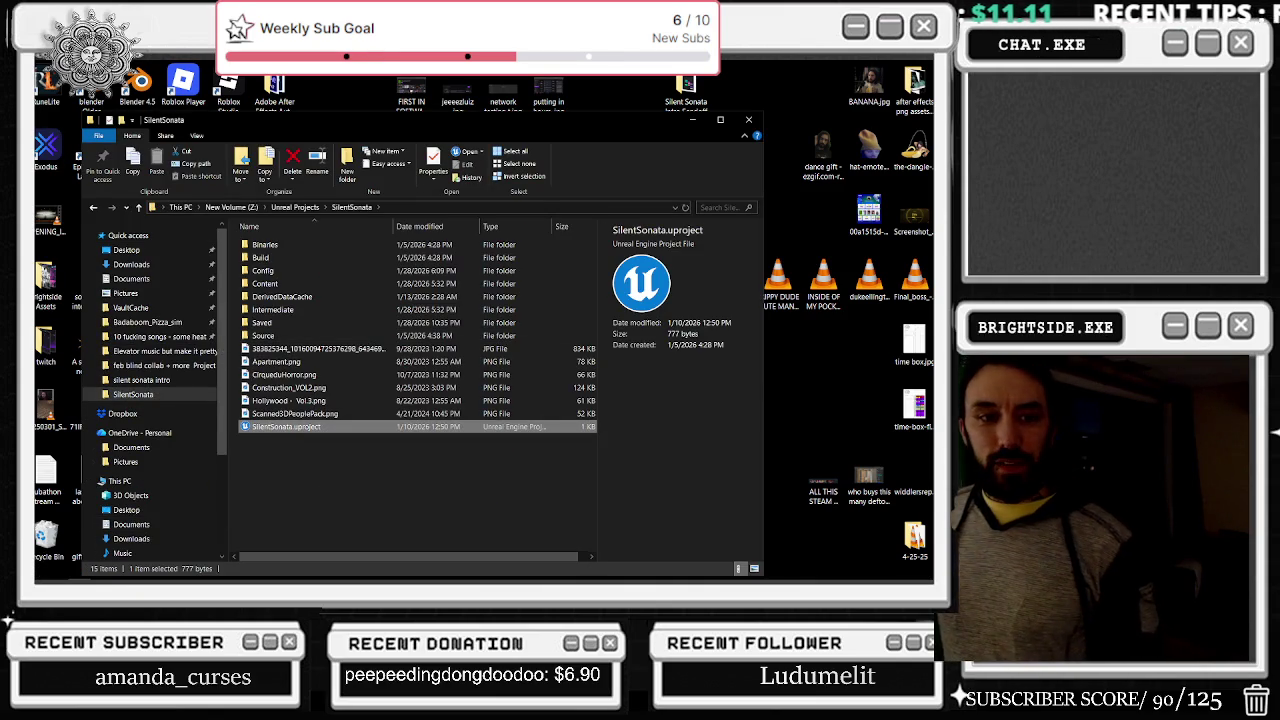
{"action": "double_click", "coordinate": [285, 426]}
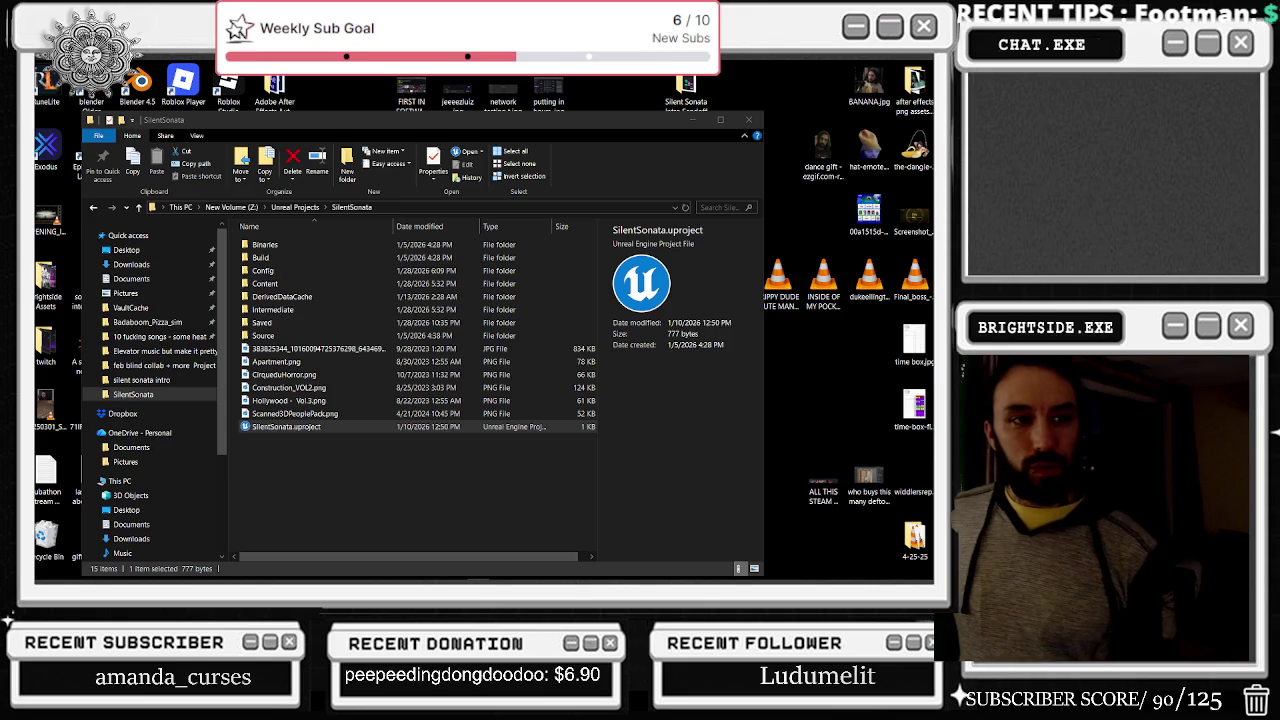
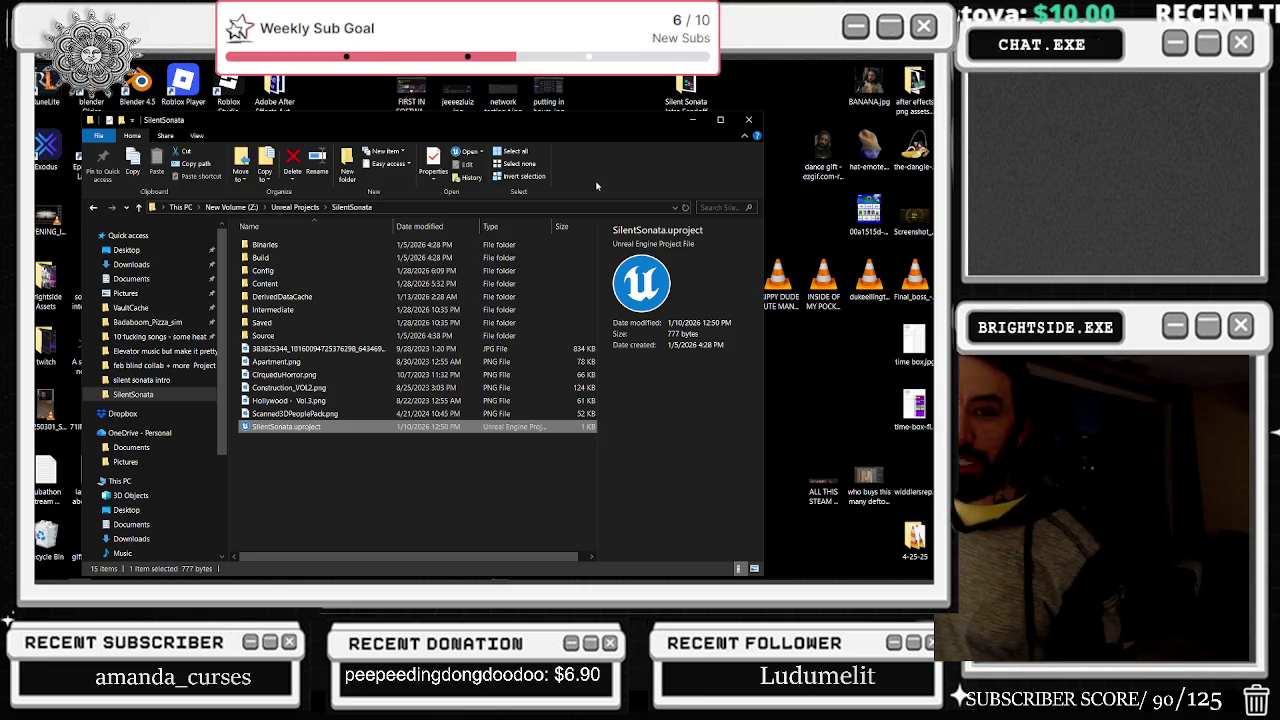
Step: Check the Twitch stream tab in the browser, then return to the project folder window
{"action": "key", "text": "alt+Tab"}
{"action": "key", "text": "alt+Tab"}
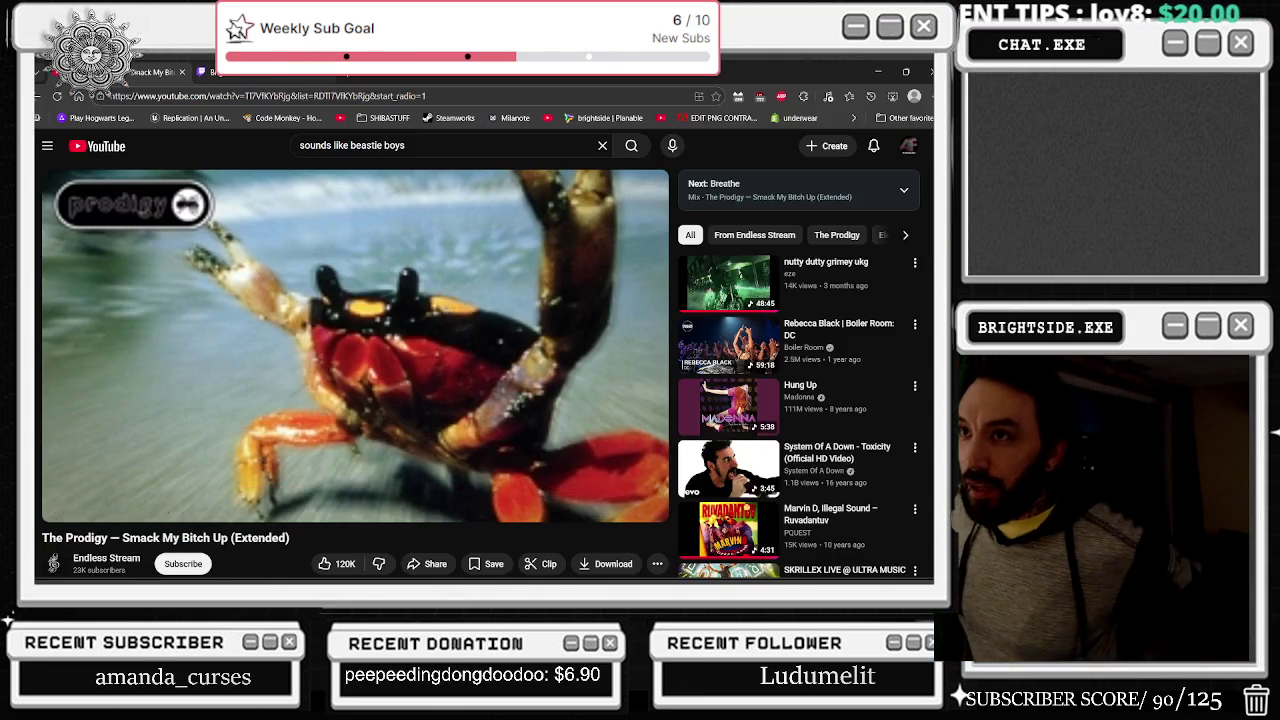
{"action": "left_click", "coordinate": [288, 73]}
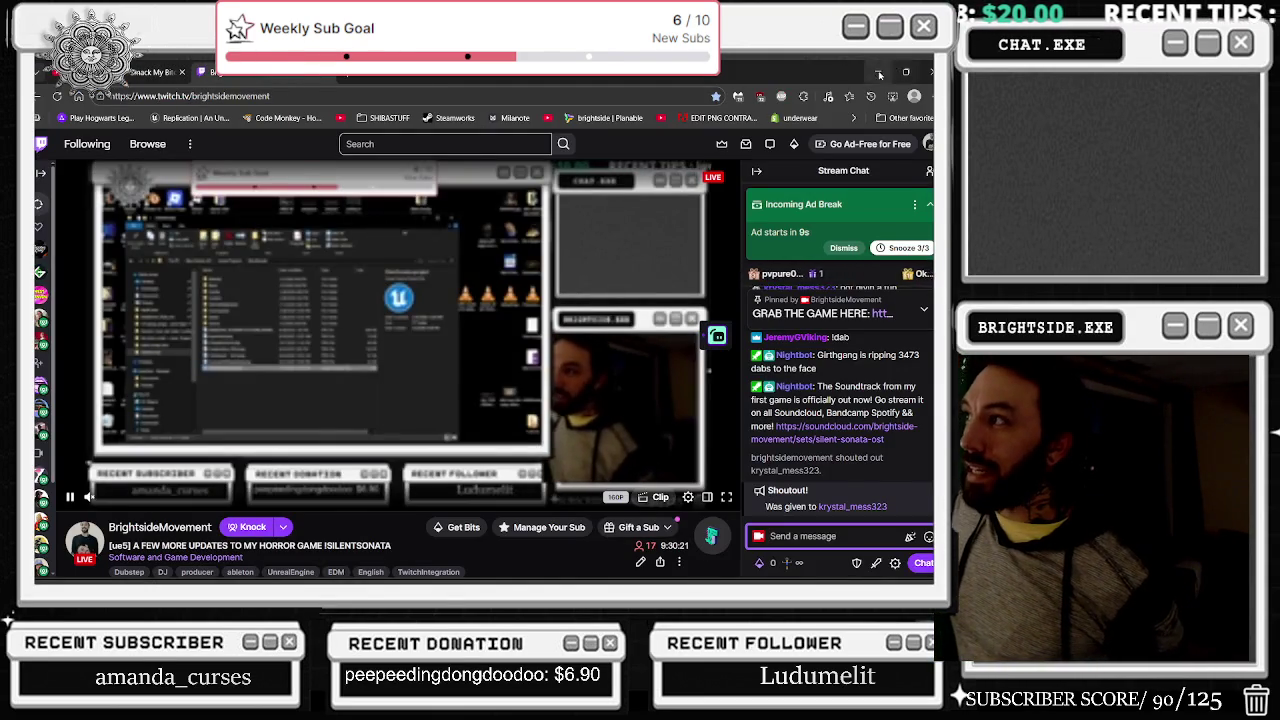
{"action": "key", "text": "alt+Tab"}
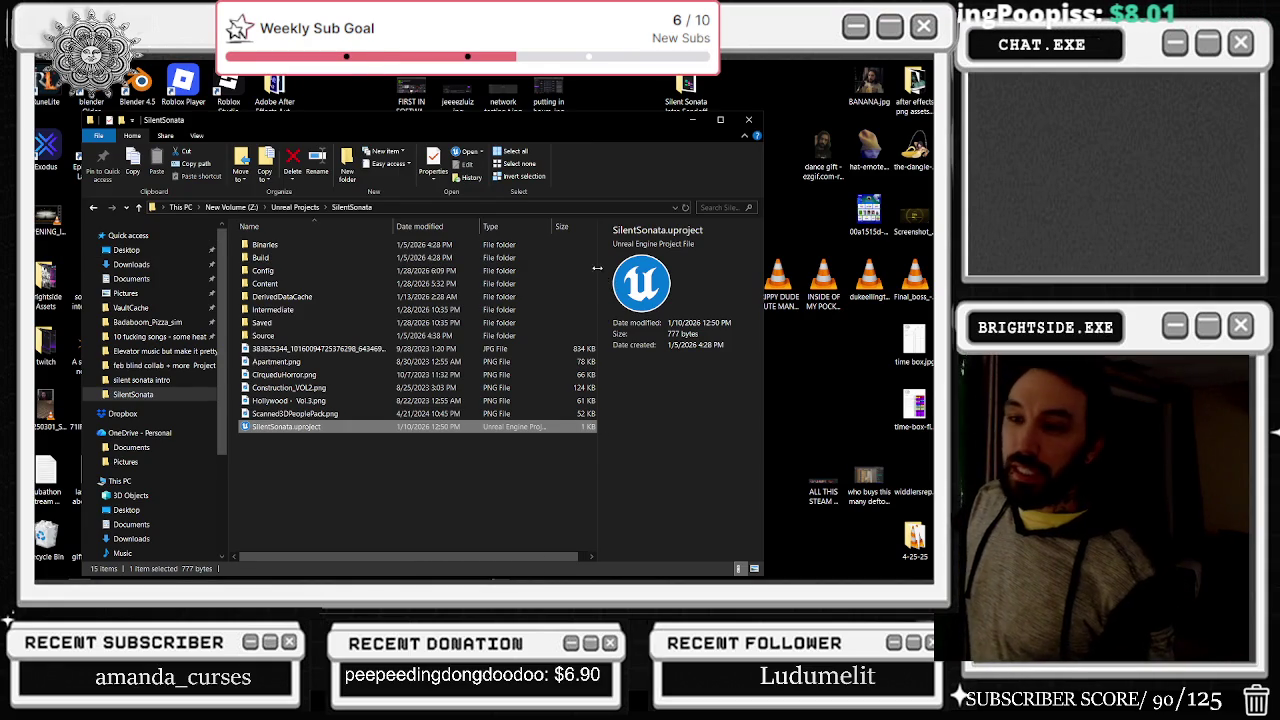
Step: Close Snipping Tool without saving the snip, then close the project folder window
{"action": "key", "text": "alt+Tab"}
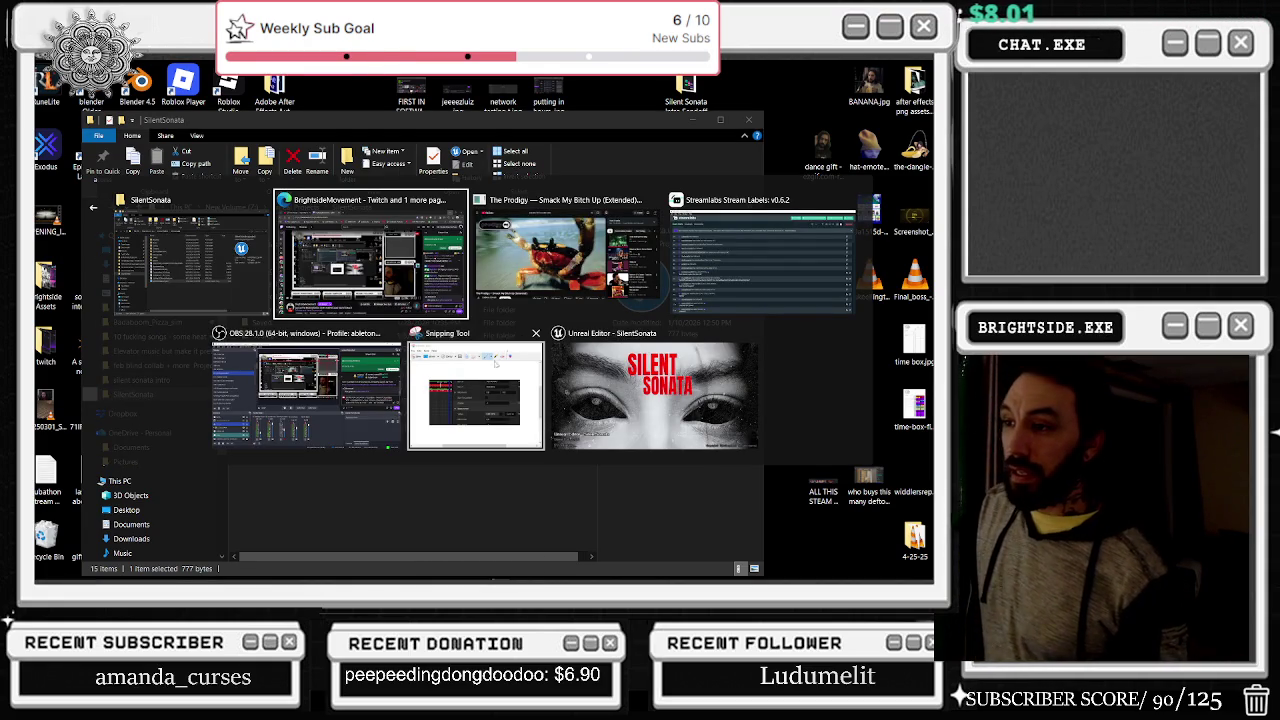
{"action": "left_click", "coordinate": [488, 367]}
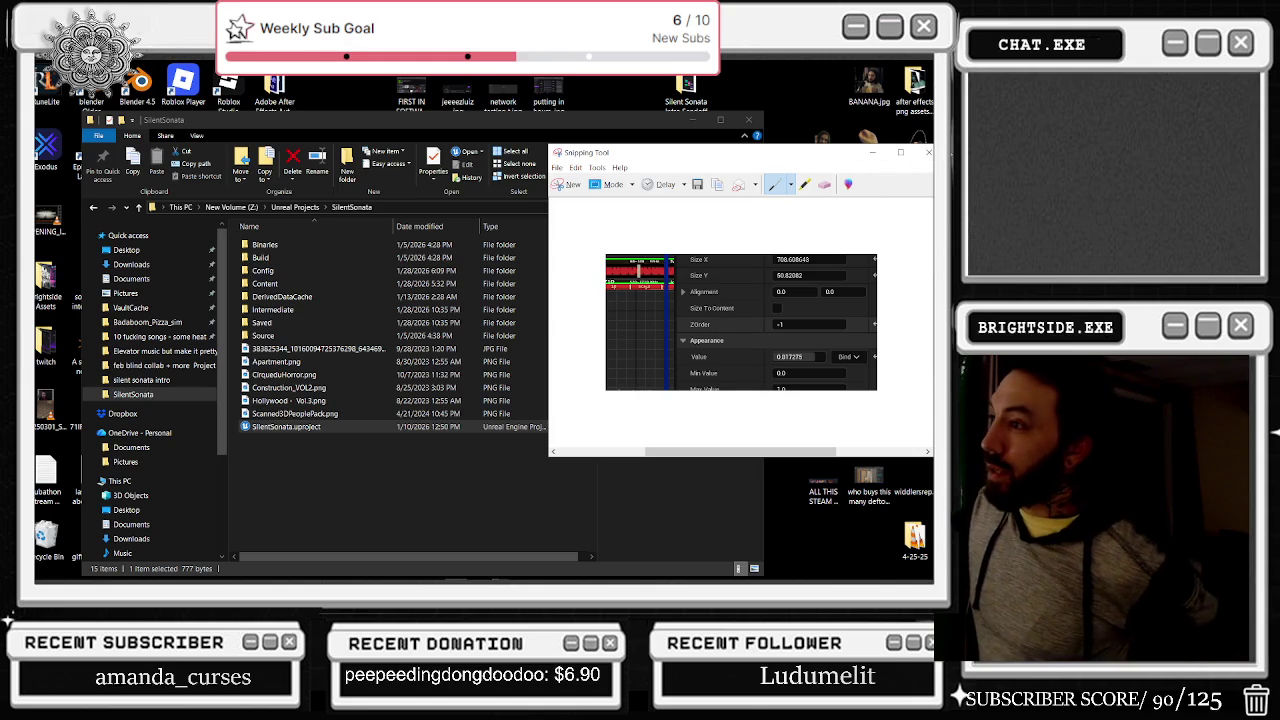
{"action": "left_click", "coordinate": [926, 152]}
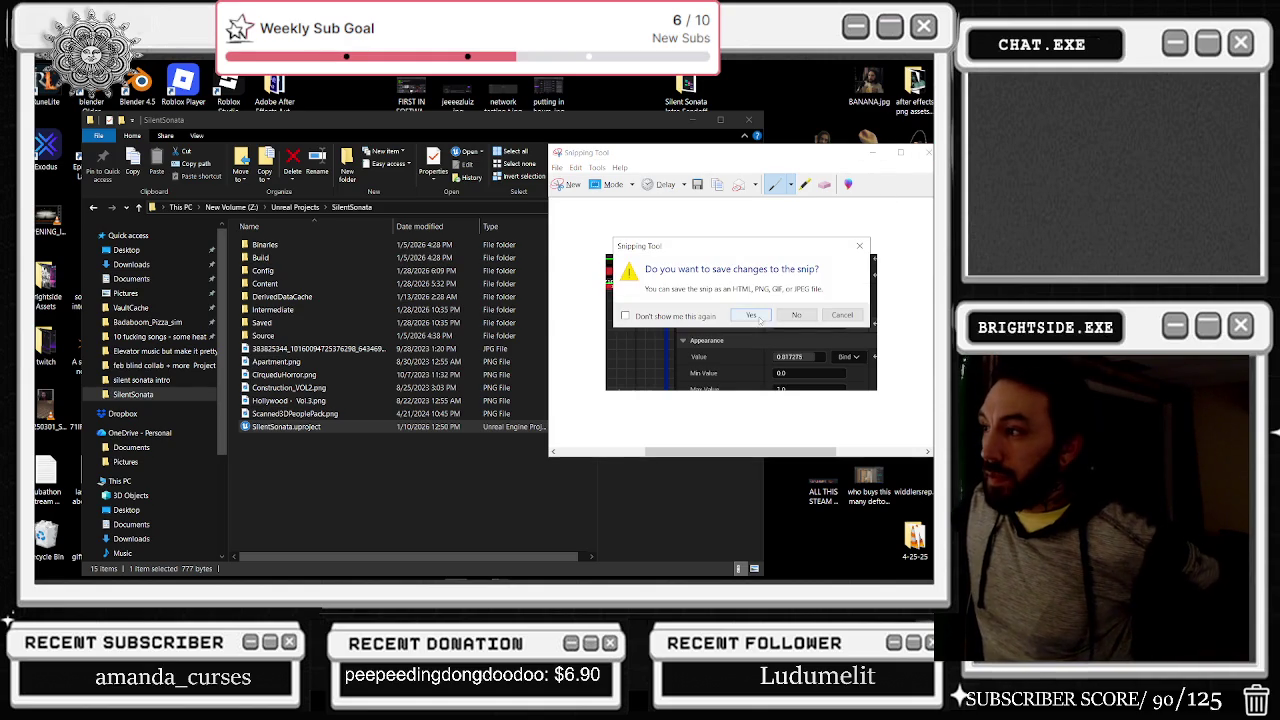
{"action": "left_click", "coordinate": [796, 315]}
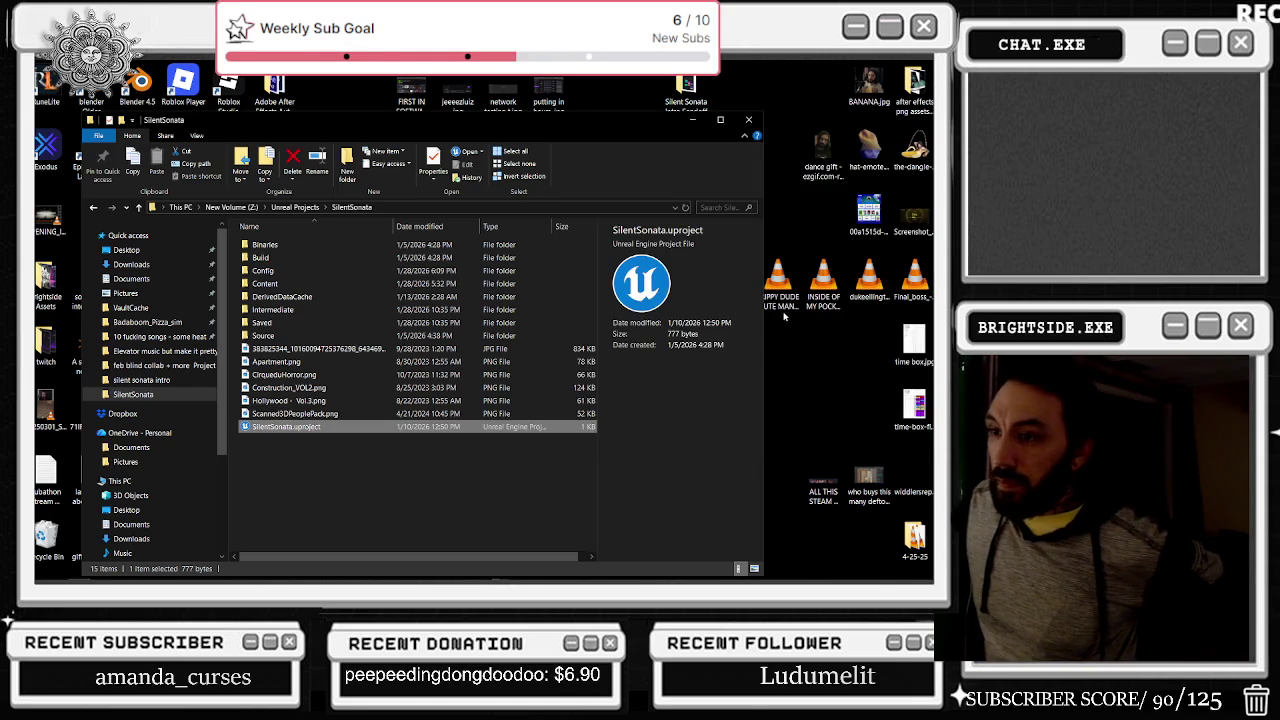
{"action": "left_click", "coordinate": [746, 121]}
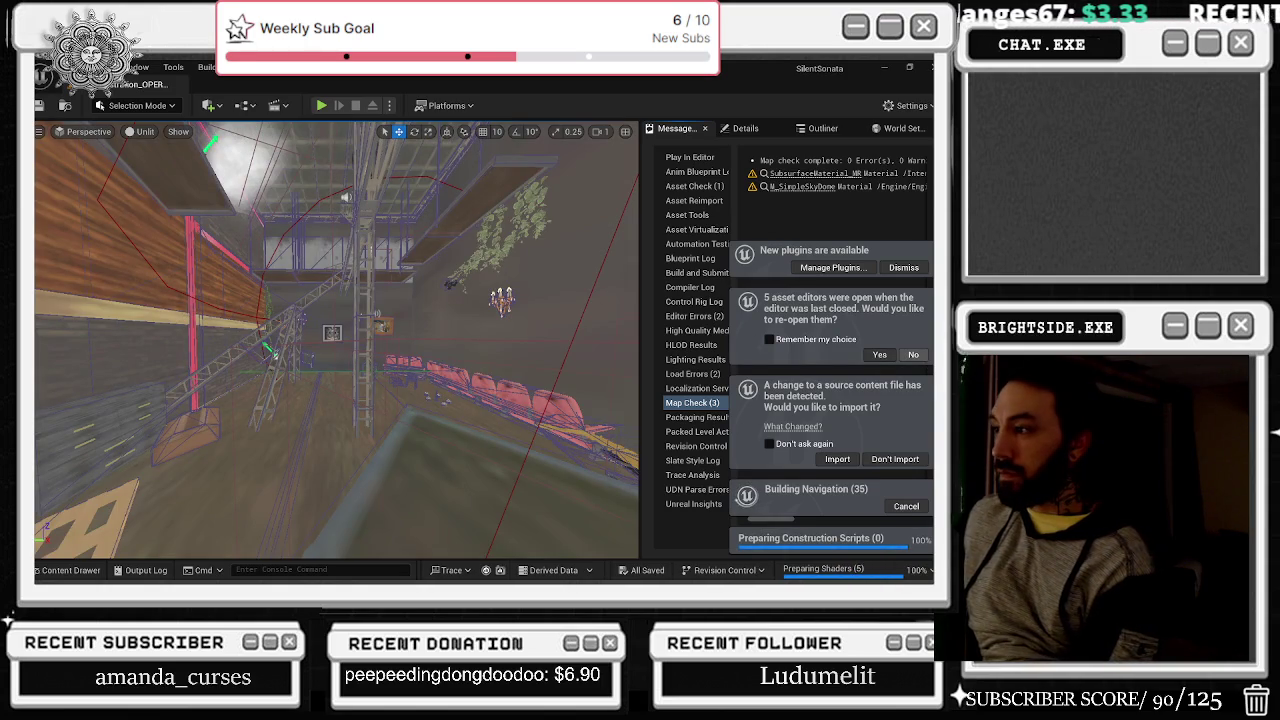
Step: Import the changed boombox source file, reopen the five previous asset editors, and return to the level
{"action": "left_click", "coordinate": [845, 461]}
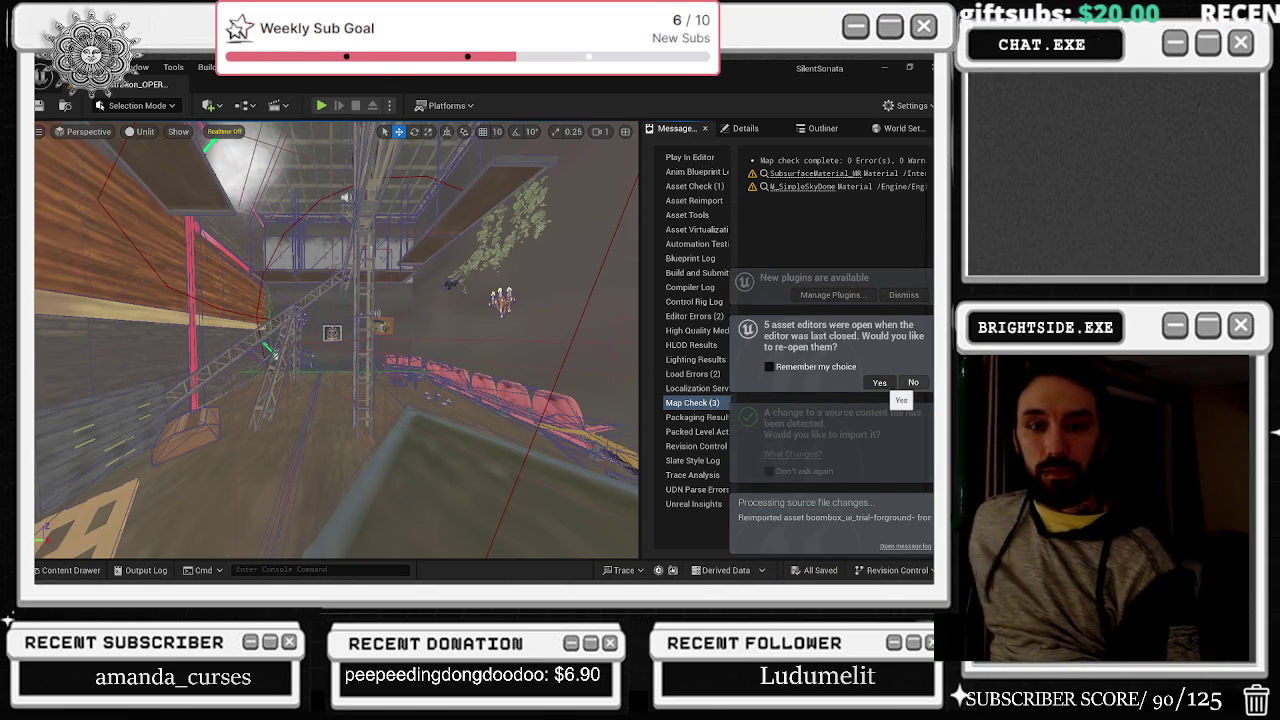
{"action": "left_click", "coordinate": [879, 382]}
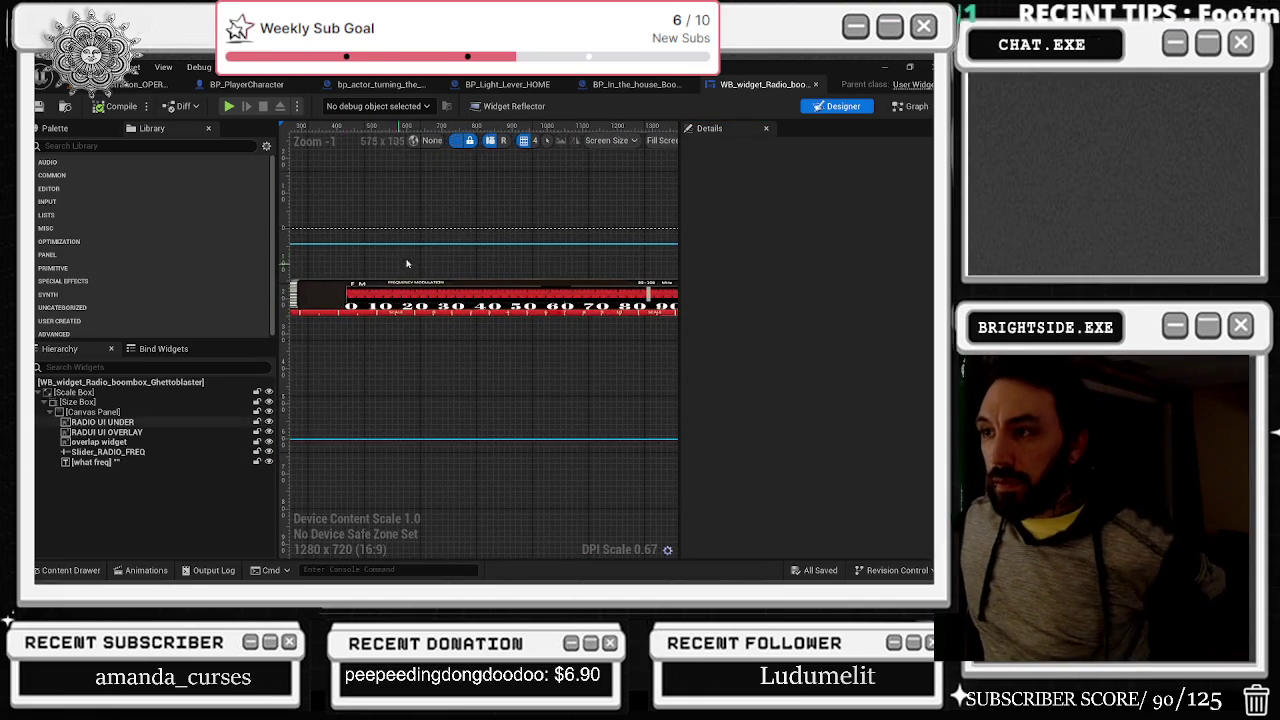
{"action": "scroll", "coordinate": [346, 291], "scroll_direction": "up", "scroll_amount": 2}
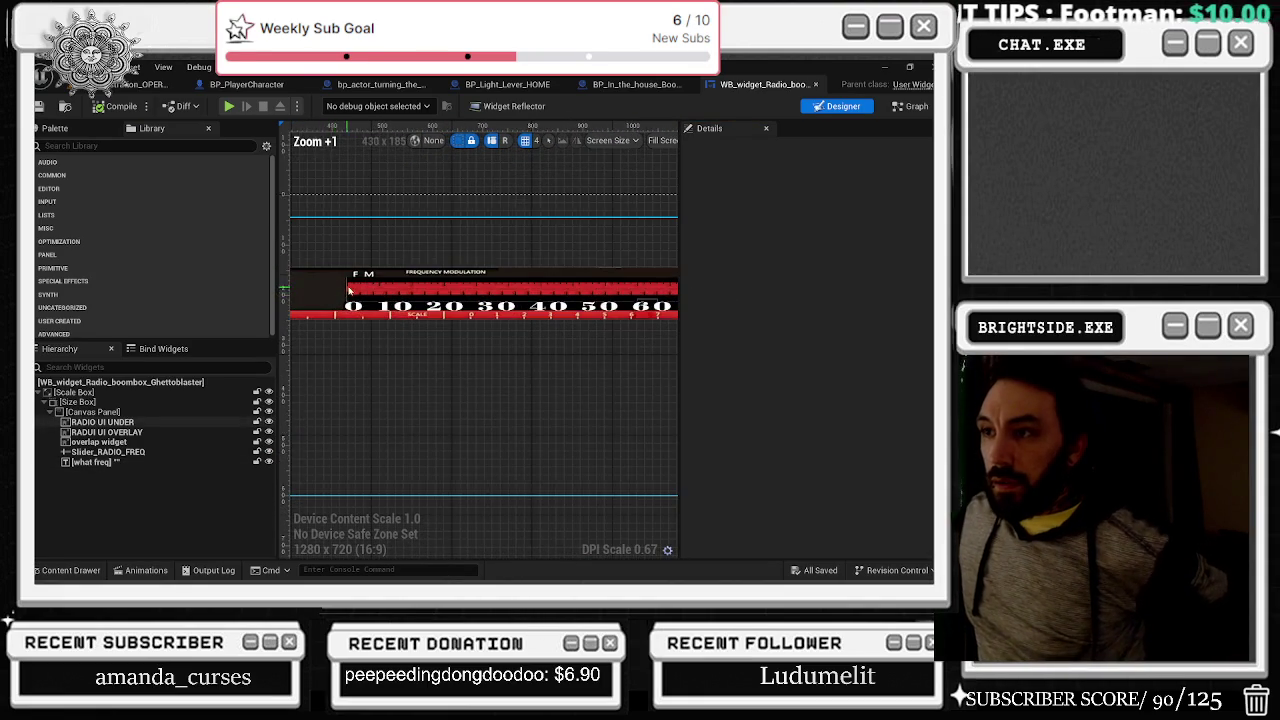
{"action": "scroll", "coordinate": [440, 301], "scroll_direction": "down", "scroll_amount": 3}
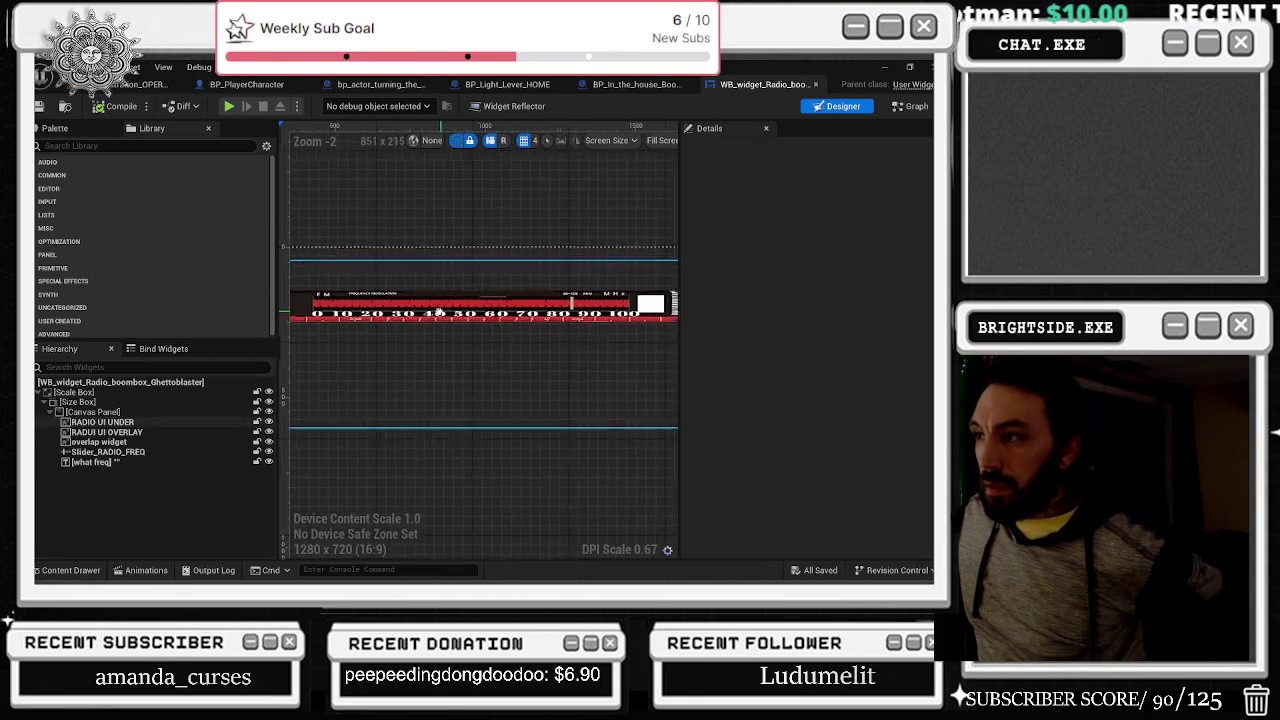
{"action": "left_click", "coordinate": [150, 84]}
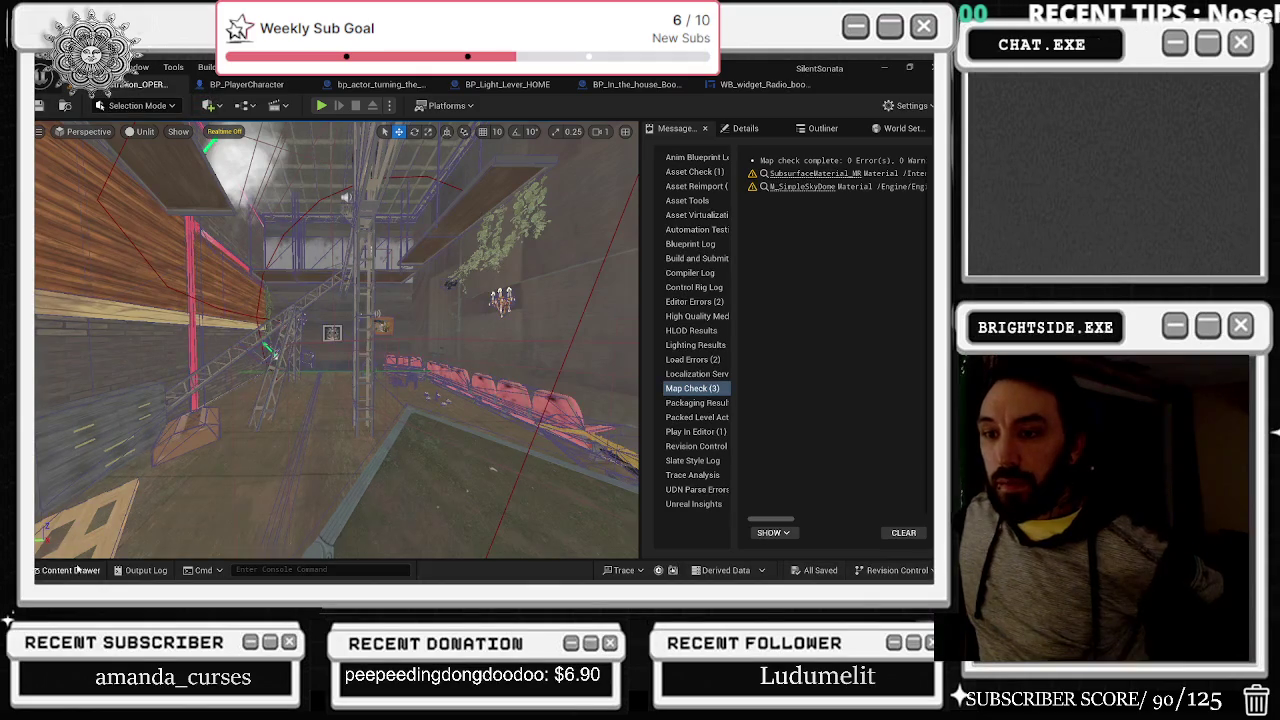
Step: Load Maps_HouseProject_BASIC from HouseProject > Maps_HouseProject in the Content Drawer
{"action": "left_click", "coordinate": [70, 570]}
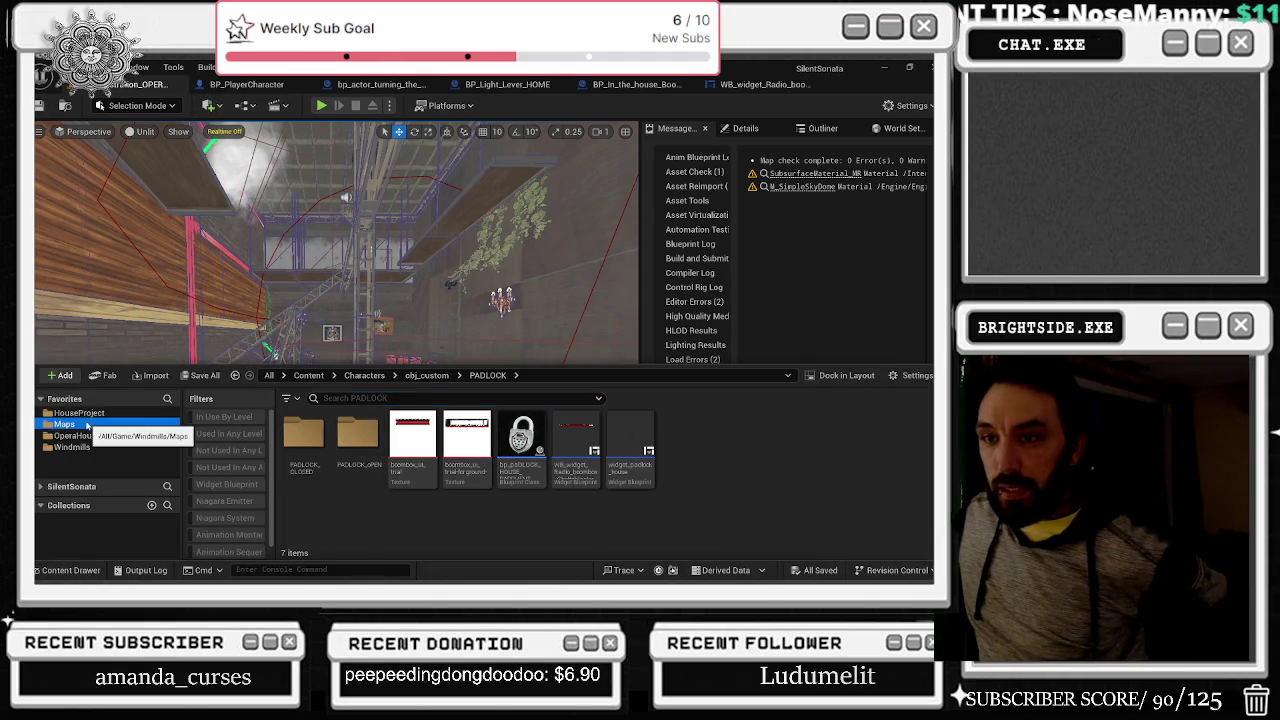
{"action": "left_click", "coordinate": [79, 412]}
{"action": "left_click", "coordinate": [476, 436]}
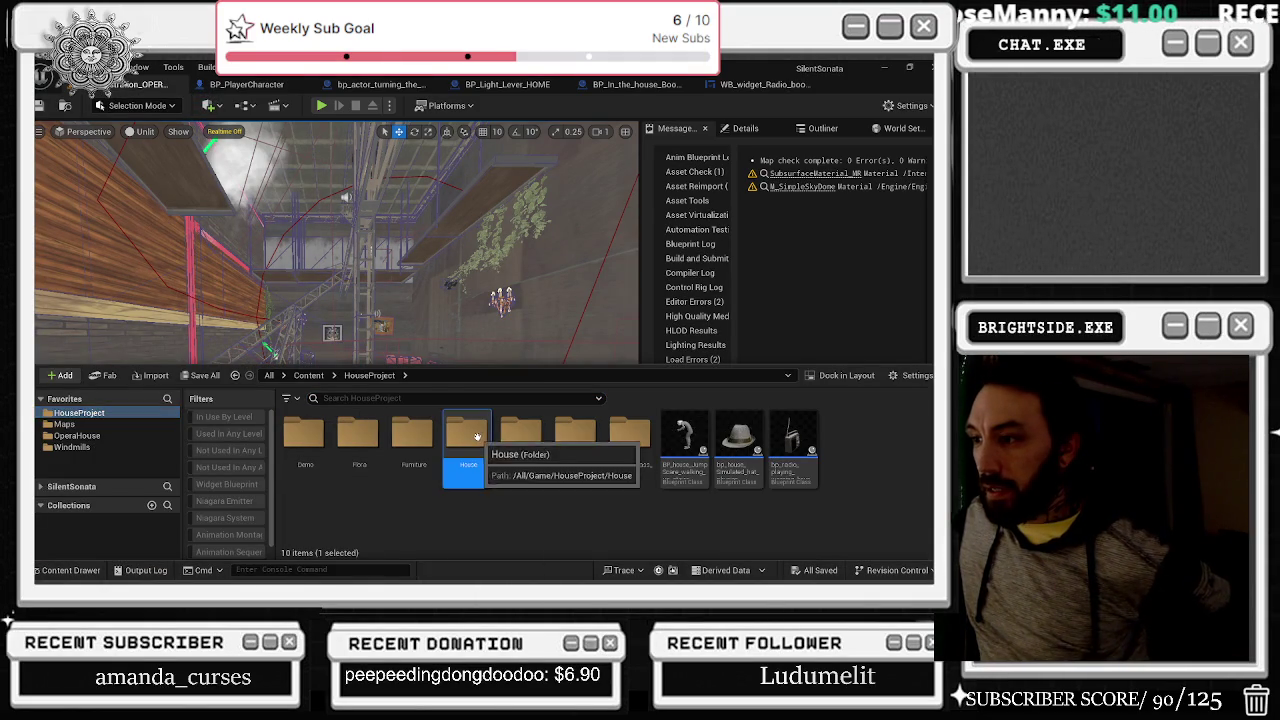
{"action": "double_click", "coordinate": [476, 436]}
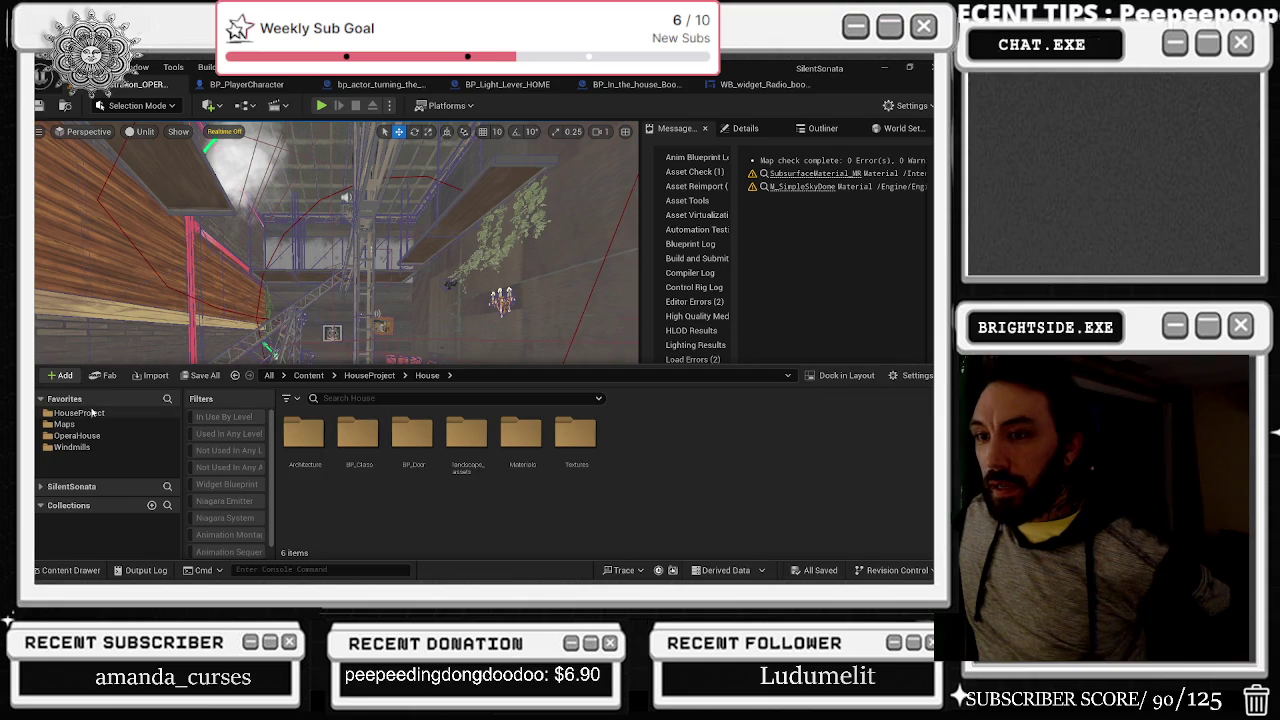
{"action": "left_click", "coordinate": [91, 412]}
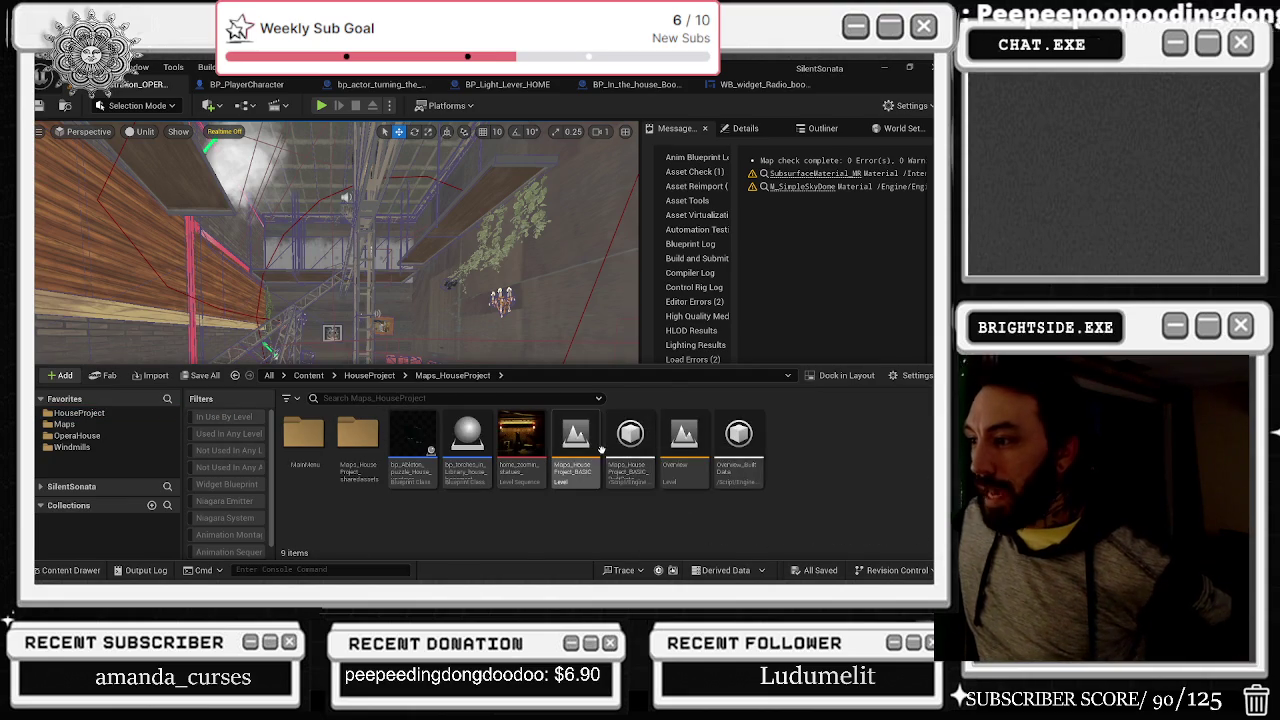
{"action": "double_click", "coordinate": [576, 440]}
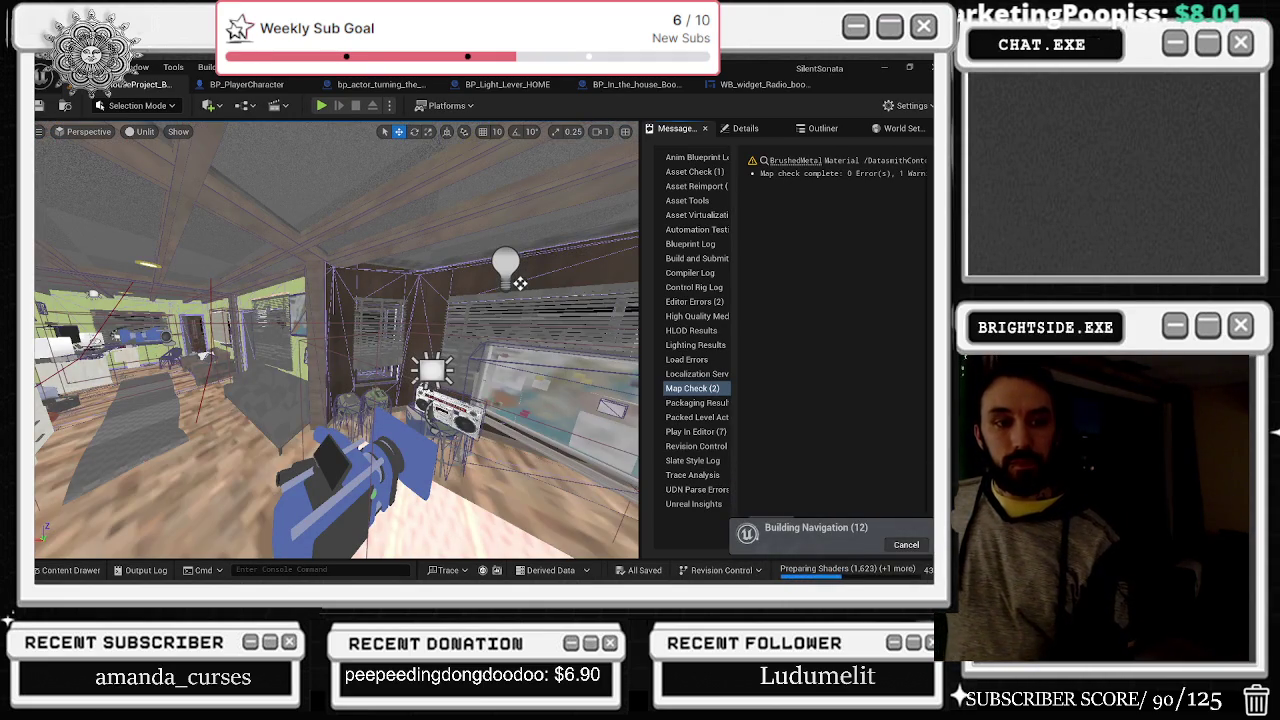
{"action": "key", "text": "alt+Tab"}
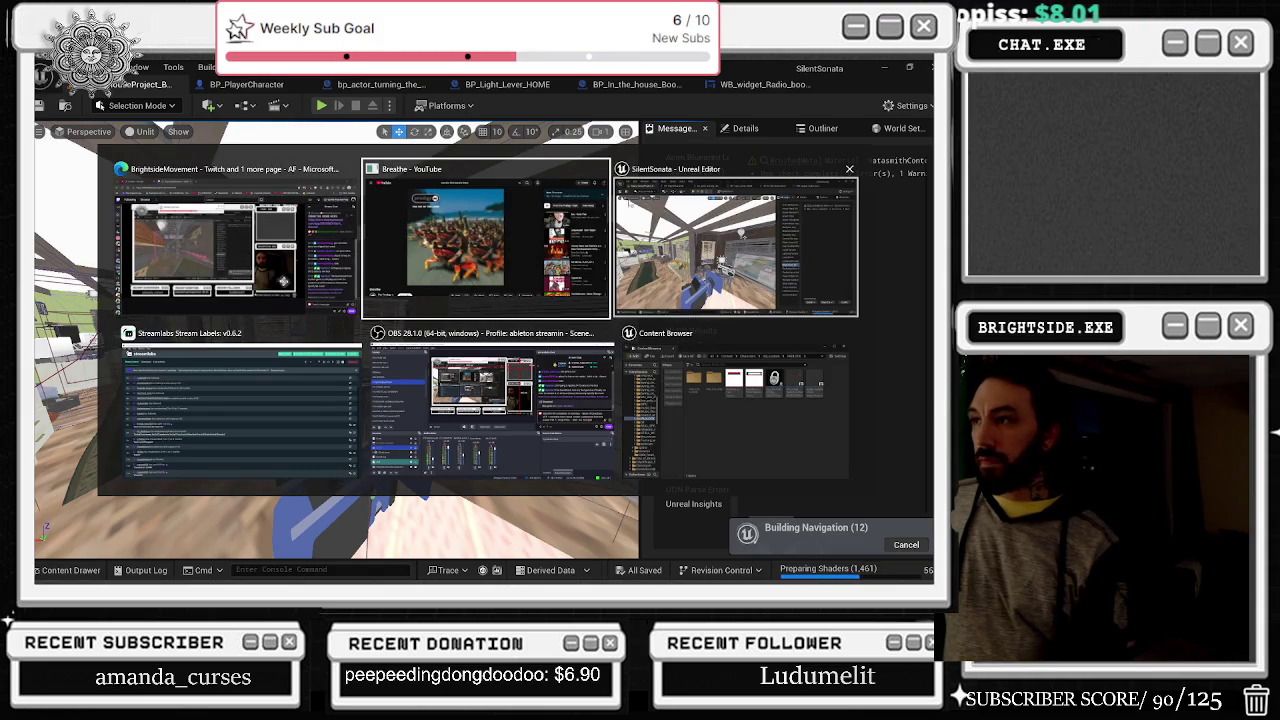
{"action": "left_click", "coordinate": [667, 262]}
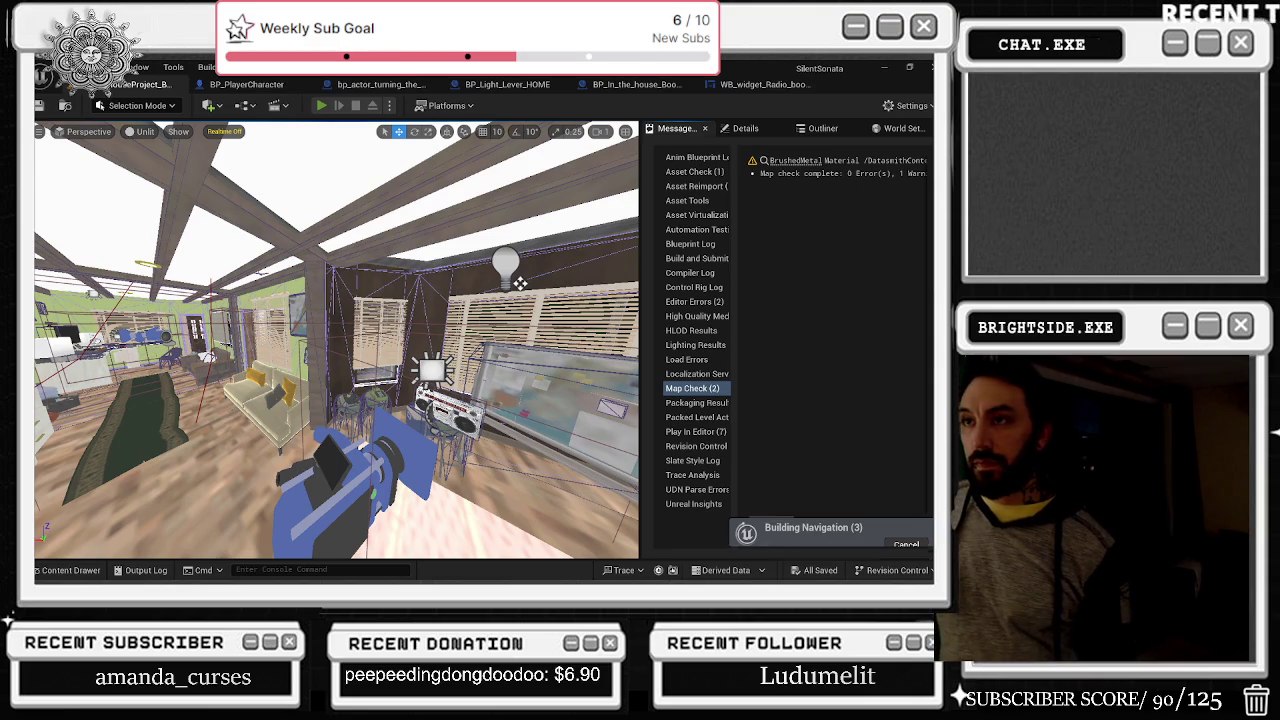
Step: Start Play In Editor on the house level with Alt+P
{"action": "key", "text": "alt+p"}
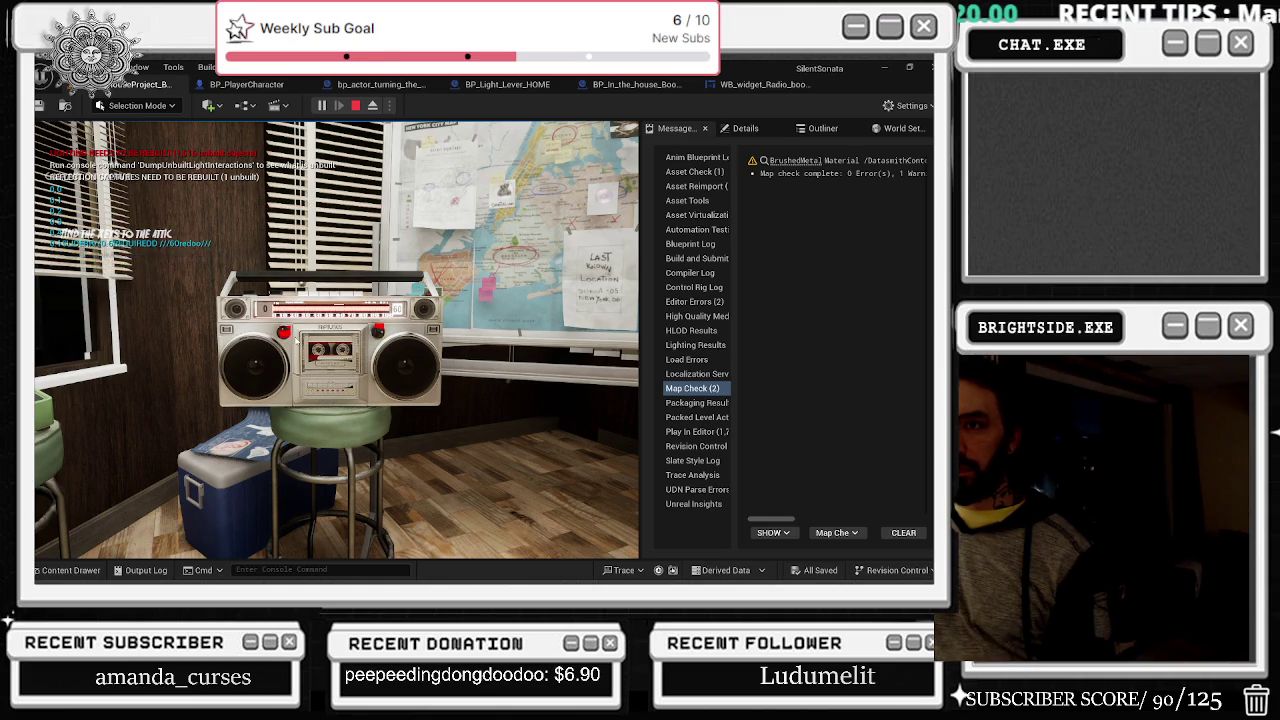
Step: Walk the player into the bedroom and up to the NYC map board beside the boombox
{"action": "left_click", "coordinate": [297, 340]}
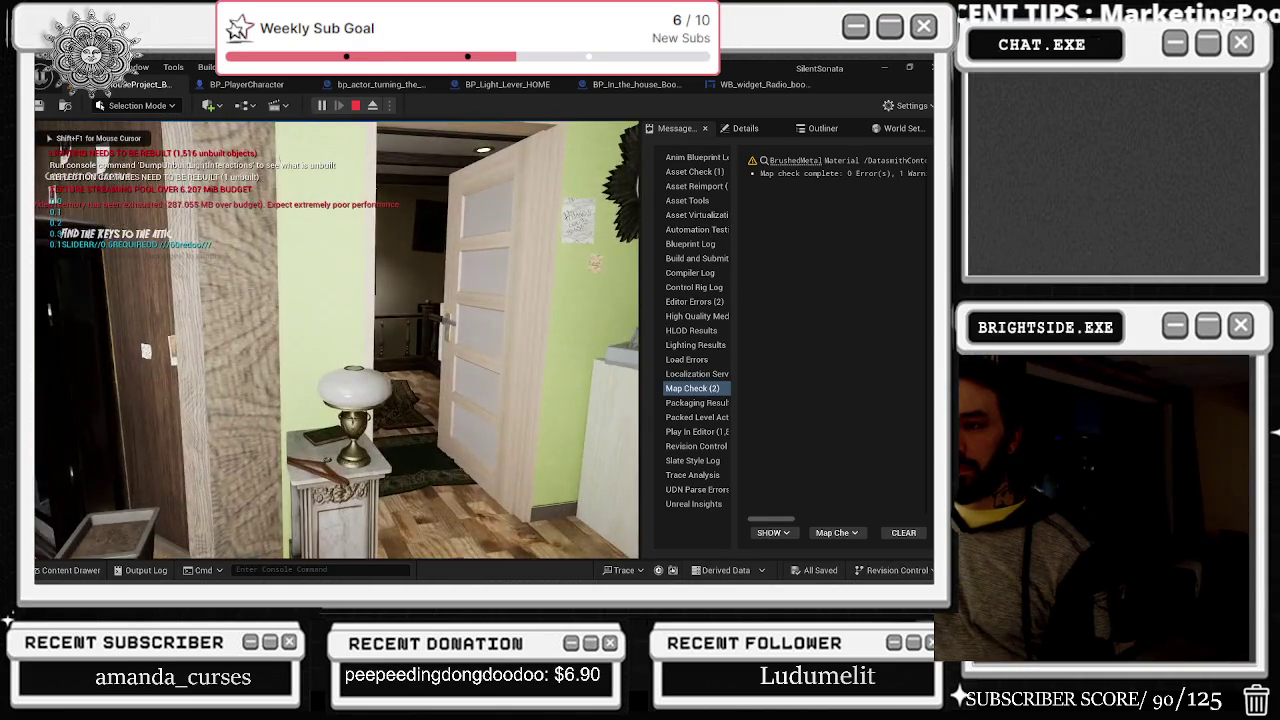
{"action": "key", "text": "f"}
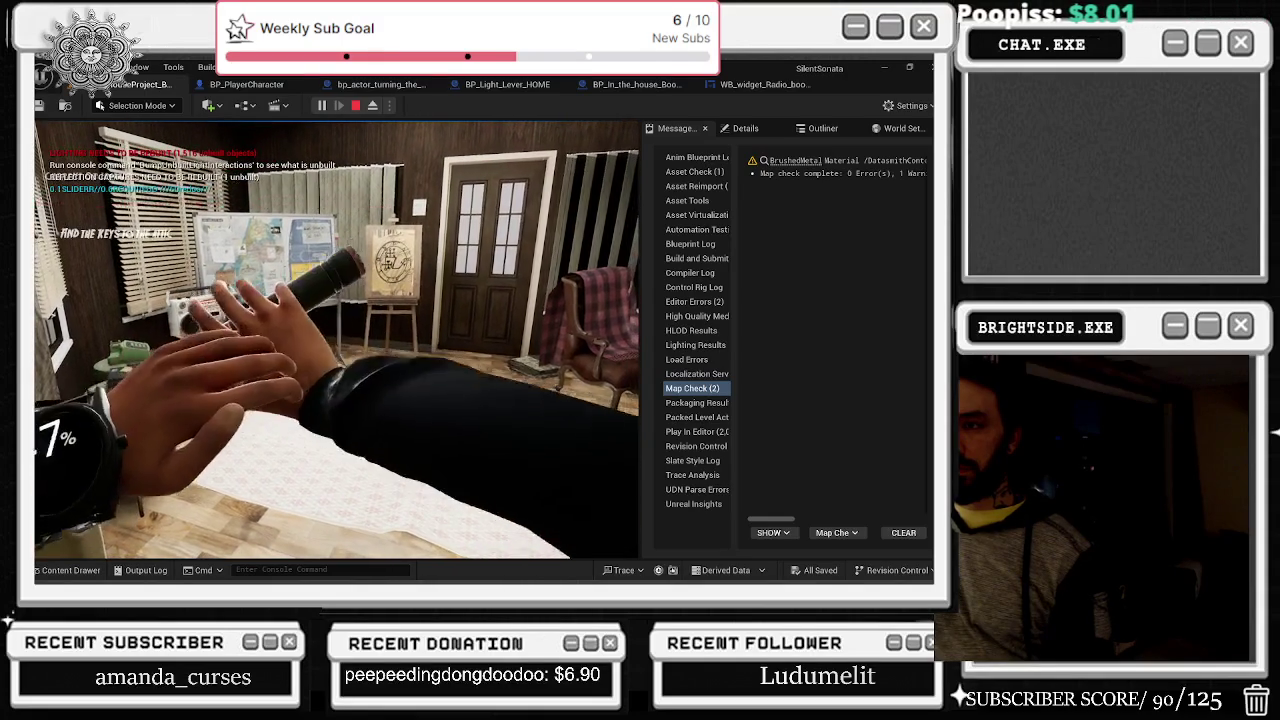
{"action": "key", "text": "f"}
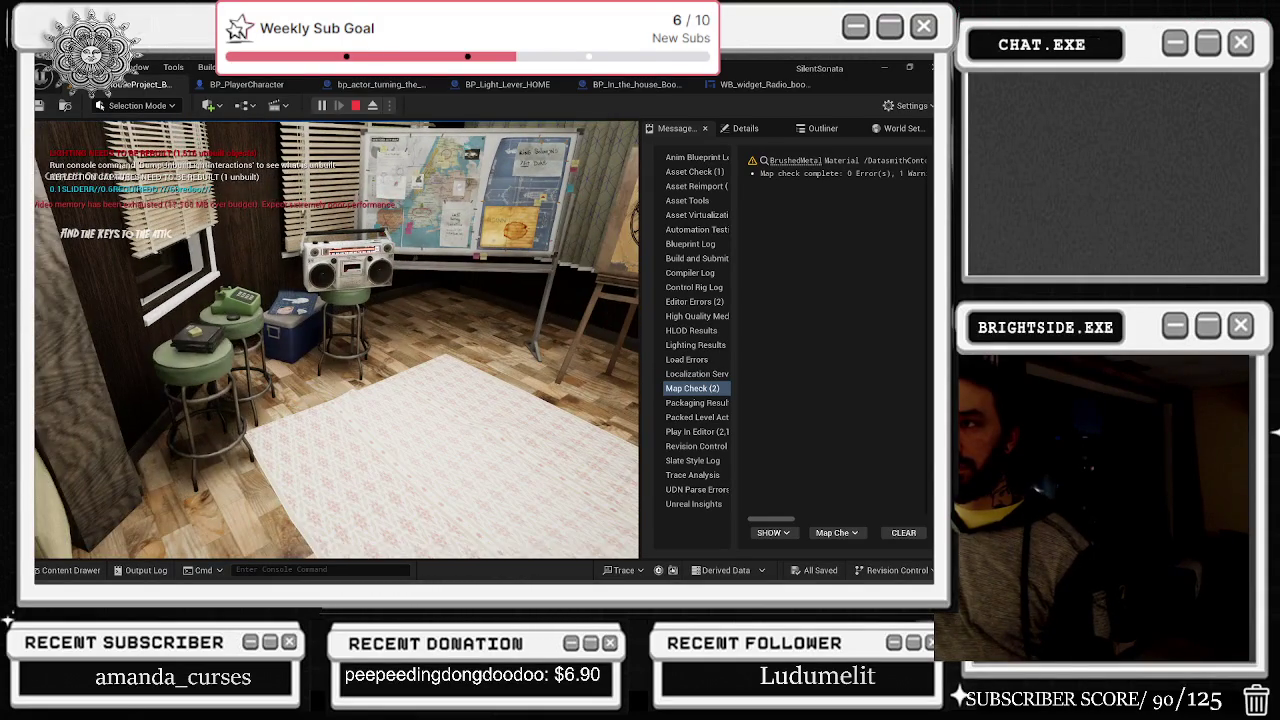
{"action": "key", "text": "w"}
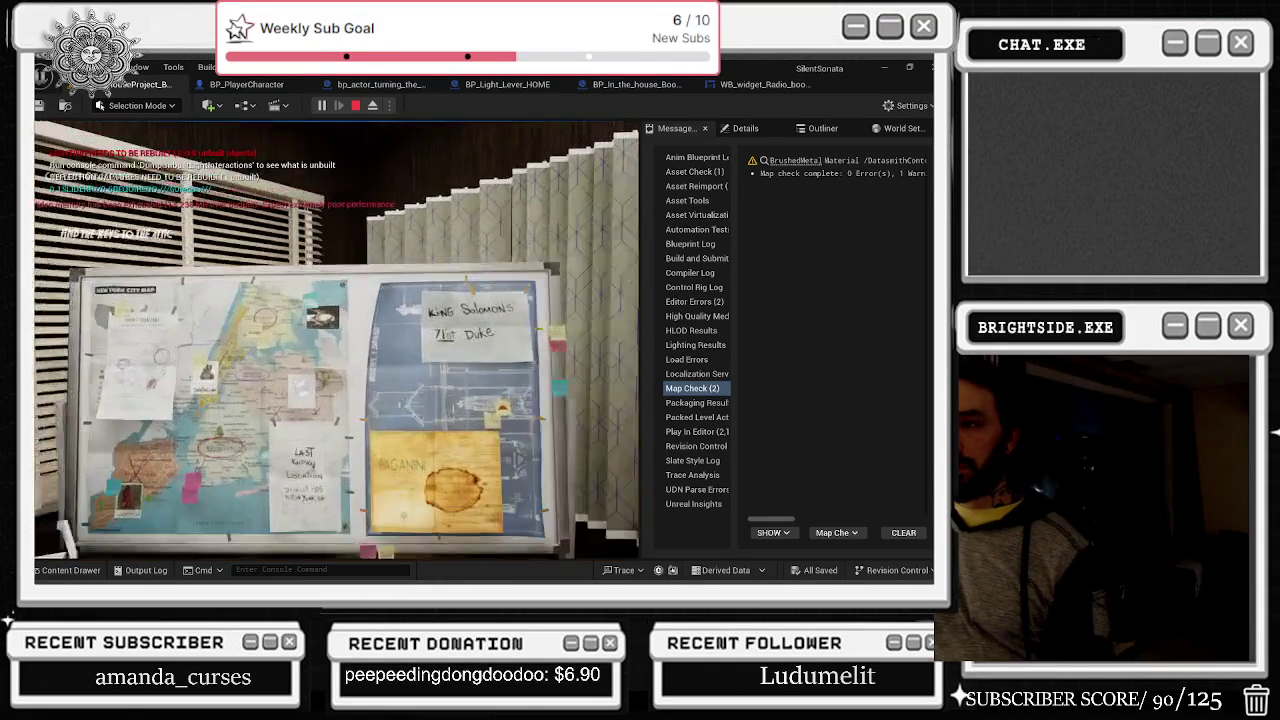
{"action": "key", "text": "s"}
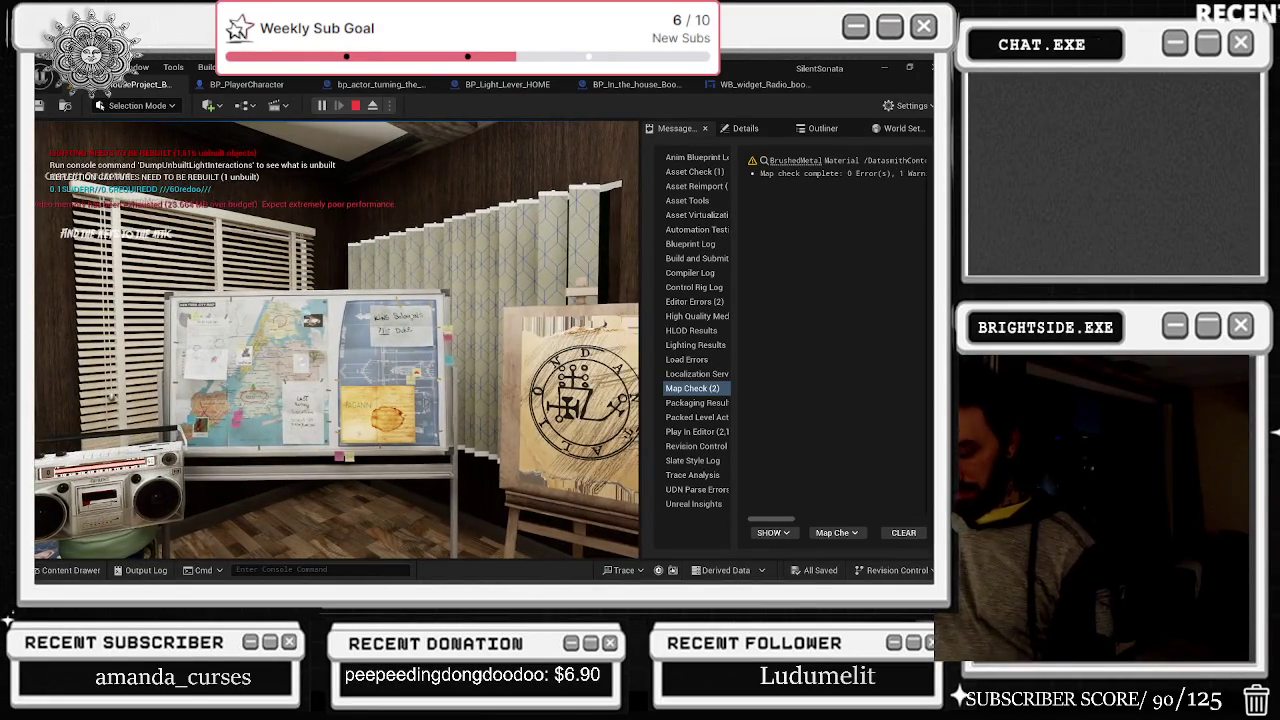
{"action": "key", "text": "XF86AudioPlay"}
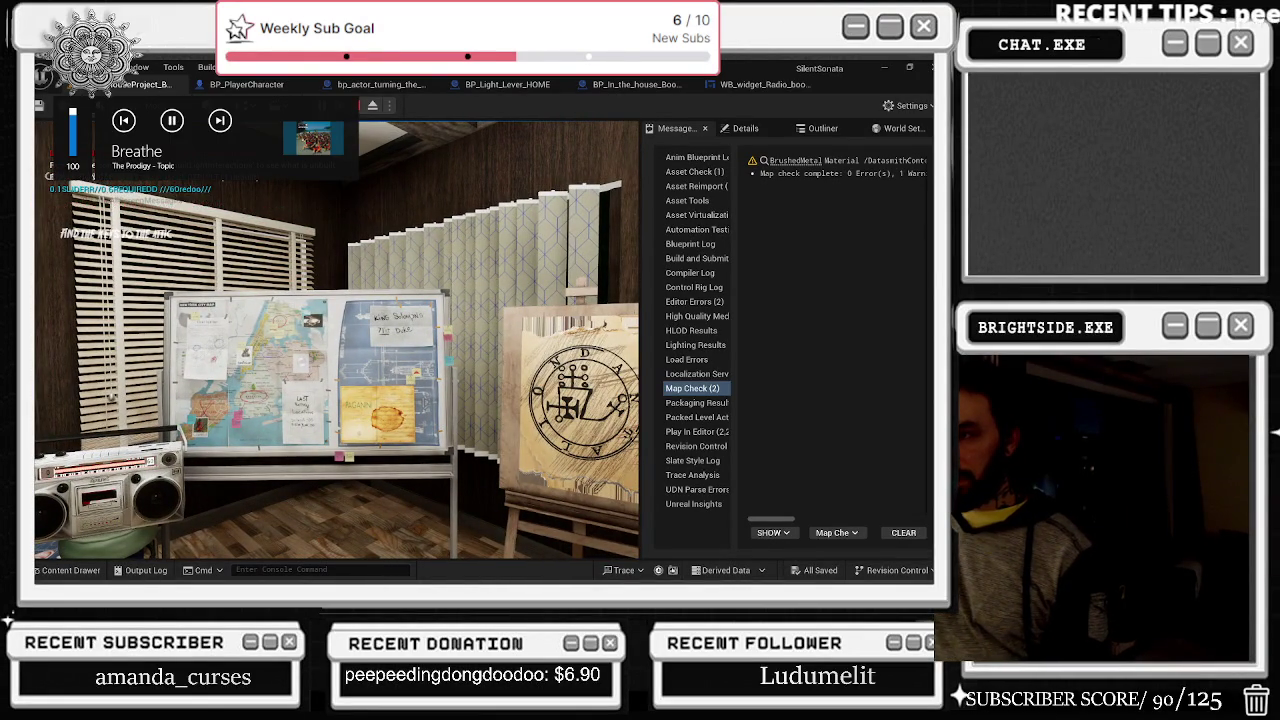
{"action": "key", "text": "a"}
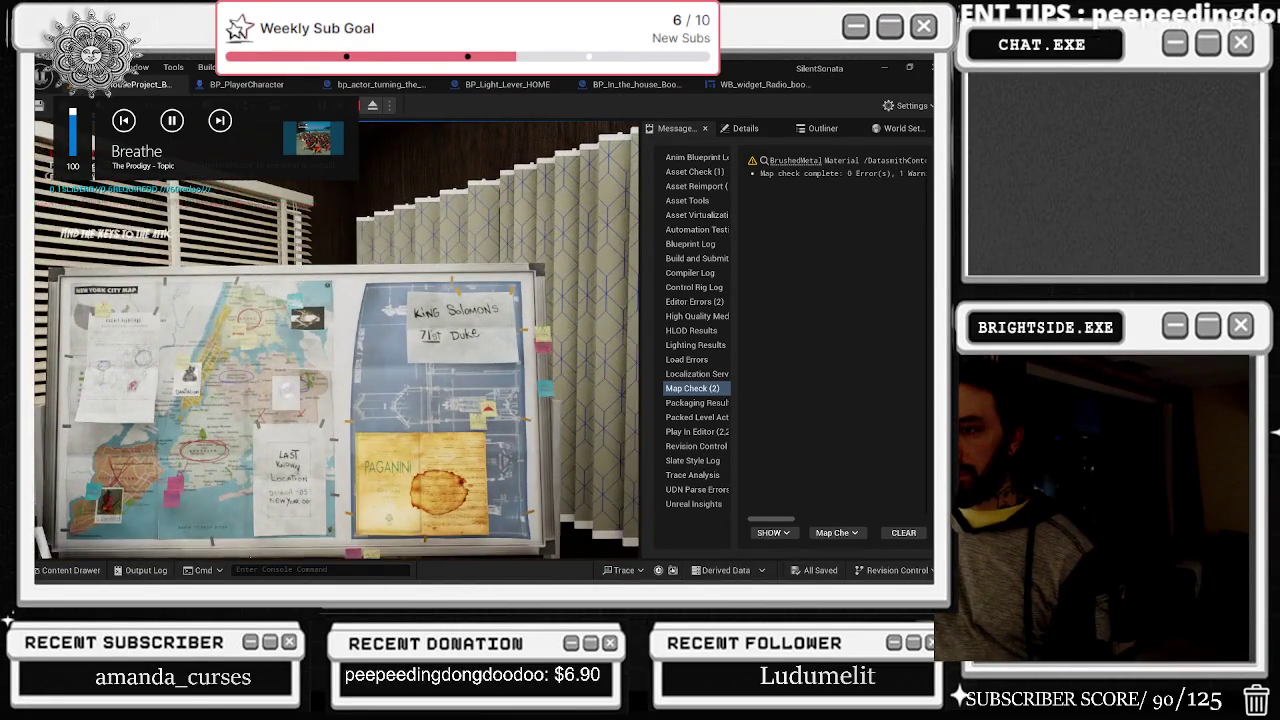
{"action": "key", "text": "w"}
{"action": "key", "text": "e"}
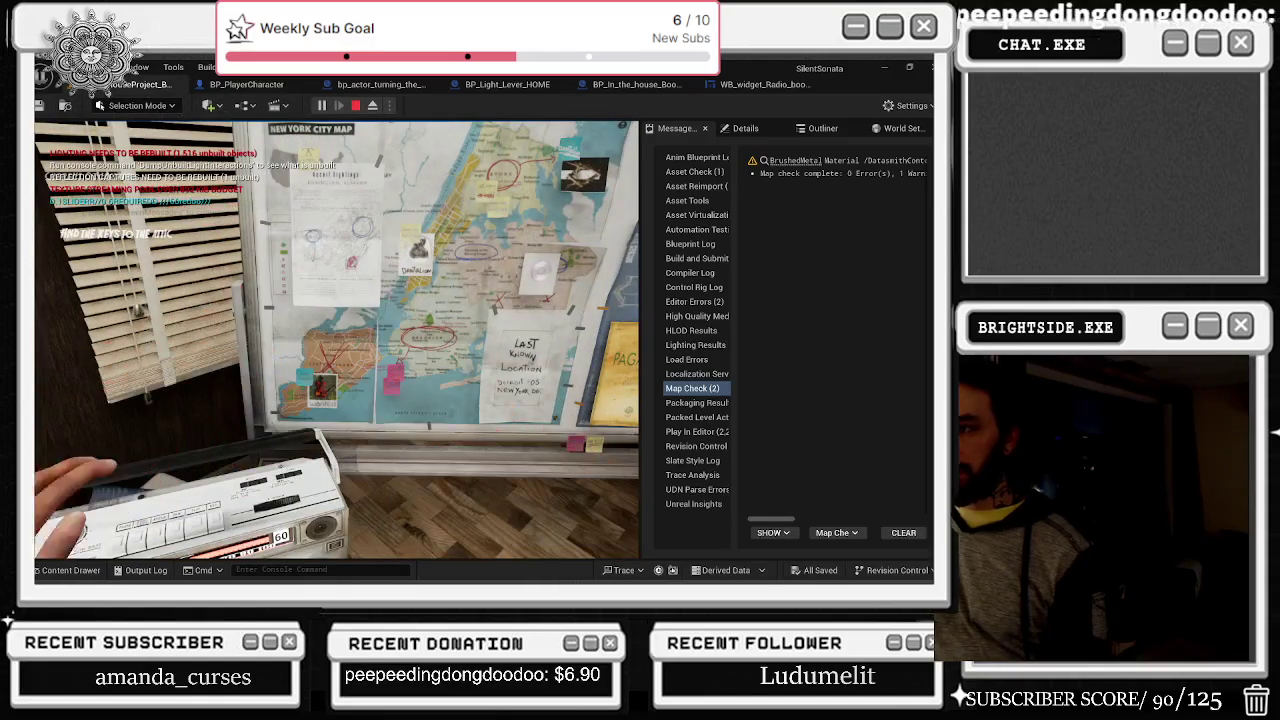
{"action": "key", "text": "w"}
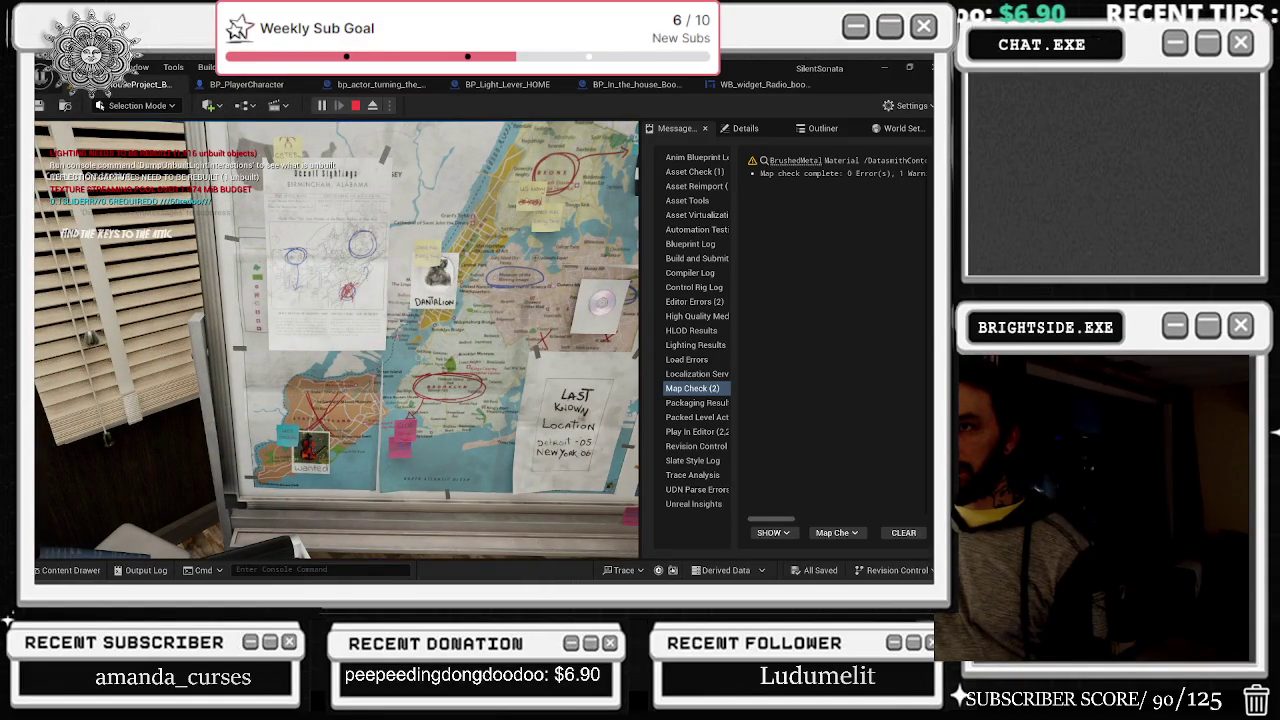
Step: Move right along the board toward the Paganini poster, back away, and stop the play session
{"action": "key", "text": "d"}
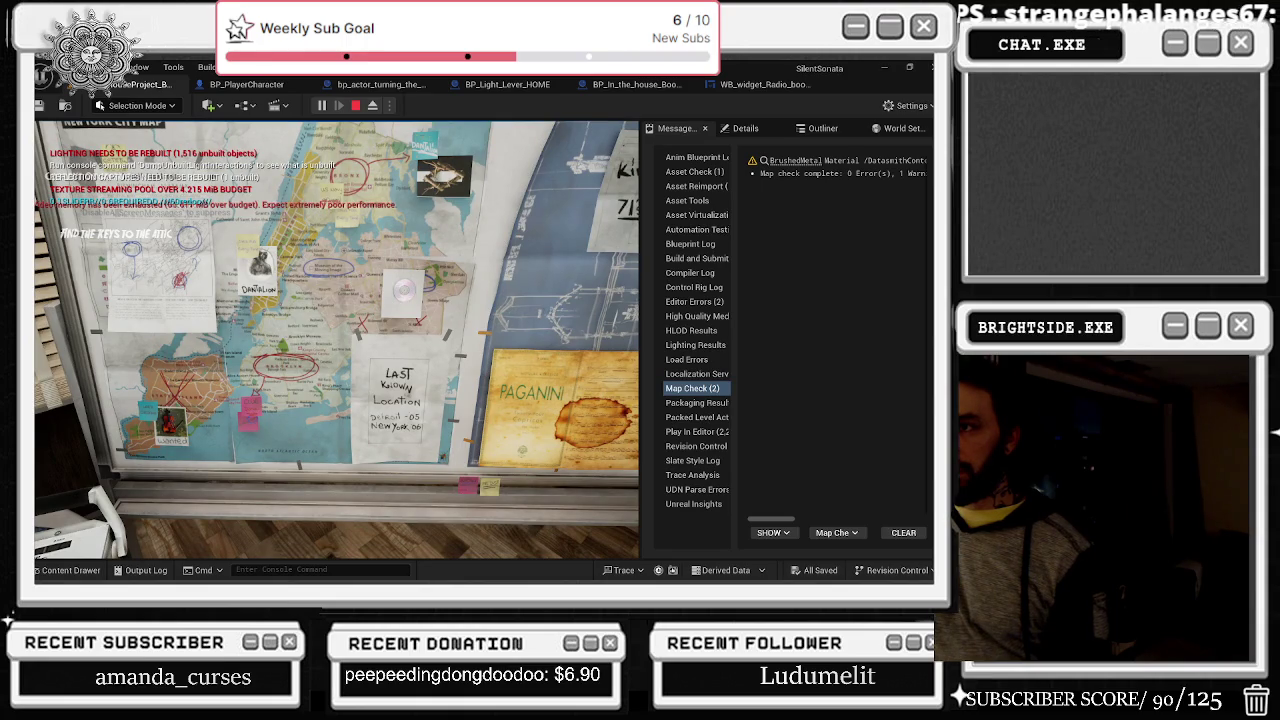
{"action": "key", "text": "d"}
{"action": "key", "text": "e"}
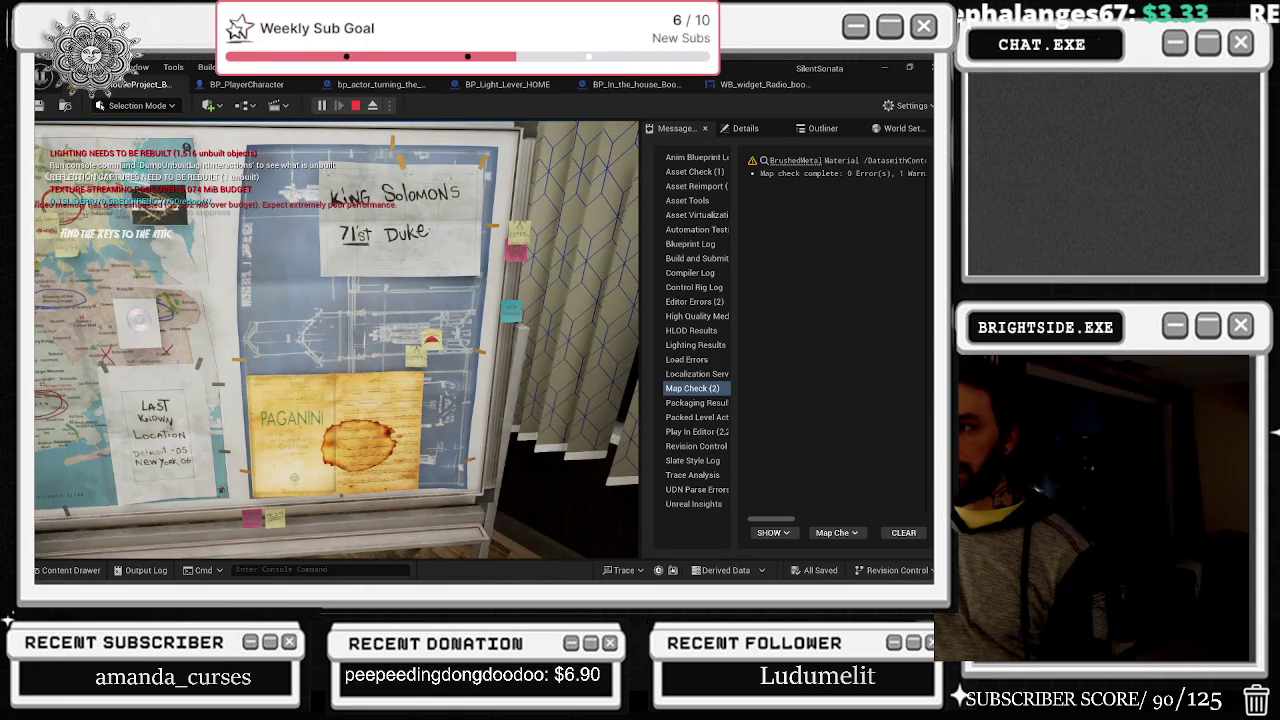
{"action": "key", "text": "w"}
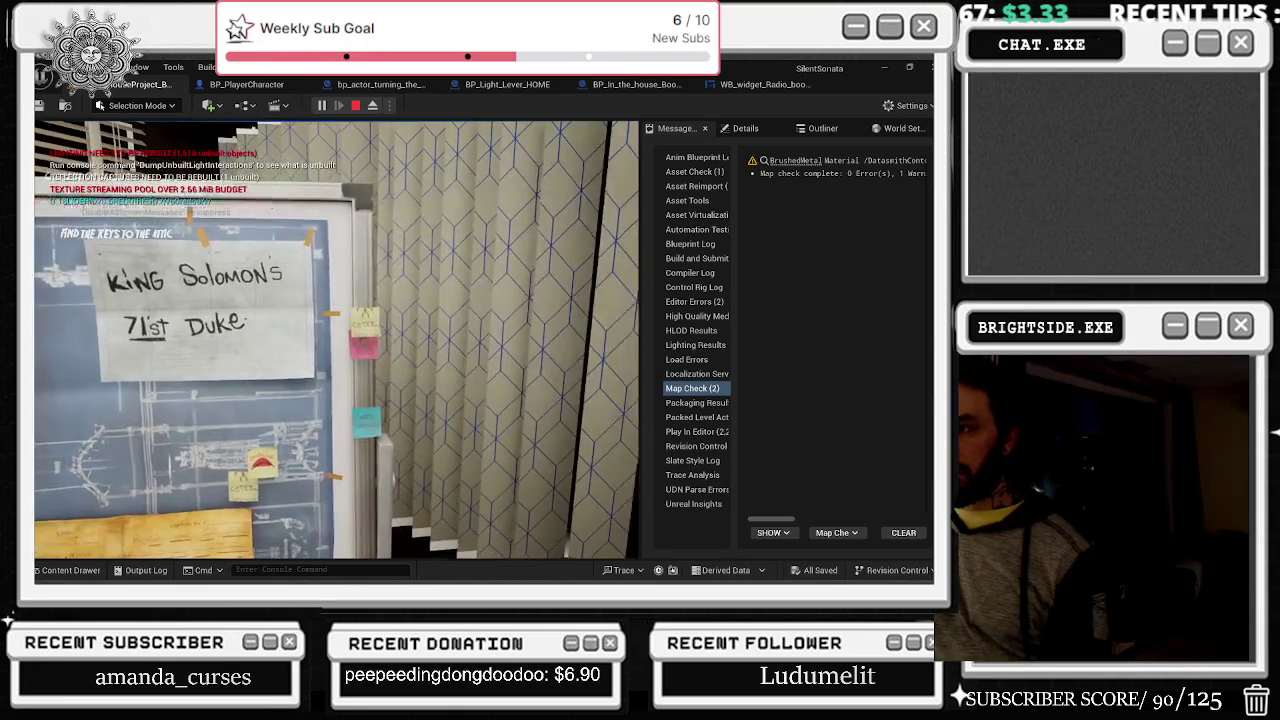
{"action": "key", "text": "w"}
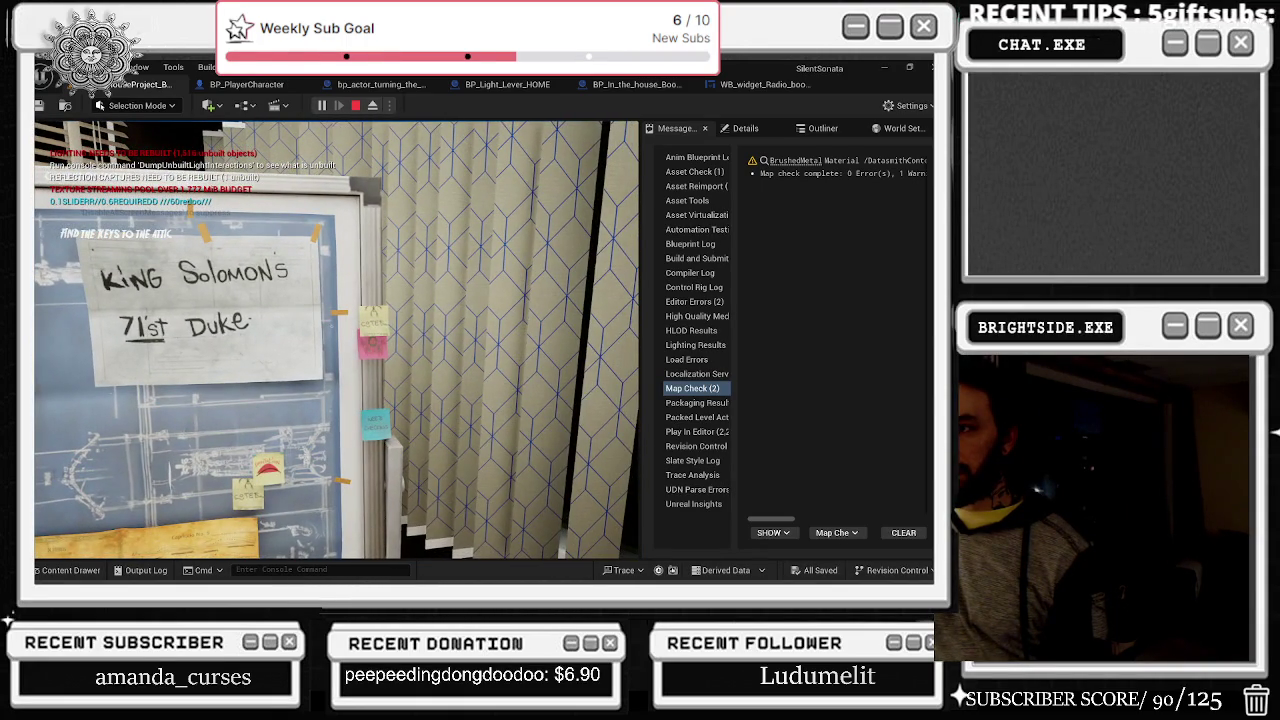
{"action": "key", "text": "w"}
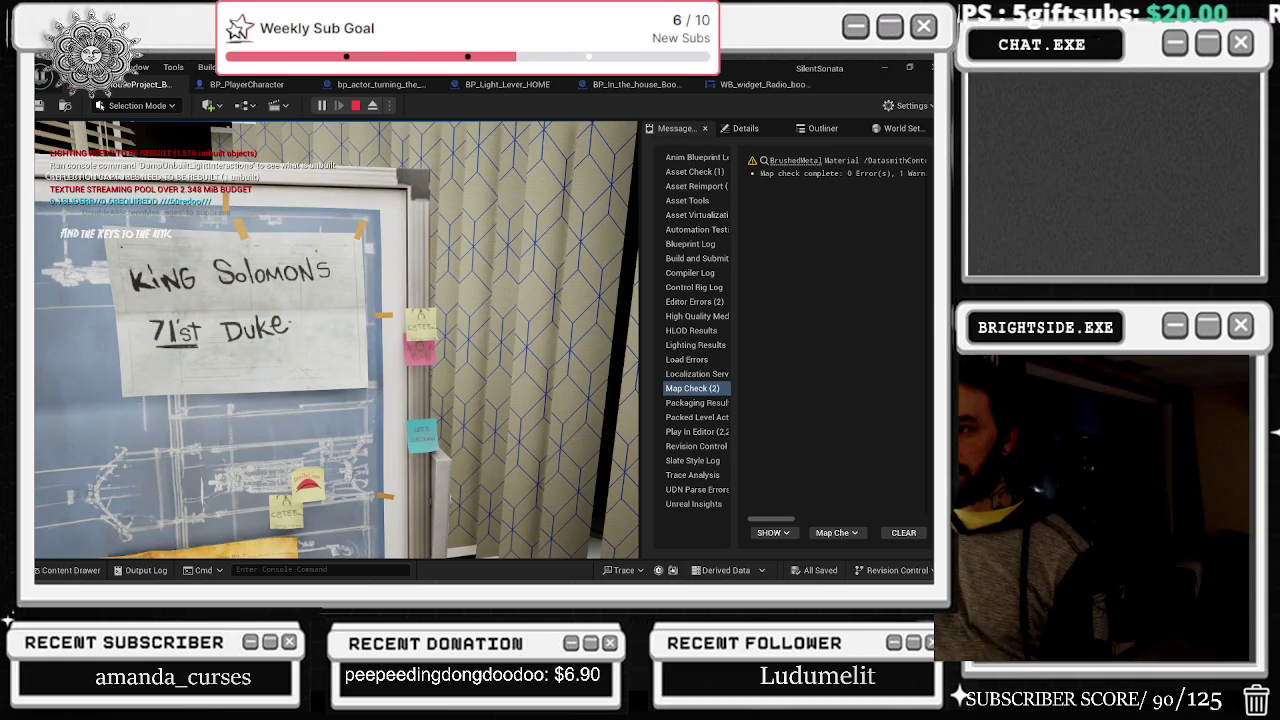
{"action": "key", "text": "w"}
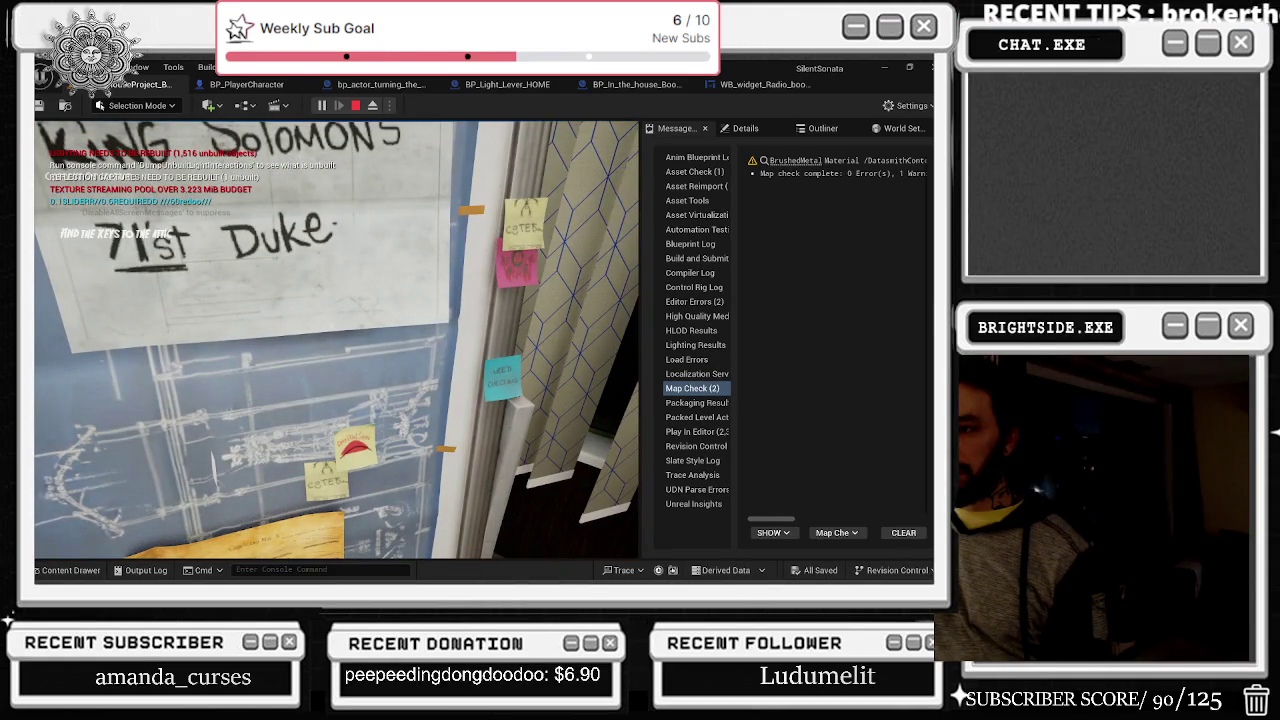
{"action": "mouse_move", "coordinate": [336, 340]}
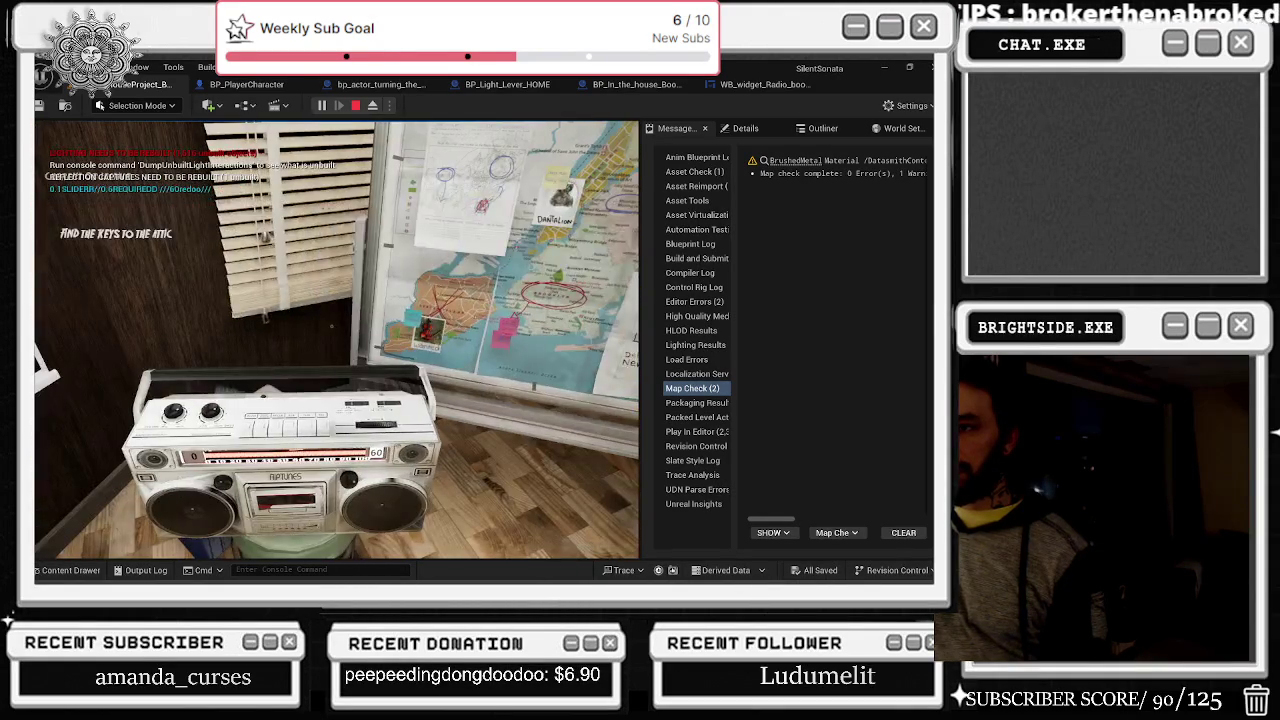
{"action": "key", "text": "s"}
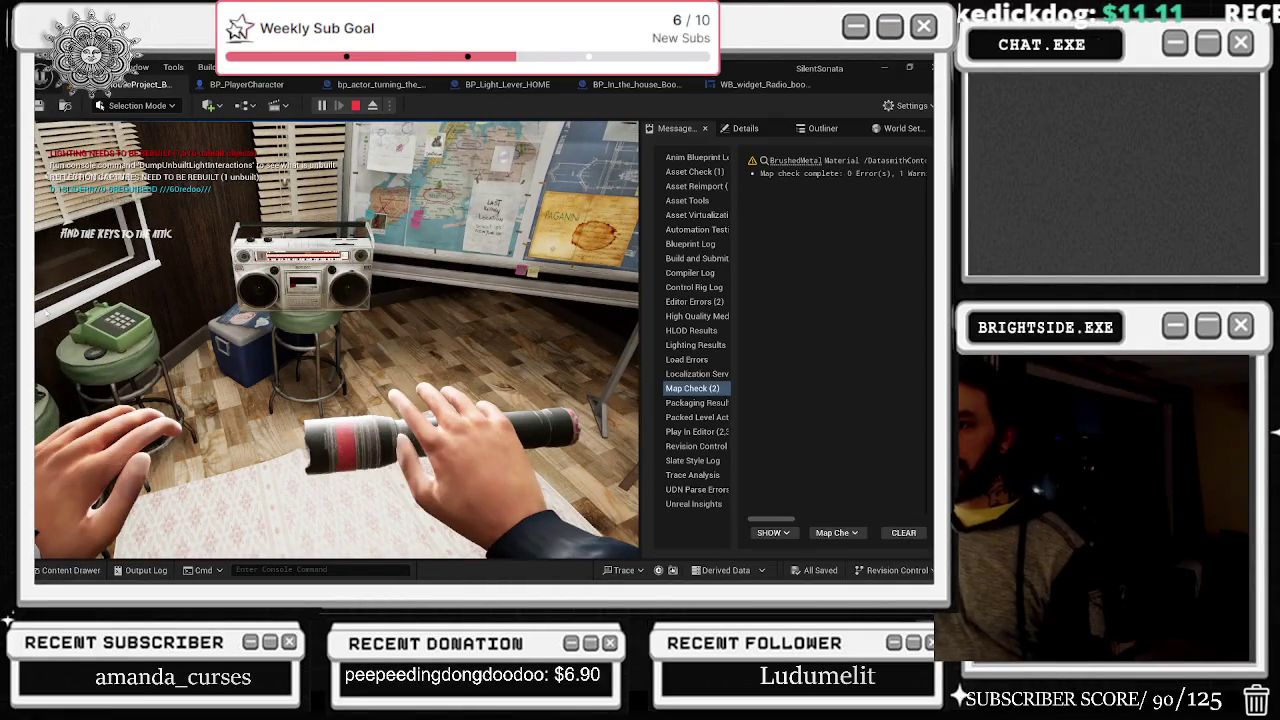
{"action": "key", "text": "Escape"}
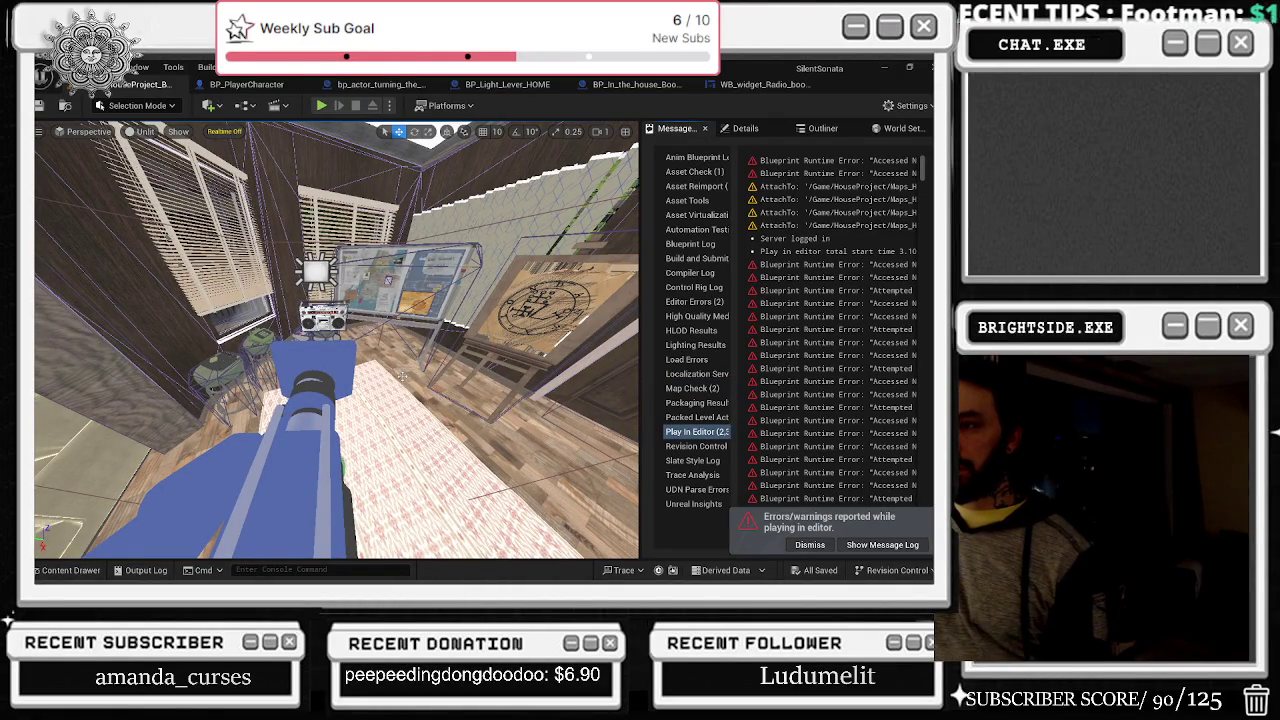
Step: In the boombox Event Graph, inspect the Play Sound 2D, Set View Target with Blend and mouse-cursor nodes
{"action": "key", "text": "ctrl+e"}
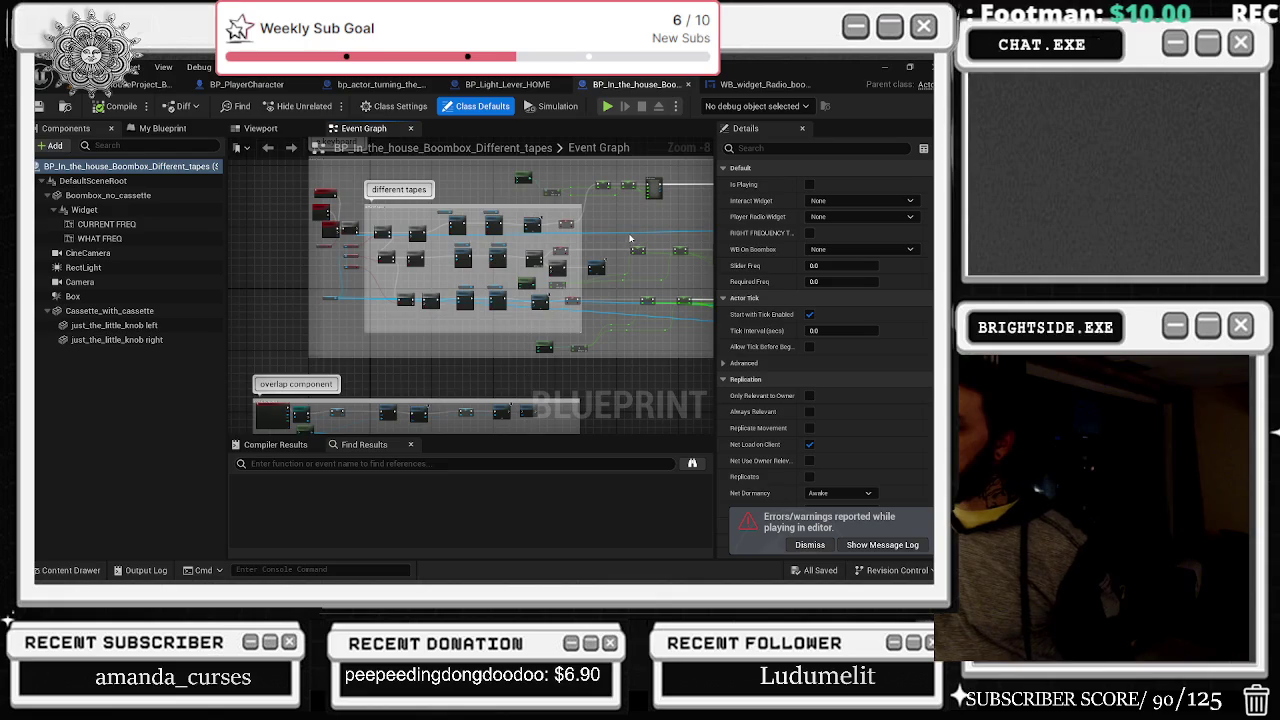
{"action": "scroll", "coordinate": [630, 238], "scroll_direction": "up", "scroll_amount": 3}
{"action": "scroll", "coordinate": [562, 254], "scroll_direction": "down", "scroll_amount": 4}
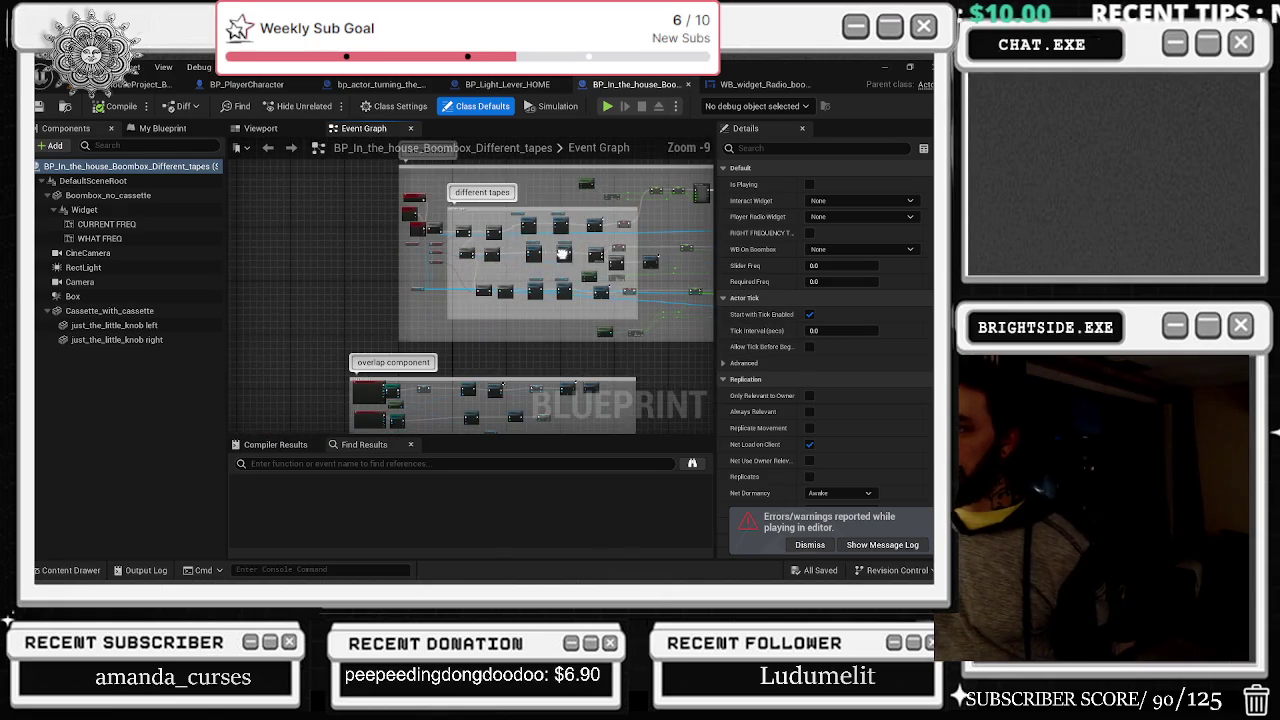
{"action": "scroll", "coordinate": [480, 301], "scroll_direction": "up", "scroll_amount": 3}
{"action": "scroll", "coordinate": [480, 301], "scroll_direction": "up", "scroll_amount": 6}
{"action": "mouse_move", "coordinate": [609, 345]}
{"action": "left_mouse_down"}
{"action": "mouse_move", "coordinate": [500, 330]}
{"action": "mouse_move", "coordinate": [241, 399]}
{"action": "left_mouse_up"}
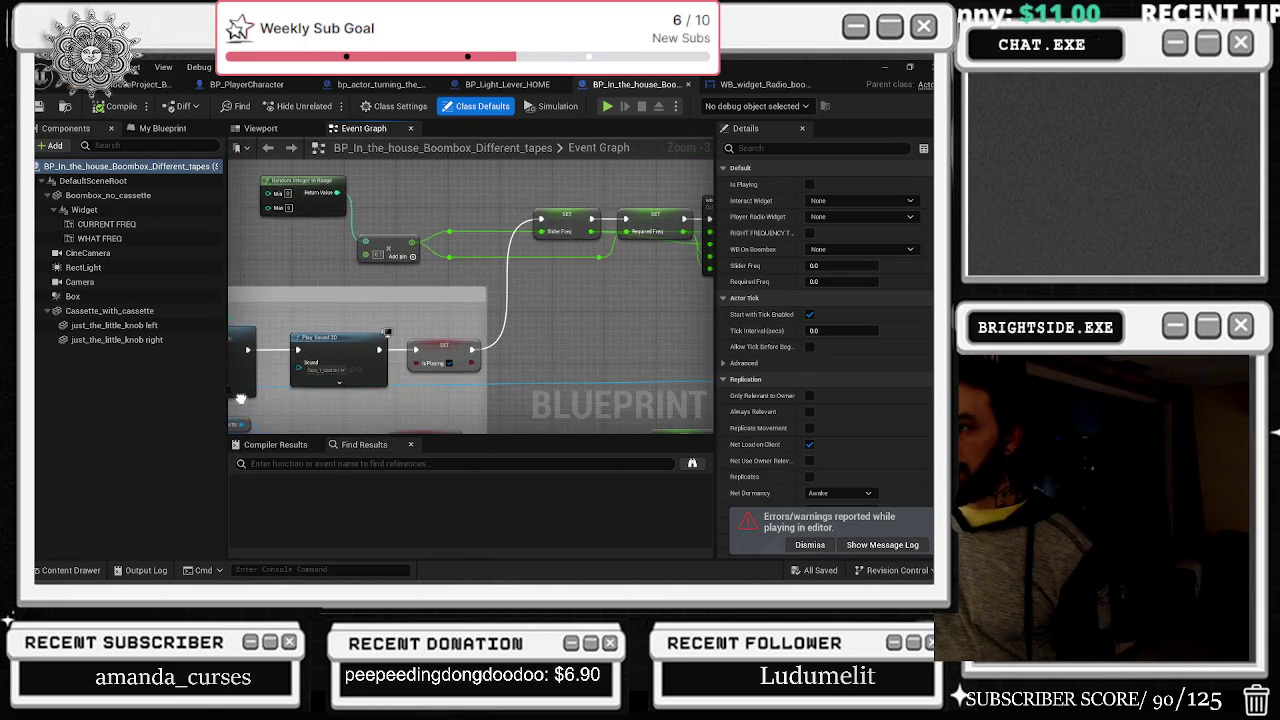
{"action": "scroll", "coordinate": [445, 336], "scroll_direction": "down", "scroll_amount": 1}
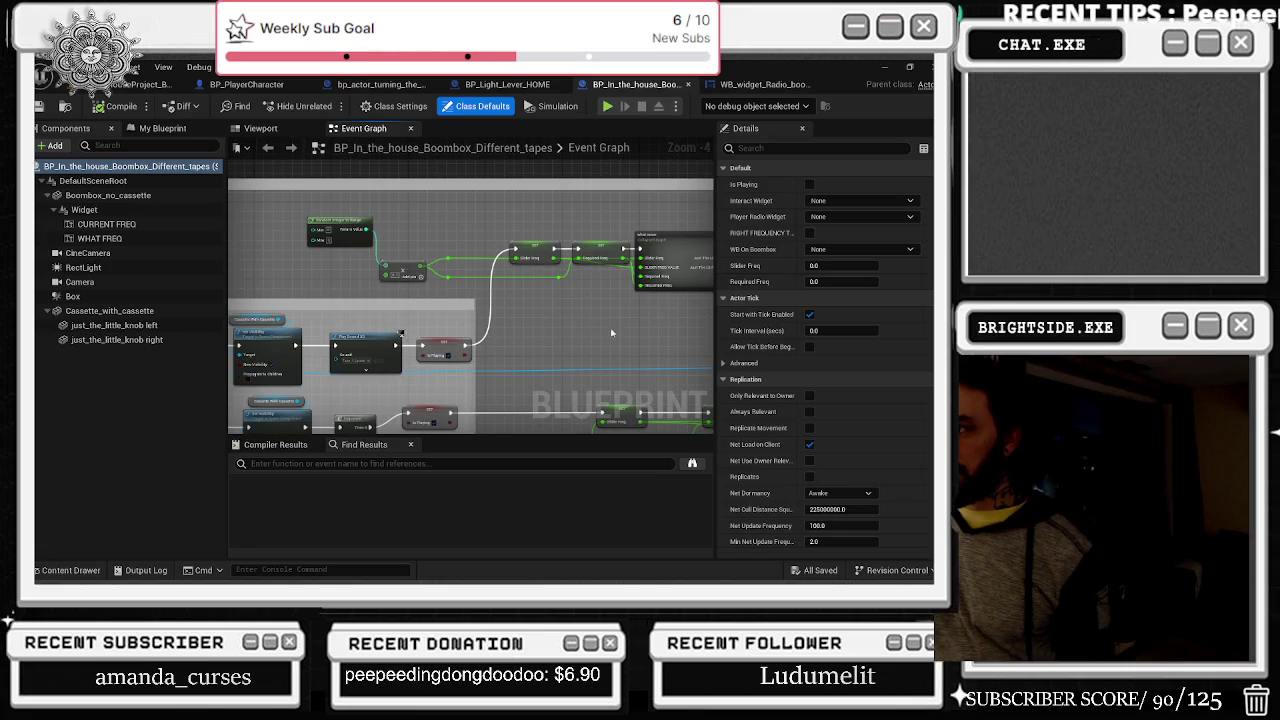
{"action": "mouse_move", "coordinate": [629, 340]}
{"action": "left_mouse_down"}
{"action": "mouse_move", "coordinate": [360, 316]}
{"action": "mouse_move", "coordinate": [694, 408]}
{"action": "left_mouse_up"}
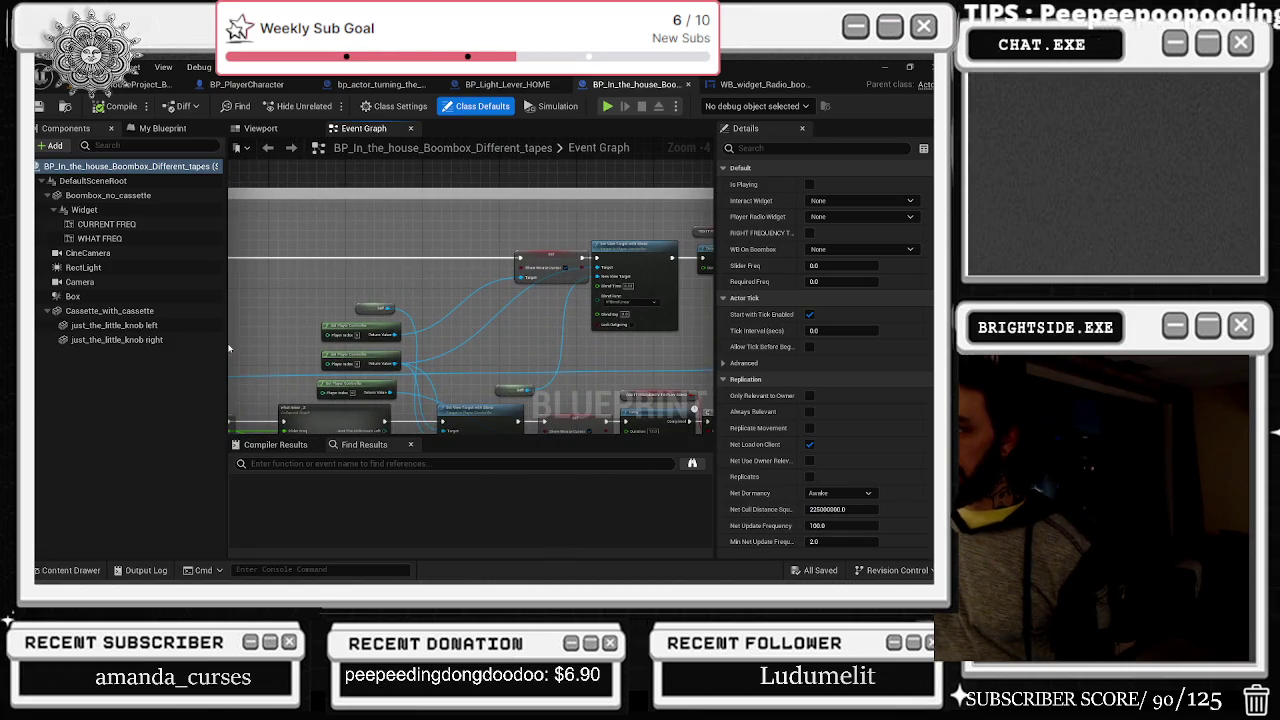
{"action": "left_click", "coordinate": [530, 263]}
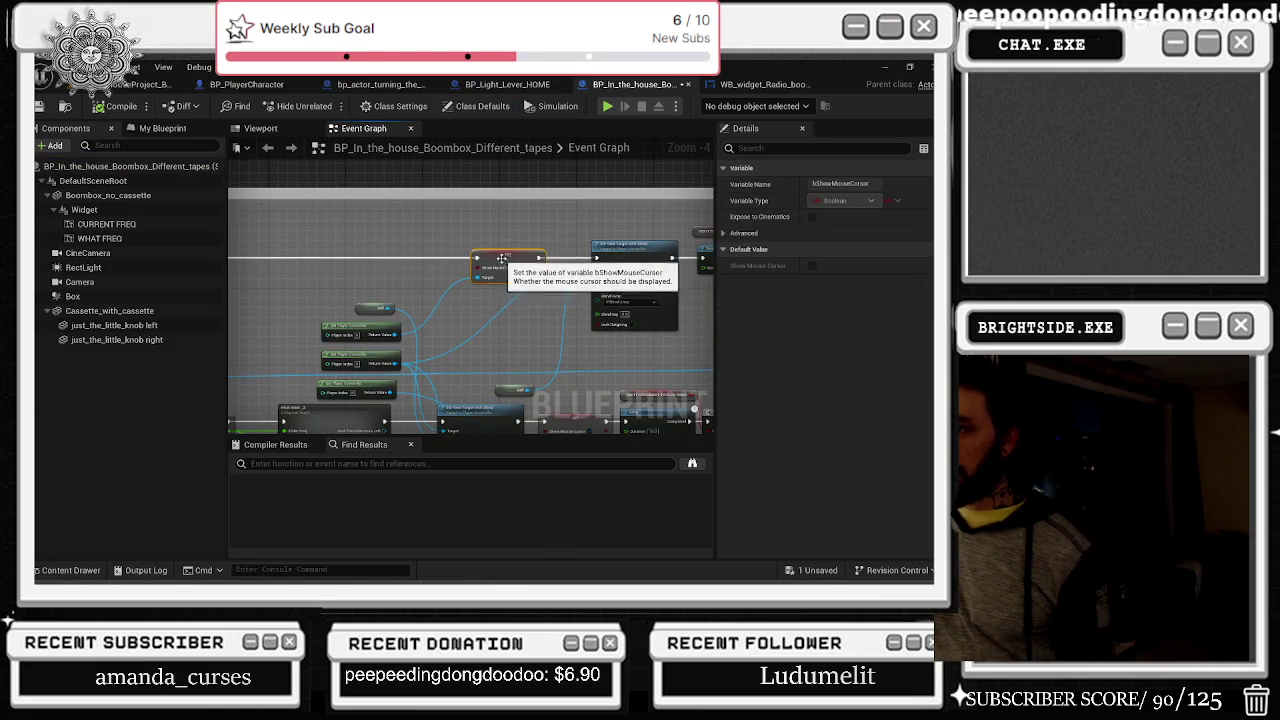
{"action": "scroll", "coordinate": [627, 268], "scroll_direction": "up", "scroll_amount": 1}
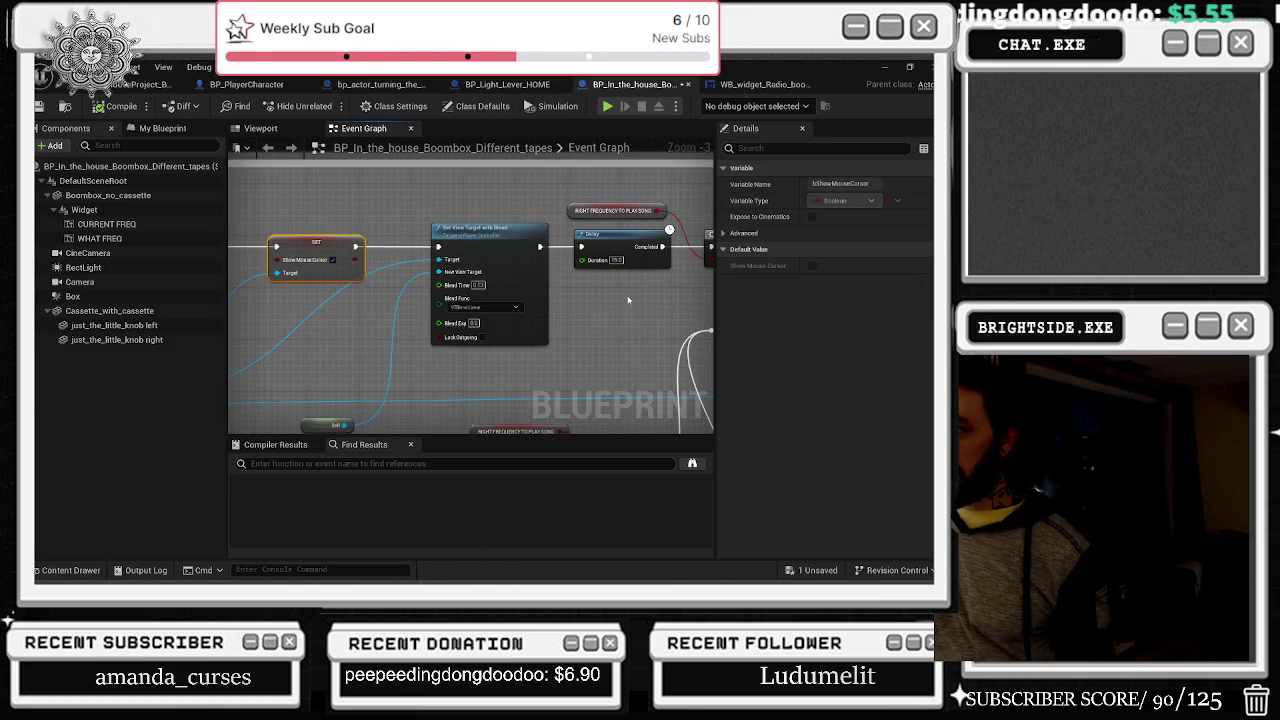
{"action": "left_click_drag", "start_coordinate": [637, 301], "coordinate": [472, 290]}
Step: Find the Branch and Sequence nodes after the frequency check and nudge Sequence slightly upward
{"action": "left_click", "coordinate": [455, 200]}
{"action": "mouse_move", "coordinate": [503, 246]}
{"action": "left_mouse_down"}
{"action": "mouse_move", "coordinate": [248, 325]}
{"action": "mouse_move", "coordinate": [284, 302]}
{"action": "left_mouse_up"}
{"action": "left_click", "coordinate": [361, 224]}
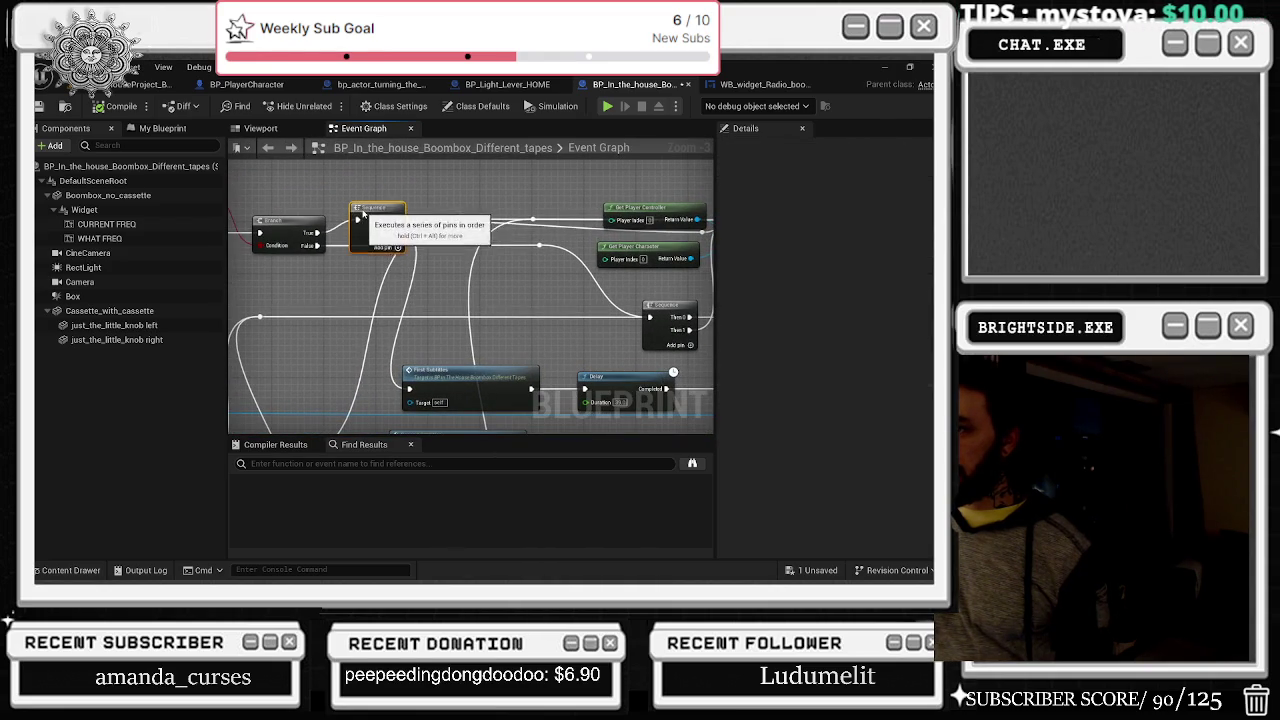
{"action": "mouse_move", "coordinate": [361, 224]}
{"action": "left_mouse_down"}
{"action": "mouse_move", "coordinate": [322, 256]}
{"action": "mouse_move", "coordinate": [412, 240]}
{"action": "mouse_move", "coordinate": [515, 253]}
{"action": "mouse_move", "coordinate": [535, 277]}
{"action": "mouse_move", "coordinate": [170, 257]}
{"action": "mouse_move", "coordinate": [562, 273]}
{"action": "mouse_move", "coordinate": [274, 257]}
{"action": "mouse_move", "coordinate": [510, 287]}
{"action": "left_mouse_up"}
{"action": "left_click", "coordinate": [358, 241]}
{"action": "left_click_drag", "start_coordinate": [358, 241], "coordinate": [358, 227]}
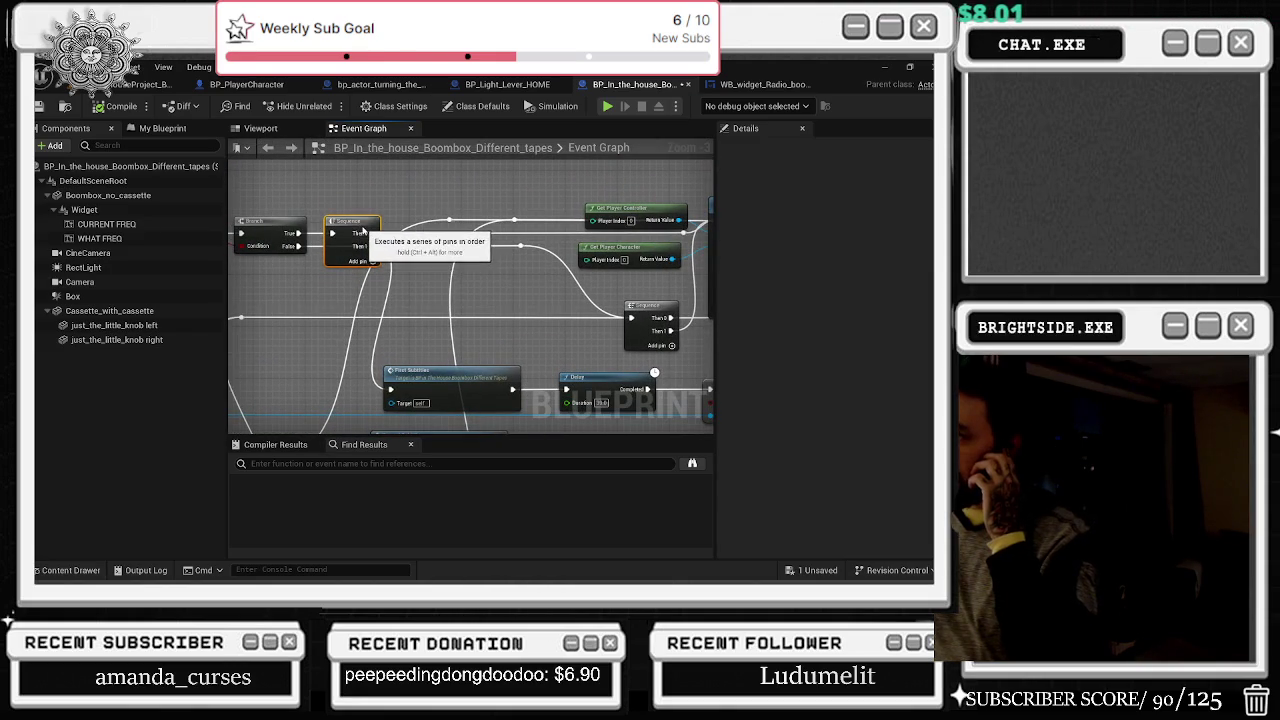
Step: Browse the remaining sound, delay, visibility and what mixer nodes, then go back to the level
{"action": "mouse_move", "coordinate": [397, 307]}
{"action": "left_mouse_down"}
{"action": "mouse_move", "coordinate": [430, 270]}
{"action": "mouse_move", "coordinate": [713, 333]}
{"action": "mouse_move", "coordinate": [690, 340]}
{"action": "mouse_move", "coordinate": [707, 357]}
{"action": "left_mouse_up"}
{"action": "left_click_drag", "start_coordinate": [582, 344], "coordinate": [714, 327]}
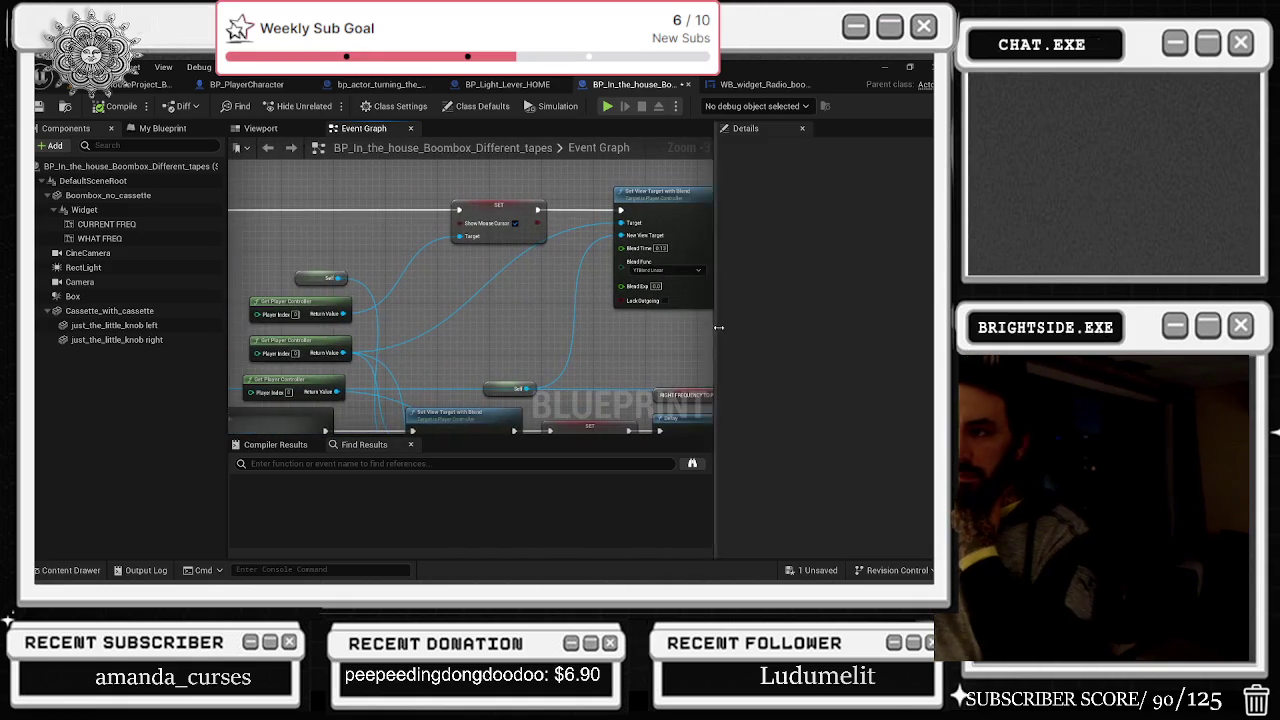
{"action": "scroll", "coordinate": [554, 327], "scroll_direction": "up", "scroll_amount": 2}
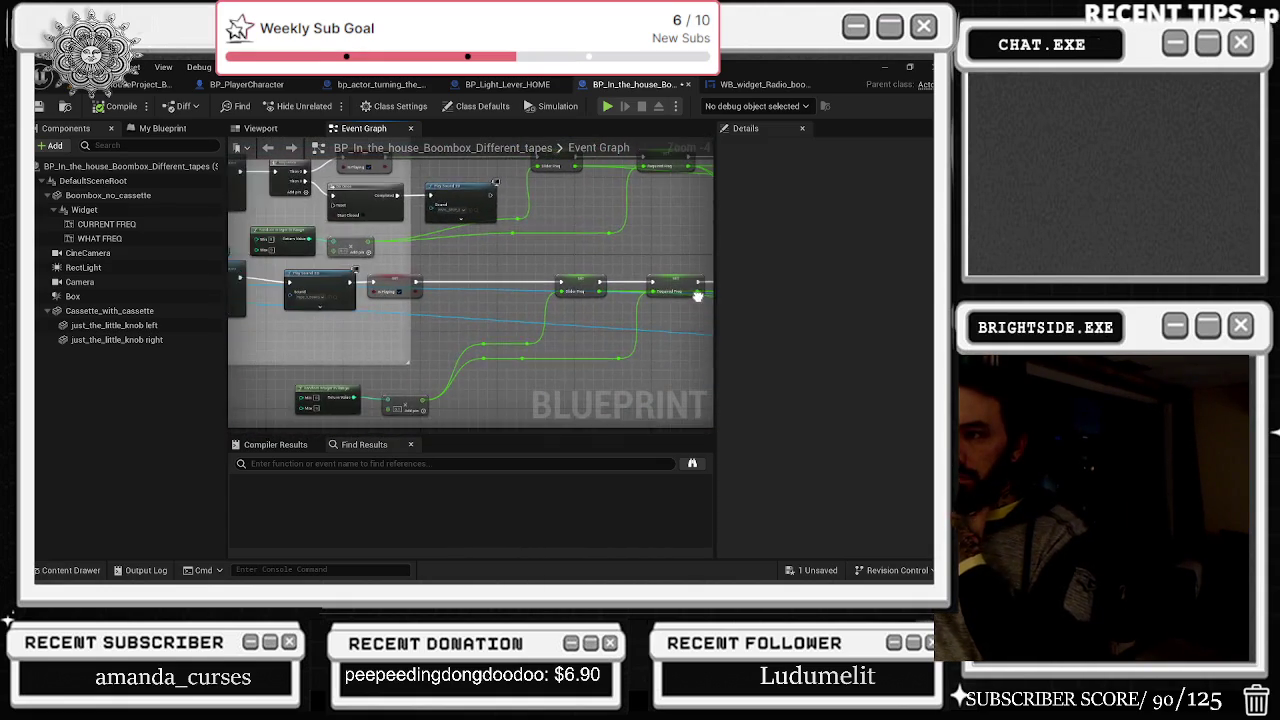
{"action": "left_click_drag", "start_coordinate": [401, 288], "coordinate": [116, 278]}
{"action": "left_click_drag", "start_coordinate": [445, 283], "coordinate": [229, 318]}
{"action": "mouse_move", "coordinate": [507, 257]}
{"action": "left_mouse_down"}
{"action": "mouse_move", "coordinate": [258, 411]}
{"action": "mouse_move", "coordinate": [178, 407]}
{"action": "left_mouse_up"}
{"action": "mouse_move", "coordinate": [412, 316]}
{"action": "left_mouse_down"}
{"action": "mouse_move", "coordinate": [371, 349]}
{"action": "mouse_move", "coordinate": [420, 329]}
{"action": "mouse_move", "coordinate": [349, 308]}
{"action": "left_mouse_up"}
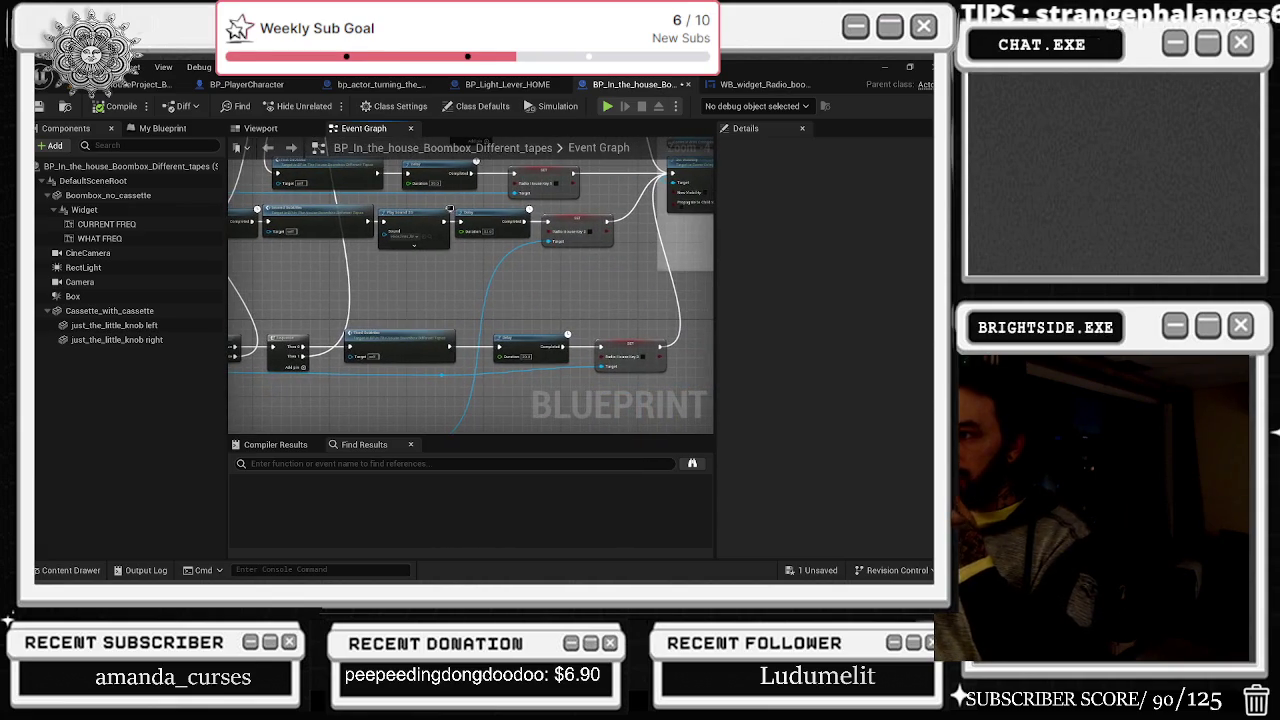
{"action": "mouse_move", "coordinate": [449, 208]}
{"action": "left_mouse_down"}
{"action": "mouse_move", "coordinate": [477, 206]}
{"action": "mouse_move", "coordinate": [378, 187]}
{"action": "mouse_move", "coordinate": [518, 298]}
{"action": "mouse_move", "coordinate": [498, 418]}
{"action": "left_mouse_up"}
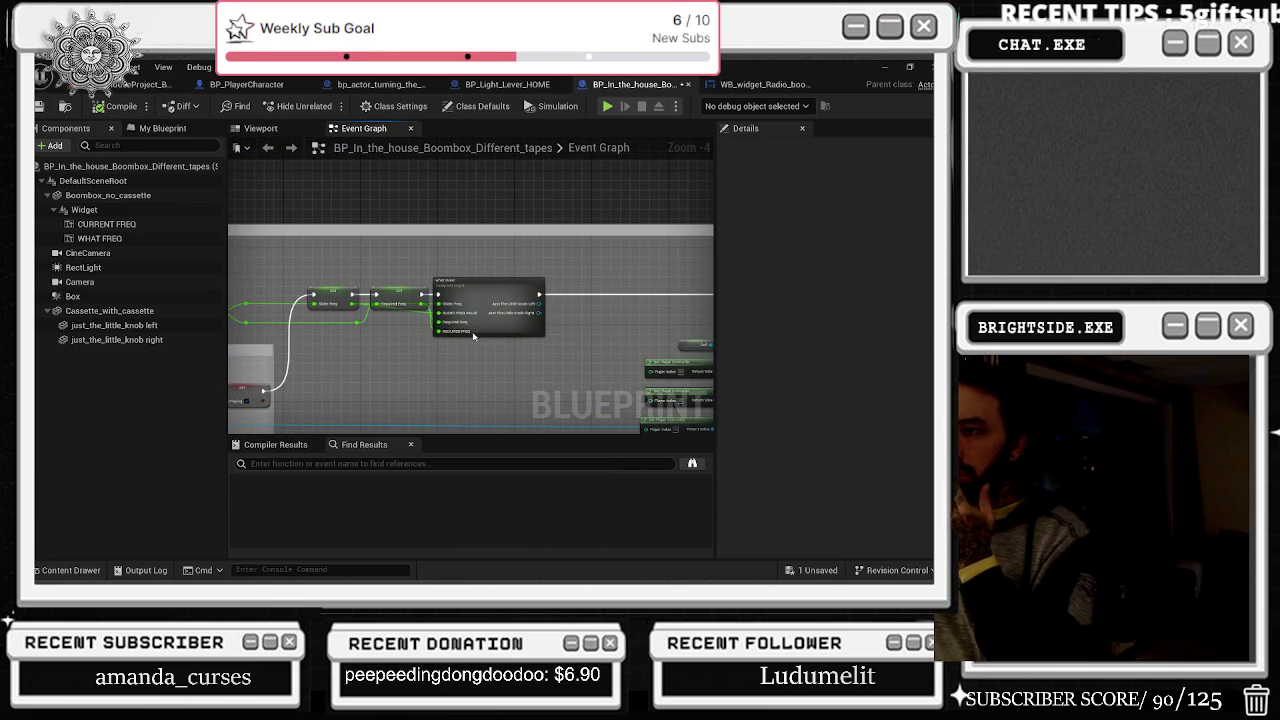
{"action": "left_click", "coordinate": [138, 84]}
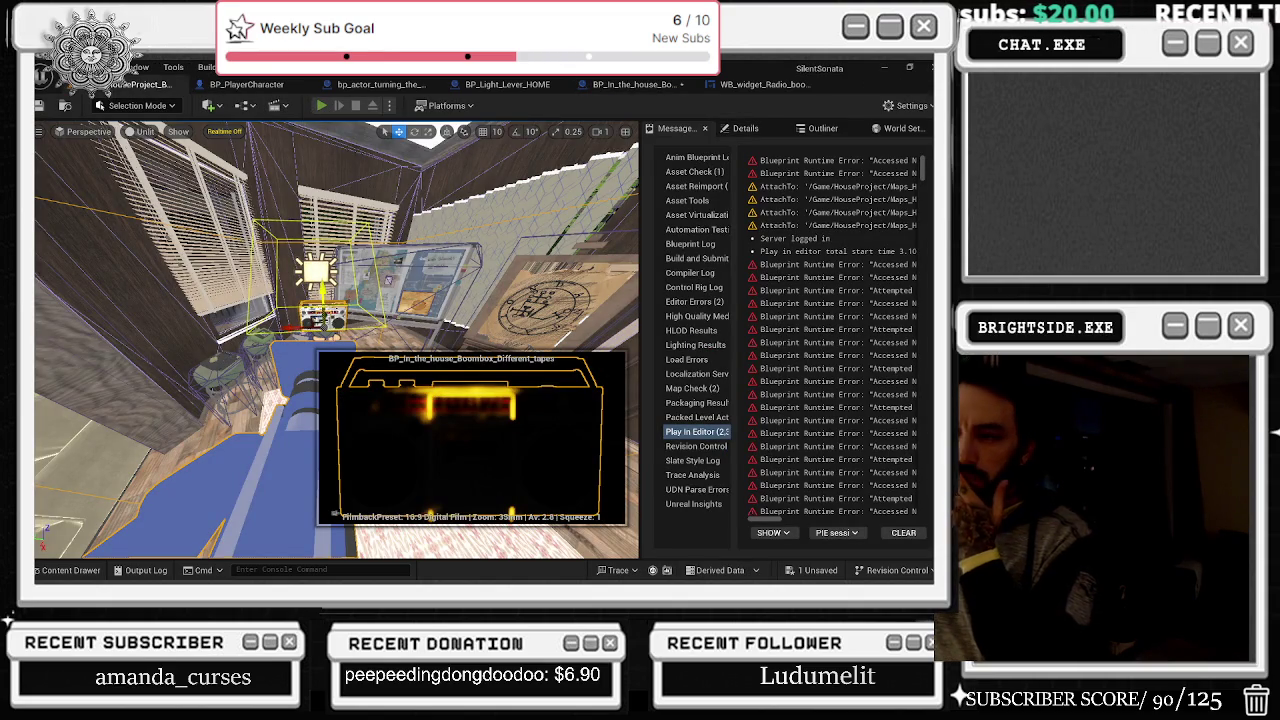
Step: Start a play session of the level, stop it, and restart it
{"action": "key", "text": "alt+p"}
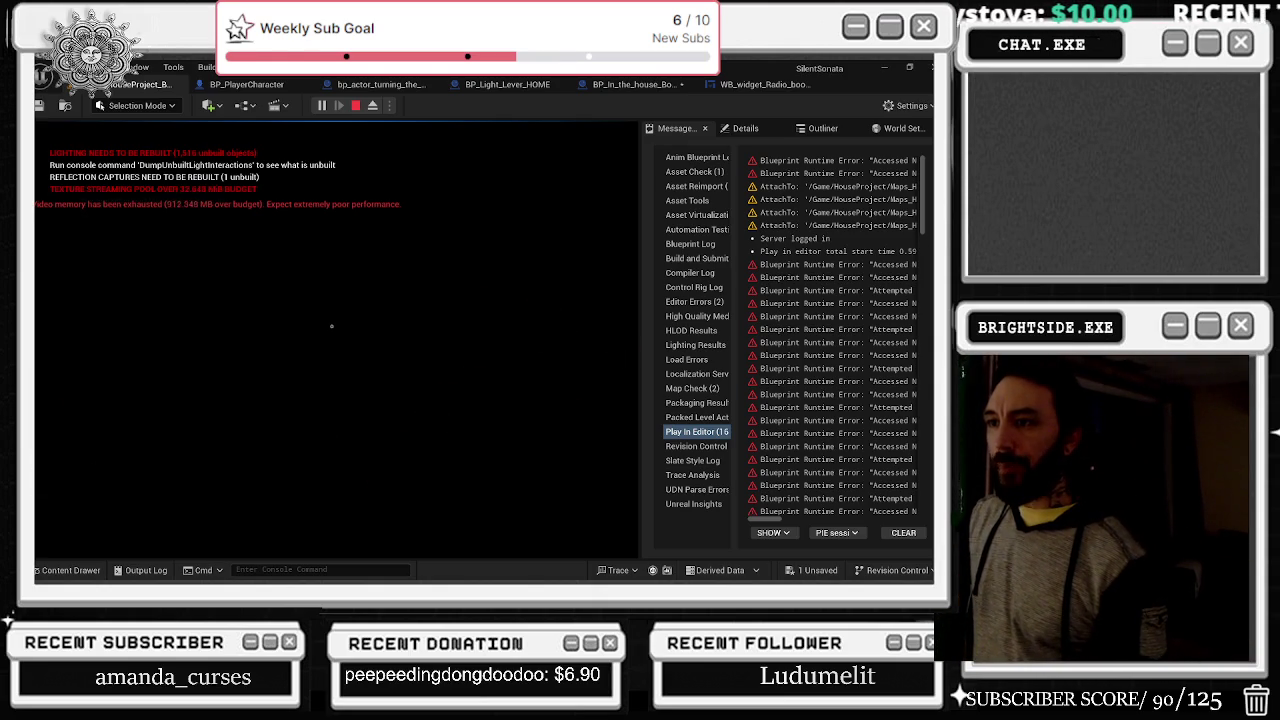
{"action": "key", "text": "Escape"}
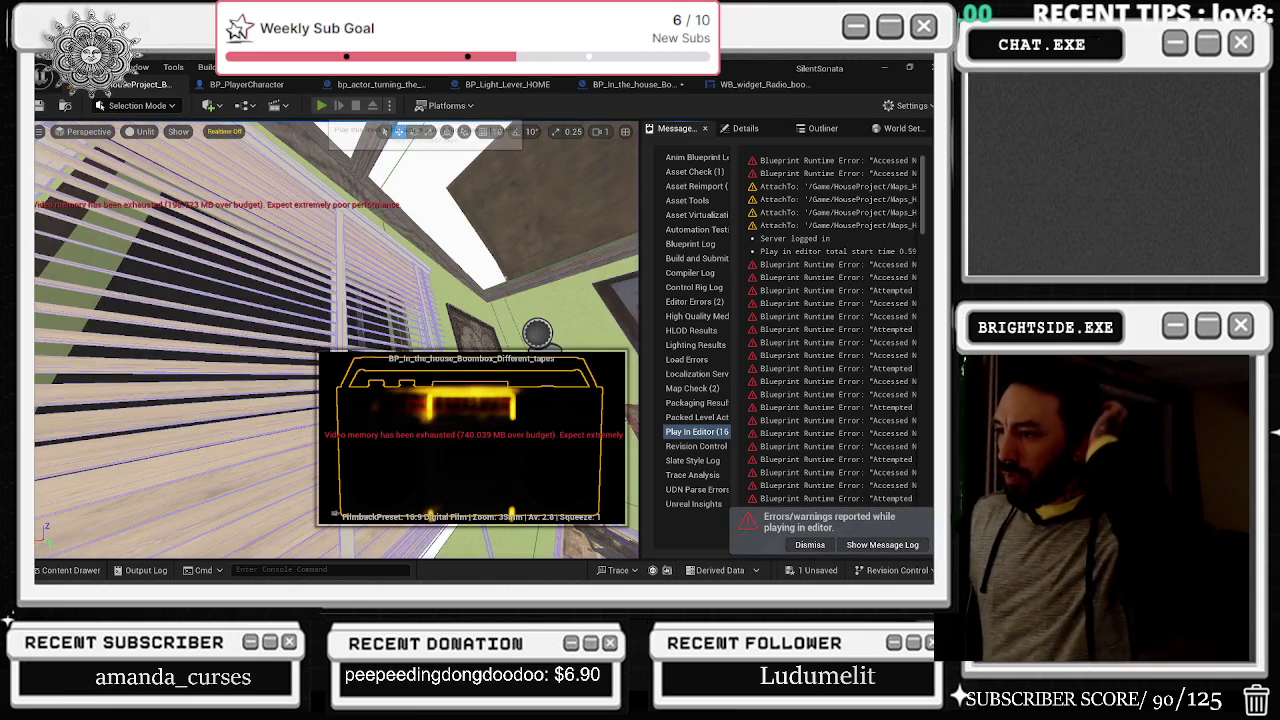
{"action": "key", "text": "alt+p"}
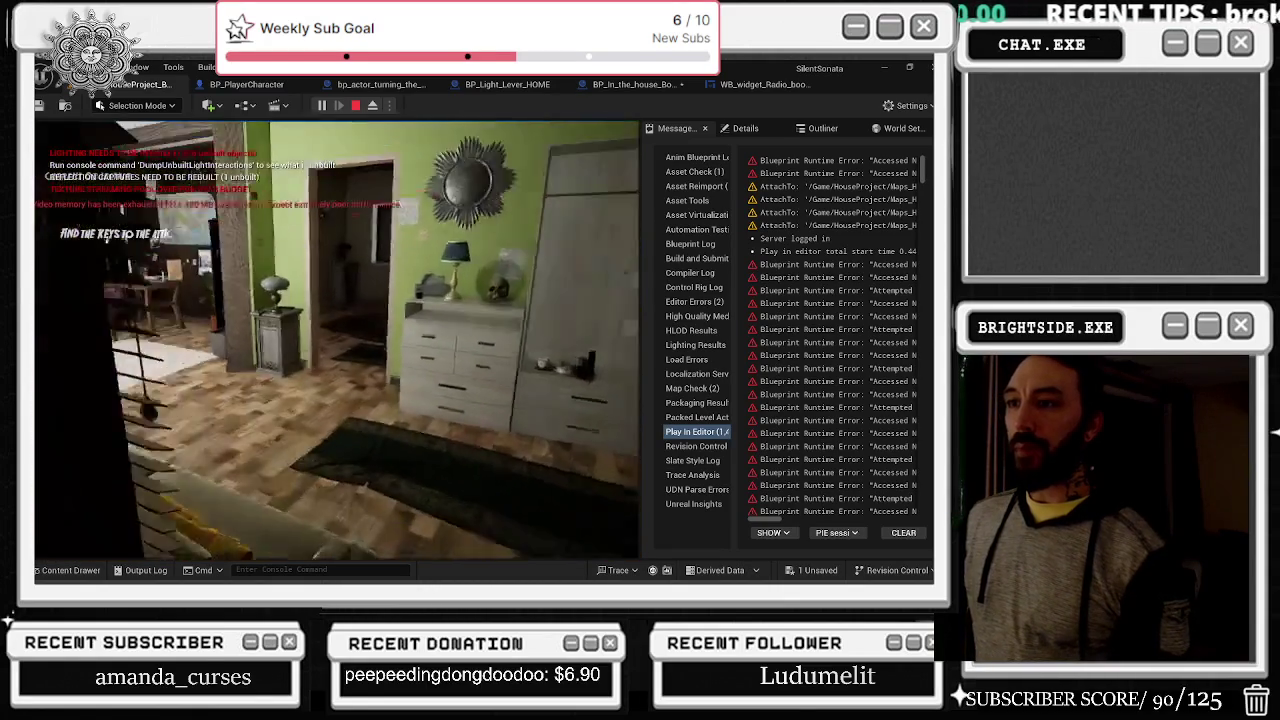
Step: Check the inventory and boombox close-up, stop playing, and switch to the boombox Blueprint
{"action": "key", "text": "i"}
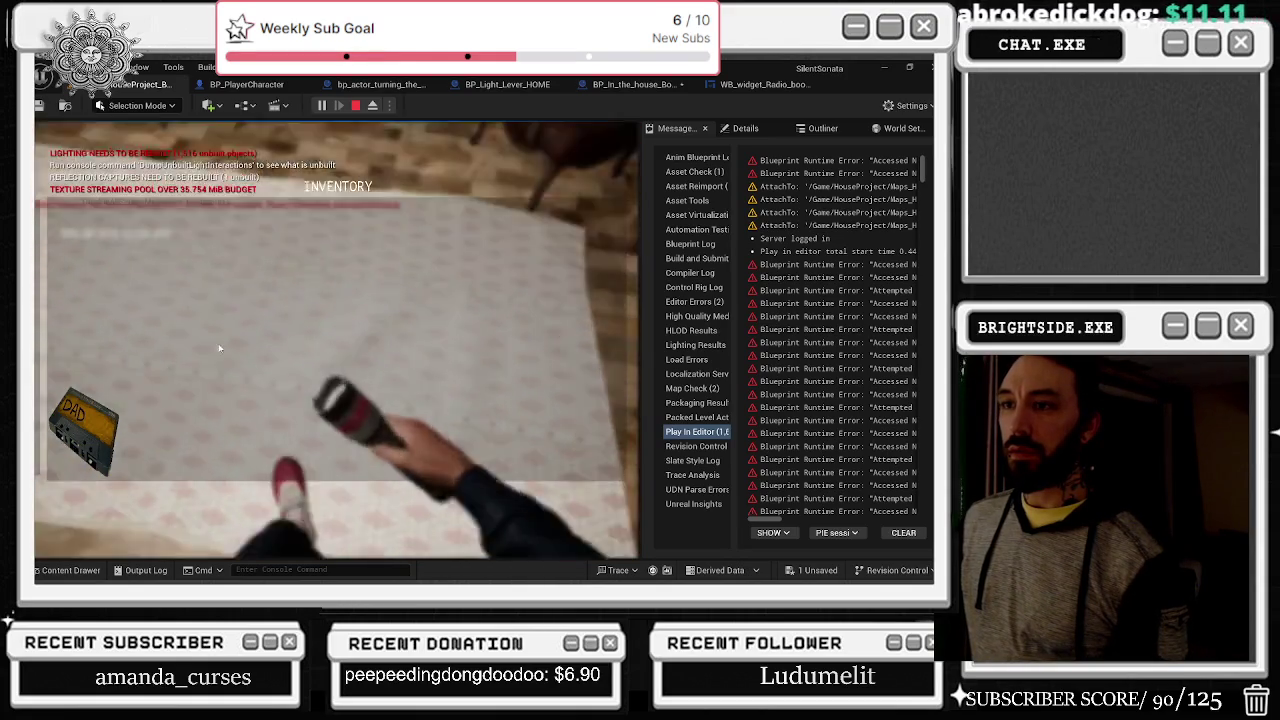
{"action": "left_click", "coordinate": [224, 342]}
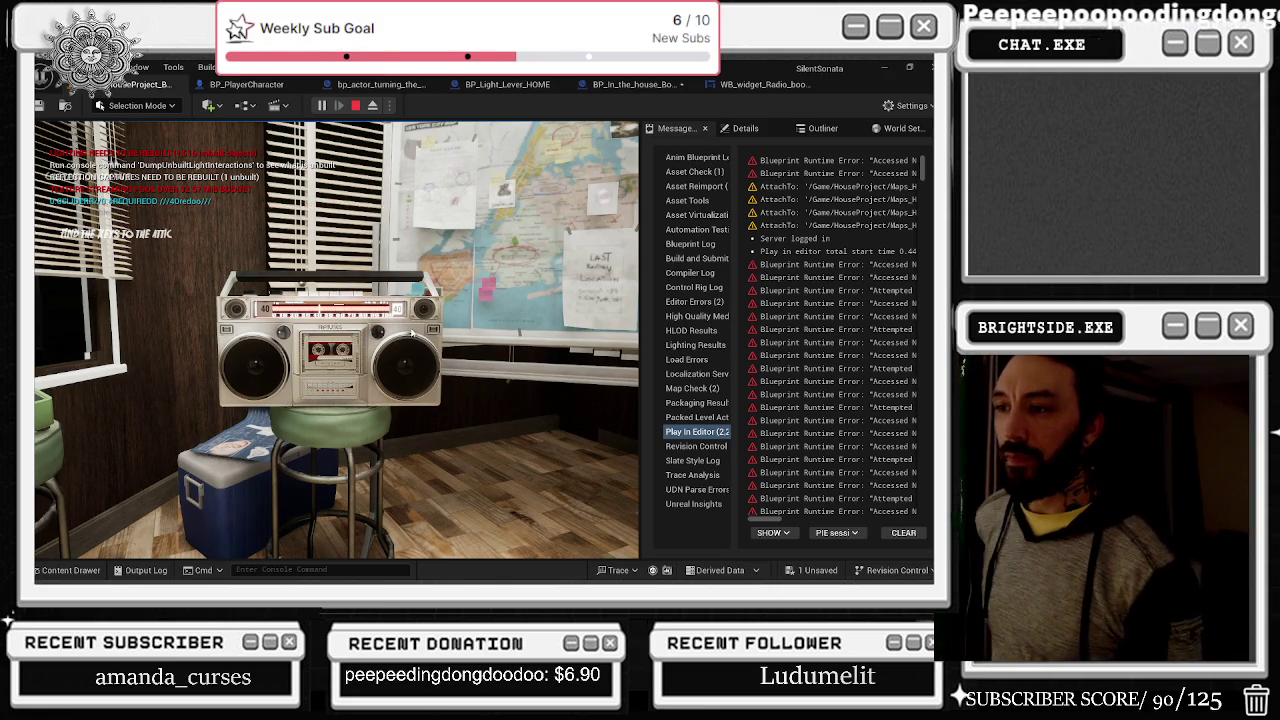
{"action": "key", "text": "e"}
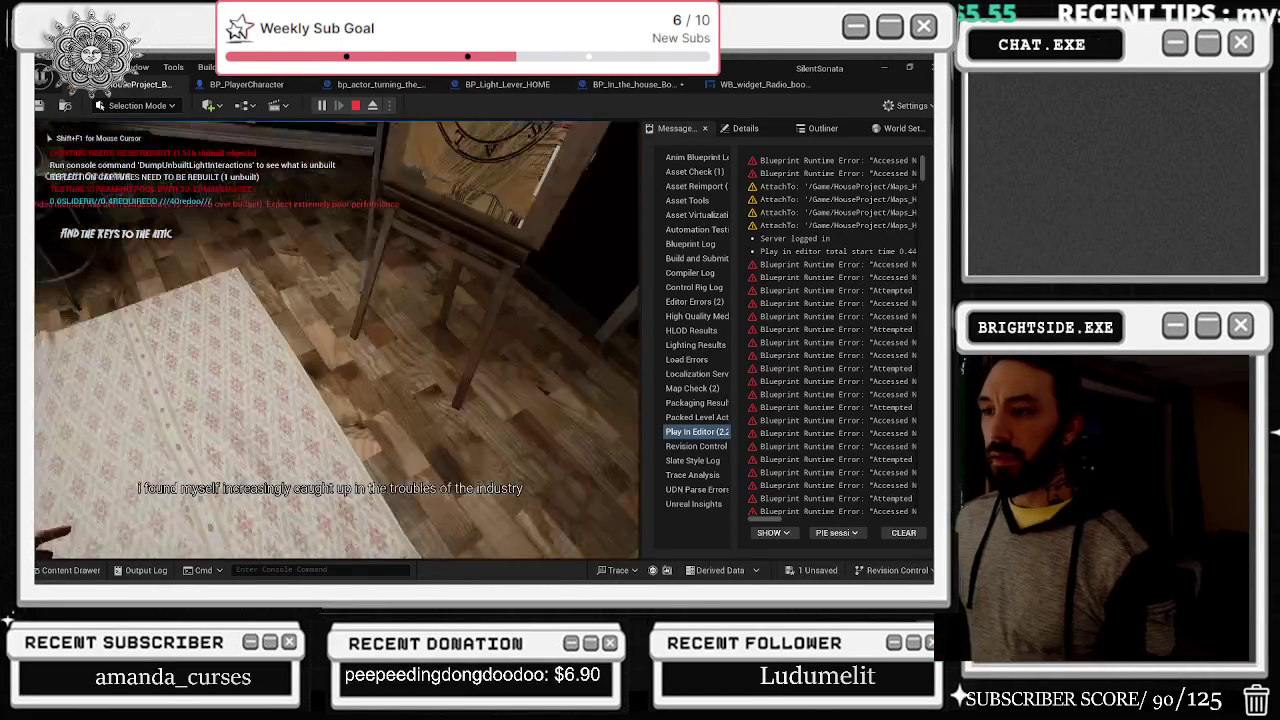
{"action": "key", "text": "Escape"}
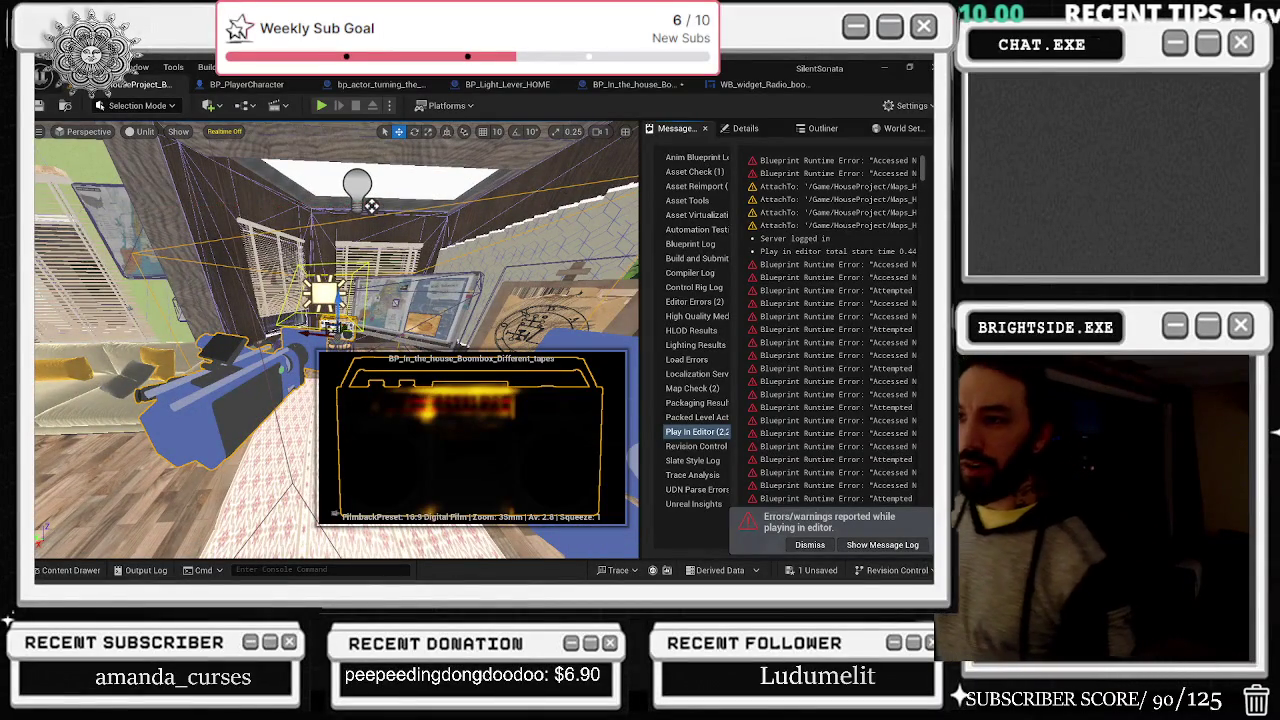
{"action": "key", "text": "ctrl+e"}
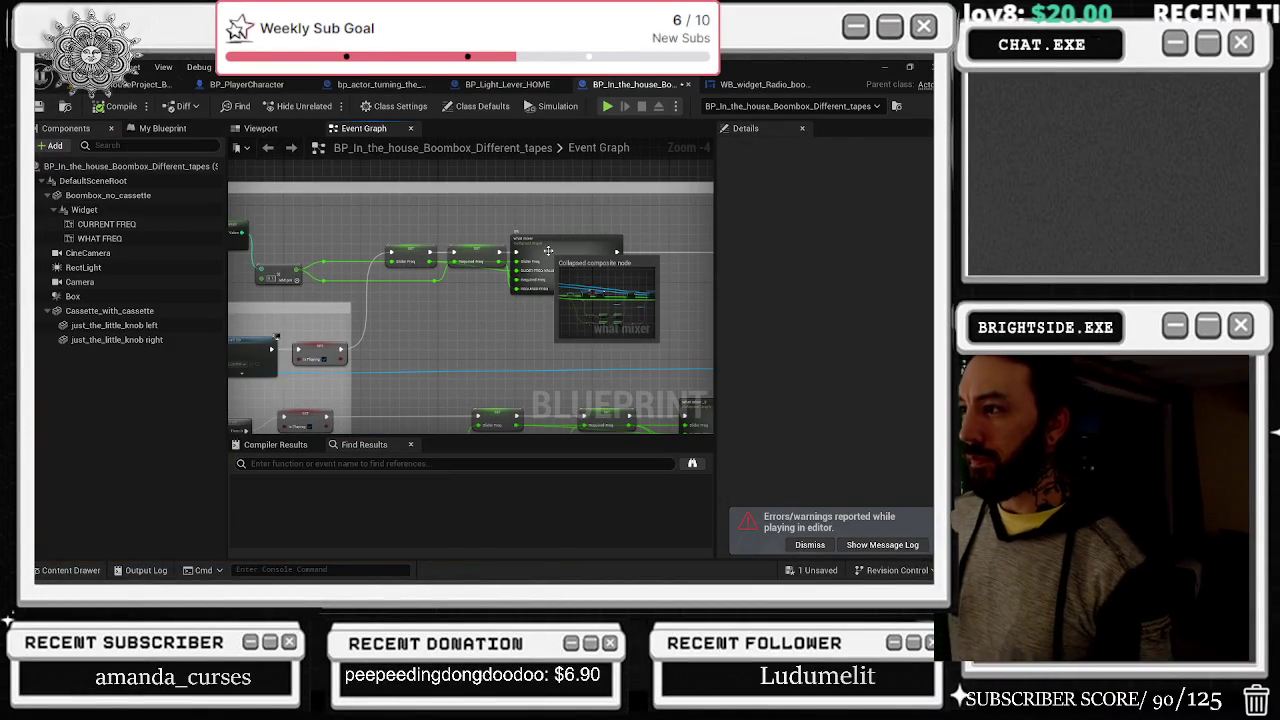
Step: Look inside the collapsed What Mixer node, then return to the Event Graph's SUBTITLES widget nodes
{"action": "double_click", "coordinate": [549, 256]}
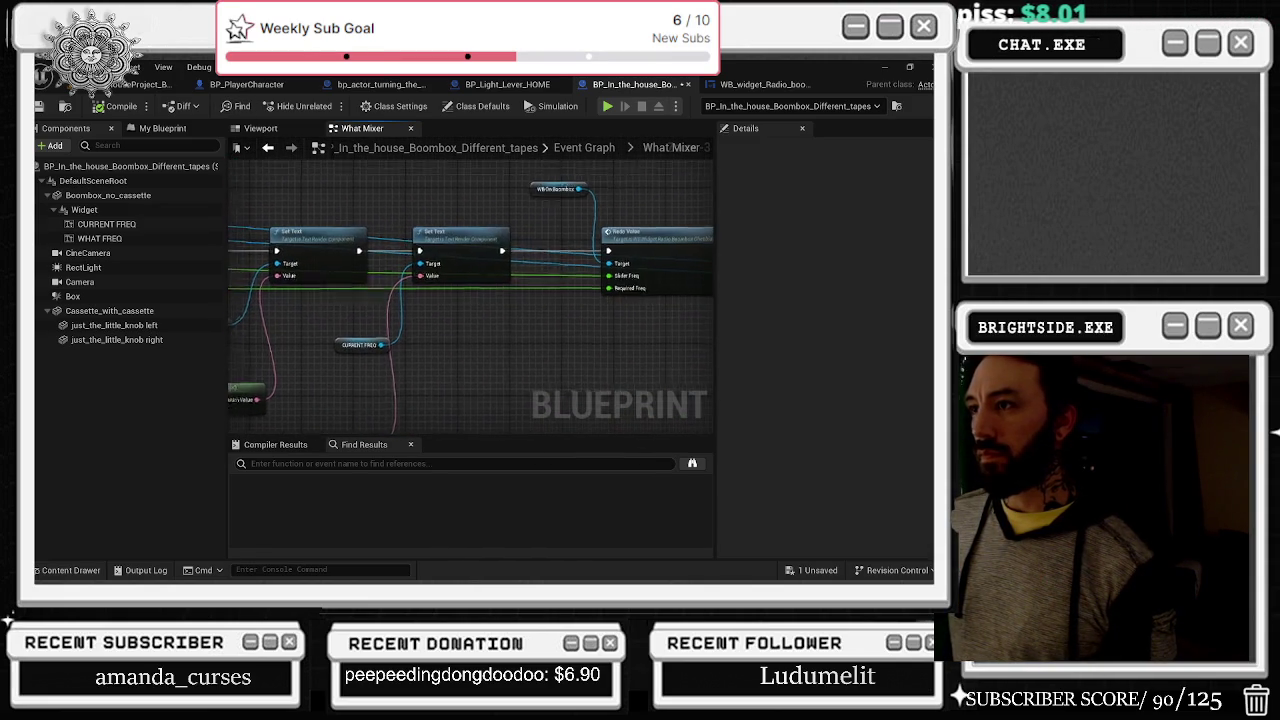
{"action": "left_click_drag", "start_coordinate": [623, 230], "coordinate": [344, 274]}
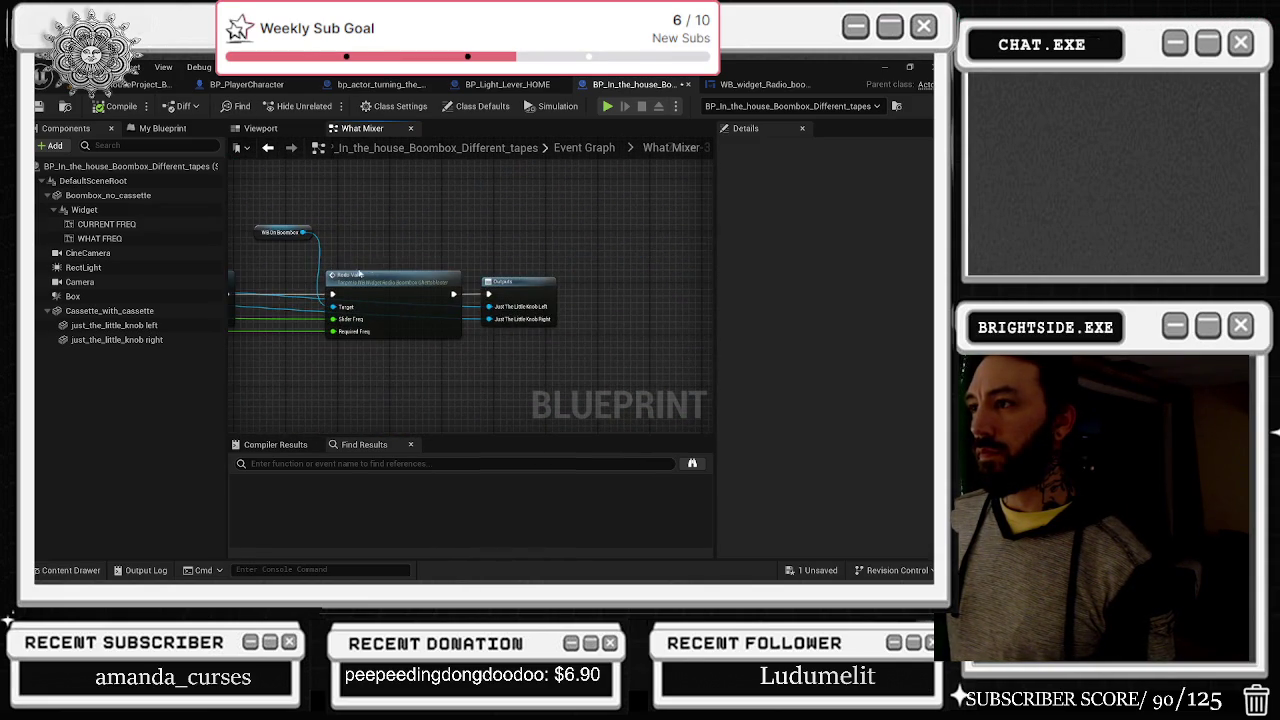
{"action": "left_click", "coordinate": [267, 148]}
{"action": "scroll", "coordinate": [470, 300], "scroll_direction": "down", "scroll_amount": 5}
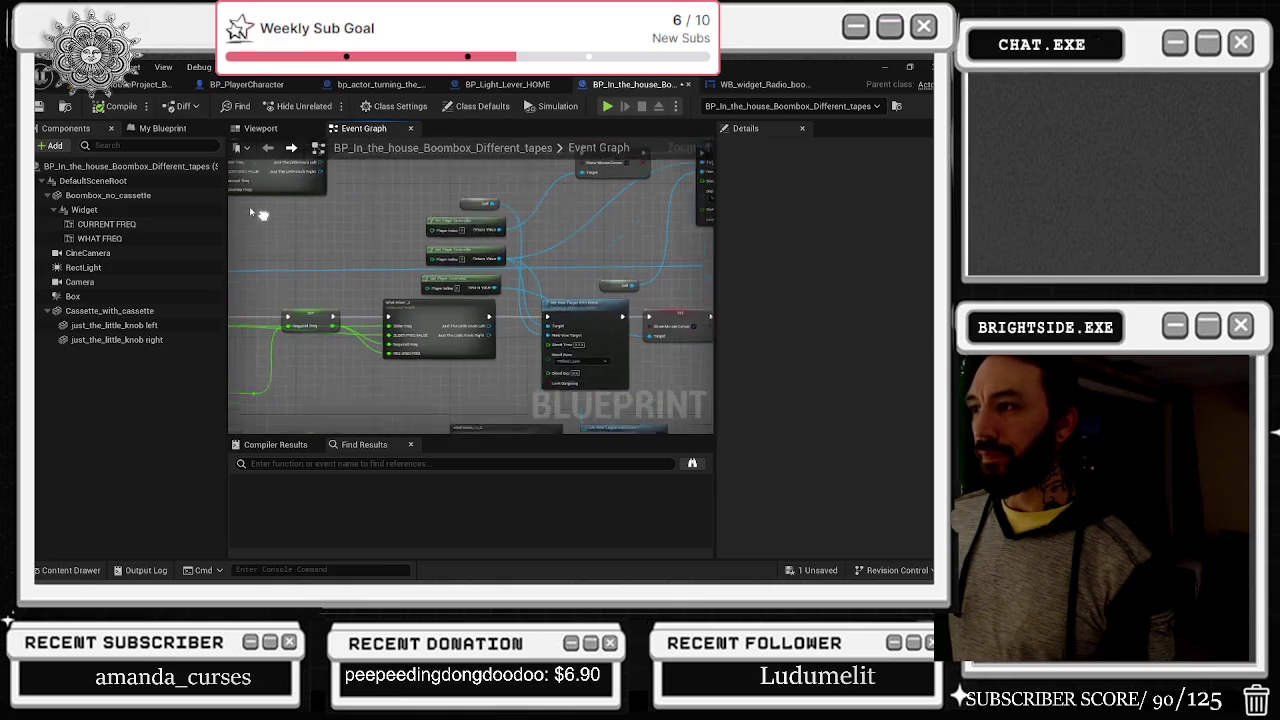
{"action": "scroll", "coordinate": [389, 343], "scroll_direction": "up", "scroll_amount": 6}
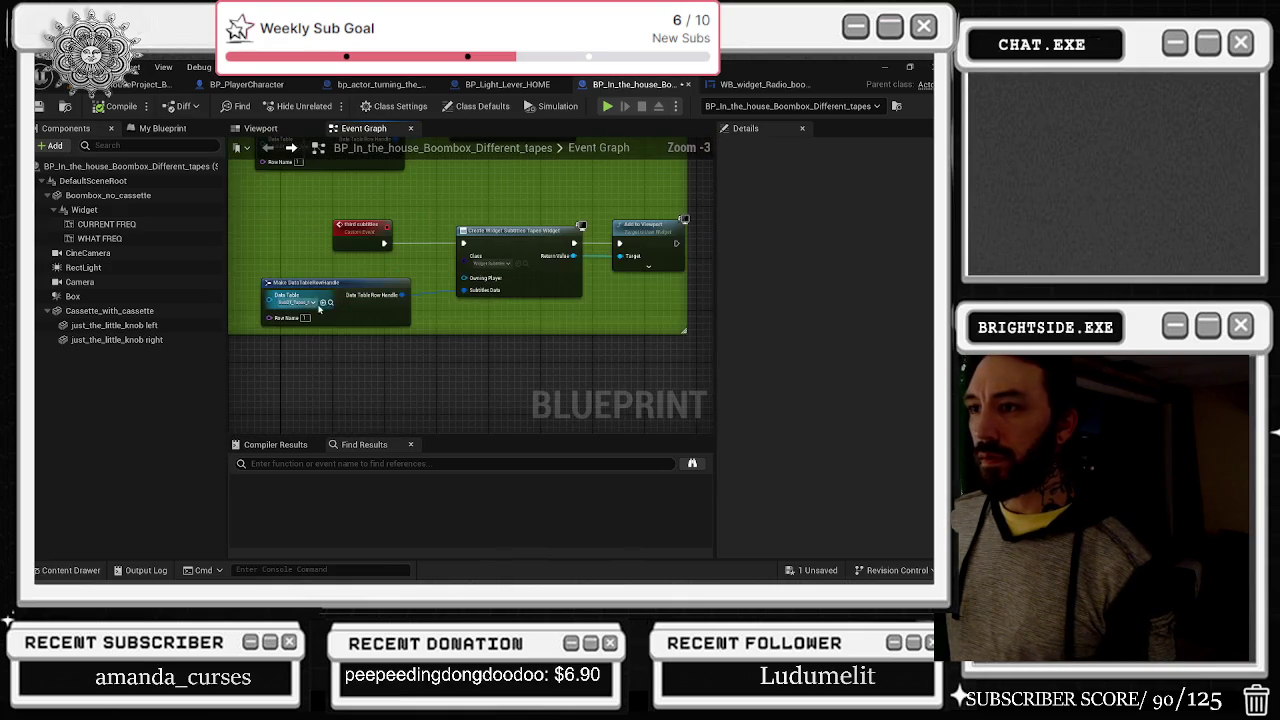
{"action": "left_click", "coordinate": [330, 305]}
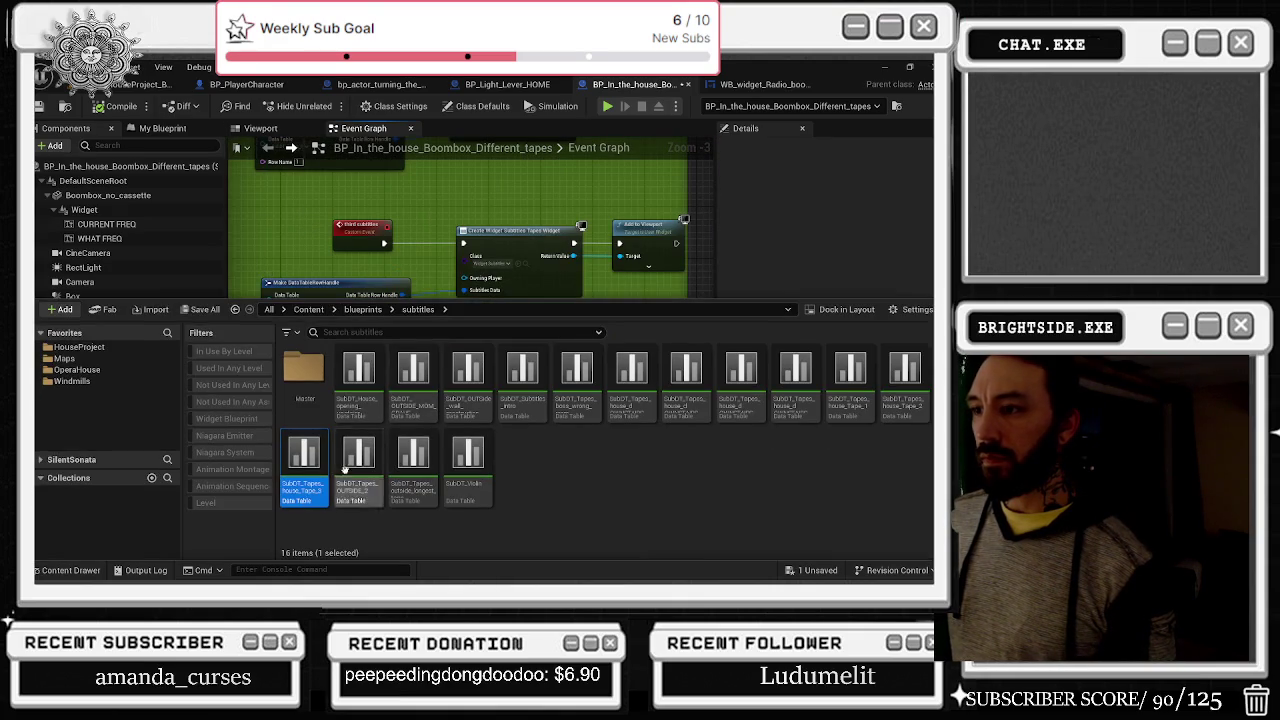
{"action": "double_click", "coordinate": [296, 480]}
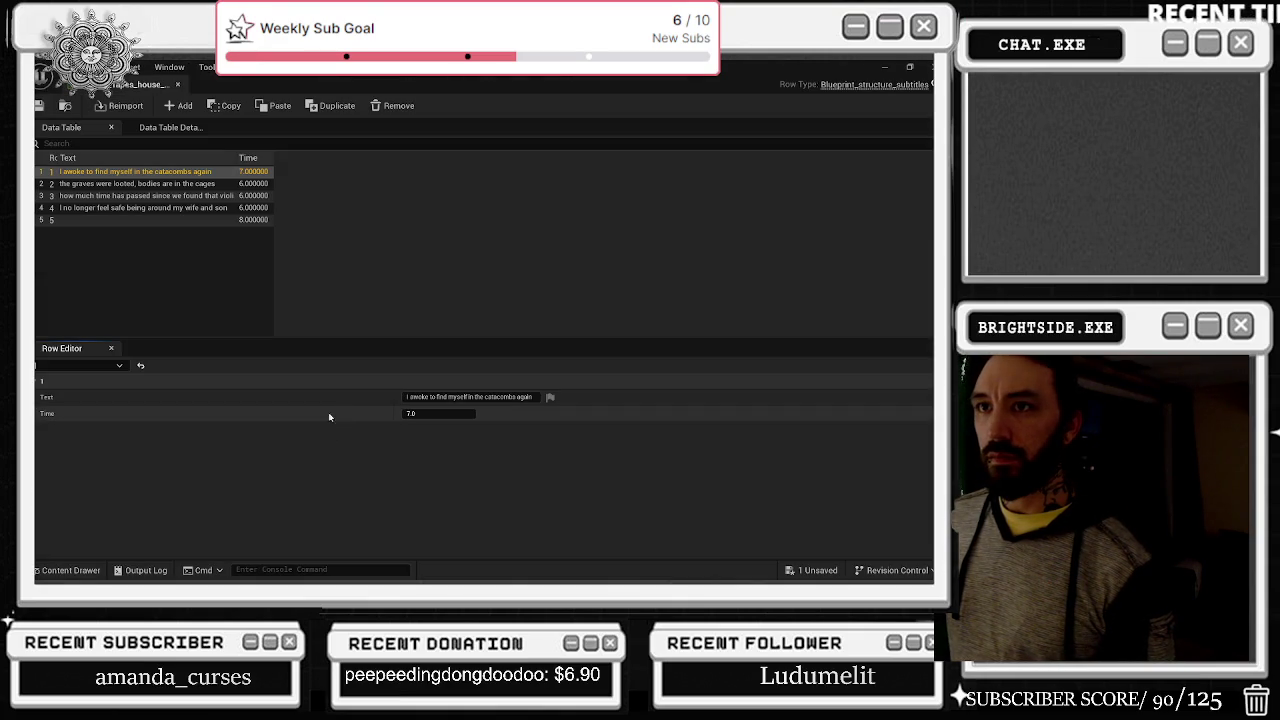
{"action": "left_click", "coordinate": [177, 84]}
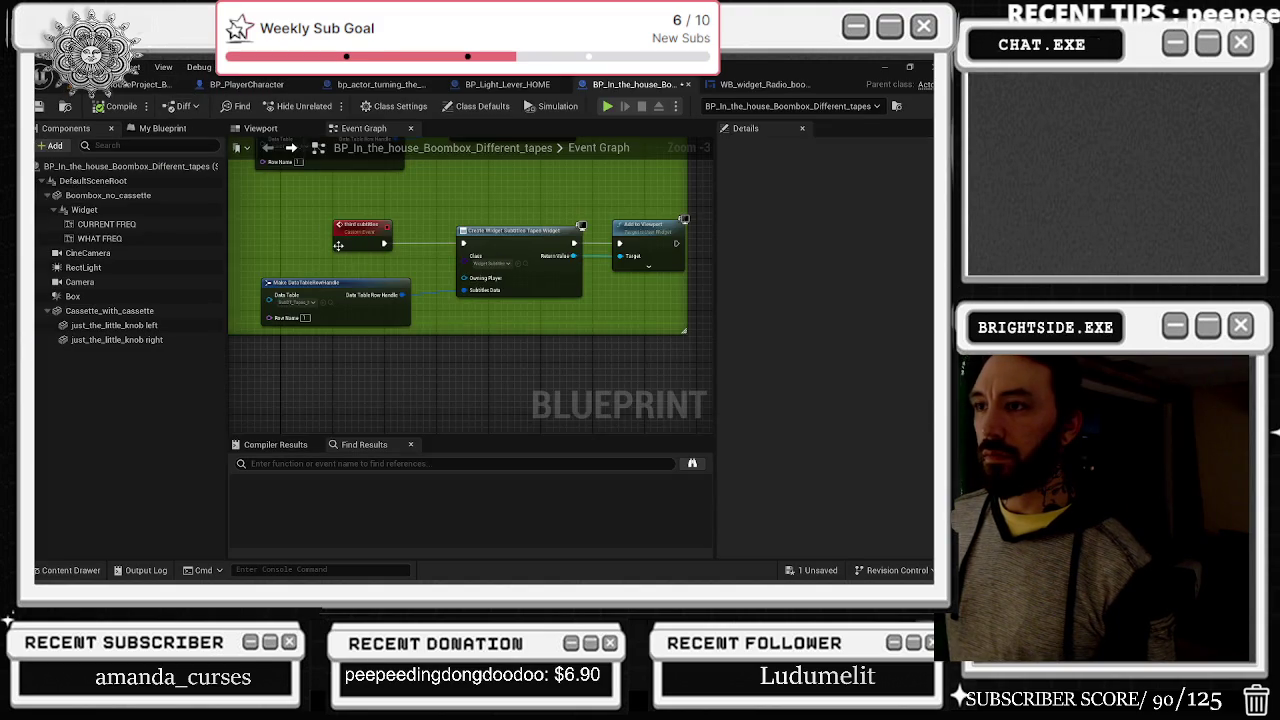
{"action": "scroll", "coordinate": [399, 397], "scroll_direction": "up", "scroll_amount": 3}
{"action": "left_click", "coordinate": [399, 316]}
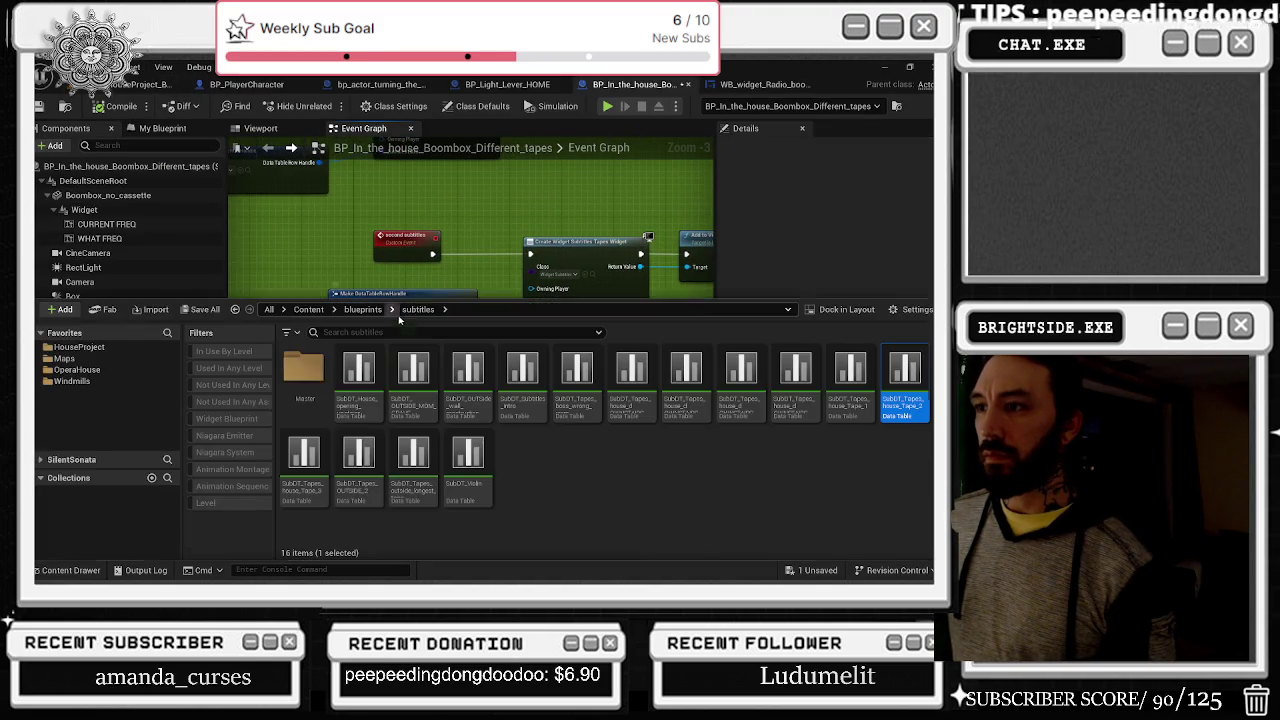
{"action": "double_click", "coordinate": [905, 405]}
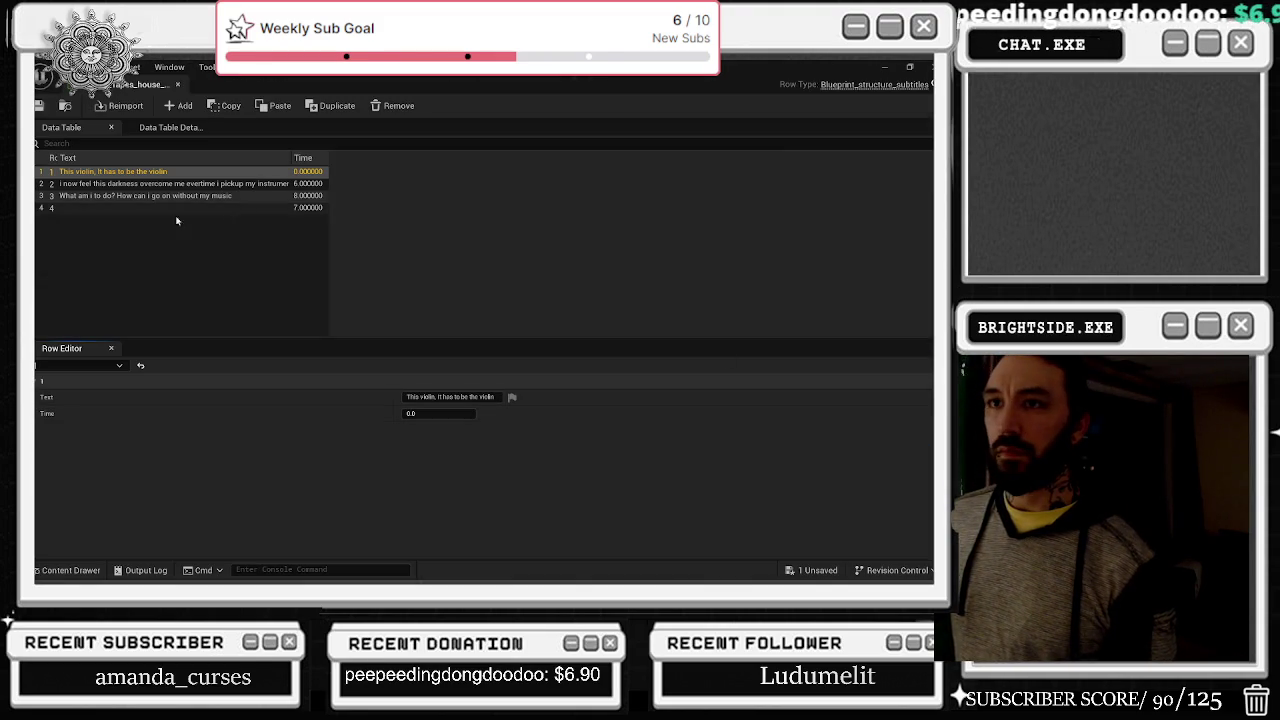
{"action": "left_click", "coordinate": [177, 84]}
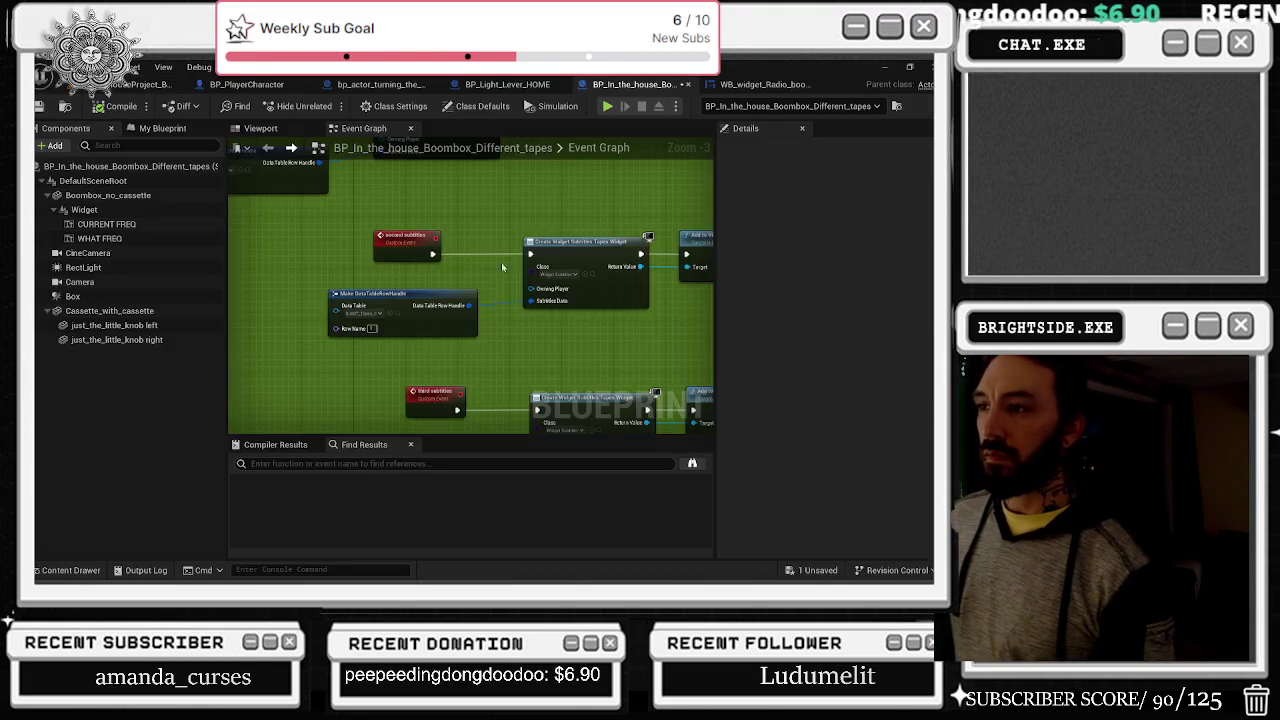
{"action": "left_click", "coordinate": [361, 355]}
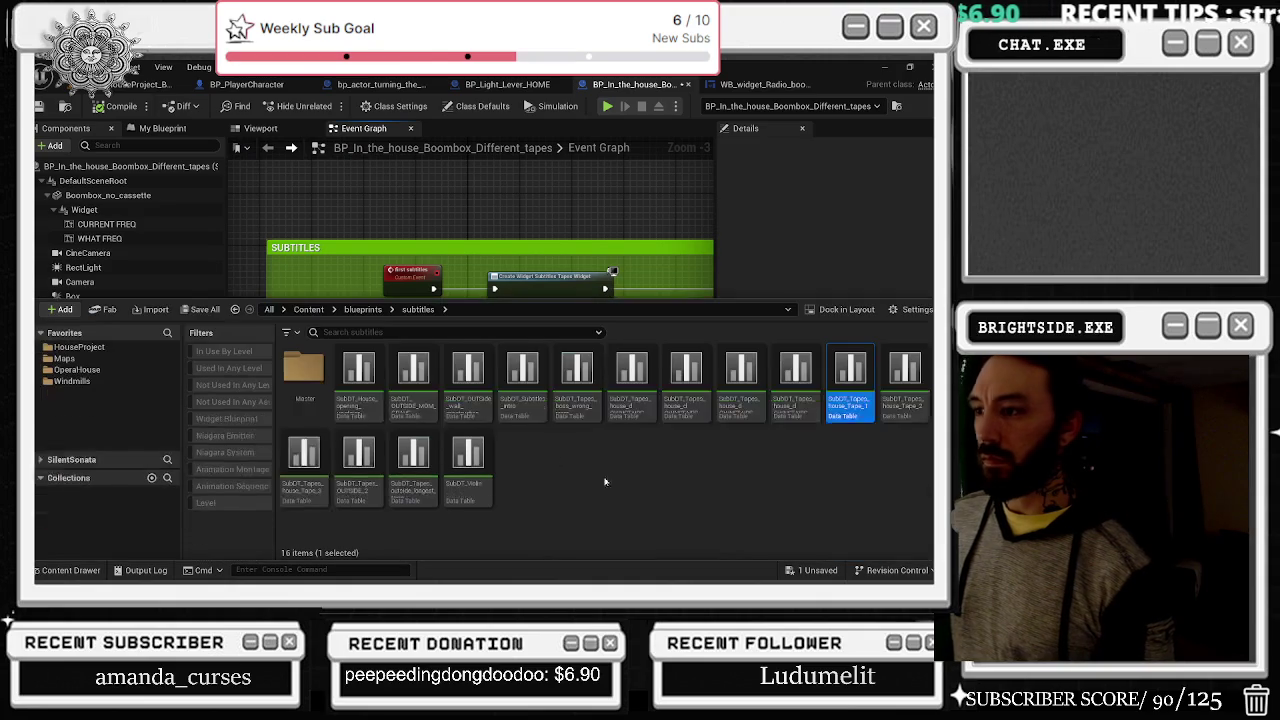
{"action": "double_click", "coordinate": [830, 412]}
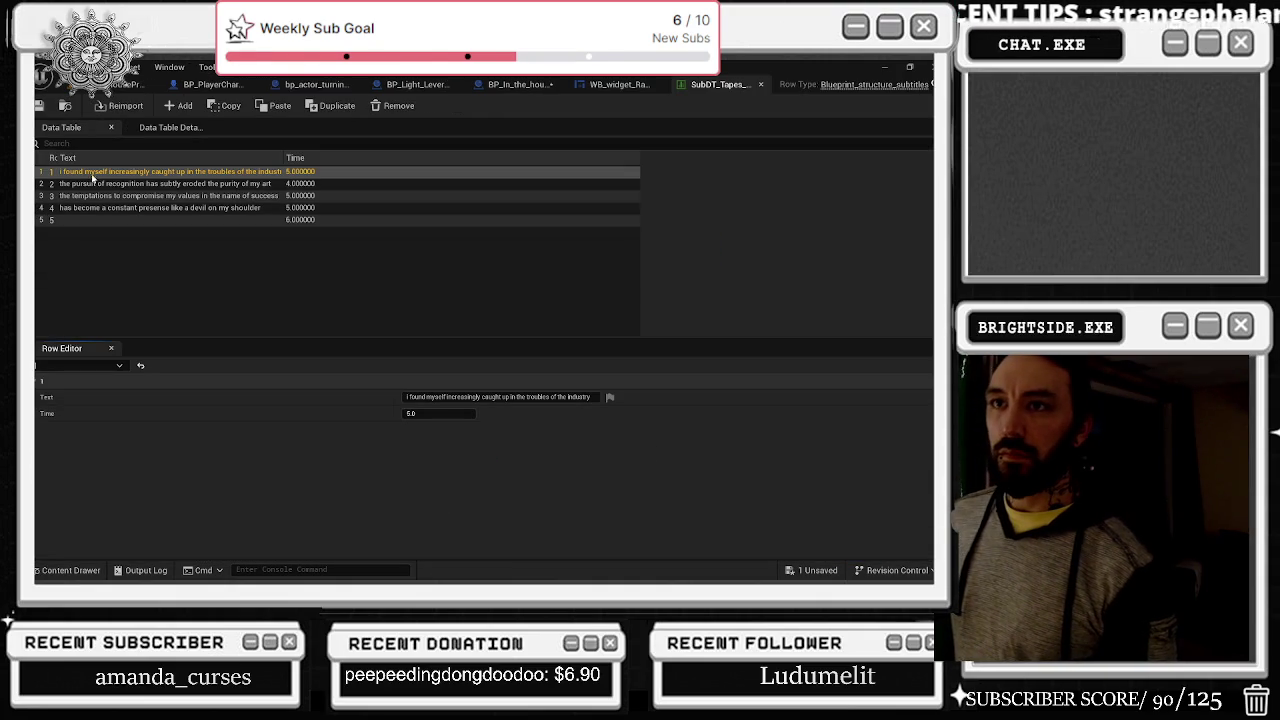
{"action": "left_click", "coordinate": [762, 86]}
{"action": "left_click", "coordinate": [647, 86]}
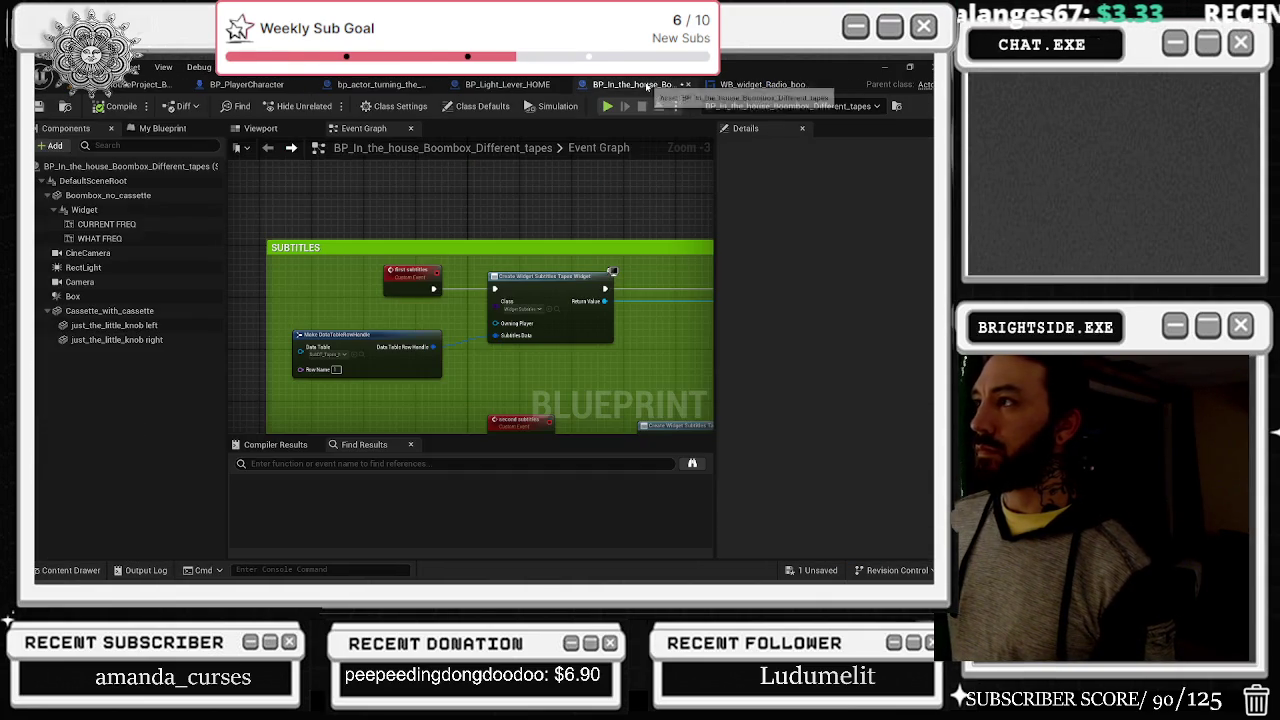
{"action": "scroll", "coordinate": [506, 340], "scroll_direction": "down", "scroll_amount": 5}
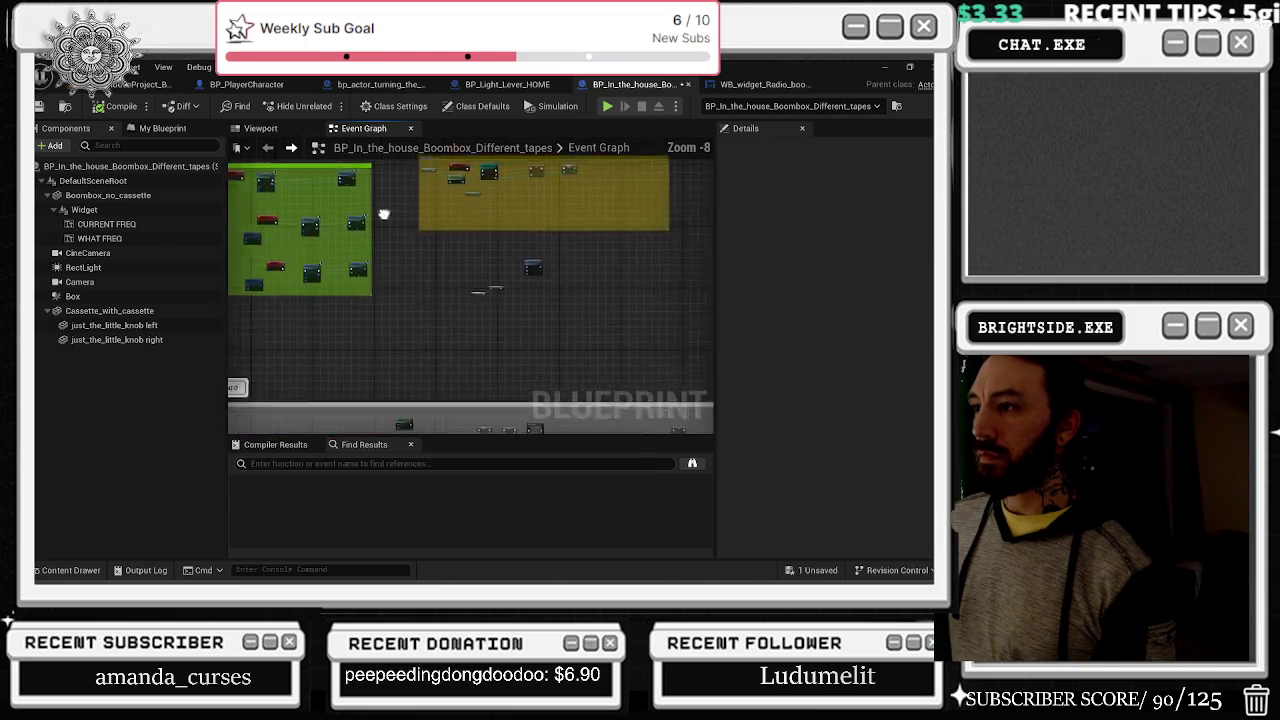
Step: Drag the Branch and Sequence nodes down so they align with the frequency-check Delay node
{"action": "scroll", "coordinate": [571, 316], "scroll_direction": "up", "scroll_amount": 6}
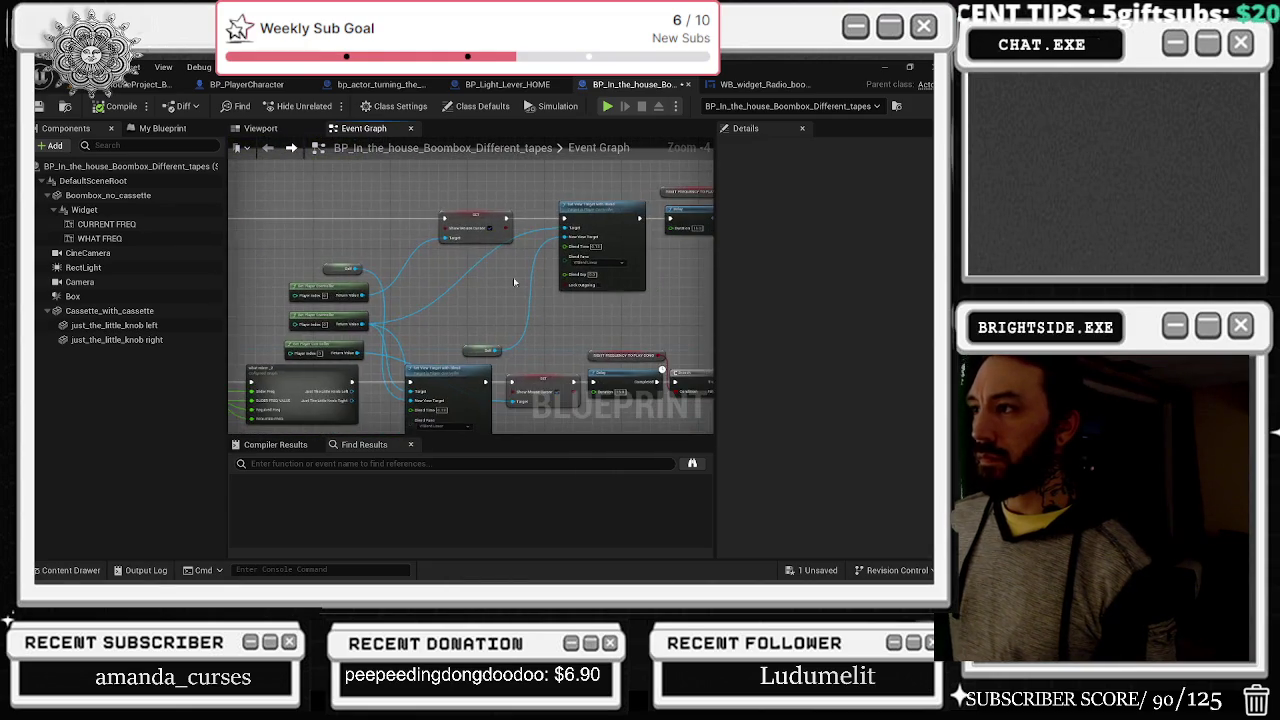
{"action": "left_click_drag", "start_coordinate": [486, 237], "coordinate": [447, 363]}
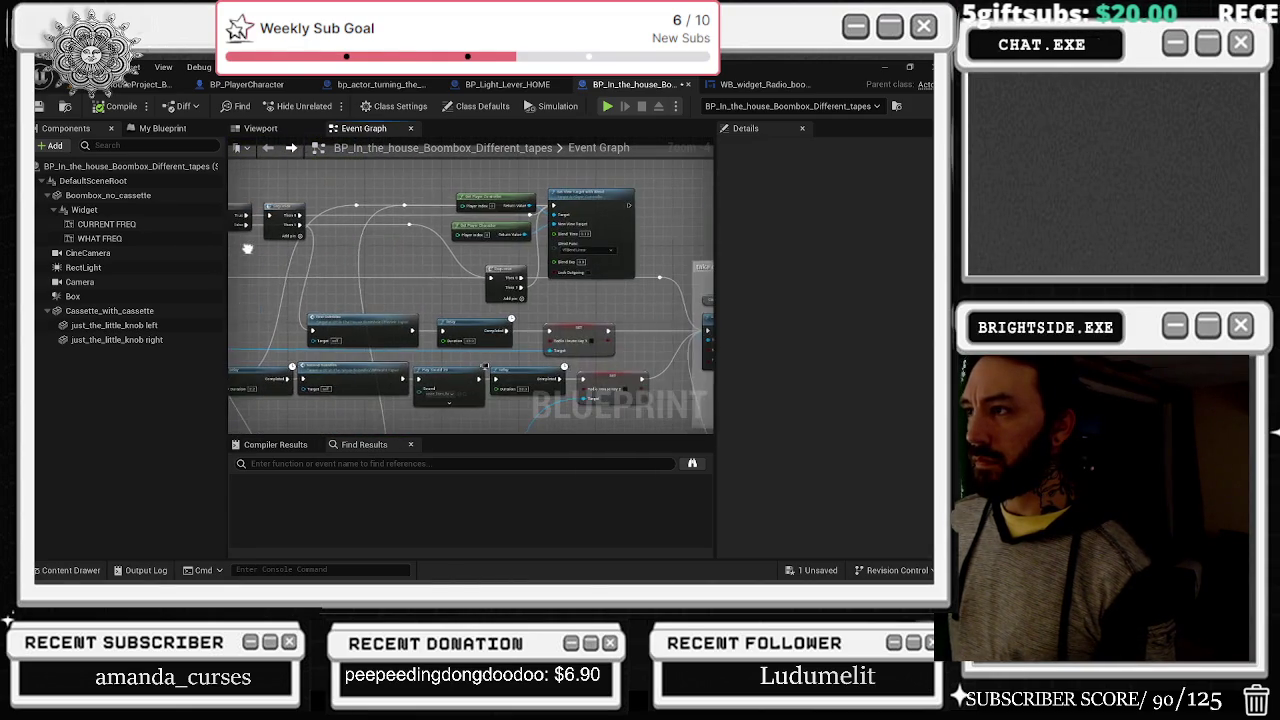
{"action": "mouse_move", "coordinate": [345, 339]}
{"action": "left_mouse_down"}
{"action": "mouse_move", "coordinate": [409, 343]}
{"action": "mouse_move", "coordinate": [407, 293]}
{"action": "mouse_move", "coordinate": [564, 313]}
{"action": "left_mouse_up"}
{"action": "scroll", "coordinate": [407, 293], "scroll_direction": "up", "scroll_amount": 1}
{"action": "left_click", "coordinate": [538, 248]}
{"action": "left_click_drag", "start_coordinate": [541, 218], "coordinate": [583, 240]}
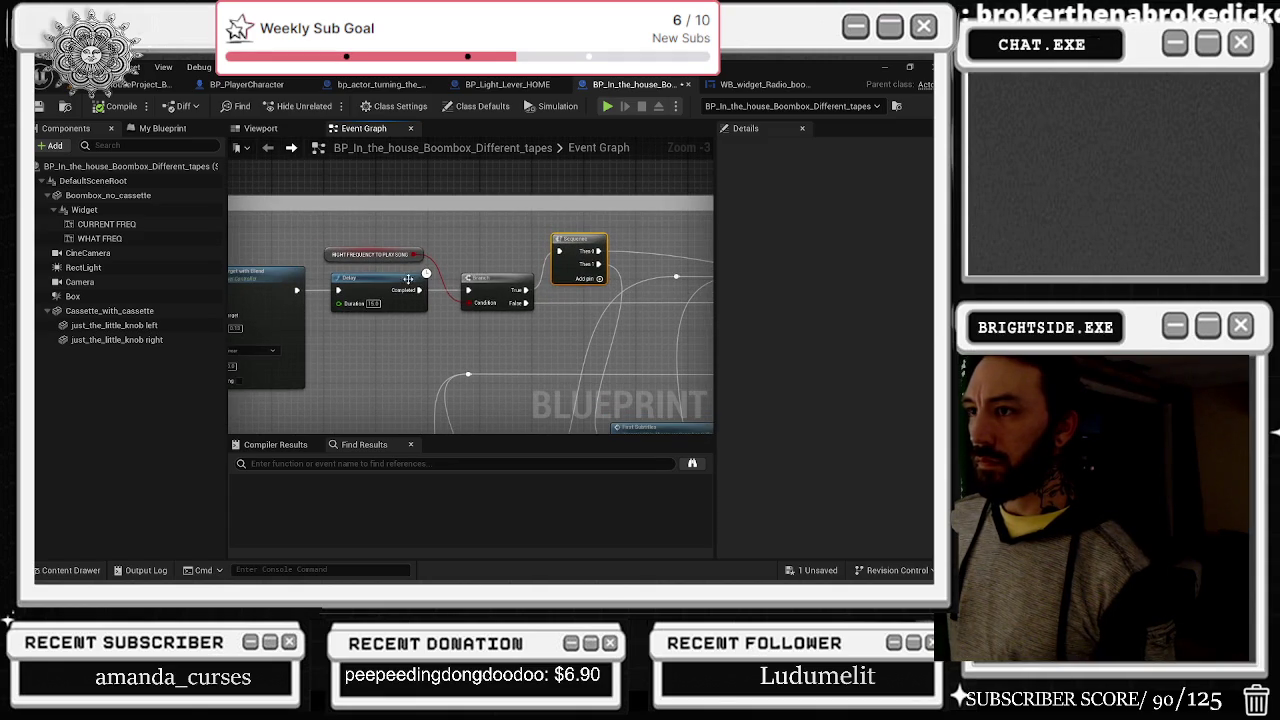
{"action": "mouse_move", "coordinate": [486, 257]}
{"action": "left_mouse_down"}
{"action": "mouse_move", "coordinate": [524, 263]}
{"action": "mouse_move", "coordinate": [470, 215]}
{"action": "mouse_move", "coordinate": [541, 268]}
{"action": "left_mouse_up"}
{"action": "scroll", "coordinate": [566, 301], "scroll_direction": "down", "scroll_amount": 1}
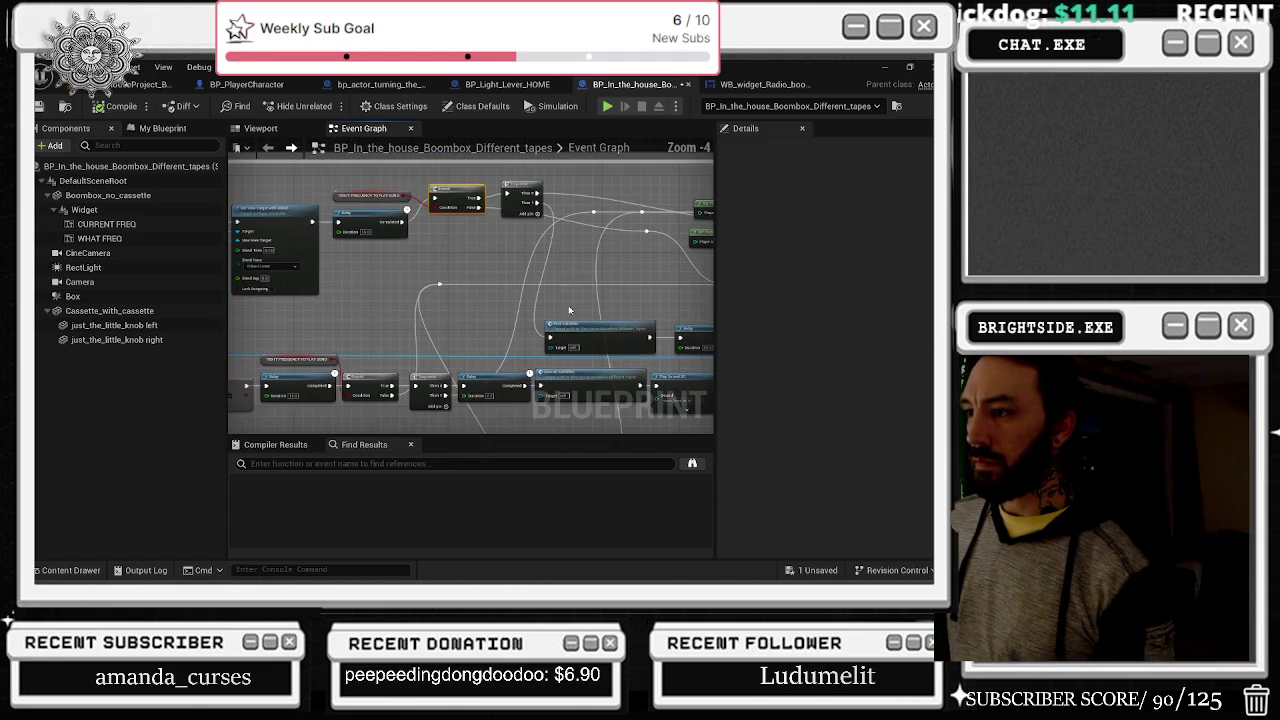
{"action": "left_click", "coordinate": [530, 204]}
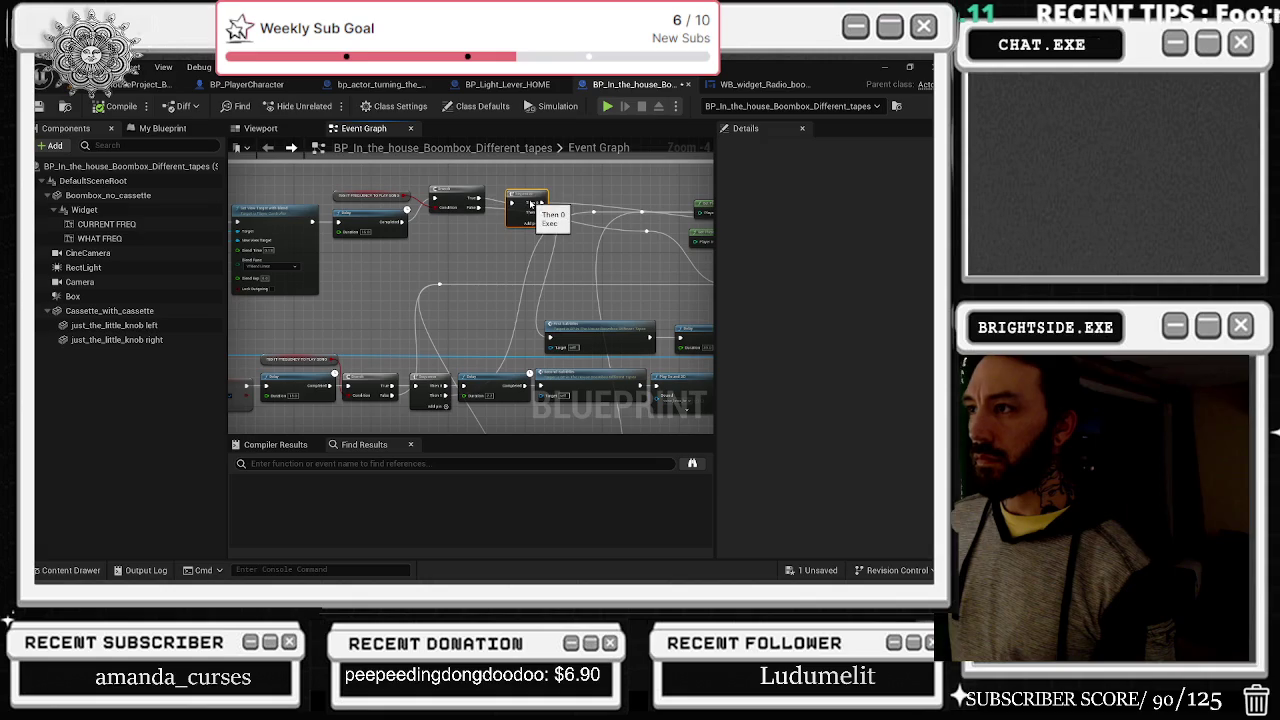
{"action": "left_click_drag", "start_coordinate": [455, 198], "coordinate": [452, 221]}
{"action": "left_click_drag", "start_coordinate": [521, 197], "coordinate": [522, 219]}
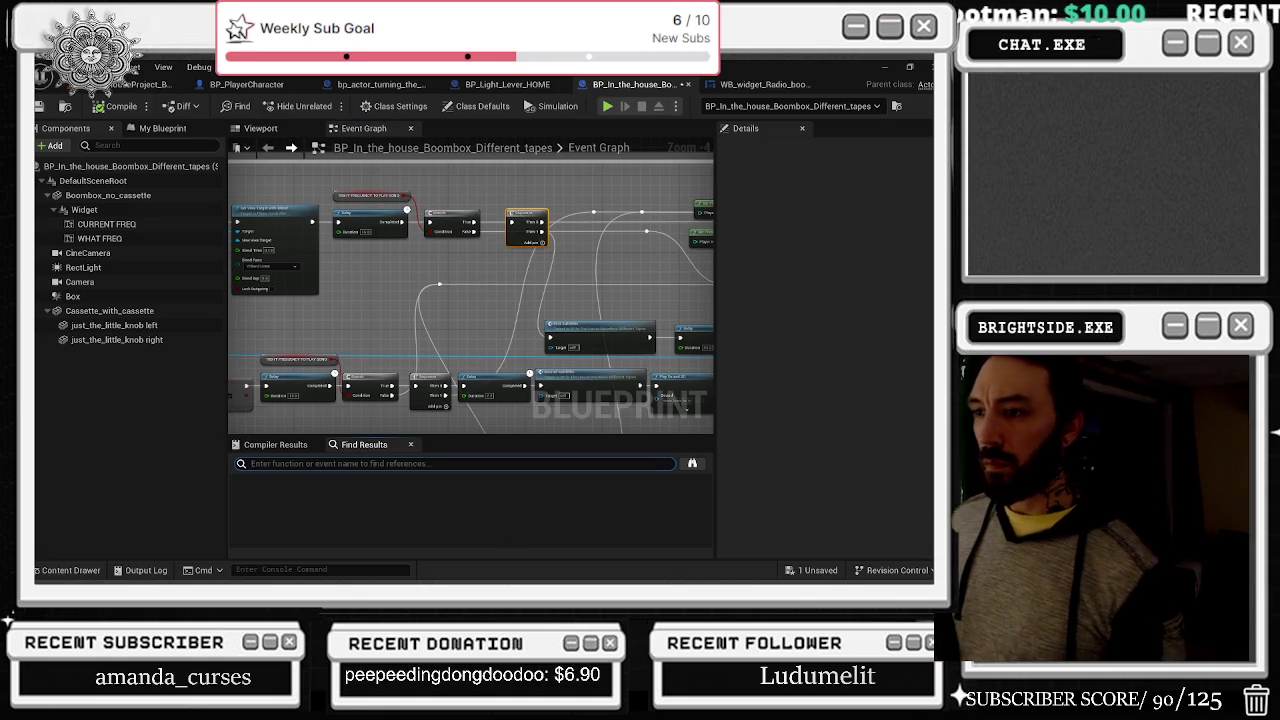
Step: Search the graph for 'First Subtitles' and jump to its two result nodes
{"action": "type", "text": "first sub"}
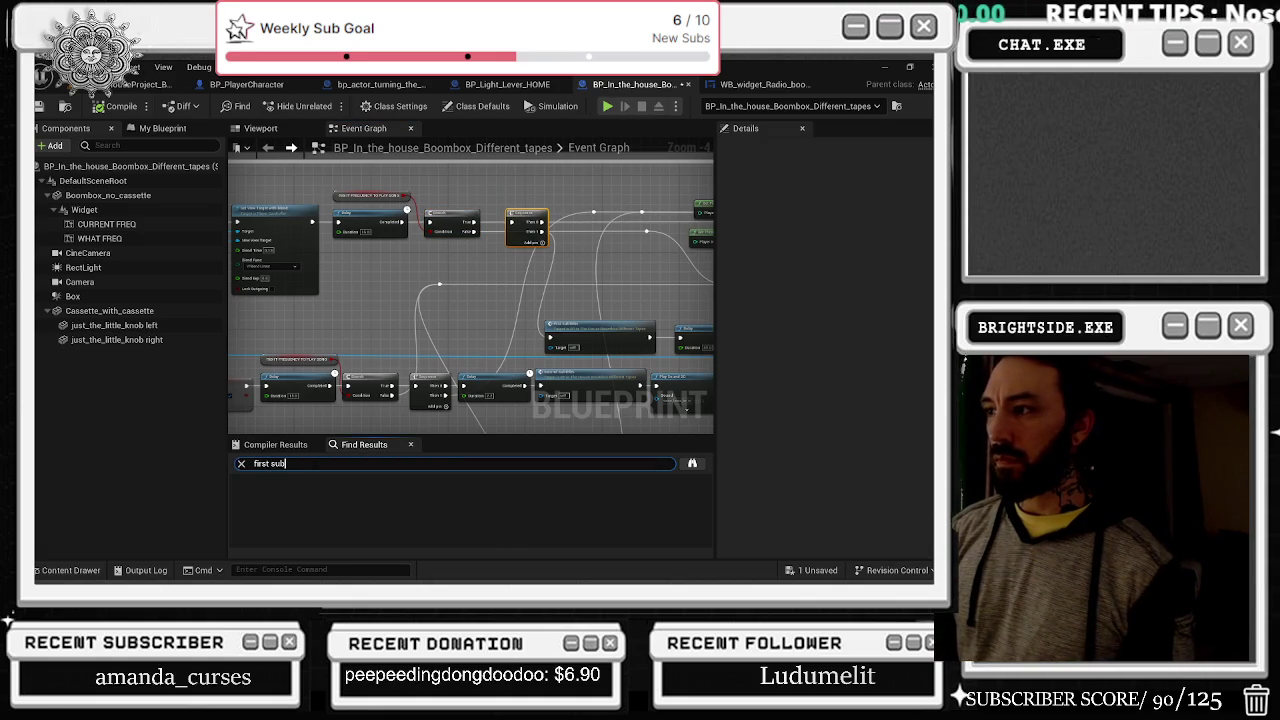
{"action": "type", "text": "es"}
{"action": "key", "text": "Return"}
{"action": "left_click", "coordinate": [316, 497]}
{"action": "left_click", "coordinate": [300, 509]}
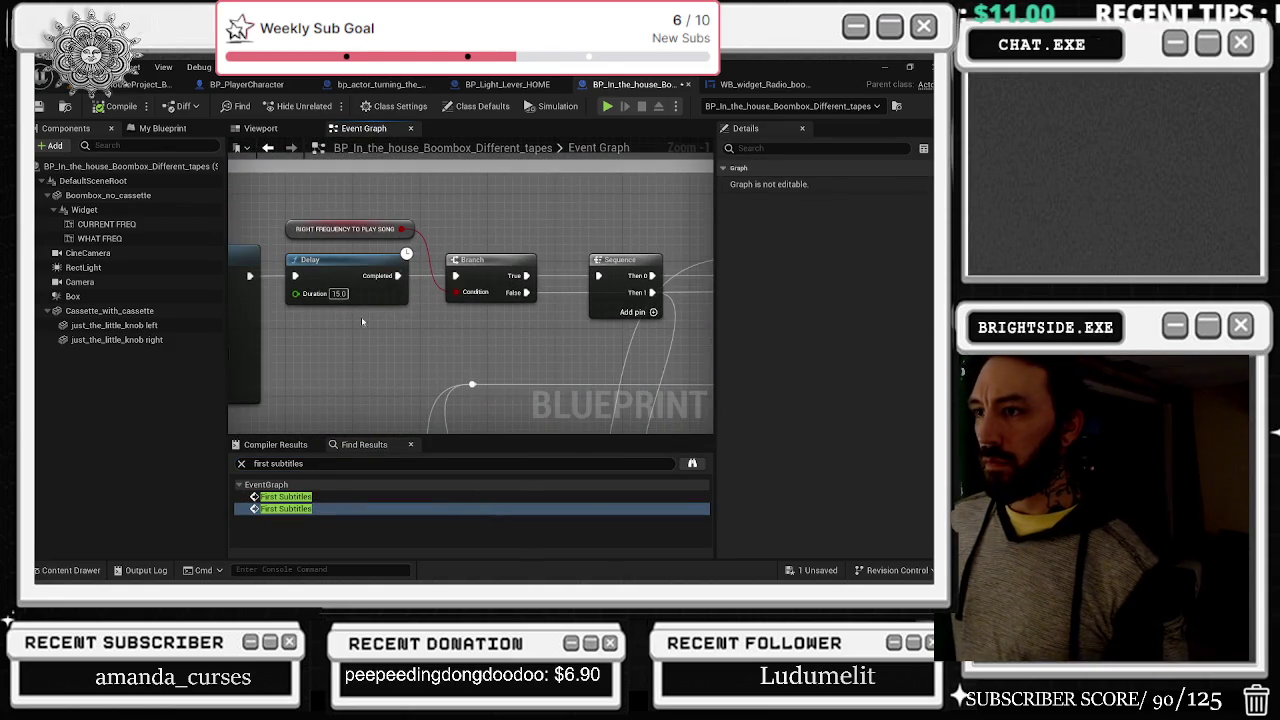
Step: Inspect the frequency variable, First Subtitles node, and the Delay, Branch and Sequence chain
{"action": "left_click", "coordinate": [480, 234]}
{"action": "scroll", "coordinate": [538, 294], "scroll_direction": "down", "scroll_amount": 2}
{"action": "scroll", "coordinate": [538, 294], "scroll_direction": "down", "scroll_amount": 2}
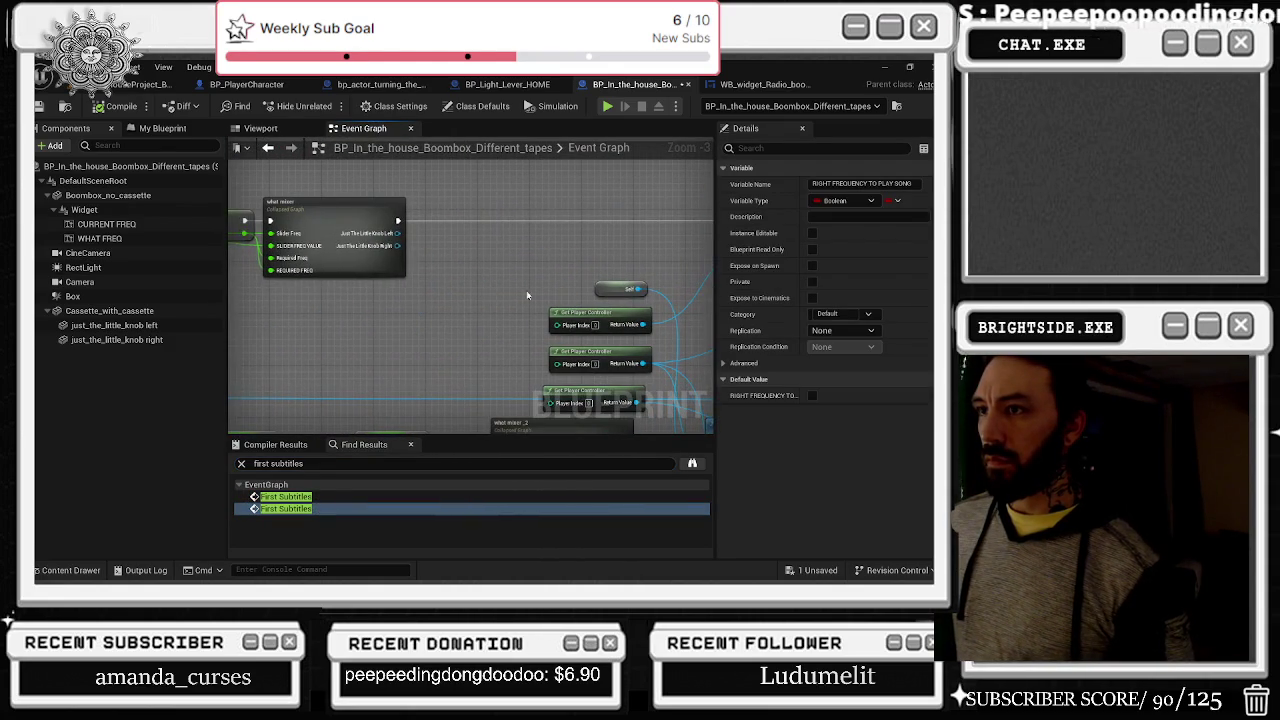
{"action": "left_click_drag", "start_coordinate": [449, 318], "coordinate": [294, 348]}
{"action": "left_click_drag", "start_coordinate": [600, 268], "coordinate": [531, 289]}
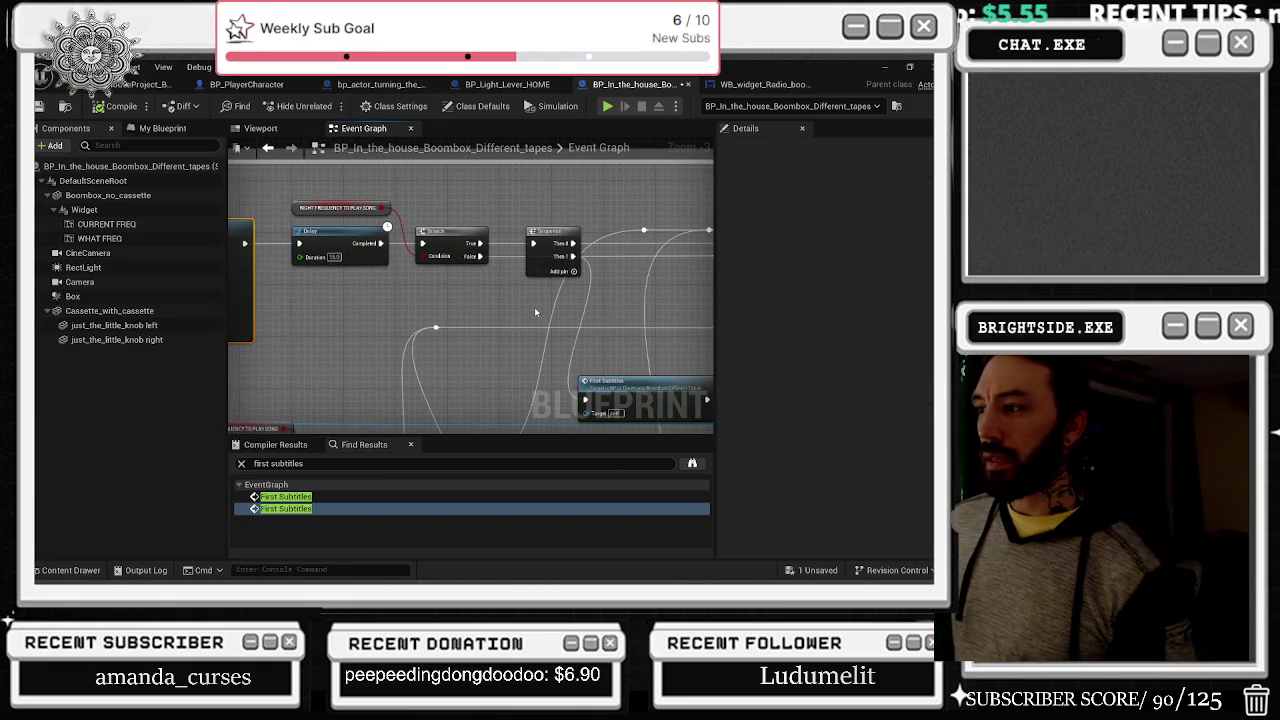
{"action": "mouse_move", "coordinate": [652, 328]}
{"action": "left_mouse_down"}
{"action": "mouse_move", "coordinate": [477, 363]}
{"action": "mouse_move", "coordinate": [451, 347]}
{"action": "left_mouse_up"}
{"action": "left_click", "coordinate": [440, 360]}
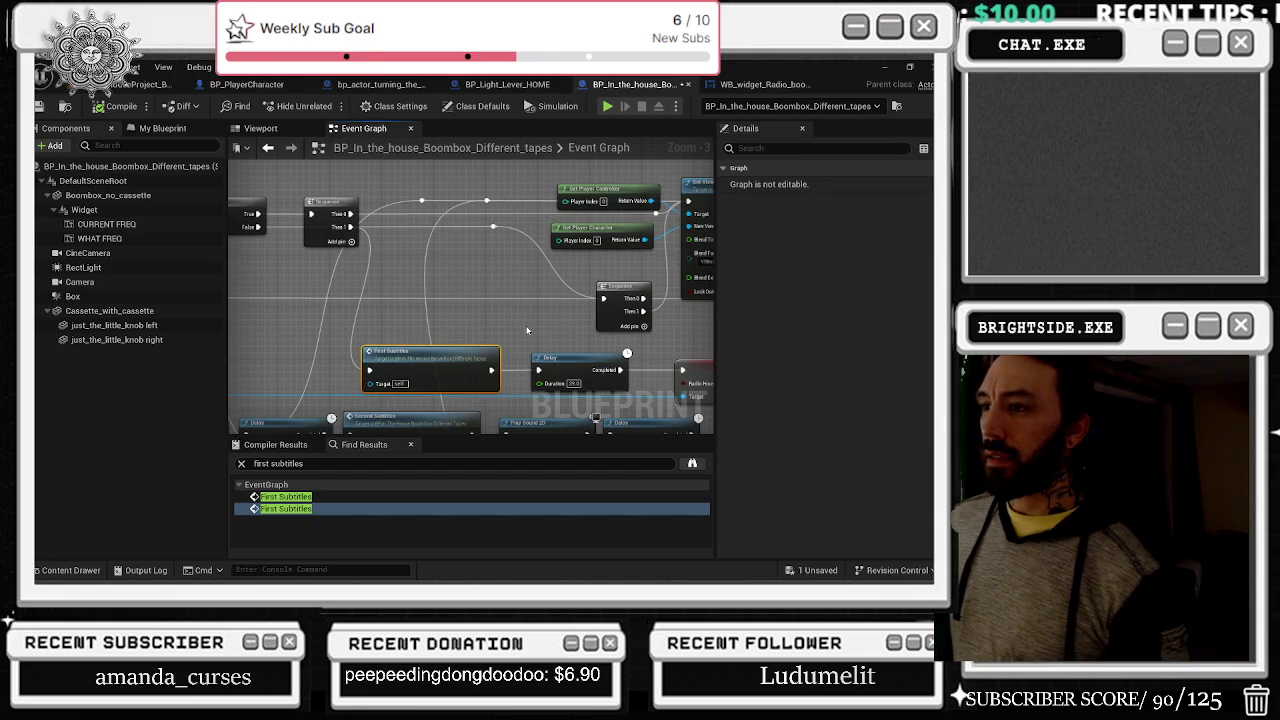
{"action": "left_click_drag", "start_coordinate": [527, 330], "coordinate": [812, 340]}
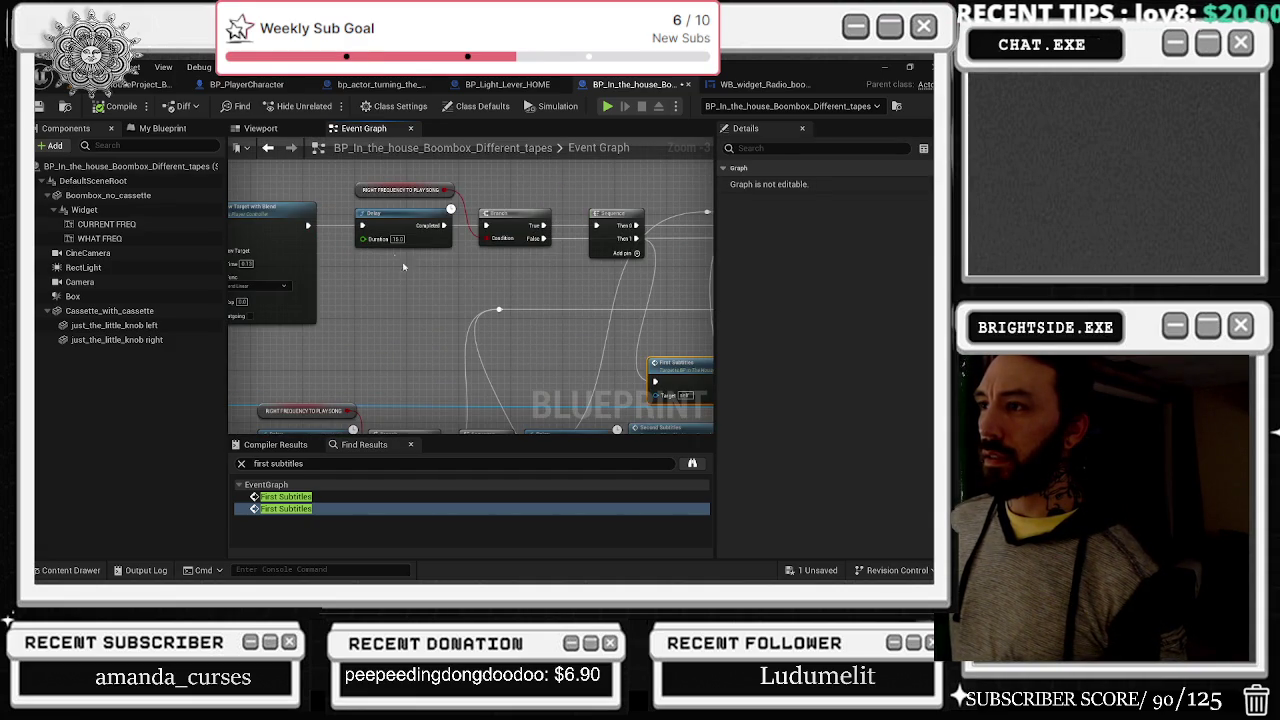
{"action": "left_click_drag", "start_coordinate": [398, 219], "coordinate": [392, 218]}
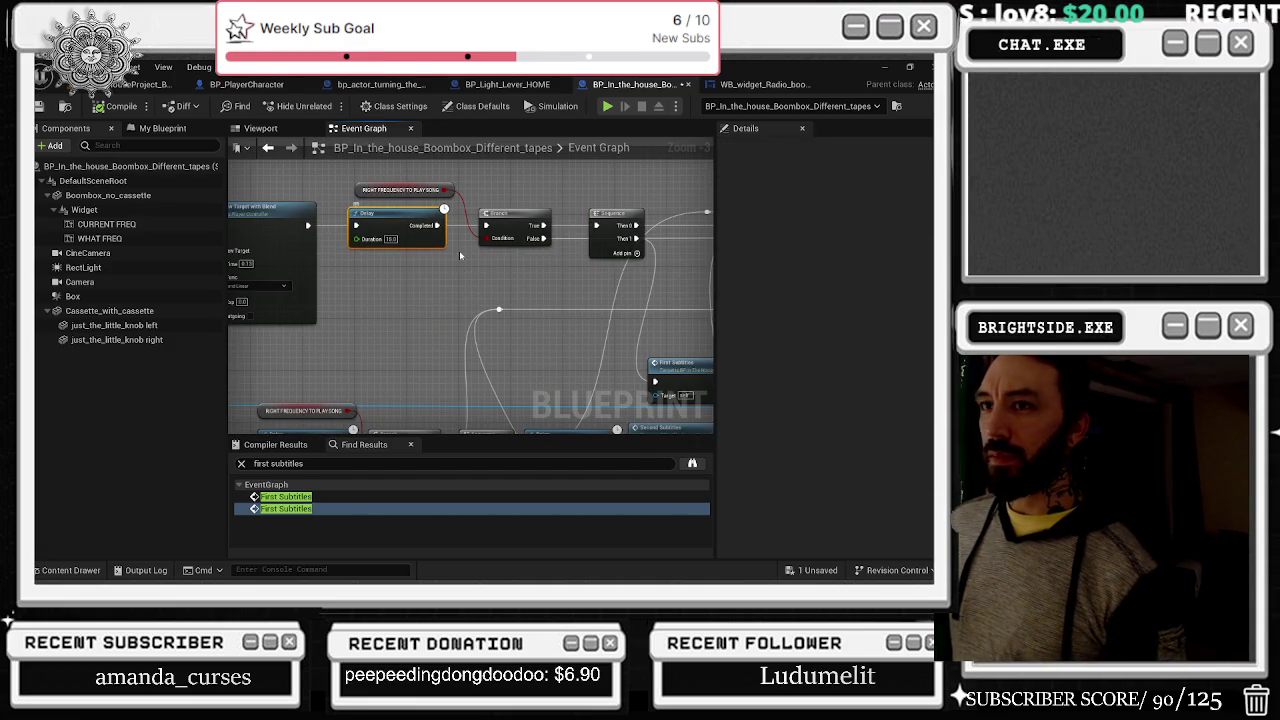
{"action": "scroll", "coordinate": [397, 277], "scroll_direction": "down", "scroll_amount": 4}
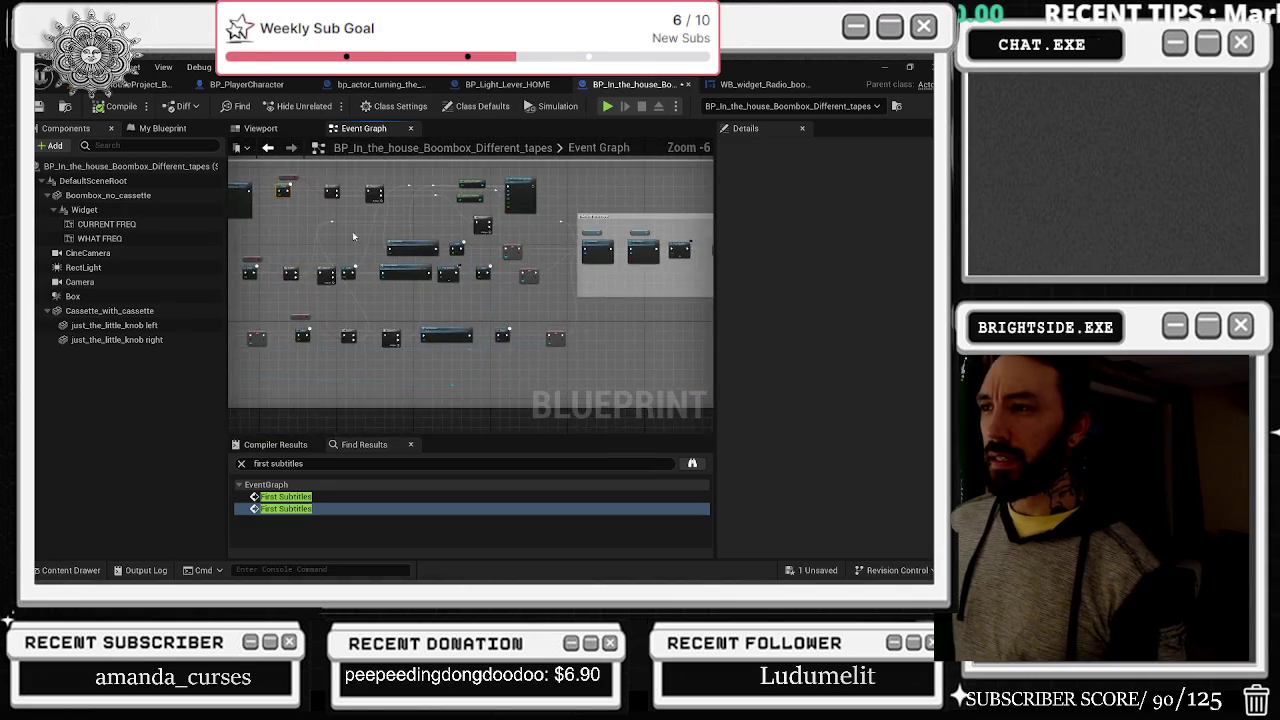
{"action": "scroll", "coordinate": [446, 250], "scroll_direction": "up", "scroll_amount": 4}
{"action": "mouse_move", "coordinate": [545, 277]}
{"action": "left_mouse_down"}
{"action": "mouse_move", "coordinate": [470, 410]}
{"action": "mouse_move", "coordinate": [713, 395]}
{"action": "left_mouse_up"}
{"action": "left_click_drag", "start_coordinate": [422, 218], "coordinate": [475, 216]}
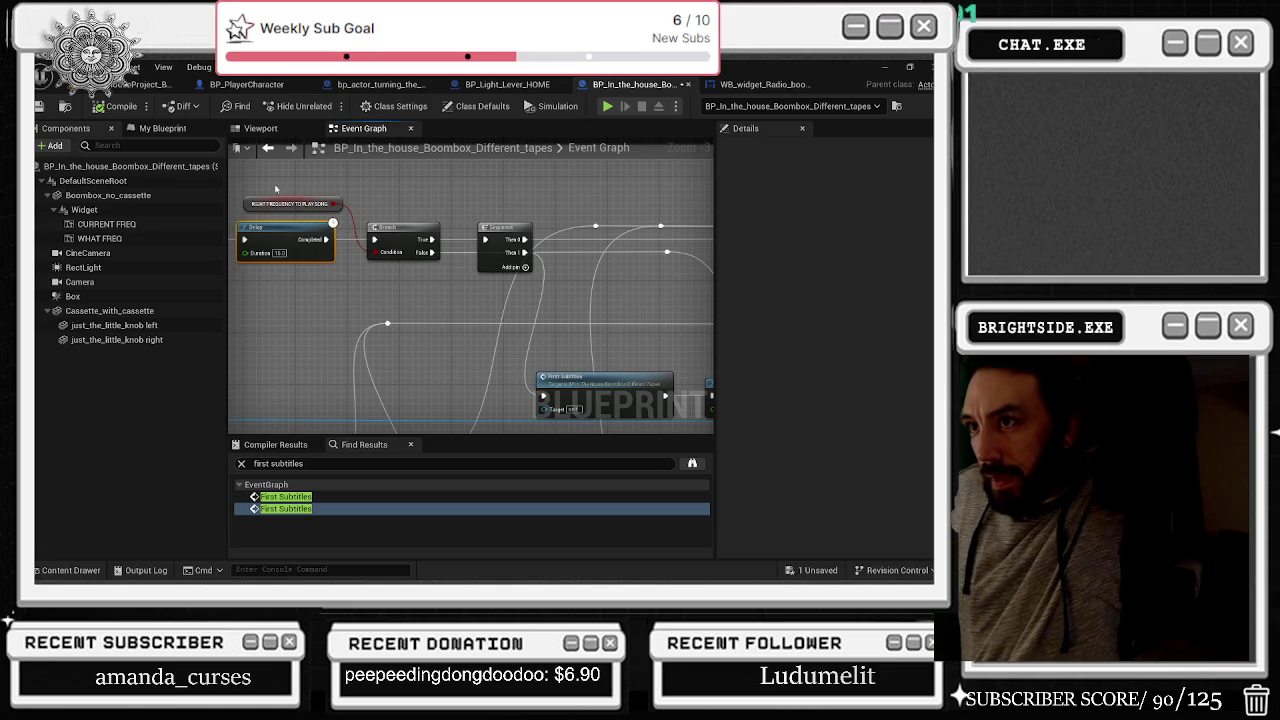
{"action": "left_click", "coordinate": [318, 204]}
Step: Review the Set View Target with Blend and Second Subtitles nodes, then jump to the first subtitles event
{"action": "left_click_drag", "start_coordinate": [710, 240], "coordinate": [560, 230]}
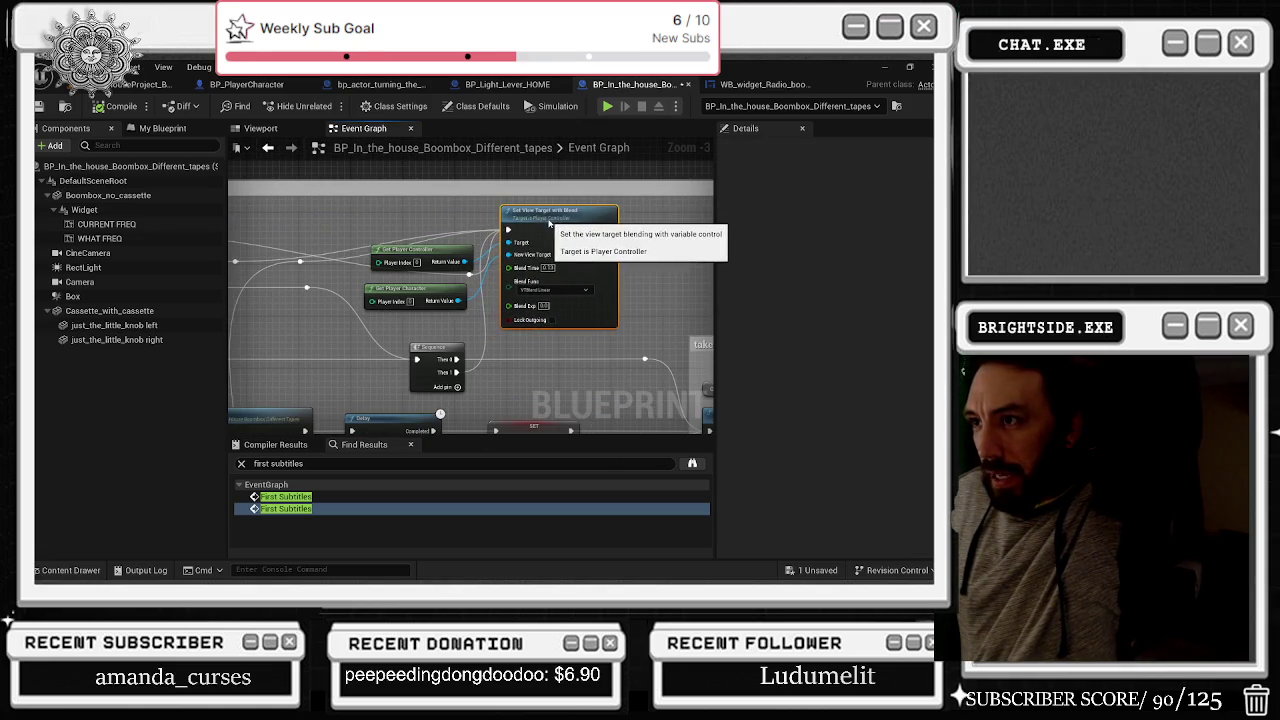
{"action": "left_click", "coordinate": [557, 214]}
{"action": "left_click", "coordinate": [465, 263]}
{"action": "mouse_move", "coordinate": [463, 222]}
{"action": "left_mouse_down"}
{"action": "mouse_move", "coordinate": [675, 240]}
{"action": "mouse_move", "coordinate": [655, 242]}
{"action": "left_mouse_up"}
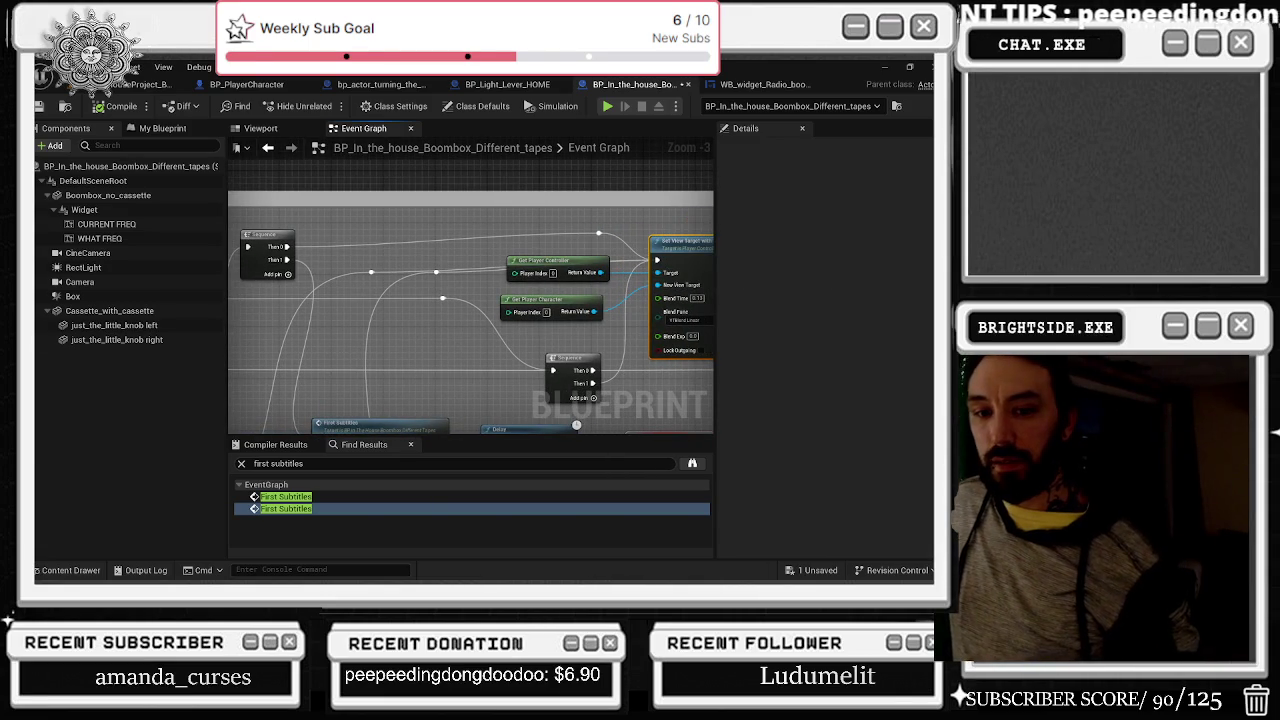
{"action": "left_click_drag", "start_coordinate": [609, 297], "coordinate": [499, 288]}
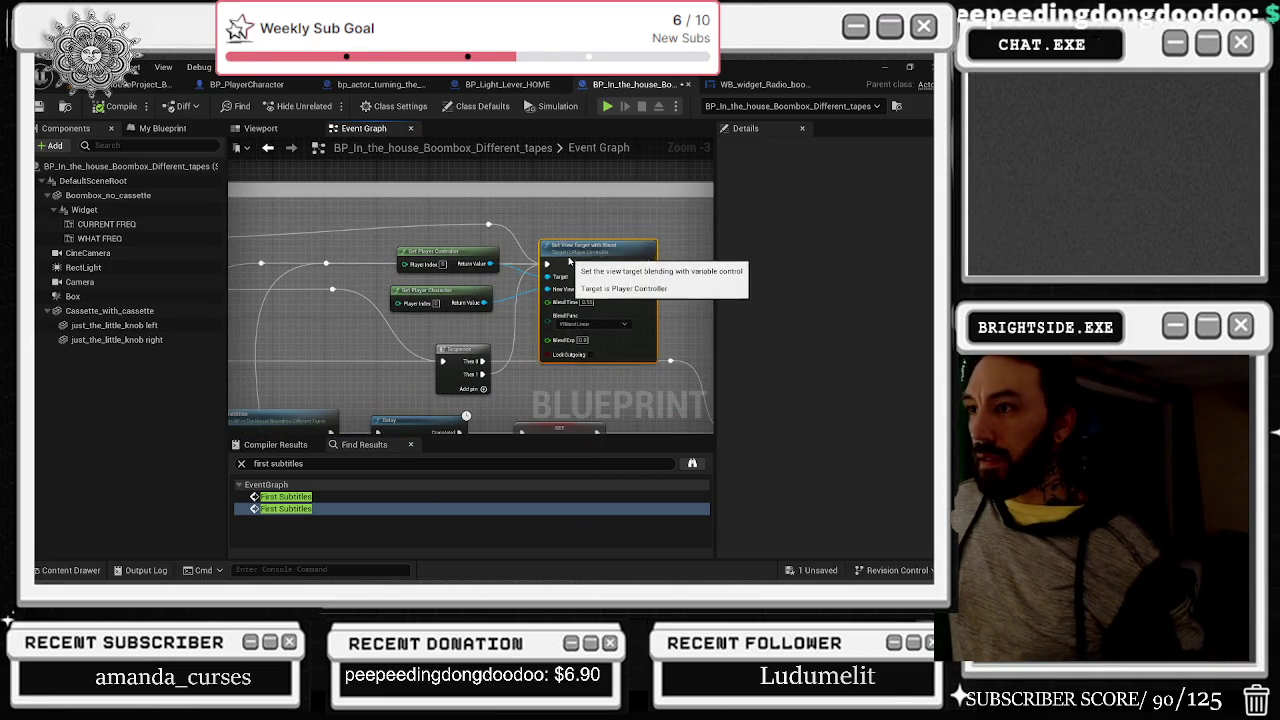
{"action": "left_click_drag", "start_coordinate": [567, 262], "coordinate": [714, 246]}
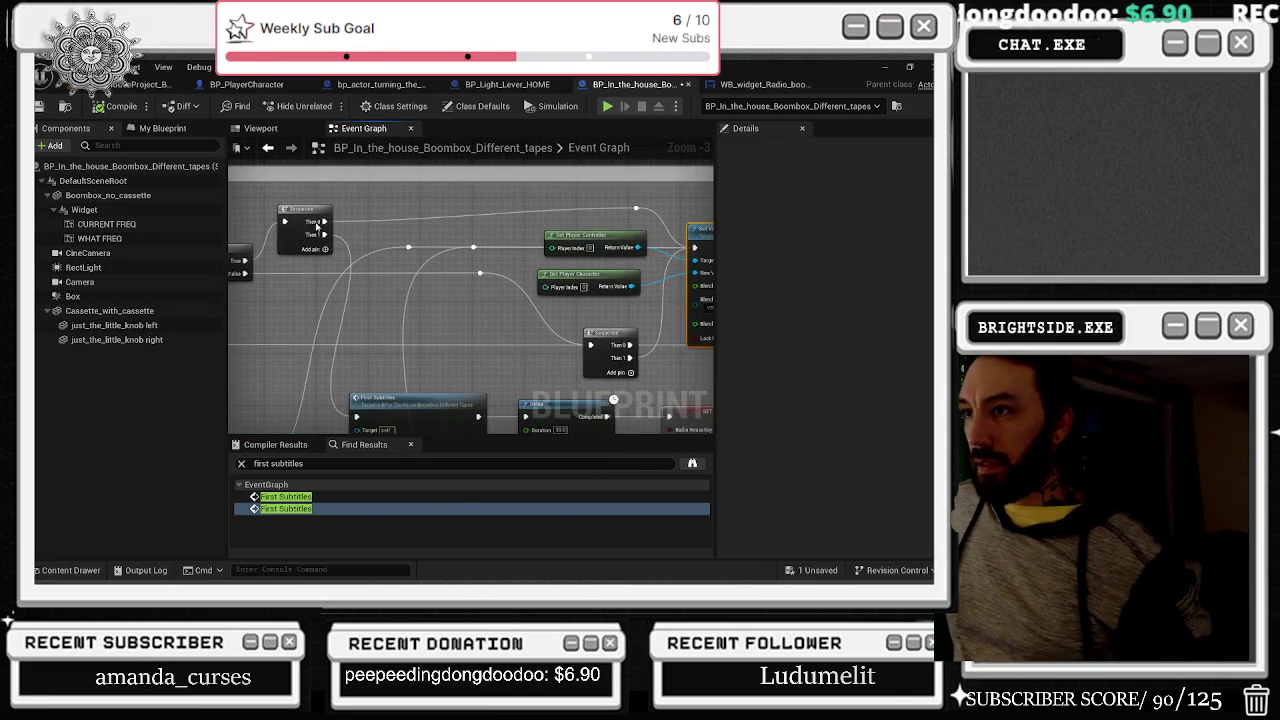
{"action": "left_click_drag", "start_coordinate": [302, 215], "coordinate": [348, 184]}
{"action": "left_click", "coordinate": [529, 326]}
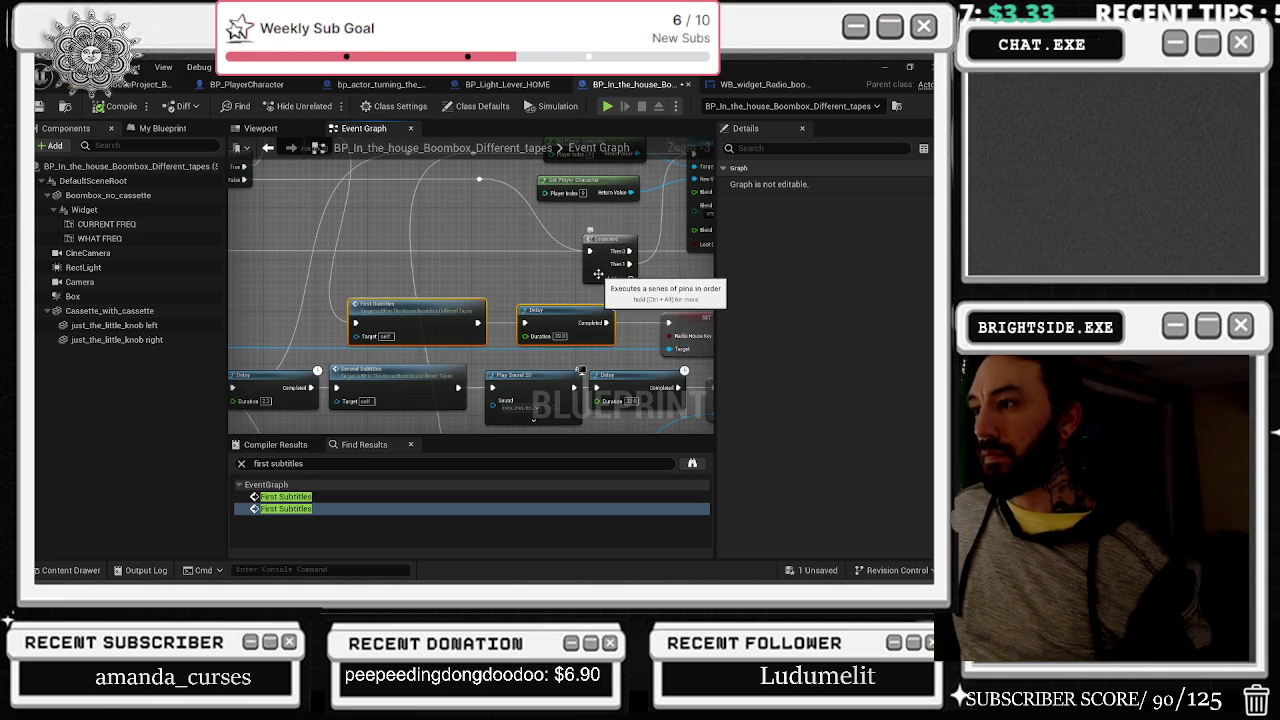
{"action": "double_click", "coordinate": [455, 310]}
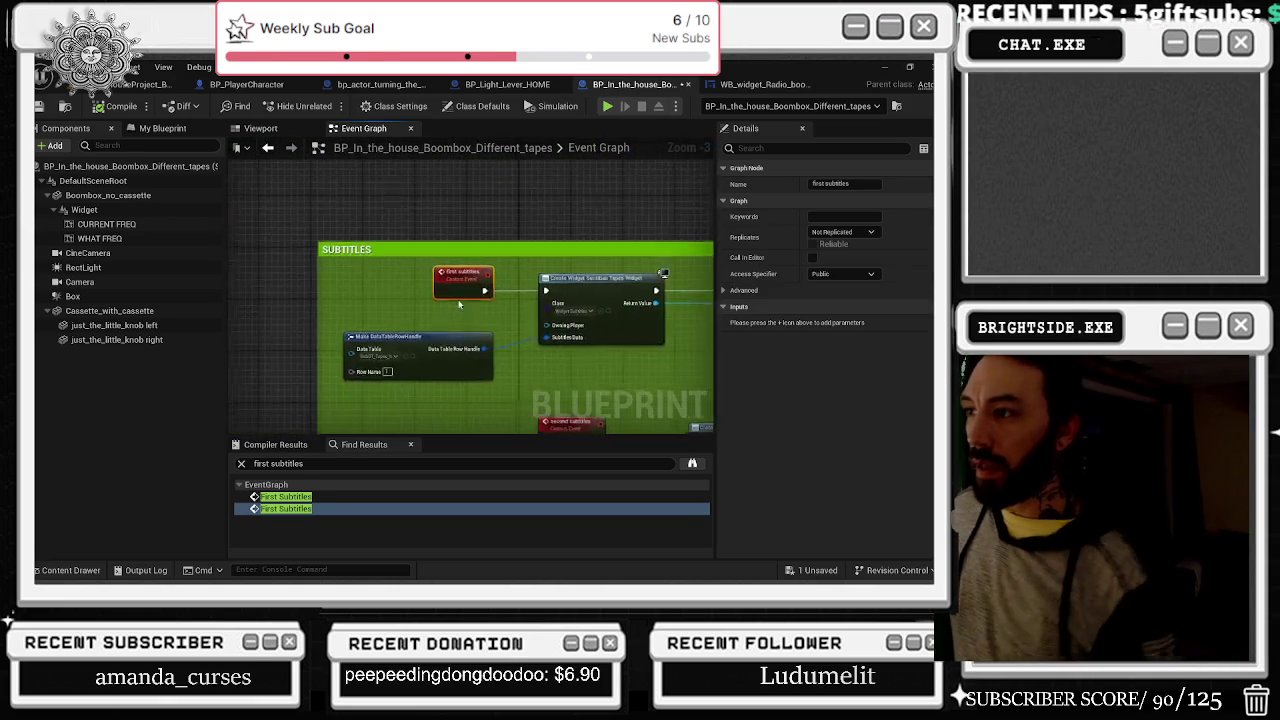
{"action": "scroll", "coordinate": [240, 210], "scroll_direction": "down", "scroll_amount": 4}
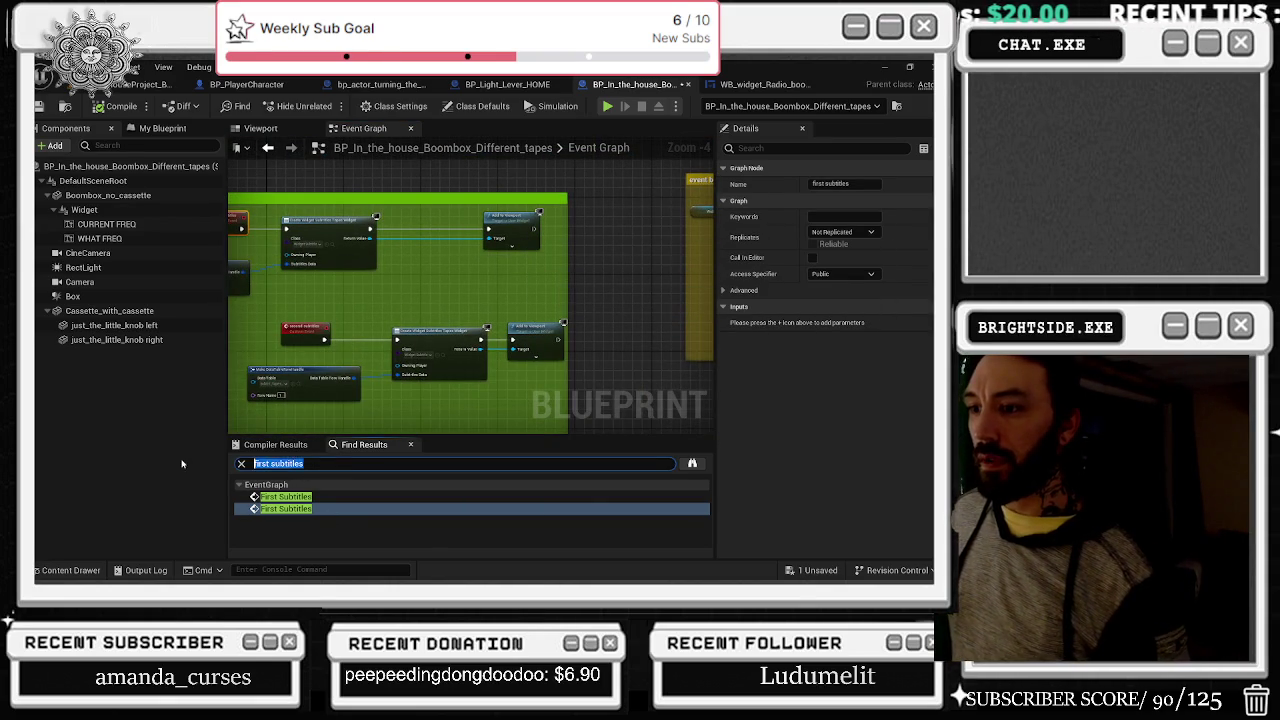
{"action": "left_click", "coordinate": [150, 84]}
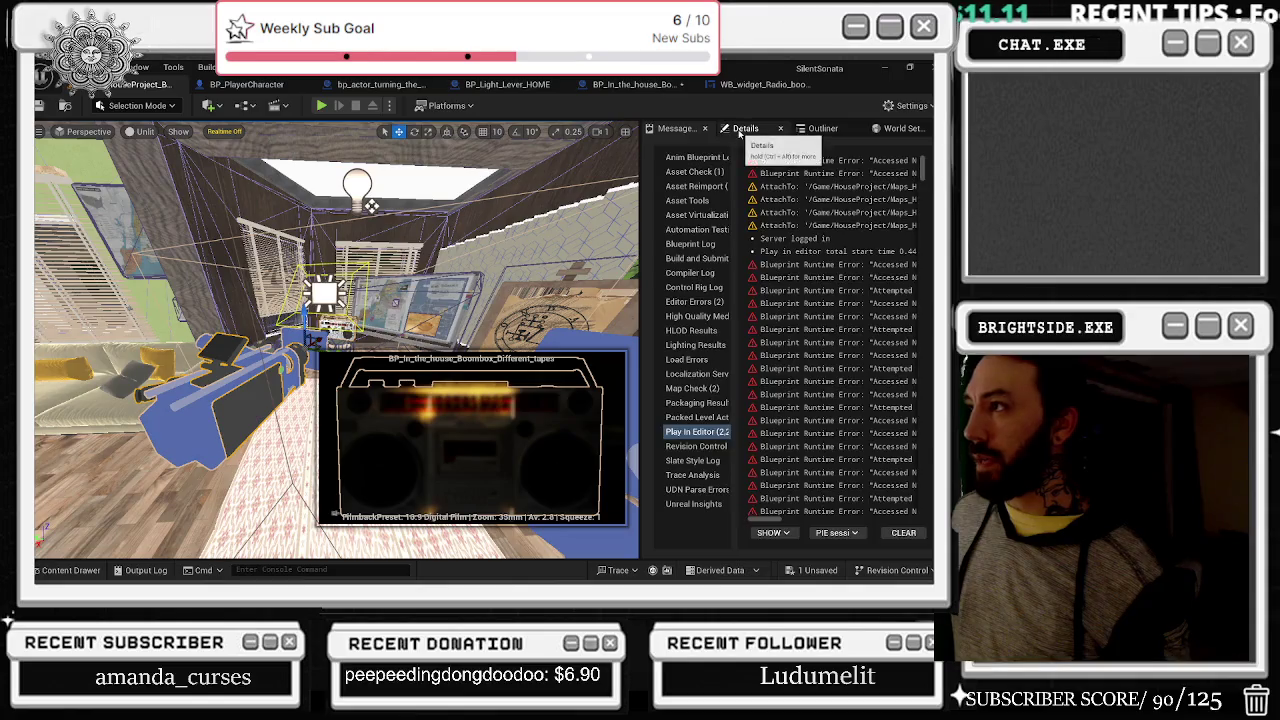
Step: Set the boombox Camera component's Field Of View to 35
{"action": "left_click", "coordinate": [745, 128]}
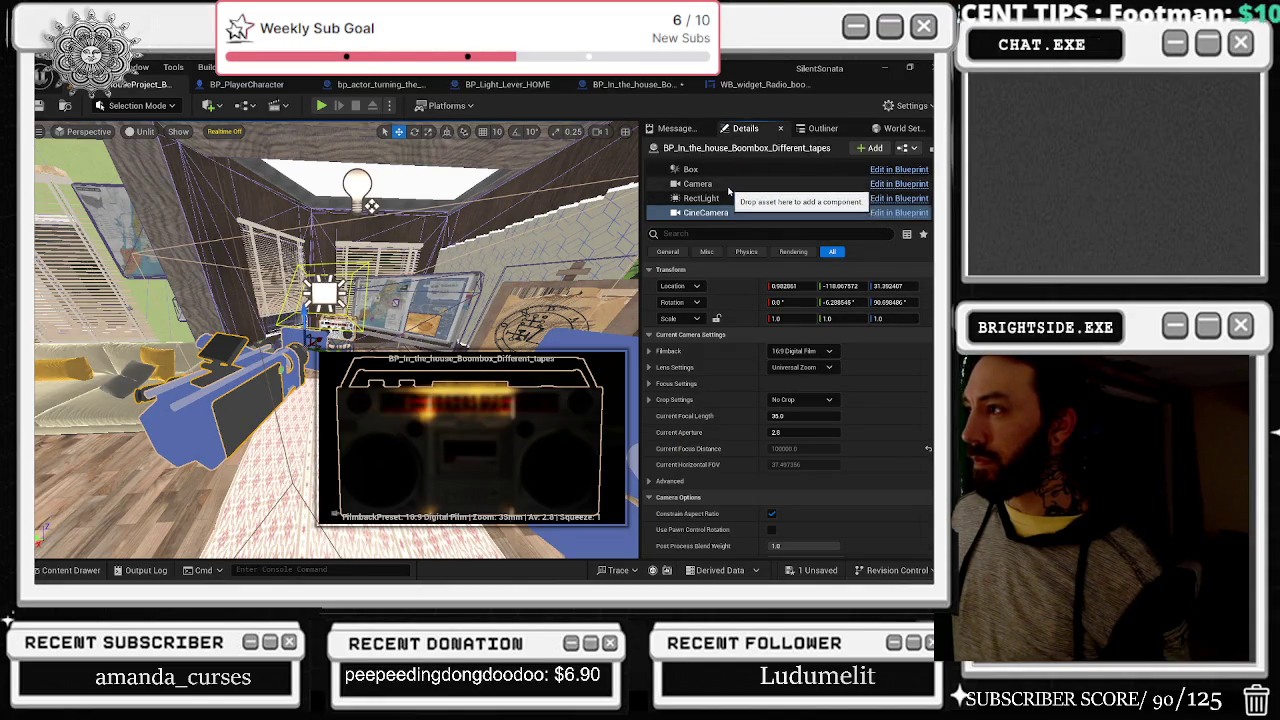
{"action": "left_click", "coordinate": [700, 184]}
{"action": "left_click", "coordinate": [813, 367]}
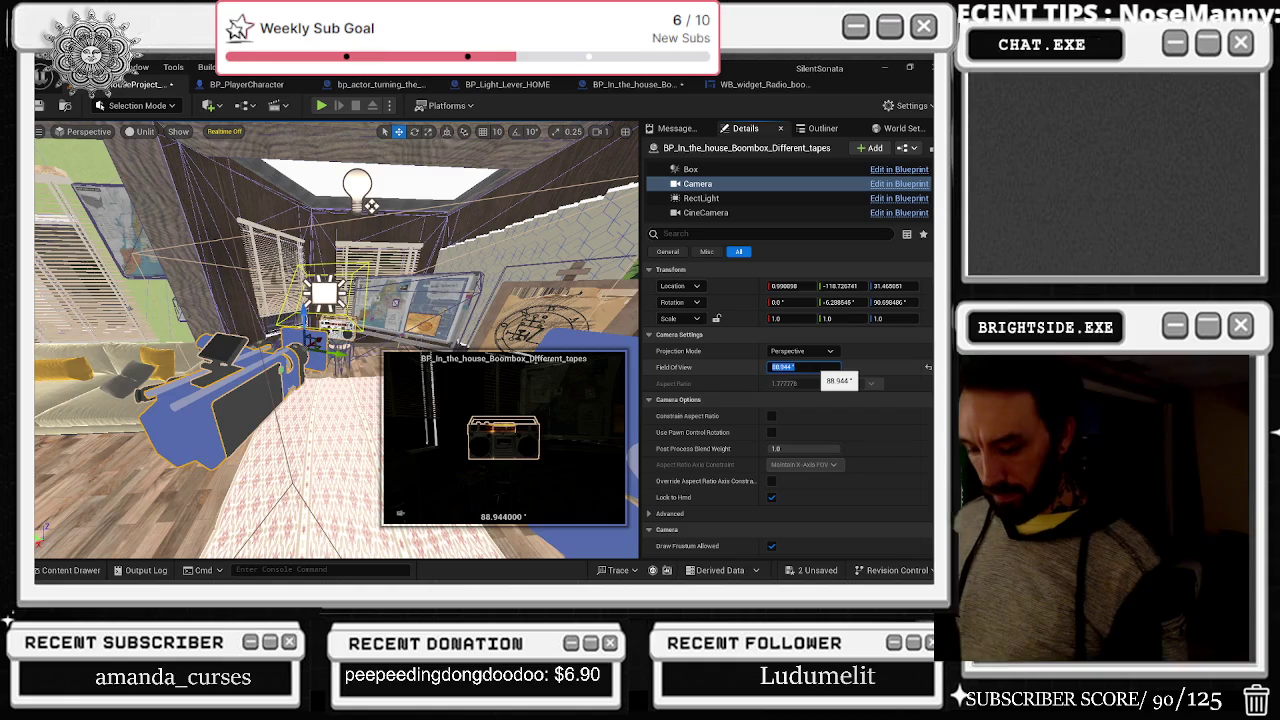
{"action": "type", "text": "35"}
{"action": "key", "text": "Return"}
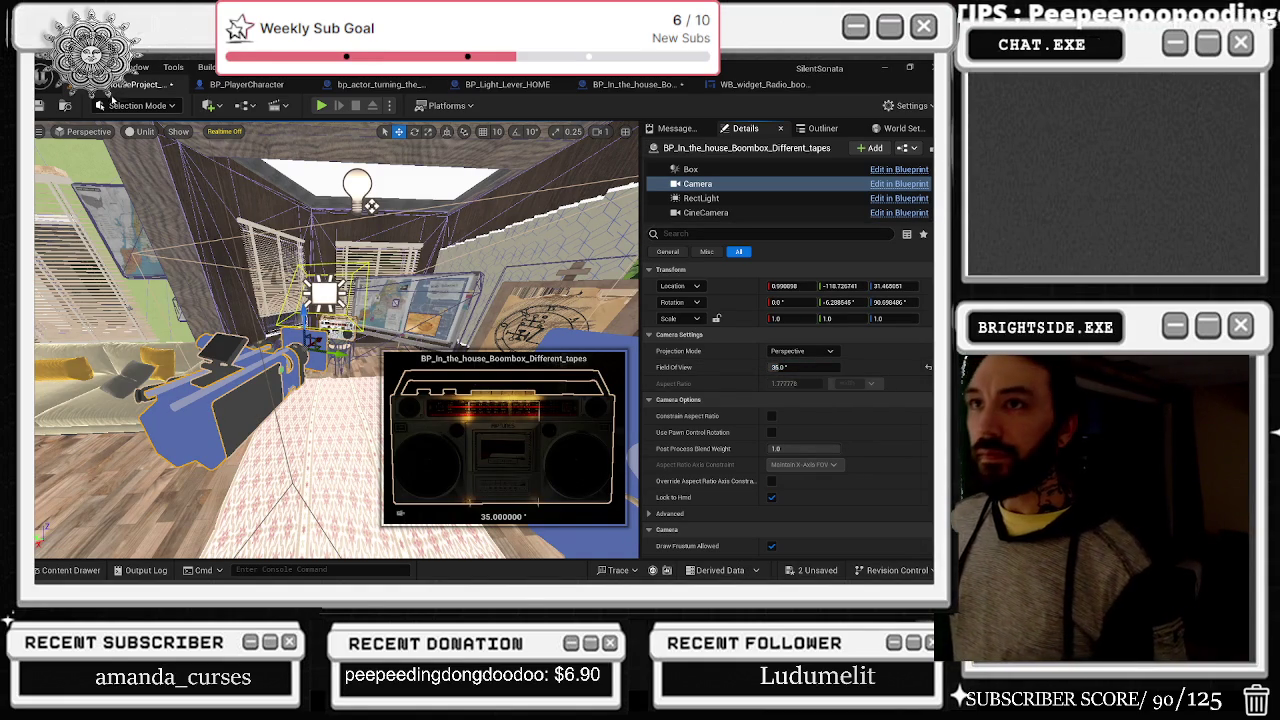
Step: Save the level and its remaining unsaved package, then return to the boombox blueprint's Event Graph
{"action": "left_click", "coordinate": [40, 107]}
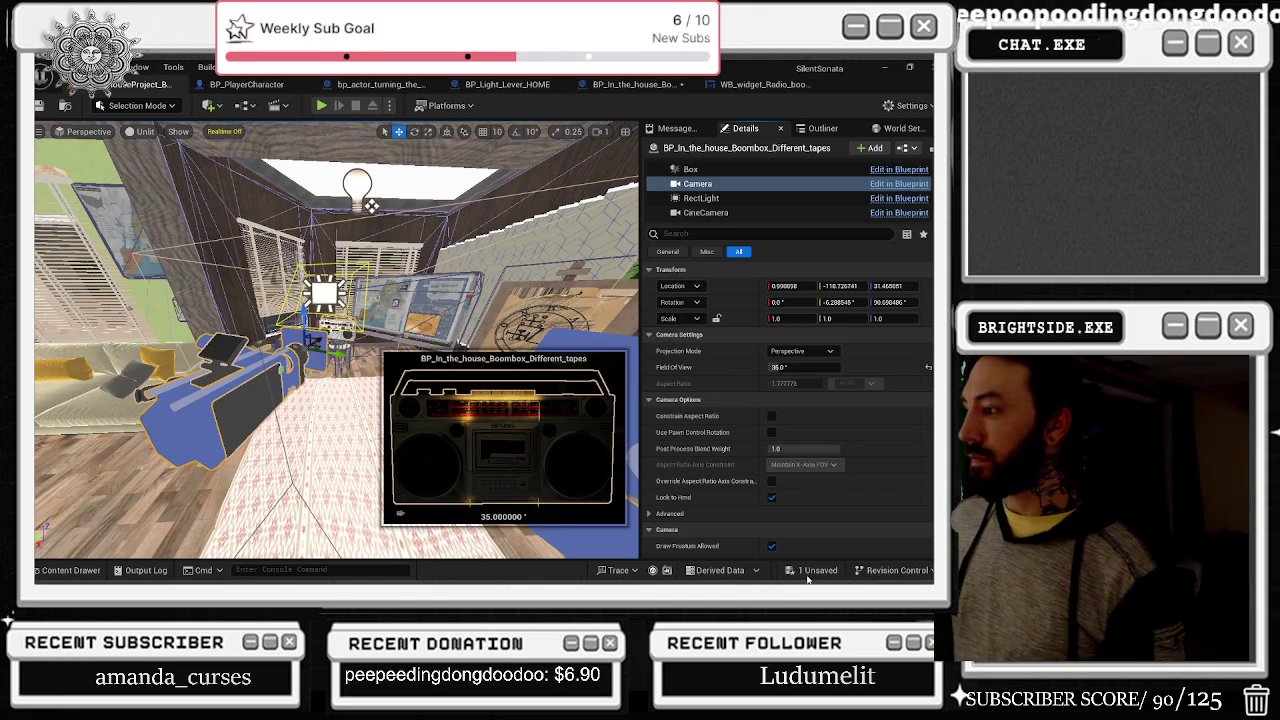
{"action": "left_click", "coordinate": [806, 571]}
{"action": "left_click", "coordinate": [580, 460]}
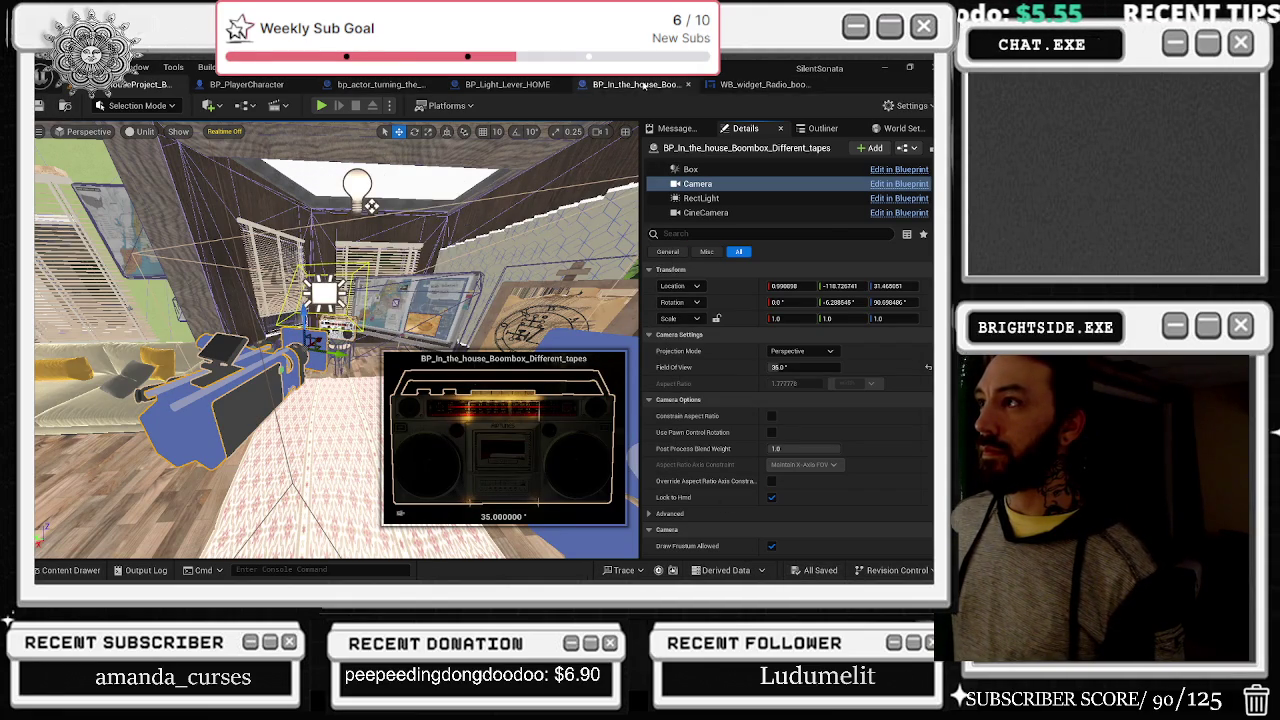
{"action": "left_click", "coordinate": [640, 84]}
{"action": "scroll", "coordinate": [522, 251], "scroll_direction": "up", "scroll_amount": 7}
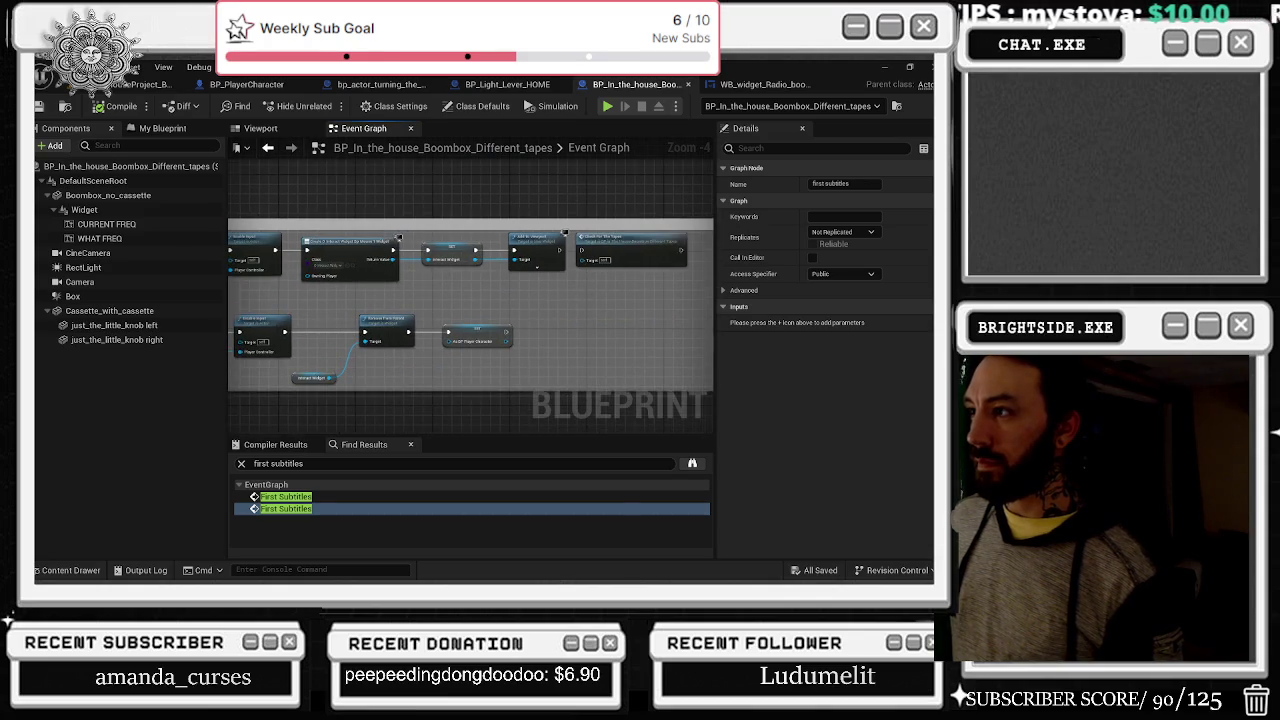
Step: Duplicate the SET interact widget node with copy and paste
{"action": "scroll", "coordinate": [473, 288], "scroll_direction": "up", "scroll_amount": 1}
{"action": "left_click_drag", "start_coordinate": [473, 288], "coordinate": [309, 264]}
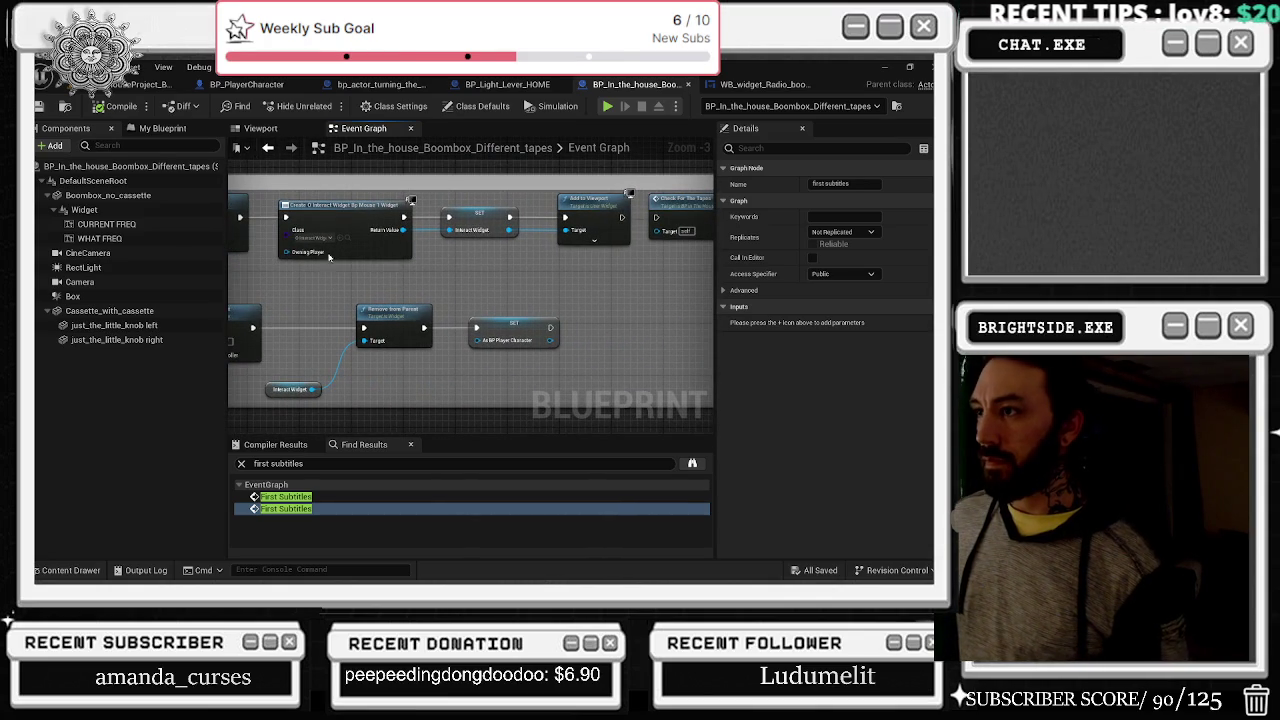
{"action": "left_click", "coordinate": [474, 206]}
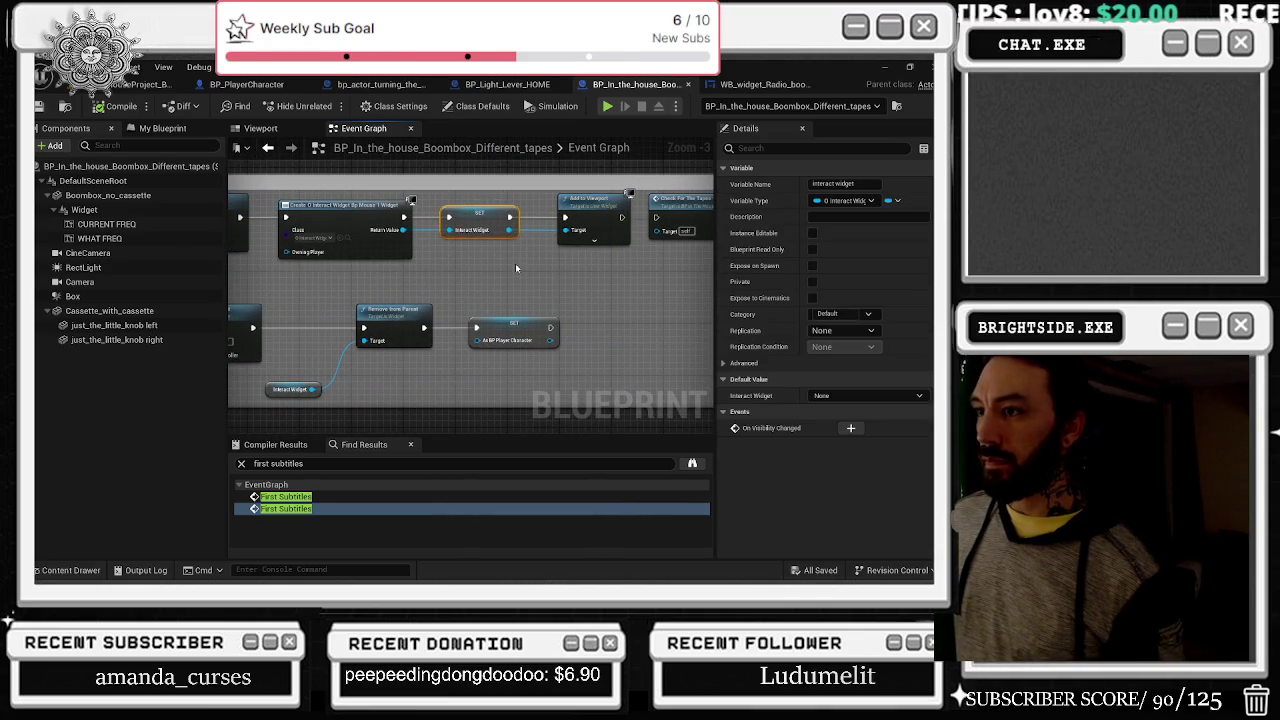
{"action": "key", "text": "ctrl+c"}
{"action": "key", "text": "ctrl+v"}
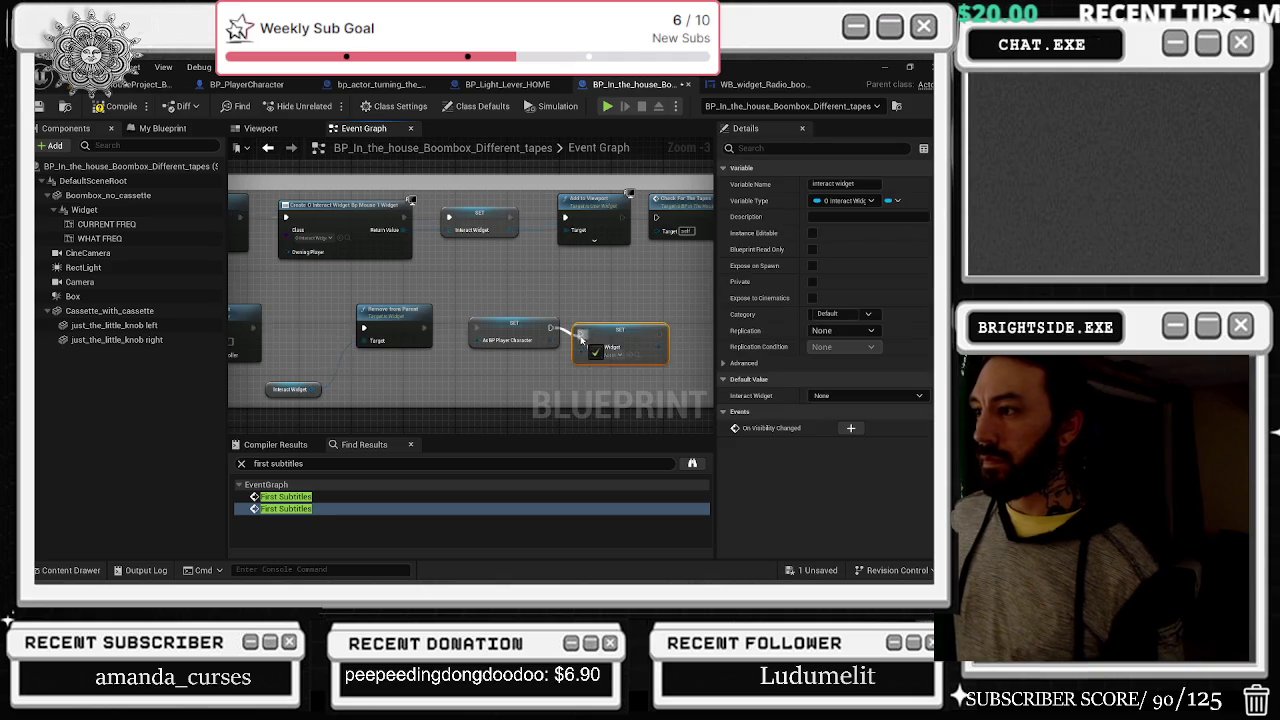
Step: Survey the graph's node groups and inspect the RIGHT FREQUENCY TO PLAY SONG variable
{"action": "scroll", "coordinate": [608, 325], "scroll_direction": "down", "scroll_amount": 5}
{"action": "scroll", "coordinate": [514, 336], "scroll_direction": "up", "scroll_amount": 5}
{"action": "scroll", "coordinate": [530, 310], "scroll_direction": "down", "scroll_amount": 4}
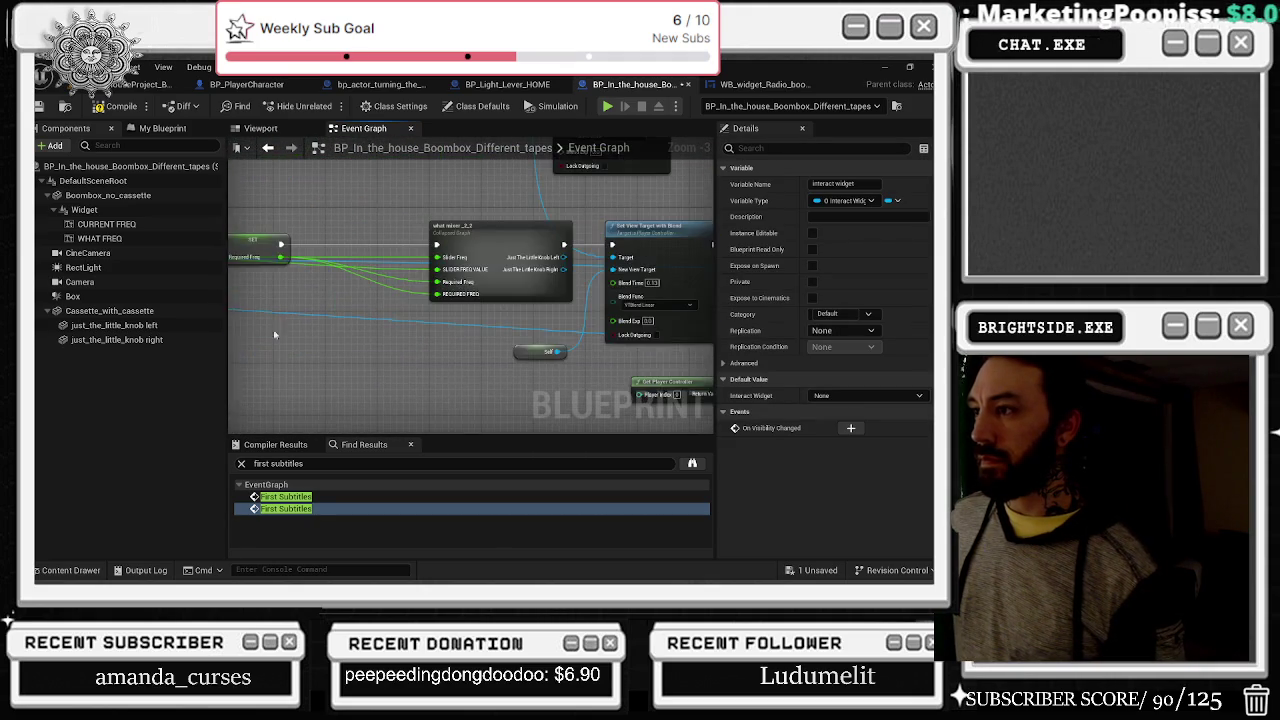
{"action": "scroll", "coordinate": [248, 333], "scroll_direction": "up", "scroll_amount": 4}
{"action": "scroll", "coordinate": [593, 305], "scroll_direction": "down", "scroll_amount": 3}
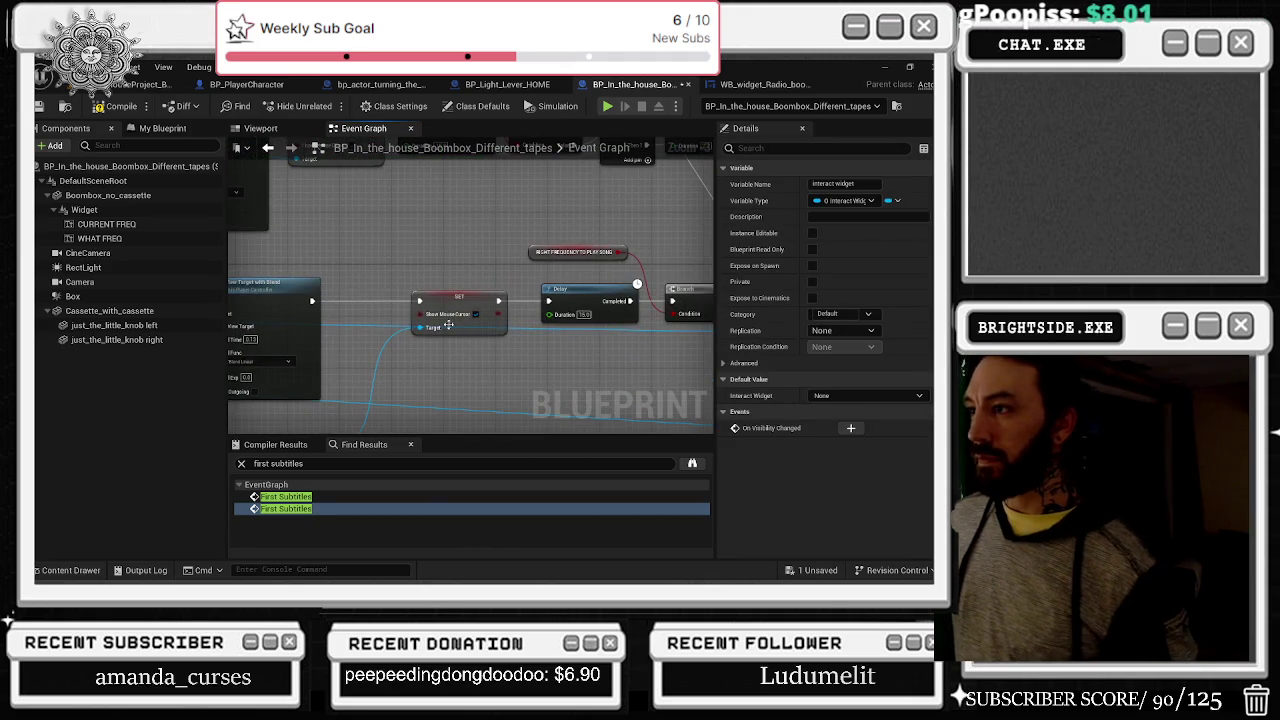
{"action": "left_click_drag", "start_coordinate": [593, 305], "coordinate": [556, 343]}
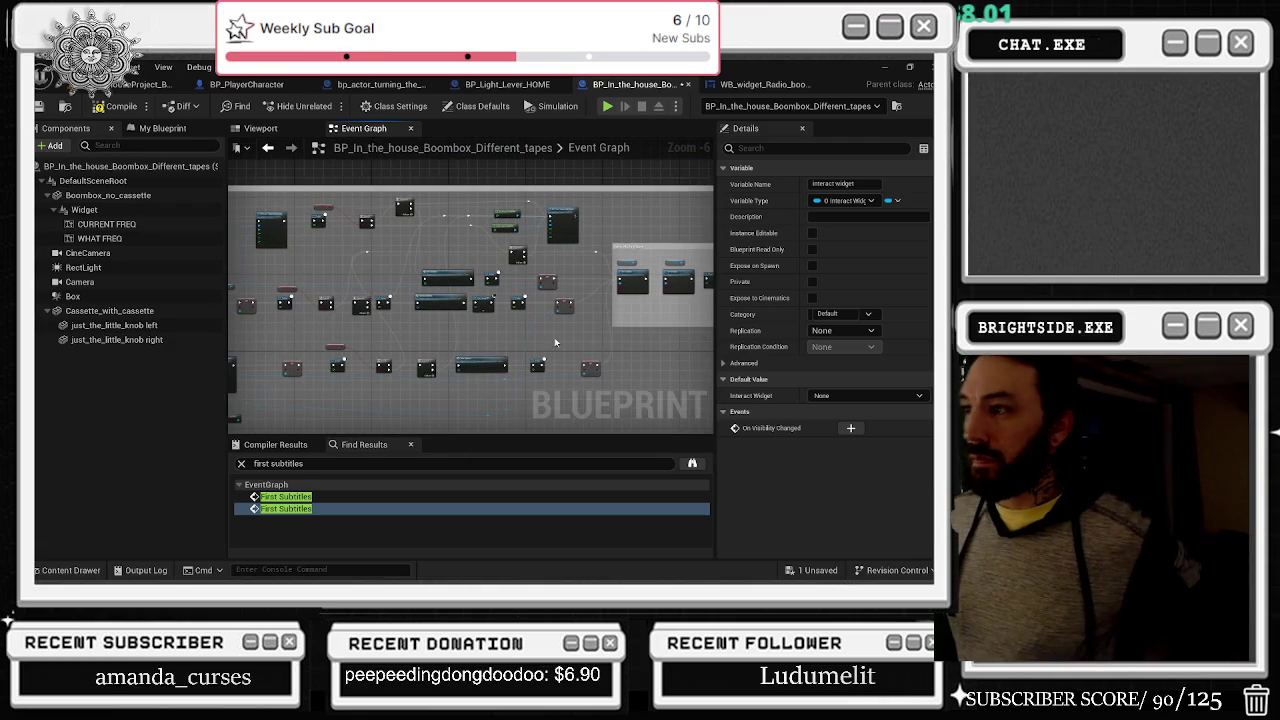
{"action": "scroll", "coordinate": [342, 356], "scroll_direction": "up", "scroll_amount": 3}
{"action": "left_click", "coordinate": [338, 335]}
{"action": "scroll", "coordinate": [463, 289], "scroll_direction": "down", "scroll_amount": 7}
{"action": "left_click_drag", "start_coordinate": [463, 289], "coordinate": [717, 379]}
{"action": "left_click_drag", "start_coordinate": [385, 270], "coordinate": [525, 187]}
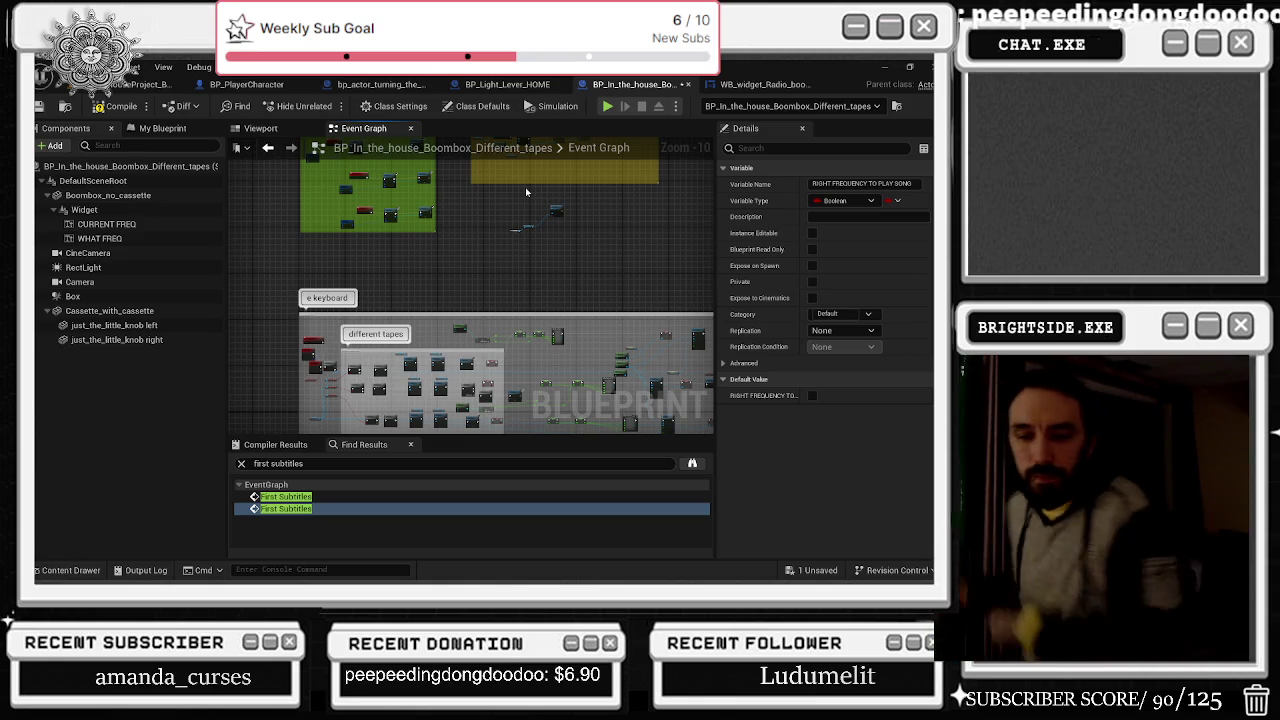
Step: Dismiss the blueprint action list and select the what mixer_2 collapsed node
{"action": "right_click", "coordinate": [525, 187]}
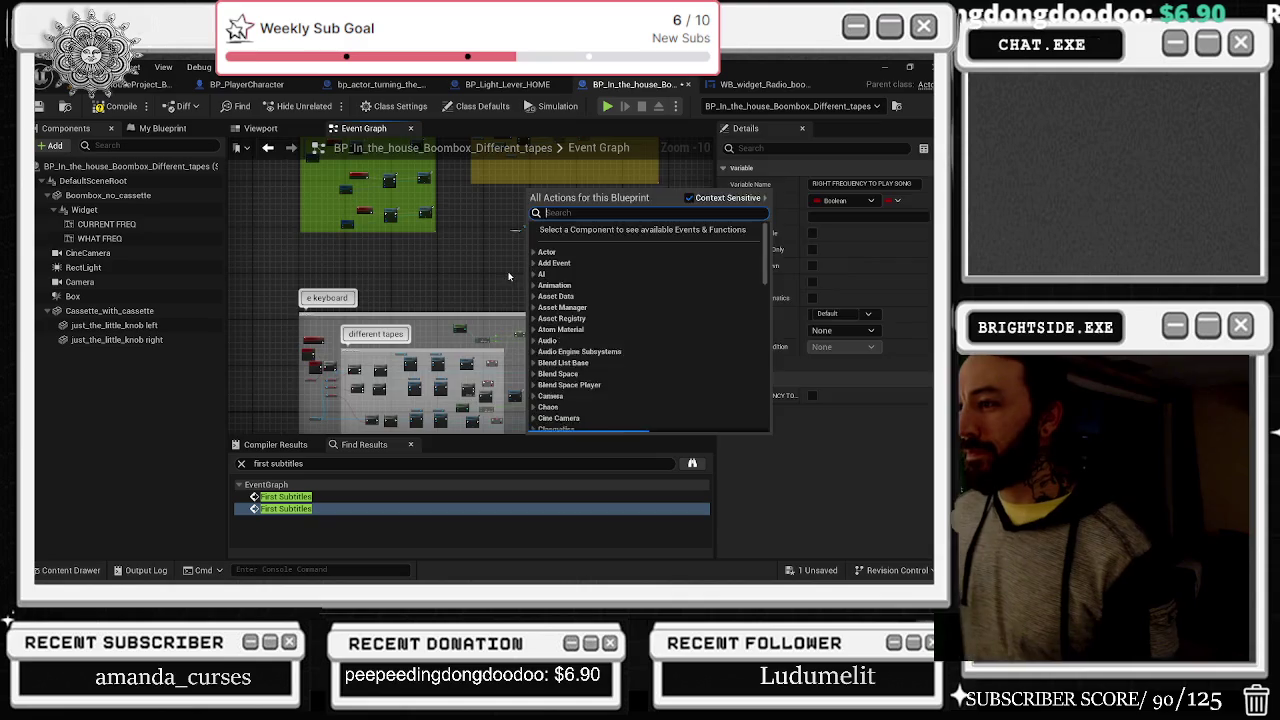
{"action": "key", "text": "Escape"}
{"action": "scroll", "coordinate": [601, 310], "scroll_direction": "up", "scroll_amount": 4}
{"action": "scroll", "coordinate": [601, 310], "scroll_direction": "up", "scroll_amount": 4}
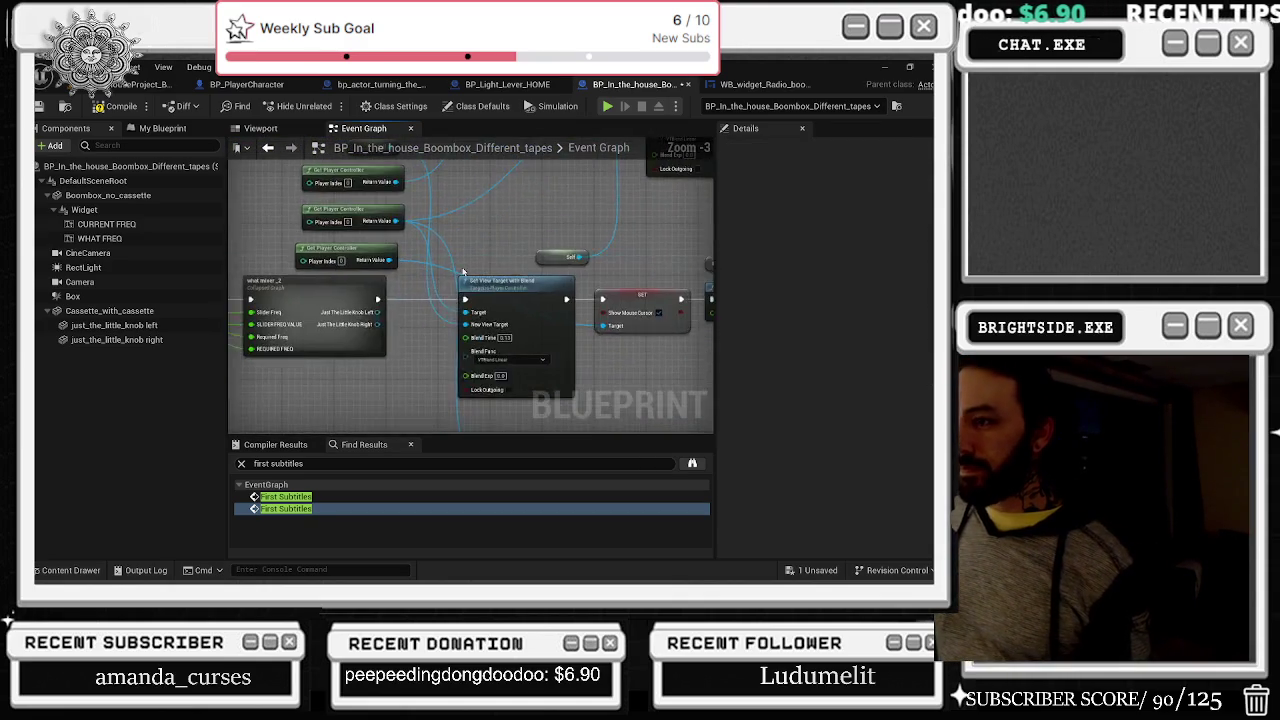
{"action": "scroll", "coordinate": [463, 266], "scroll_direction": "down", "scroll_amount": 5}
{"action": "scroll", "coordinate": [420, 280], "scroll_direction": "up", "scroll_amount": 2}
{"action": "left_click", "coordinate": [403, 291]}
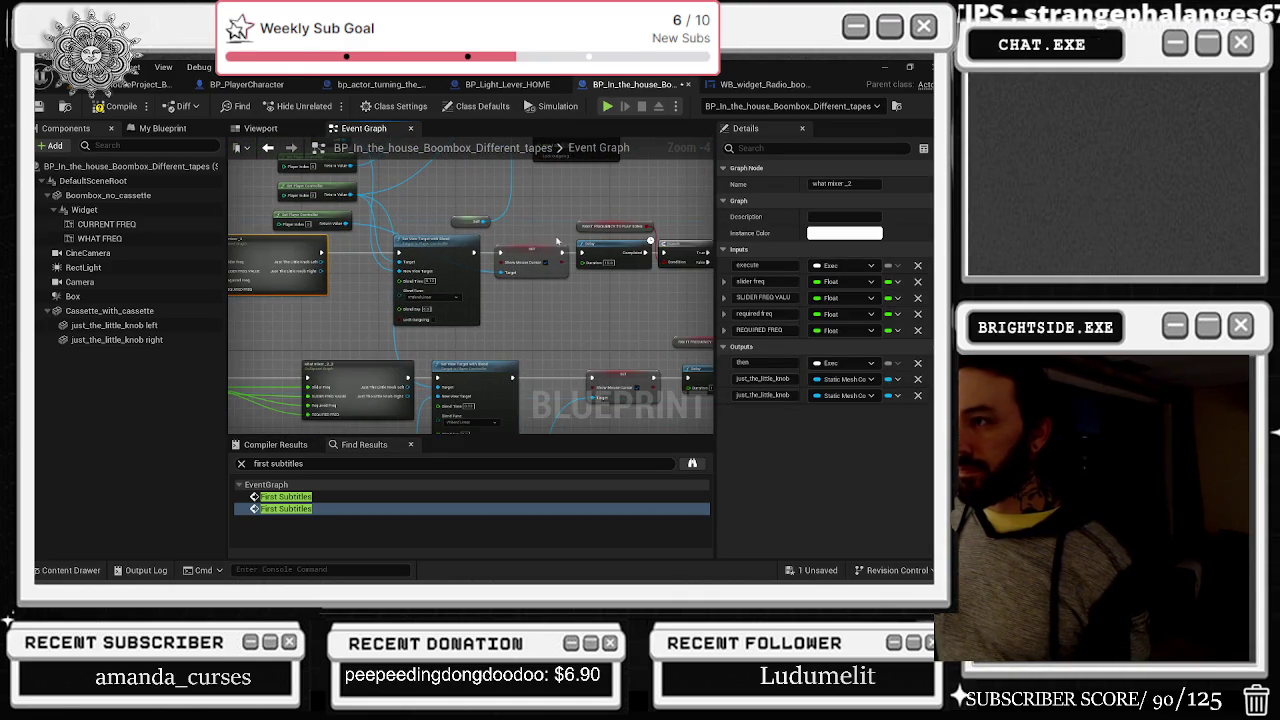
Step: Reposition the Set View Target with Blend, Get Player Controller and Self nodes
{"action": "left_click", "coordinate": [431, 322]}
{"action": "mouse_move", "coordinate": [431, 322]}
{"action": "left_mouse_down"}
{"action": "mouse_move", "coordinate": [407, 322]}
{"action": "mouse_move", "coordinate": [508, 268]}
{"action": "mouse_move", "coordinate": [548, 266]}
{"action": "left_mouse_up"}
{"action": "scroll", "coordinate": [438, 274], "scroll_direction": "up", "scroll_amount": 1}
{"action": "mouse_move", "coordinate": [438, 274]}
{"action": "left_mouse_down"}
{"action": "mouse_move", "coordinate": [380, 262]}
{"action": "mouse_move", "coordinate": [319, 198]}
{"action": "mouse_move", "coordinate": [347, 318]}
{"action": "mouse_move", "coordinate": [440, 265]}
{"action": "mouse_move", "coordinate": [475, 275]}
{"action": "mouse_move", "coordinate": [480, 378]}
{"action": "mouse_move", "coordinate": [499, 374]}
{"action": "mouse_move", "coordinate": [499, 173]}
{"action": "left_mouse_up"}
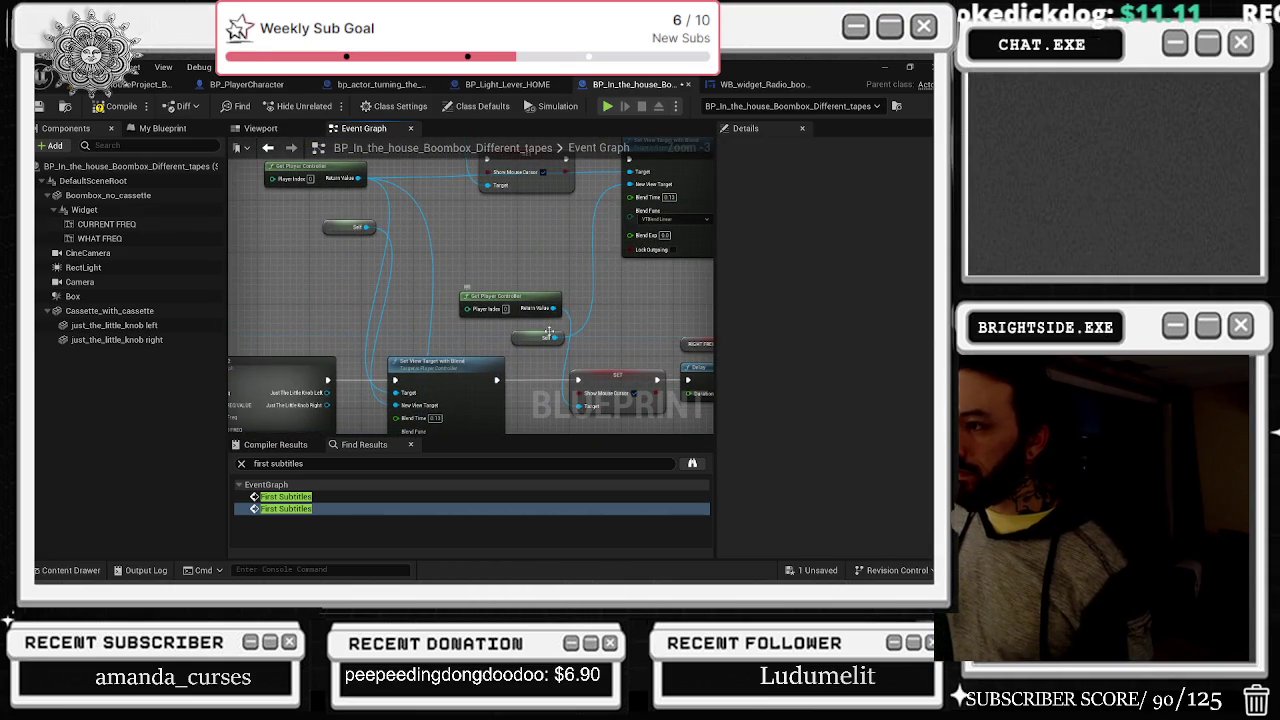
{"action": "left_click_drag", "start_coordinate": [547, 337], "coordinate": [547, 214]}
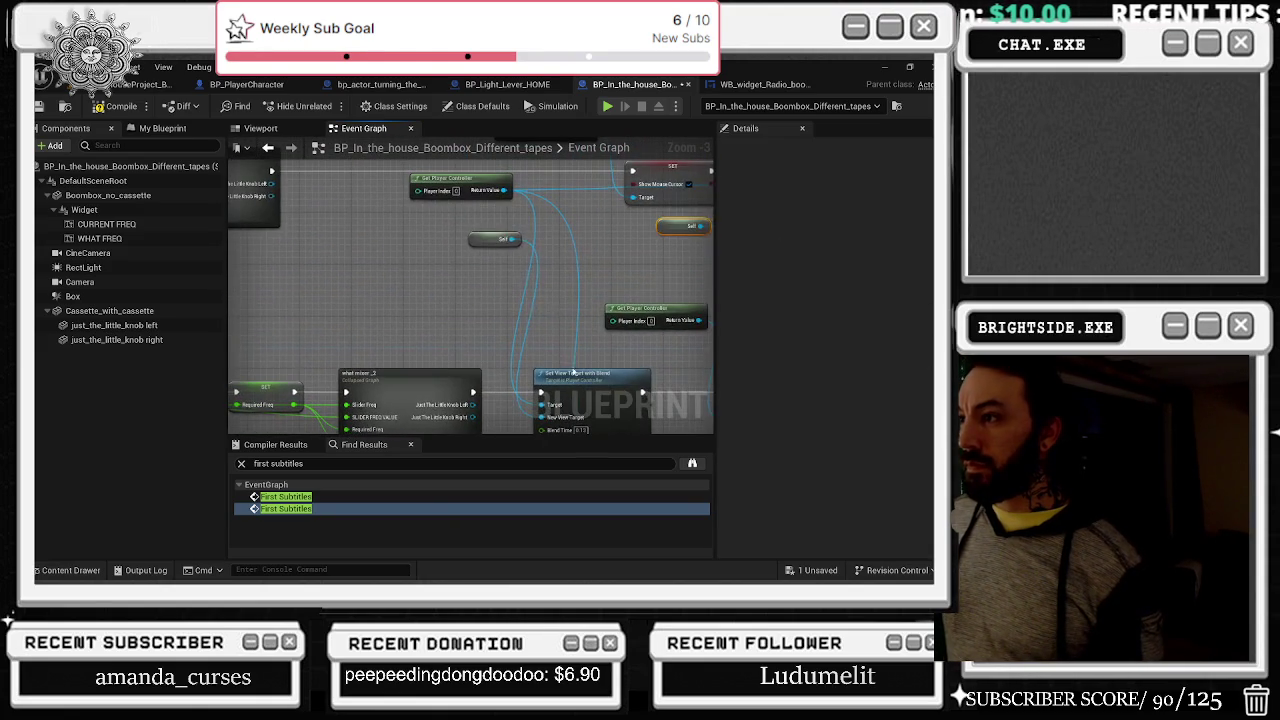
Step: Add a copied Get Player Controller node wired into Set View Target with Blend's Target pin
{"action": "left_click_drag", "start_coordinate": [485, 244], "coordinate": [432, 321]}
{"action": "left_click_drag", "start_coordinate": [473, 178], "coordinate": [460, 178]}
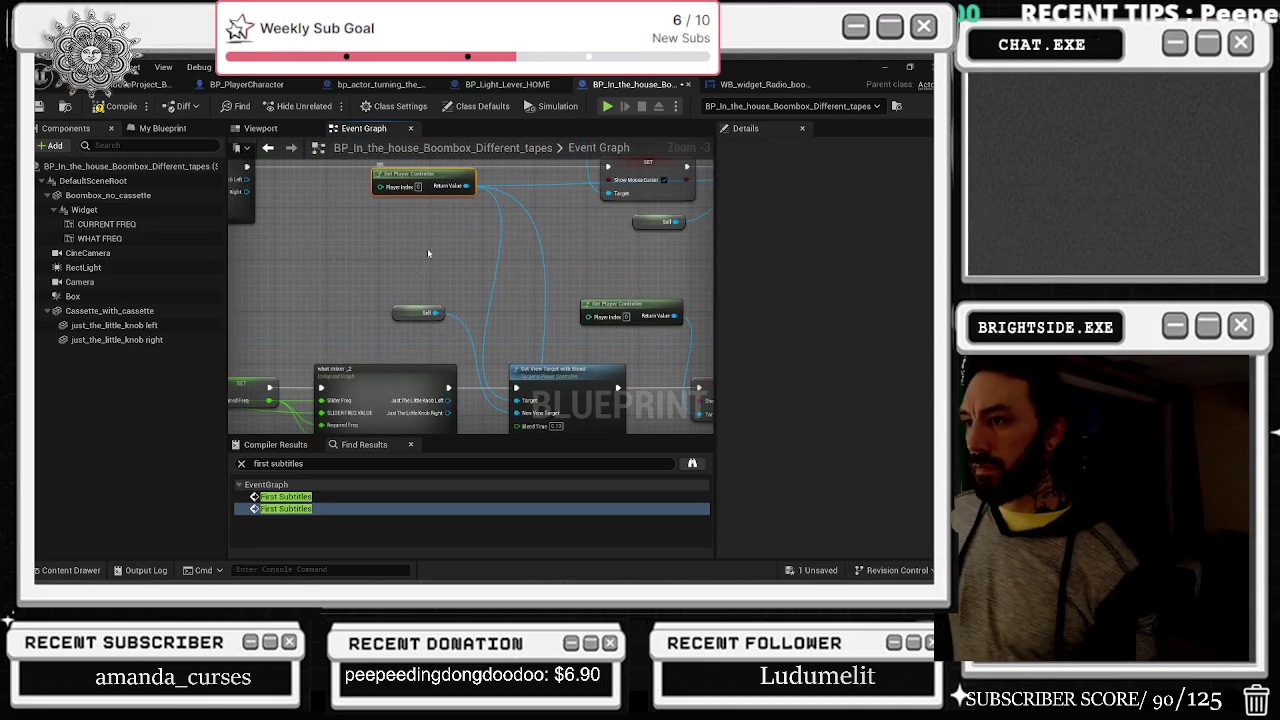
{"action": "key", "text": "ctrl+v"}
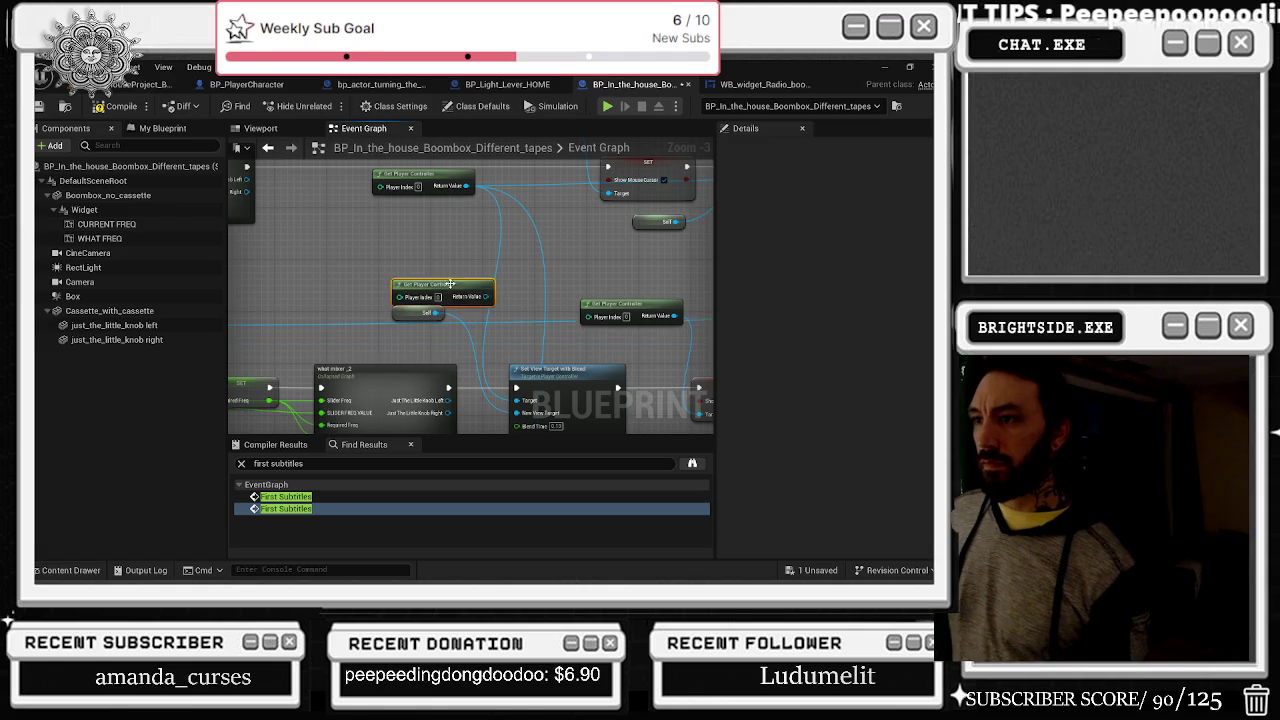
{"action": "left_click_drag", "start_coordinate": [443, 285], "coordinate": [410, 265]}
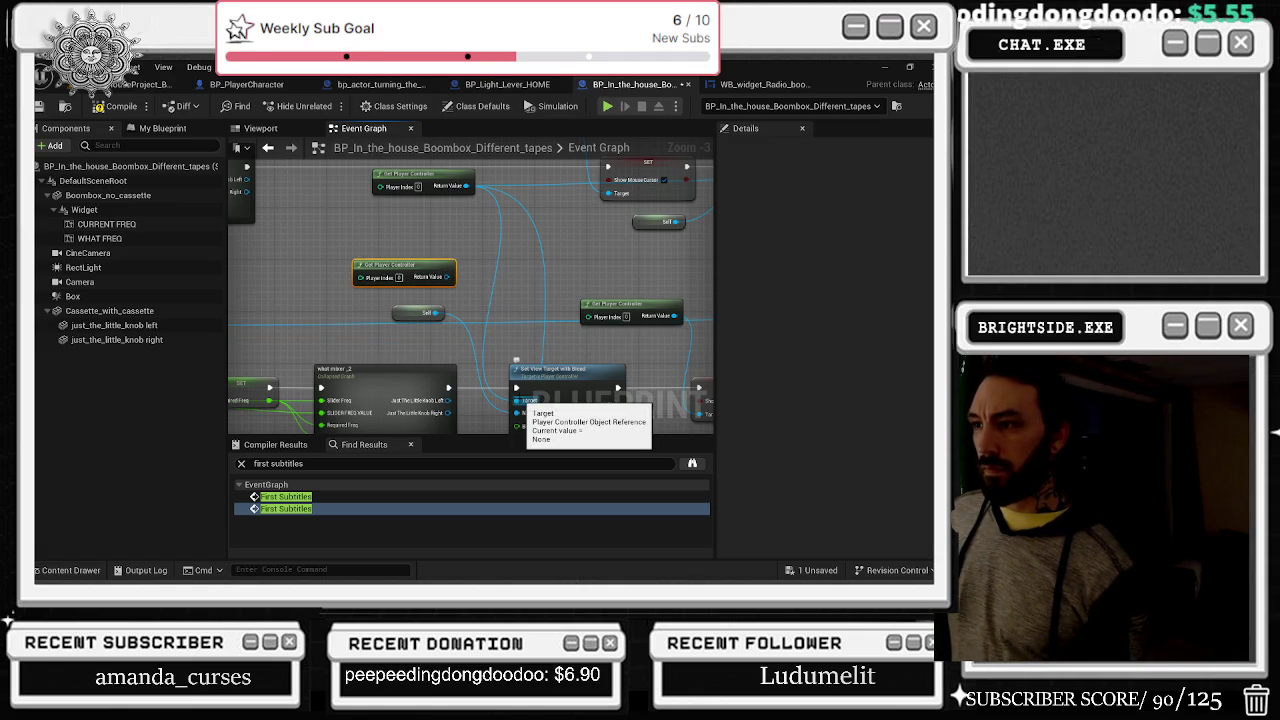
{"action": "left_click_drag", "start_coordinate": [522, 402], "coordinate": [447, 277]}
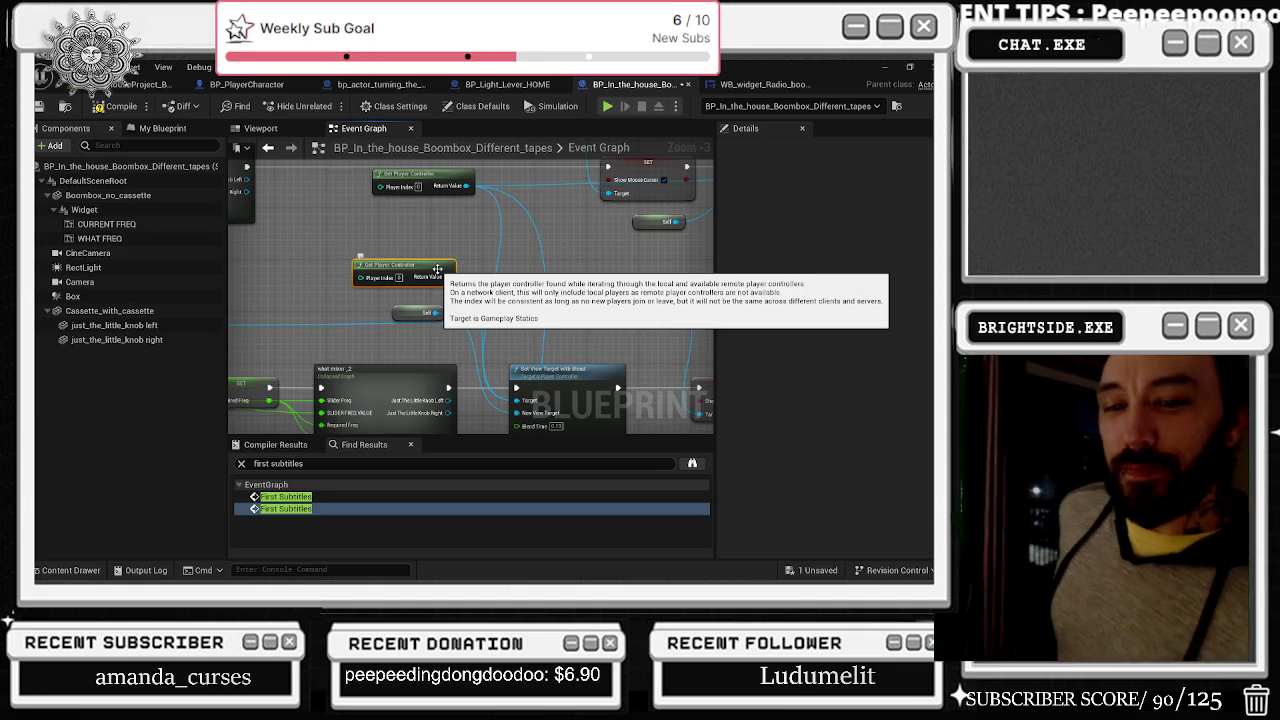
Step: Recenter on Set View Target with Blend and open the what mixer_2 collapsed graph
{"action": "left_click_drag", "start_coordinate": [521, 317], "coordinate": [299, 256]}
{"action": "mouse_move", "coordinate": [460, 291]}
{"action": "left_mouse_down"}
{"action": "mouse_move", "coordinate": [591, 293]}
{"action": "mouse_move", "coordinate": [367, 395]}
{"action": "mouse_move", "coordinate": [324, 431]}
{"action": "mouse_move", "coordinate": [183, 438]}
{"action": "left_mouse_up"}
{"action": "mouse_move", "coordinate": [423, 212]}
{"action": "left_mouse_down"}
{"action": "mouse_move", "coordinate": [478, 200]}
{"action": "mouse_move", "coordinate": [362, 286]}
{"action": "mouse_move", "coordinate": [400, 268]}
{"action": "mouse_move", "coordinate": [583, 288]}
{"action": "left_mouse_up"}
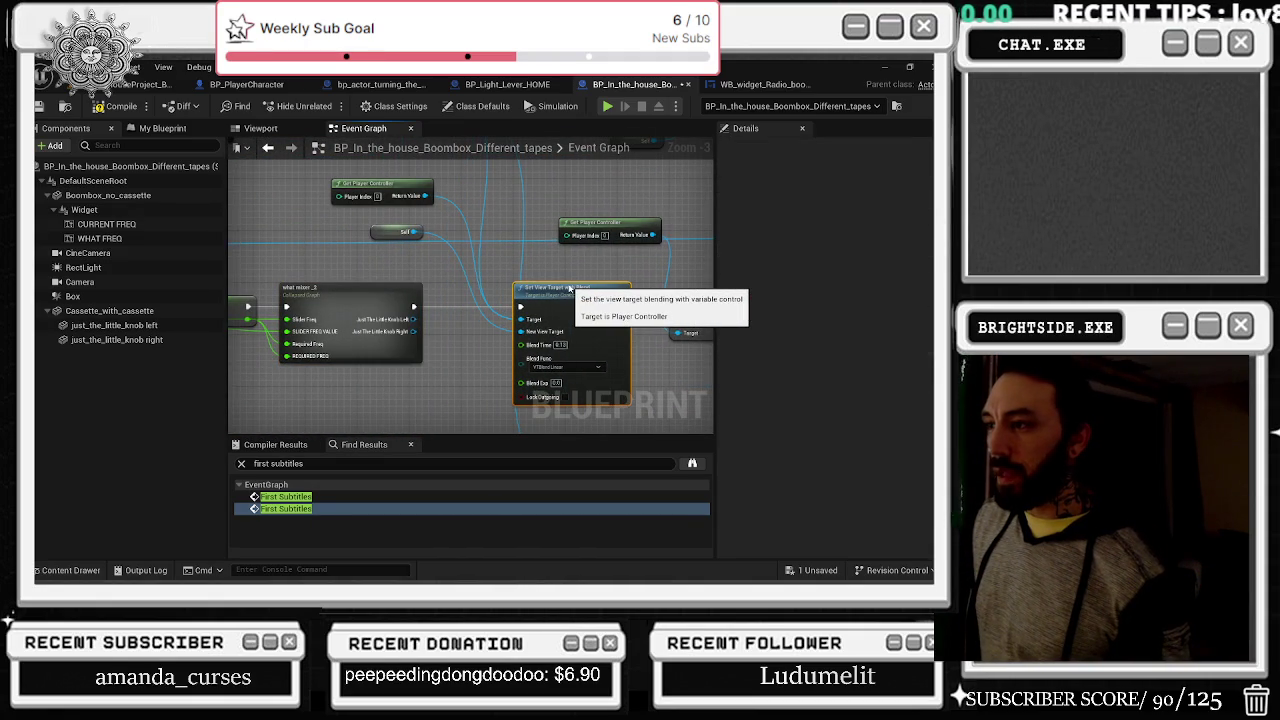
{"action": "double_click", "coordinate": [408, 296]}
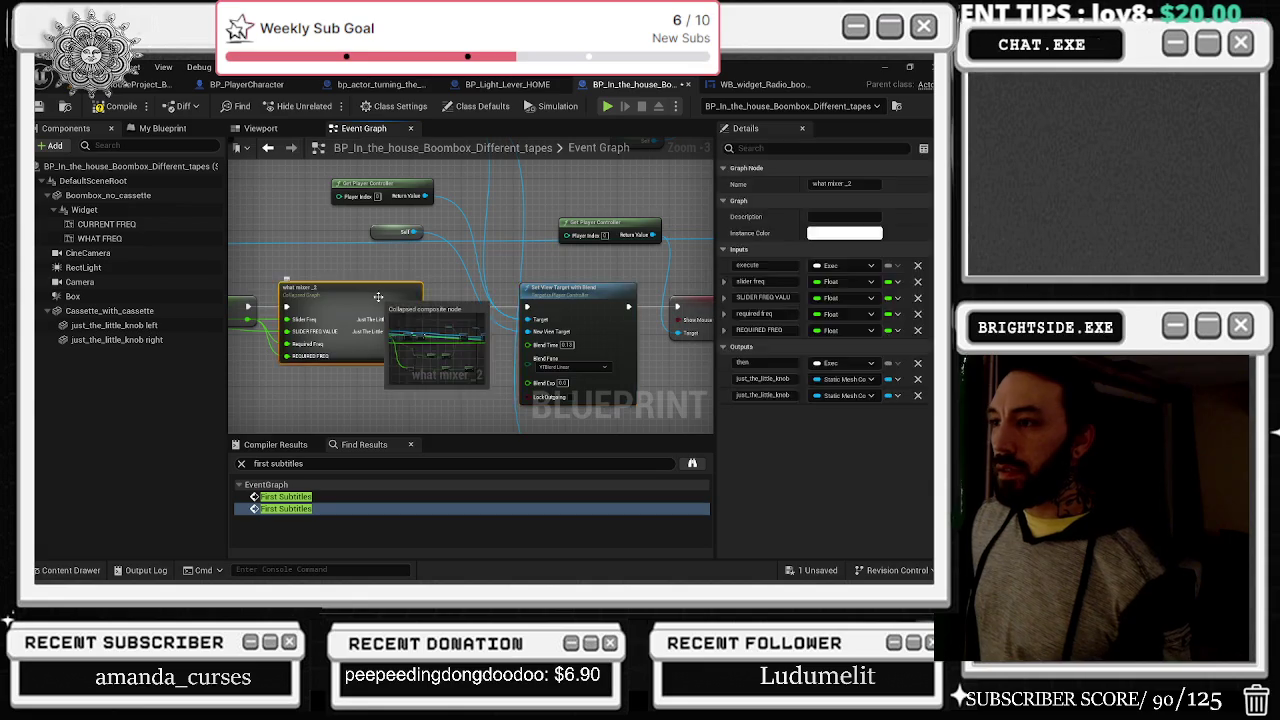
Step: Move the Outputs node right and search the blueprint for visibility
{"action": "scroll", "coordinate": [472, 261], "scroll_direction": "up", "scroll_amount": 4}
{"action": "left_click_drag", "start_coordinate": [495, 277], "coordinate": [658, 269]}
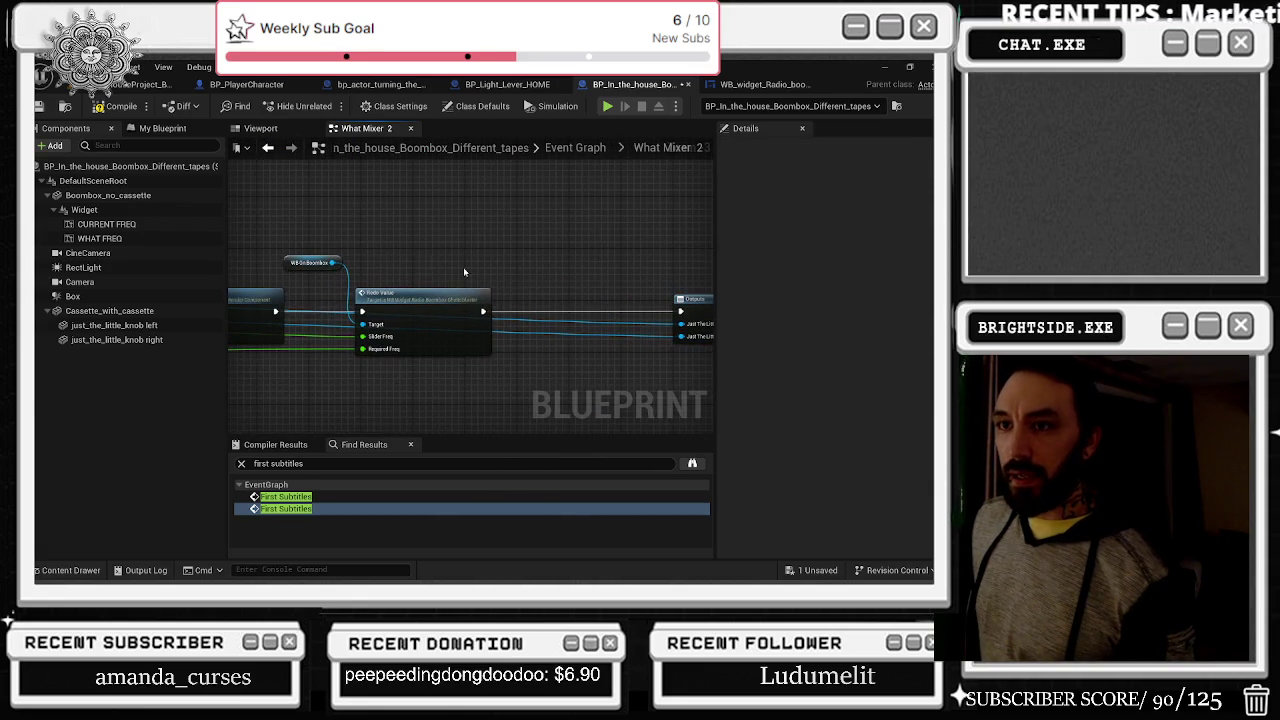
{"action": "left_click", "coordinate": [162, 128]}
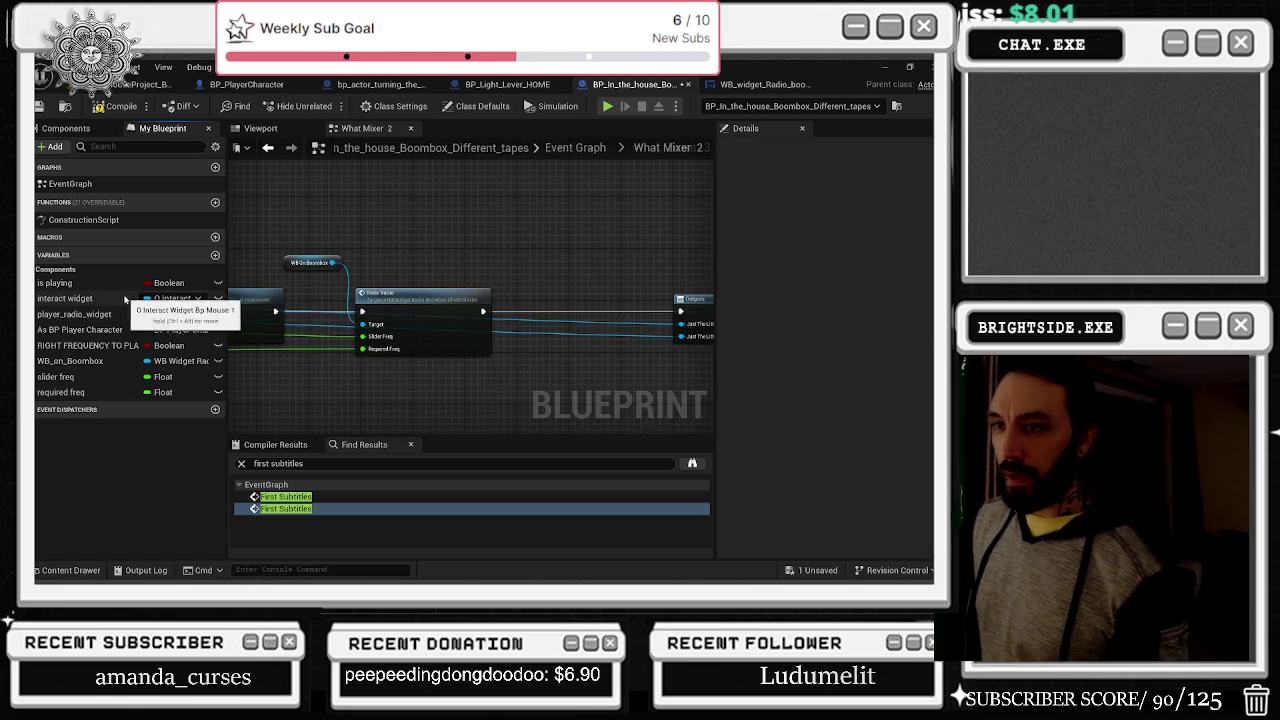
{"action": "key", "text": "ctrl+f"}
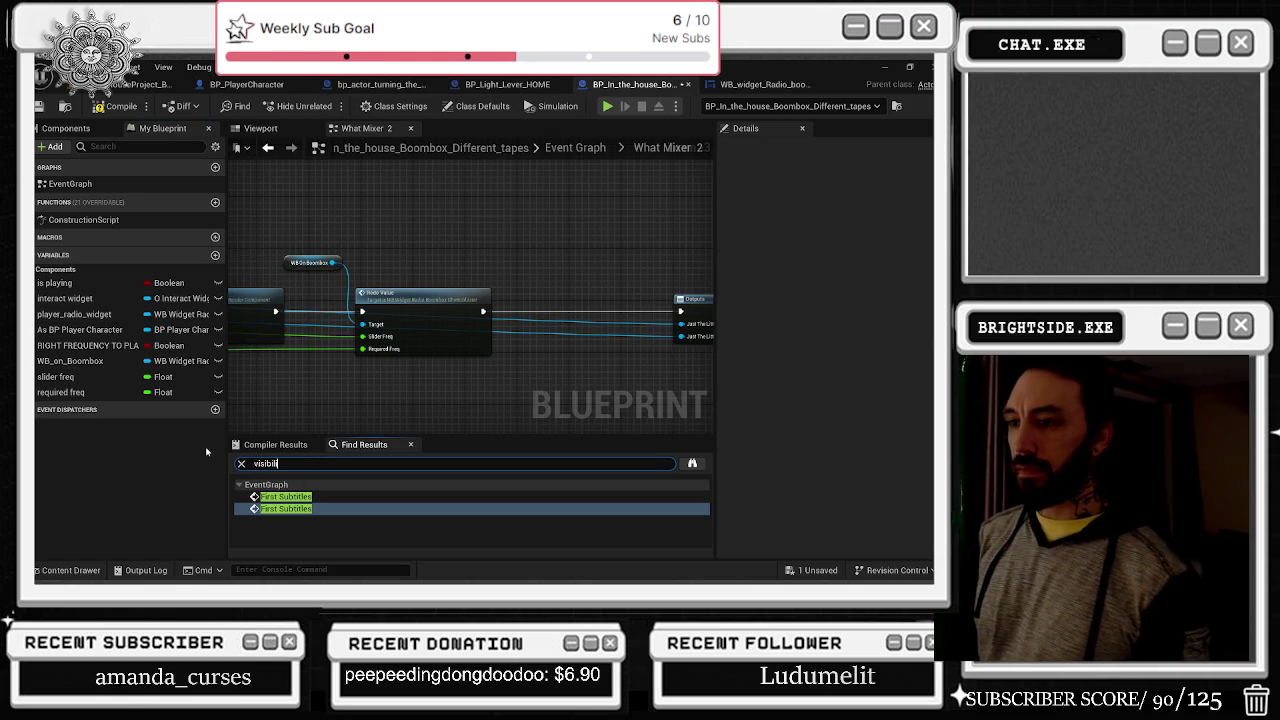
{"action": "type", "text": "ty"}
Step: Step through each Set Visibility match in the Find Results
{"action": "left_click", "coordinate": [290, 497]}
{"action": "scroll", "coordinate": [447, 337], "scroll_direction": "down", "scroll_amount": 1}
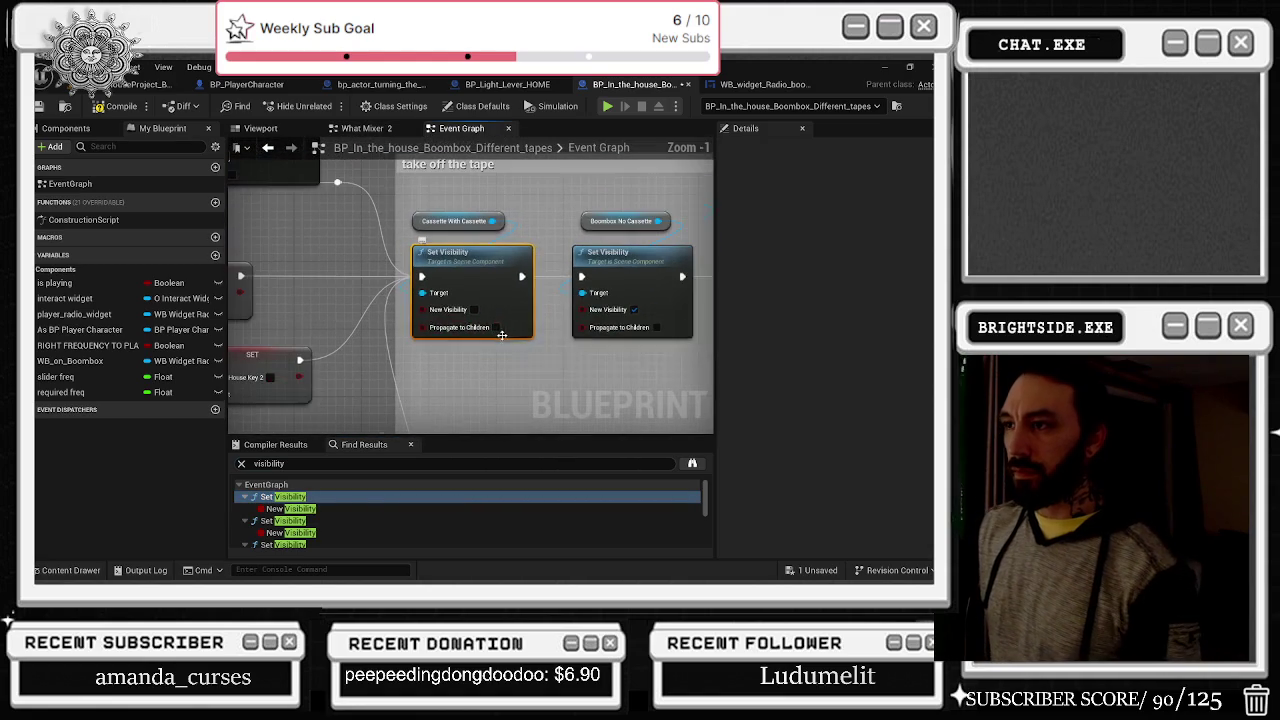
{"action": "left_click", "coordinate": [449, 260]}
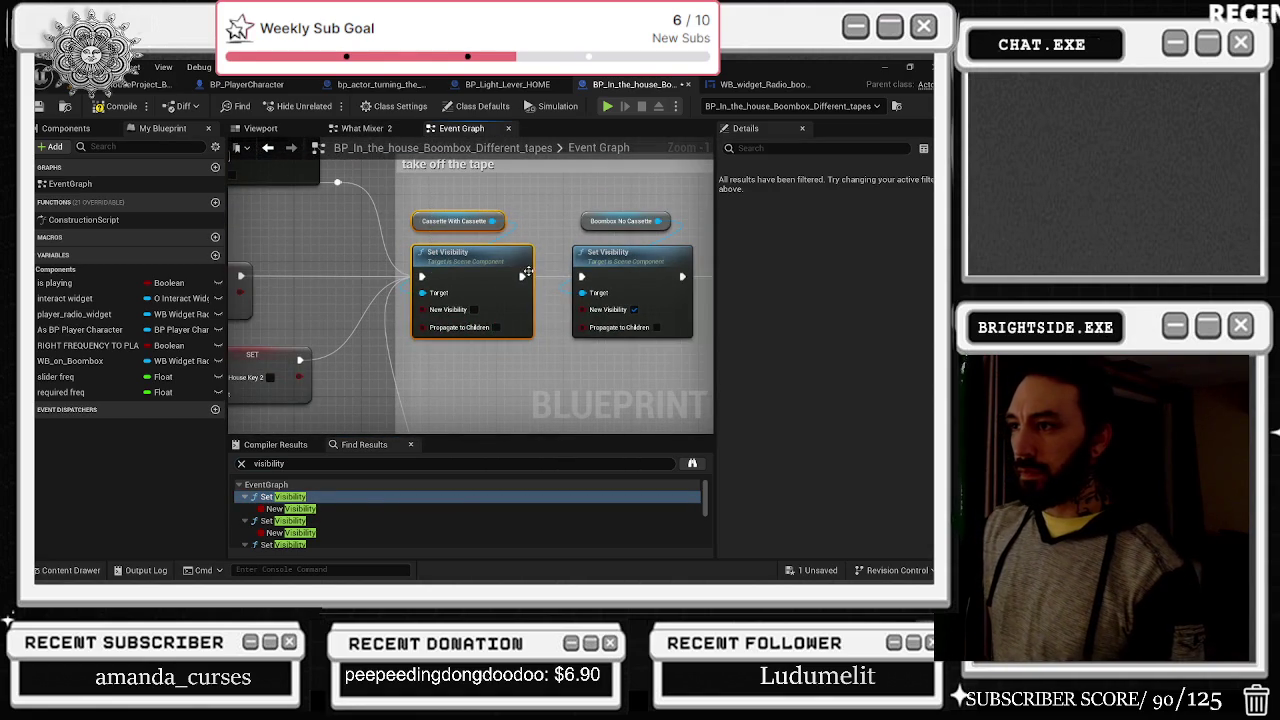
{"action": "left_click", "coordinate": [327, 520]}
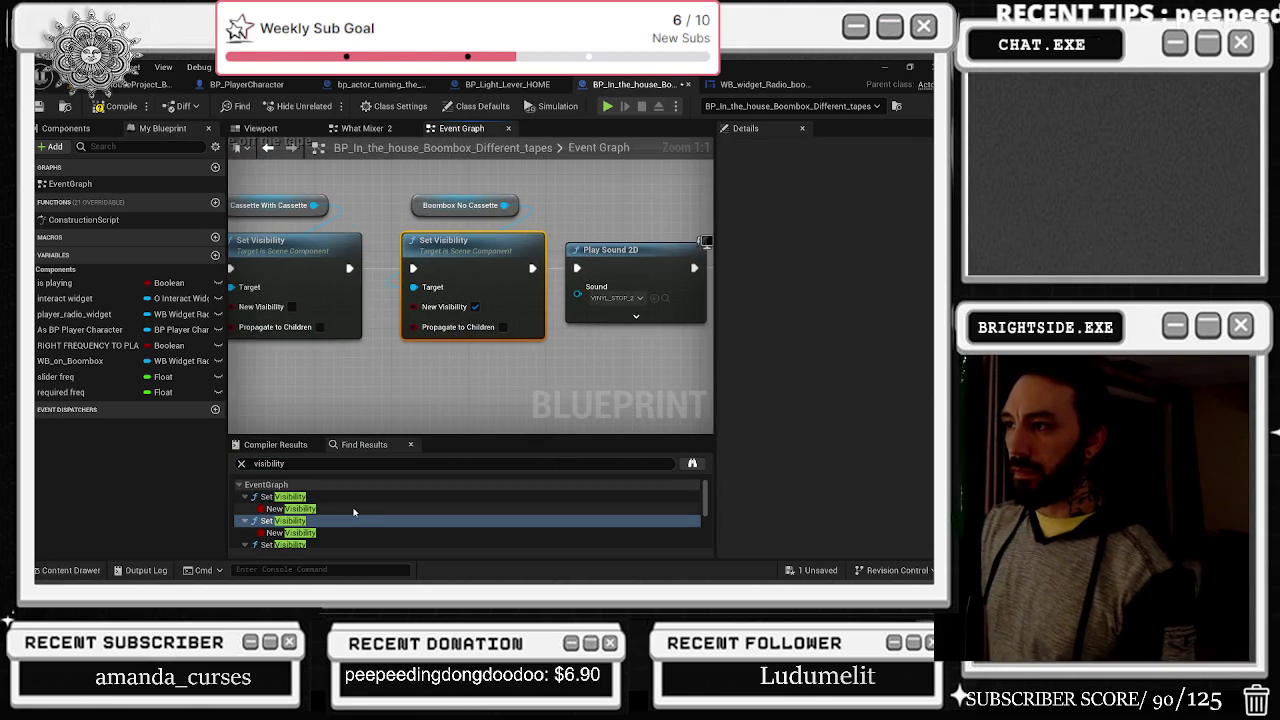
{"action": "scroll", "coordinate": [353, 512], "scroll_direction": "down", "scroll_amount": 1}
{"action": "left_click", "coordinate": [315, 530]}
{"action": "scroll", "coordinate": [315, 532], "scroll_direction": "down", "scroll_amount": 1}
{"action": "left_click", "coordinate": [297, 540]}
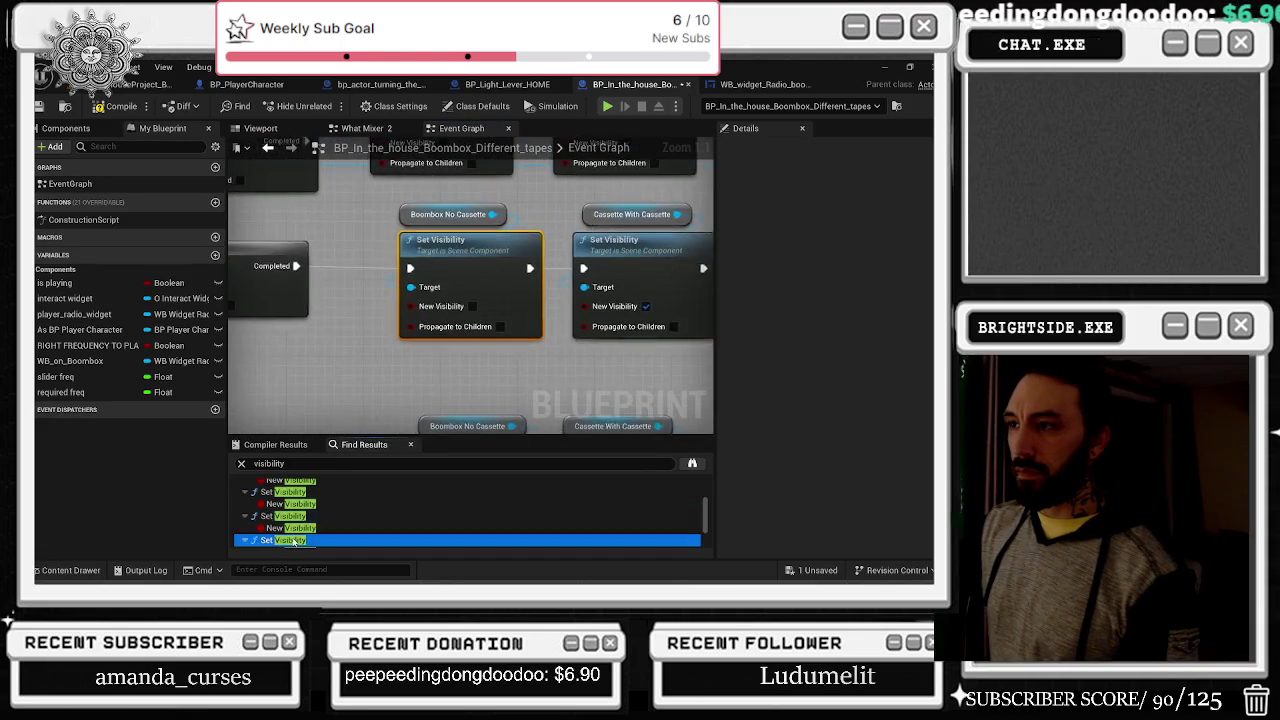
{"action": "scroll", "coordinate": [300, 535], "scroll_direction": "down", "scroll_amount": 1}
{"action": "left_click", "coordinate": [300, 507]}
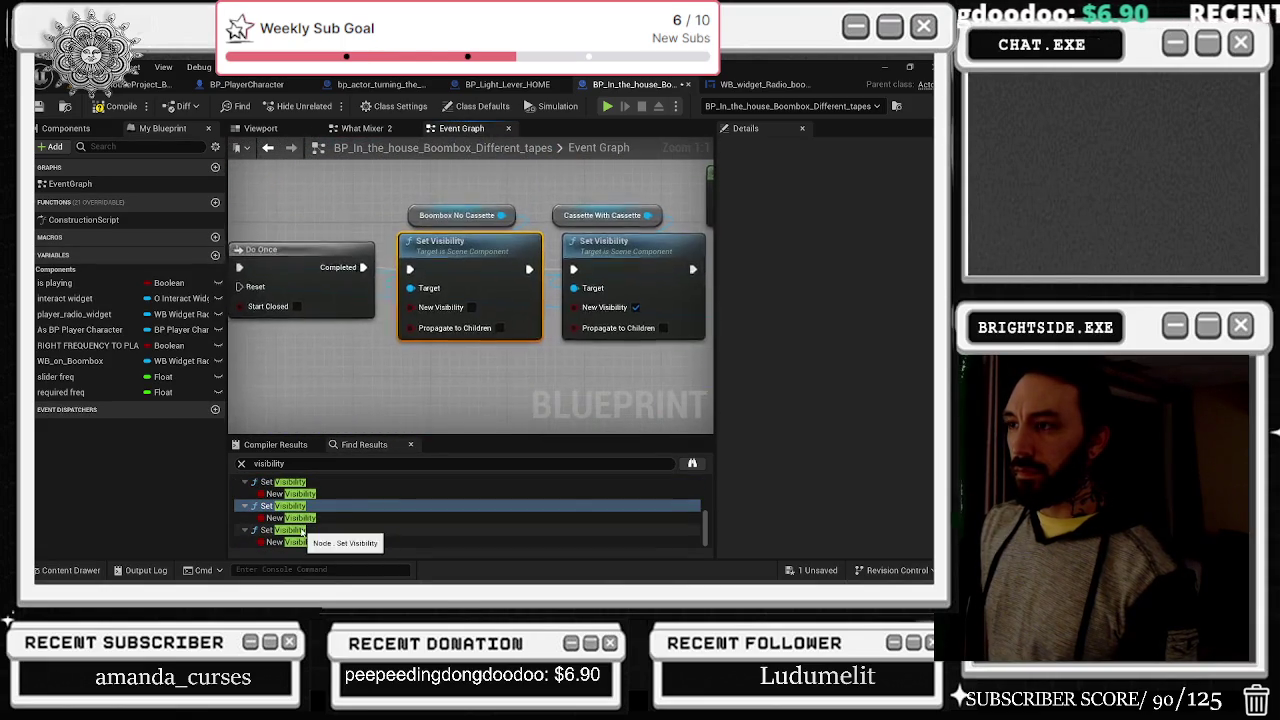
{"action": "left_click", "coordinate": [300, 530]}
Step: Navigate back through earlier graph views to the What Mixer 2 graph
{"action": "left_click", "coordinate": [268, 148]}
{"action": "left_click", "coordinate": [268, 148]}
{"action": "left_click", "coordinate": [268, 148]}
{"action": "left_click", "coordinate": [268, 148]}
{"action": "left_click", "coordinate": [268, 148]}
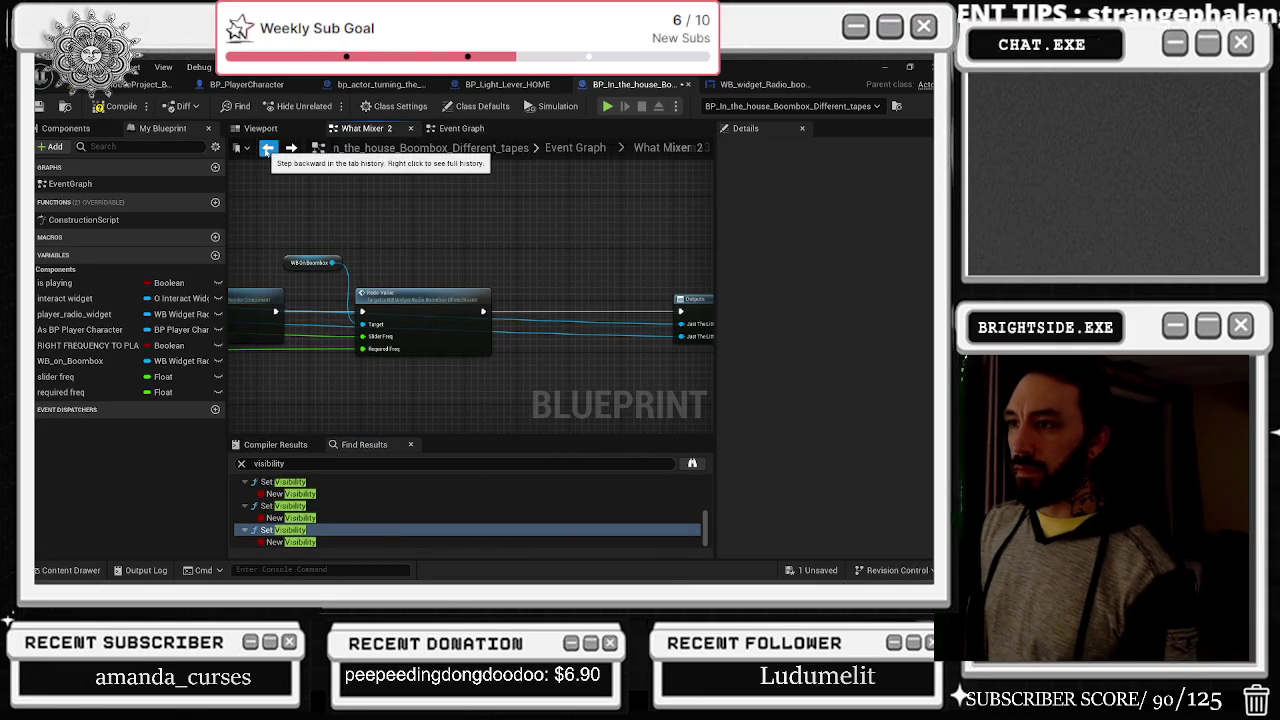
{"action": "left_click", "coordinate": [268, 148]}
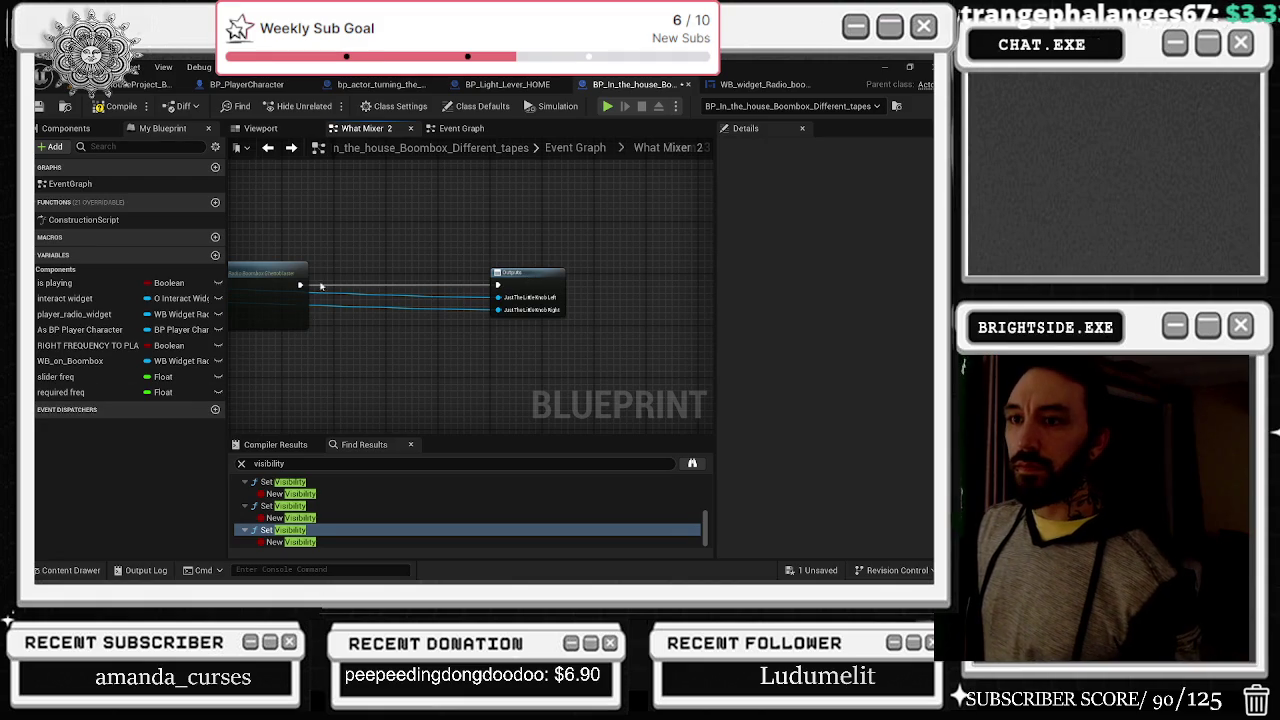
Step: In What Mixer 2, add Set Actor Hidden in Game for As BP Player Character, wired into the execution line
{"action": "left_click_drag", "start_coordinate": [287, 296], "coordinate": [407, 325]}
{"action": "left_click_drag", "start_coordinate": [548, 276], "coordinate": [693, 311]}
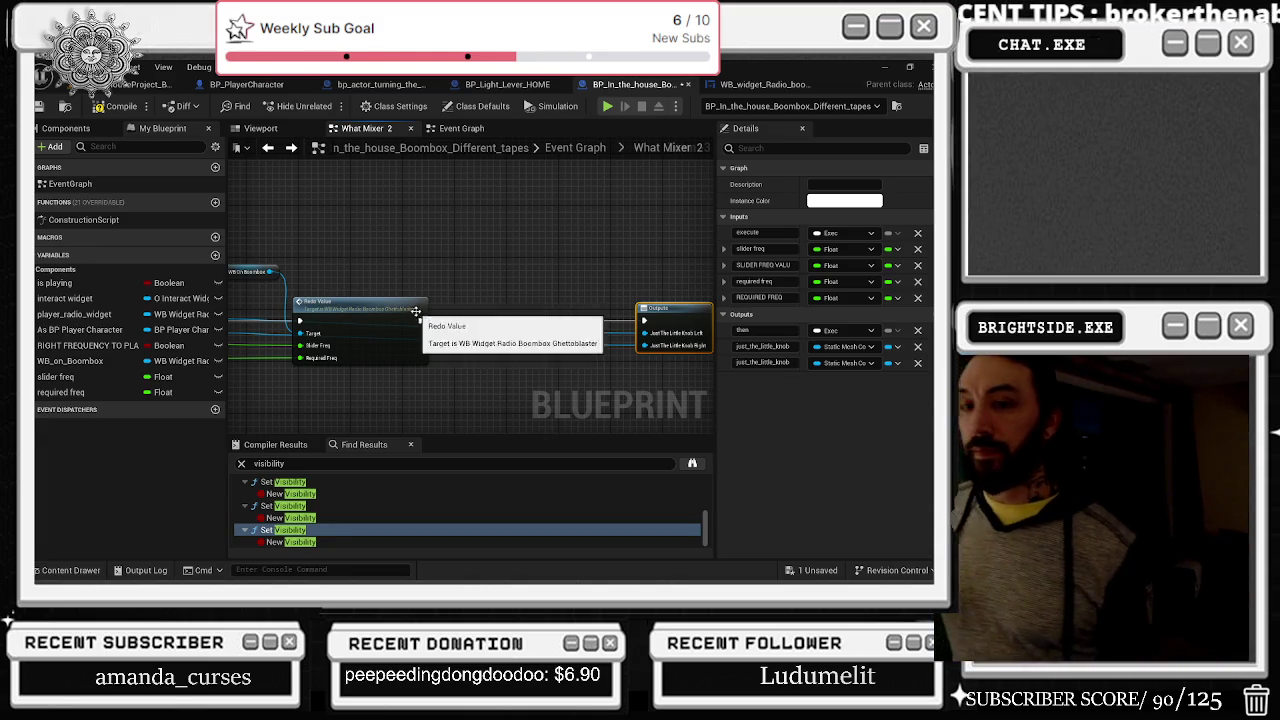
{"action": "mouse_move", "coordinate": [563, 277]}
{"action": "left_mouse_down"}
{"action": "mouse_move", "coordinate": [450, 278]}
{"action": "mouse_move", "coordinate": [502, 271]}
{"action": "left_mouse_up"}
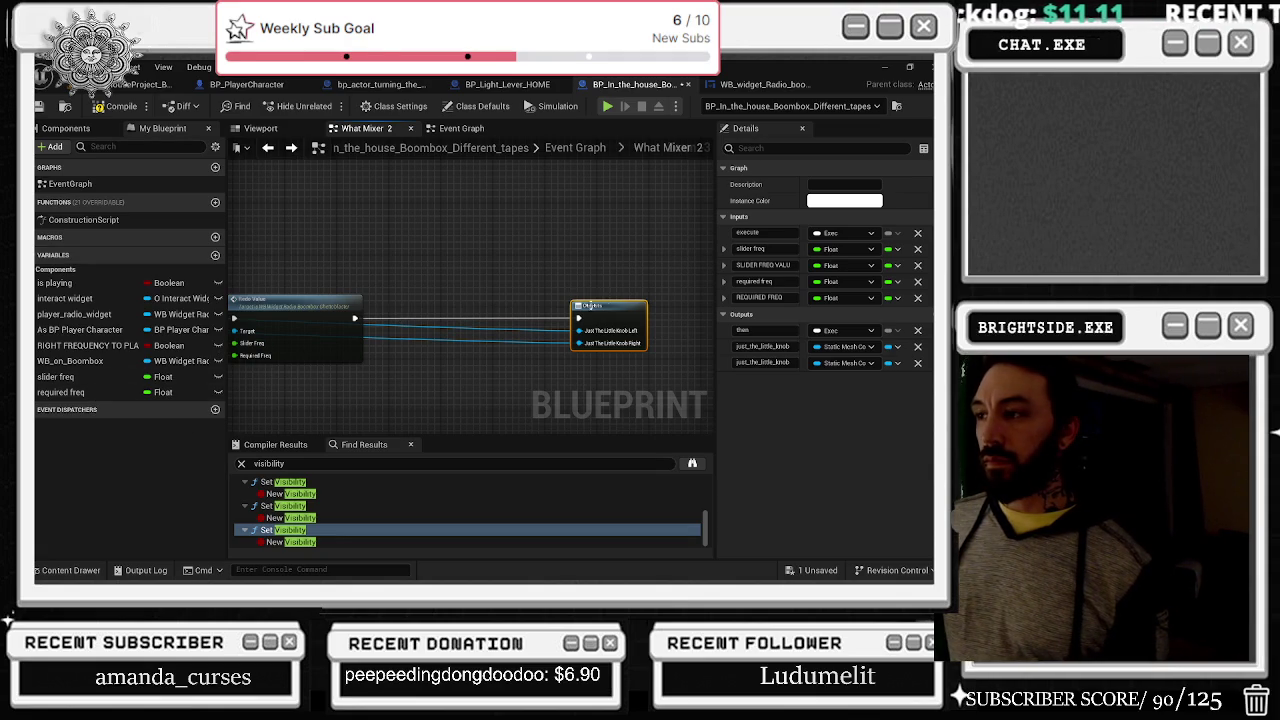
{"action": "left_click_drag", "start_coordinate": [80, 329], "coordinate": [278, 268]}
{"action": "left_click_drag", "start_coordinate": [357, 276], "coordinate": [397, 289]}
{"action": "type", "text": "set hidden in game"}
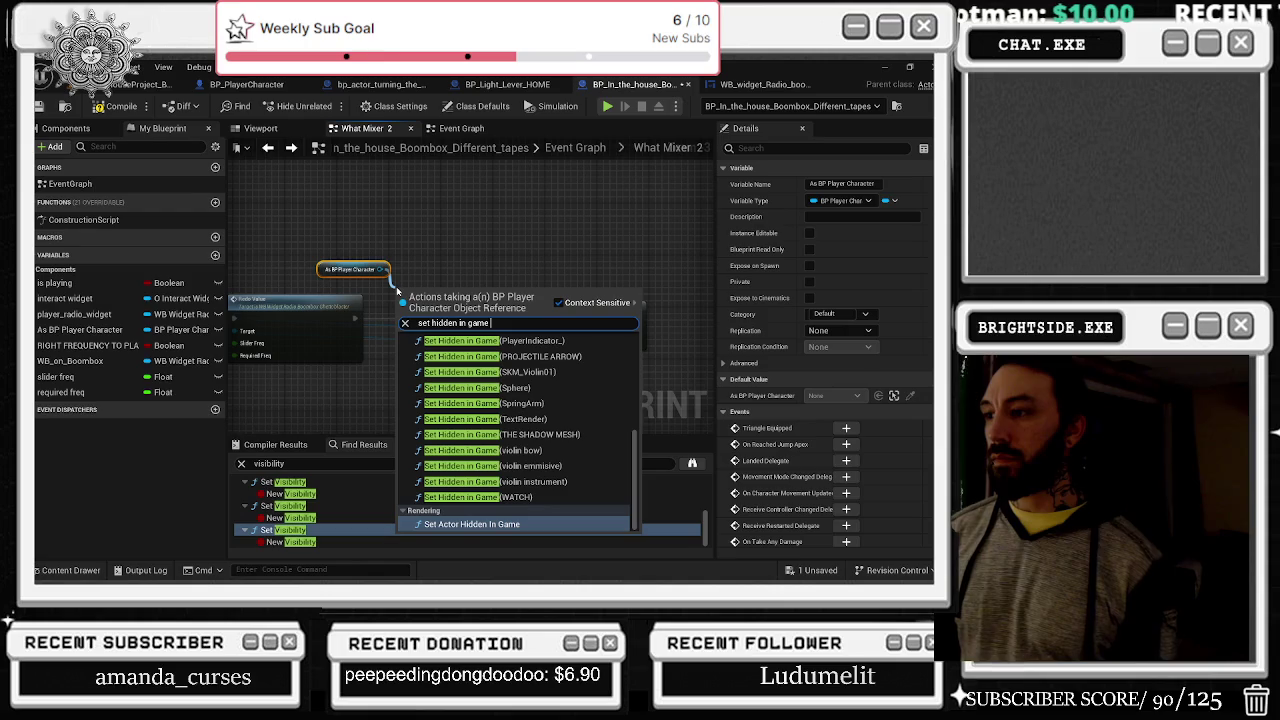
{"action": "key", "text": "Return"}
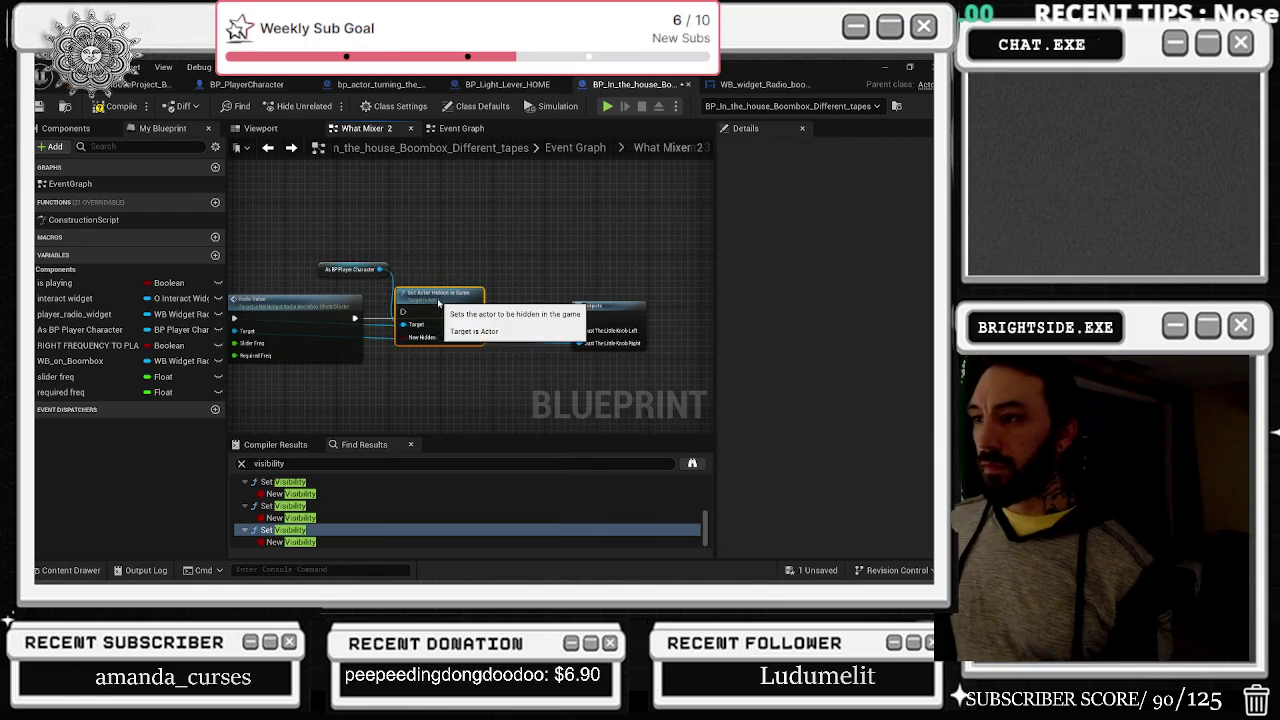
{"action": "left_click_drag", "start_coordinate": [438, 302], "coordinate": [438, 321]}
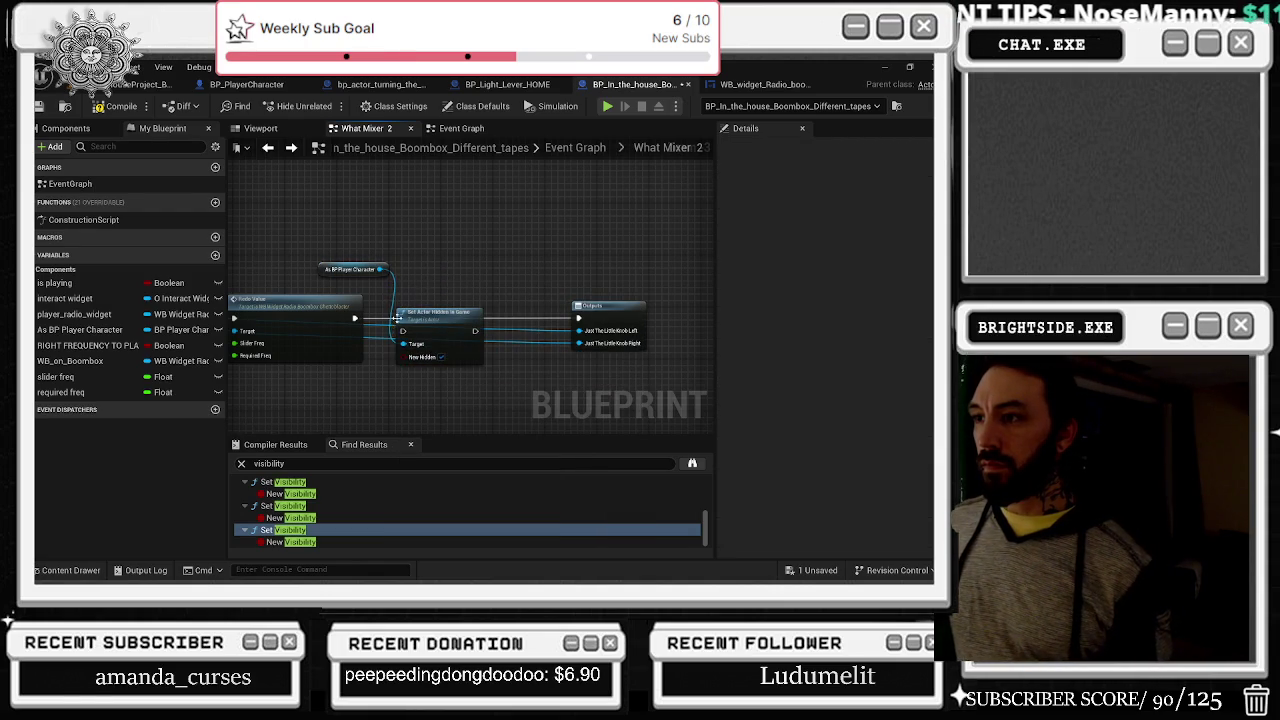
{"action": "mouse_move", "coordinate": [352, 320]}
{"action": "left_mouse_down"}
{"action": "mouse_move", "coordinate": [403, 330]}
{"action": "mouse_move", "coordinate": [380, 250]}
{"action": "mouse_move", "coordinate": [445, 235]}
{"action": "left_mouse_up"}
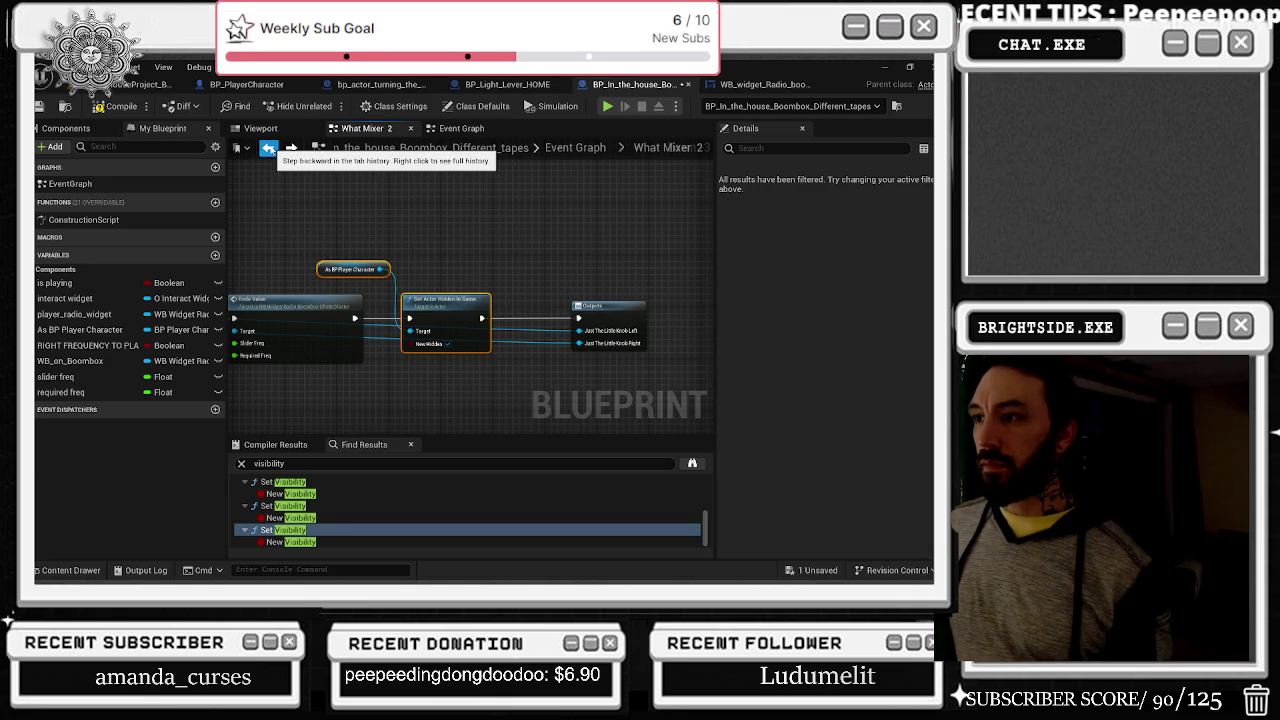
Step: Nudge Set View Target with Blend right and recheck the What Mixer 2 graph
{"action": "left_click", "coordinate": [268, 148]}
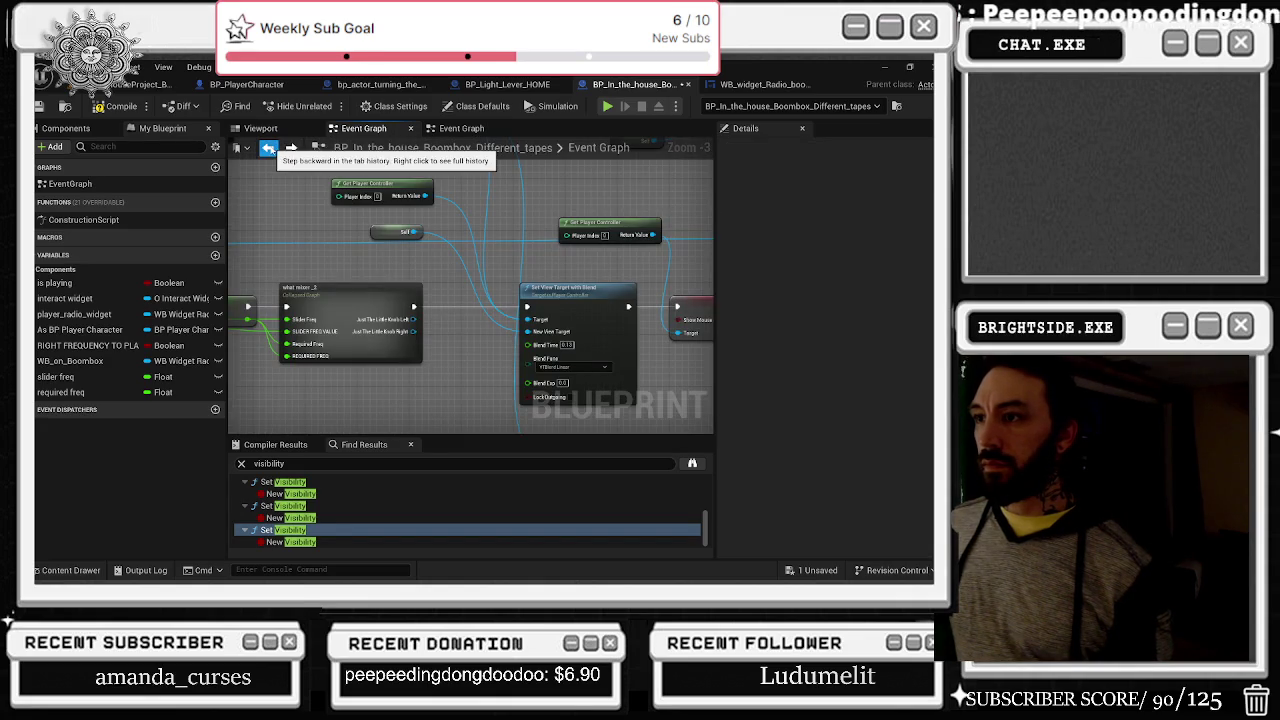
{"action": "left_click_drag", "start_coordinate": [463, 310], "coordinate": [477, 310]}
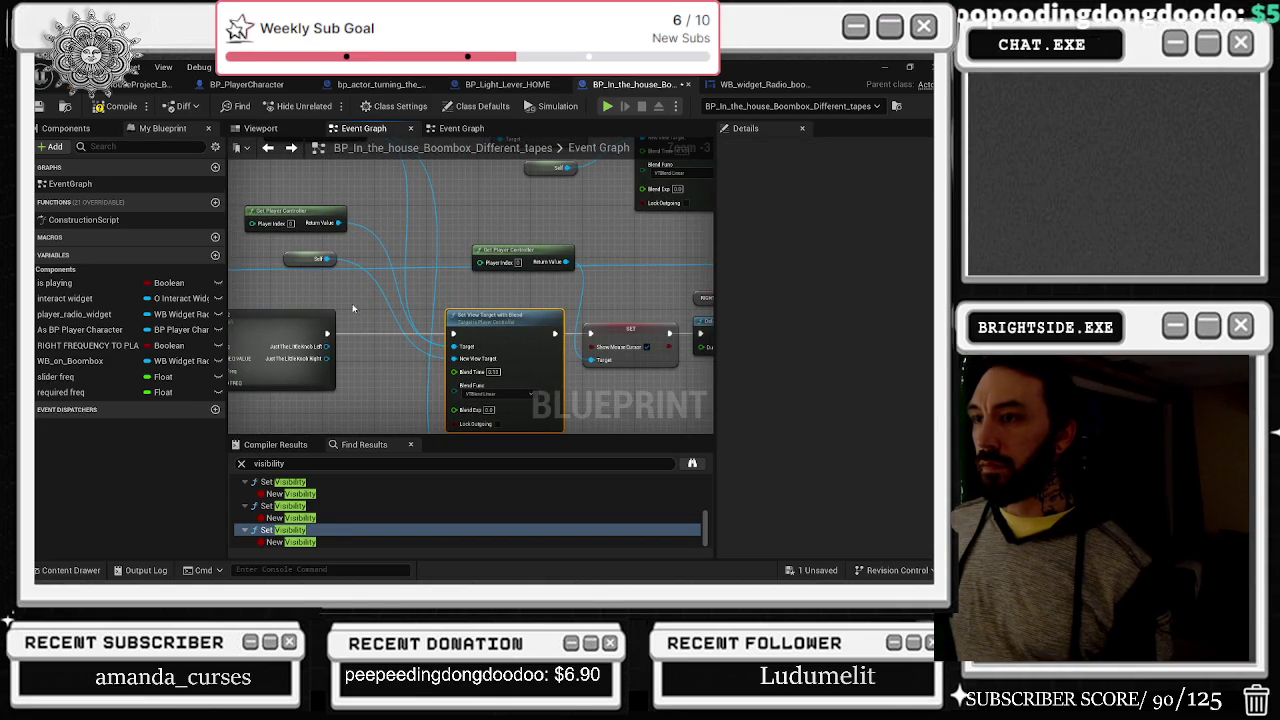
{"action": "scroll", "coordinate": [461, 317], "scroll_direction": "down", "scroll_amount": 5}
{"action": "double_click", "coordinate": [461, 319]}
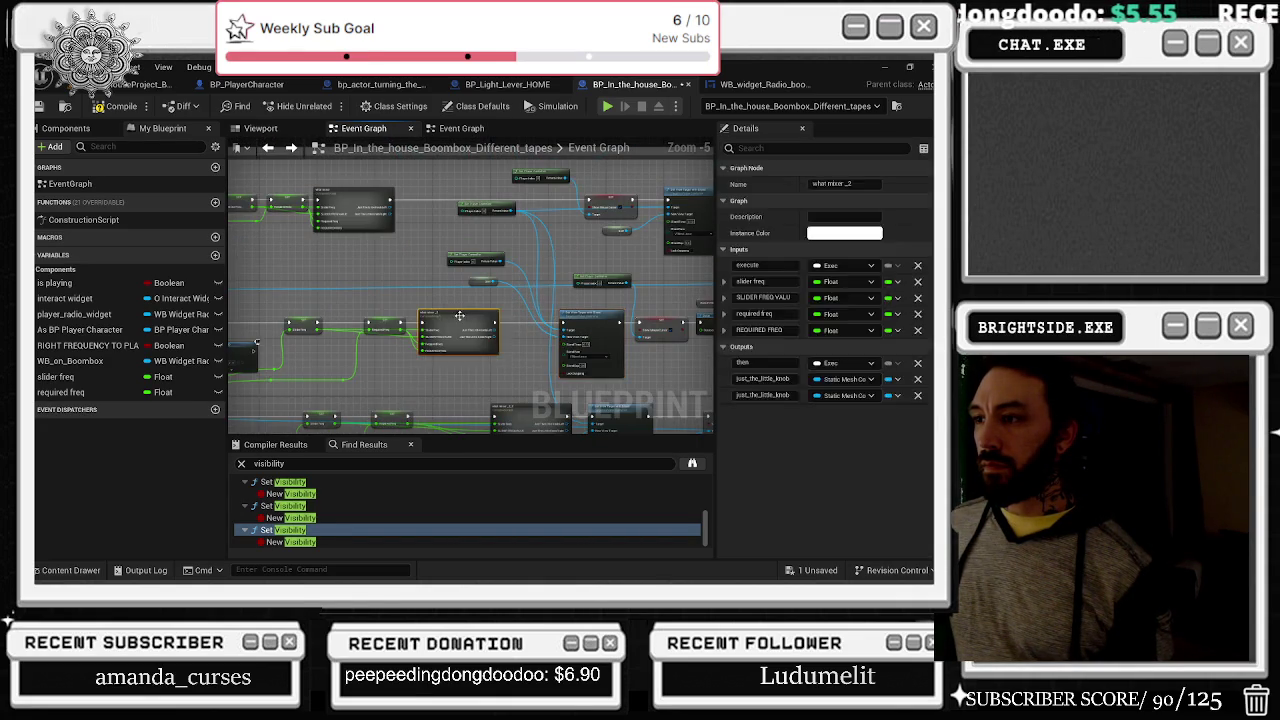
{"action": "scroll", "coordinate": [459, 314], "scroll_direction": "up", "scroll_amount": 8}
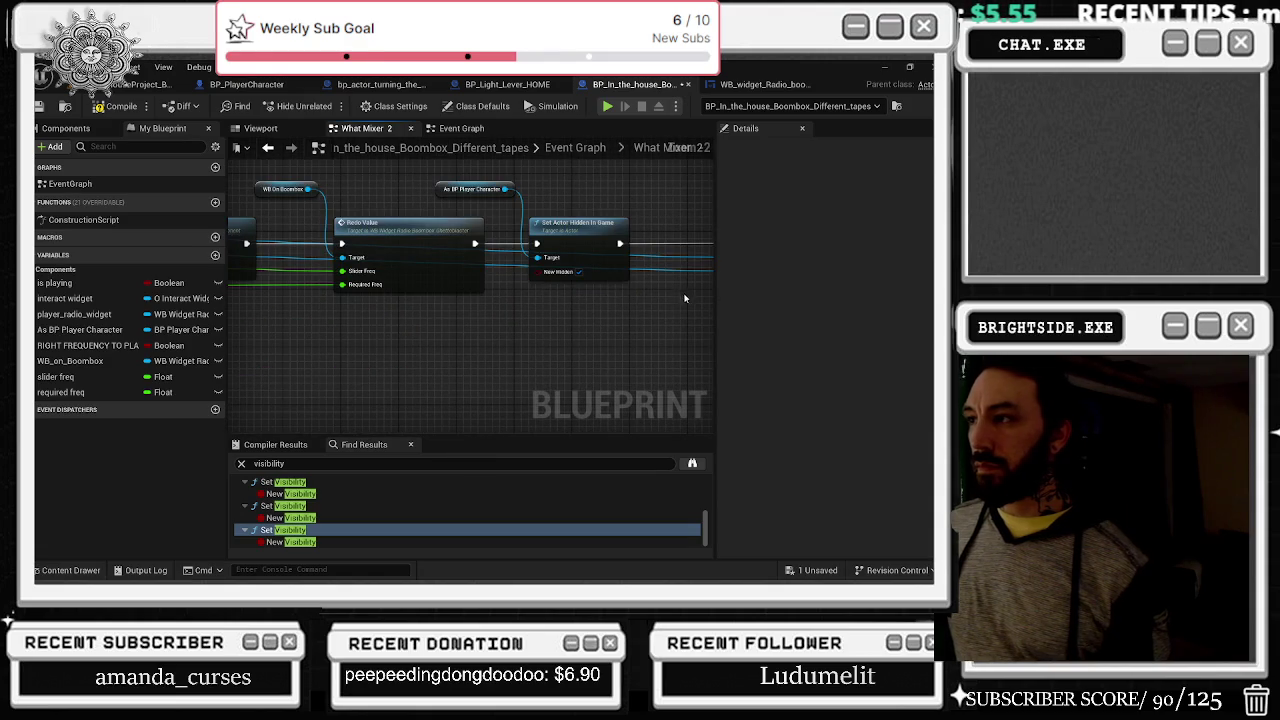
{"action": "left_click", "coordinate": [268, 148]}
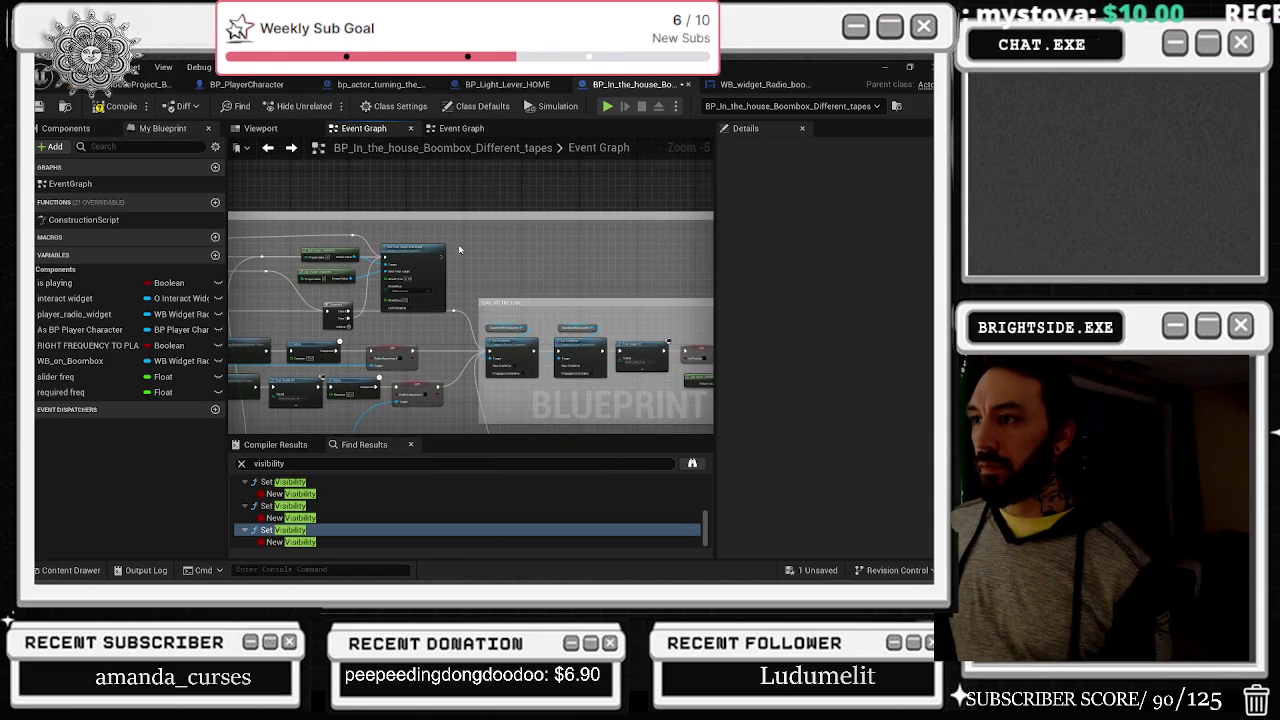
{"action": "scroll", "coordinate": [459, 250], "scroll_direction": "up", "scroll_amount": 3}
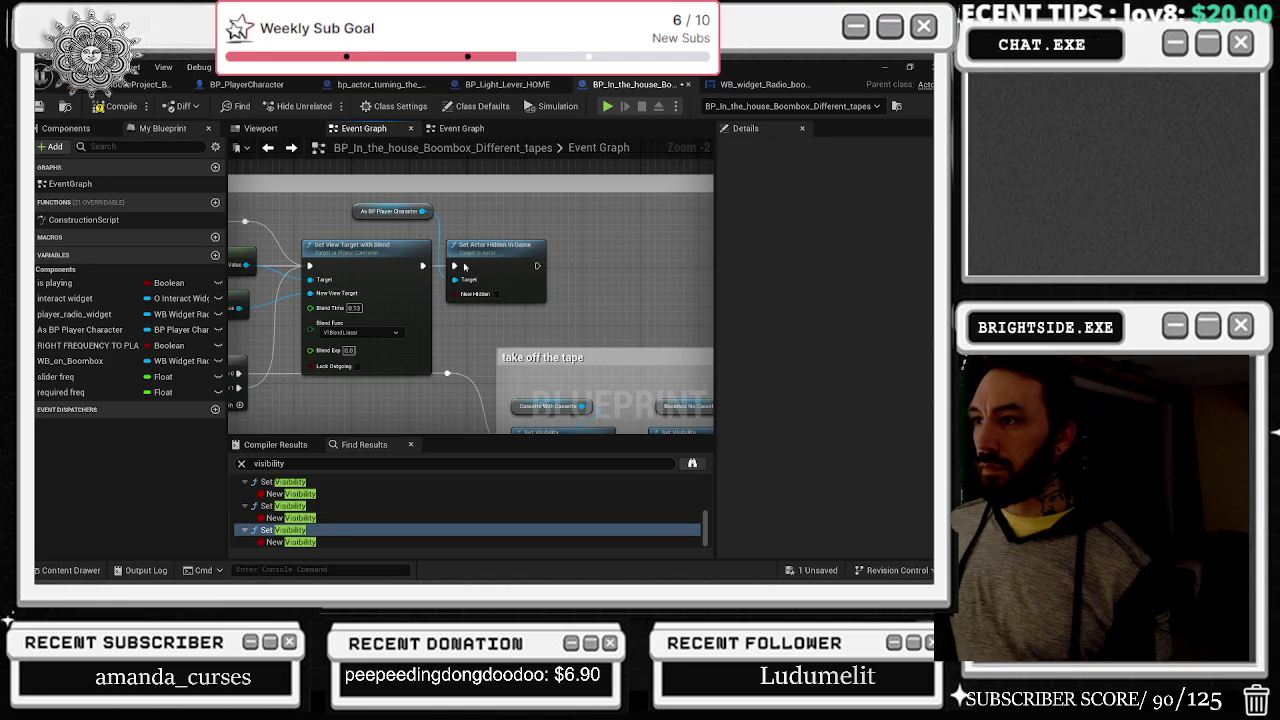
{"action": "scroll", "coordinate": [342, 271], "scroll_direction": "down", "scroll_amount": 5}
{"action": "scroll", "coordinate": [360, 275], "scroll_direction": "up", "scroll_amount": 3}
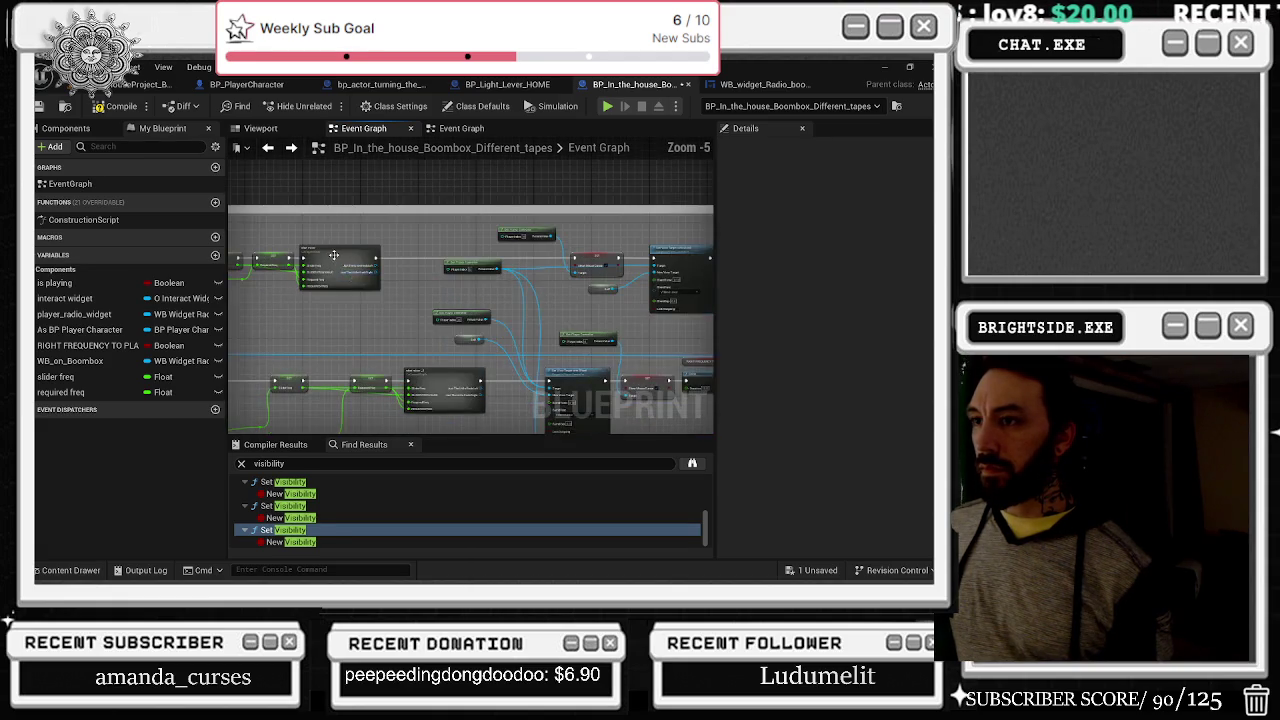
Step: In the What Mixer graph, expose the hide node and wire it from the Outputs execution pin
{"action": "double_click", "coordinate": [381, 256]}
{"action": "scroll", "coordinate": [385, 262], "scroll_direction": "up", "scroll_amount": 3}
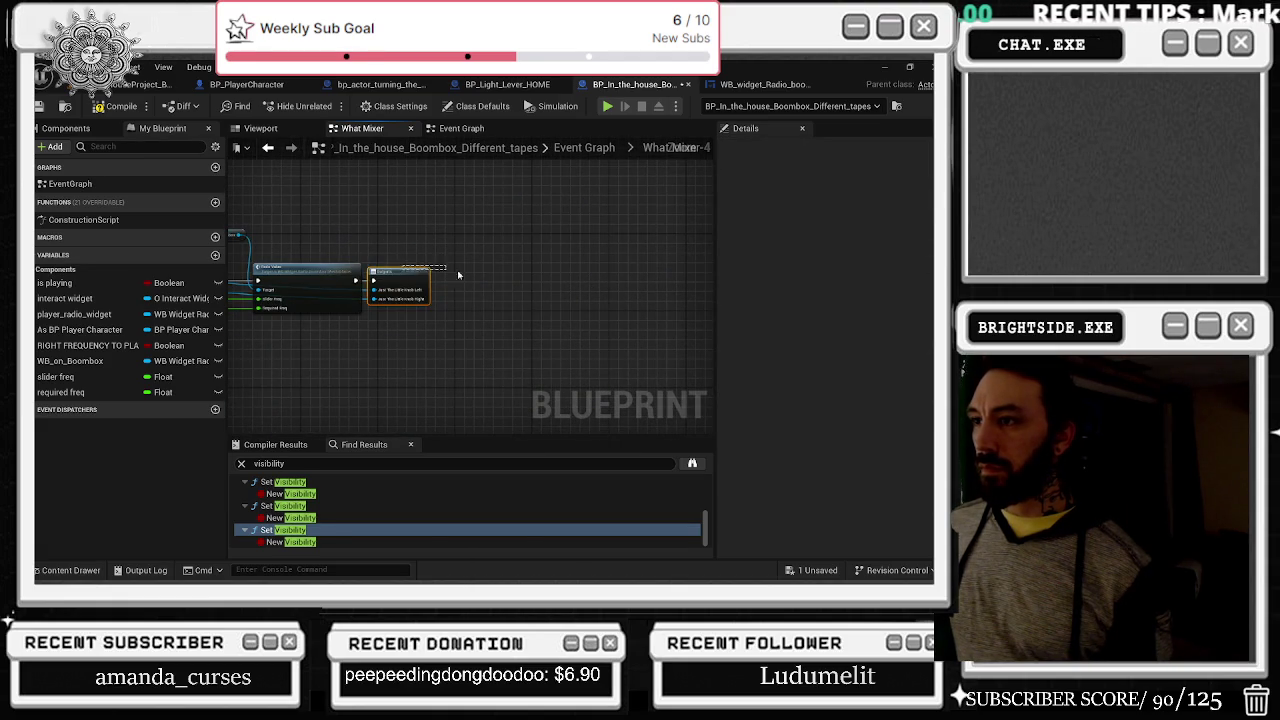
{"action": "left_click", "coordinate": [401, 273]}
{"action": "left_click_drag", "start_coordinate": [401, 273], "coordinate": [512, 277]}
{"action": "left_click", "coordinate": [395, 252]}
{"action": "scroll", "coordinate": [395, 250], "scroll_direction": "up", "scroll_amount": 3}
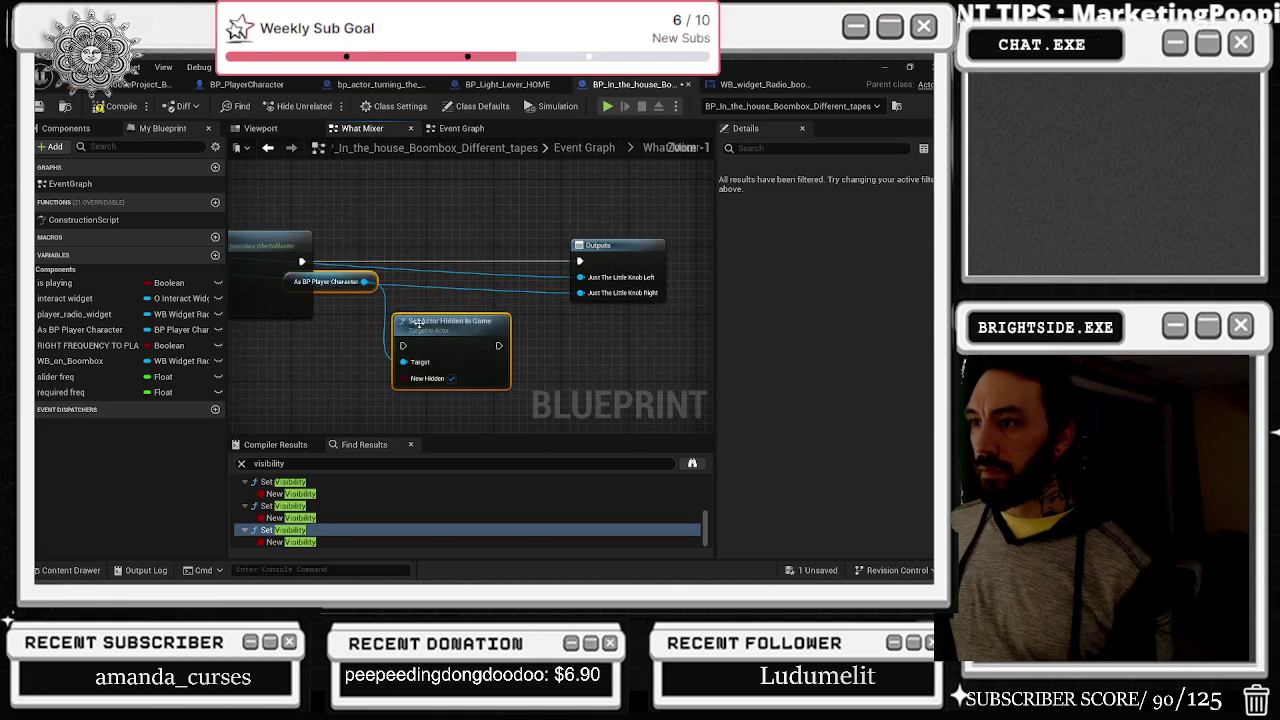
{"action": "mouse_move", "coordinate": [579, 261]}
{"action": "left_mouse_down"}
{"action": "mouse_move", "coordinate": [449, 268]}
{"action": "mouse_move", "coordinate": [465, 261]}
{"action": "left_mouse_up"}
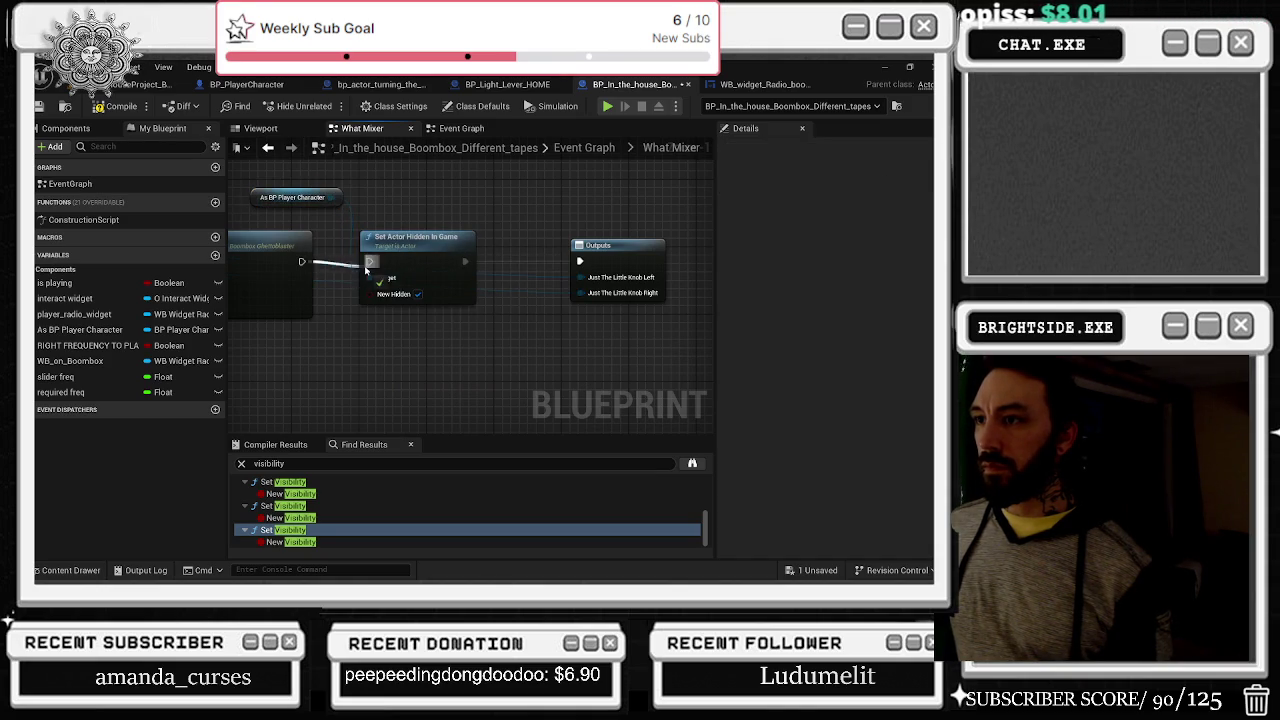
Step: Paste and wire the hide and player character nodes into What Mixer 2 2, then compile and save
{"action": "key", "text": "alt+Left"}
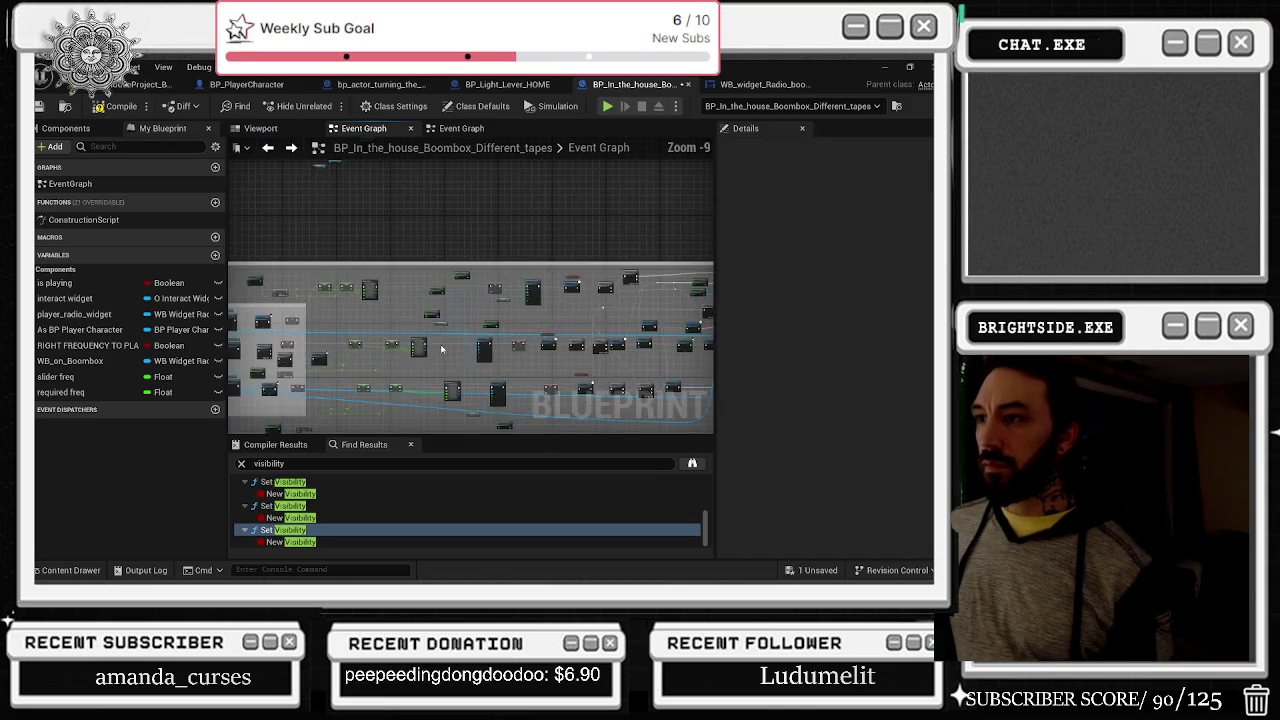
{"action": "double_click", "coordinate": [421, 292]}
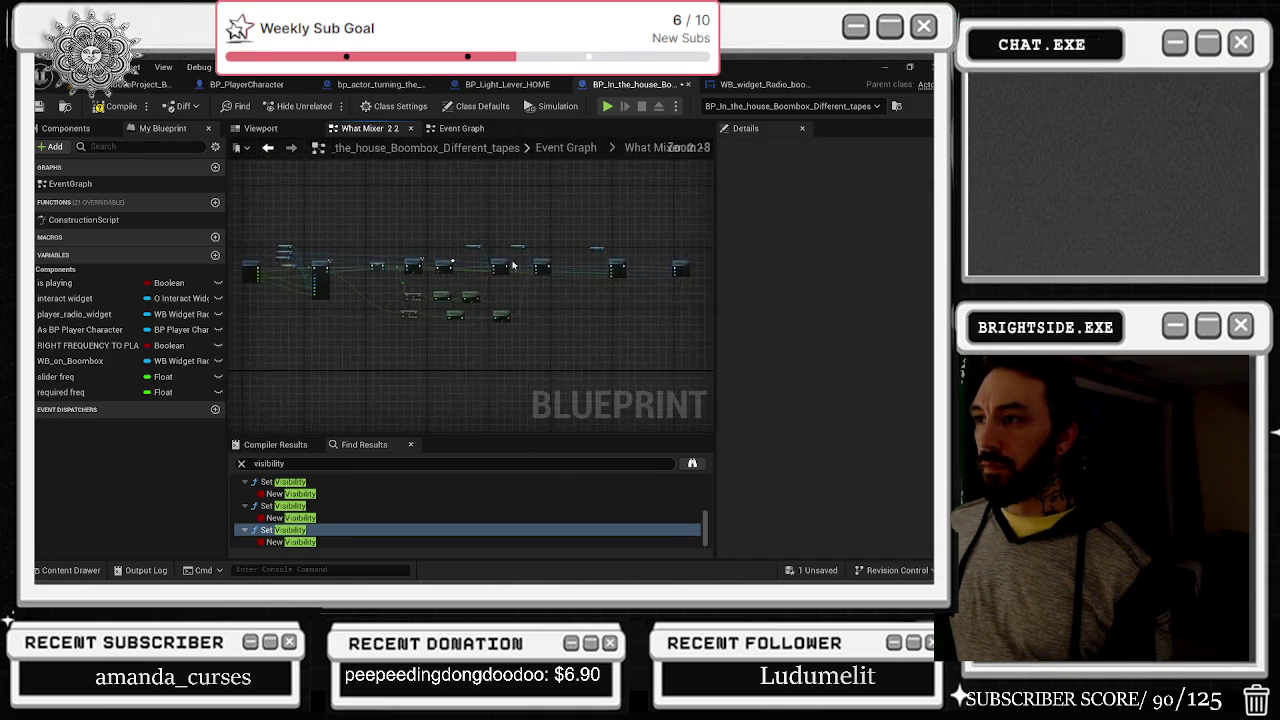
{"action": "key", "text": "ctrl+v"}
{"action": "mouse_move", "coordinate": [445, 310]}
{"action": "left_mouse_down"}
{"action": "mouse_move", "coordinate": [398, 254]}
{"action": "mouse_move", "coordinate": [430, 248]}
{"action": "mouse_move", "coordinate": [352, 189]}
{"action": "left_mouse_up"}
{"action": "mouse_move", "coordinate": [419, 227]}
{"action": "left_mouse_down"}
{"action": "mouse_move", "coordinate": [396, 238]}
{"action": "mouse_move", "coordinate": [525, 232]}
{"action": "left_mouse_up"}
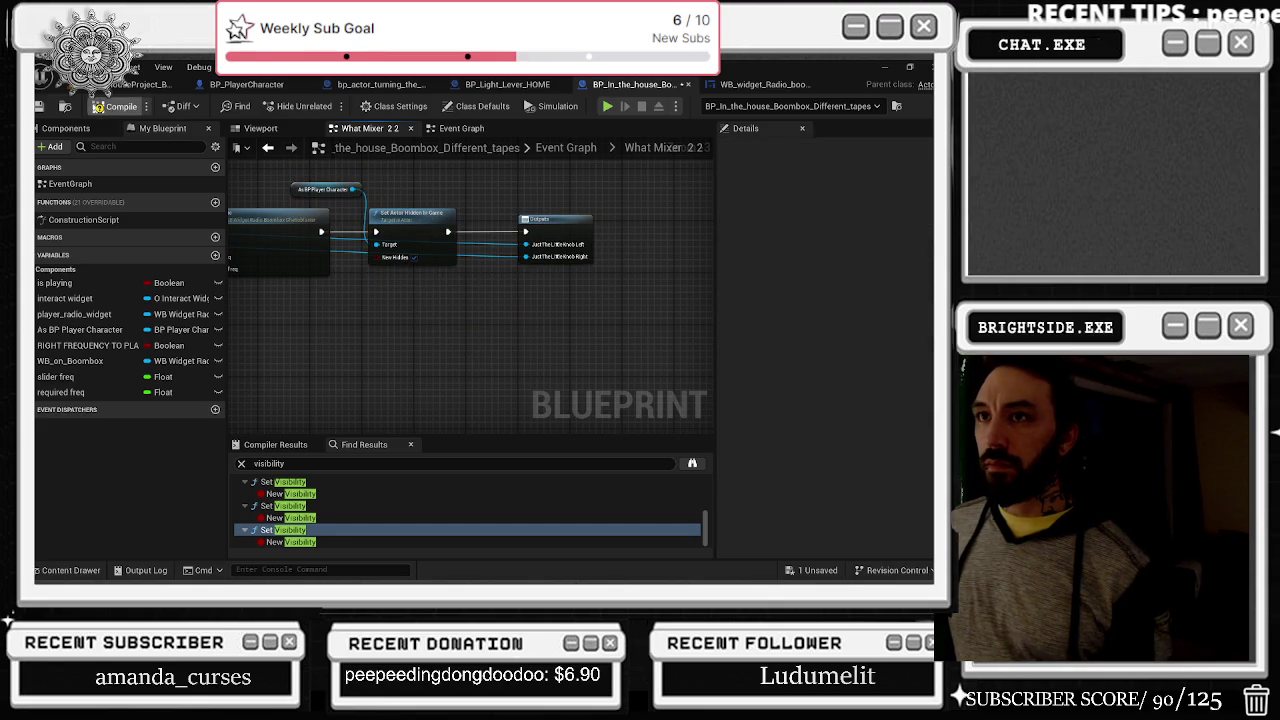
{"action": "left_click", "coordinate": [40, 106]}
{"action": "left_click", "coordinate": [140, 84]}
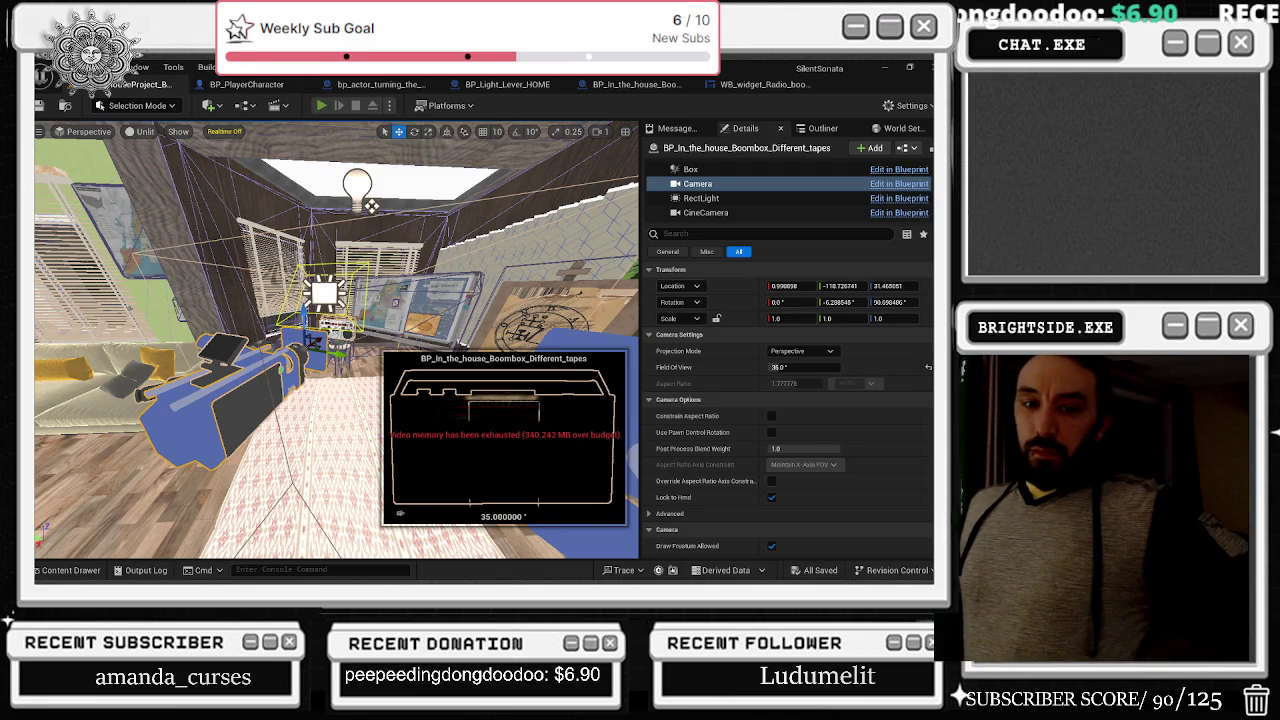
Step: Play the level, retune the boombox radio with the knob, exit inspection and stop play
{"action": "key", "text": "alt+p"}
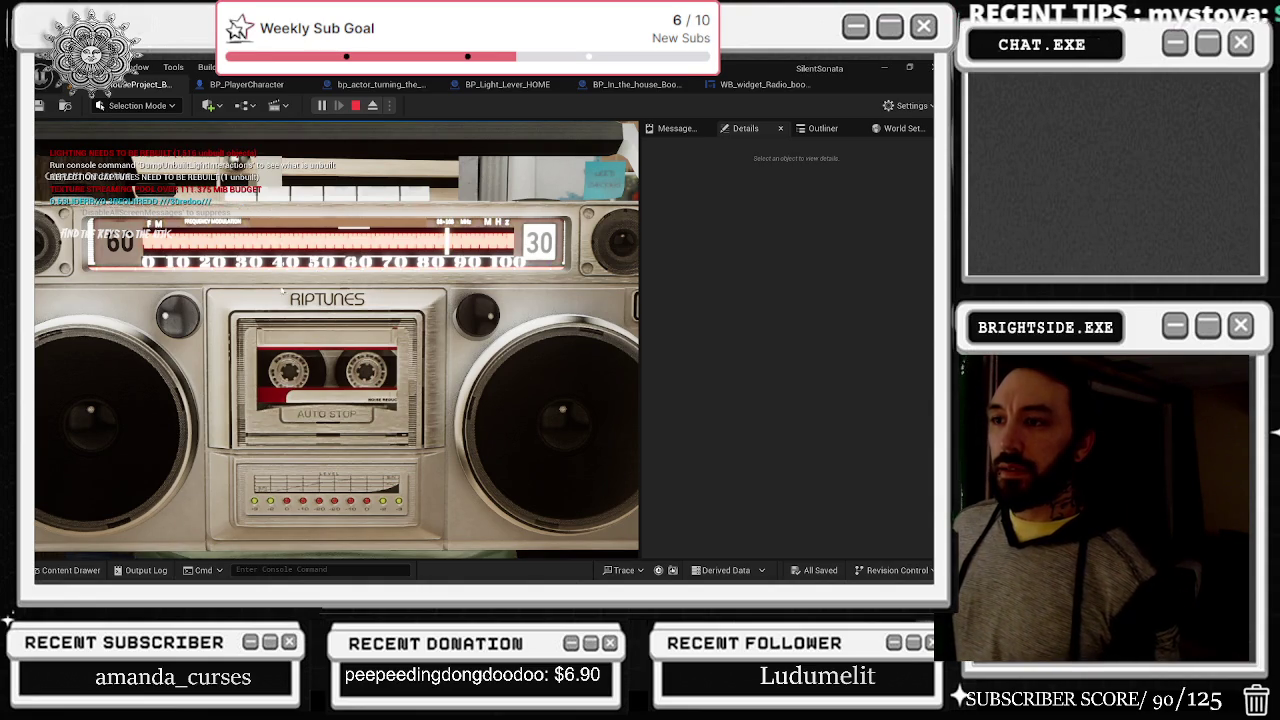
{"action": "scroll", "coordinate": [185, 319], "scroll_direction": "down", "scroll_amount": 4}
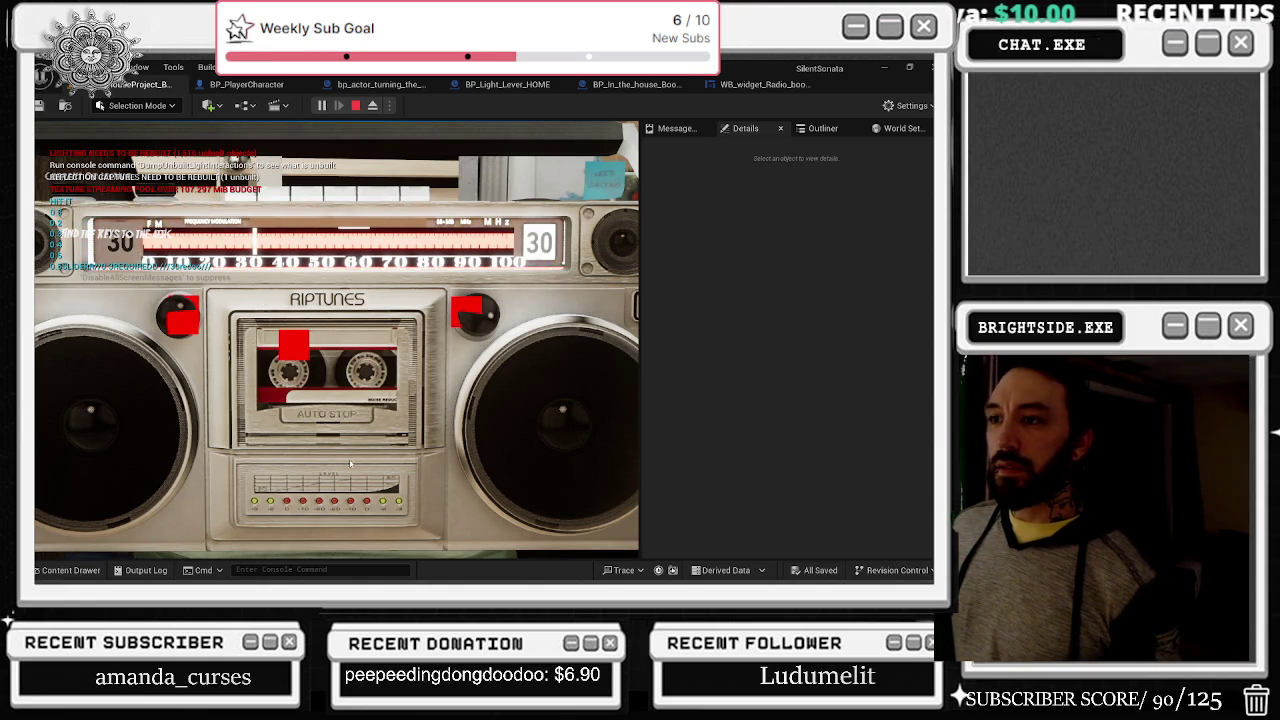
{"action": "key", "text": "e"}
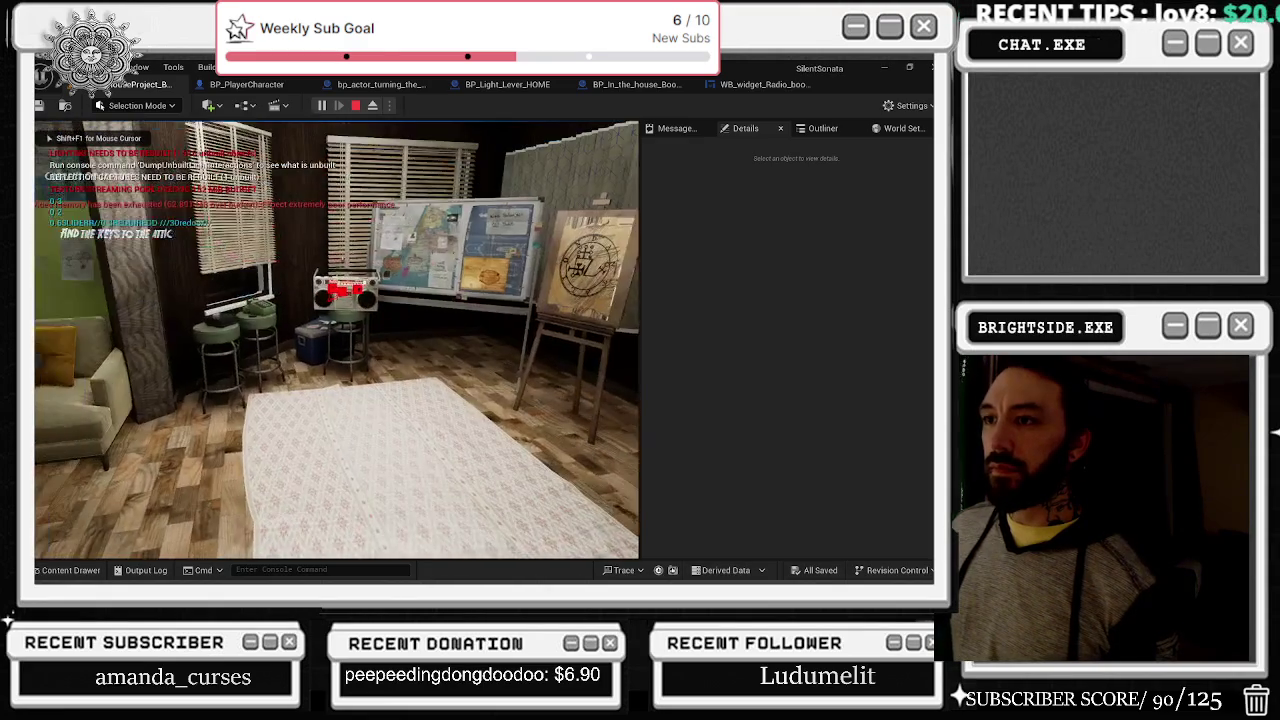
{"action": "key", "text": "Escape"}
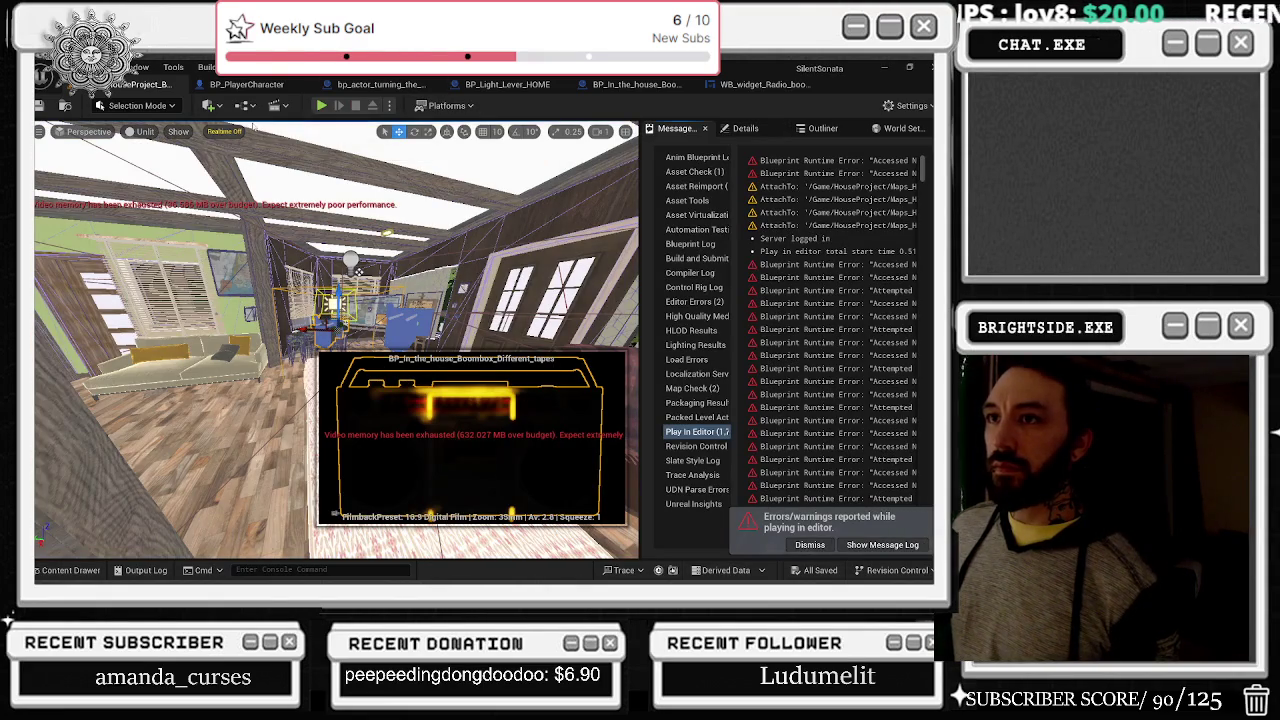
Step: Lower engine scalability from Epic to High
{"action": "left_click", "coordinate": [925, 107]}
{"action": "mouse_move", "coordinate": [838, 314]}
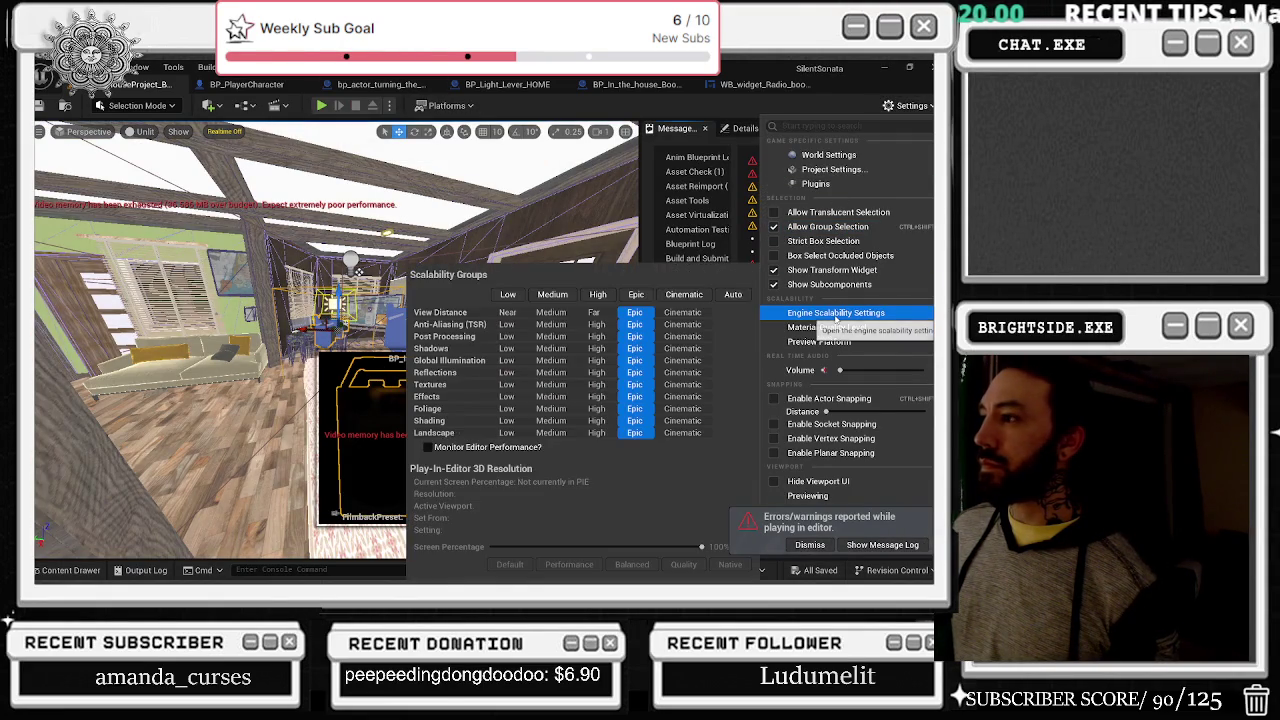
{"action": "left_click", "coordinate": [598, 294]}
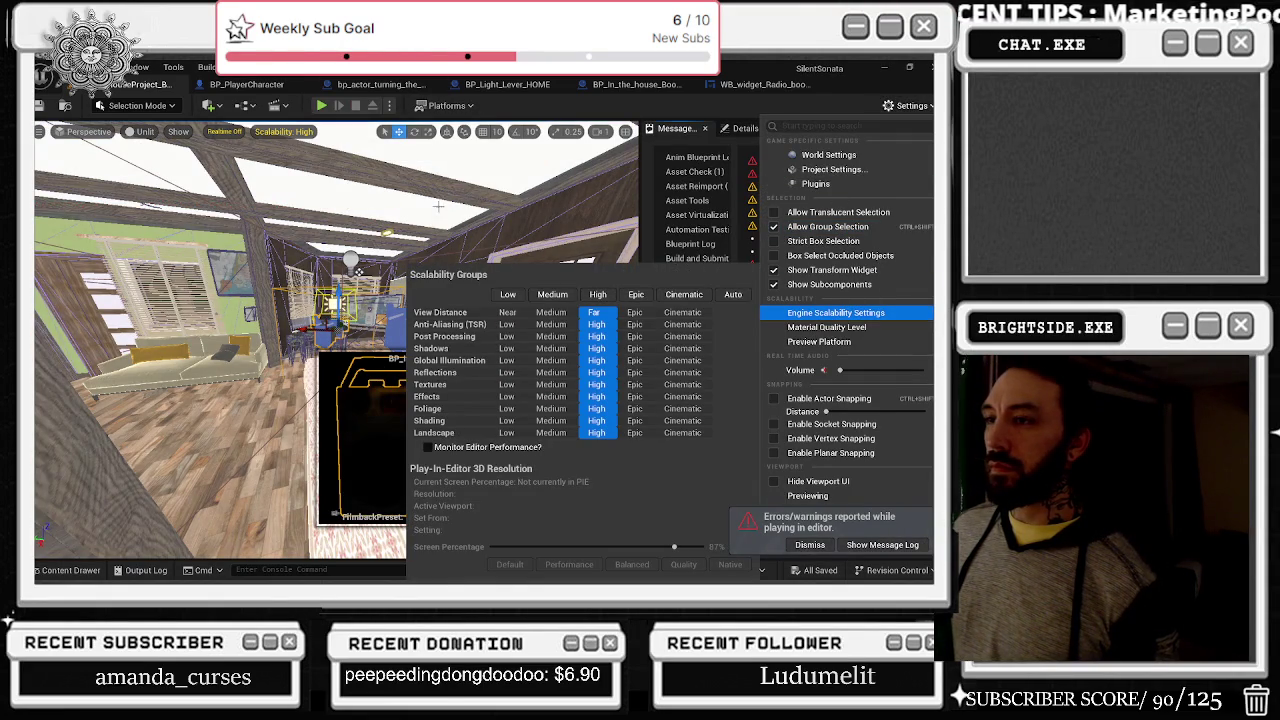
{"action": "left_click", "coordinate": [358, 270]}
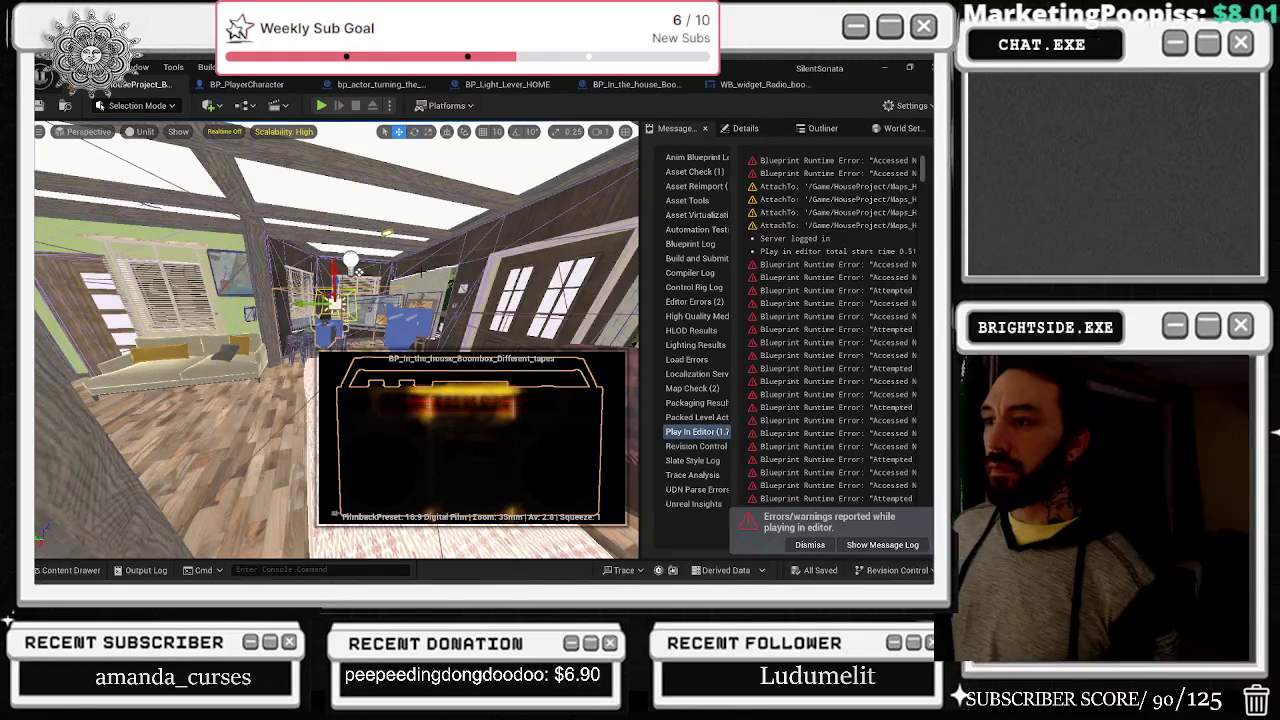
Step: Return the viewport to Lit shading and fly the camera through the room
{"action": "key", "text": "alt+2"}
{"action": "key", "text": "alt+3"}
{"action": "key", "text": "alt+4"}
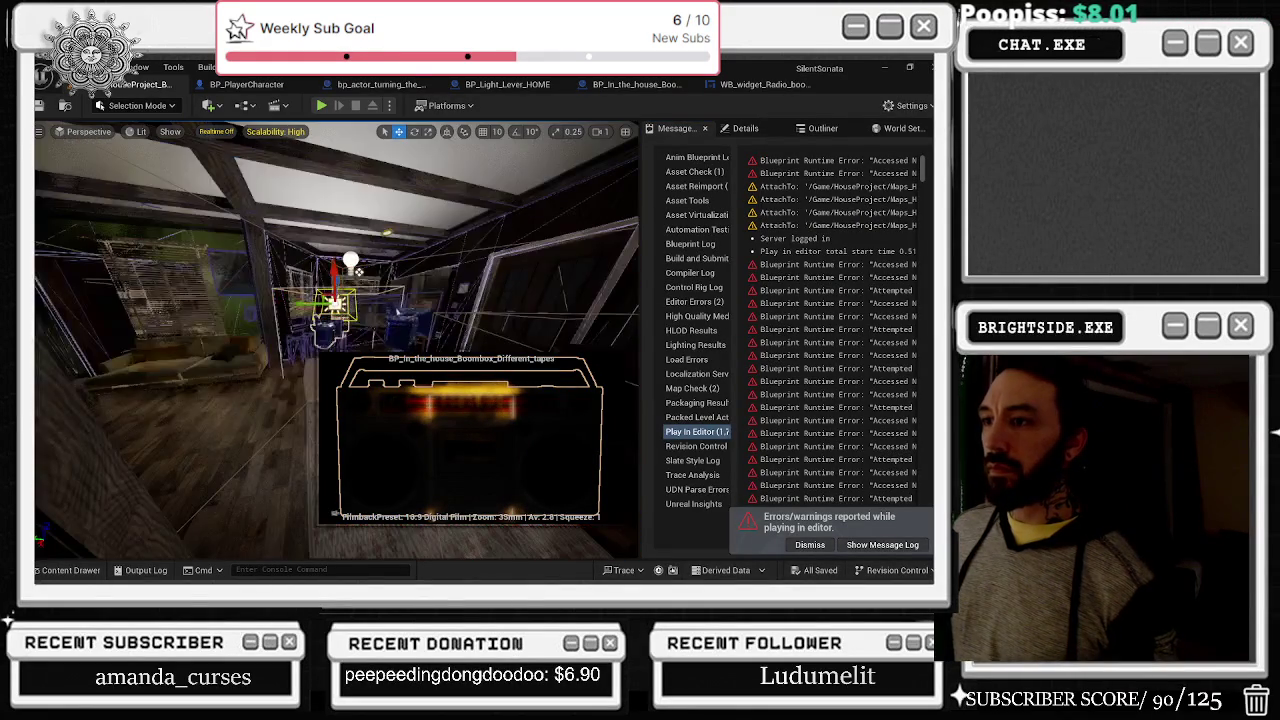
{"action": "left_click_drag", "start_coordinate": [401, 314], "coordinate": [300, 322]}
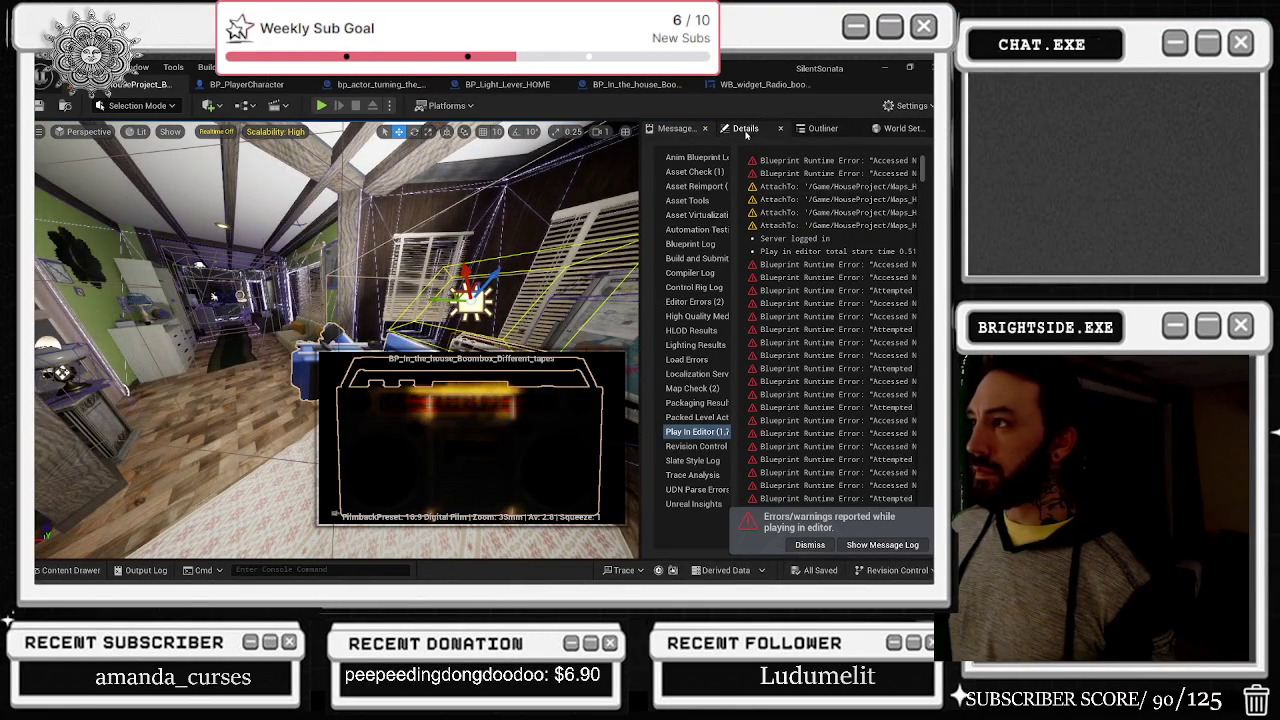
Step: Shrink the RectLight's attenuation radius and move and rotate it toward the boombox
{"action": "left_click", "coordinate": [746, 130]}
{"action": "mouse_move", "coordinate": [800, 416]}
{"action": "left_mouse_down"}
{"action": "mouse_move", "coordinate": [780, 416]}
{"action": "mouse_move", "coordinate": [792, 416]}
{"action": "left_mouse_up"}
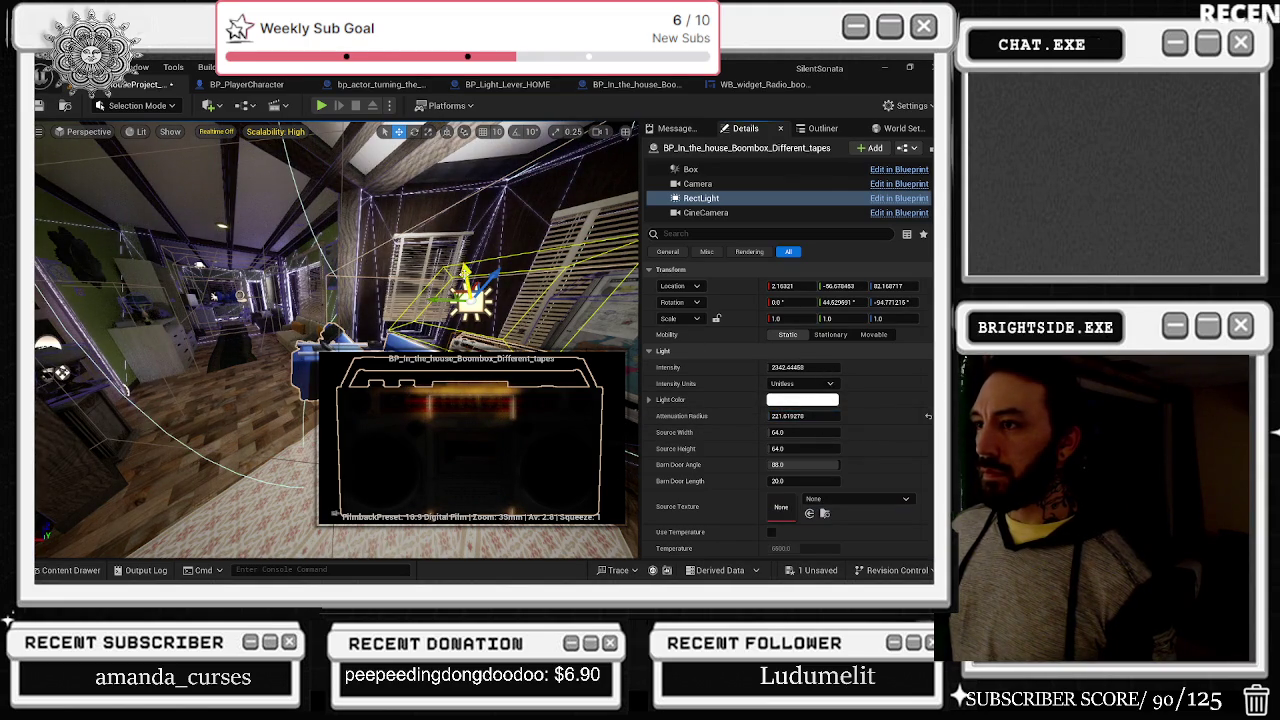
{"action": "mouse_move", "coordinate": [467, 276]}
{"action": "left_mouse_down"}
{"action": "mouse_move", "coordinate": [459, 233]}
{"action": "mouse_move", "coordinate": [470, 240]}
{"action": "mouse_move", "coordinate": [460, 262]}
{"action": "mouse_move", "coordinate": [373, 190]}
{"action": "left_mouse_up"}
{"action": "key", "text": "e"}
{"action": "key", "text": "w"}
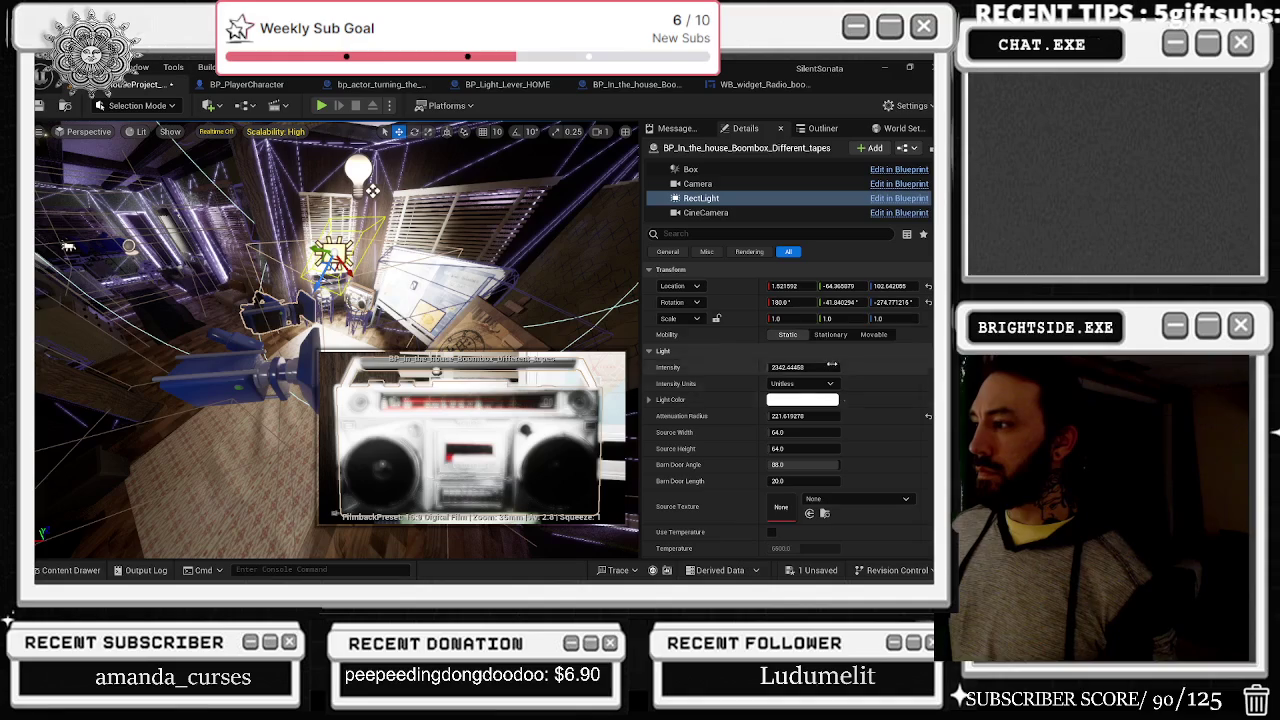
Step: Fine-tune the RectLight's attenuation radius and nudge it into position near the boombox
{"action": "left_click_drag", "start_coordinate": [804, 415], "coordinate": [804, 415]}
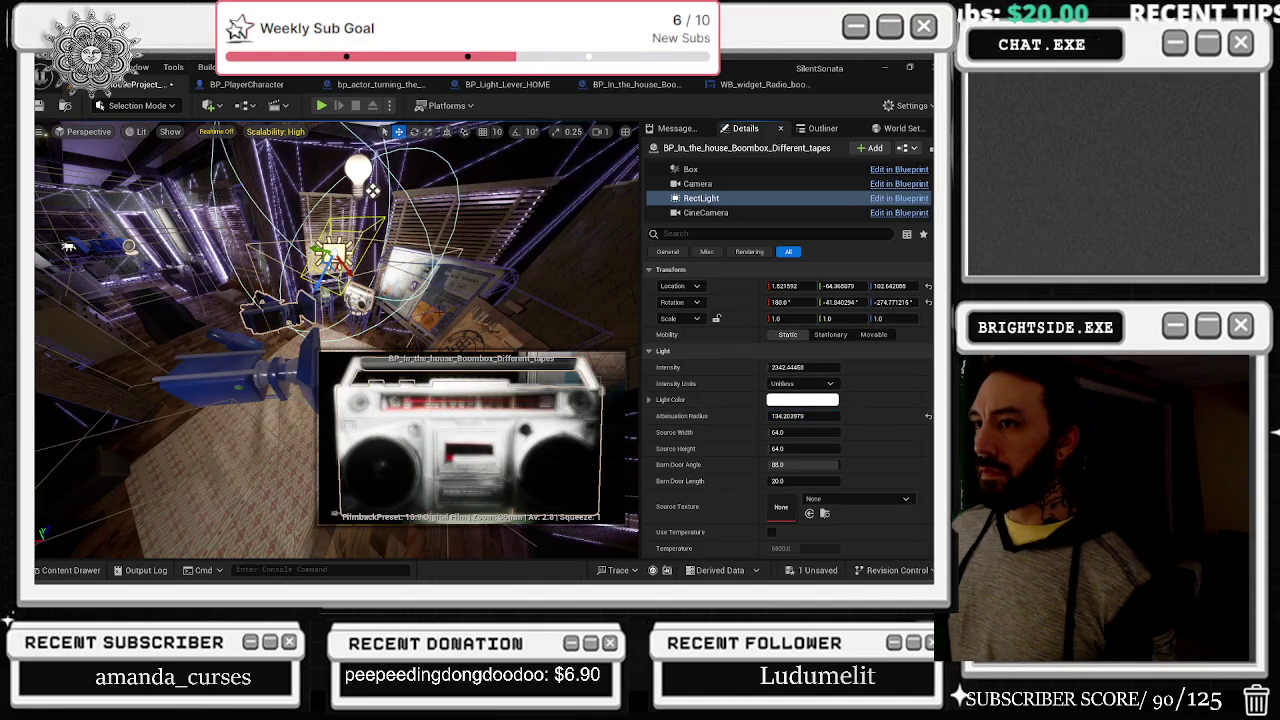
{"action": "left_click_drag", "start_coordinate": [336, 256], "coordinate": [335, 283]}
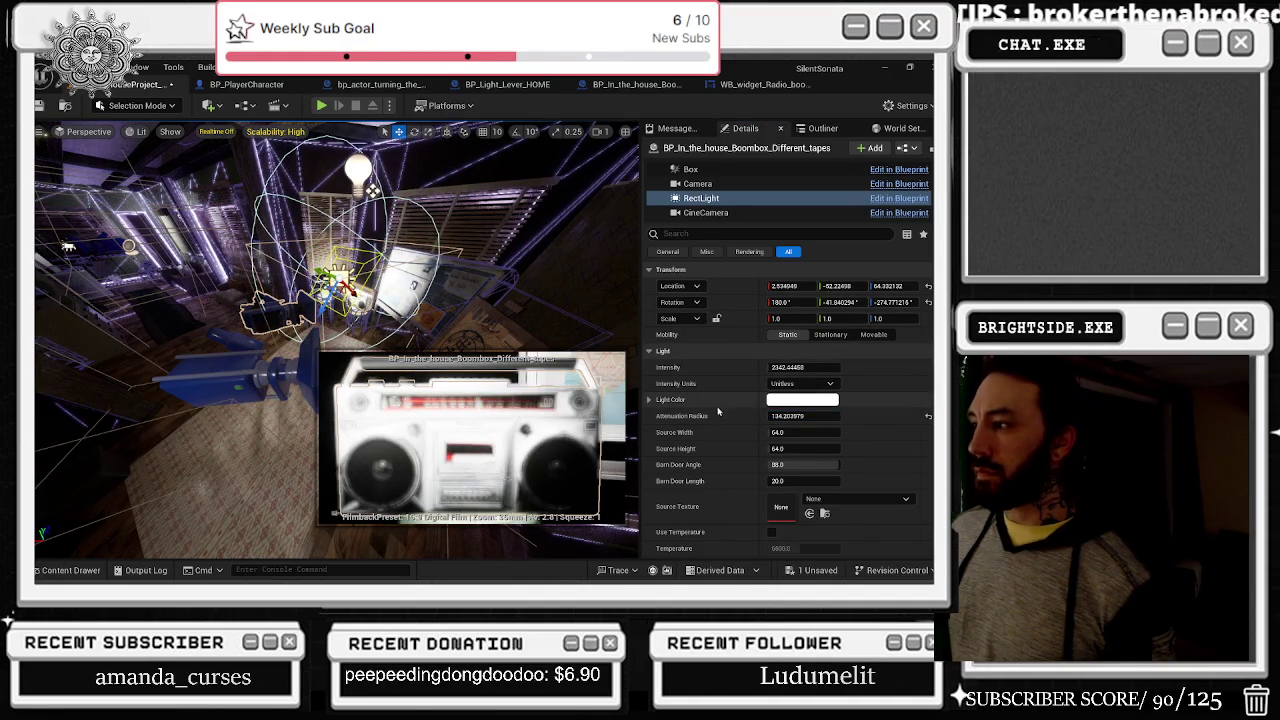
{"action": "type", "text": "8"}
{"action": "key", "text": "Return"}
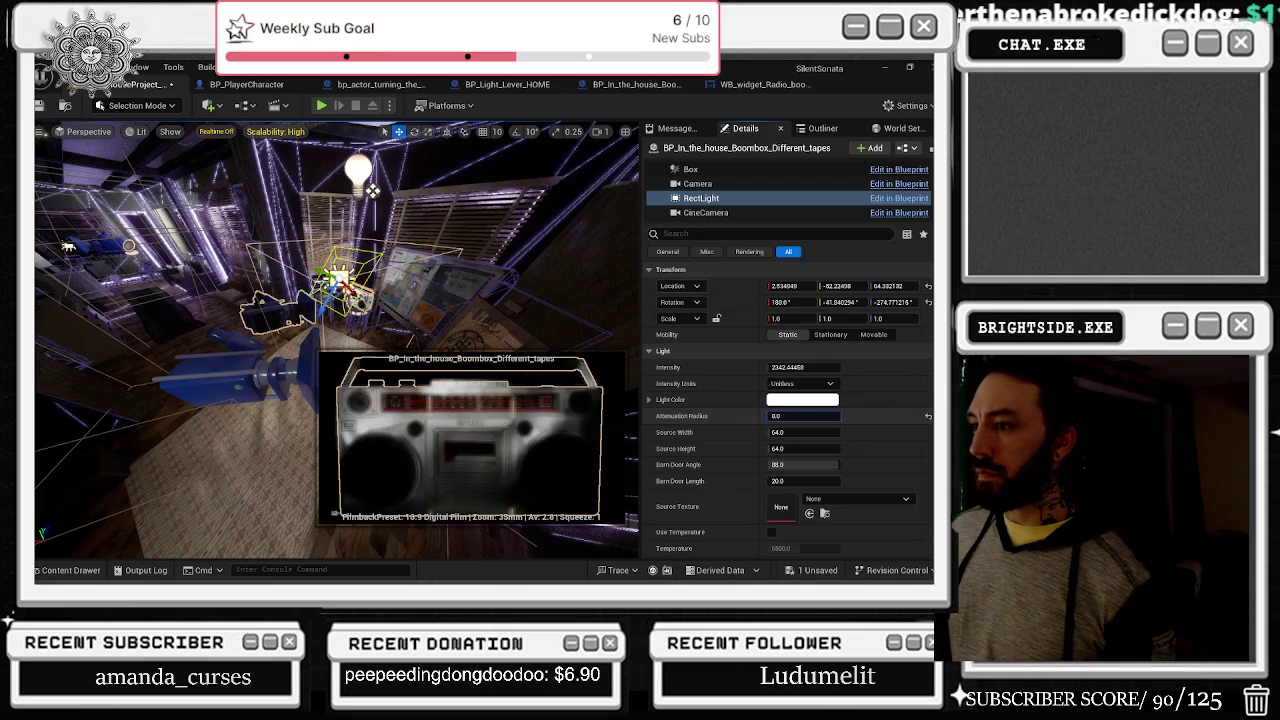
{"action": "mouse_move", "coordinate": [803, 415]}
{"action": "left_mouse_down"}
{"action": "mouse_move", "coordinate": [815, 415]}
{"action": "mouse_move", "coordinate": [787, 368]}
{"action": "mouse_move", "coordinate": [820, 368]}
{"action": "mouse_move", "coordinate": [805, 368]}
{"action": "left_mouse_up"}
{"action": "key", "text": "ctrl+z"}
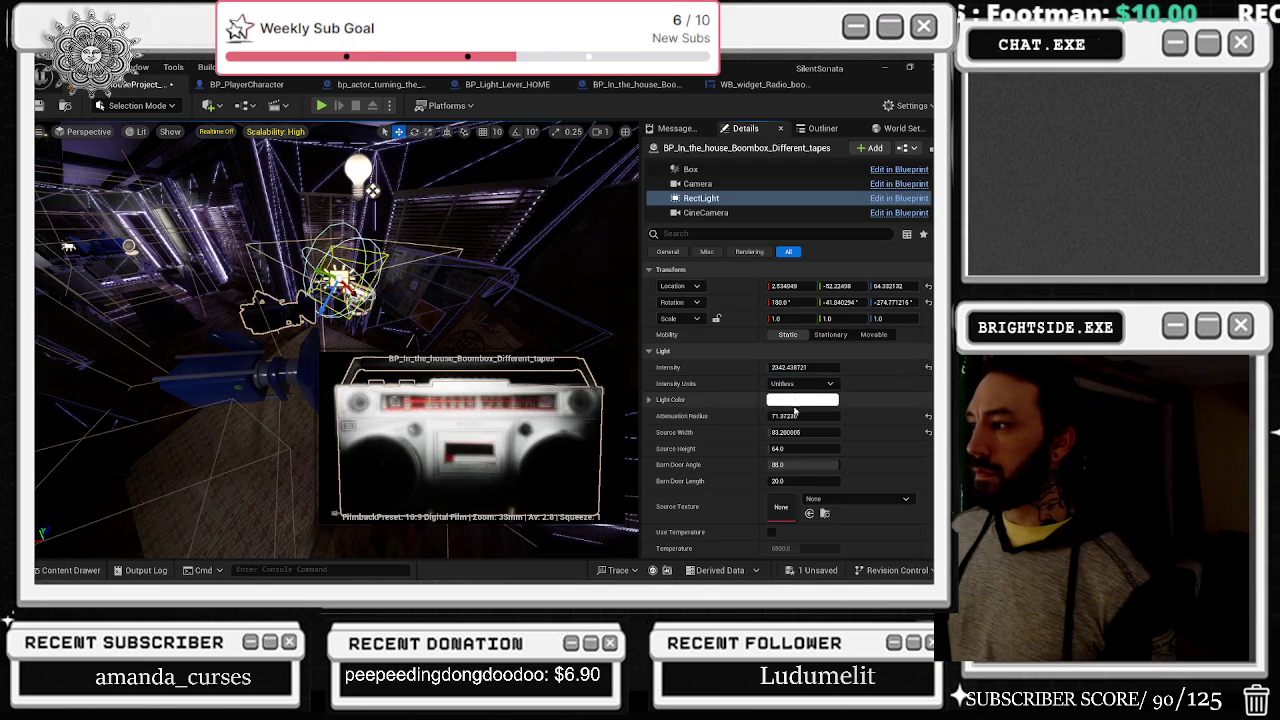
{"action": "left_click_drag", "start_coordinate": [803, 416], "coordinate": [806, 416]}
{"action": "mouse_move", "coordinate": [350, 346]}
{"action": "left_mouse_down"}
{"action": "mouse_move", "coordinate": [313, 320]}
{"action": "mouse_move", "coordinate": [298, 338]}
{"action": "mouse_move", "coordinate": [340, 262]}
{"action": "mouse_move", "coordinate": [323, 305]}
{"action": "mouse_move", "coordinate": [366, 312]}
{"action": "left_mouse_up"}
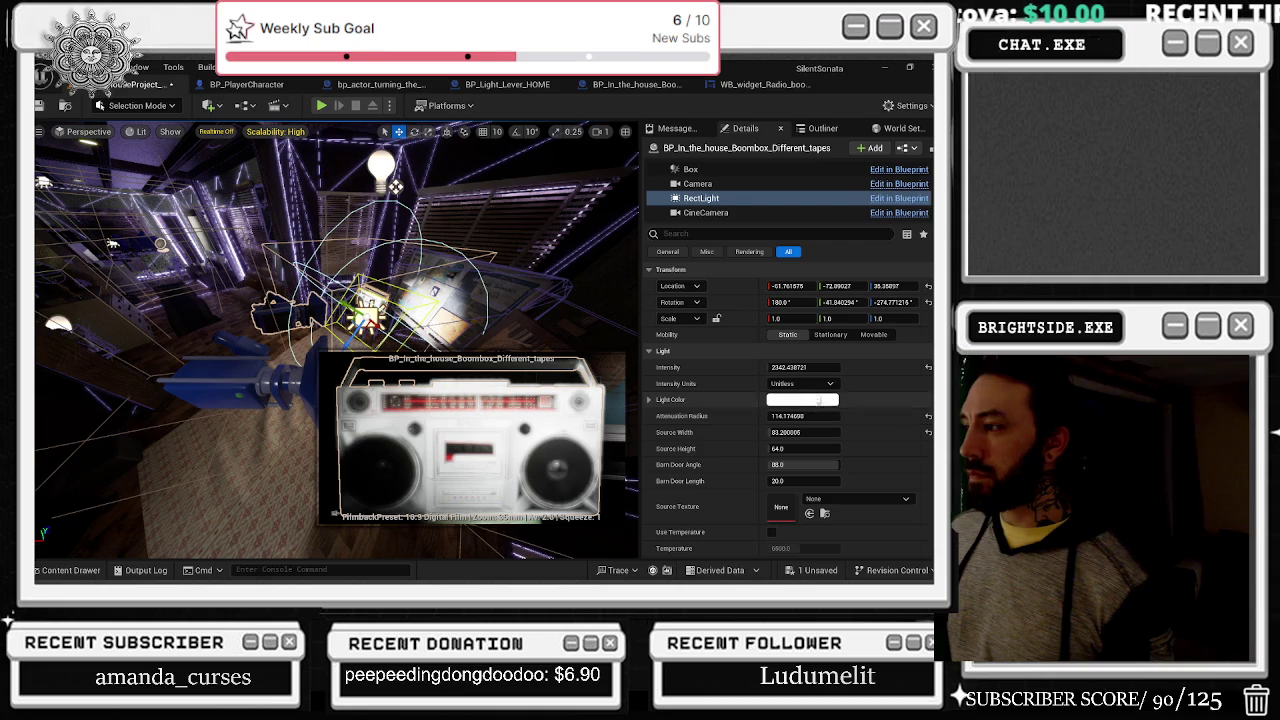
Step: Review the lit boombox and bring up the list of unsaved content
{"action": "scroll", "coordinate": [838, 418], "scroll_direction": "down", "scroll_amount": 2}
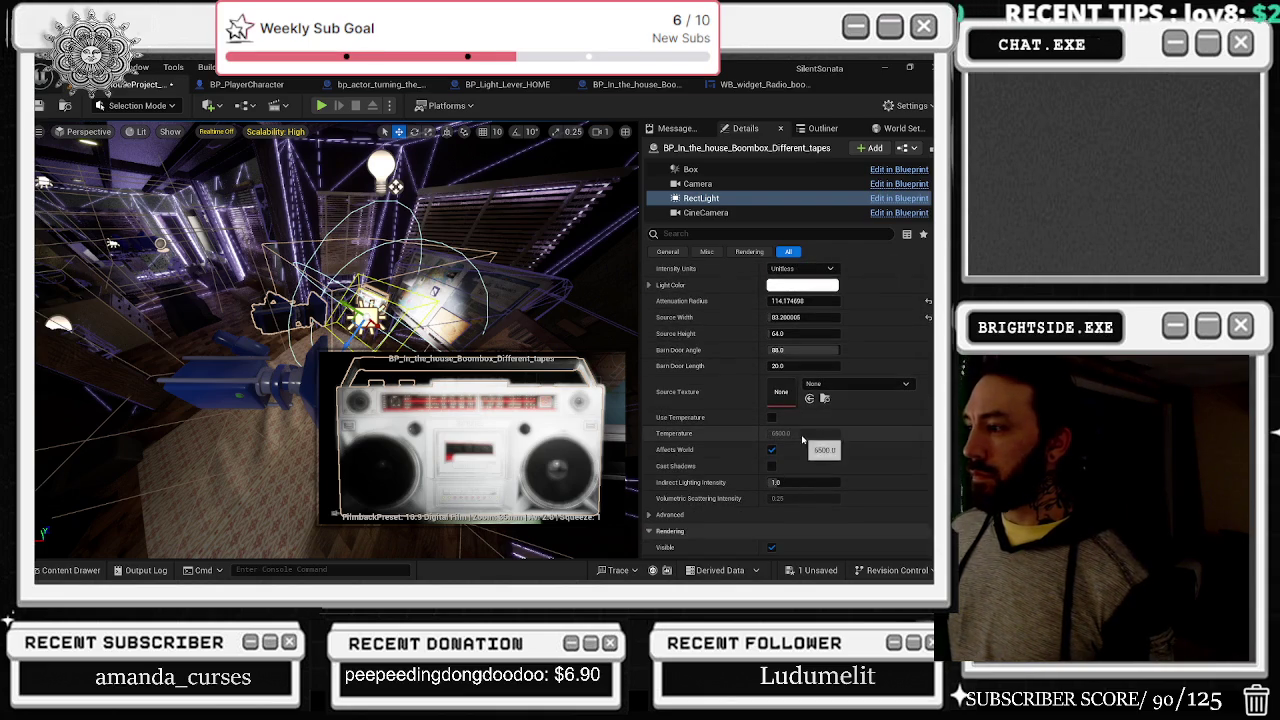
{"action": "scroll", "coordinate": [800, 460], "scroll_direction": "down", "scroll_amount": 2}
{"action": "scroll", "coordinate": [840, 455], "scroll_direction": "down", "scroll_amount": 3}
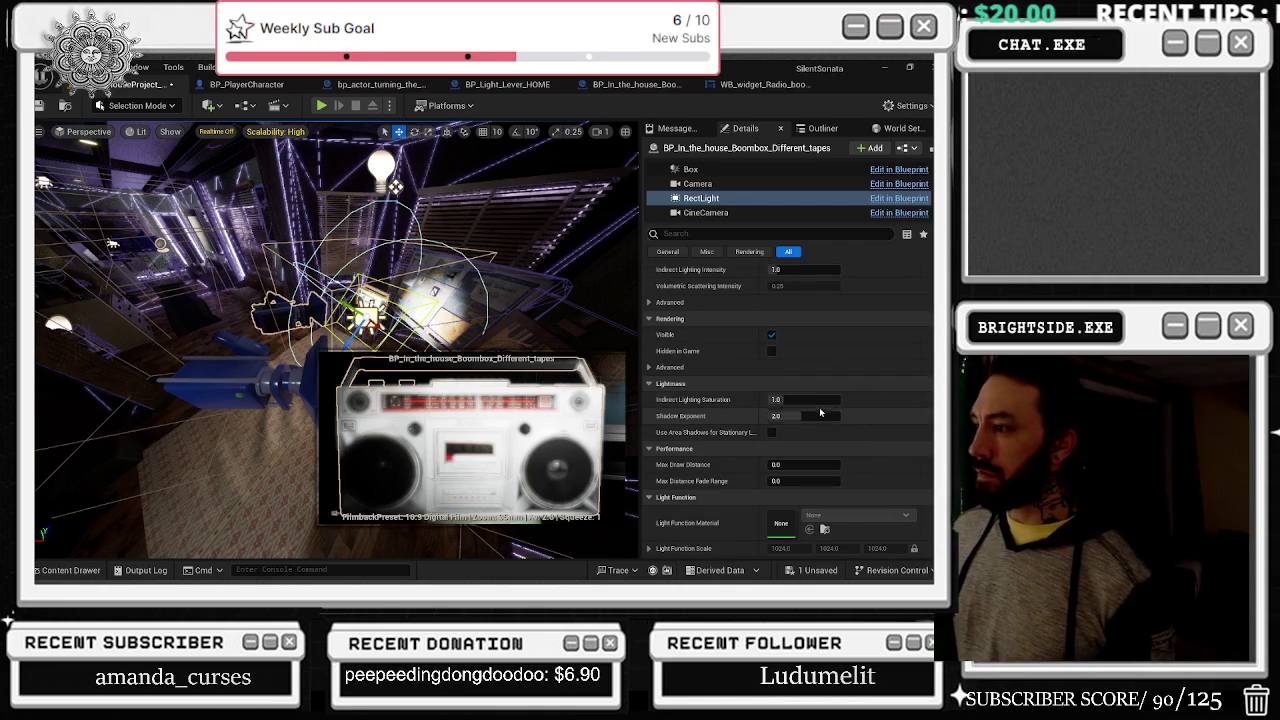
{"action": "scroll", "coordinate": [859, 408], "scroll_direction": "up", "scroll_amount": 2}
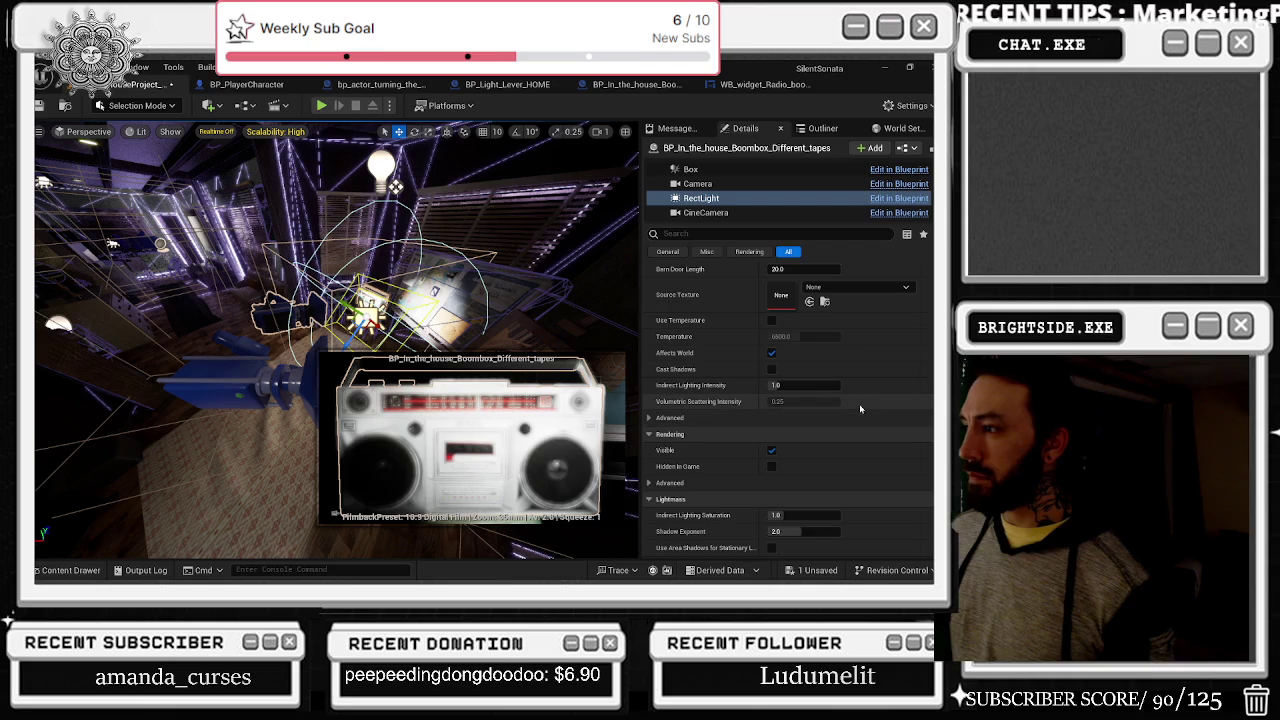
{"action": "scroll", "coordinate": [871, 404], "scroll_direction": "up", "scroll_amount": 4}
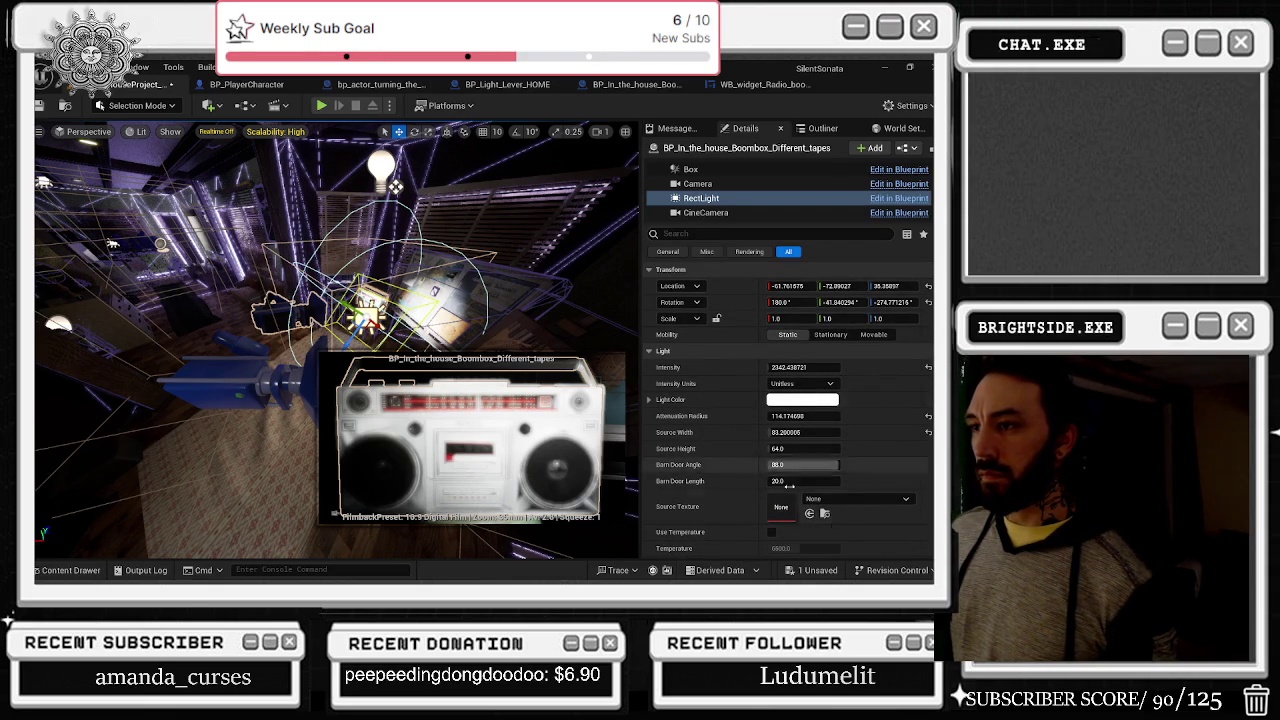
{"action": "left_click", "coordinate": [818, 571]}
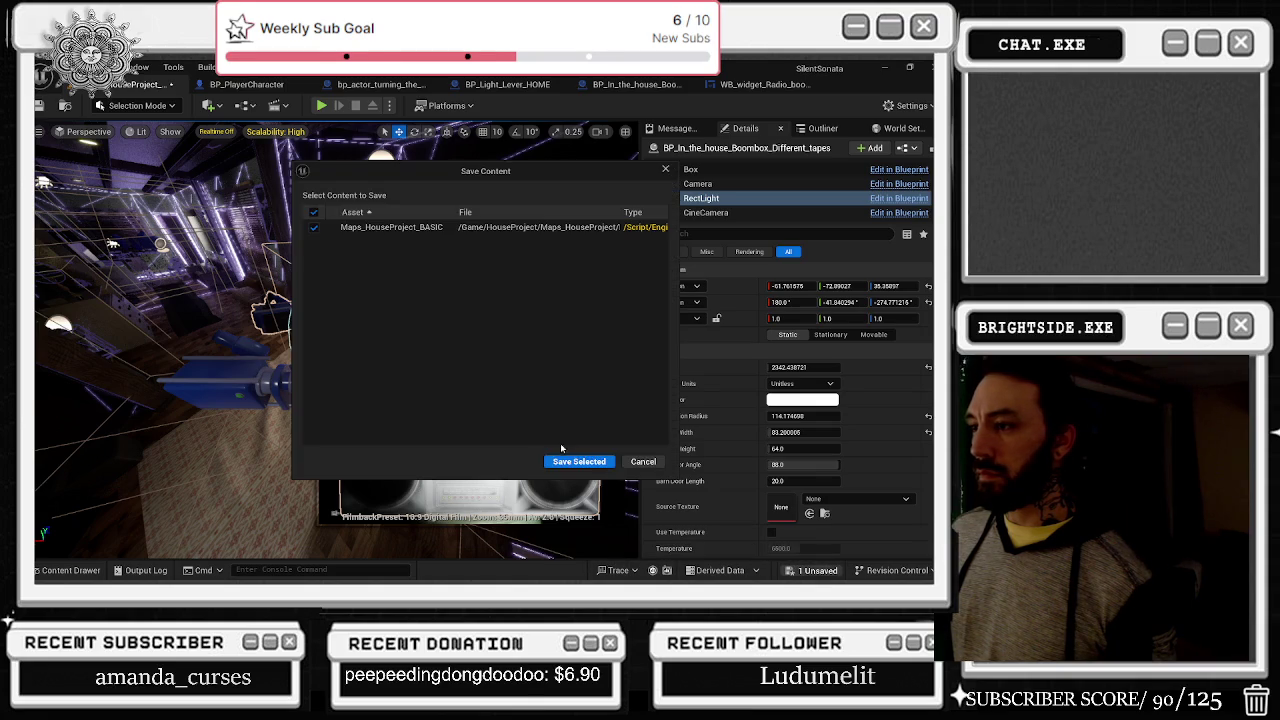
Step: Save Maps_HouseProject_BASIC and start a Play In Editor session
{"action": "left_click", "coordinate": [578, 464]}
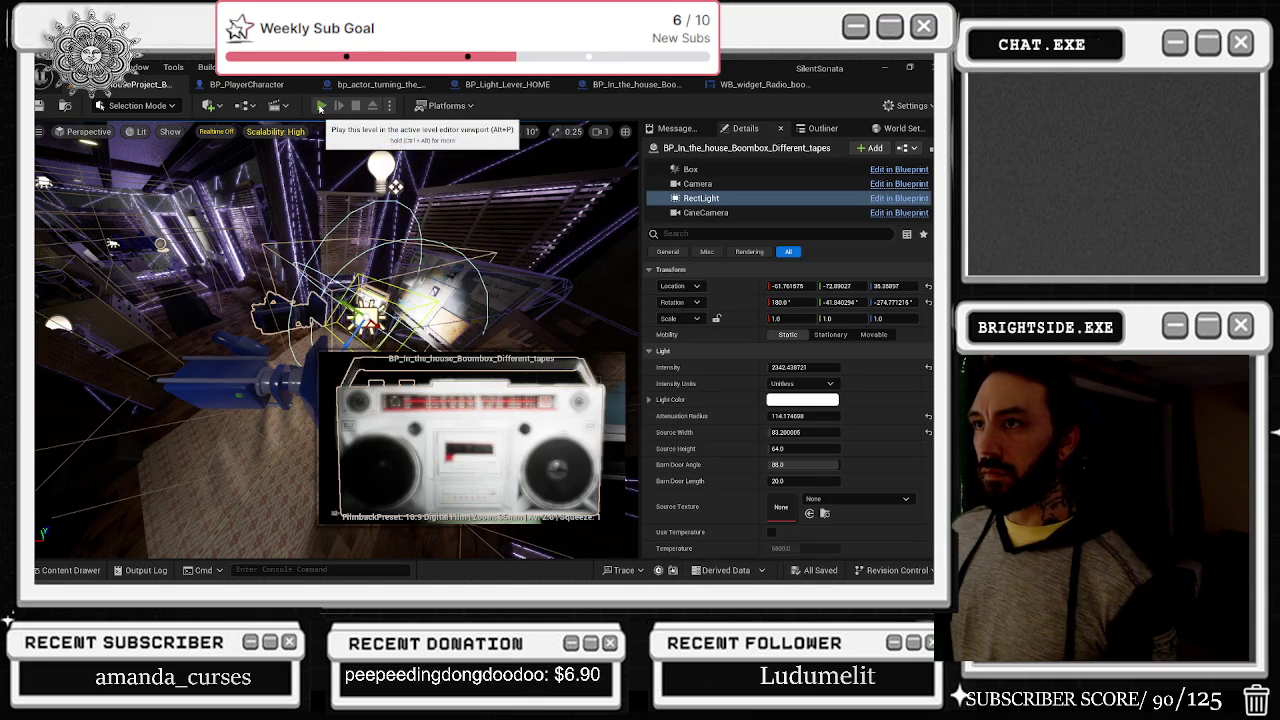
{"action": "left_click", "coordinate": [326, 112]}
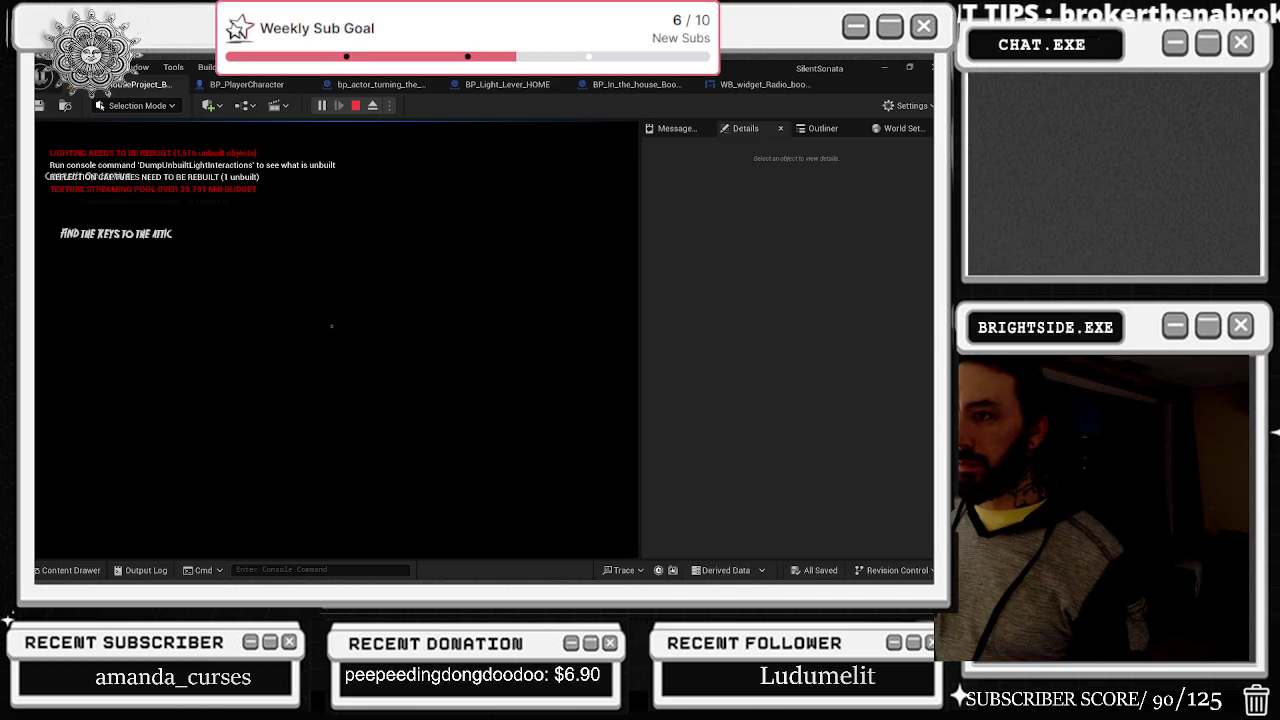
{"action": "key", "text": "alt+Tab"}
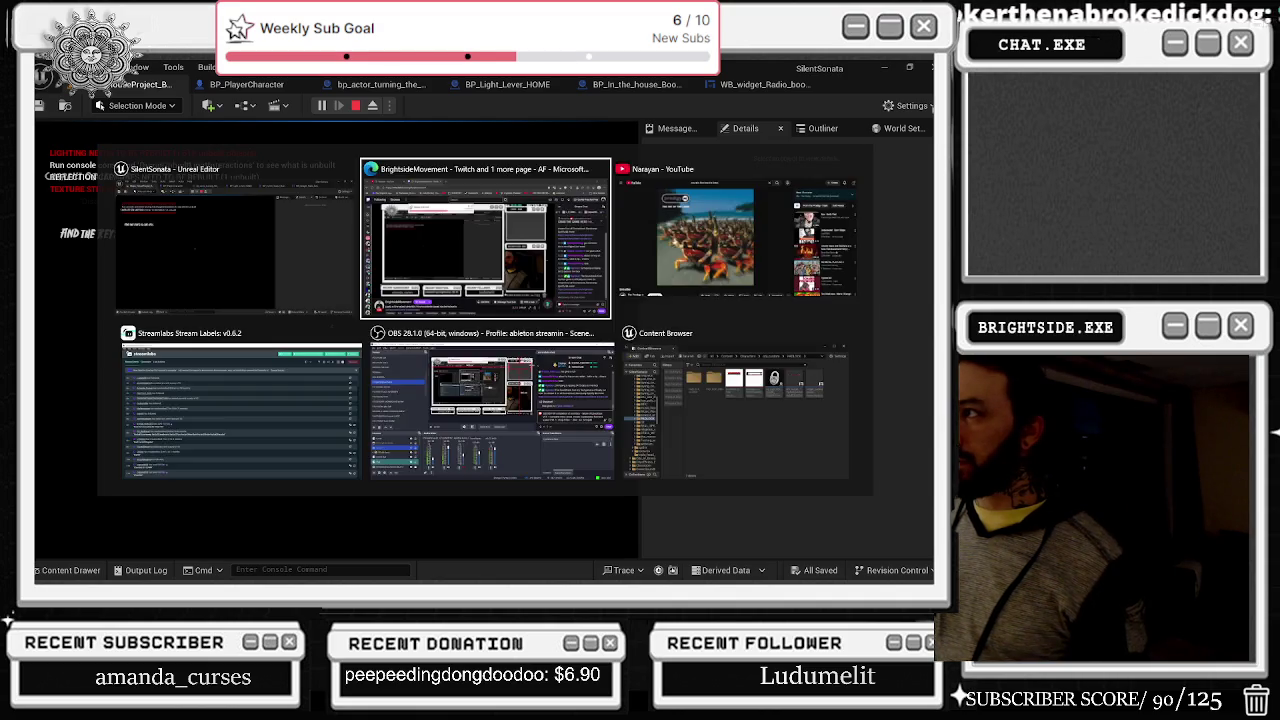
Step: Set every engine scalability group to Low and return control to the game view
{"action": "left_click", "coordinate": [905, 105]}
{"action": "mouse_move", "coordinate": [830, 313]}
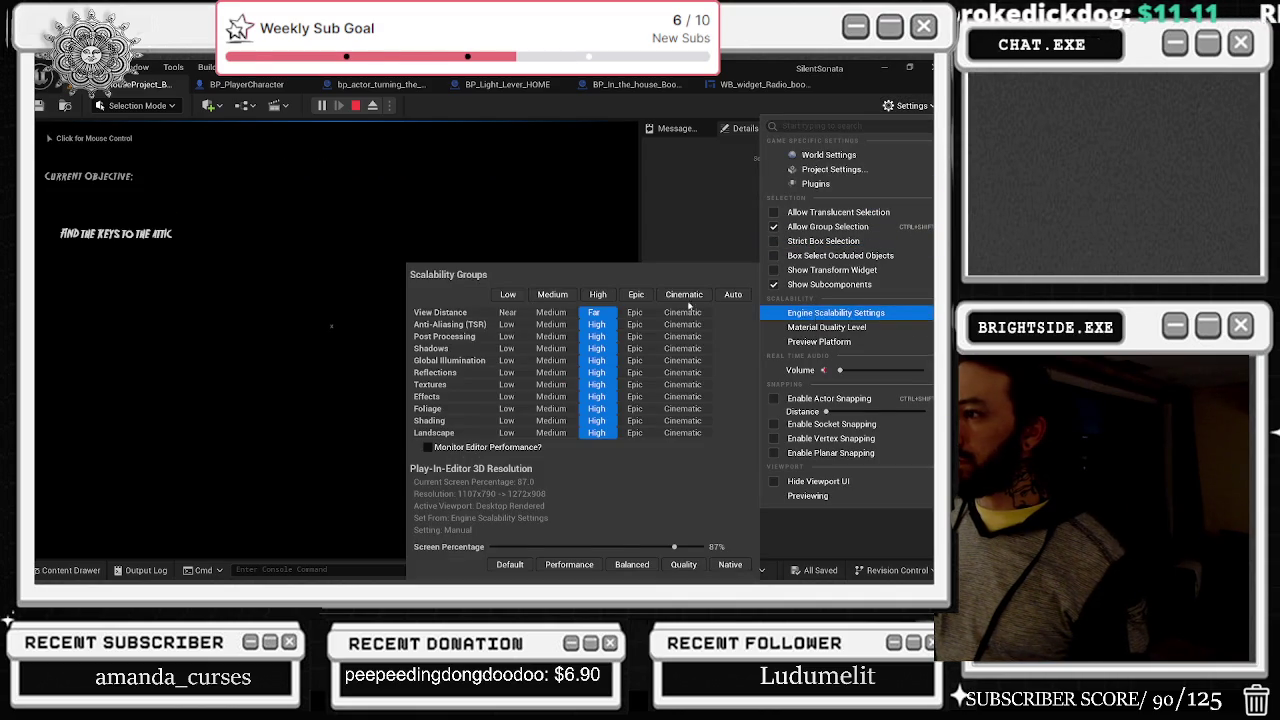
{"action": "left_click", "coordinate": [508, 294]}
{"action": "left_click", "coordinate": [340, 246]}
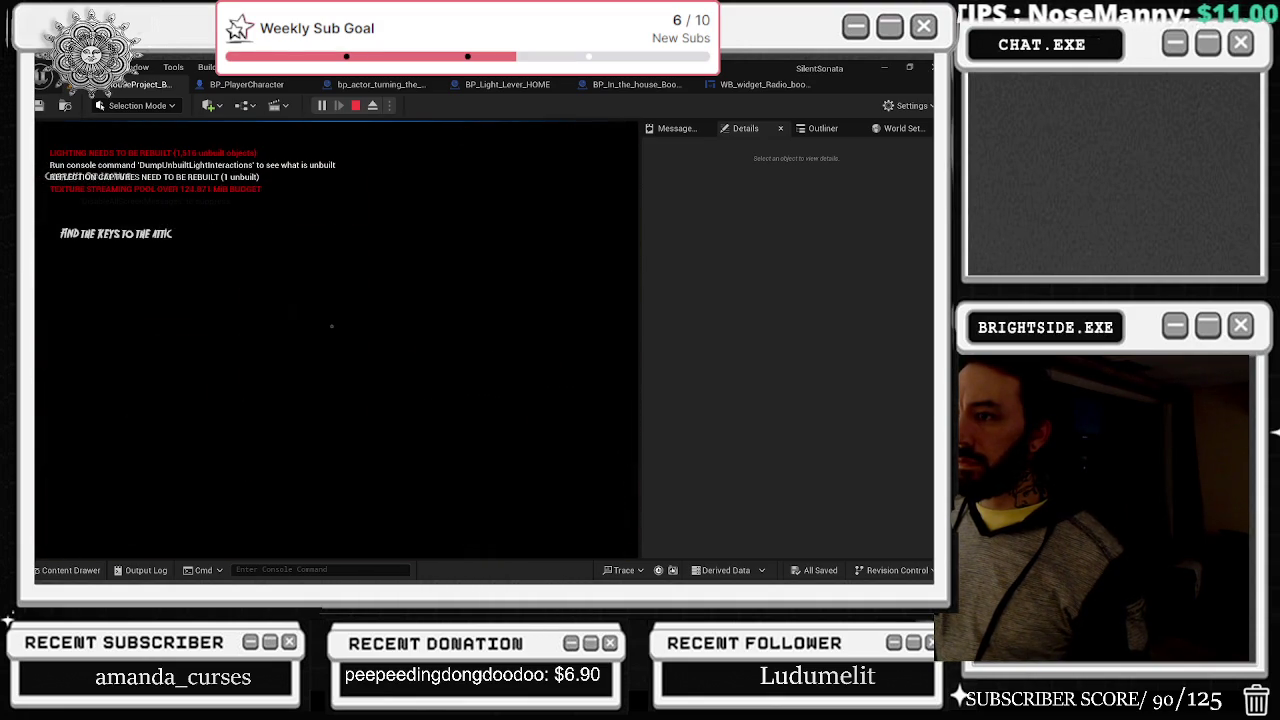
Step: Walk through the flashlight-lit room toward the boombox
{"action": "key", "text": "f"}
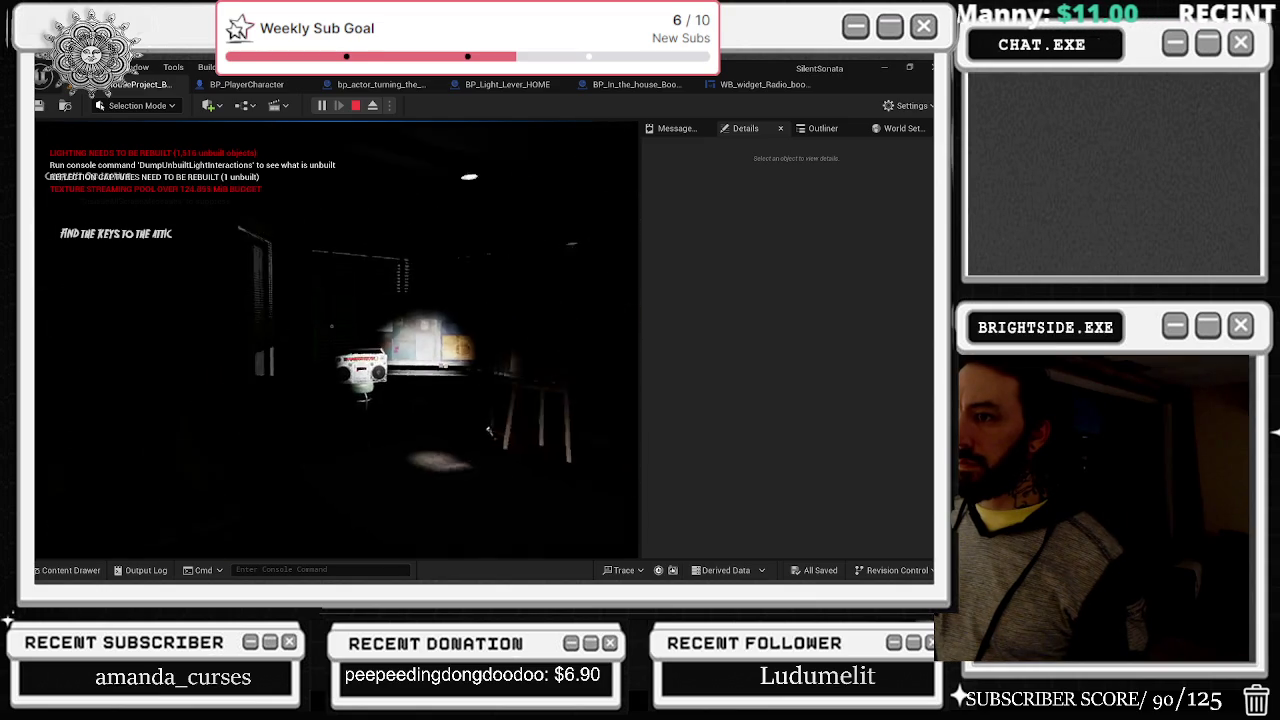
{"action": "key", "text": "w"}
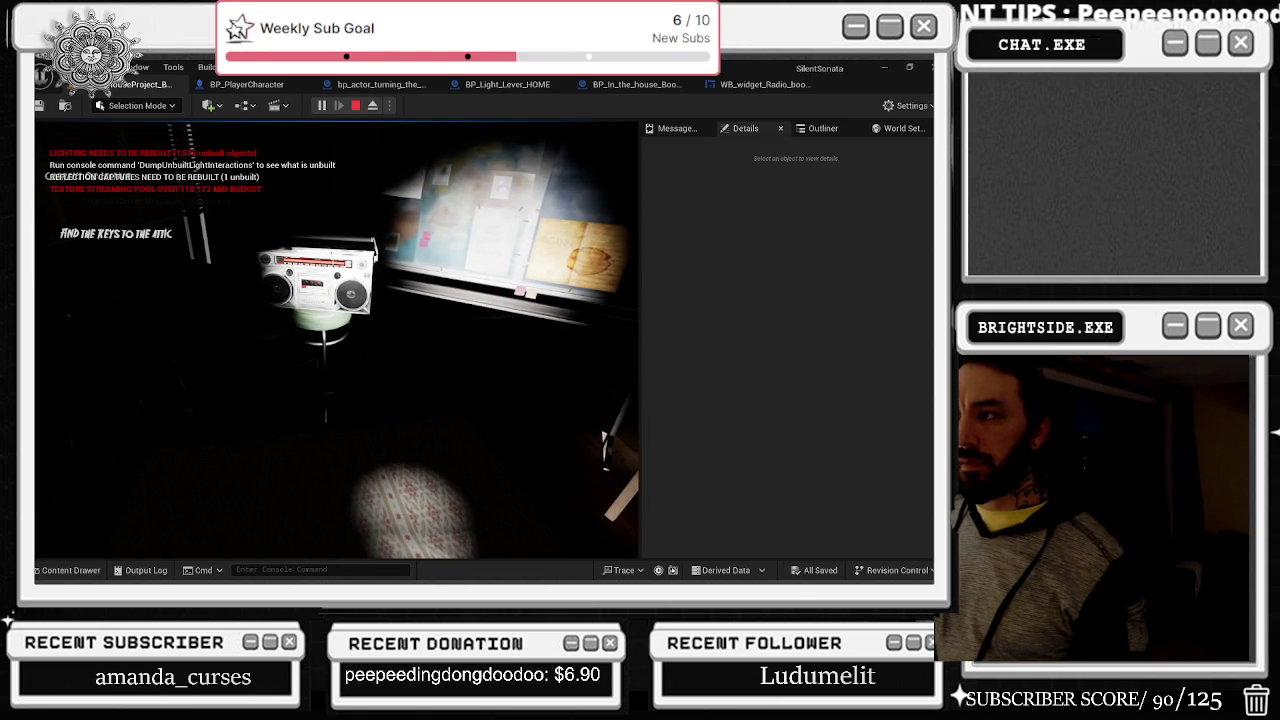
{"action": "key", "text": "w"}
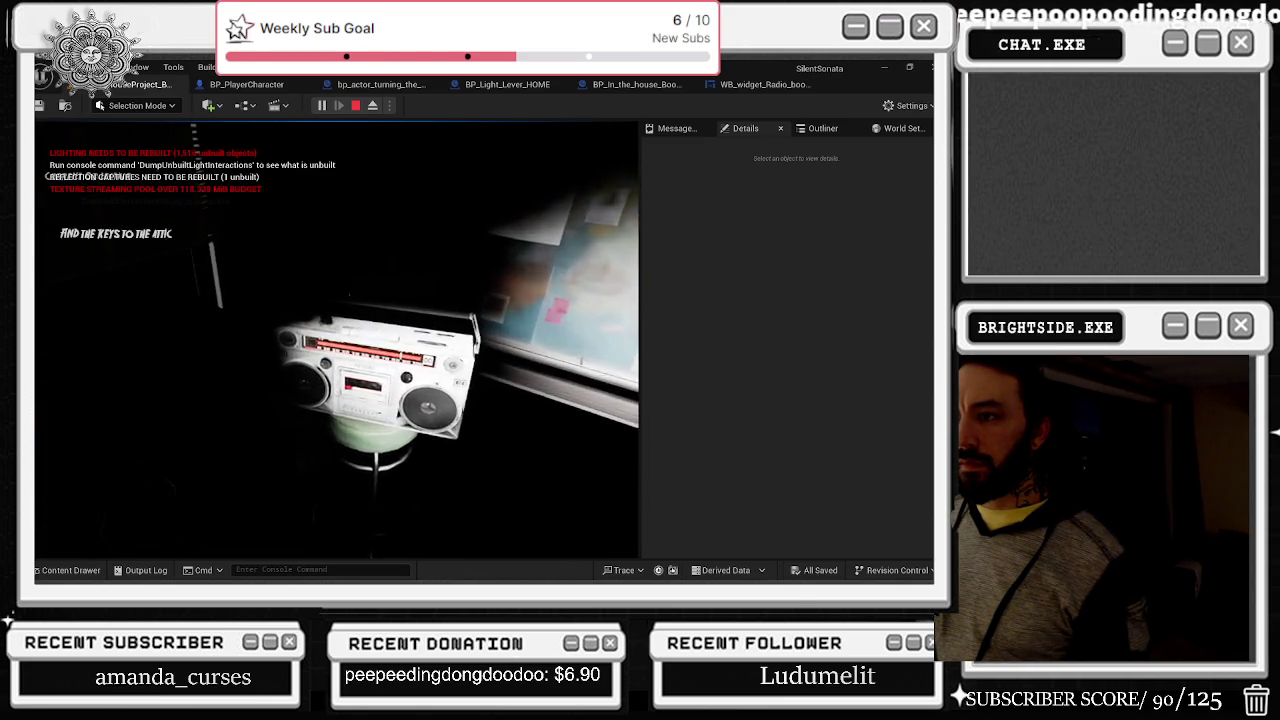
{"action": "key", "text": "w"}
{"action": "key", "text": "f"}
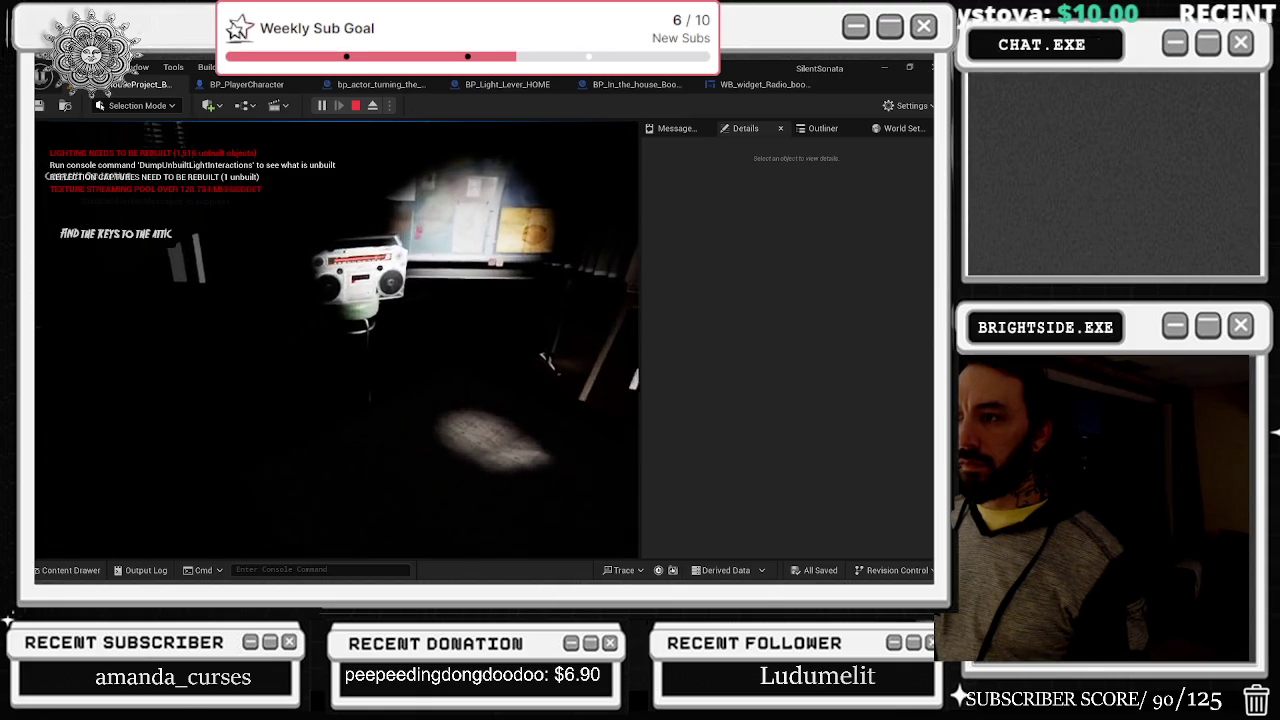
Step: Close the scalability settings and interact with the boombox to show its radio close-up at 60
{"action": "key", "text": "shift+F1"}
{"action": "left_click", "coordinate": [905, 105]}
{"action": "mouse_move", "coordinate": [835, 312]}
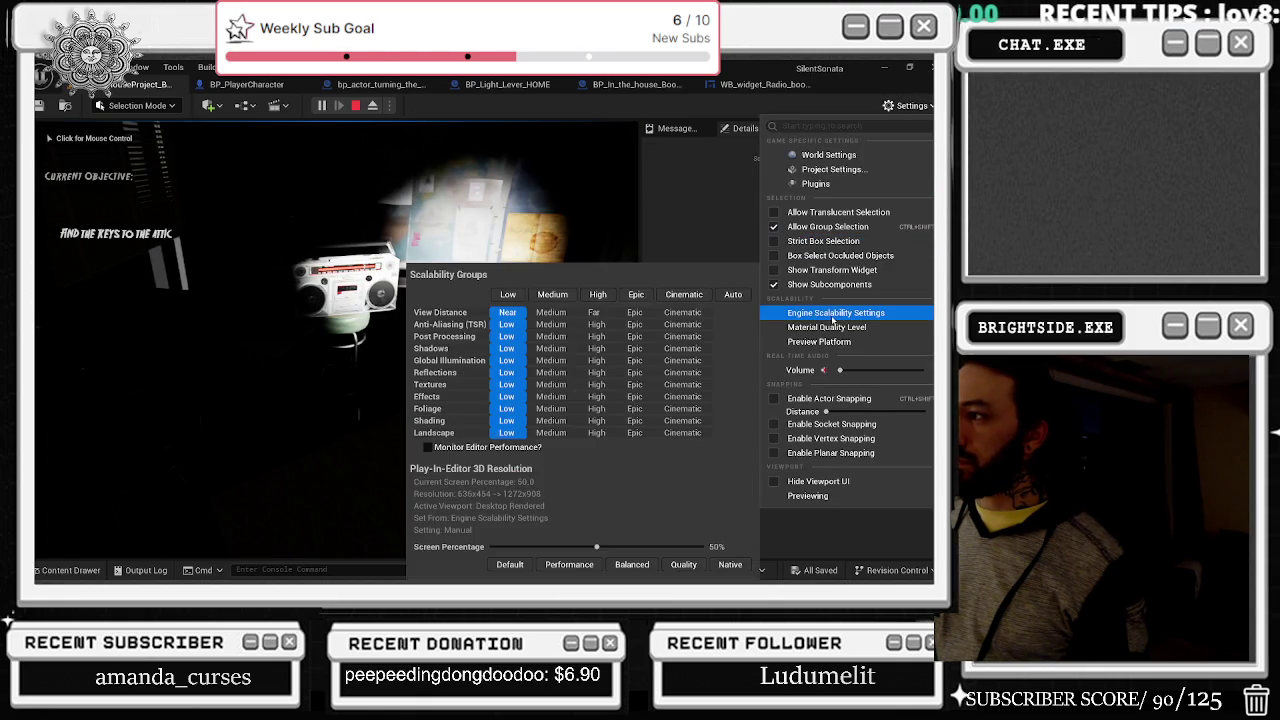
{"action": "left_click", "coordinate": [456, 230]}
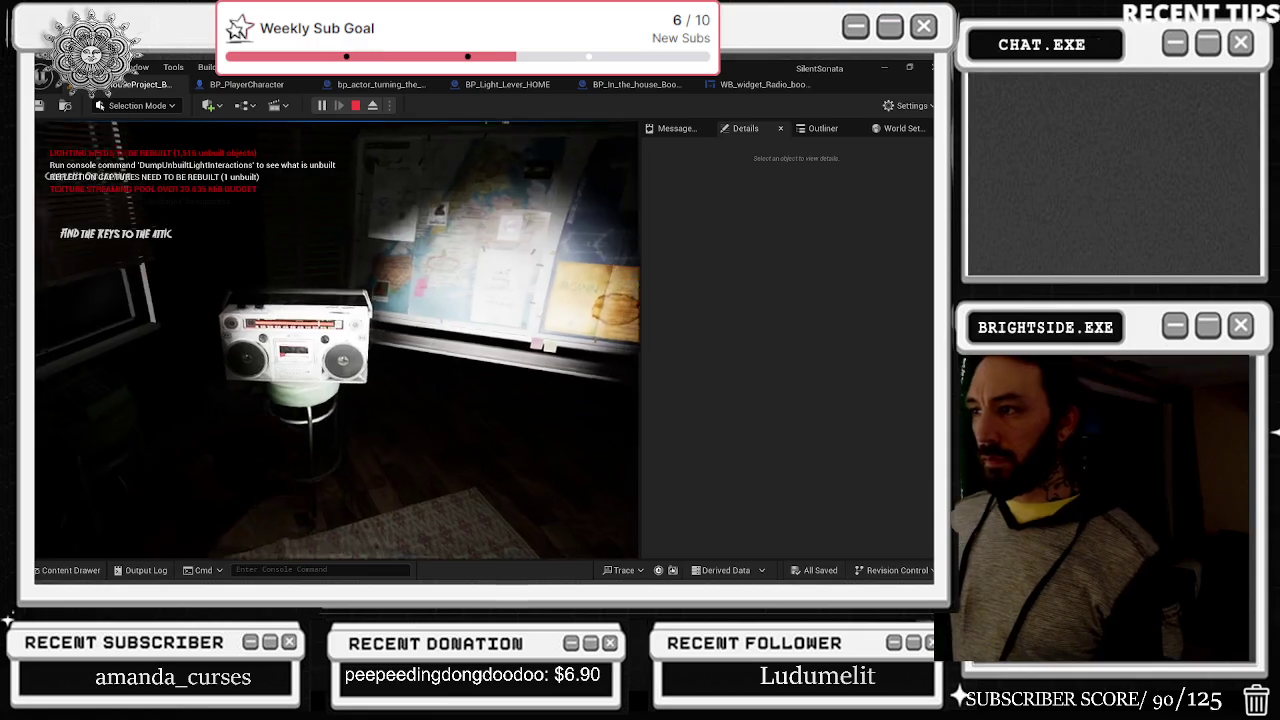
{"action": "key", "text": "e"}
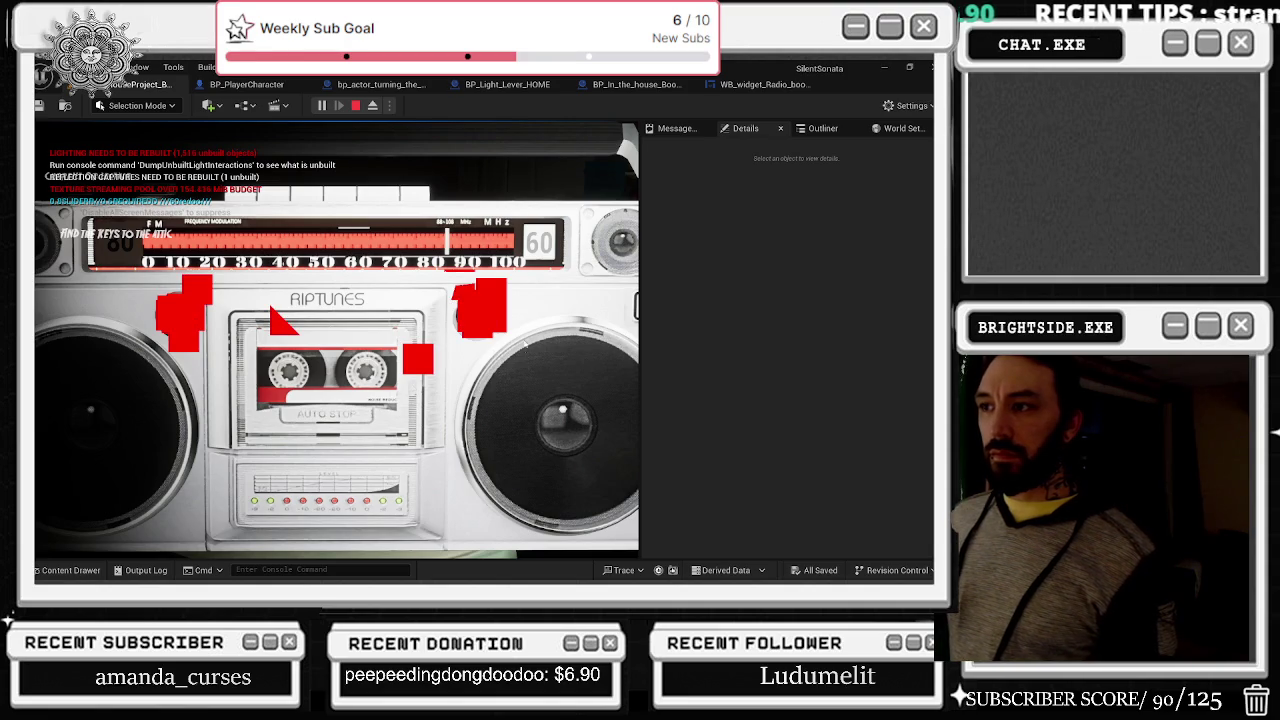
Step: Tune the boombox dial down and back up, then stop the playtest and open WB_widget_Radio_boombox
{"action": "scroll", "coordinate": [171, 310], "scroll_direction": "down", "scroll_amount": 4}
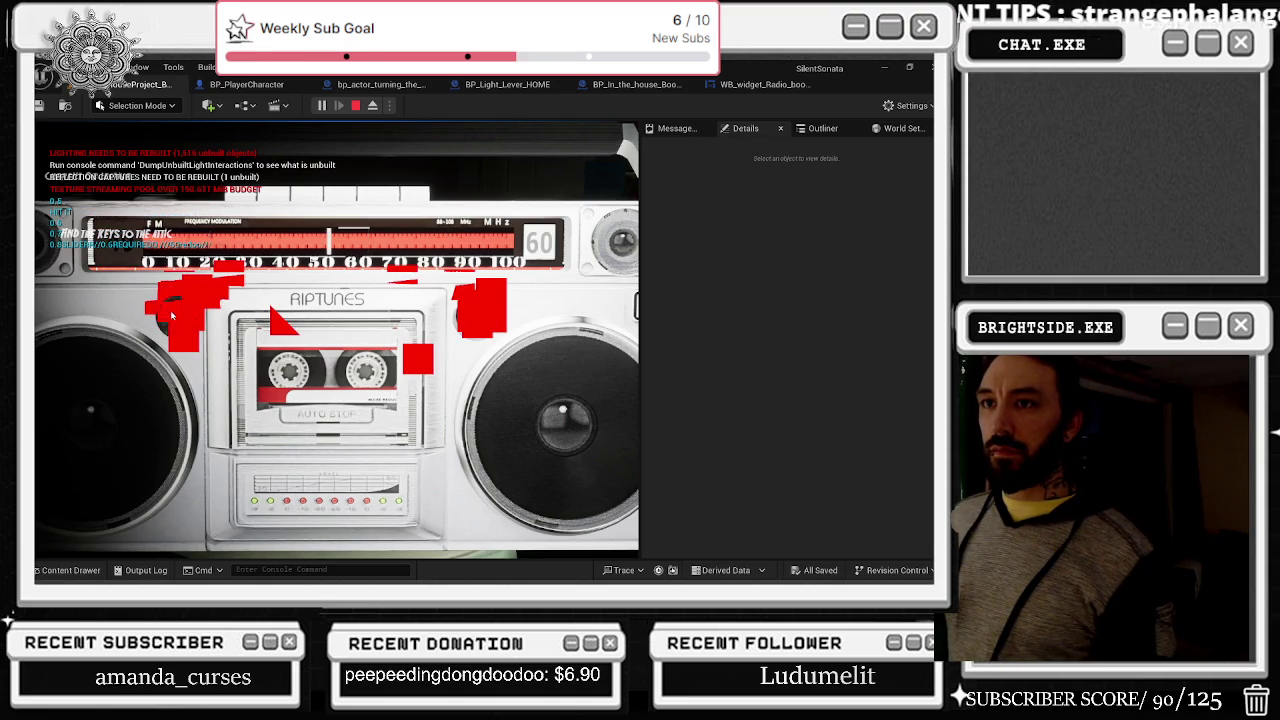
{"action": "scroll", "coordinate": [171, 310], "scroll_direction": "up", "scroll_amount": 3}
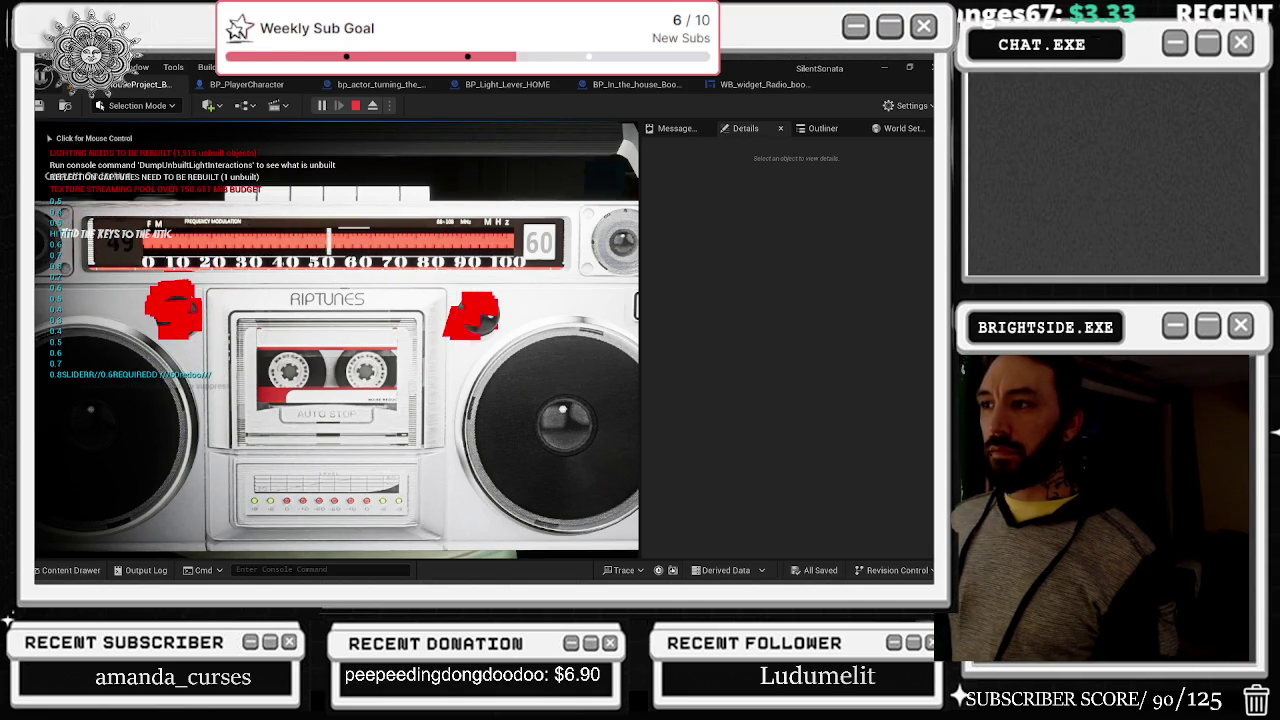
{"action": "key", "text": "e"}
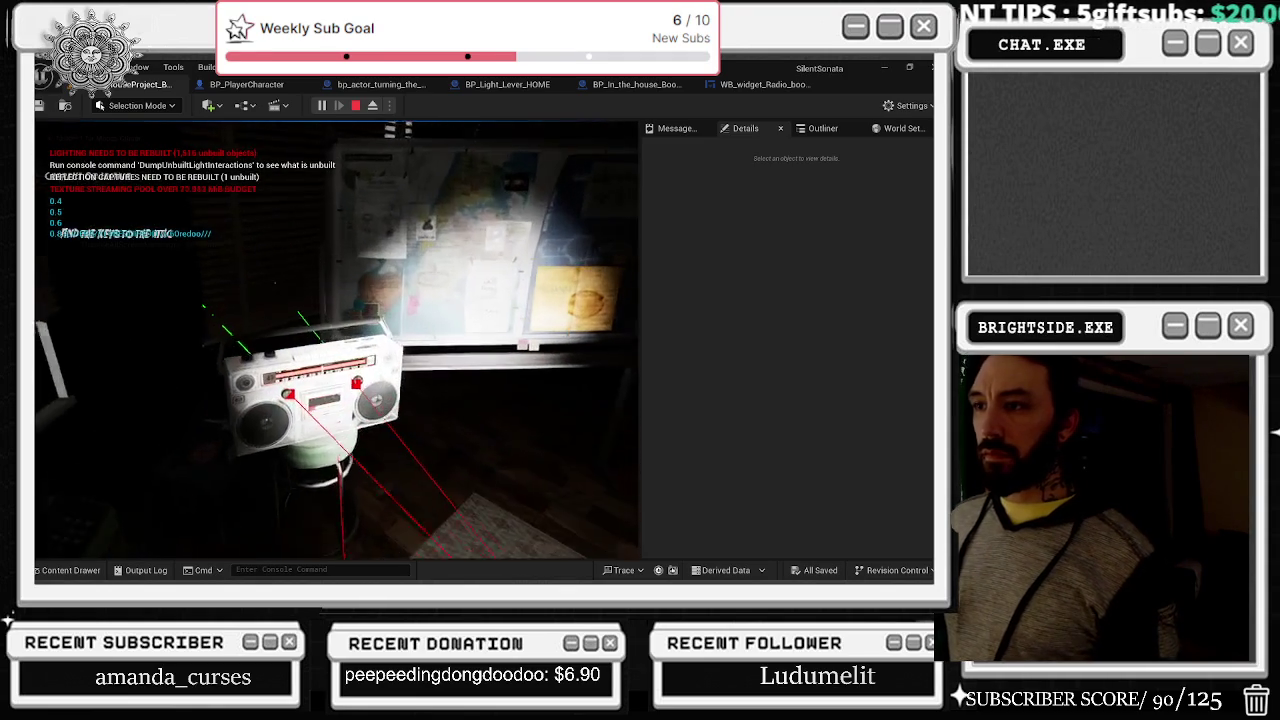
{"action": "key", "text": "Escape"}
{"action": "left_click", "coordinate": [760, 84]}
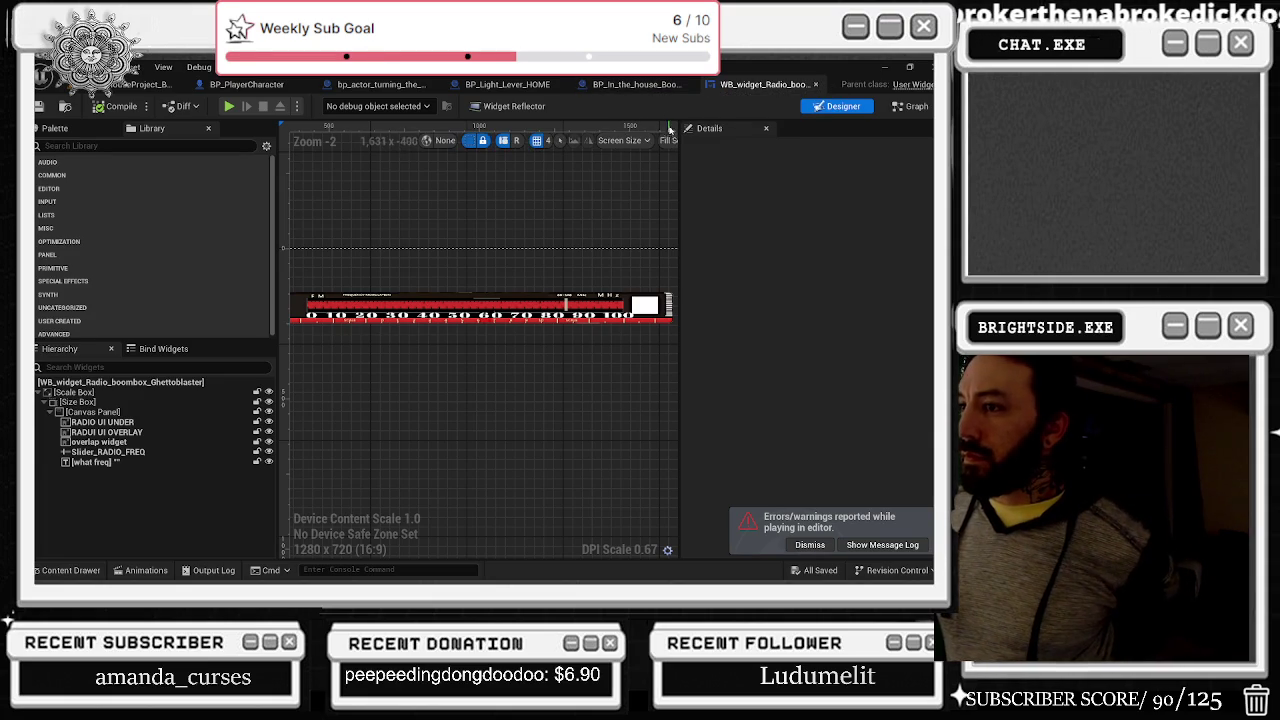
Step: Pan BP_In_the_house_Boombox's graph to the Create Widget node, then return to the house level
{"action": "left_click", "coordinate": [636, 84]}
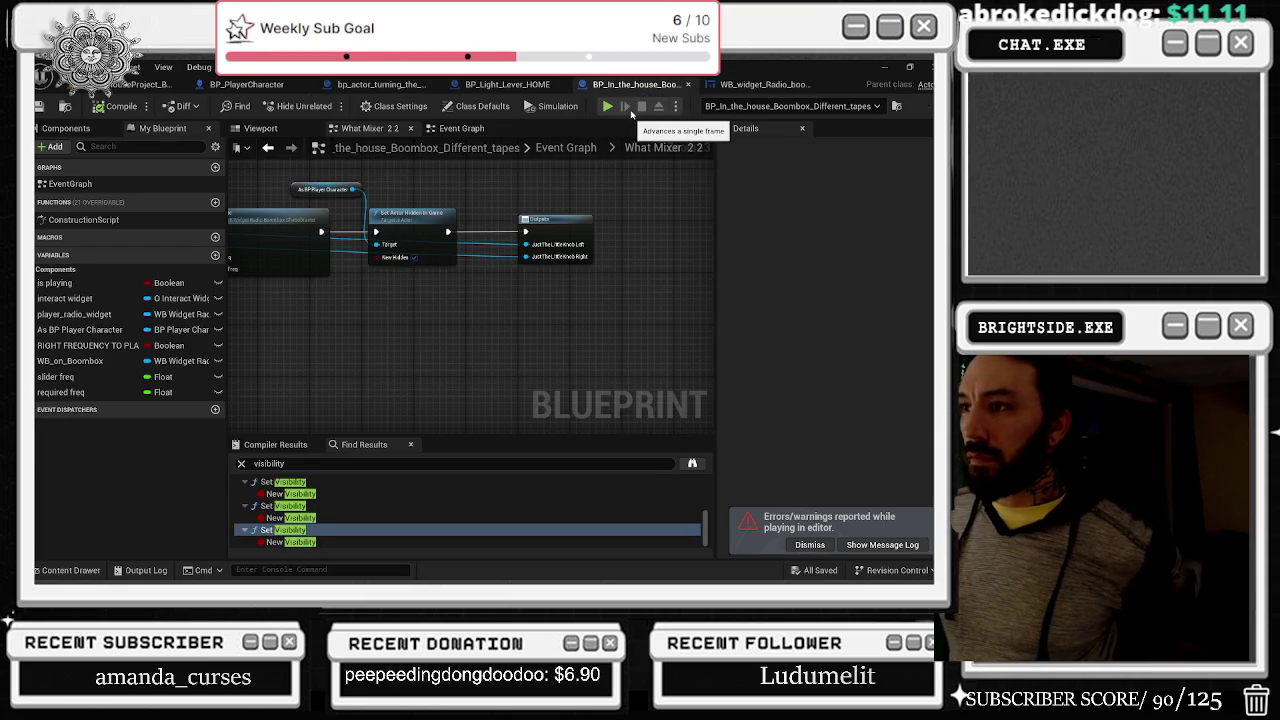
{"action": "mouse_move", "coordinate": [464, 174]}
{"action": "left_mouse_down"}
{"action": "mouse_move", "coordinate": [455, 228]}
{"action": "mouse_move", "coordinate": [468, 318]}
{"action": "mouse_move", "coordinate": [632, 355]}
{"action": "left_mouse_up"}
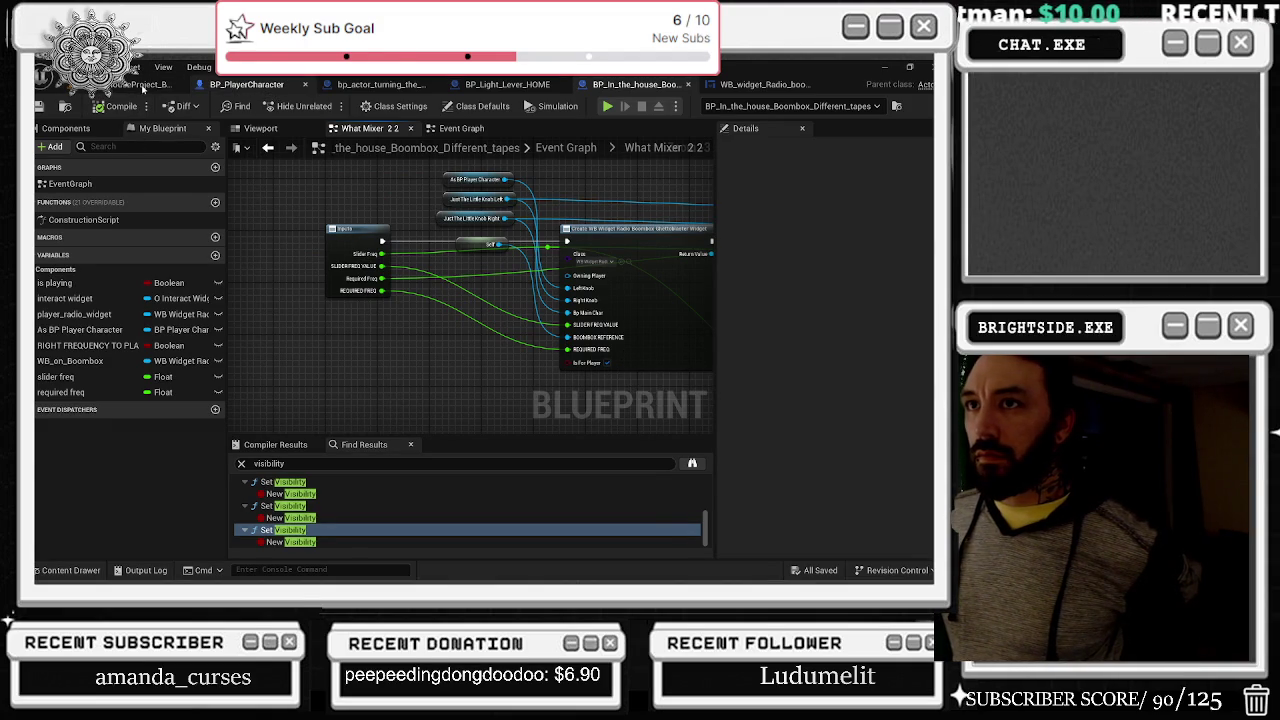
{"action": "left_click", "coordinate": [138, 86]}
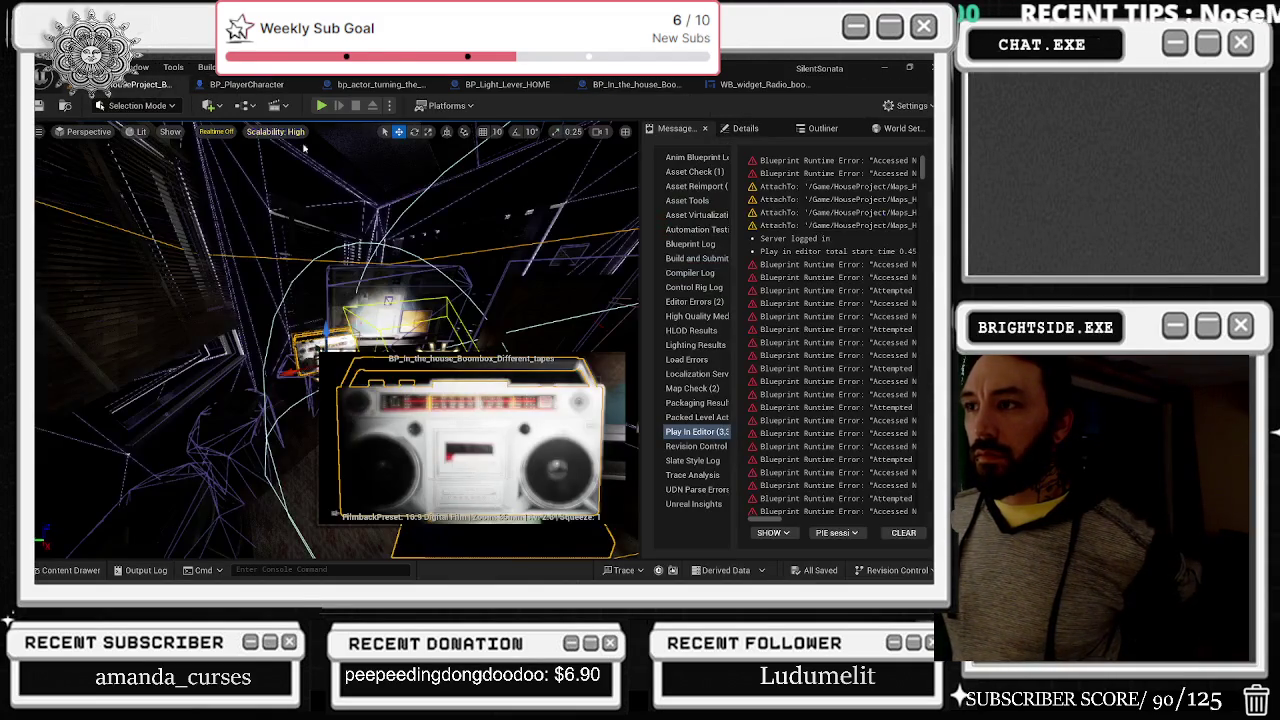
Step: Set engine scalability to Low and switch the viewport to Unlit
{"action": "left_click", "coordinate": [910, 105]}
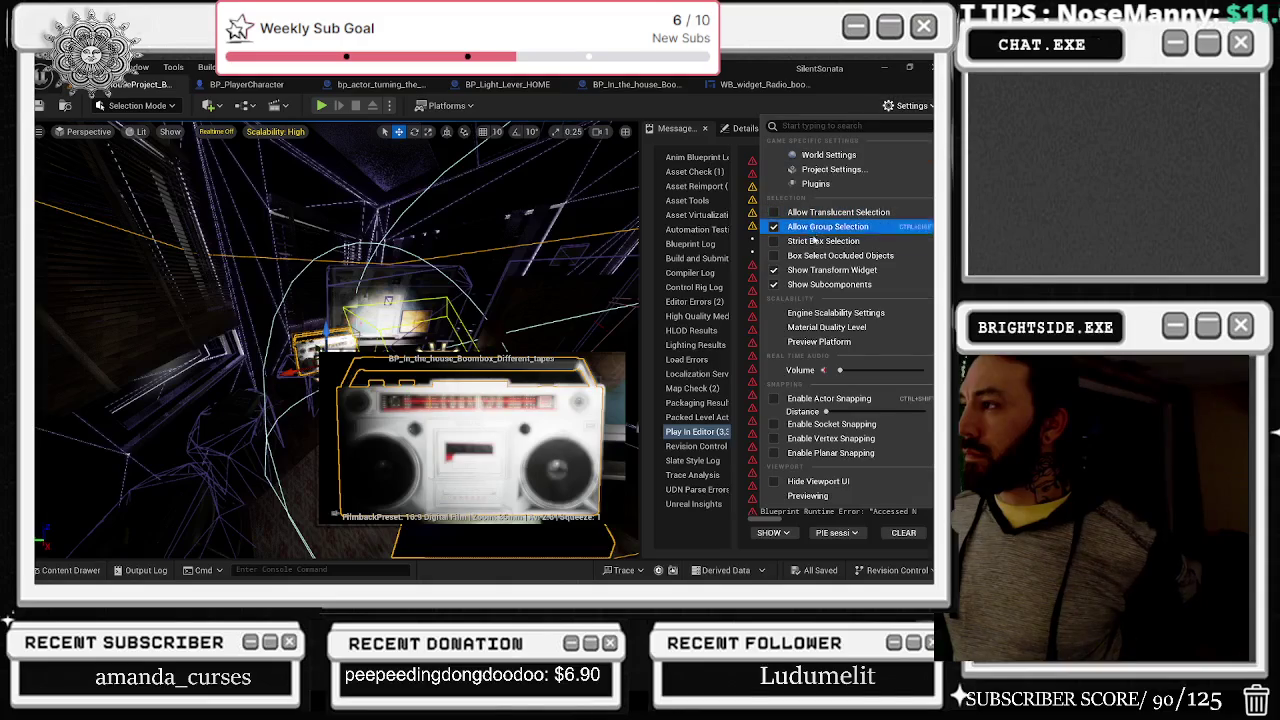
{"action": "mouse_move", "coordinate": [850, 312]}
{"action": "left_click", "coordinate": [508, 294]}
{"action": "left_click", "coordinate": [138, 133]}
{"action": "left_click", "coordinate": [138, 133]}
{"action": "left_click", "coordinate": [150, 200]}
Step: Play the level, view the boombox radio close-up, then stop the session
{"action": "left_click", "coordinate": [321, 105]}
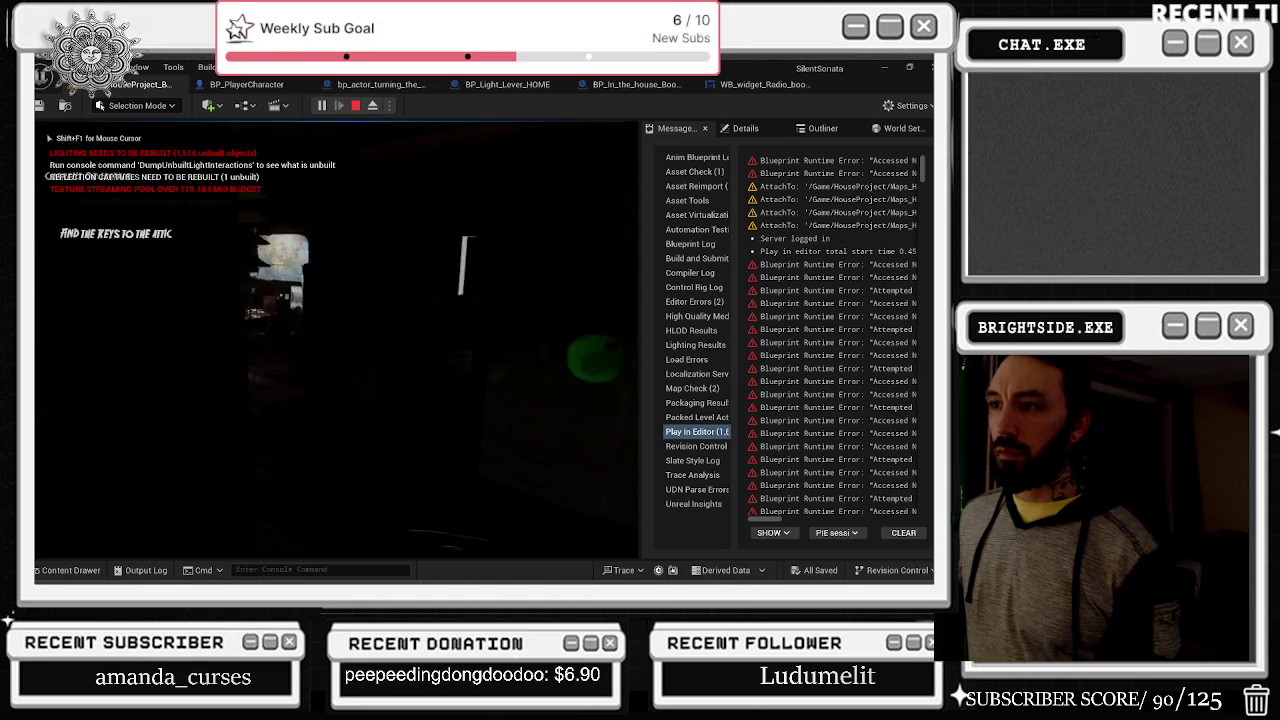
{"action": "key", "text": "e"}
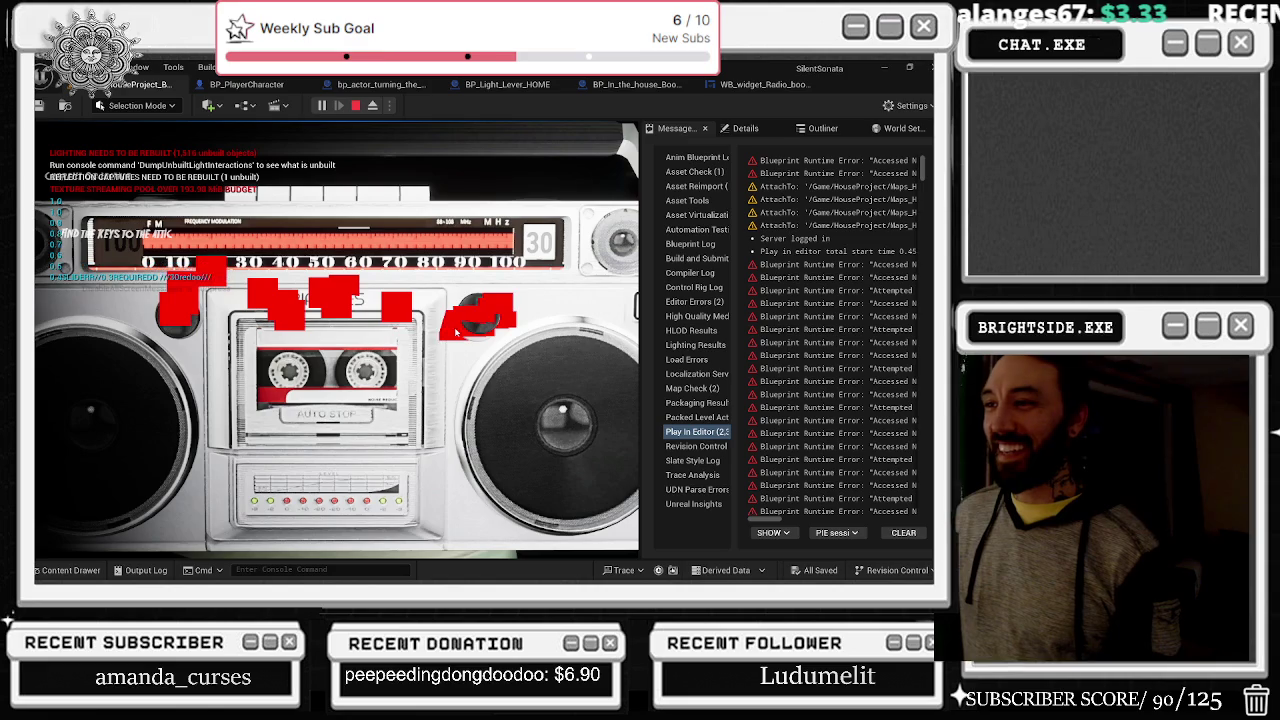
{"action": "left_click", "coordinate": [498, 306]}
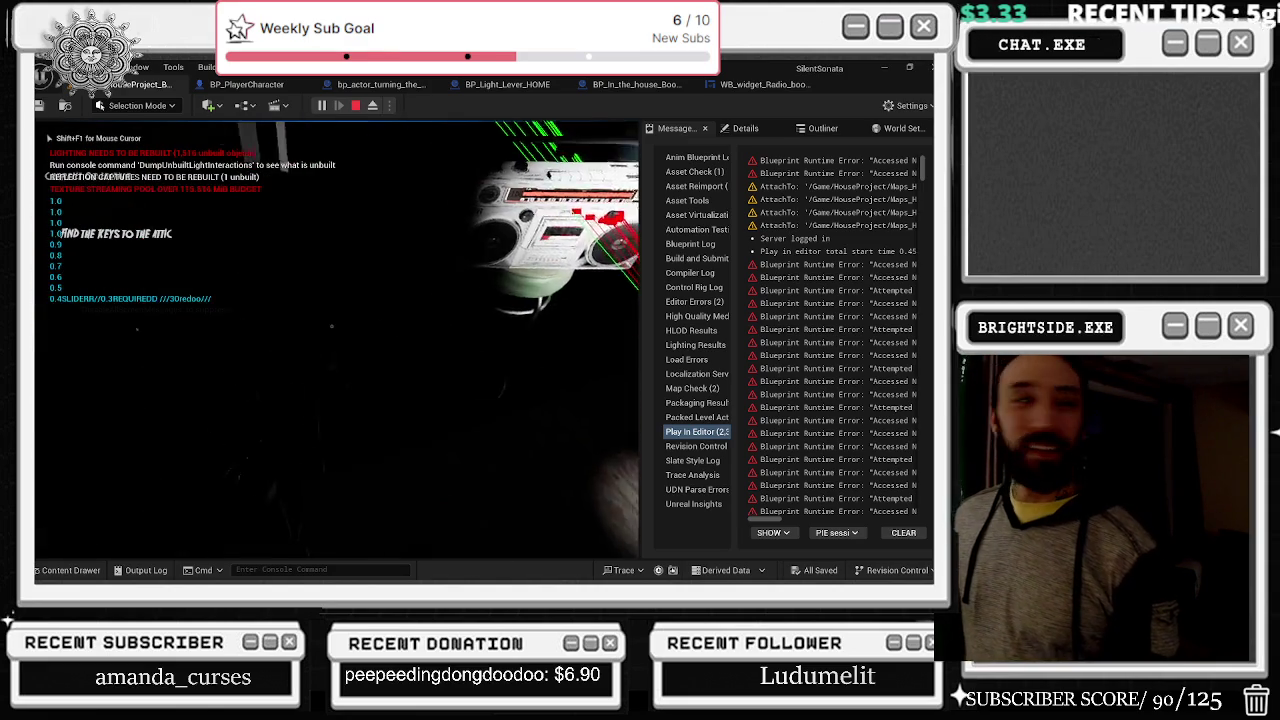
{"action": "key", "text": "Escape"}
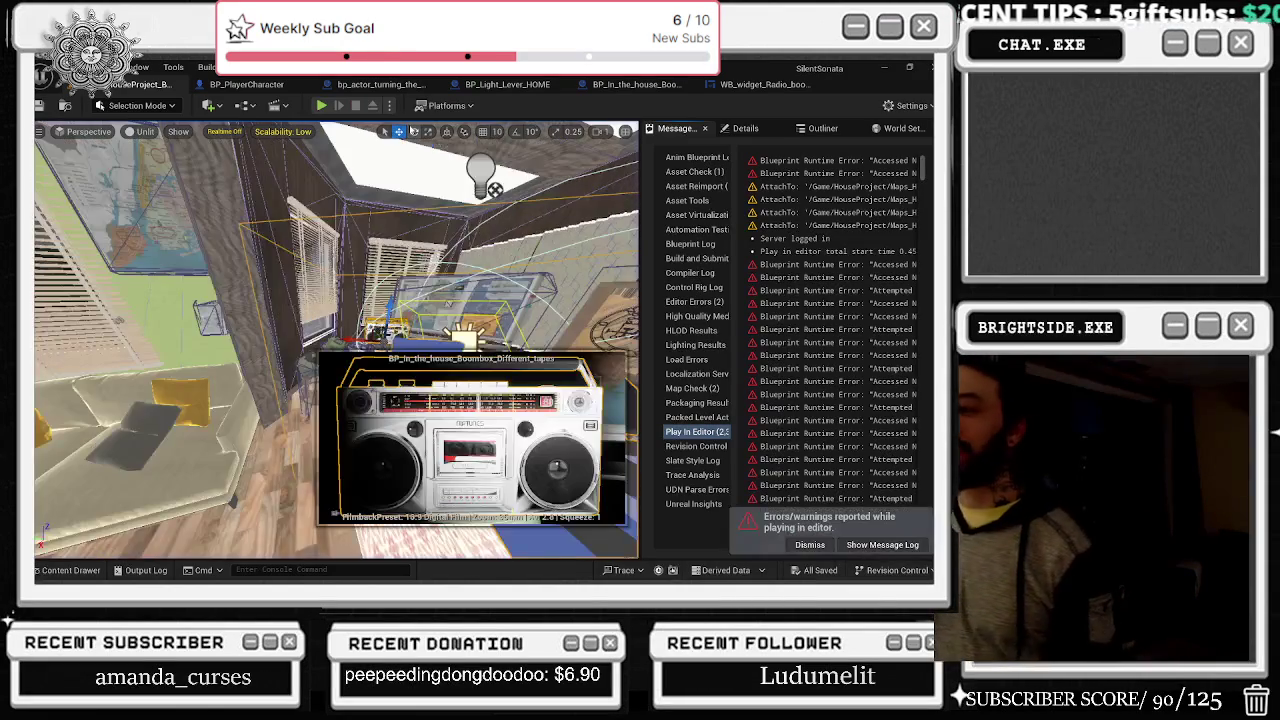
Step: Undo the boombox's accidental move, then frame it and zoom in on the radio
{"action": "mouse_move", "coordinate": [330, 300]}
{"action": "left_mouse_down"}
{"action": "mouse_move", "coordinate": [290, 285]}
{"action": "mouse_move", "coordinate": [210, 290]}
{"action": "left_mouse_up"}
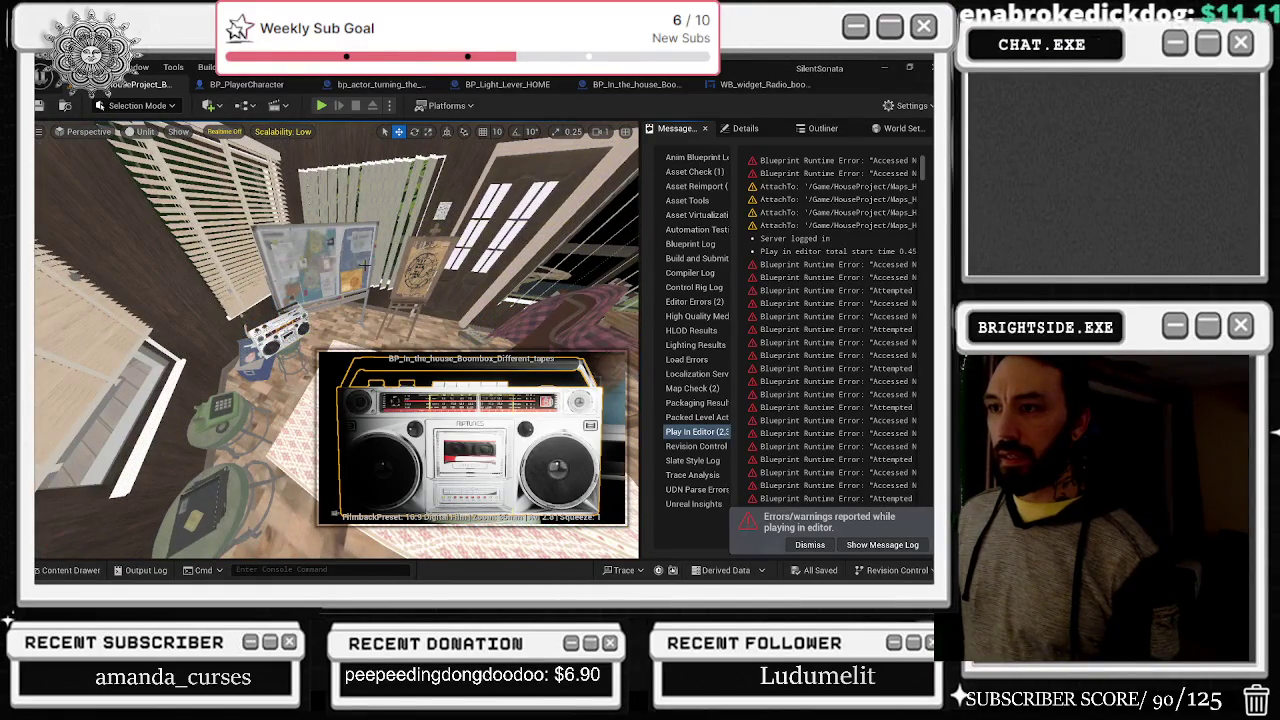
{"action": "key", "text": "ctrl+z"}
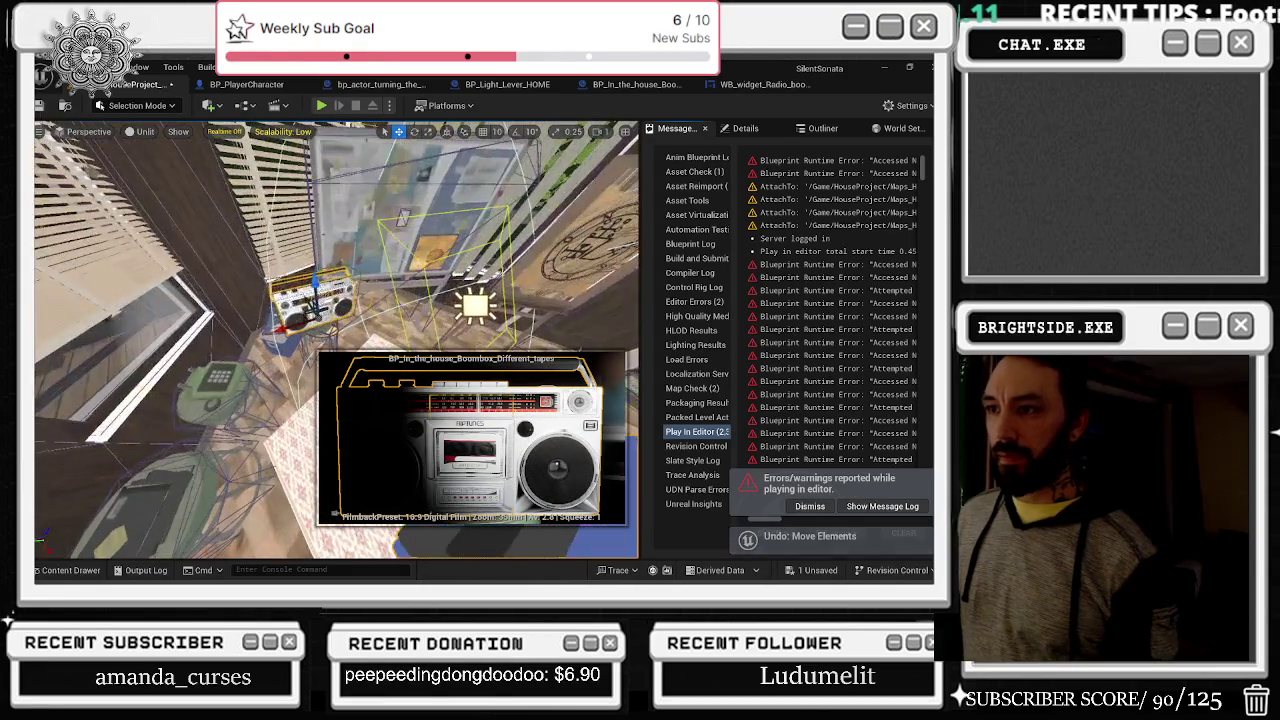
{"action": "key", "text": "f"}
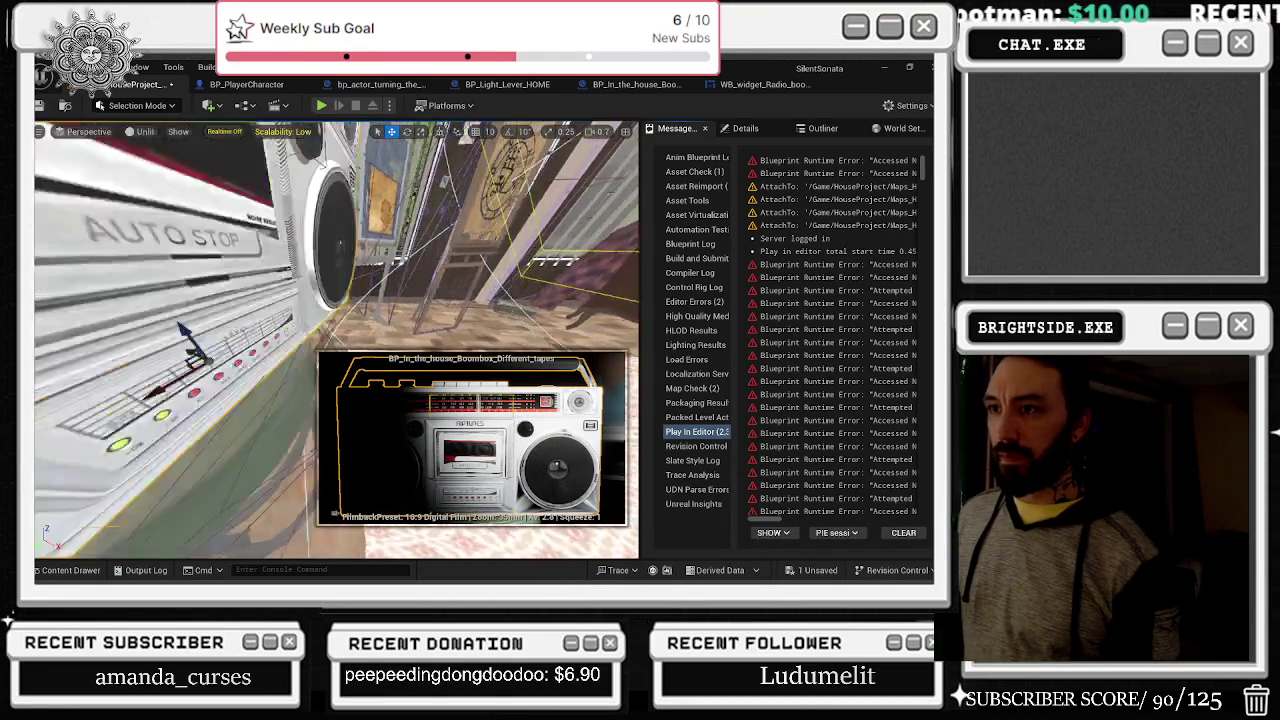
{"action": "scroll", "coordinate": [336, 340], "scroll_direction": "up", "scroll_amount": 8}
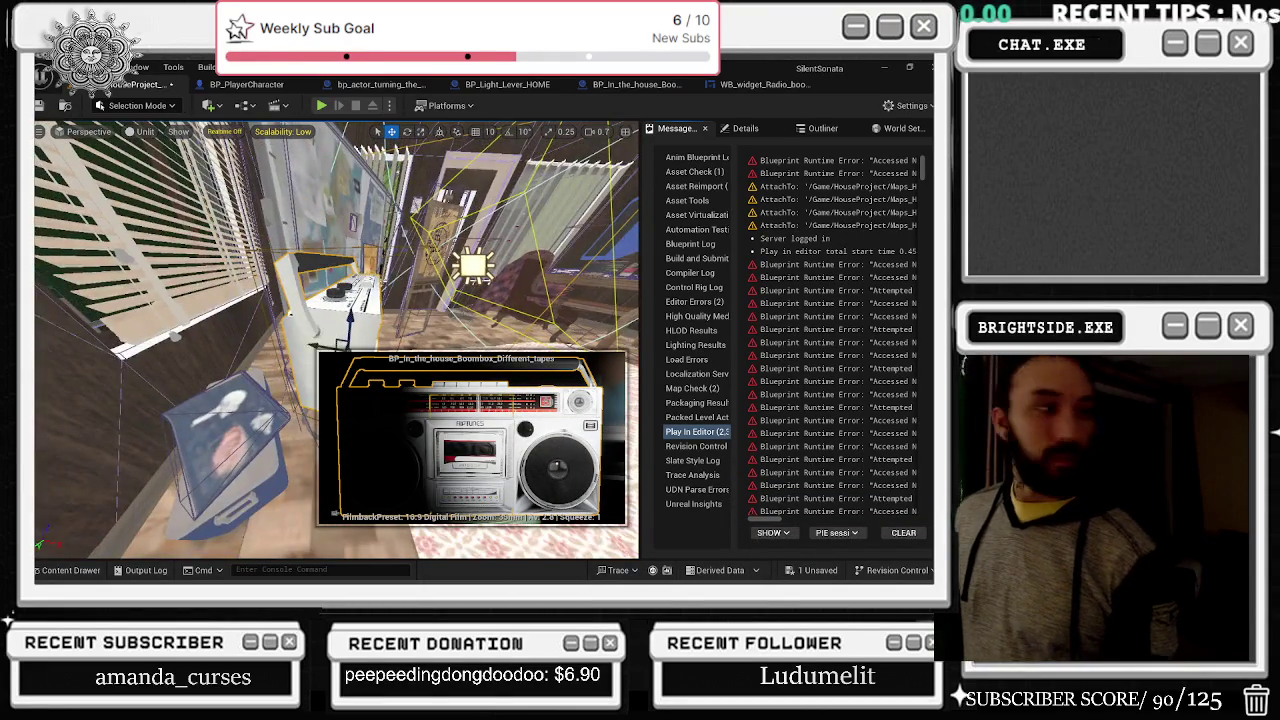
{"action": "scroll", "coordinate": [344, 340], "scroll_direction": "down", "scroll_amount": 8}
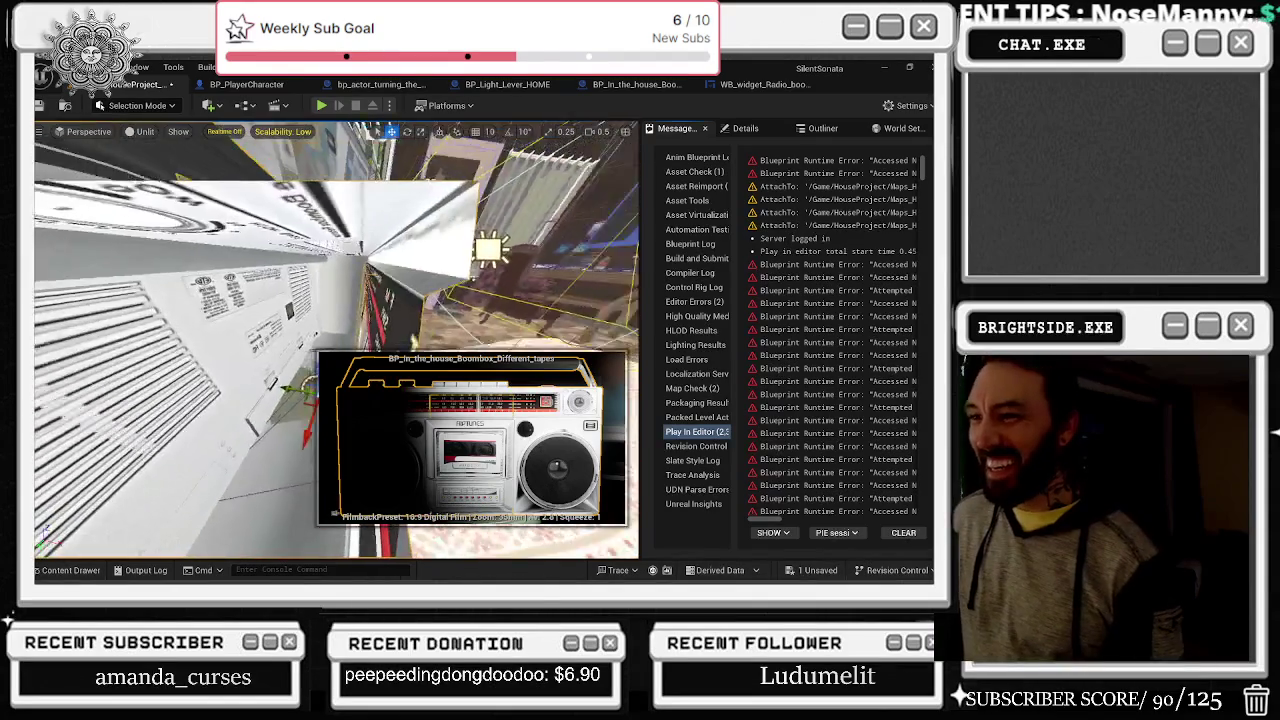
{"action": "scroll", "coordinate": [336, 340], "scroll_direction": "up", "scroll_amount": 5}
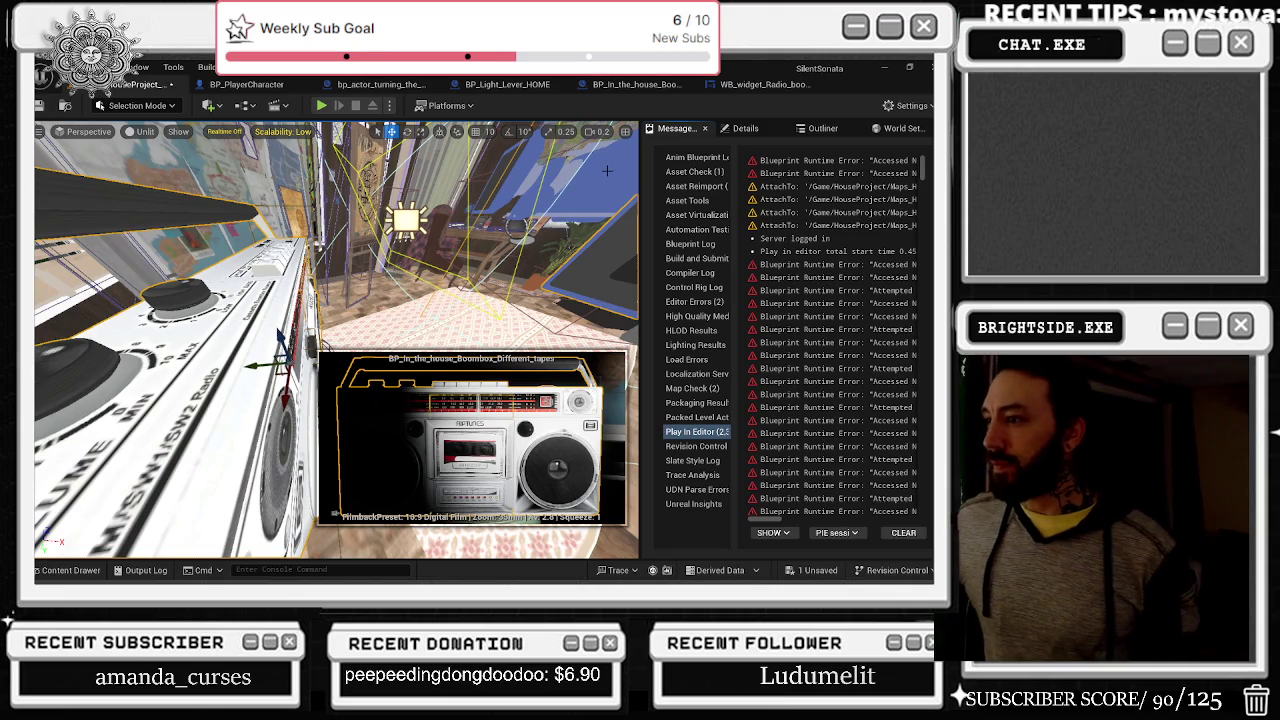
Step: In What Mixer, tick New Hidden on Set Actor Hidden In Game and wire it to Outputs
{"action": "left_click", "coordinate": [762, 84]}
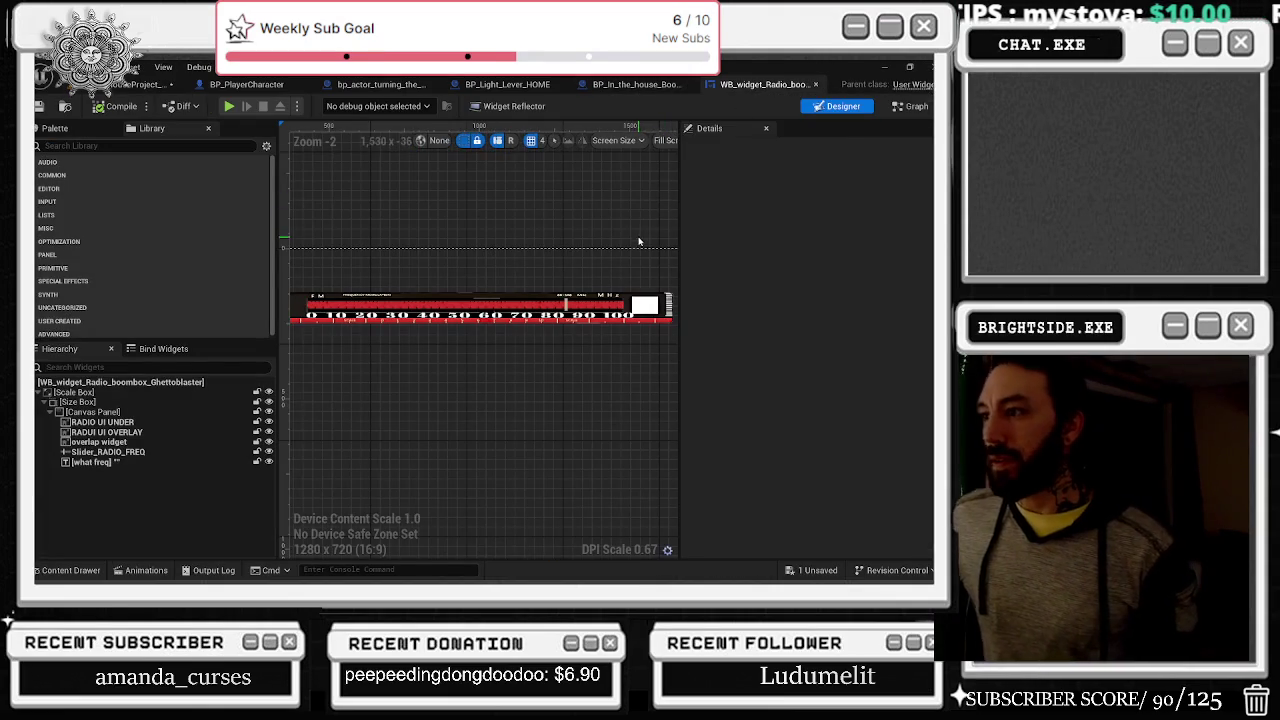
{"action": "left_click", "coordinate": [630, 84]}
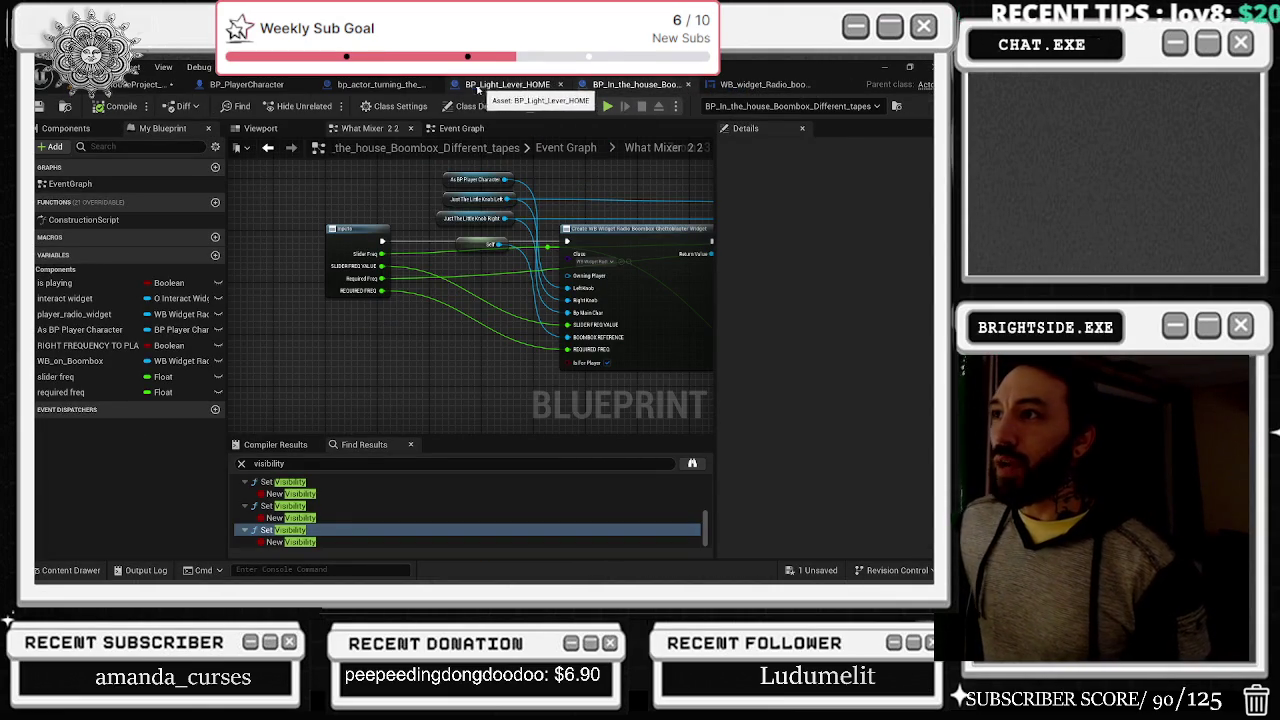
{"action": "left_click", "coordinate": [464, 130]}
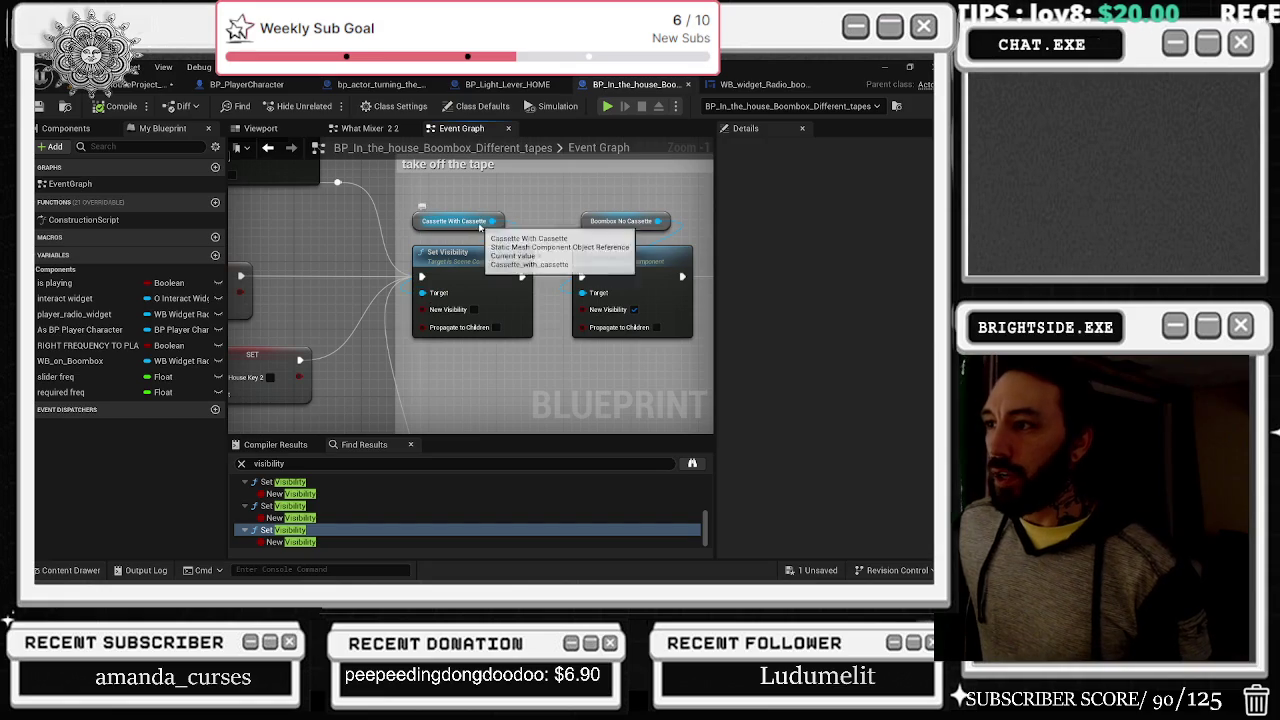
{"action": "mouse_move", "coordinate": [522, 202]}
{"action": "left_mouse_down"}
{"action": "mouse_move", "coordinate": [695, 340]}
{"action": "mouse_move", "coordinate": [710, 435]}
{"action": "left_mouse_up"}
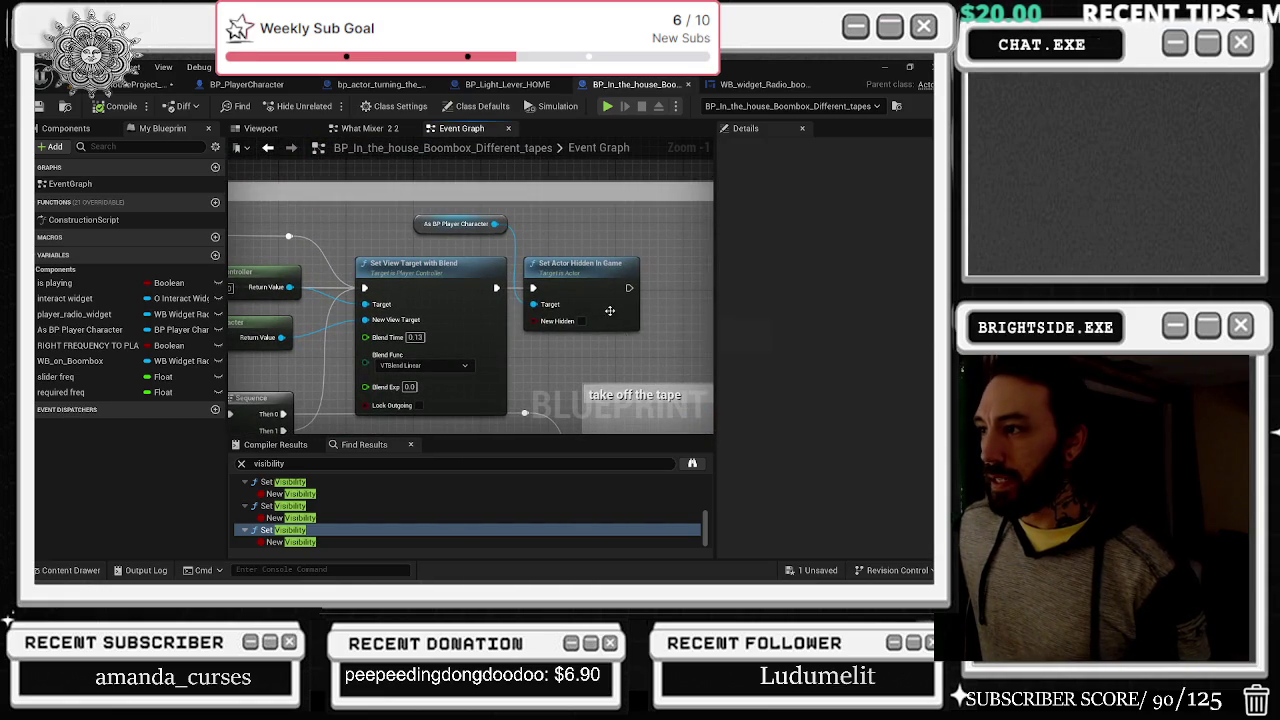
{"action": "left_click_drag", "start_coordinate": [585, 310], "coordinate": [405, 228]}
{"action": "double_click", "coordinate": [457, 200]}
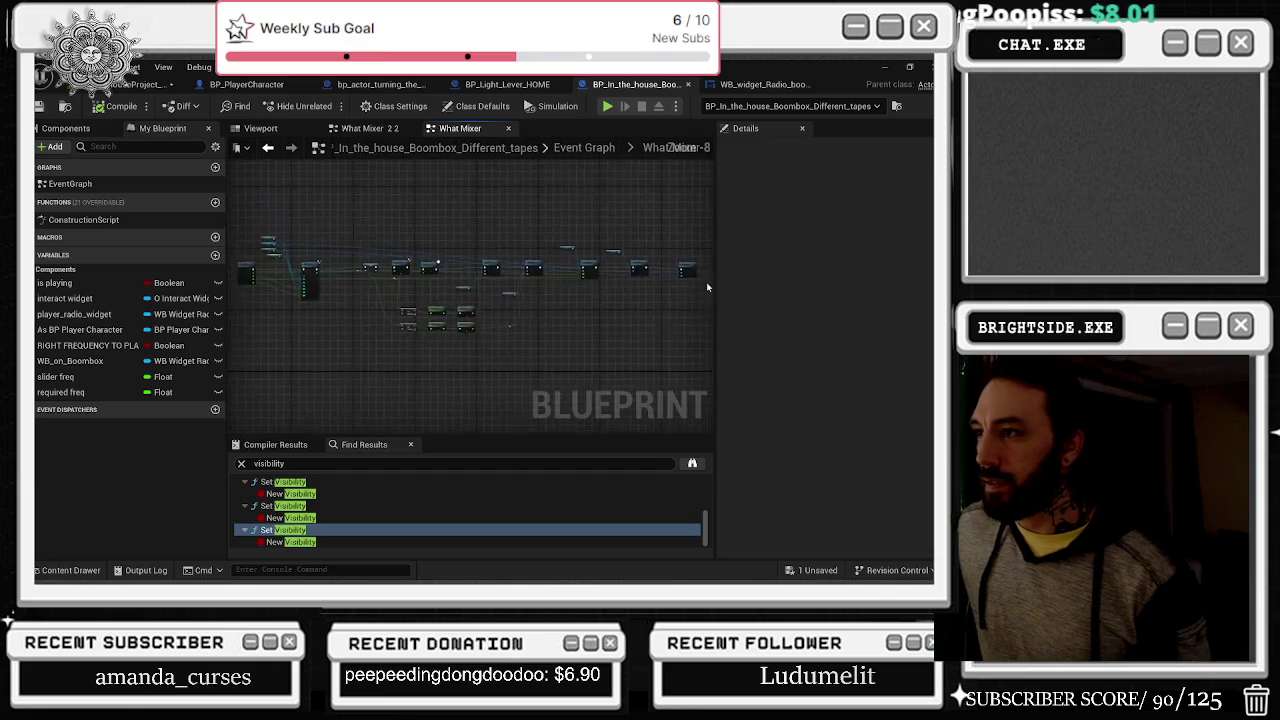
{"action": "left_click_drag", "start_coordinate": [458, 285], "coordinate": [489, 265]}
{"action": "left_click", "coordinate": [495, 354]}
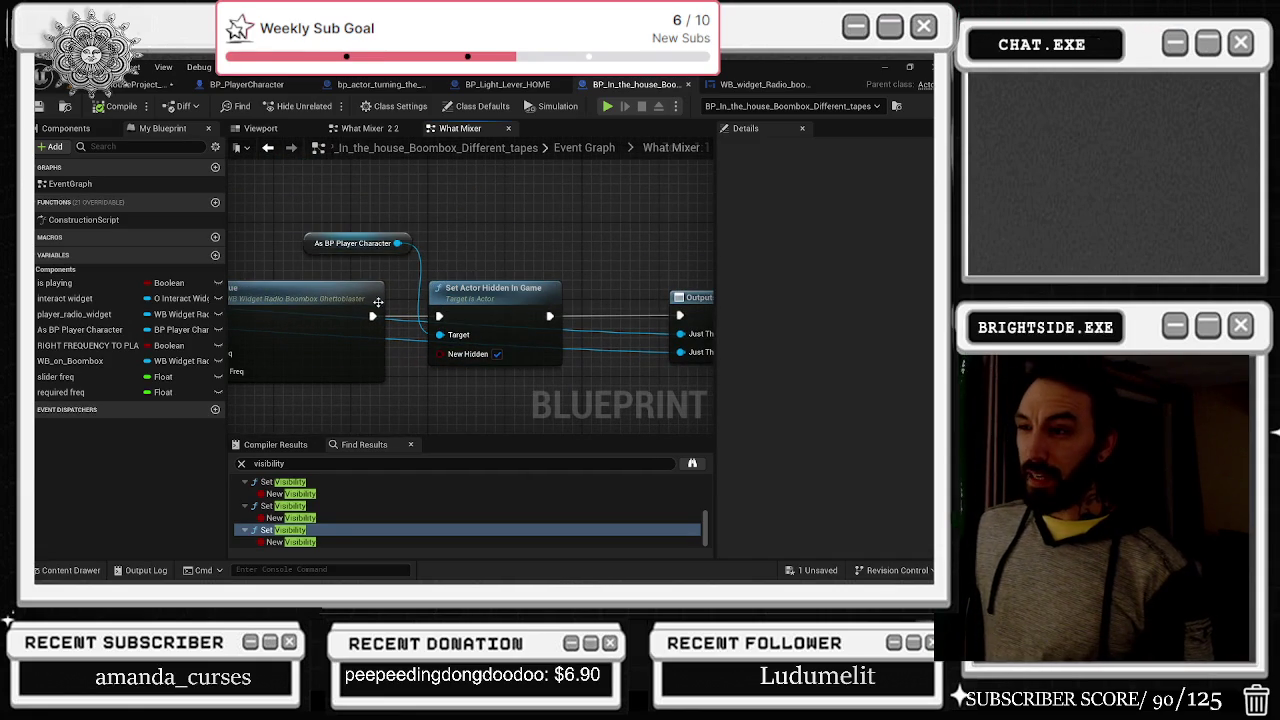
{"action": "left_click_drag", "start_coordinate": [373, 316], "coordinate": [679, 316]}
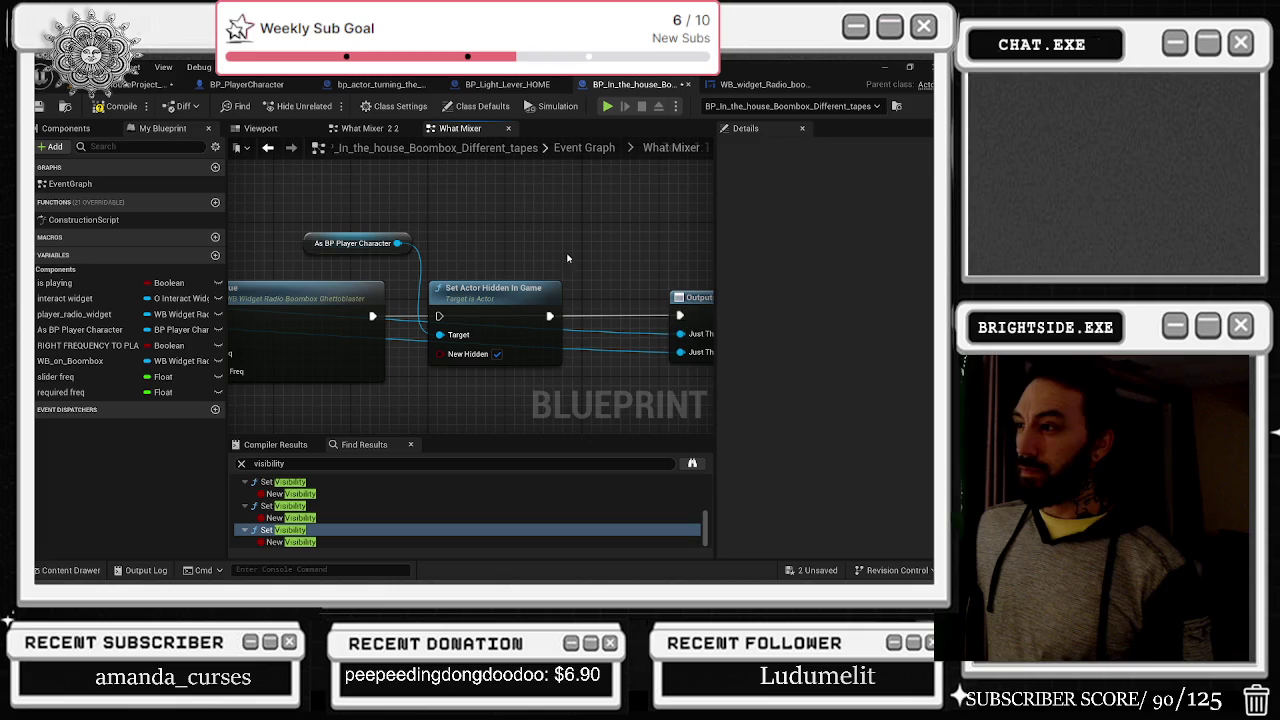
{"action": "left_click", "coordinate": [268, 147]}
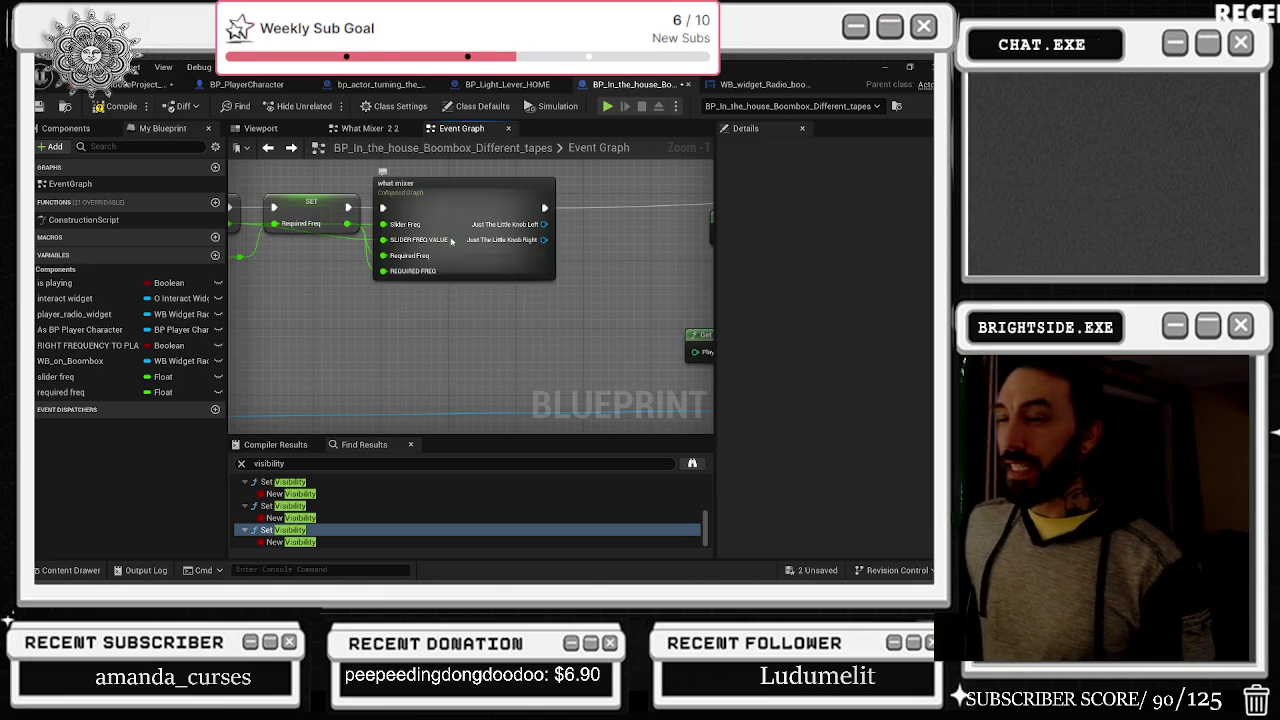
Step: In What Mixer 2, wire Set Actor Hidden In Game into Outputs
{"action": "scroll", "coordinate": [483, 276], "scroll_direction": "down", "scroll_amount": 4}
{"action": "double_click", "coordinate": [483, 276]}
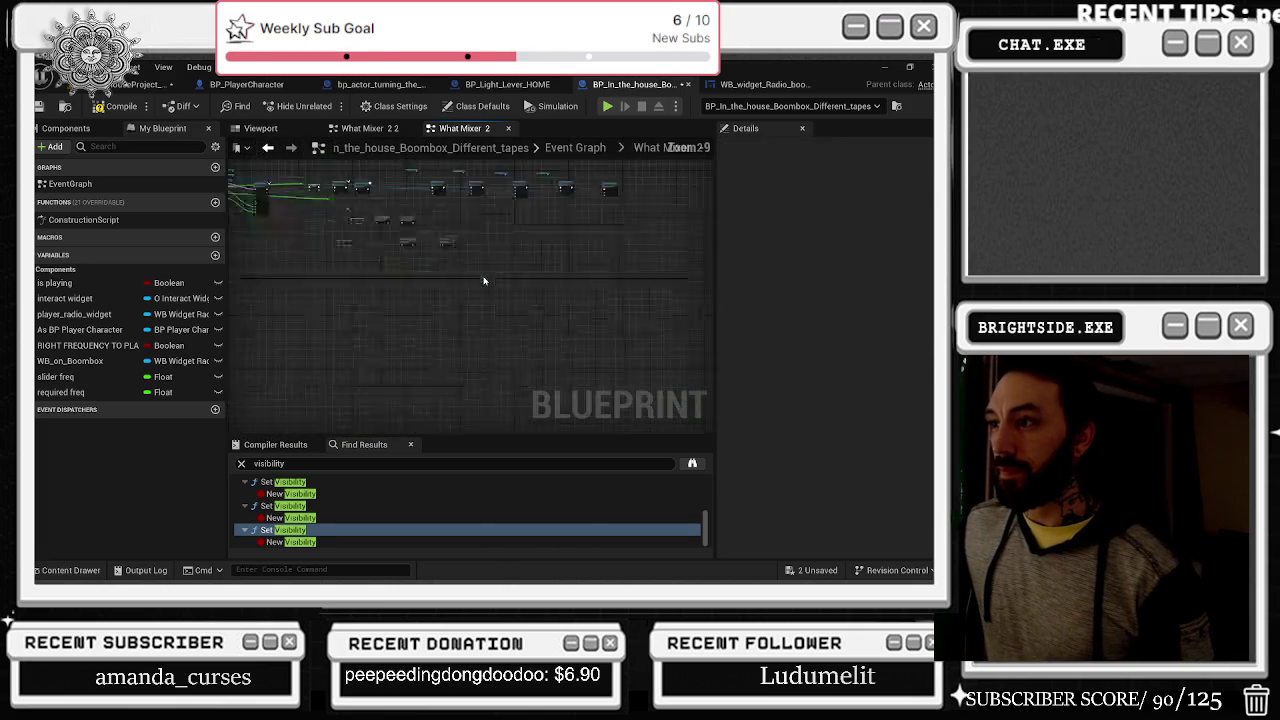
{"action": "scroll", "coordinate": [596, 251], "scroll_direction": "up", "scroll_amount": 5}
{"action": "scroll", "coordinate": [596, 251], "scroll_direction": "up", "scroll_amount": 2}
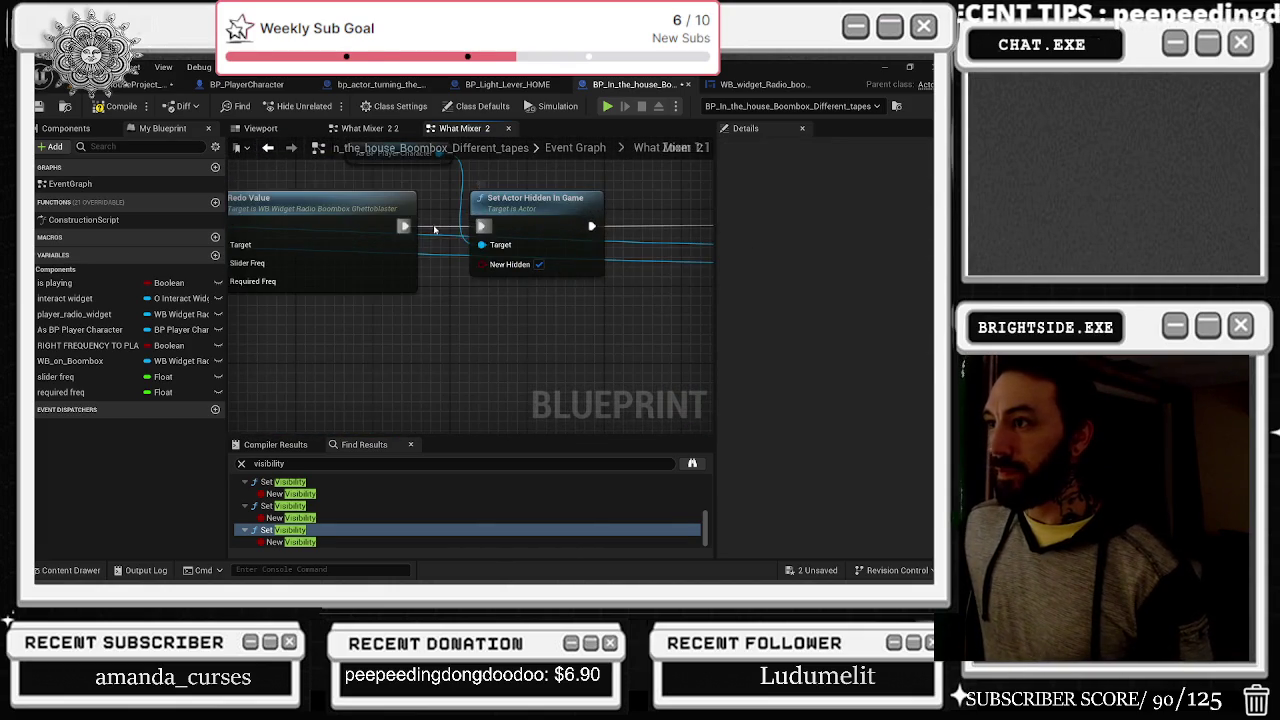
{"action": "left_click_drag", "start_coordinate": [515, 283], "coordinate": [652, 276]}
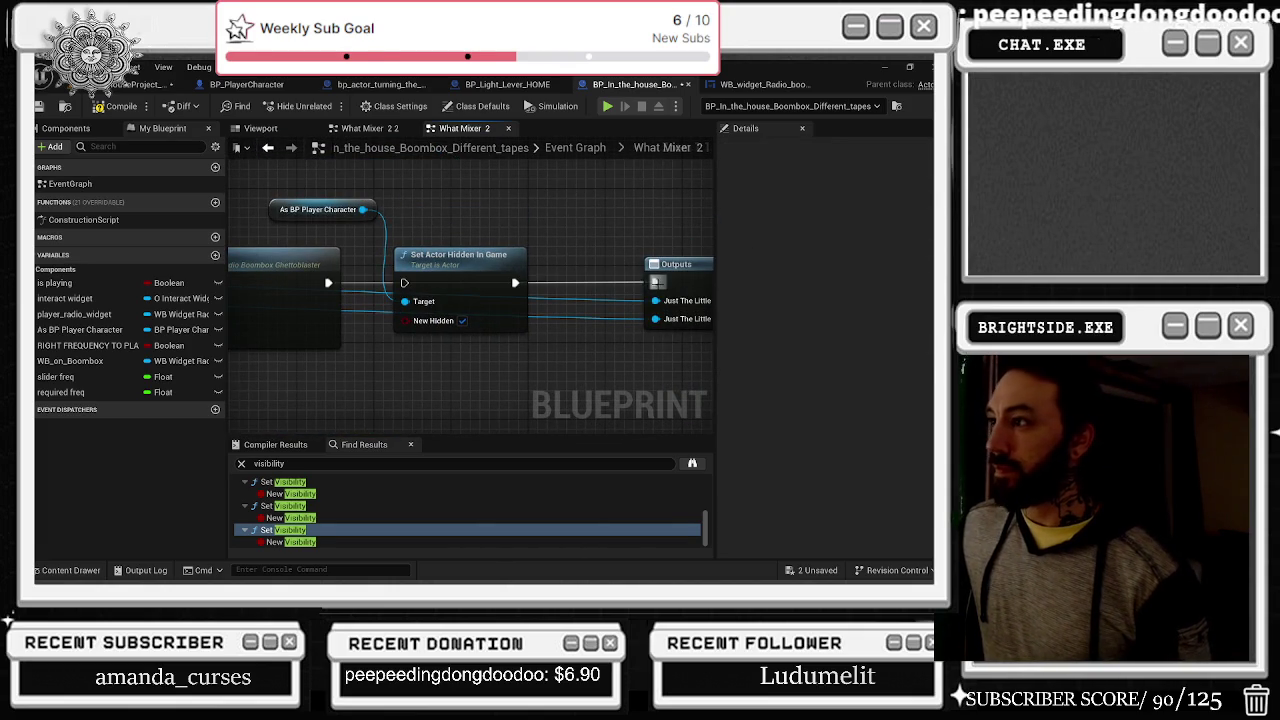
{"action": "left_click", "coordinate": [268, 147]}
Step: Open the What Mixer 2 2 collapsed graph
{"action": "scroll", "coordinate": [489, 262], "scroll_direction": "up", "scroll_amount": 1}
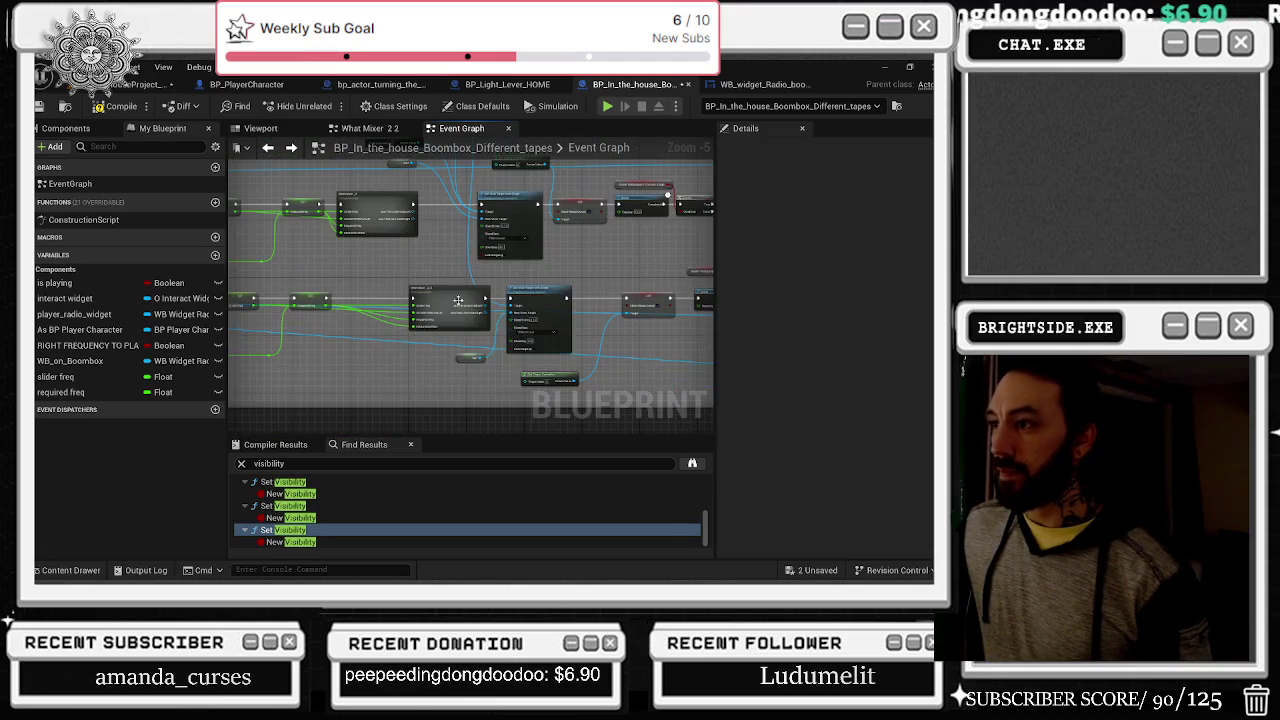
{"action": "double_click", "coordinate": [409, 270]}
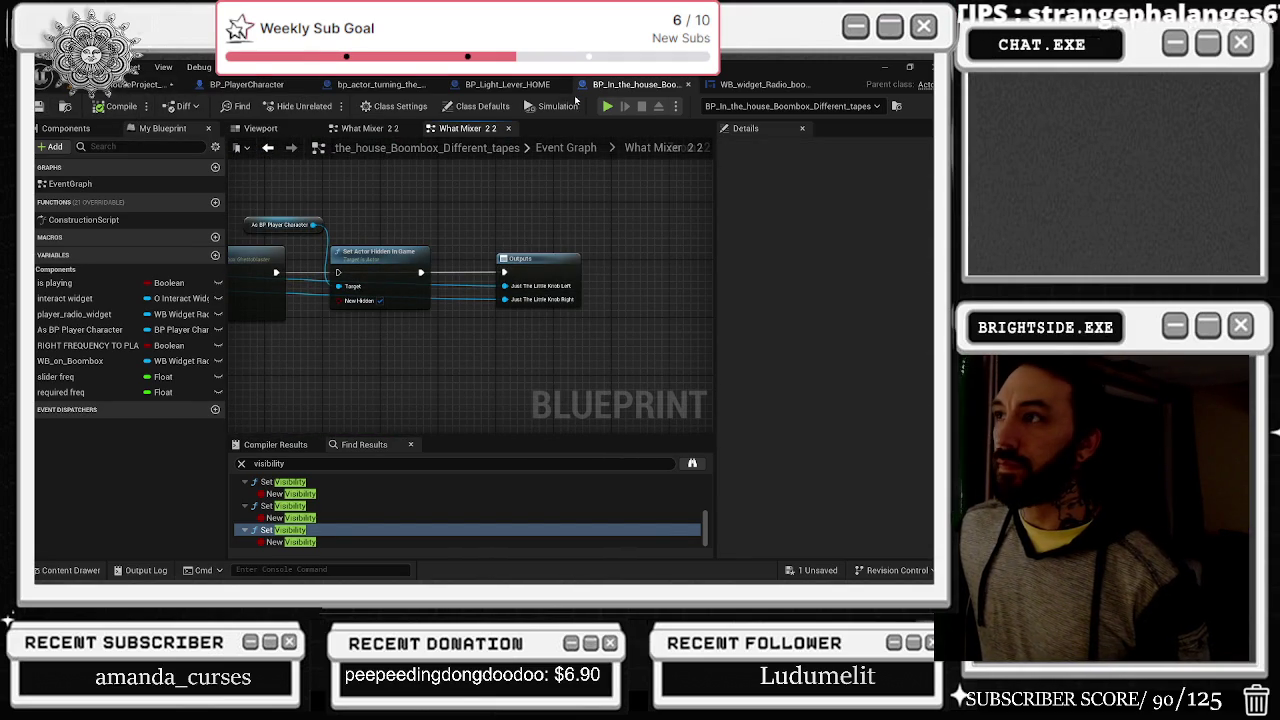
{"action": "left_click", "coordinate": [368, 129]}
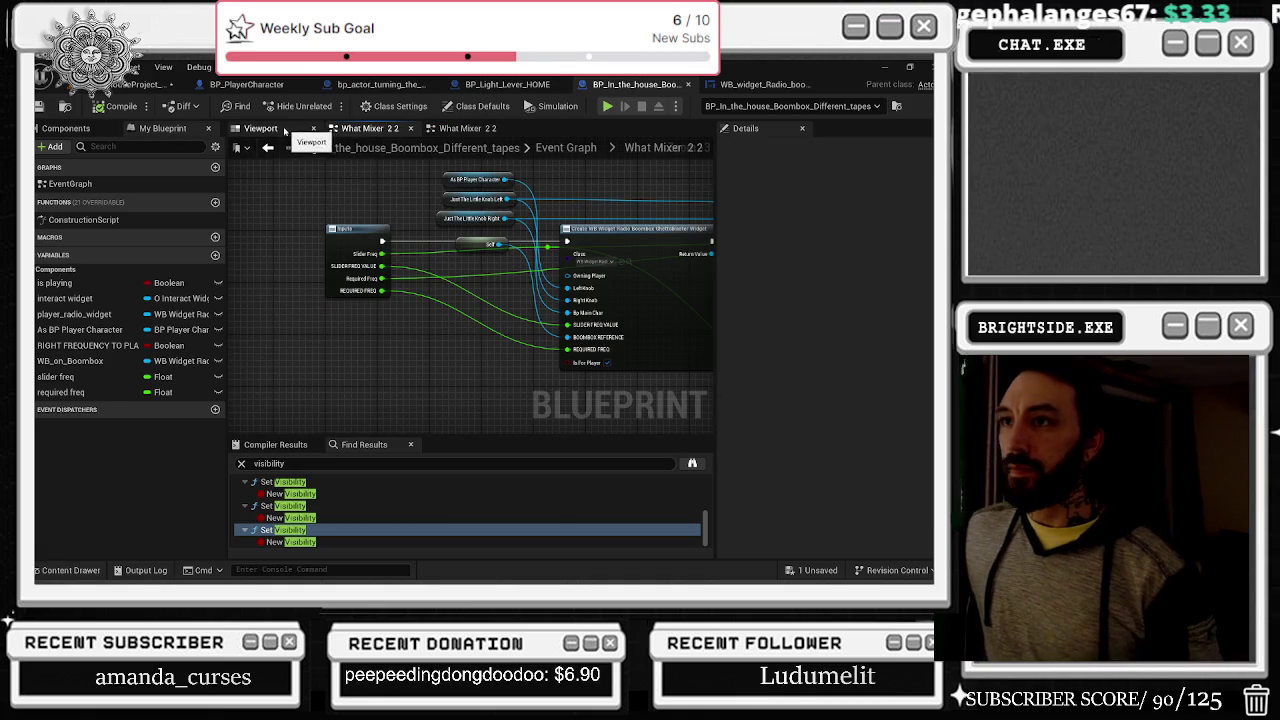
Step: Select and frame the boombox mesh in the blueprint's 3D preview
{"action": "left_click", "coordinate": [293, 129]}
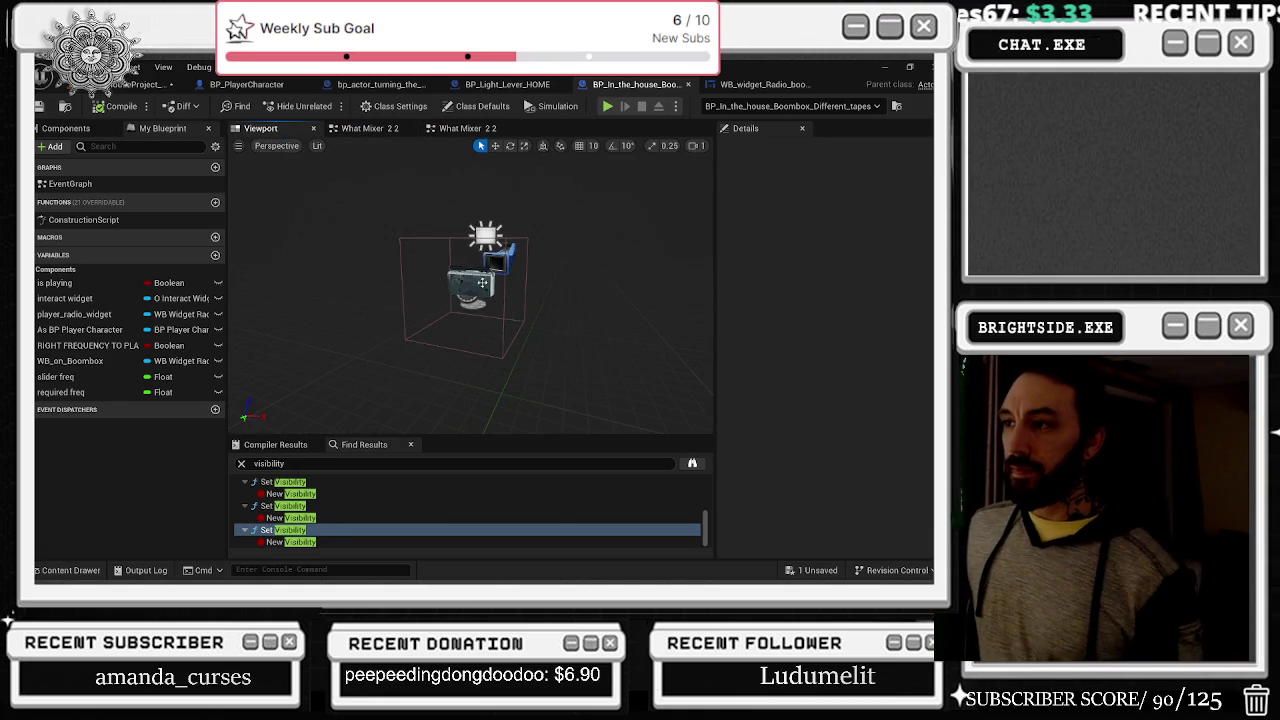
{"action": "left_click", "coordinate": [488, 282]}
{"action": "key", "text": "f"}
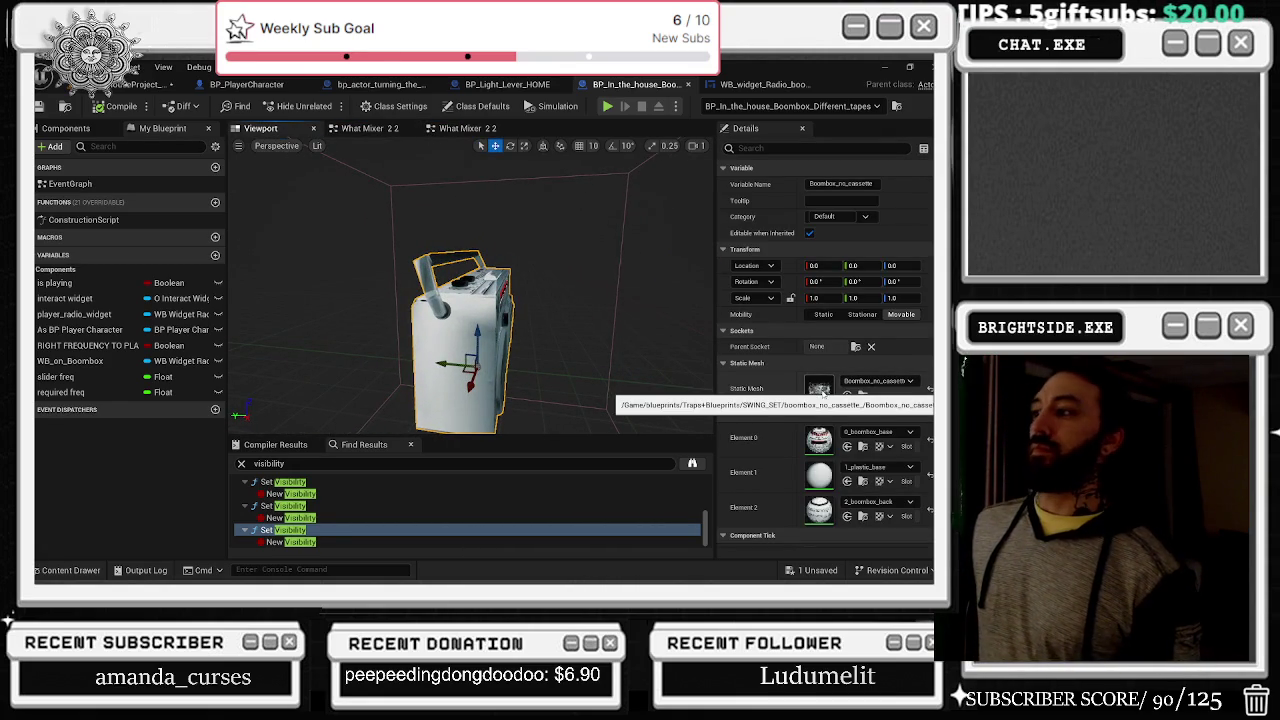
{"action": "left_click", "coordinate": [62, 128]}
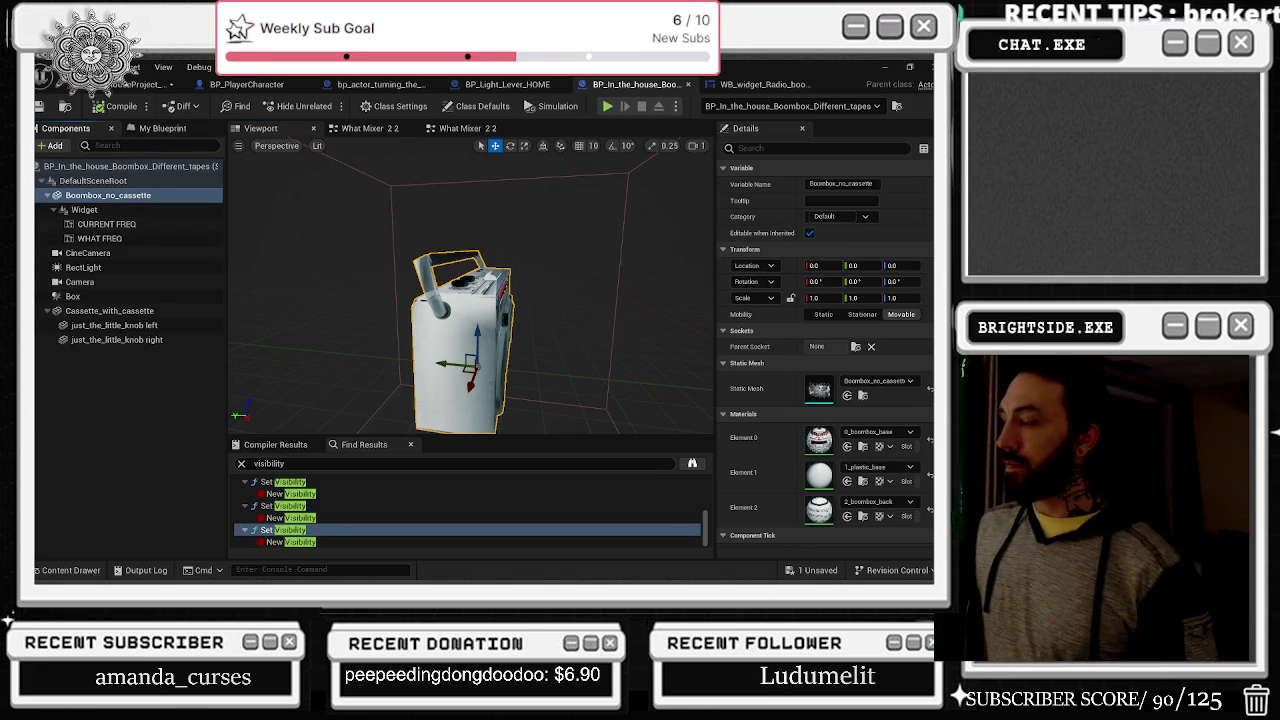
{"action": "scroll", "coordinate": [825, 350], "scroll_direction": "down", "scroll_amount": 10}
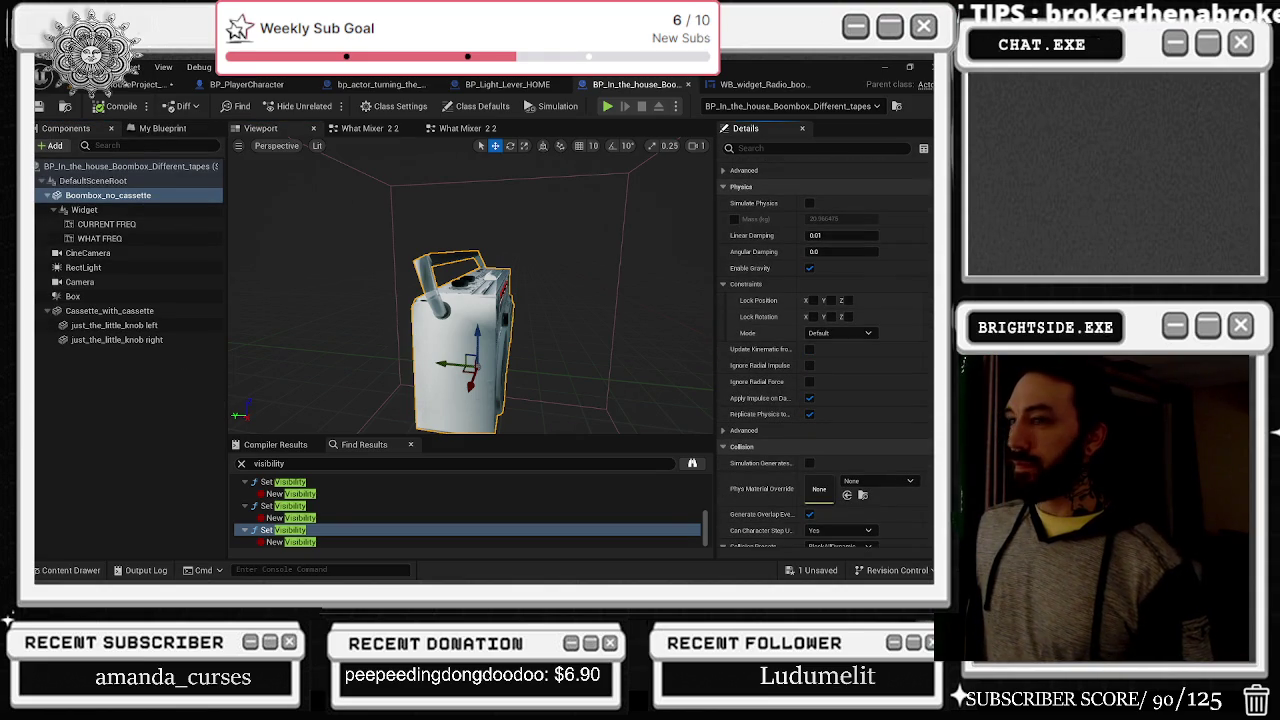
Step: Give Cassette_with_cassette NoCollision, Can Character Step Up No, and no overlap events
{"action": "left_click", "coordinate": [140, 312], "text": "ctrl"}
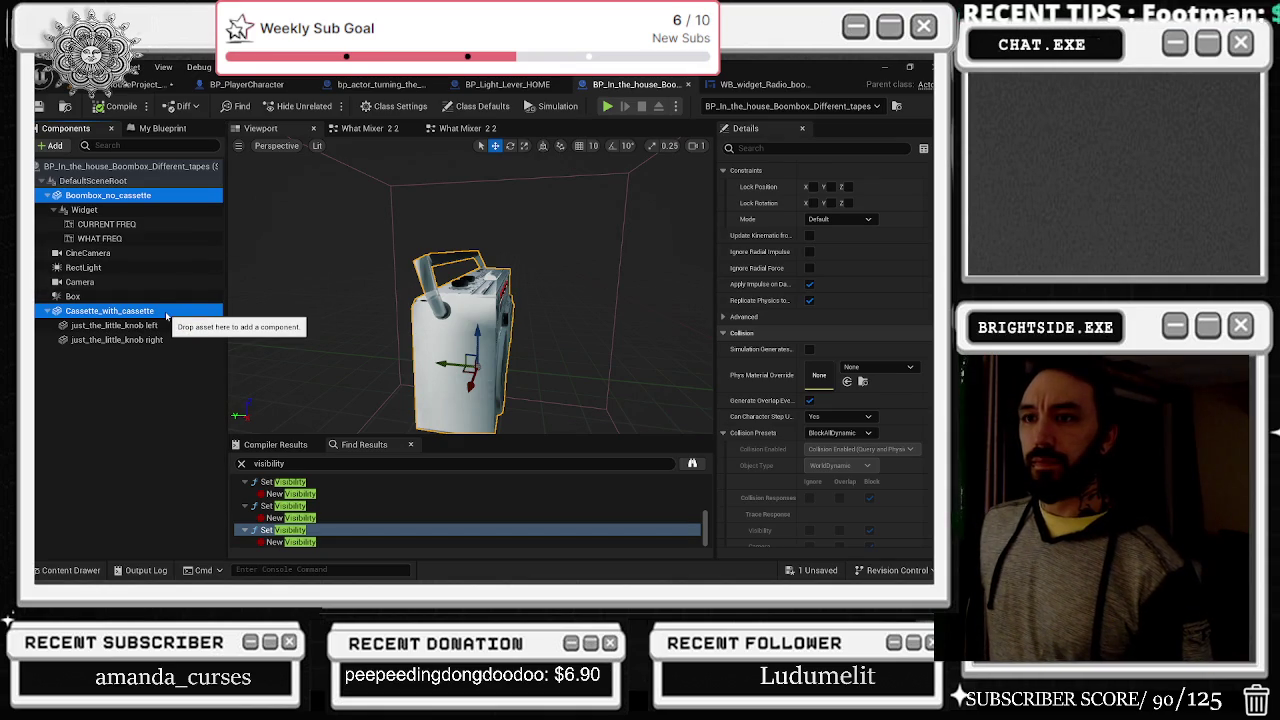
{"action": "left_click", "coordinate": [166, 316]}
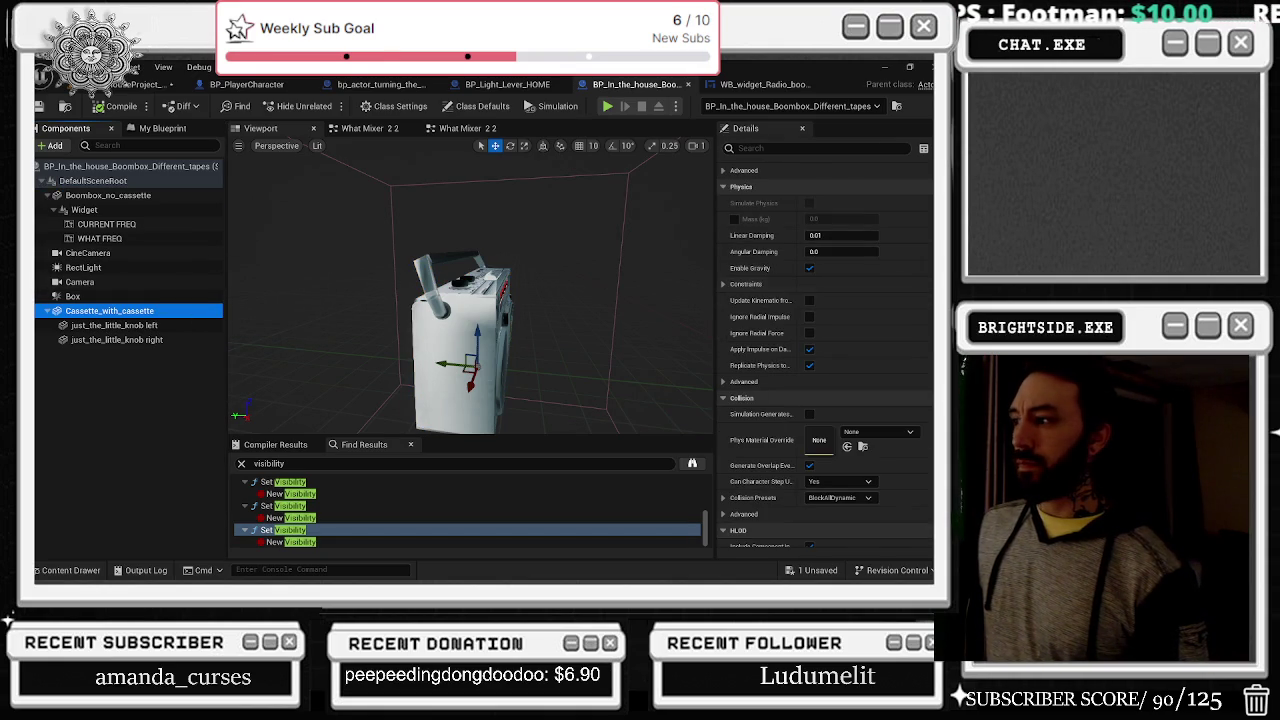
{"action": "scroll", "coordinate": [912, 285], "scroll_direction": "up", "scroll_amount": 5}
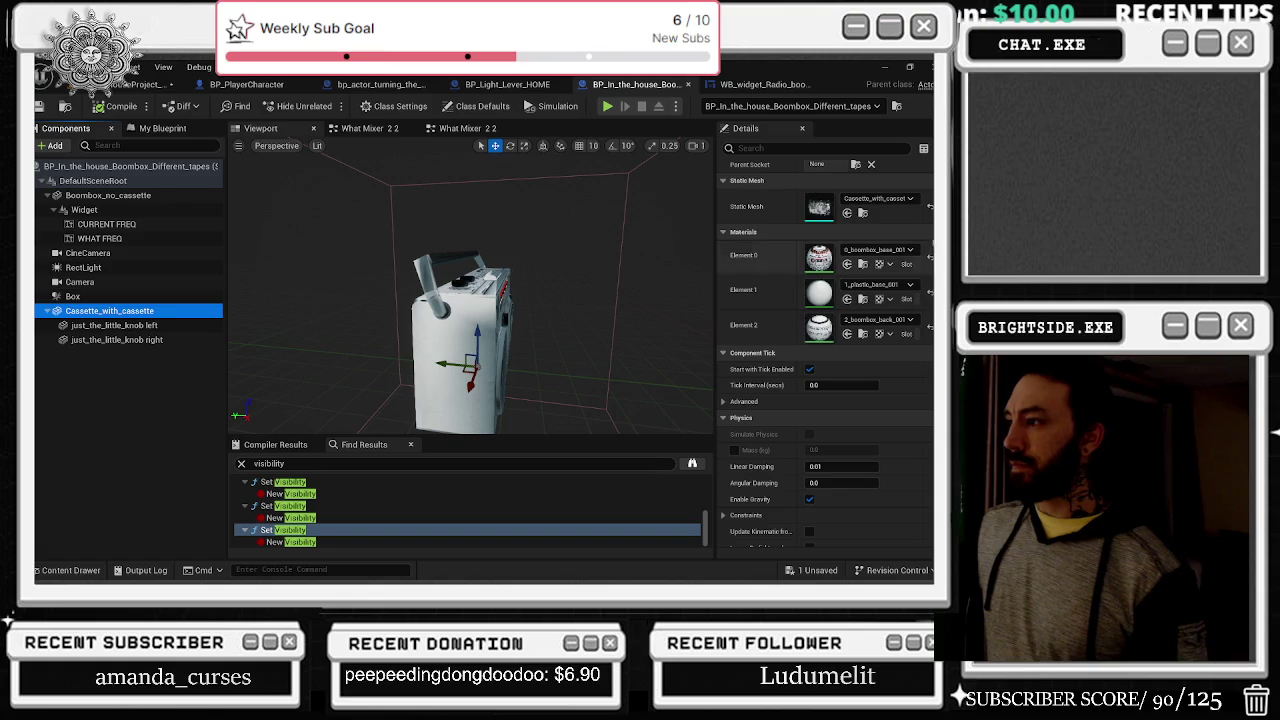
{"action": "scroll", "coordinate": [912, 285], "scroll_direction": "down", "scroll_amount": 10}
{"action": "scroll", "coordinate": [825, 350], "scroll_direction": "up", "scroll_amount": 8}
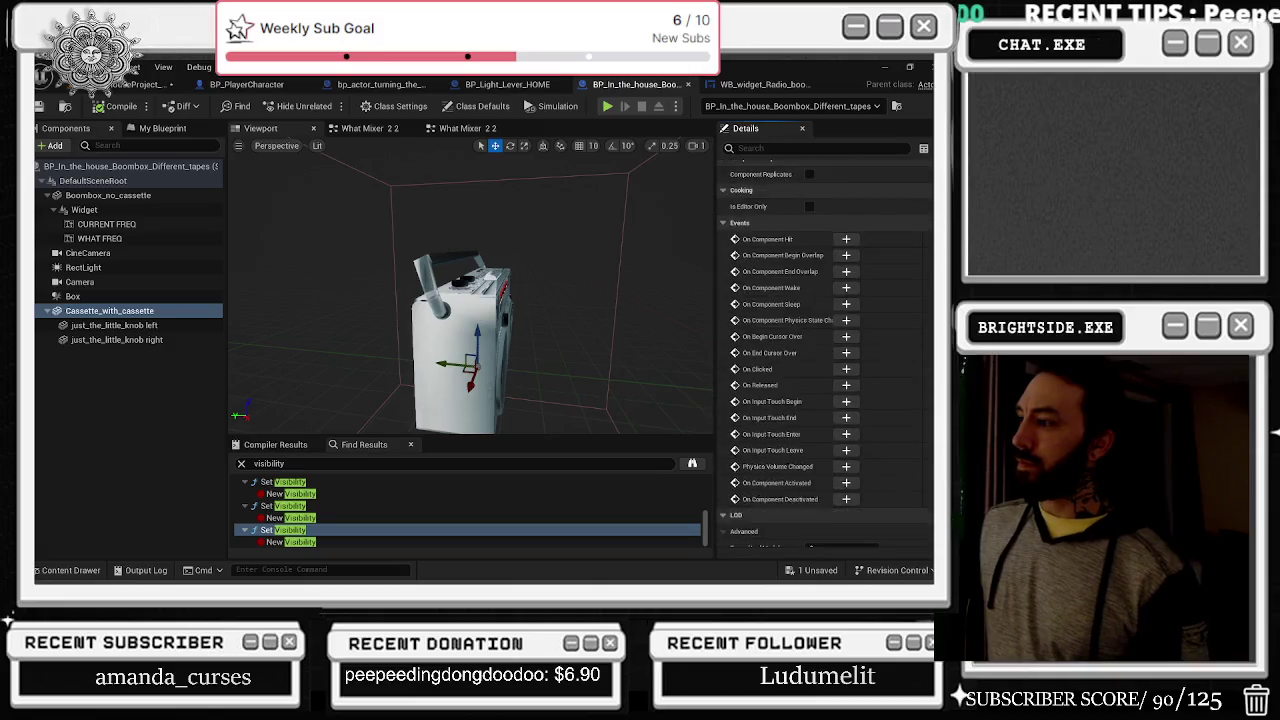
{"action": "scroll", "coordinate": [825, 350], "scroll_direction": "down", "scroll_amount": 4}
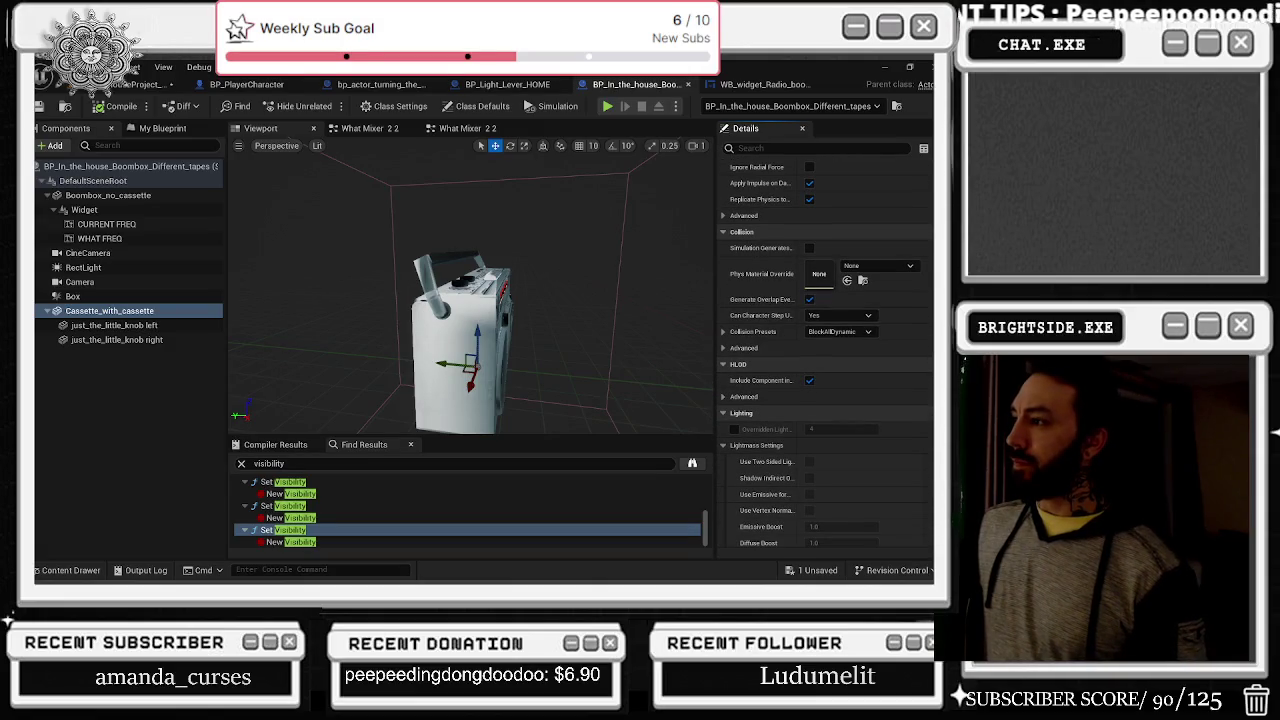
{"action": "left_click", "coordinate": [845, 331]}
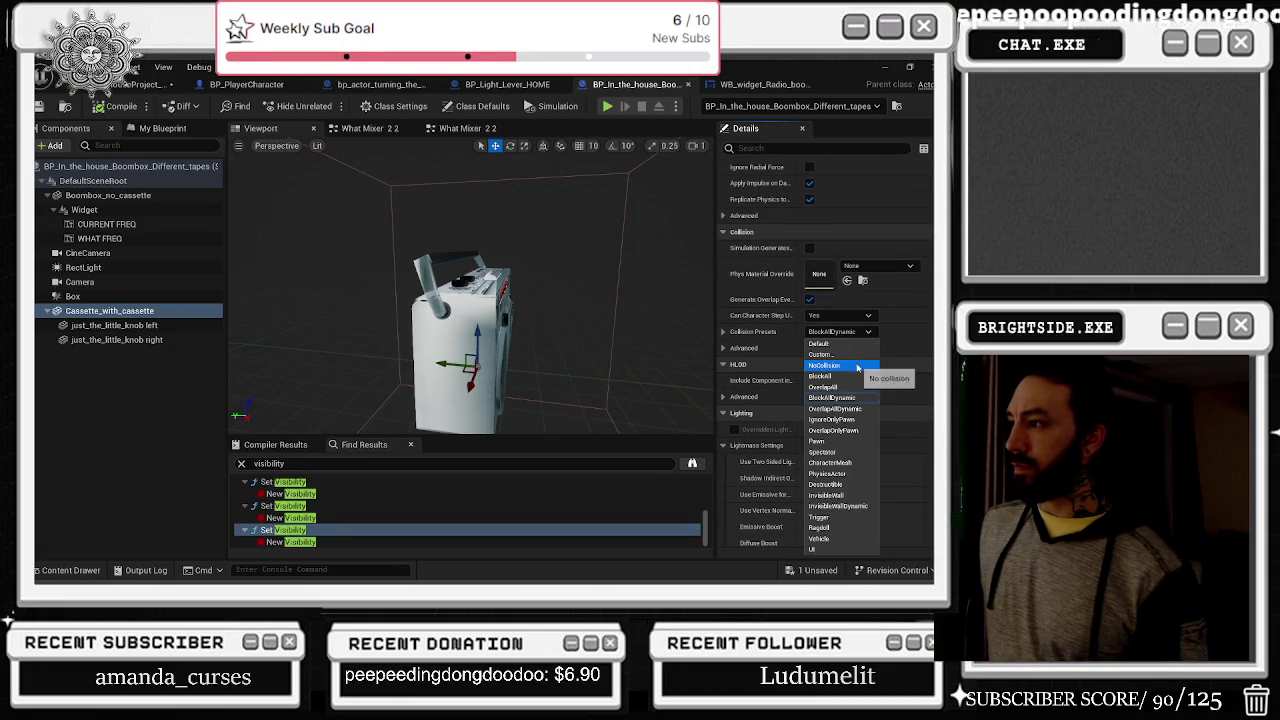
{"action": "left_click", "coordinate": [857, 369]}
{"action": "left_click", "coordinate": [840, 315]}
{"action": "left_click", "coordinate": [822, 336]}
{"action": "left_click", "coordinate": [810, 299]}
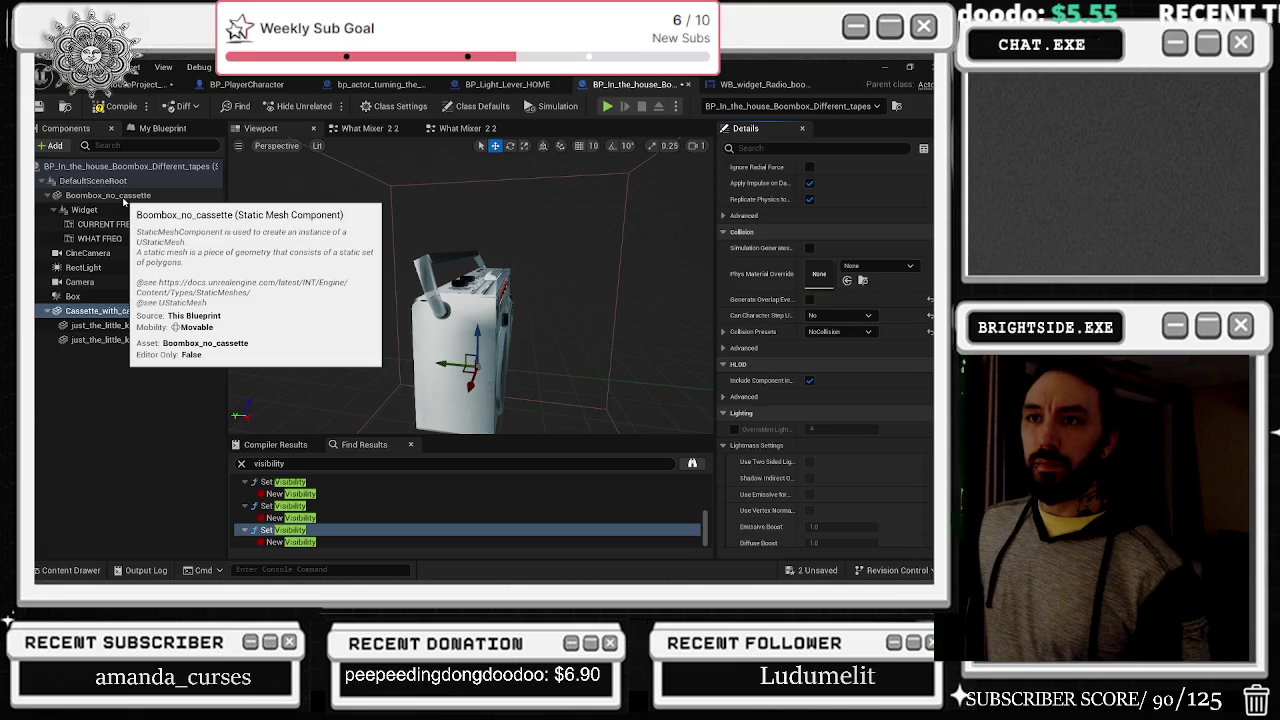
Step: Give Boombox_no_cassette Can Character Step Up No and the NoCollision preset
{"action": "left_click", "coordinate": [124, 197]}
{"action": "left_click", "coordinate": [838, 364]}
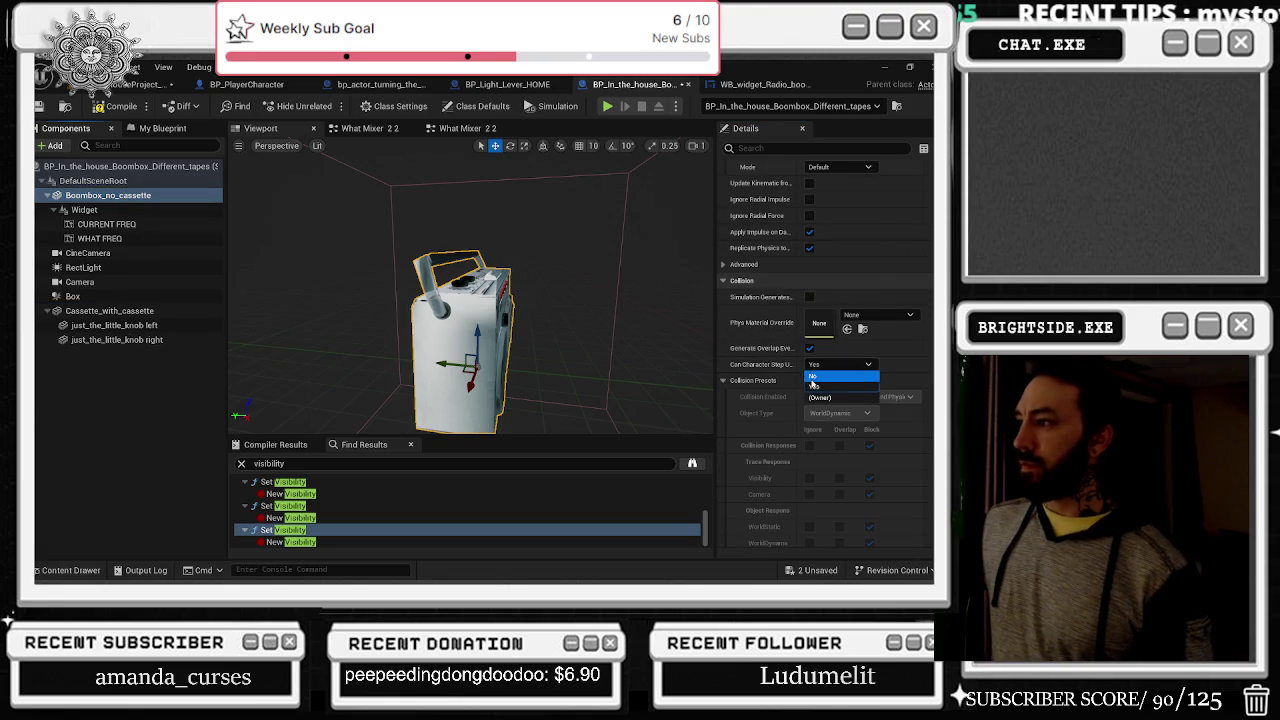
{"action": "left_click", "coordinate": [813, 378]}
{"action": "left_click", "coordinate": [840, 380]}
{"action": "left_click", "coordinate": [830, 177]}
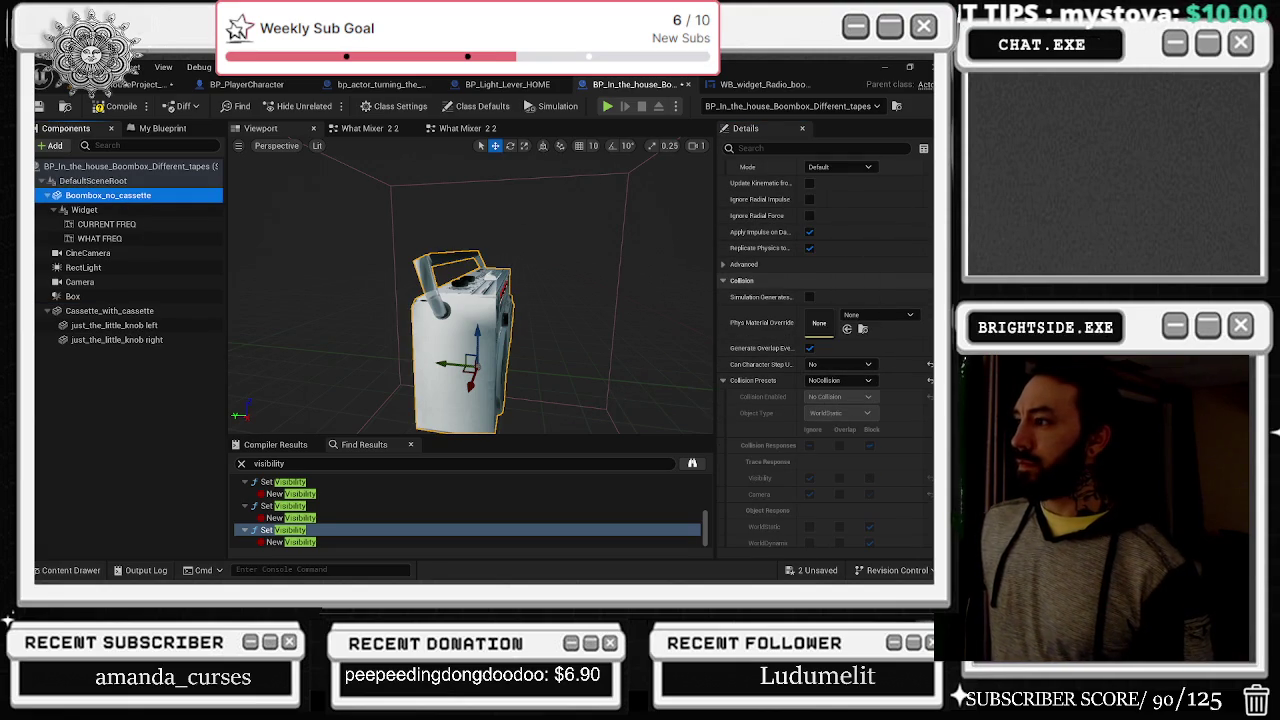
Step: Save the boombox blueprint and list the house level's unsaved content
{"action": "left_click", "coordinate": [66, 106]}
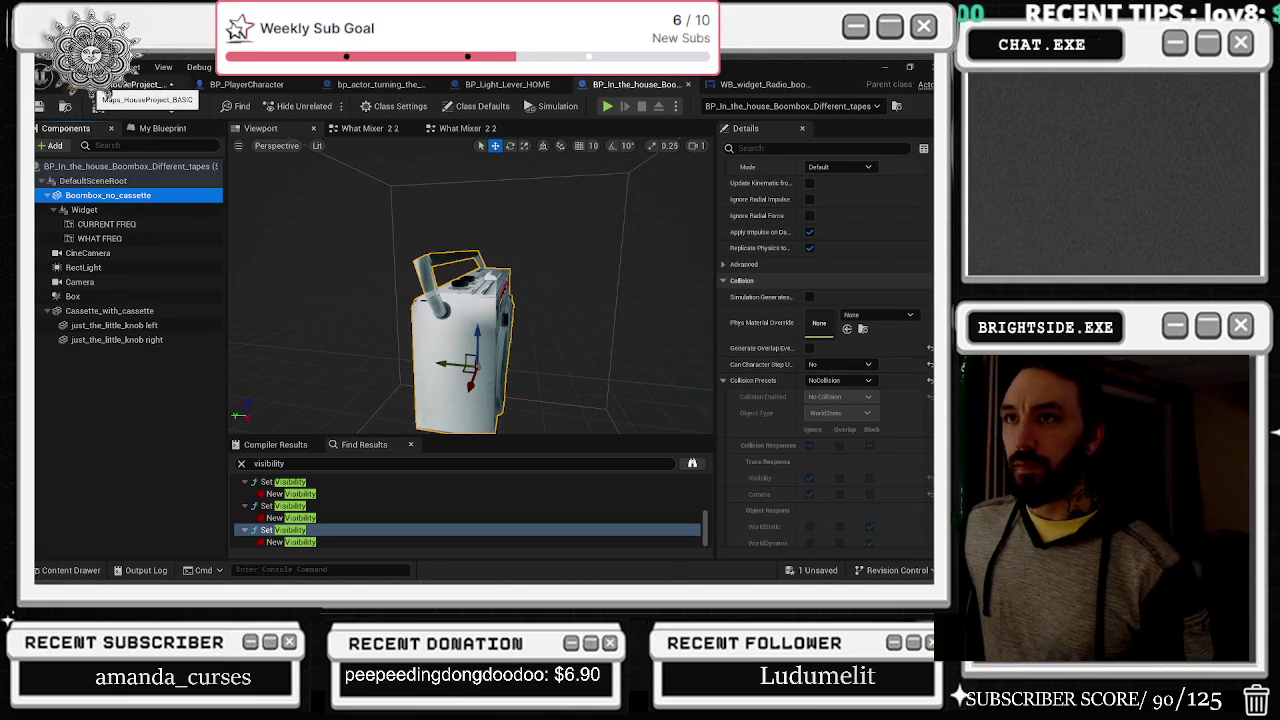
{"action": "left_click", "coordinate": [108, 86]}
{"action": "left_click", "coordinate": [810, 570]}
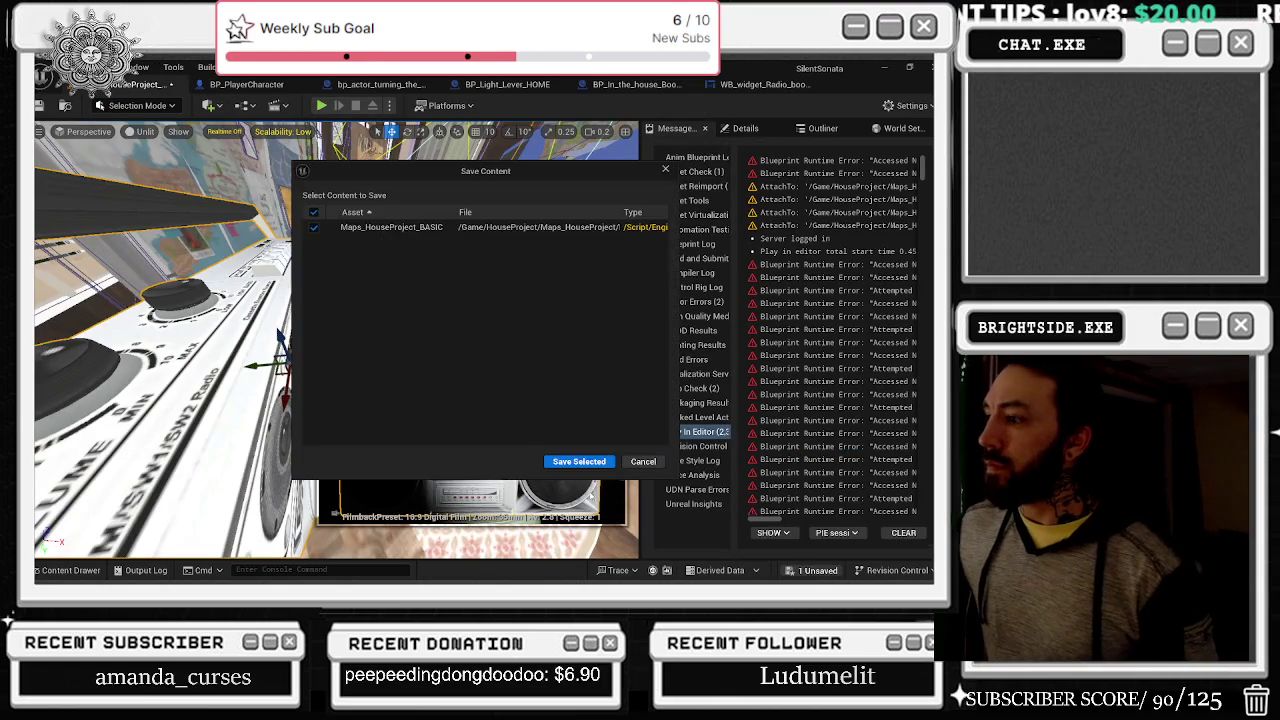
Step: Save the house level, play-test it in the editor, then stop the session
{"action": "left_click", "coordinate": [580, 458]}
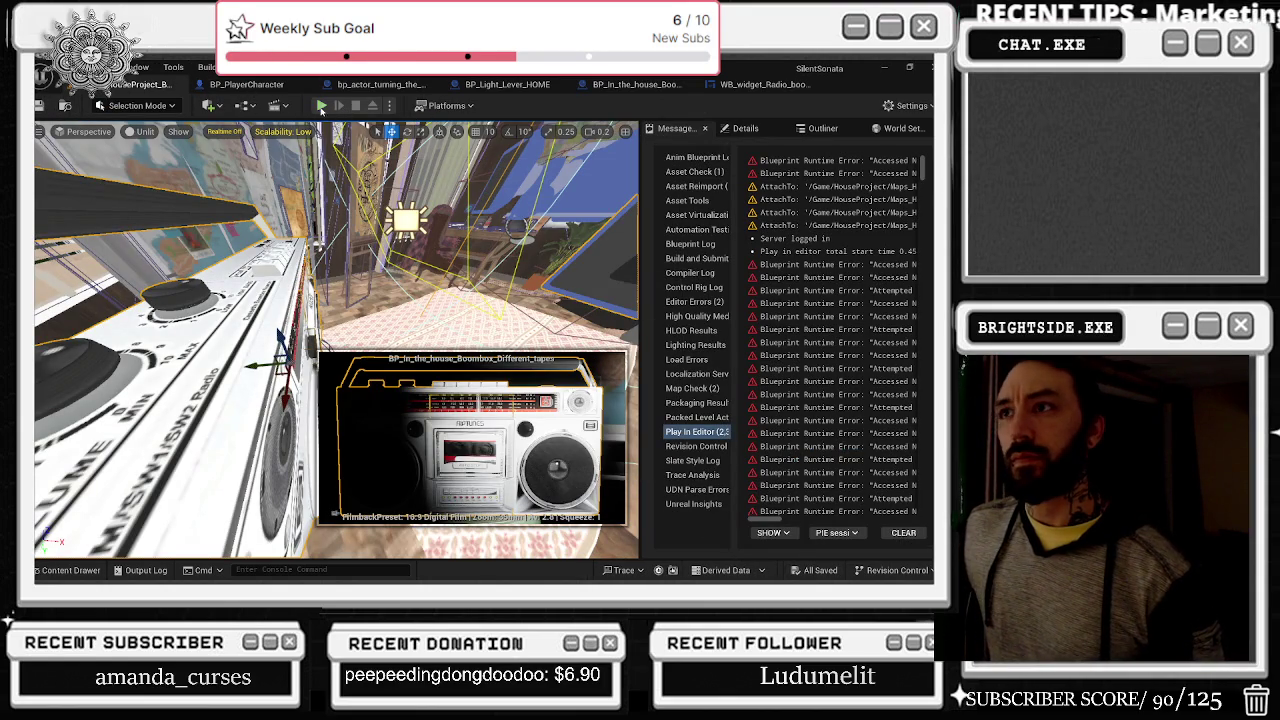
{"action": "left_click", "coordinate": [321, 105]}
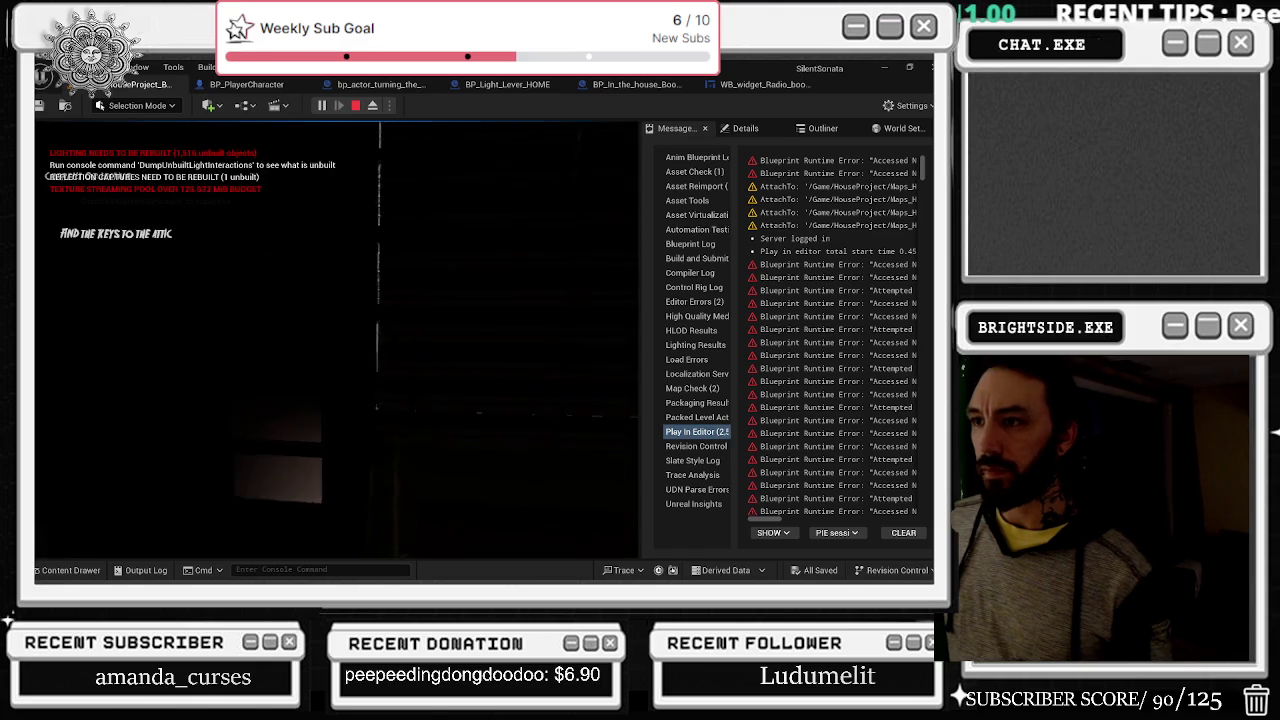
{"action": "key", "text": "Escape"}
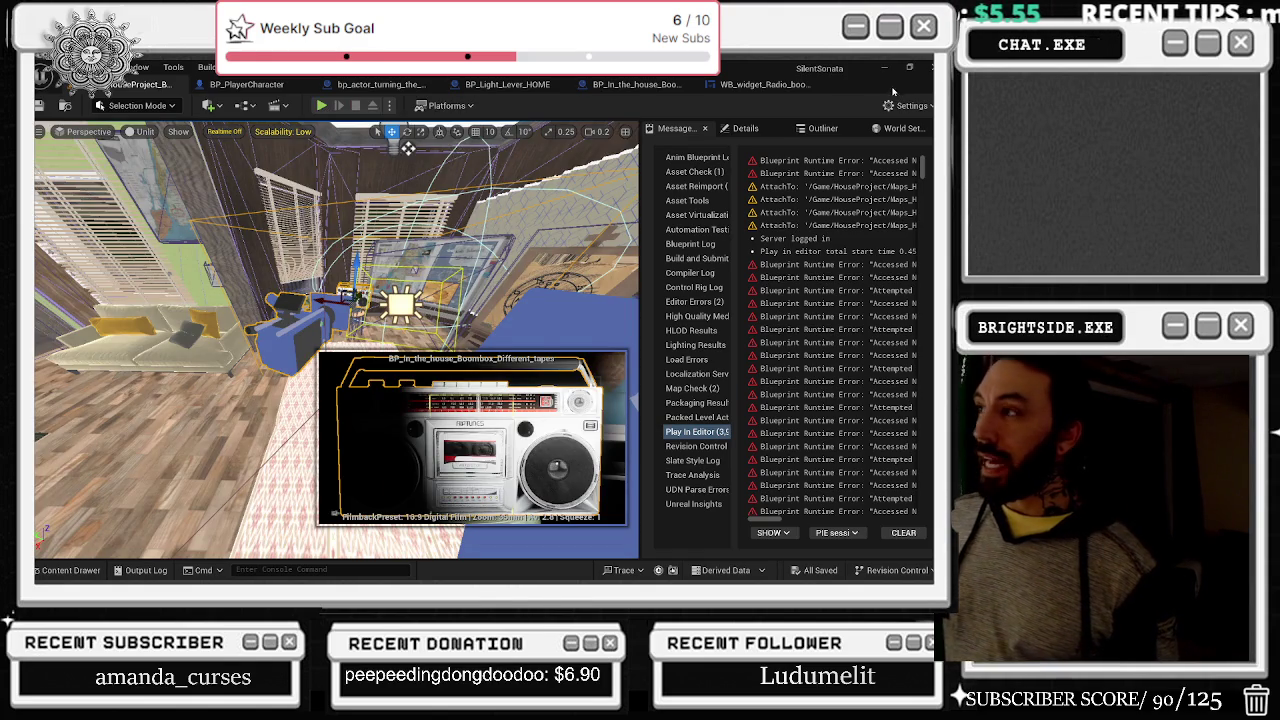
{"action": "left_click", "coordinate": [760, 84]}
Step: In What Mixer 2 2, drag off As BP Player Character and search actions for 'owner'
{"action": "left_click", "coordinate": [645, 84]}
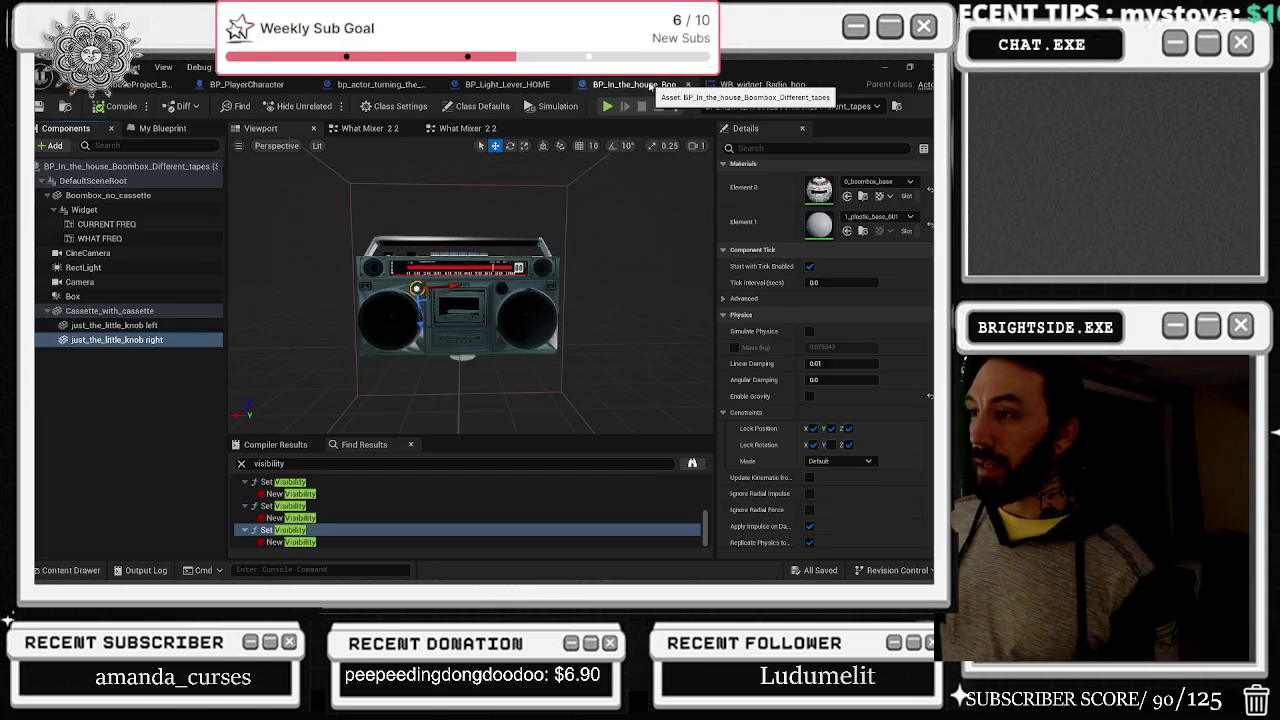
{"action": "left_click", "coordinate": [453, 129]}
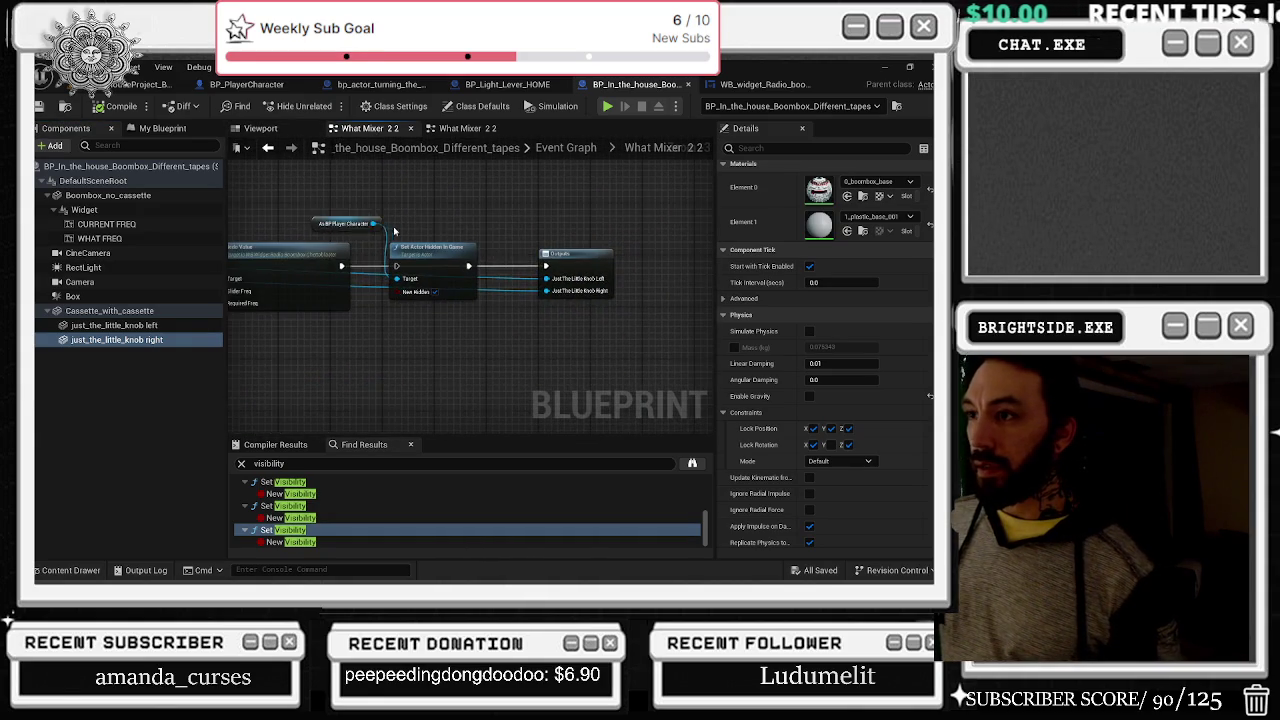
{"action": "left_click_drag", "start_coordinate": [373, 222], "coordinate": [390, 226]}
{"action": "type", "text": "hold"}
{"action": "key", "text": "BackSpace"}
{"action": "key", "text": "BackSpace"}
{"action": "key", "text": "BackSpace"}
{"action": "type", "text": "hide ow"}
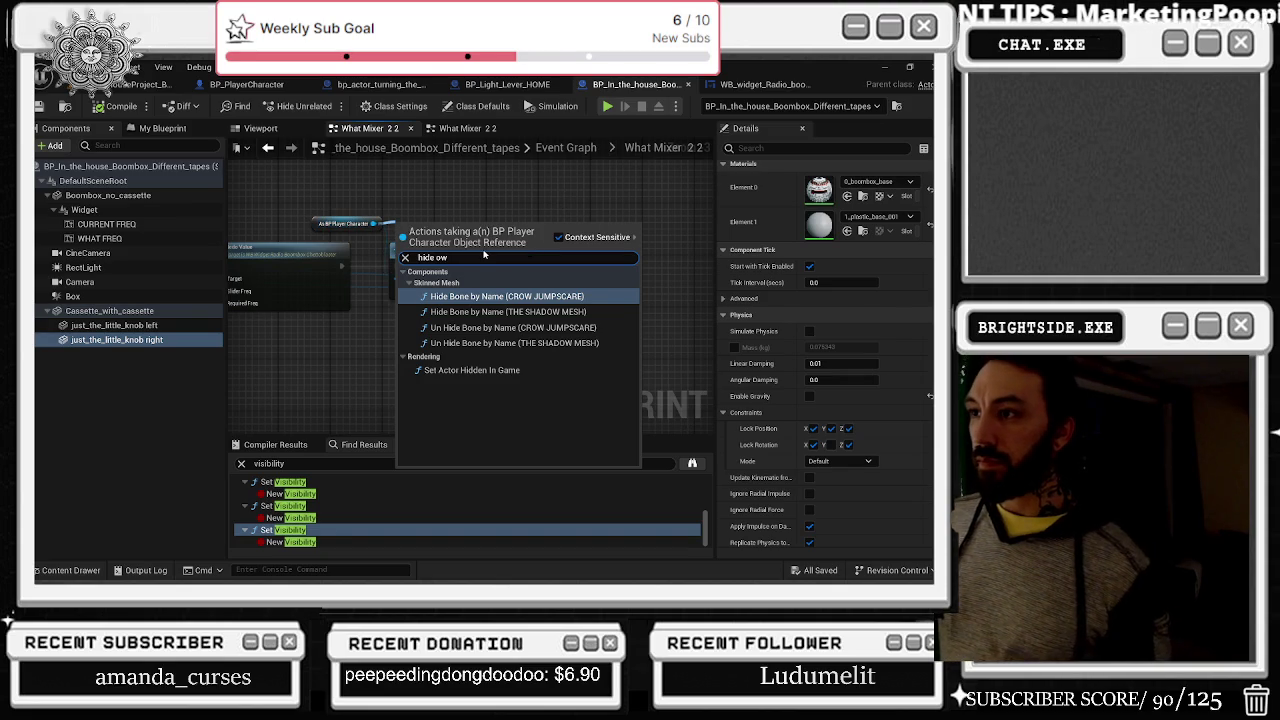
{"action": "key", "text": "BackSpace"}
{"action": "key", "text": "BackSpace"}
{"action": "key", "text": "BackSpace"}
{"action": "type", "text": "n"}
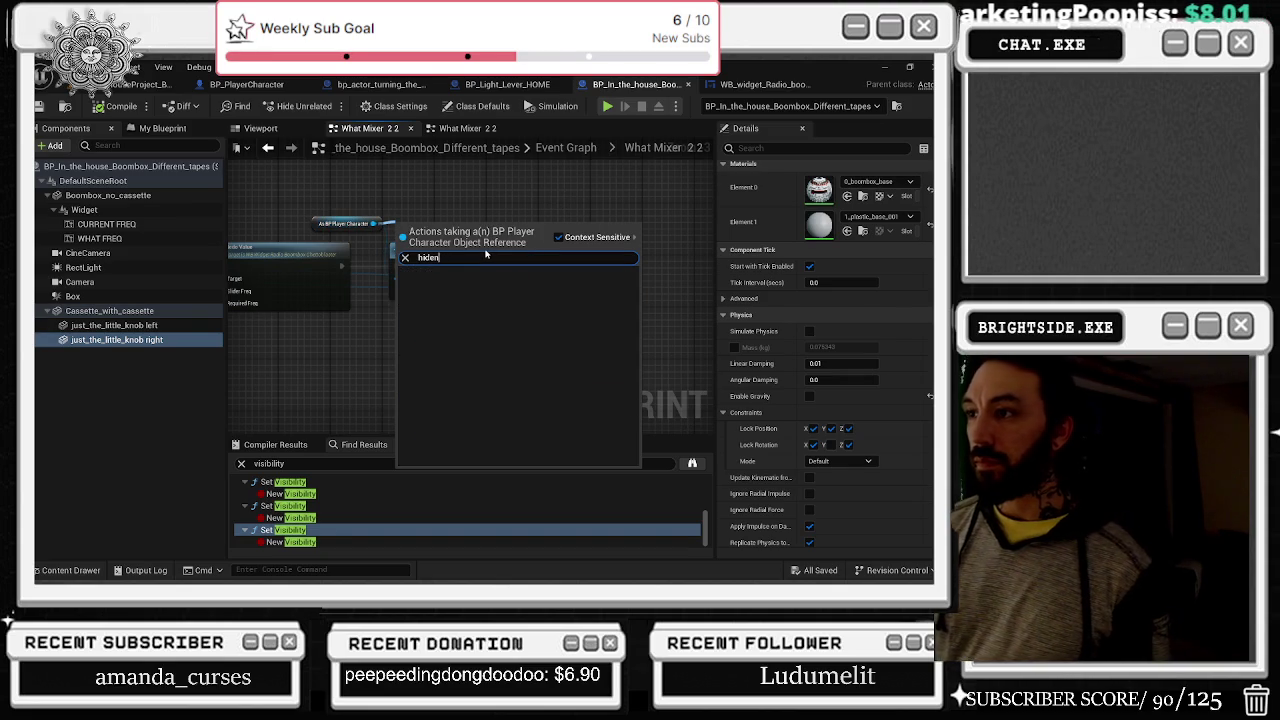
{"action": "key", "text": "BackSpace"}
{"action": "key", "text": "BackSpace"}
{"action": "key", "text": "BackSpace"}
{"action": "type", "text": "owner"}
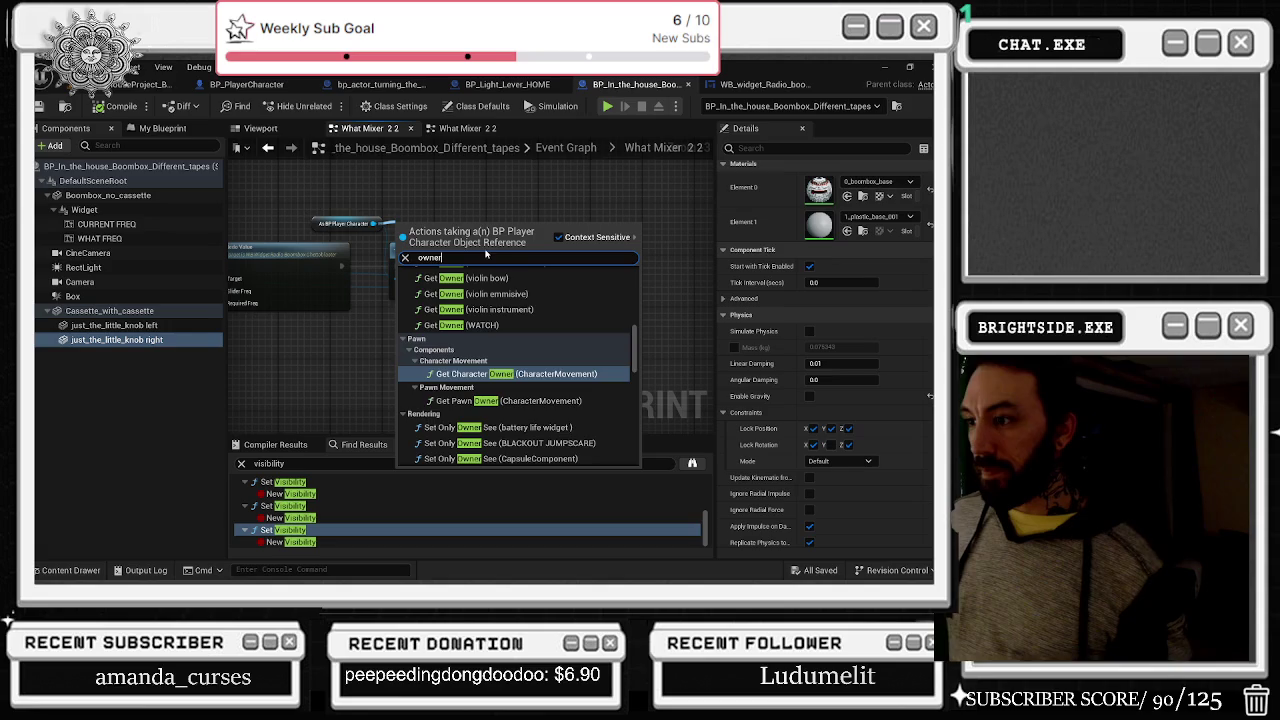
Step: Add Set Owner No See for the player's Mesh and move it above the other nodes
{"action": "scroll", "coordinate": [543, 363], "scroll_direction": "down", "scroll_amount": 8}
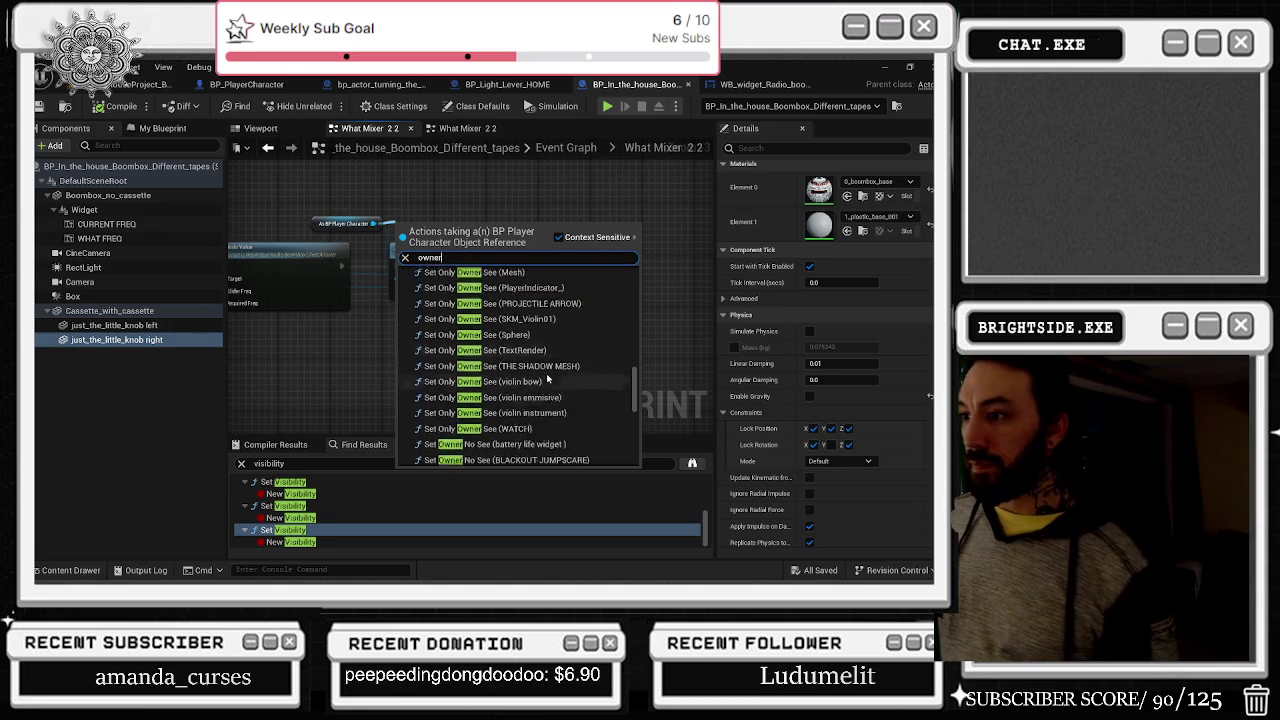
{"action": "scroll", "coordinate": [547, 378], "scroll_direction": "down", "scroll_amount": 2}
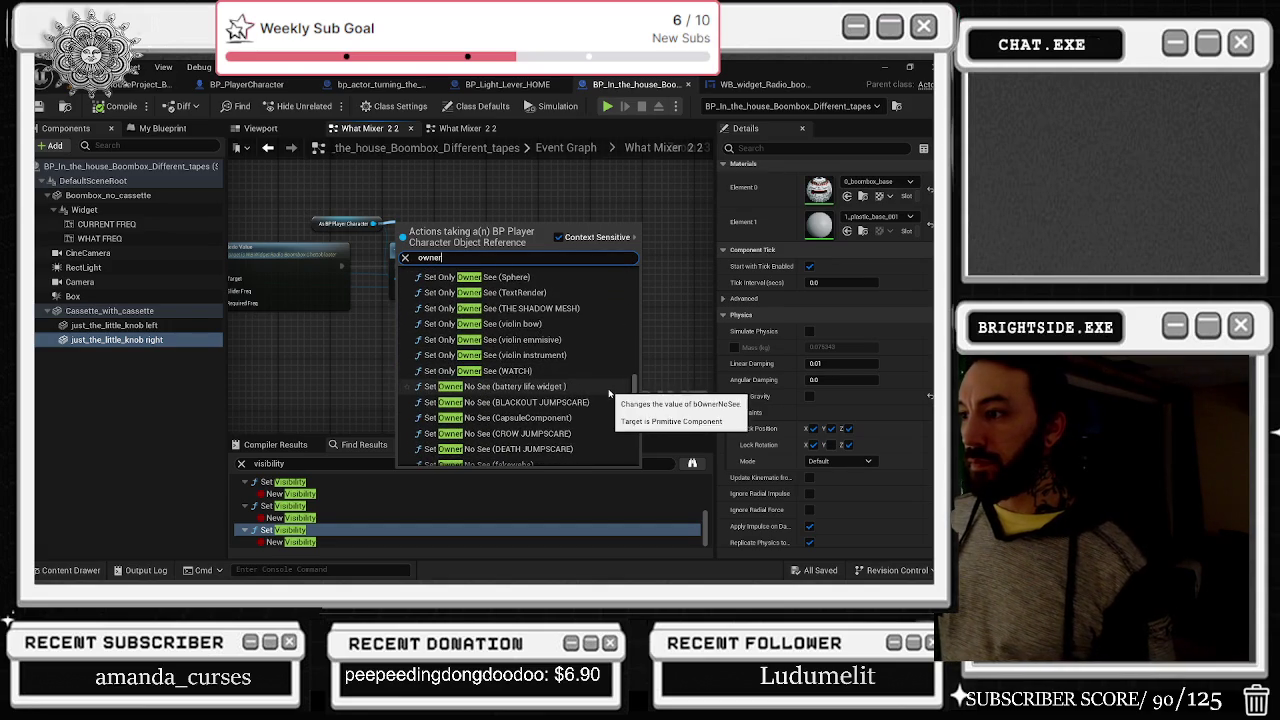
{"action": "scroll", "coordinate": [609, 393], "scroll_direction": "down", "scroll_amount": 1}
{"action": "scroll", "coordinate": [613, 395], "scroll_direction": "down", "scroll_amount": 4}
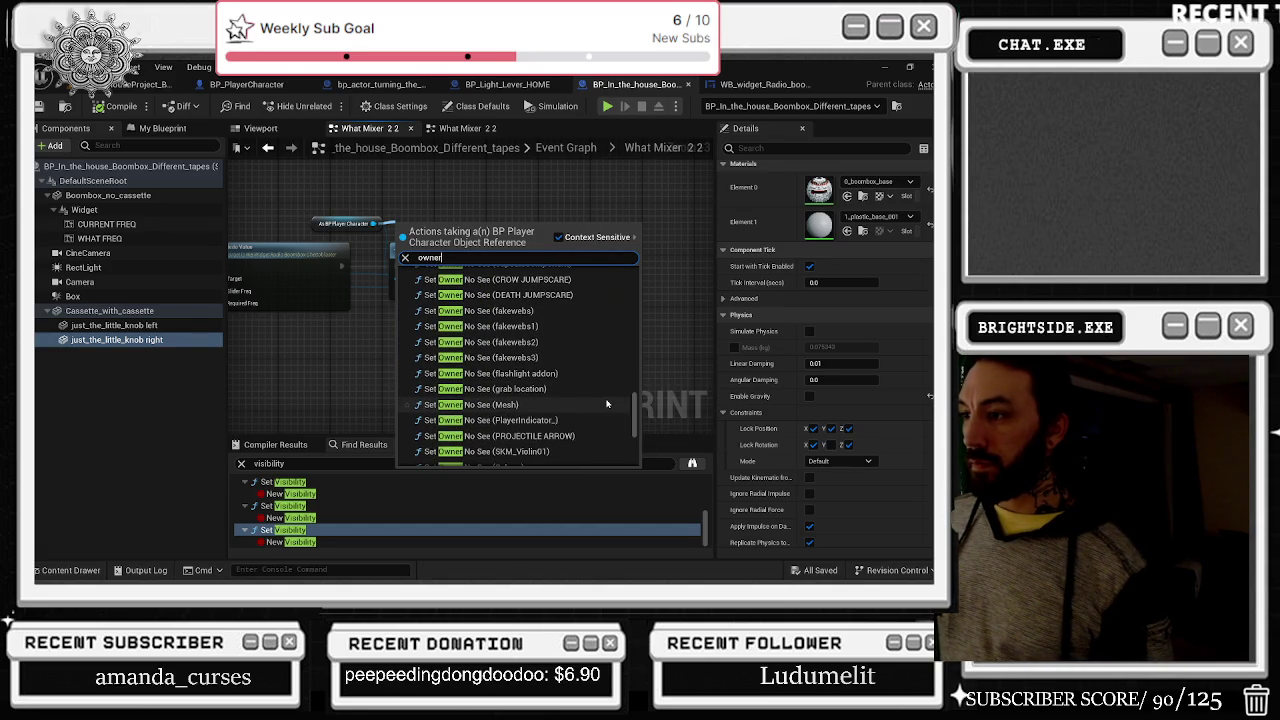
{"action": "left_click", "coordinate": [606, 404]}
{"action": "left_click_drag", "start_coordinate": [436, 220], "coordinate": [458, 180]}
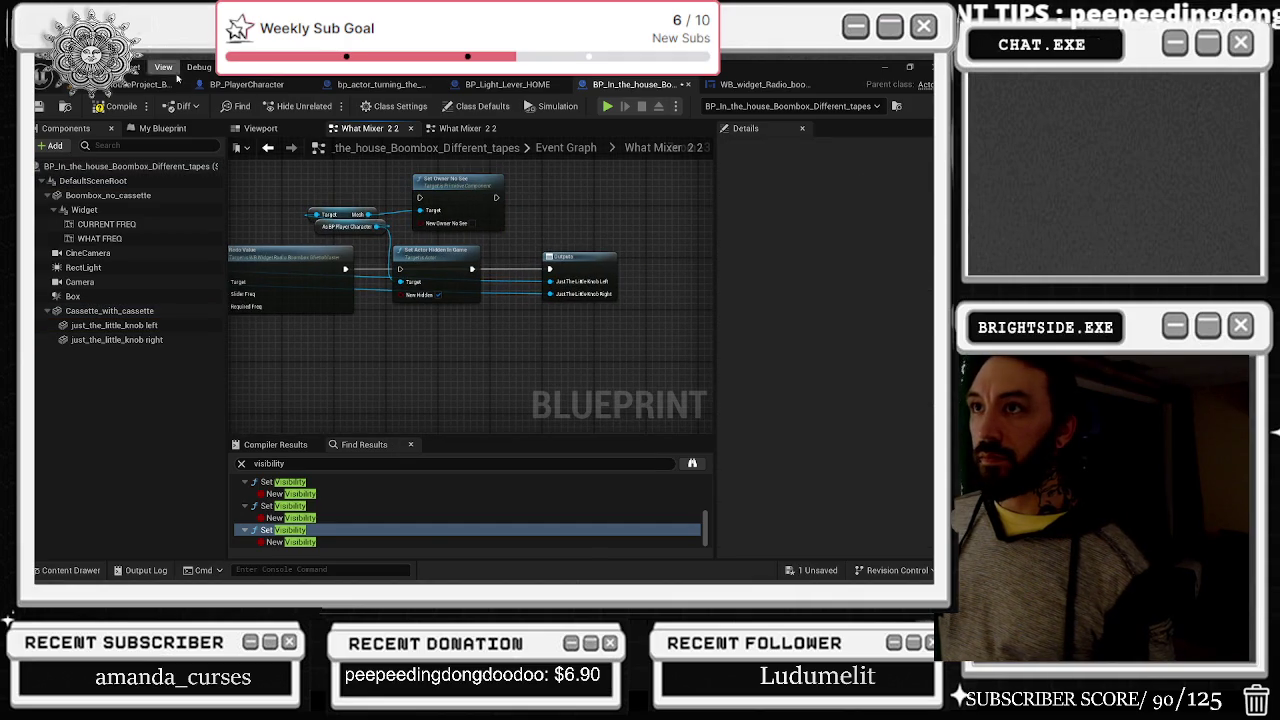
{"action": "left_click", "coordinate": [246, 84]}
Step: Frame the player character mesh, then return to the boombox's What Mixer 2 2 graph
{"action": "left_click", "coordinate": [260, 128]}
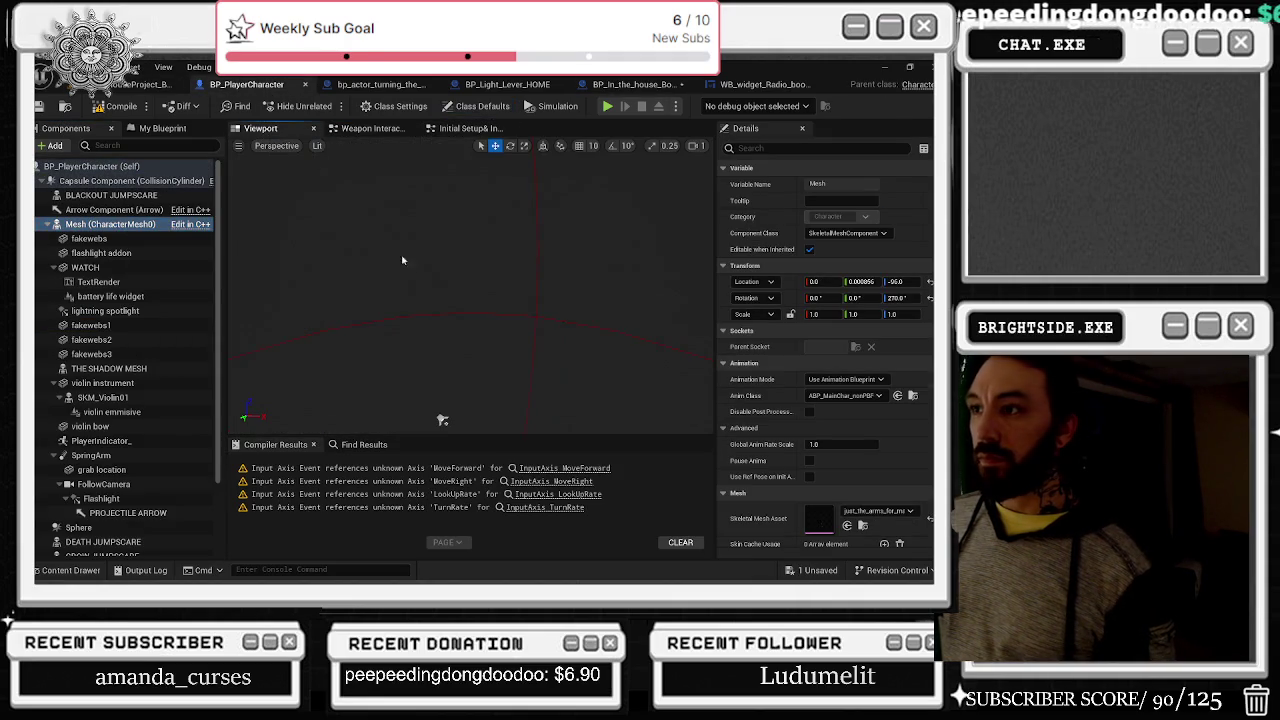
{"action": "key", "text": "f"}
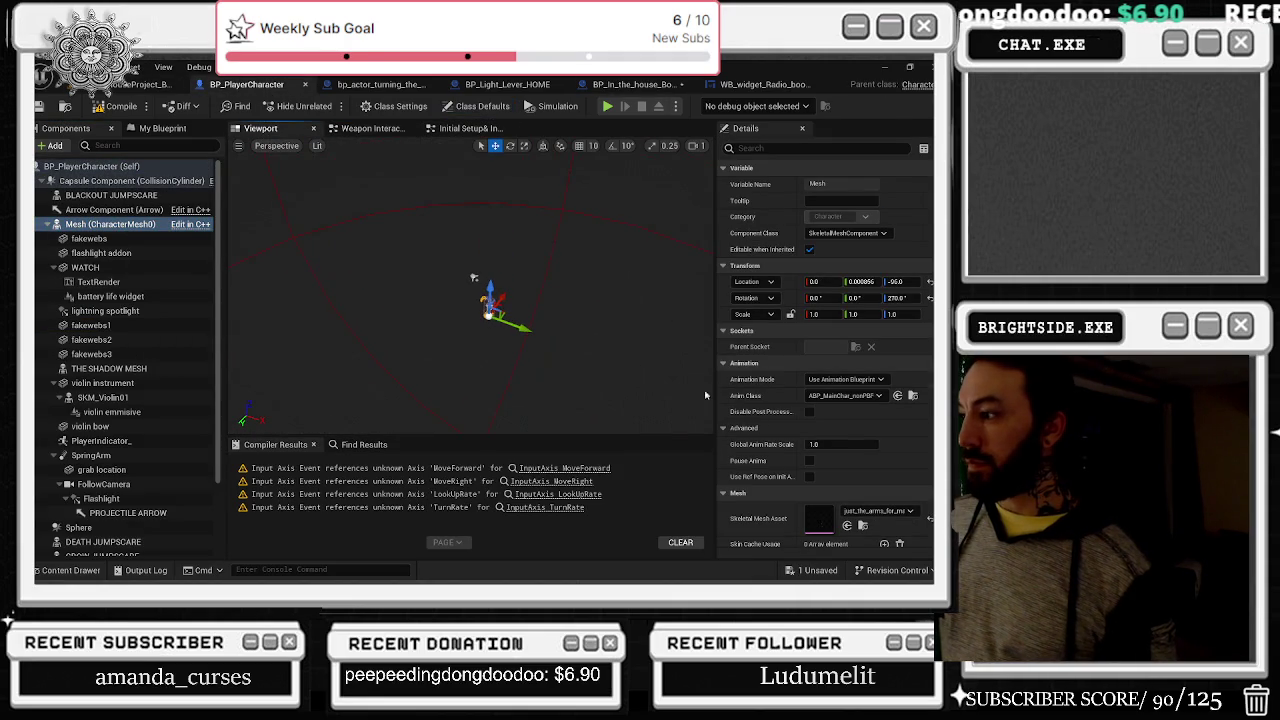
{"action": "left_click", "coordinate": [760, 84]}
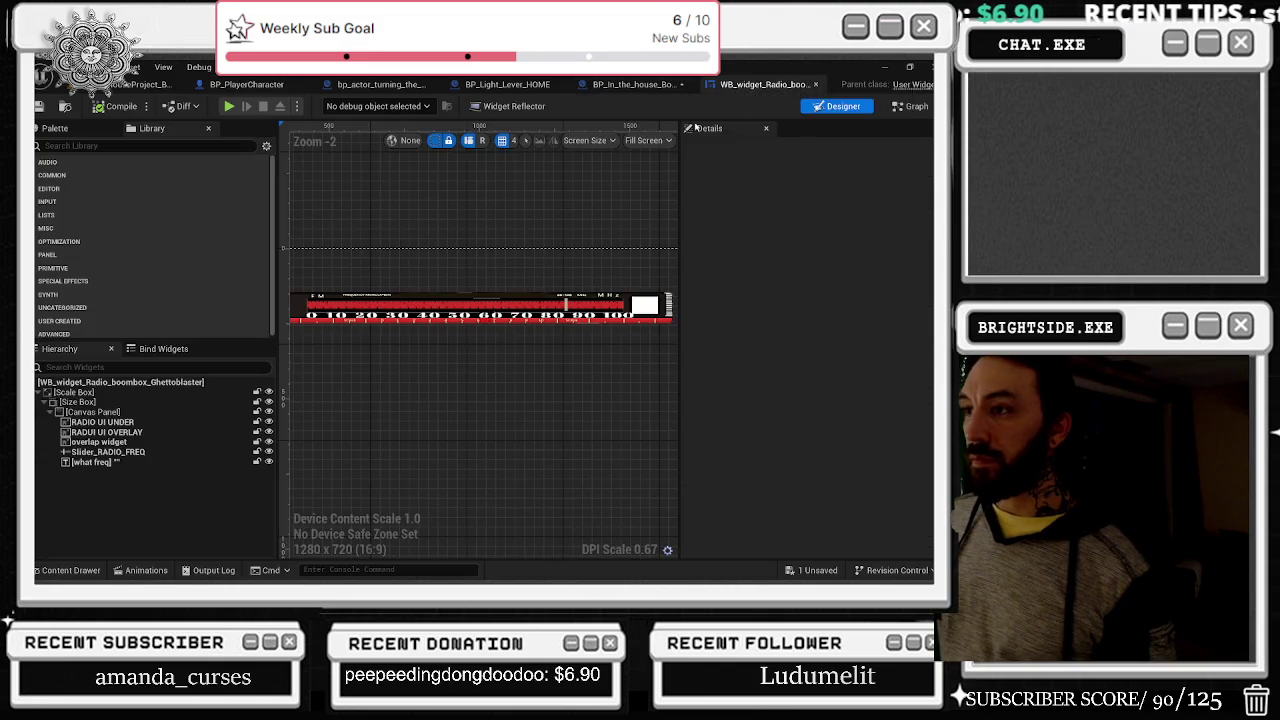
{"action": "left_click", "coordinate": [633, 84]}
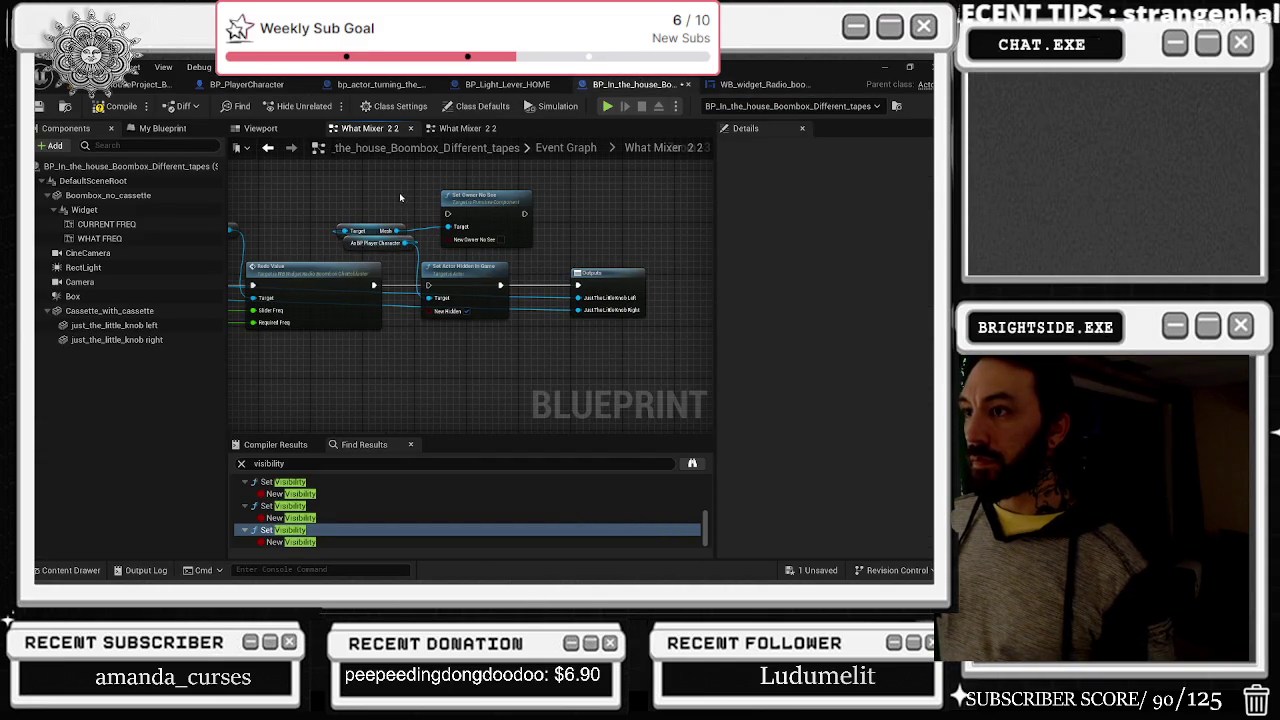
{"action": "scroll", "coordinate": [405, 222], "scroll_direction": "up", "scroll_amount": 3}
{"action": "scroll", "coordinate": [457, 189], "scroll_direction": "up", "scroll_amount": 2}
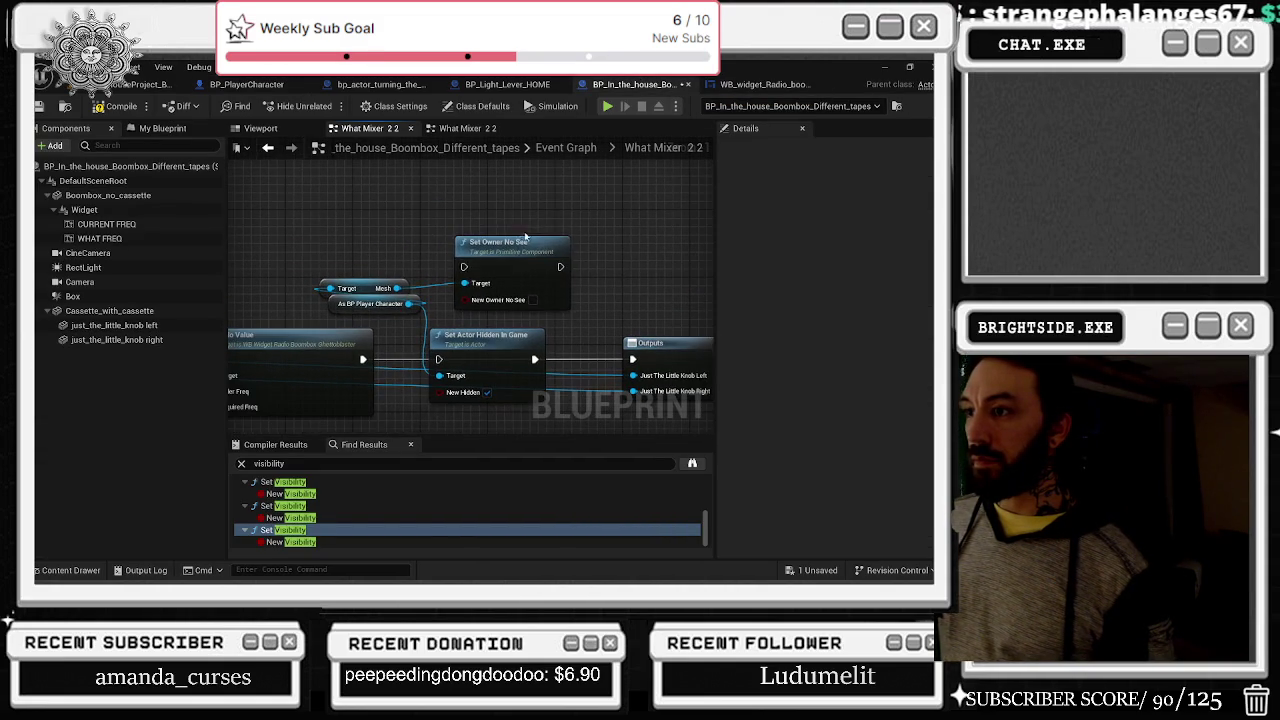
{"action": "left_click", "coordinate": [395, 253]}
{"action": "left_click", "coordinate": [414, 226]}
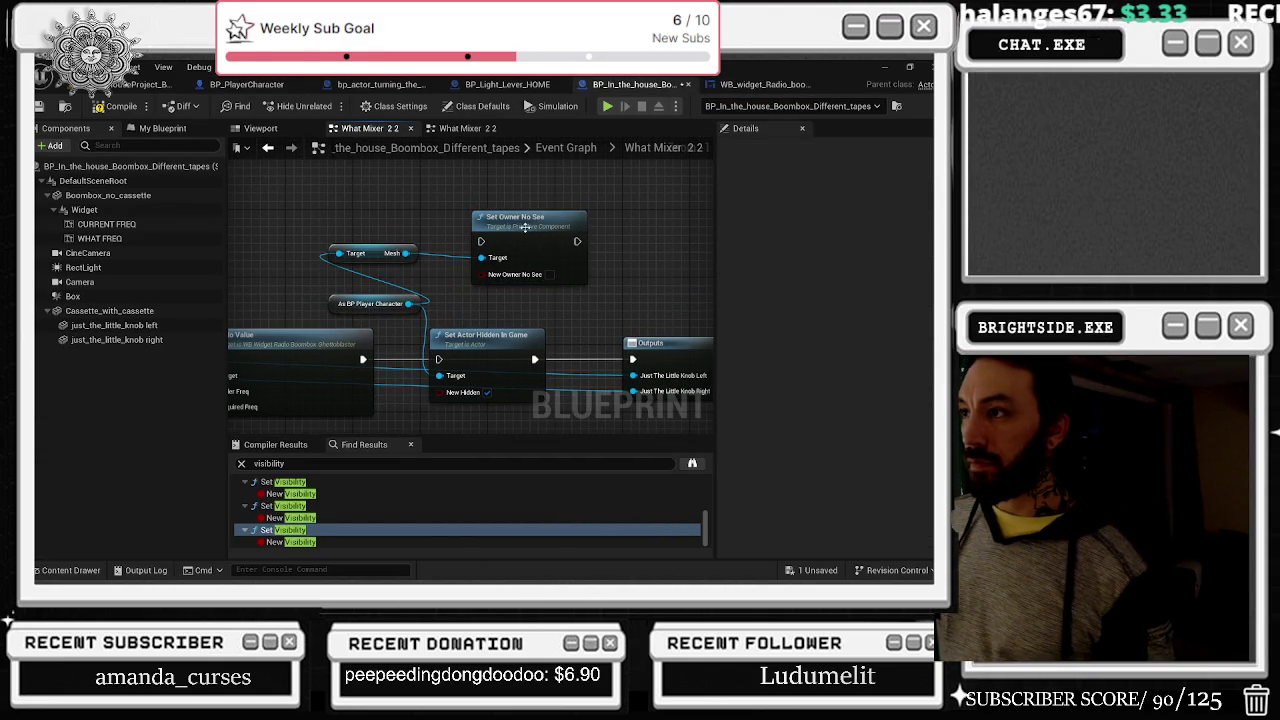
Step: Tick New Owner No See, wire it into Outputs, and delete Set Actor Hidden In Game
{"action": "left_click", "coordinate": [549, 276]}
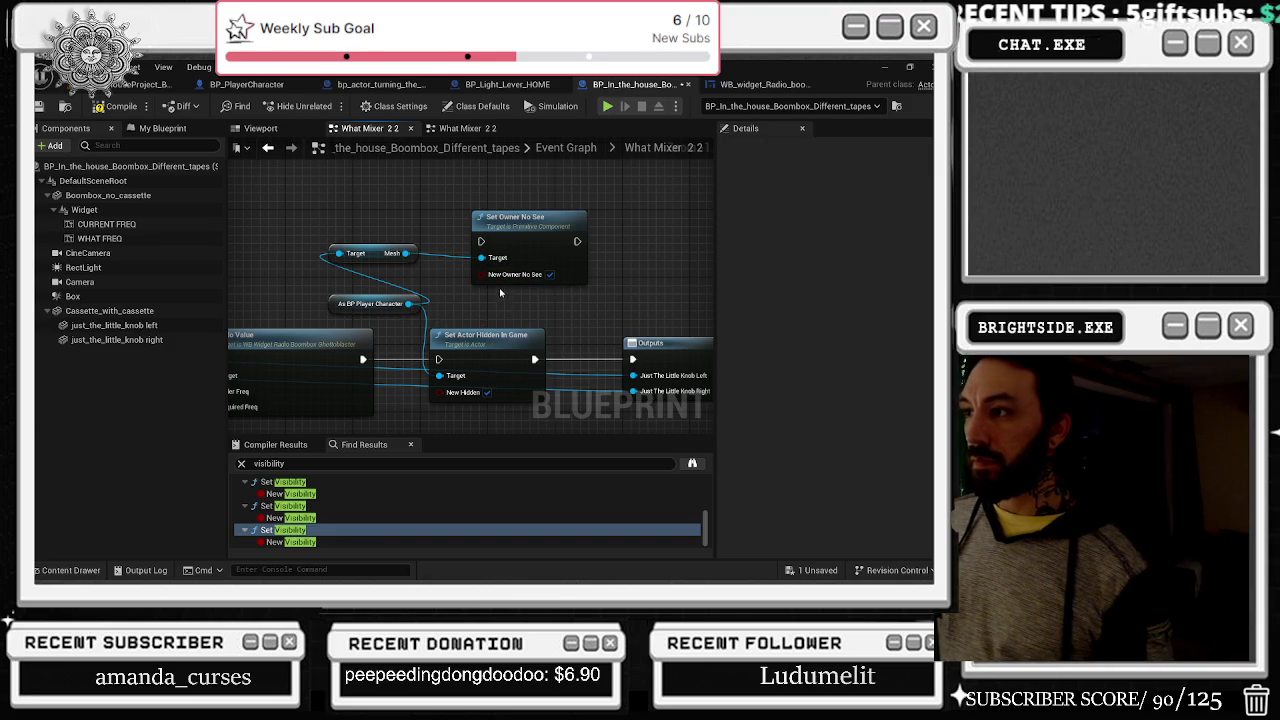
{"action": "left_click_drag", "start_coordinate": [362, 359], "coordinate": [481, 241]}
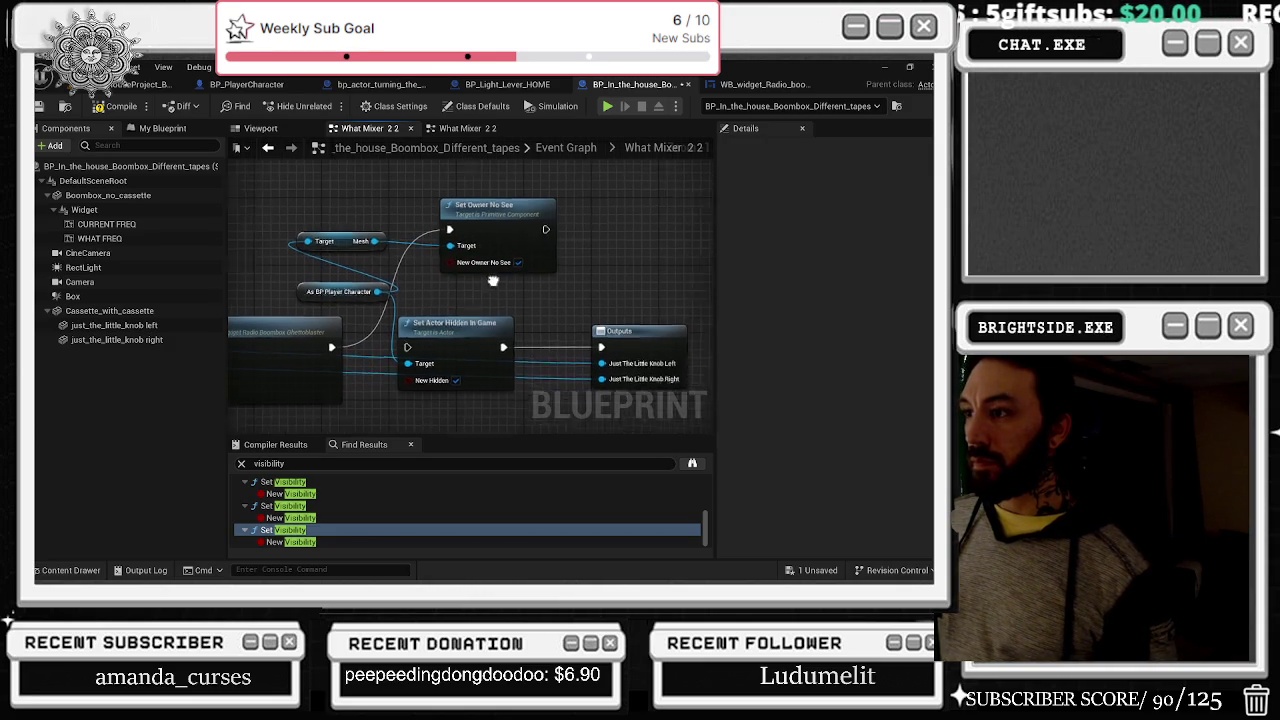
{"action": "left_click_drag", "start_coordinate": [595, 341], "coordinate": [540, 223]}
{"action": "left_click_drag", "start_coordinate": [483, 341], "coordinate": [491, 341]}
{"action": "key", "text": "Delete"}
{"action": "left_click_drag", "start_coordinate": [497, 204], "coordinate": [487, 322]}
{"action": "left_click_drag", "start_coordinate": [368, 213], "coordinate": [445, 322]}
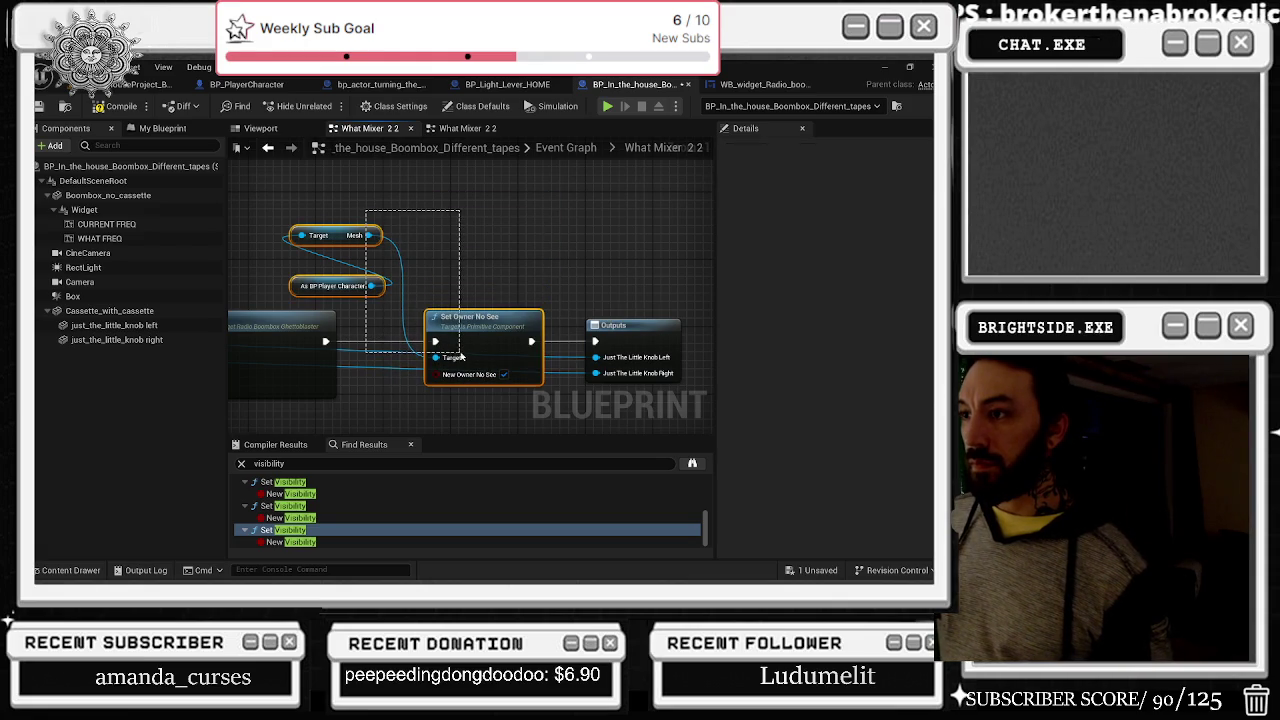
{"action": "left_click", "coordinate": [466, 130]}
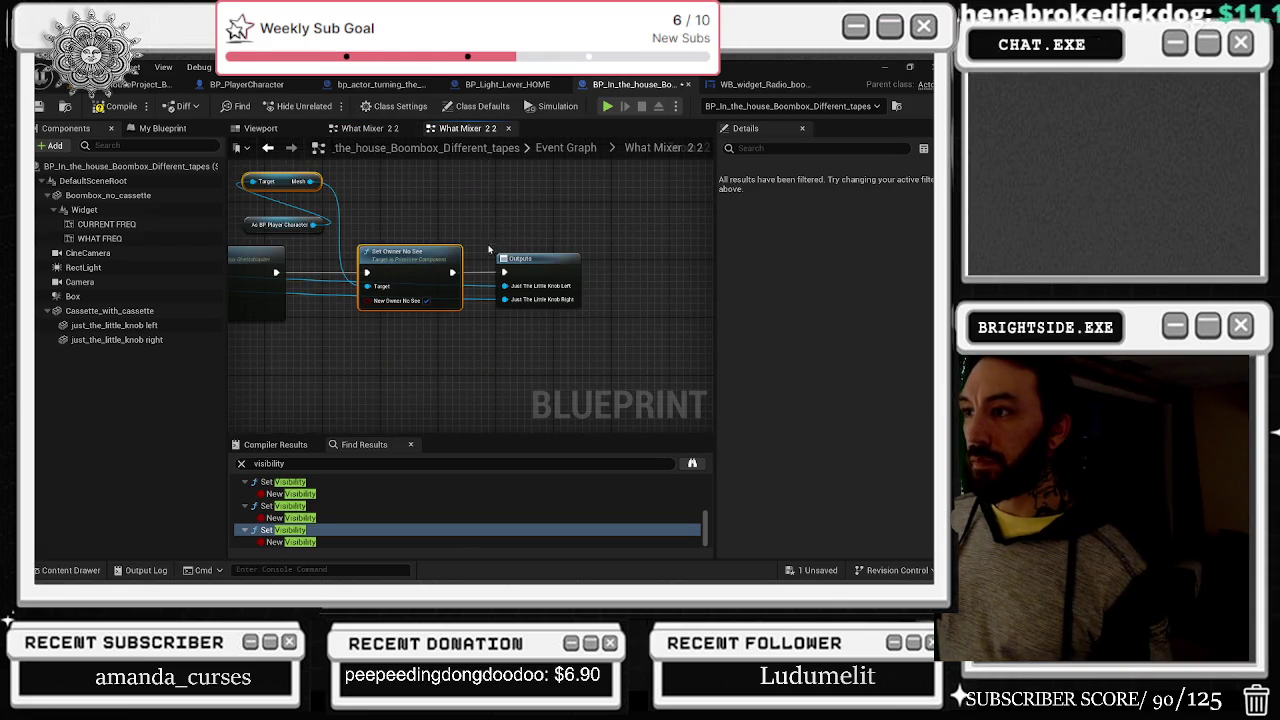
Step: In What Mixer 2, route Redo Value through Set Owner No See to Outputs and delete Set Actor Hidden In Game
{"action": "left_click", "coordinate": [566, 150]}
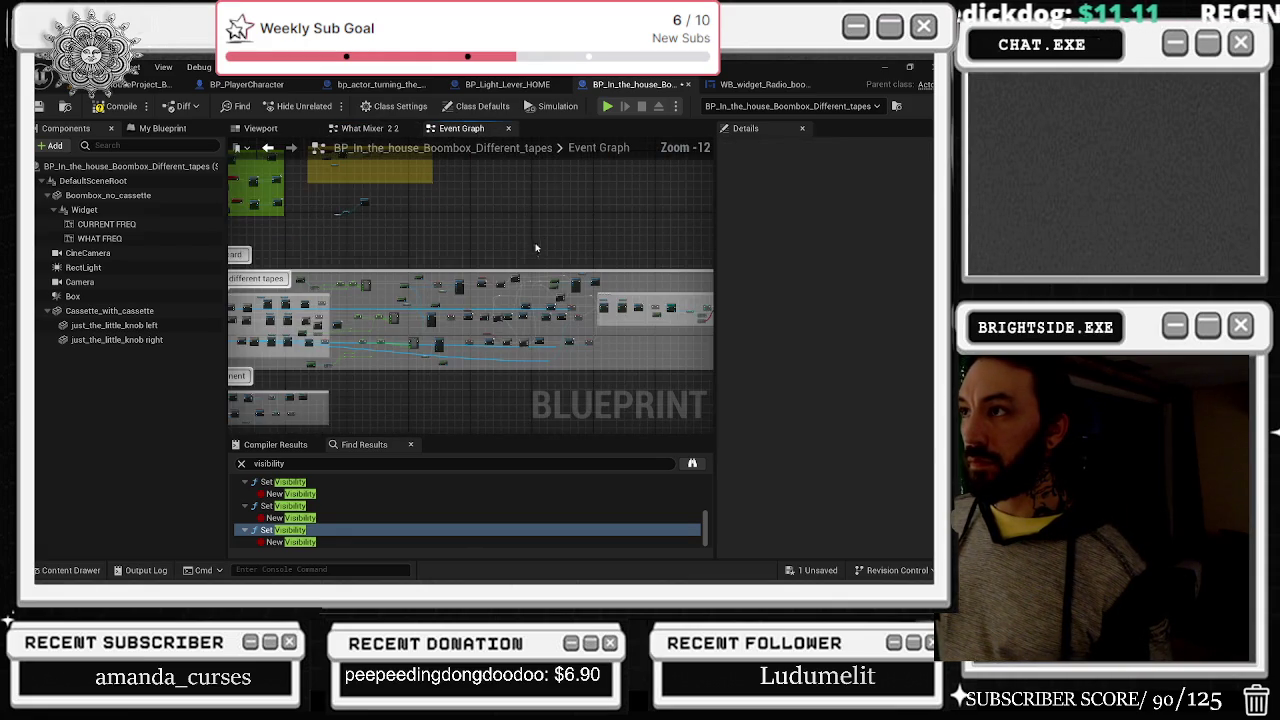
{"action": "scroll", "coordinate": [487, 298], "scroll_direction": "up", "scroll_amount": 7}
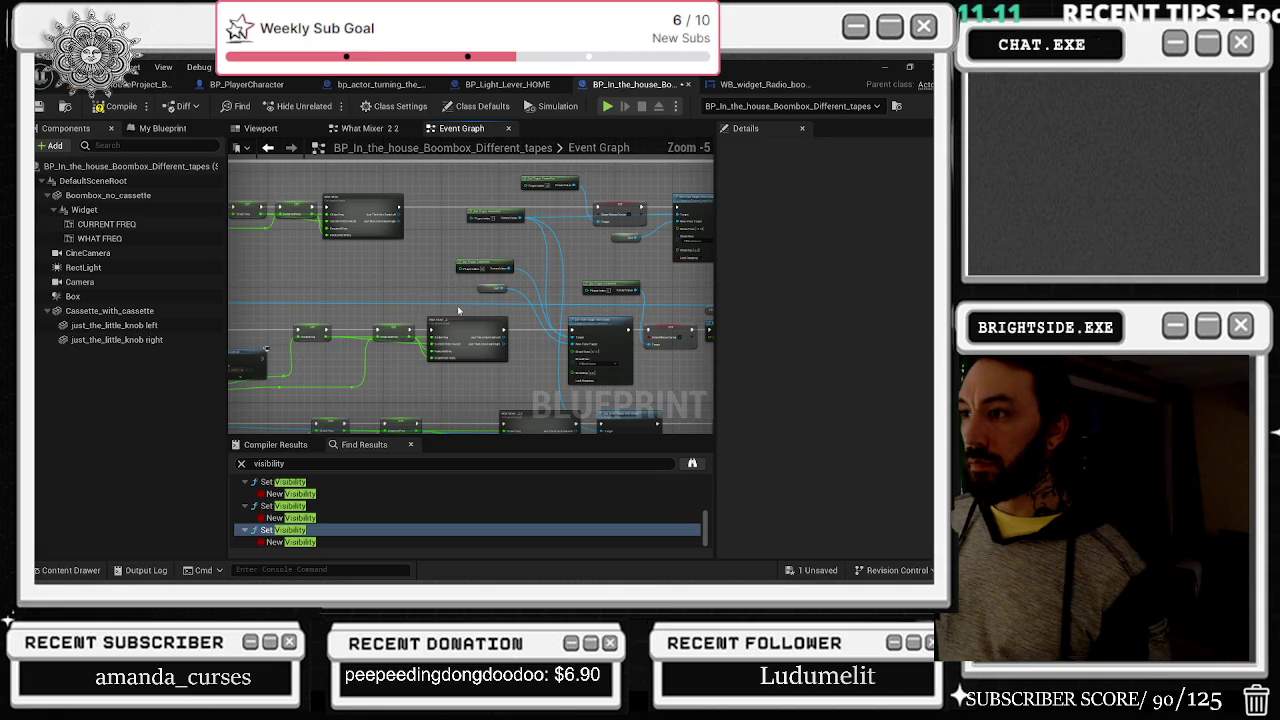
{"action": "double_click", "coordinate": [467, 324]}
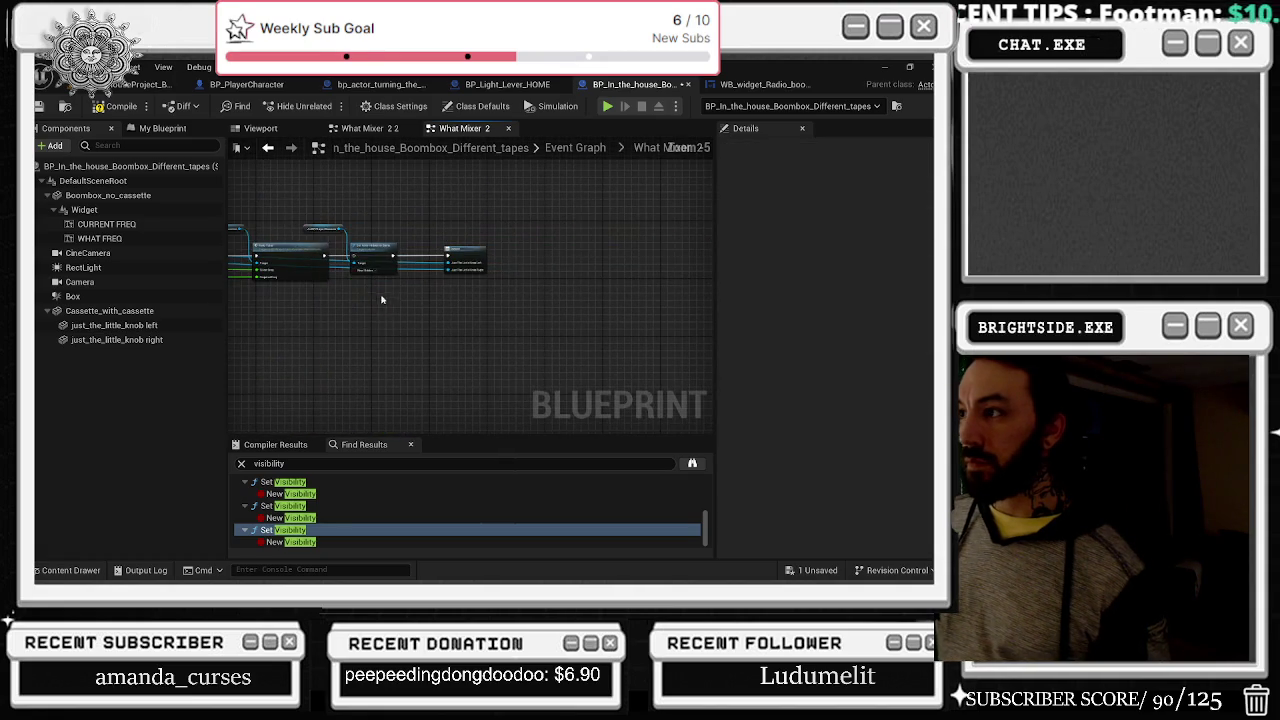
{"action": "scroll", "coordinate": [348, 295], "scroll_direction": "up", "scroll_amount": 4}
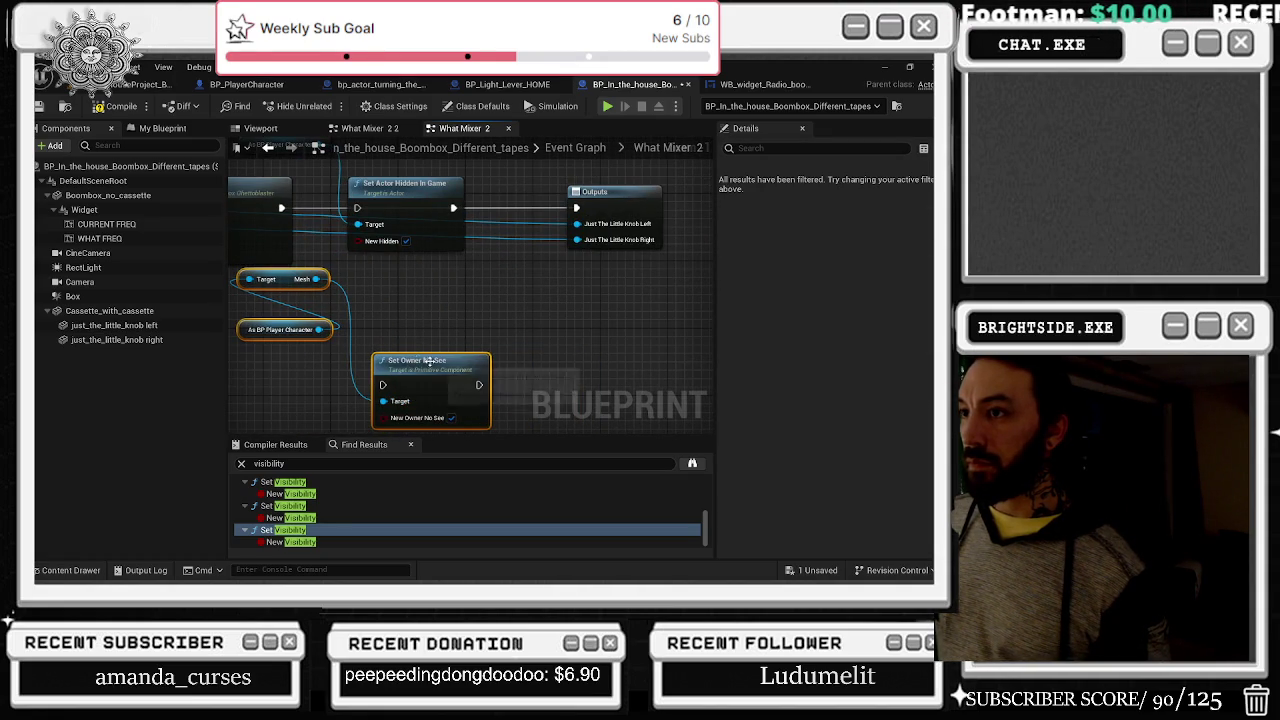
{"action": "mouse_move", "coordinate": [295, 285]}
{"action": "left_mouse_down"}
{"action": "mouse_move", "coordinate": [303, 302]}
{"action": "mouse_move", "coordinate": [368, 294]}
{"action": "left_mouse_up"}
{"action": "left_click", "coordinate": [400, 337], "text": "ctrl"}
{"action": "left_click_drag", "start_coordinate": [400, 337], "coordinate": [290, 340]}
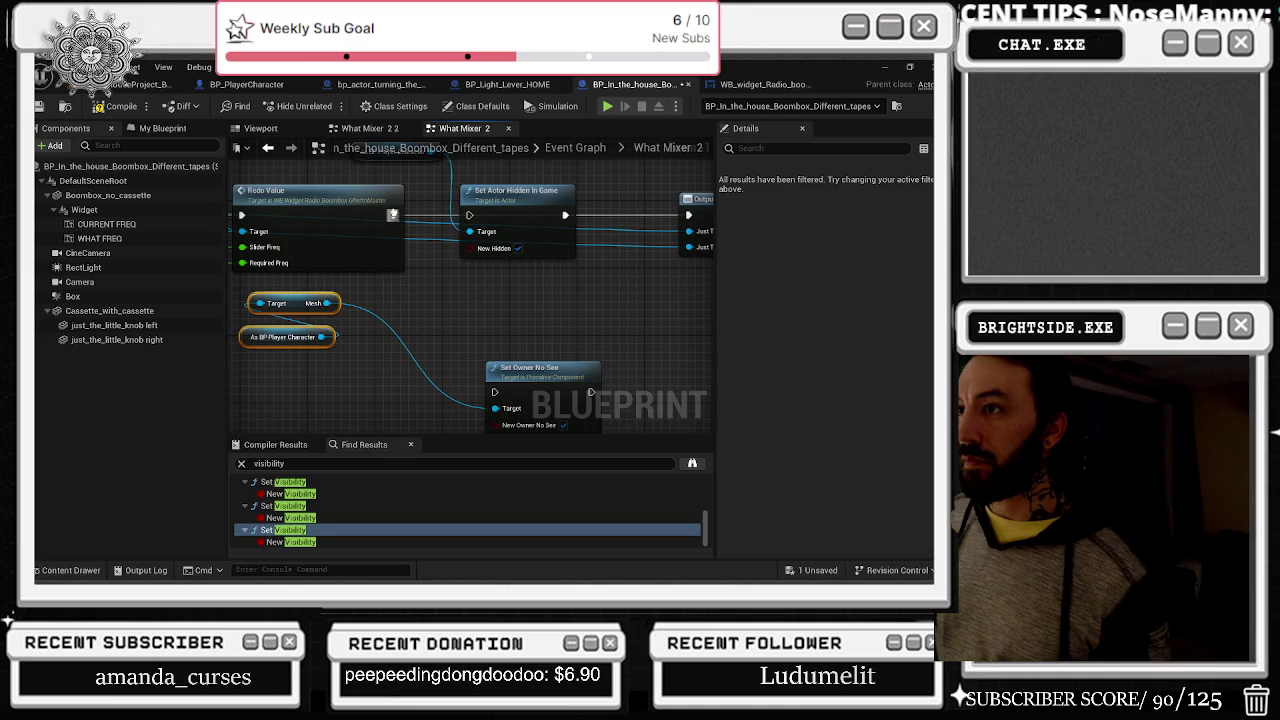
{"action": "mouse_move", "coordinate": [400, 213]}
{"action": "left_mouse_down"}
{"action": "mouse_move", "coordinate": [443, 371]}
{"action": "mouse_move", "coordinate": [494, 392]}
{"action": "left_mouse_up"}
{"action": "mouse_move", "coordinate": [591, 392]}
{"action": "left_mouse_down"}
{"action": "mouse_move", "coordinate": [661, 205]}
{"action": "mouse_move", "coordinate": [686, 215]}
{"action": "left_mouse_up"}
{"action": "left_click_drag", "start_coordinate": [416, 188], "coordinate": [467, 258]}
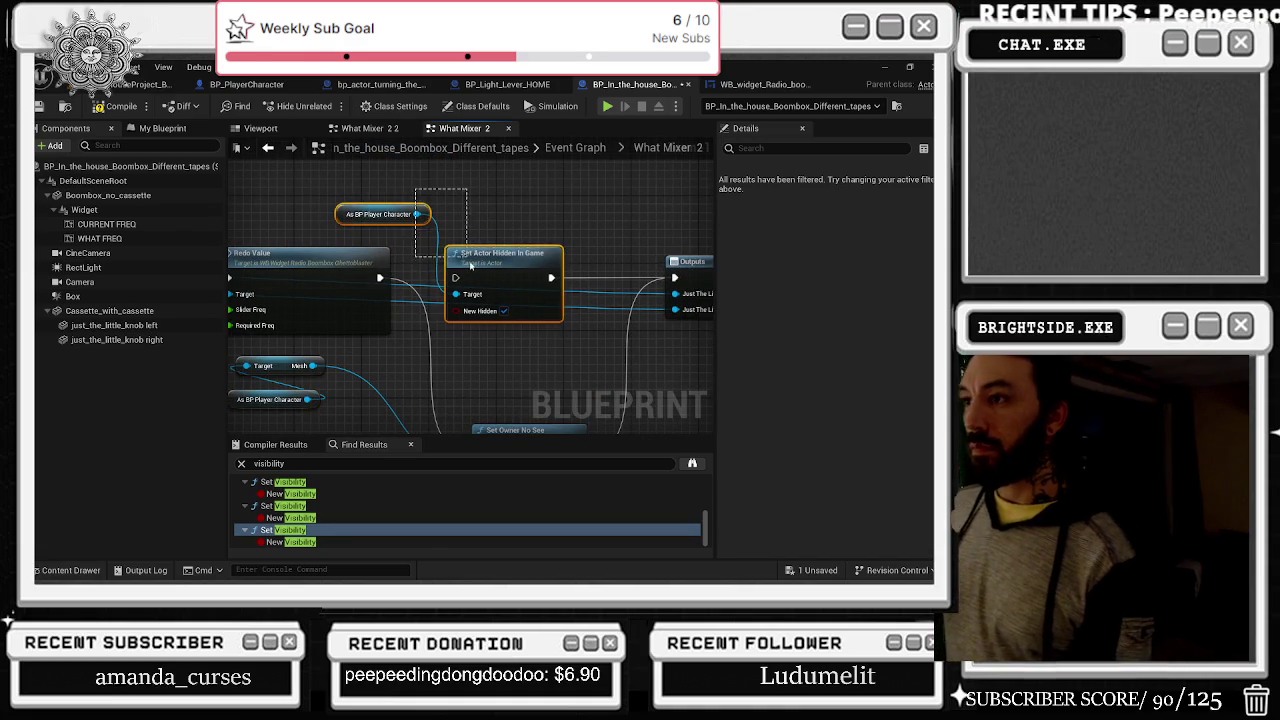
{"action": "key", "text": "Delete"}
Step: Paste the Set Owner No See nodes into What Mixer and chain Redo Value through them to Outputs
{"action": "left_click", "coordinate": [268, 147]}
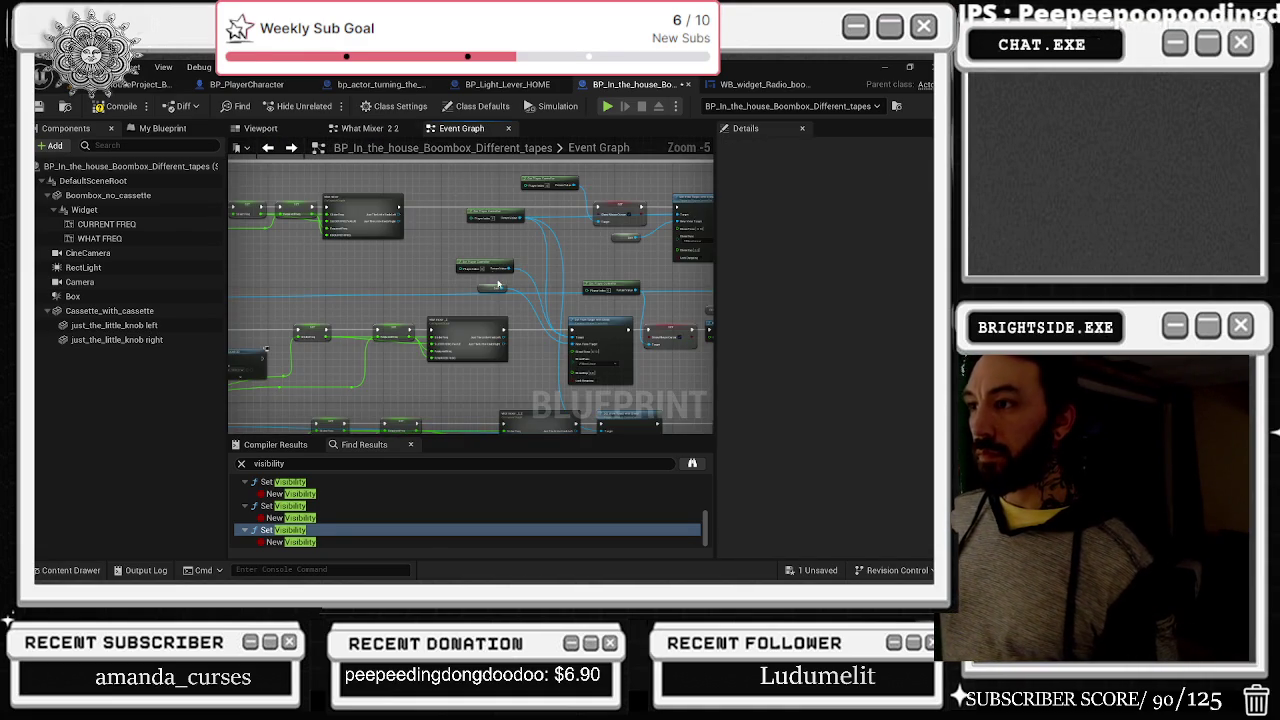
{"action": "double_click", "coordinate": [366, 208]}
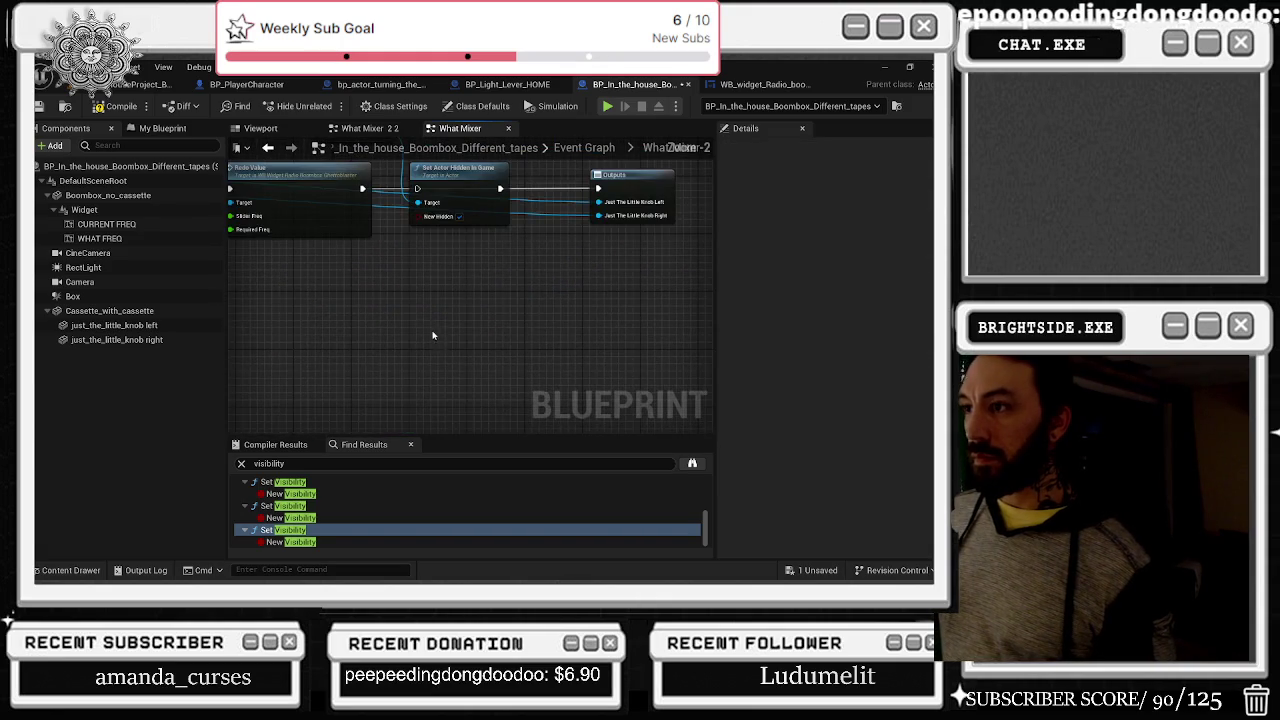
{"action": "key", "text": "ctrl+v"}
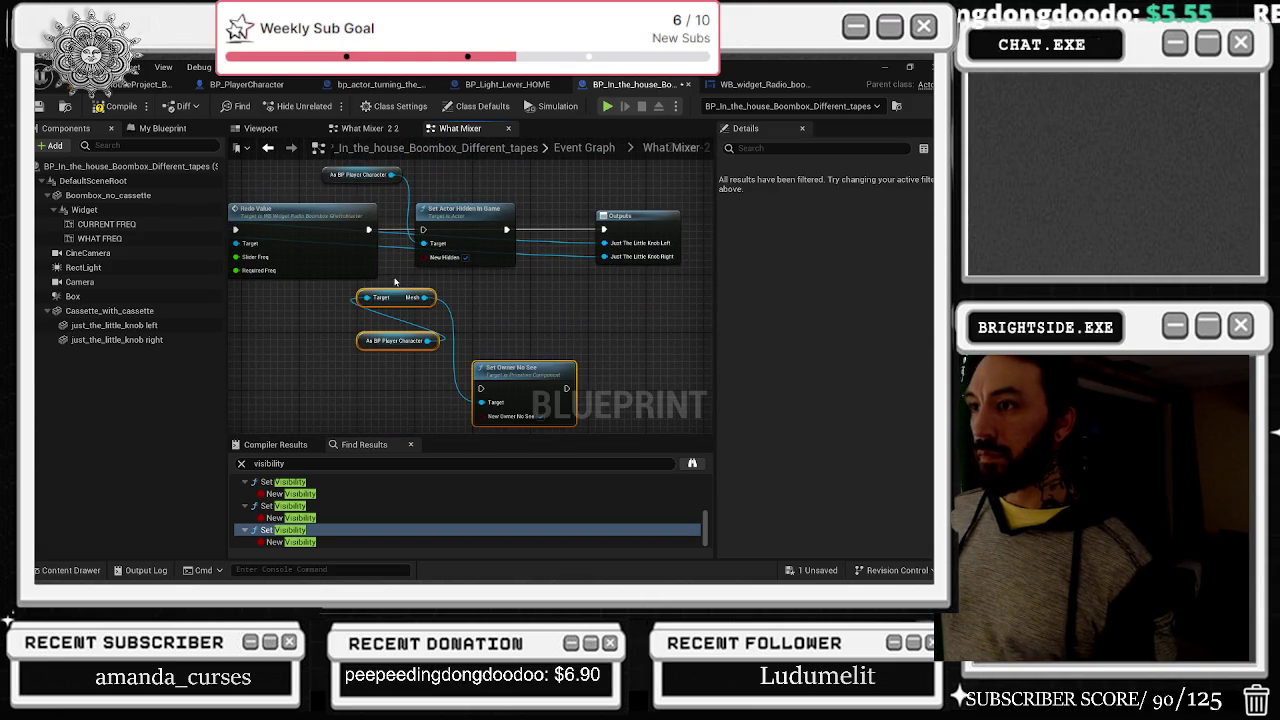
{"action": "left_click_drag", "start_coordinate": [381, 348], "coordinate": [311, 355]}
{"action": "mouse_move", "coordinate": [493, 382]}
{"action": "left_mouse_down"}
{"action": "mouse_move", "coordinate": [450, 342]}
{"action": "mouse_move", "coordinate": [440, 302]}
{"action": "left_mouse_up"}
{"action": "left_click_drag", "start_coordinate": [369, 229], "coordinate": [428, 309]}
{"action": "mouse_move", "coordinate": [516, 309]}
{"action": "left_mouse_down"}
{"action": "mouse_move", "coordinate": [605, 283]}
{"action": "mouse_move", "coordinate": [604, 230]}
{"action": "left_mouse_up"}
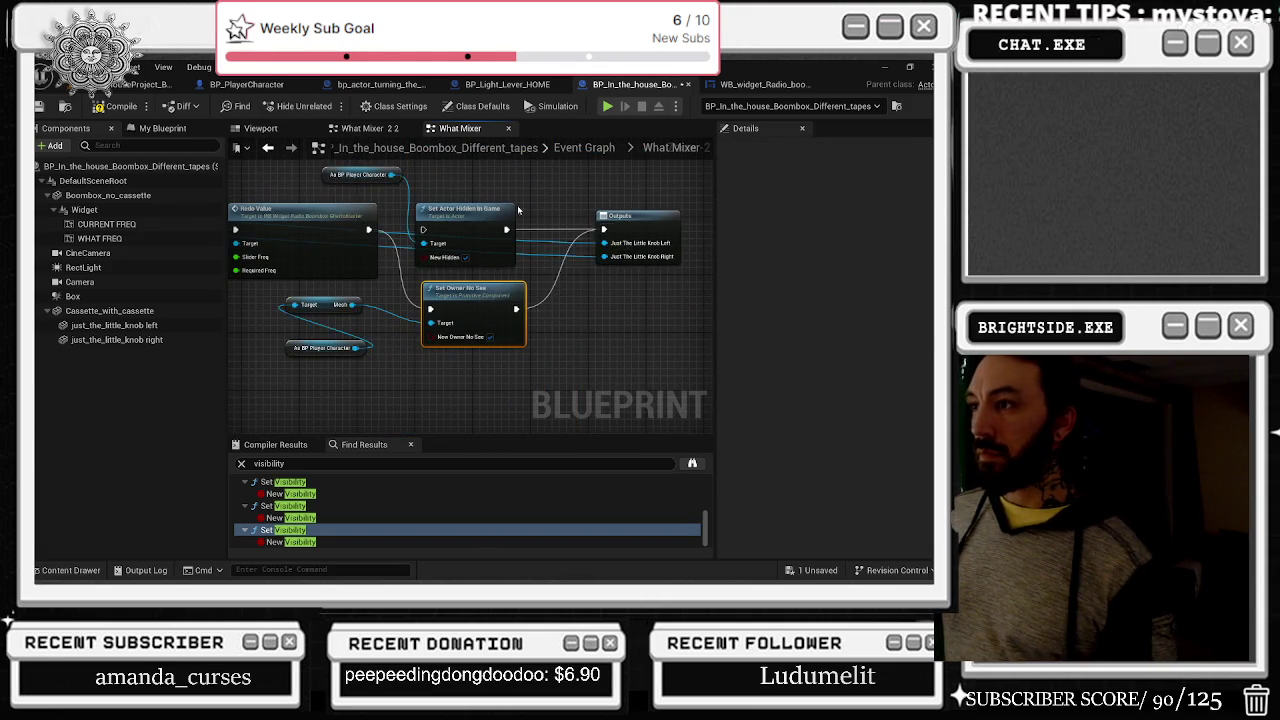
Step: Delete What Mixer's Set Actor Hidden In Game and leftover As BP Player Character nodes, then tidy
{"action": "left_click", "coordinate": [468, 269]}
{"action": "key", "text": "Delete"}
{"action": "left_click_drag", "start_coordinate": [489, 358], "coordinate": [496, 279]}
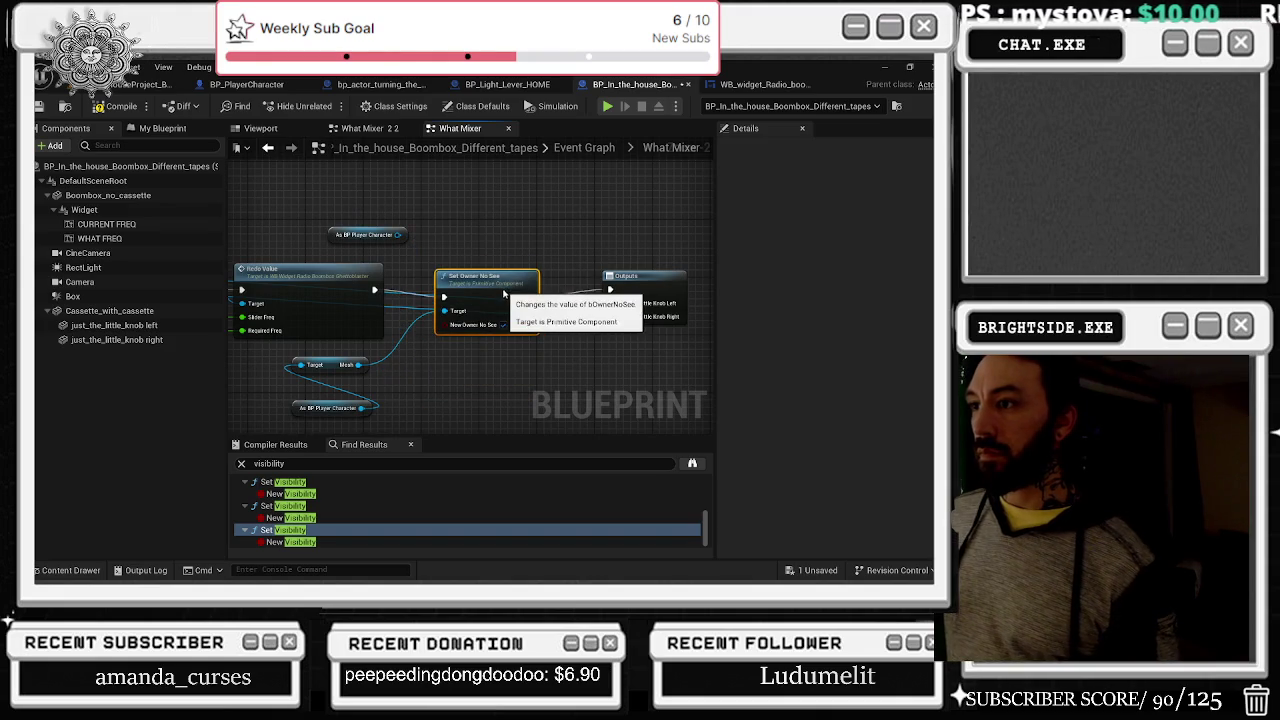
{"action": "left_click", "coordinate": [365, 234]}
{"action": "key", "text": "Delete"}
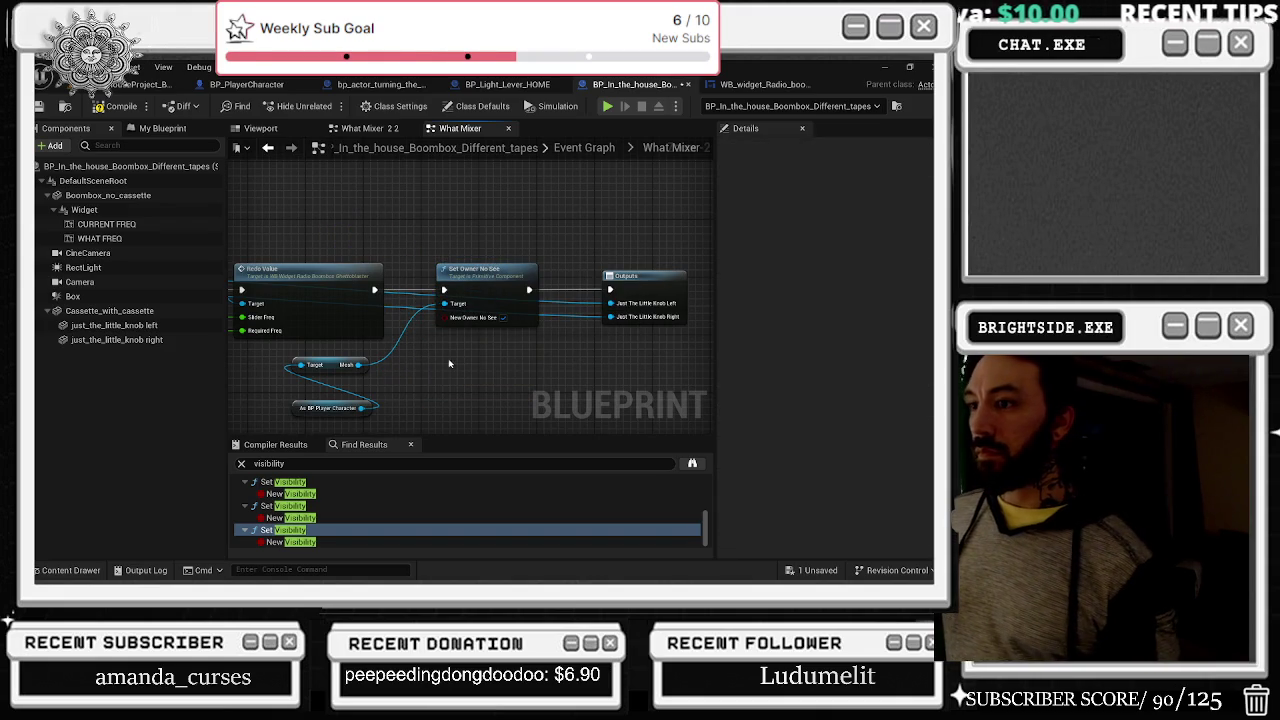
{"action": "mouse_move", "coordinate": [322, 366]}
{"action": "left_mouse_down"}
{"action": "mouse_move", "coordinate": [345, 380]}
{"action": "mouse_move", "coordinate": [458, 373]}
{"action": "left_mouse_up"}
{"action": "left_click", "coordinate": [272, 147]}
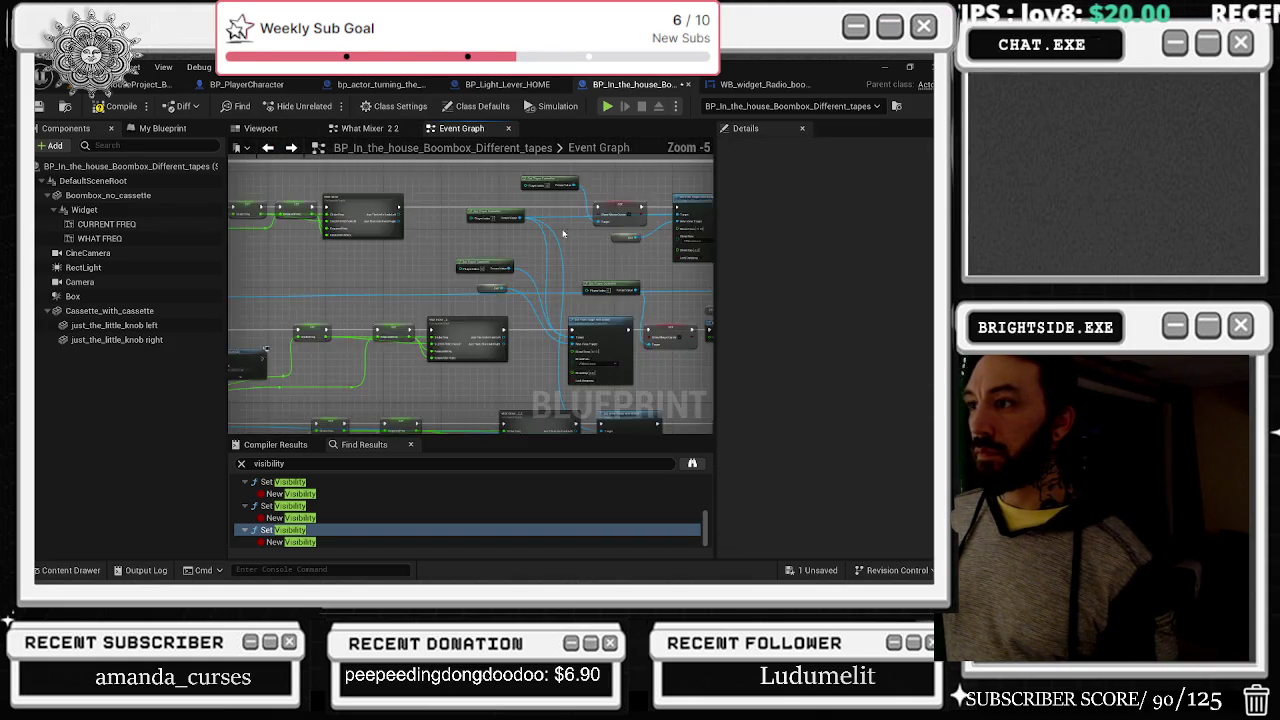
Step: Place the Set Owner No See nodes in the Event Graph and delete Set Actor Hidden In Game with its cast
{"action": "scroll", "coordinate": [422, 262], "scroll_direction": "up", "scroll_amount": 3}
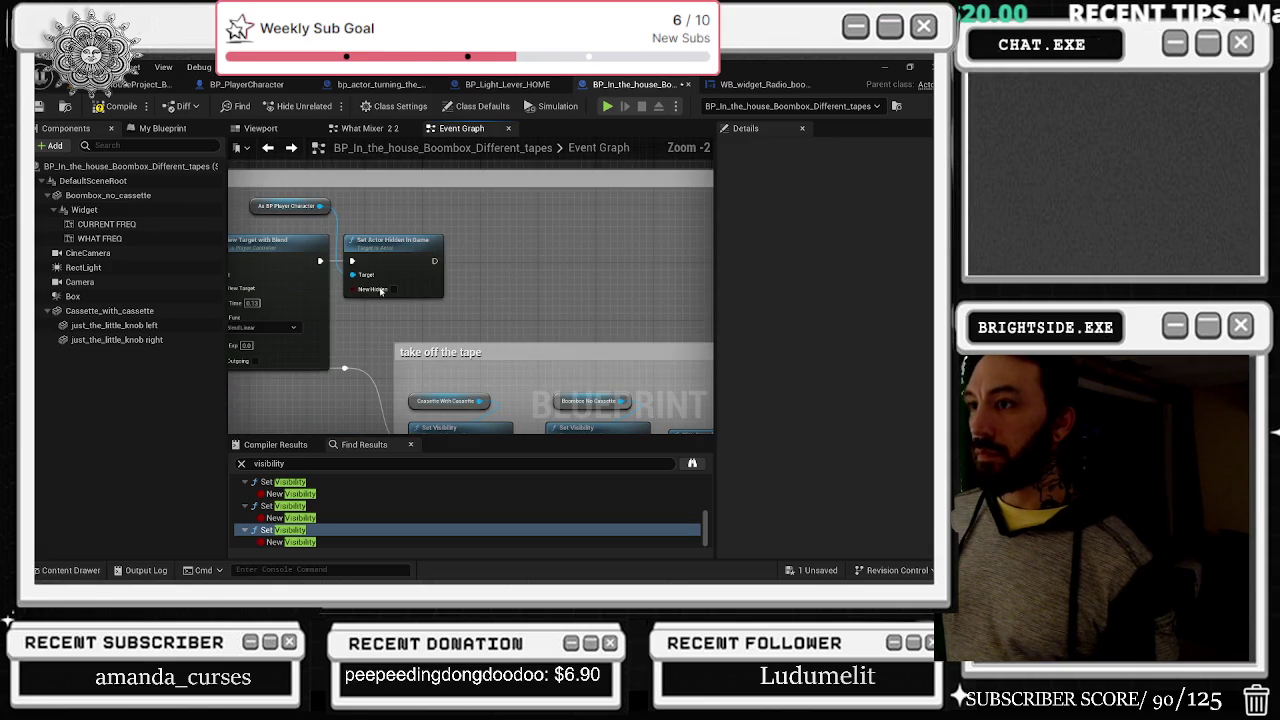
{"action": "left_click_drag", "start_coordinate": [548, 188], "coordinate": [593, 284]}
{"action": "left_click_drag", "start_coordinate": [504, 337], "coordinate": [489, 228]}
{"action": "left_click", "coordinate": [520, 318]}
{"action": "mouse_move", "coordinate": [513, 386]}
{"action": "left_mouse_down"}
{"action": "mouse_move", "coordinate": [481, 265]}
{"action": "mouse_move", "coordinate": [310, 210]}
{"action": "left_mouse_up"}
{"action": "key", "text": "Delete"}
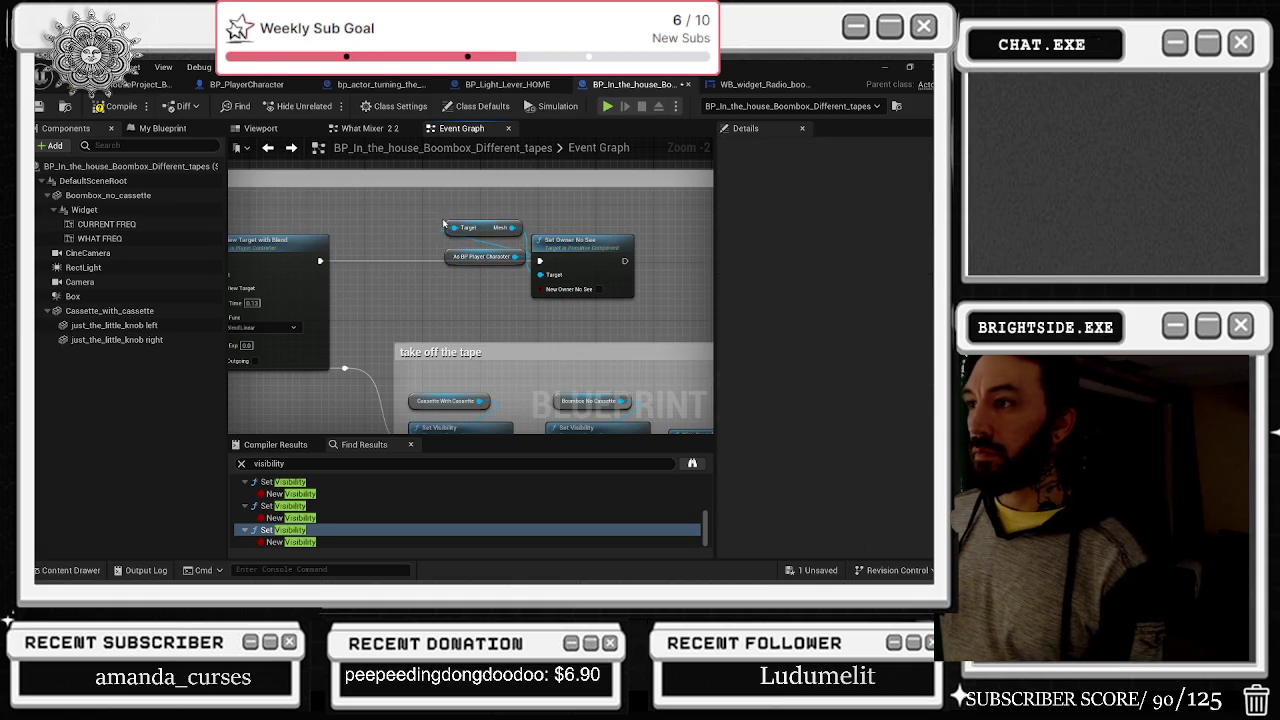
Step: Tidy the As BP Player Character node, compile and save the blueprint, and return to the level
{"action": "mouse_move", "coordinate": [448, 258]}
{"action": "left_mouse_down"}
{"action": "mouse_move", "coordinate": [330, 212]}
{"action": "mouse_move", "coordinate": [261, 207]}
{"action": "mouse_move", "coordinate": [425, 222]}
{"action": "mouse_move", "coordinate": [412, 212]}
{"action": "mouse_move", "coordinate": [450, 227]}
{"action": "mouse_move", "coordinate": [455, 216]}
{"action": "left_mouse_up"}
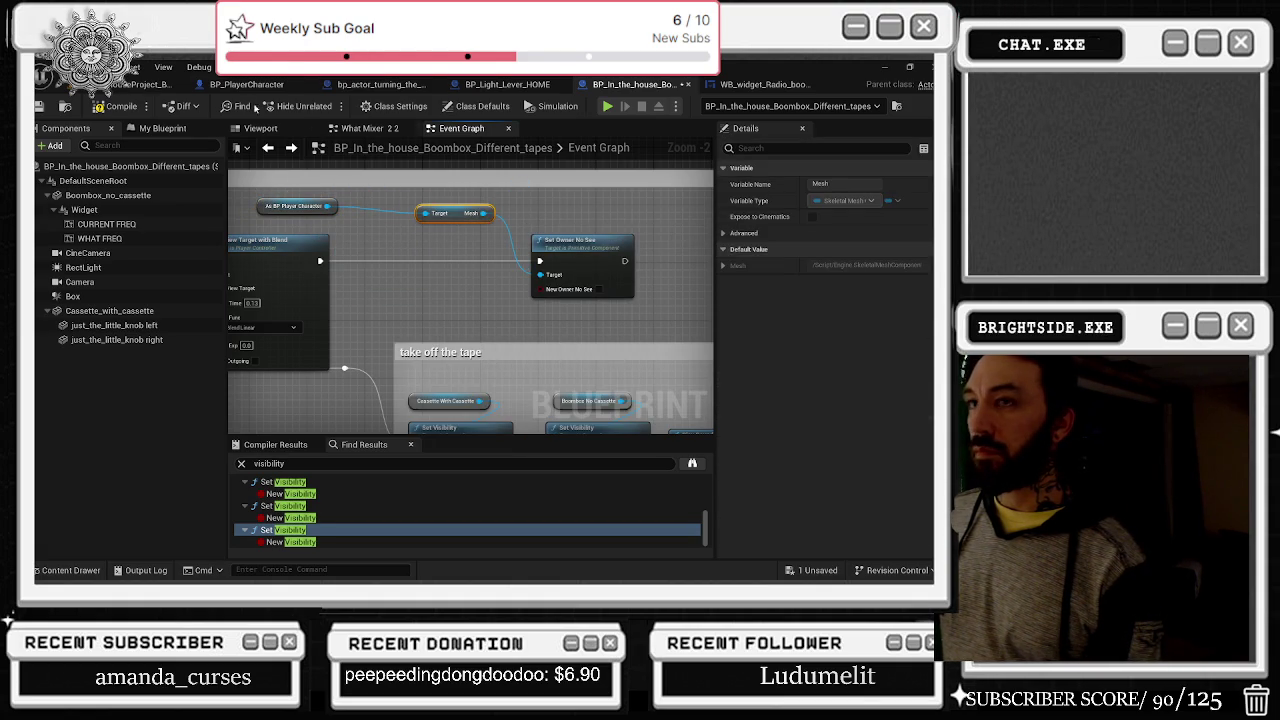
{"action": "left_click", "coordinate": [115, 106]}
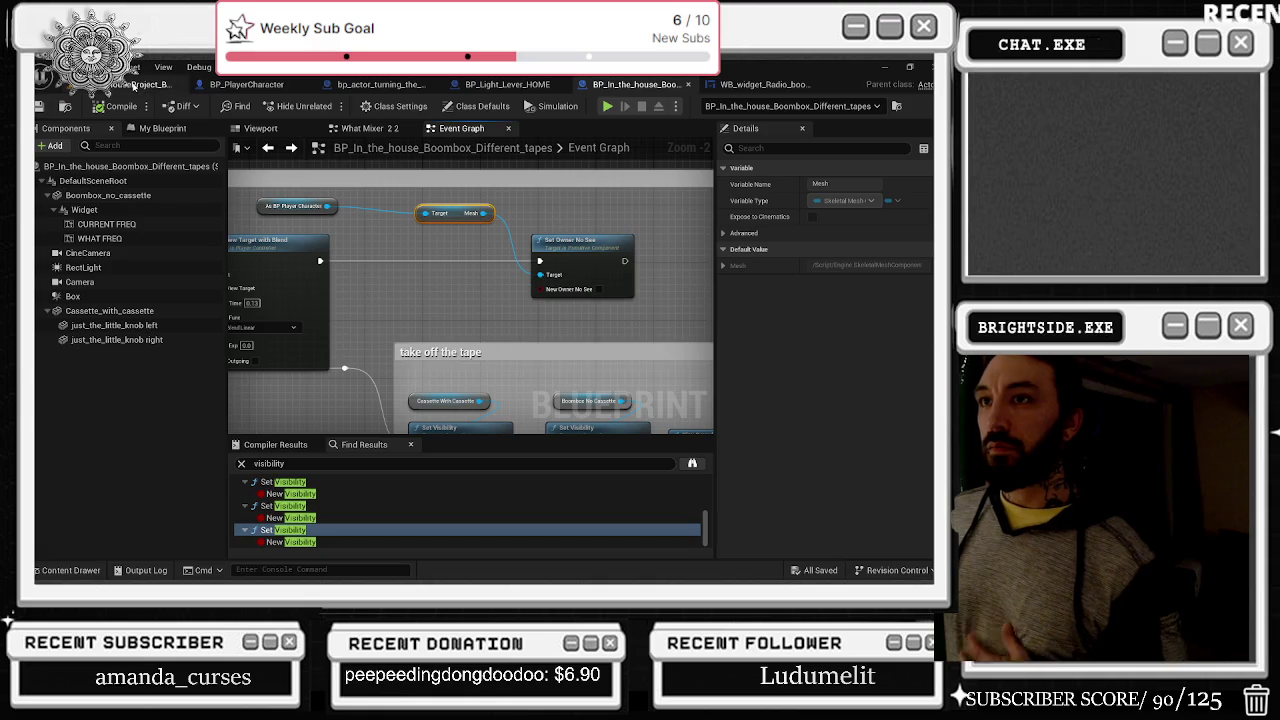
{"action": "left_click", "coordinate": [140, 84]}
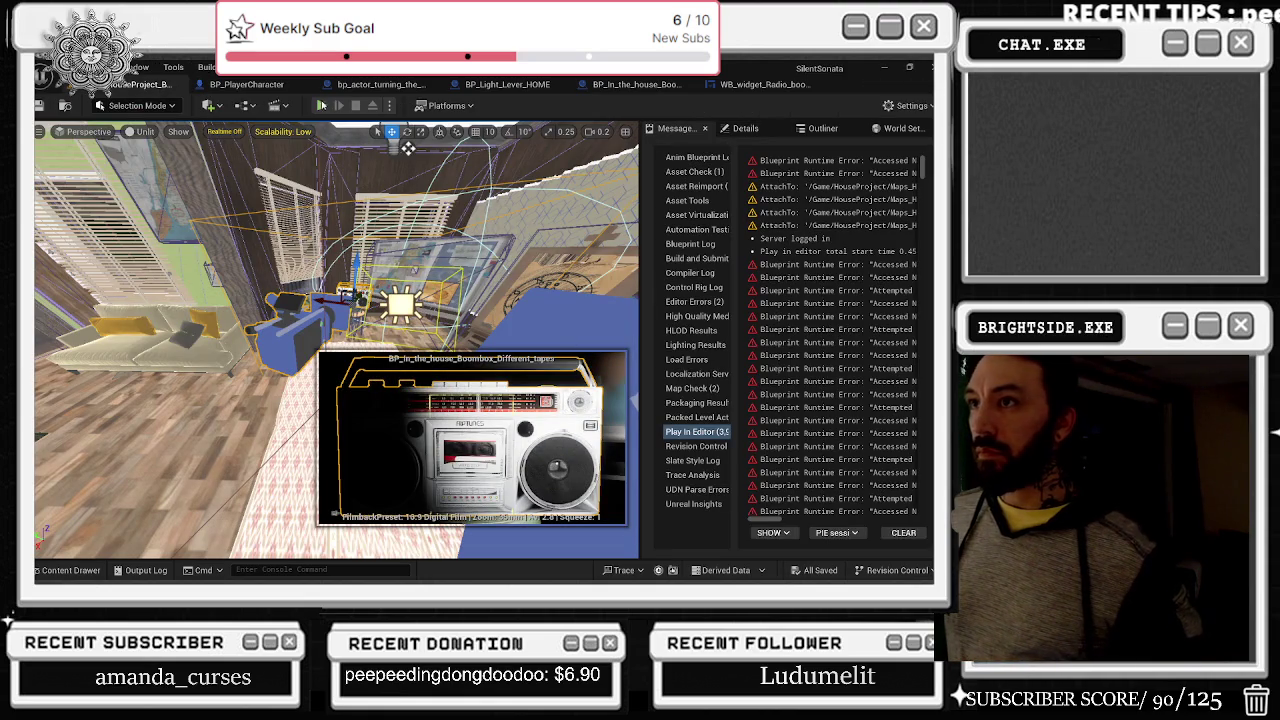
Step: Play the level, interact with the boombox to test Set Owner No See, then stop the session
{"action": "left_click", "coordinate": [321, 105]}
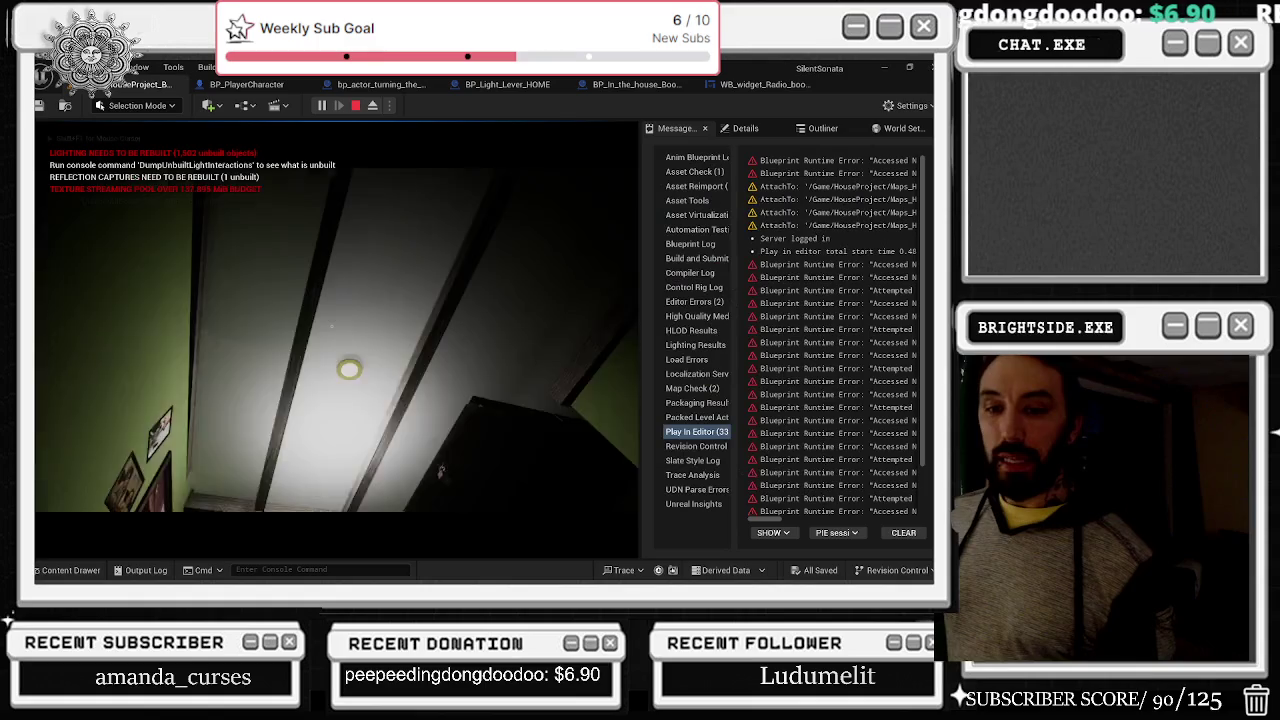
{"action": "key", "text": "shift+F1"}
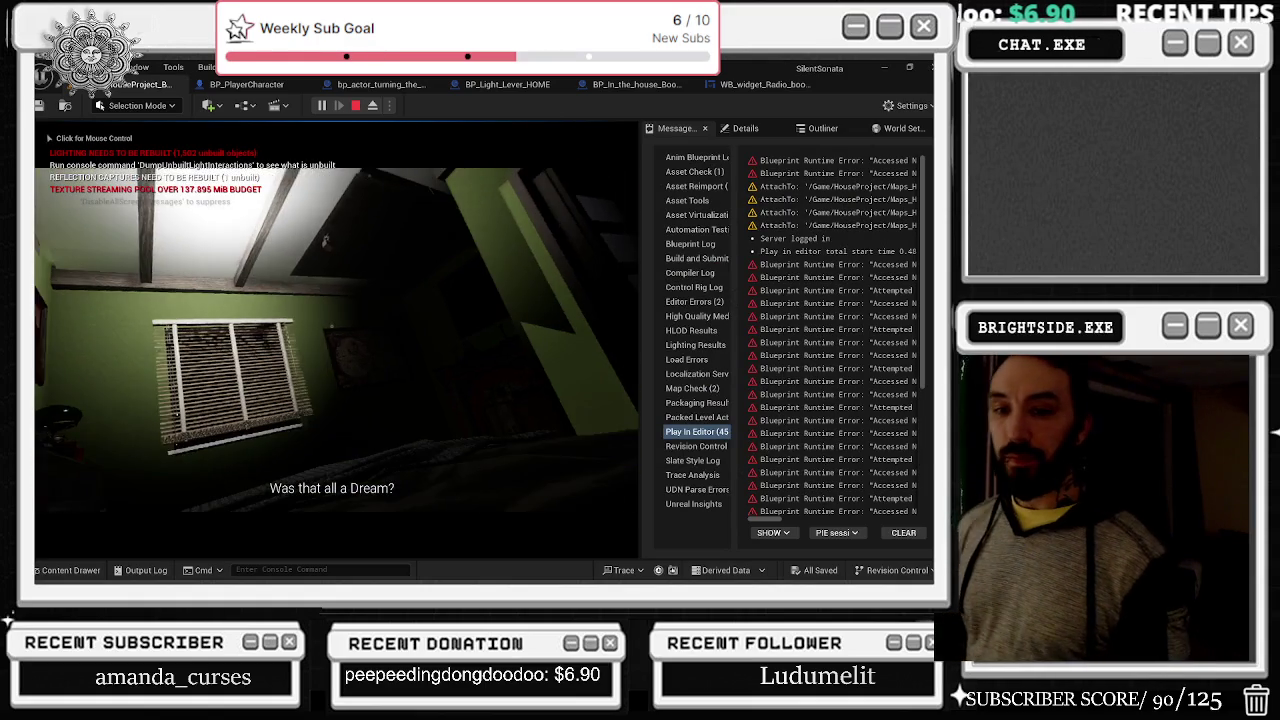
{"action": "left_click", "coordinate": [331, 326]}
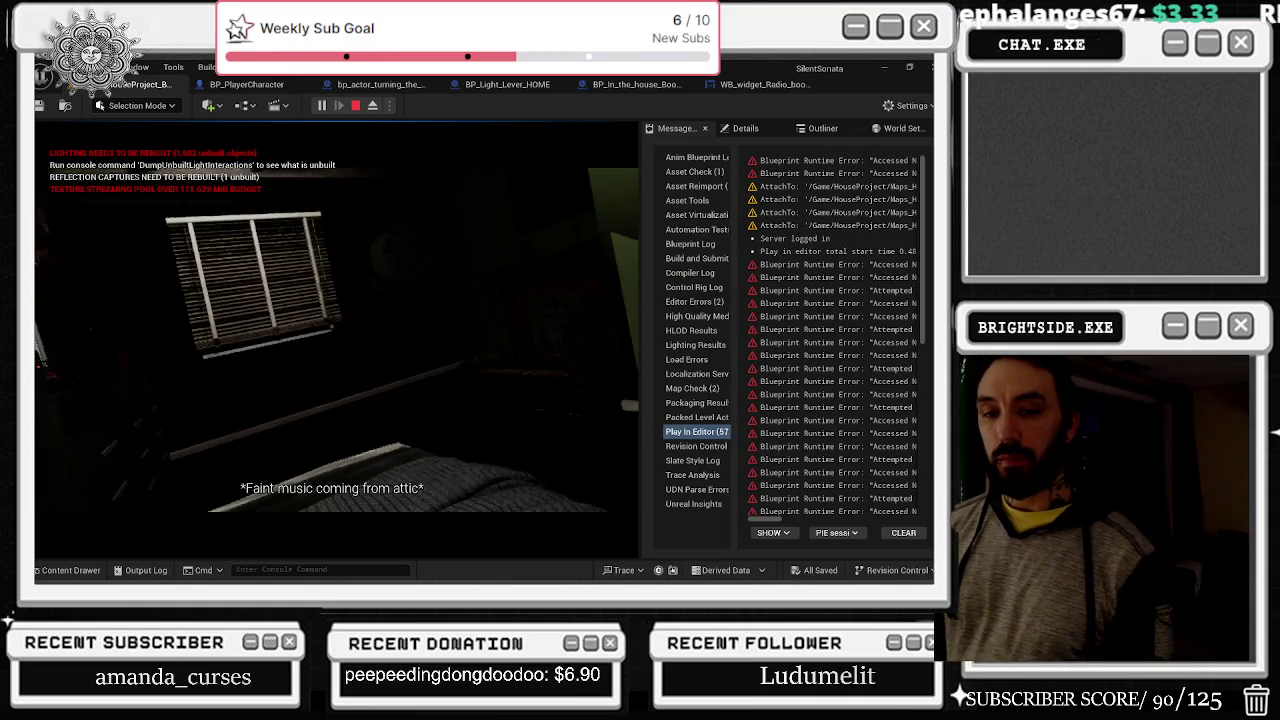
{"action": "left_click", "coordinate": [331, 326]}
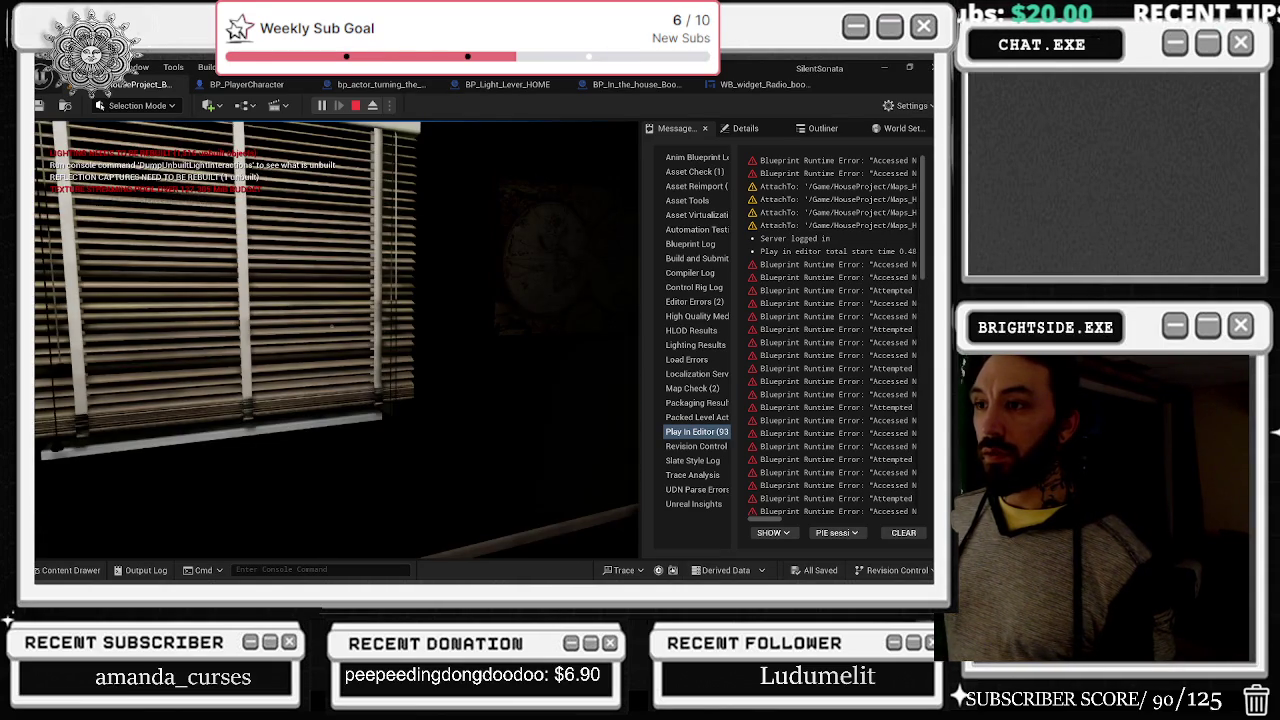
{"action": "key", "text": "Escape"}
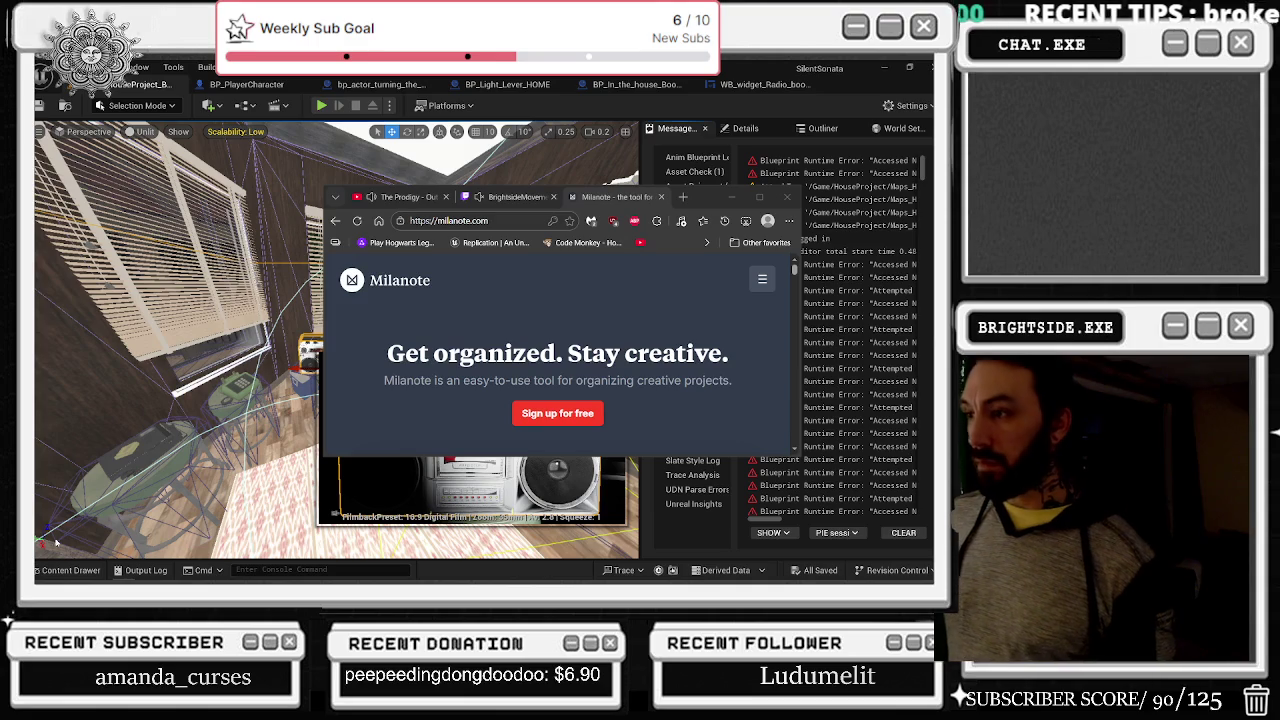
Step: Paste the boombox to-do notes below SILENT SONATE REWORK in the Ideas card
{"action": "left_click", "coordinate": [759, 197]}
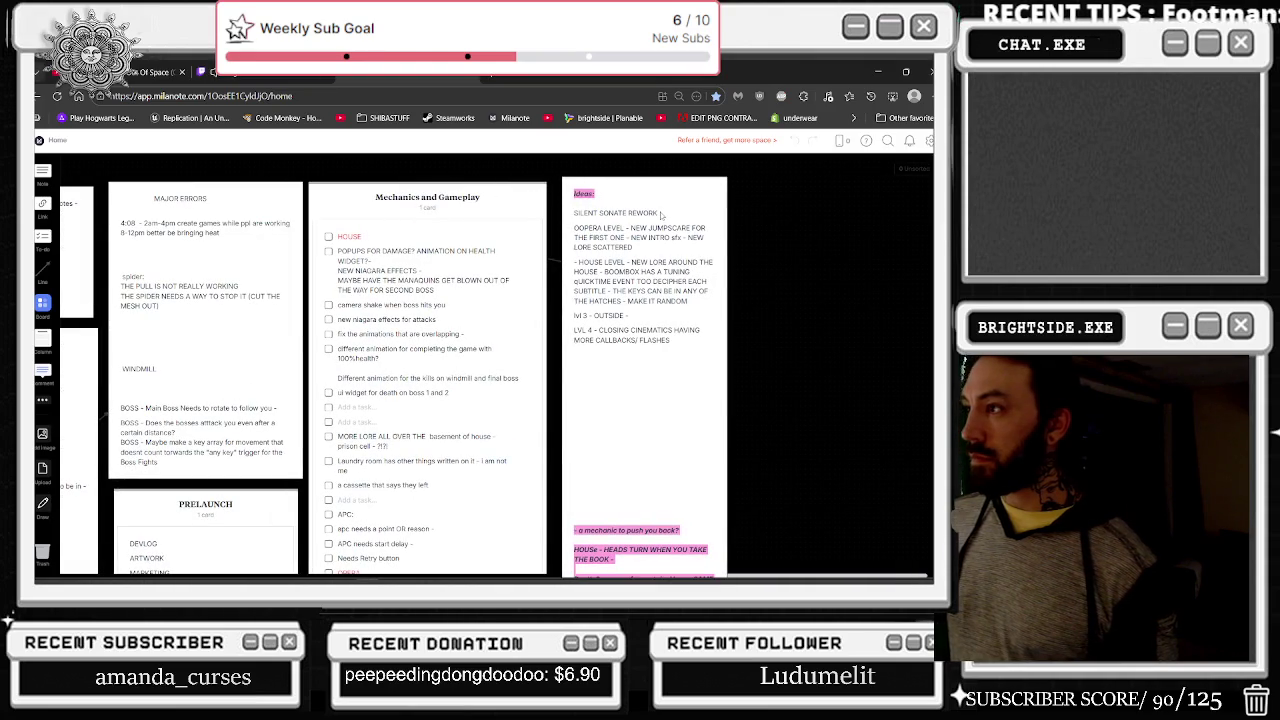
{"action": "left_click", "coordinate": [659, 213]}
{"action": "key", "text": "Return"}
{"action": "key", "text": "Return"}
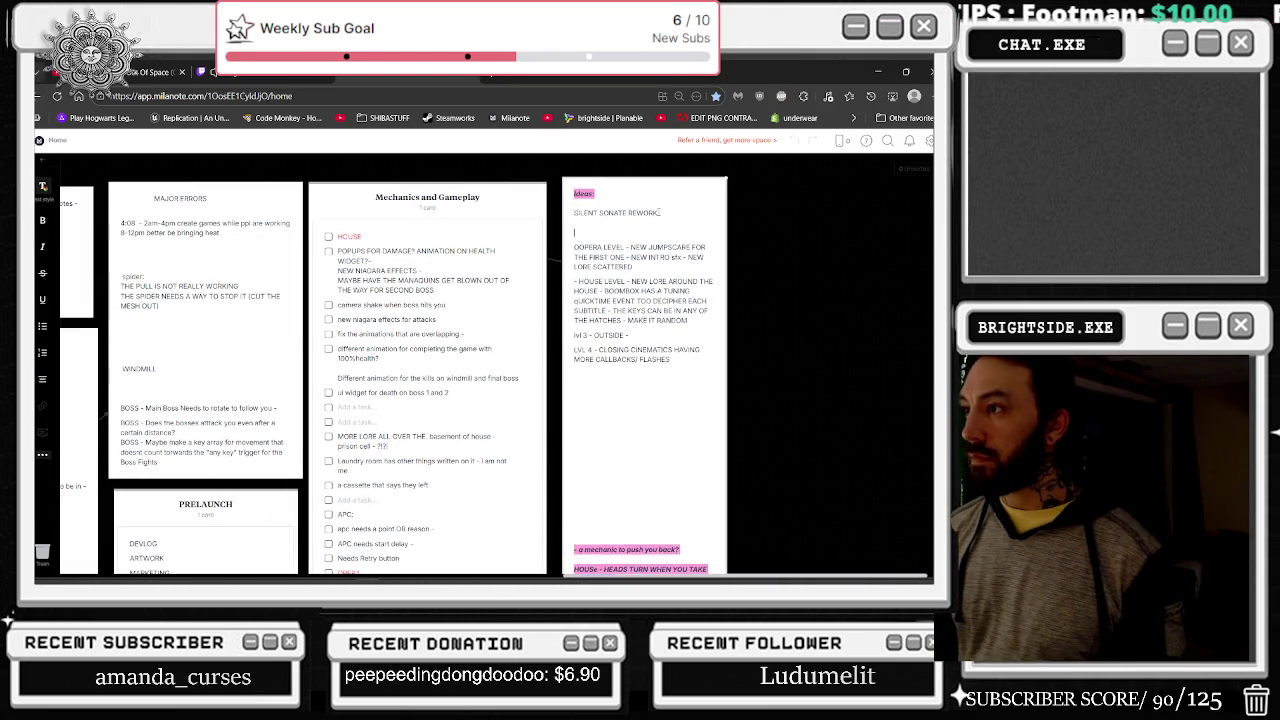
{"action": "key", "text": "ctrl+v"}
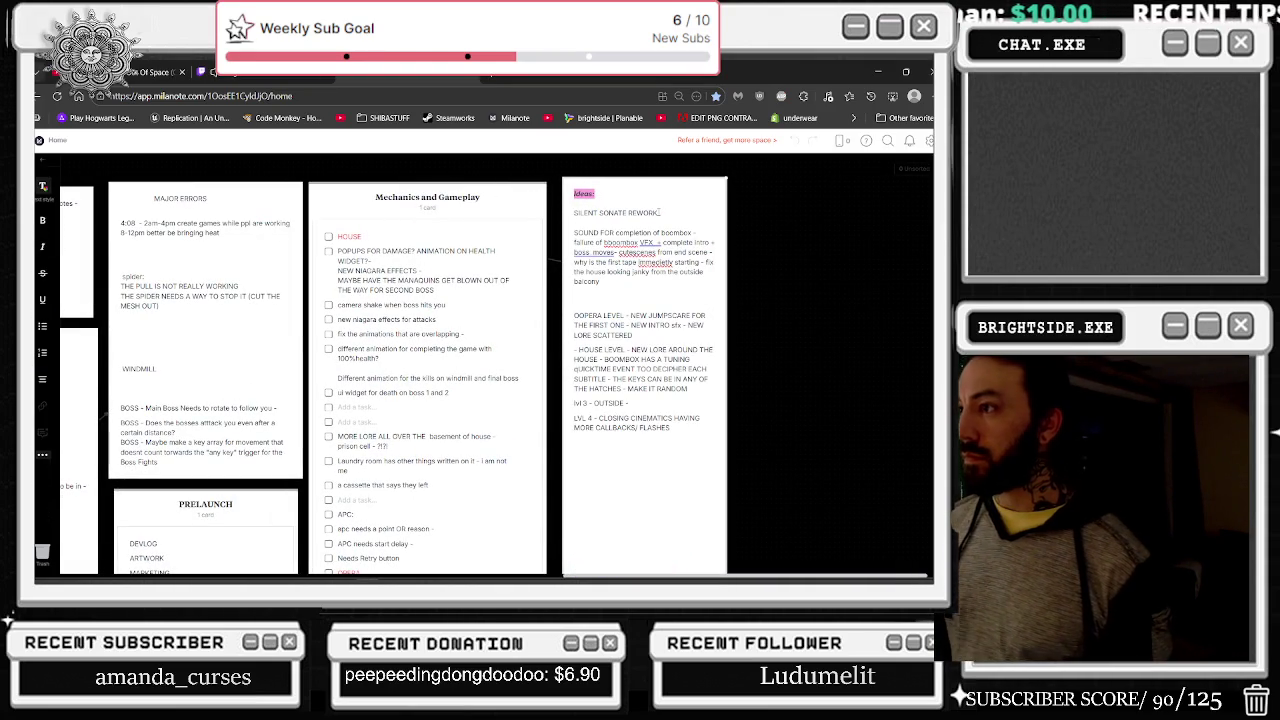
{"action": "left_click", "coordinate": [471, 77]}
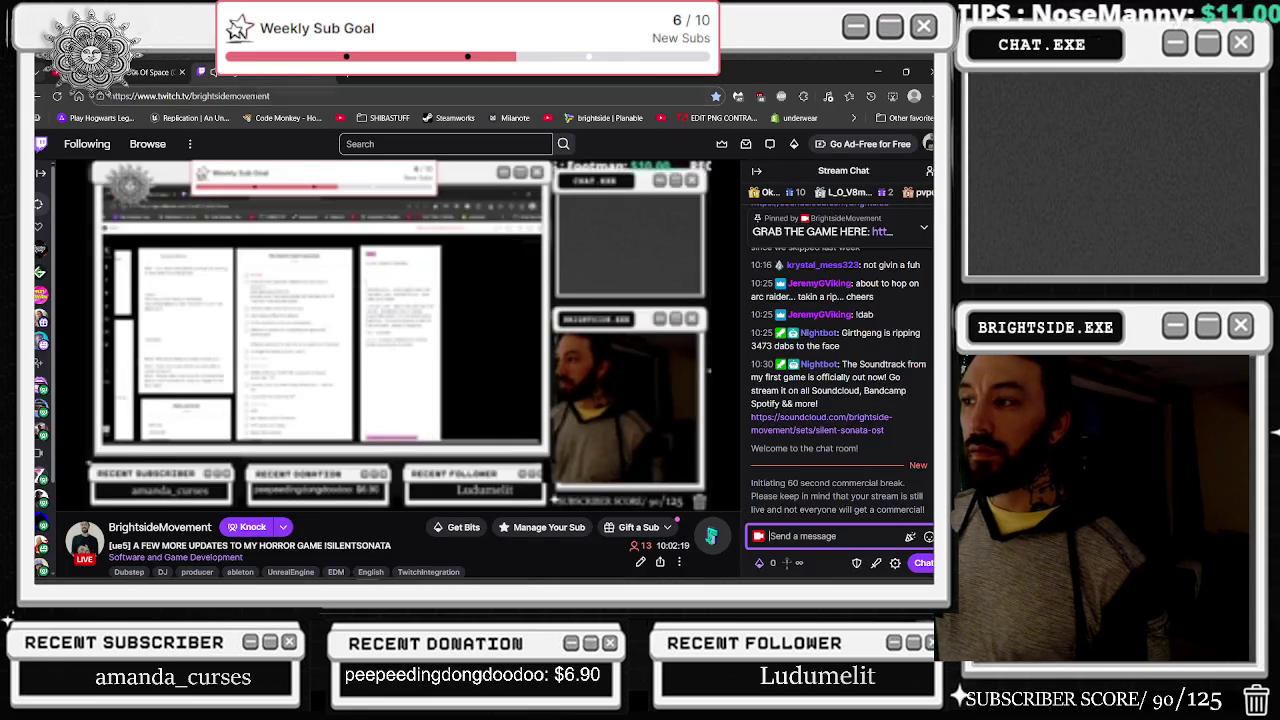
Step: Switch to the YouTube tab, then return to Unreal Editor and orbit the room view
{"action": "left_click", "coordinate": [178, 68]}
{"action": "key", "text": "alt+Tab"}
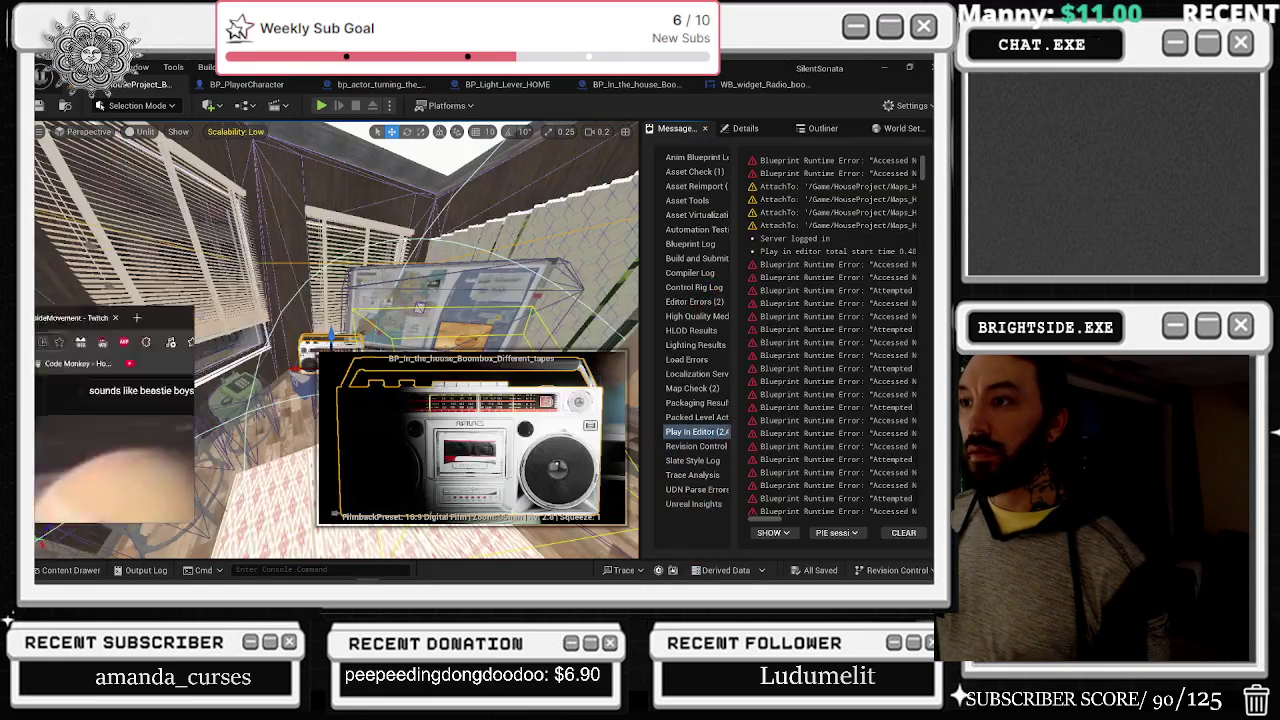
{"action": "left_click_drag", "start_coordinate": [419, 306], "coordinate": [451, 280]}
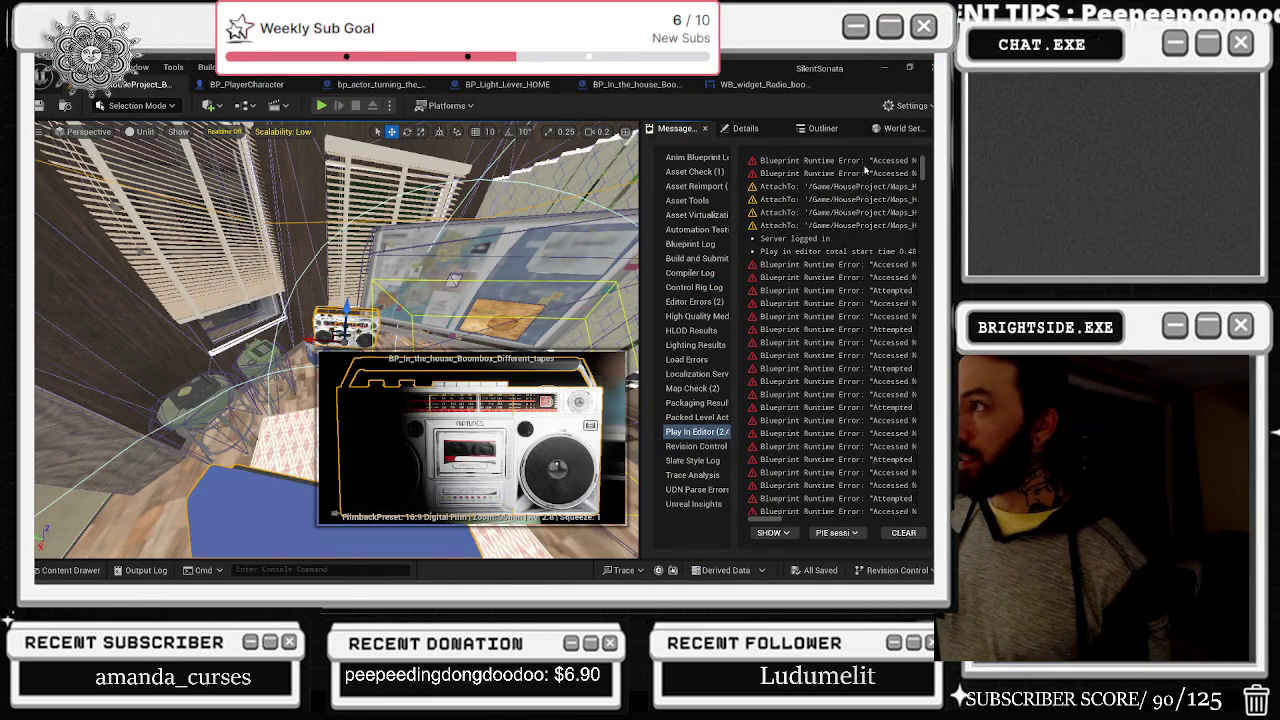
Step: Close the Unreal Editor and Streamlabs windows from the Alt+Tab switcher
{"action": "key", "text": "alt+Tab"}
{"action": "left_click", "coordinate": [731, 287]}
{"action": "left_click", "coordinate": [787, 288]}
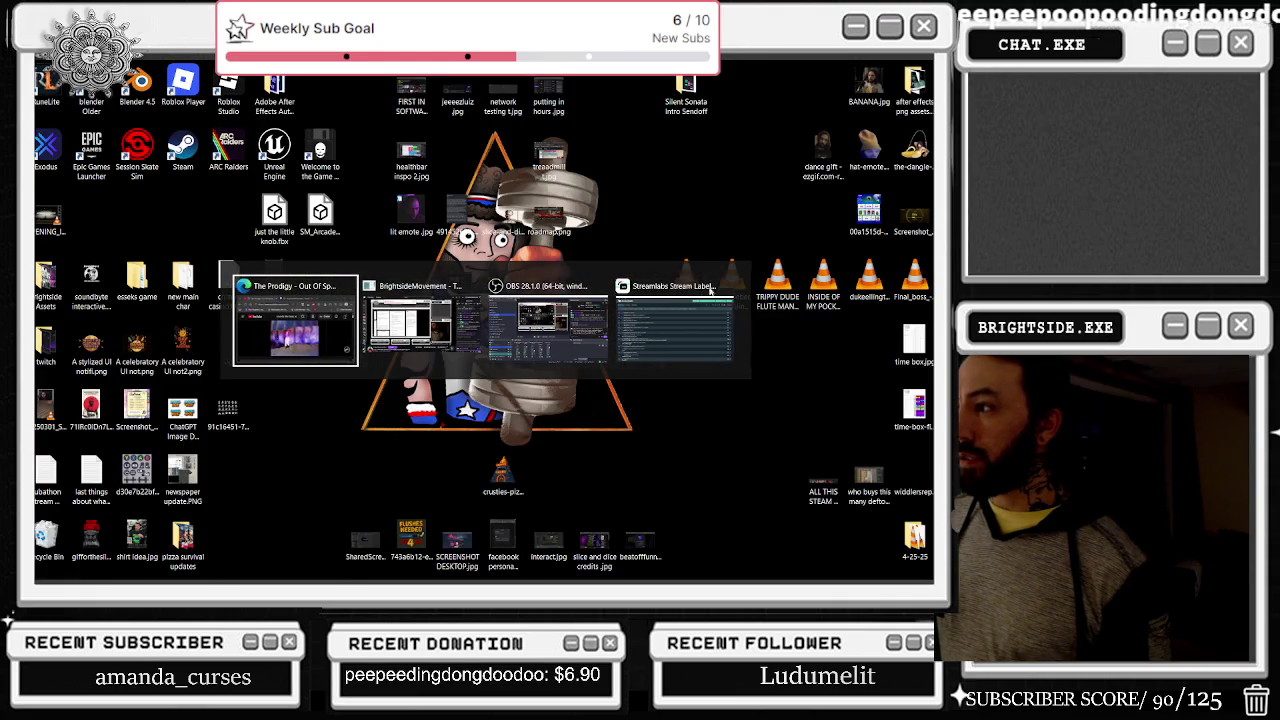
{"action": "left_click", "coordinate": [727, 288]}
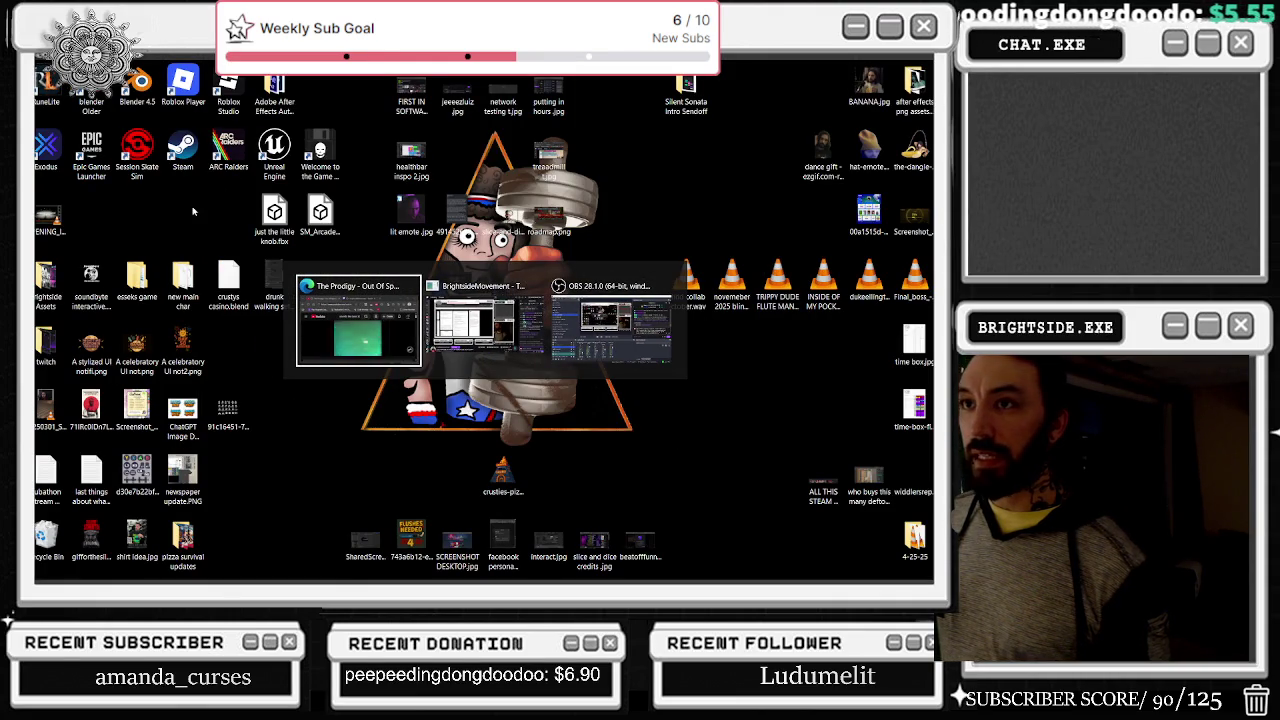
{"action": "key", "text": "Escape"}
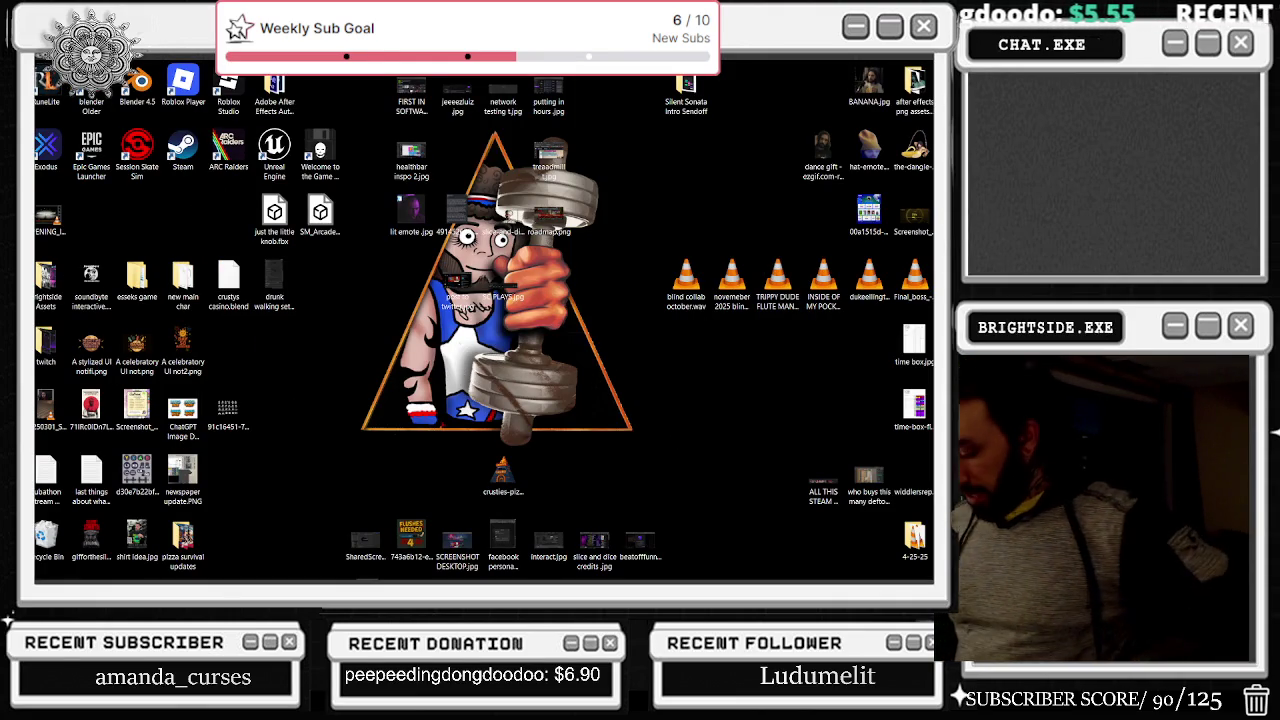
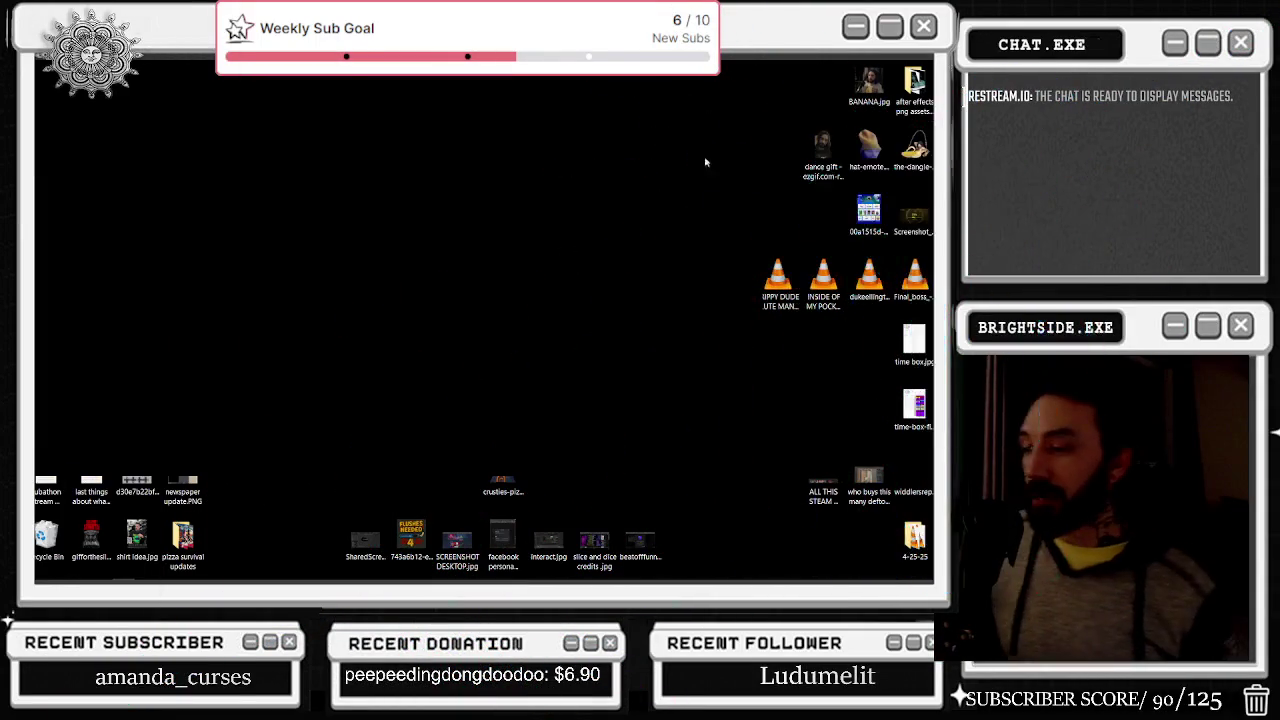
Step: Start the demo and let the rogue-hacker intro play through to the hallway scene
{"action": "key", "text": "XF86AudioPlay"}
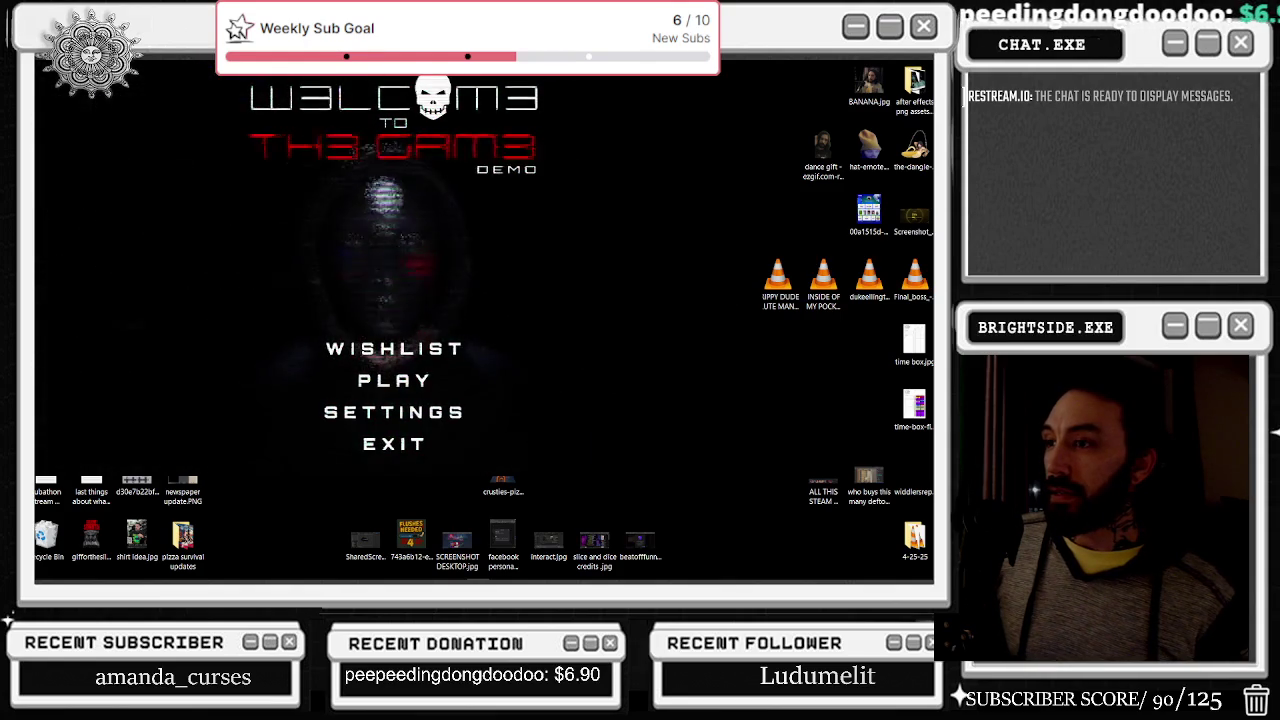
{"action": "key", "text": "alt+Tab"}
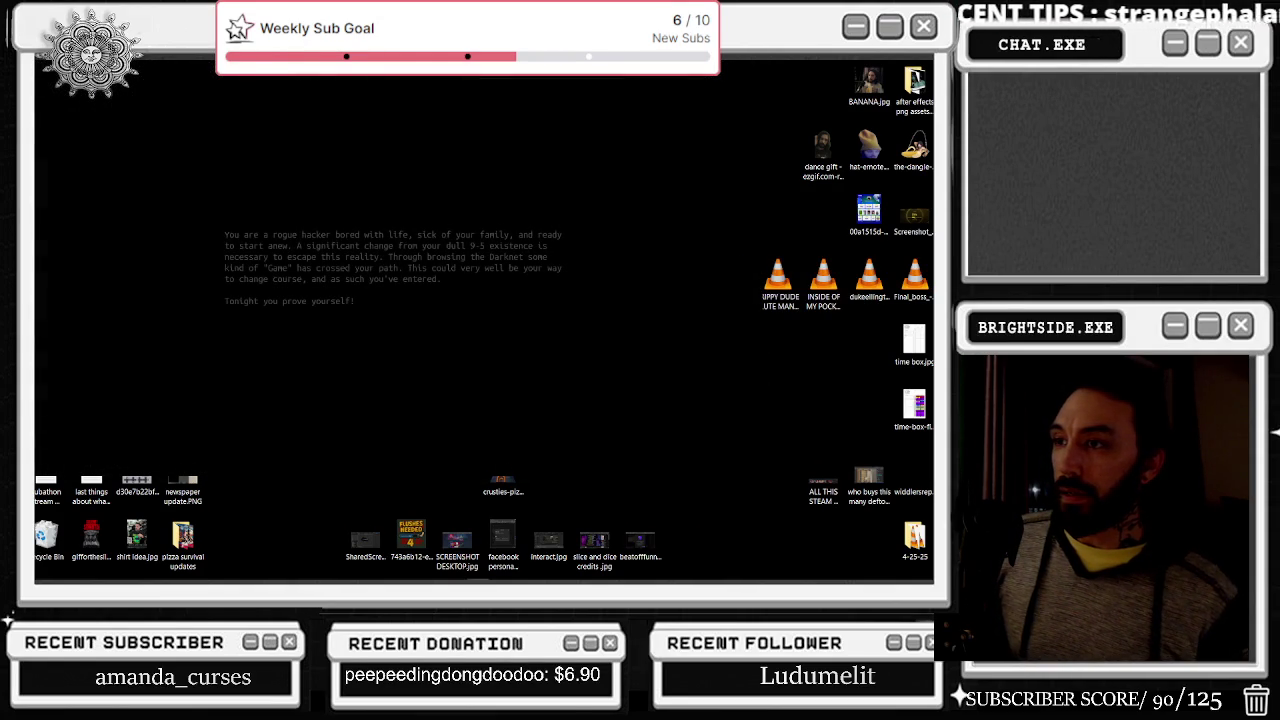
{"action": "key", "text": "alt+Tab"}
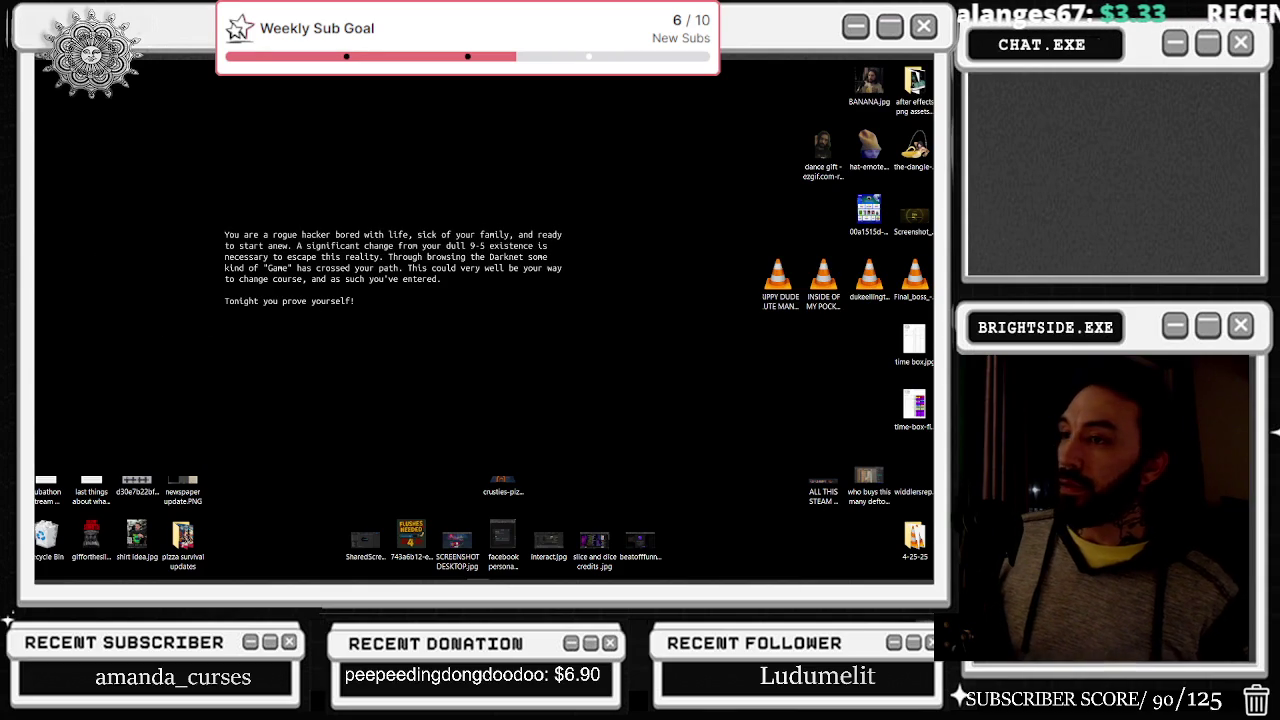
{"action": "key", "text": "alt+Tab"}
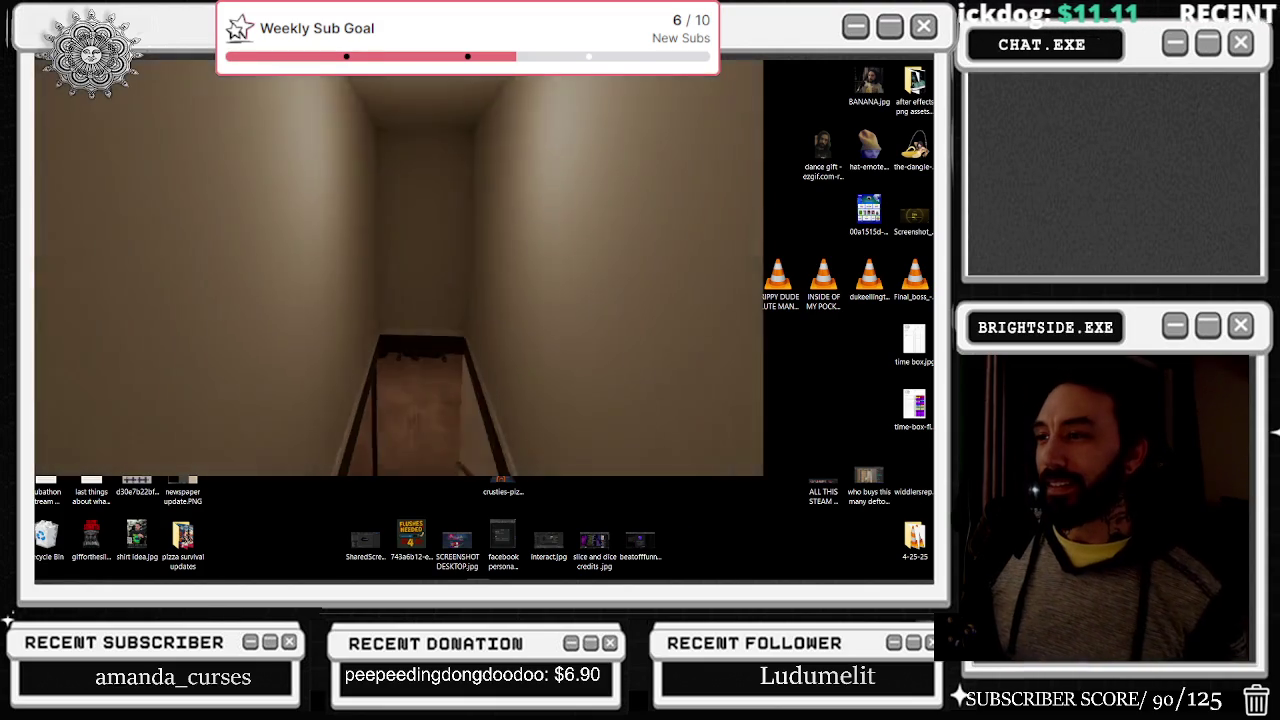
Step: Change the Window Mode and Resolution settings, ending on Borderless, then resume at the stairs
{"action": "key", "text": "Escape"}
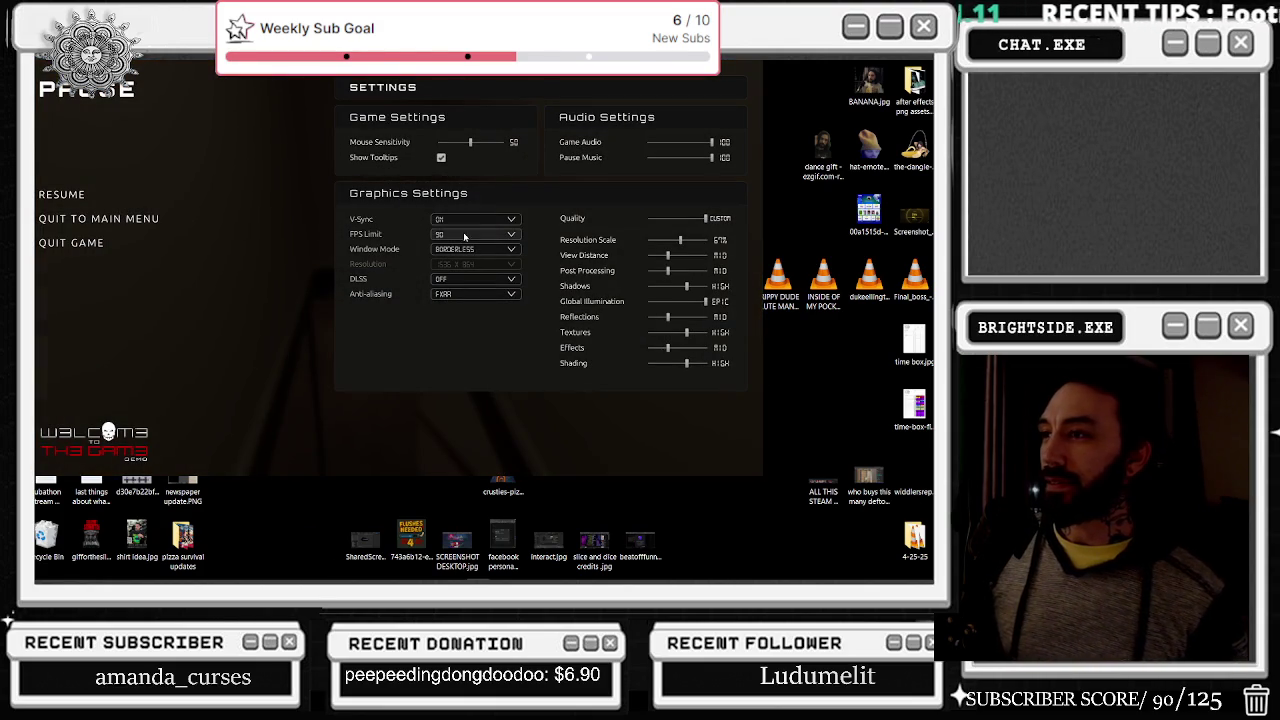
{"action": "left_click", "coordinate": [476, 257]}
{"action": "left_click", "coordinate": [470, 280]}
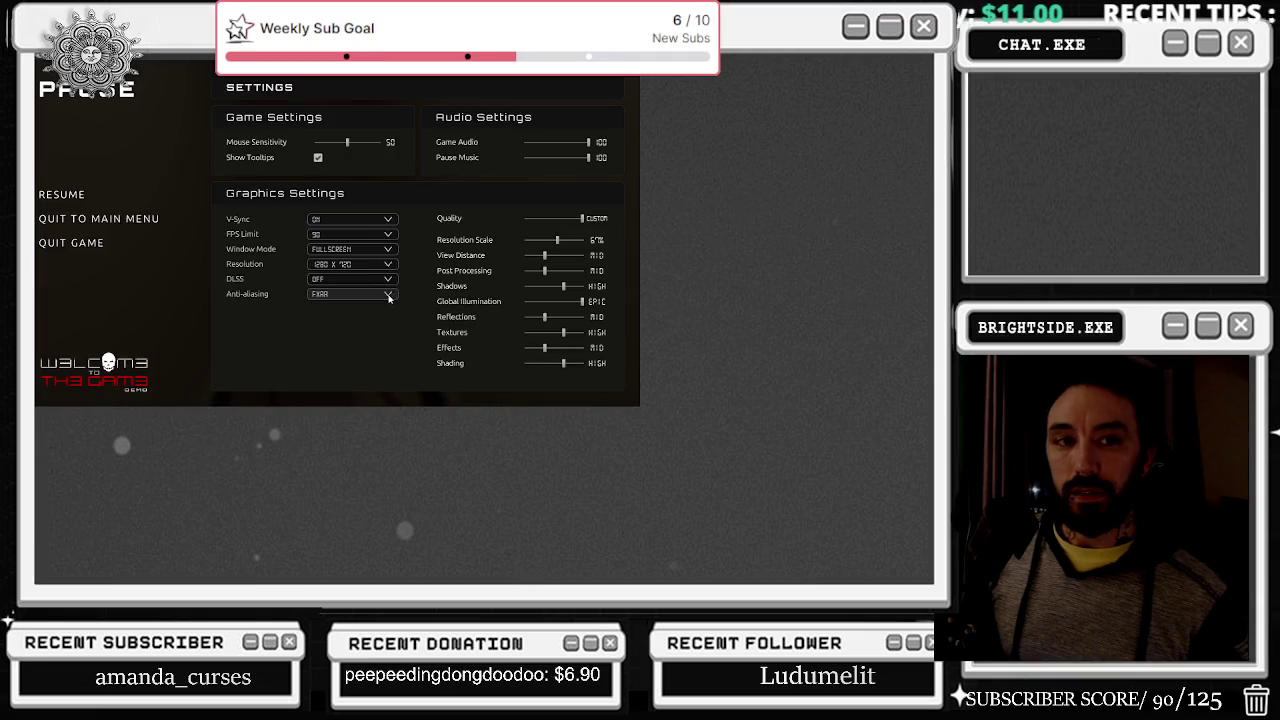
{"action": "left_click", "coordinate": [354, 264]}
{"action": "left_click", "coordinate": [350, 288]}
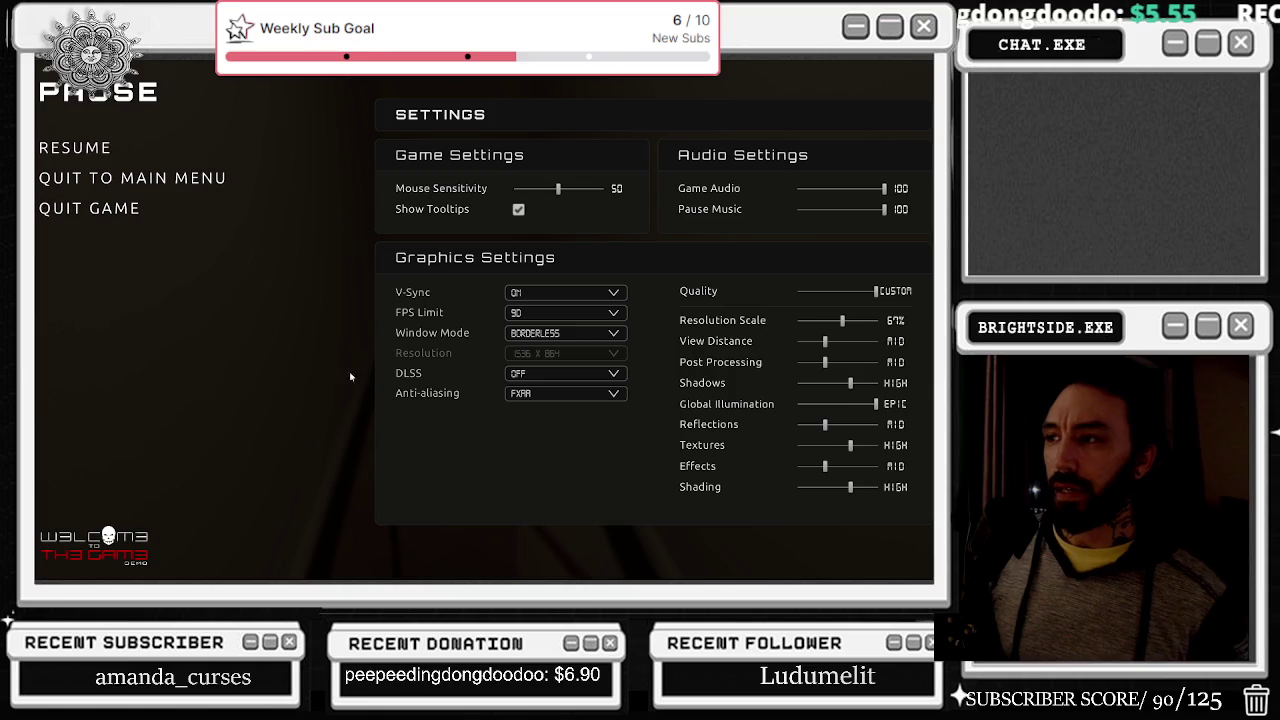
{"action": "key", "text": "Escape"}
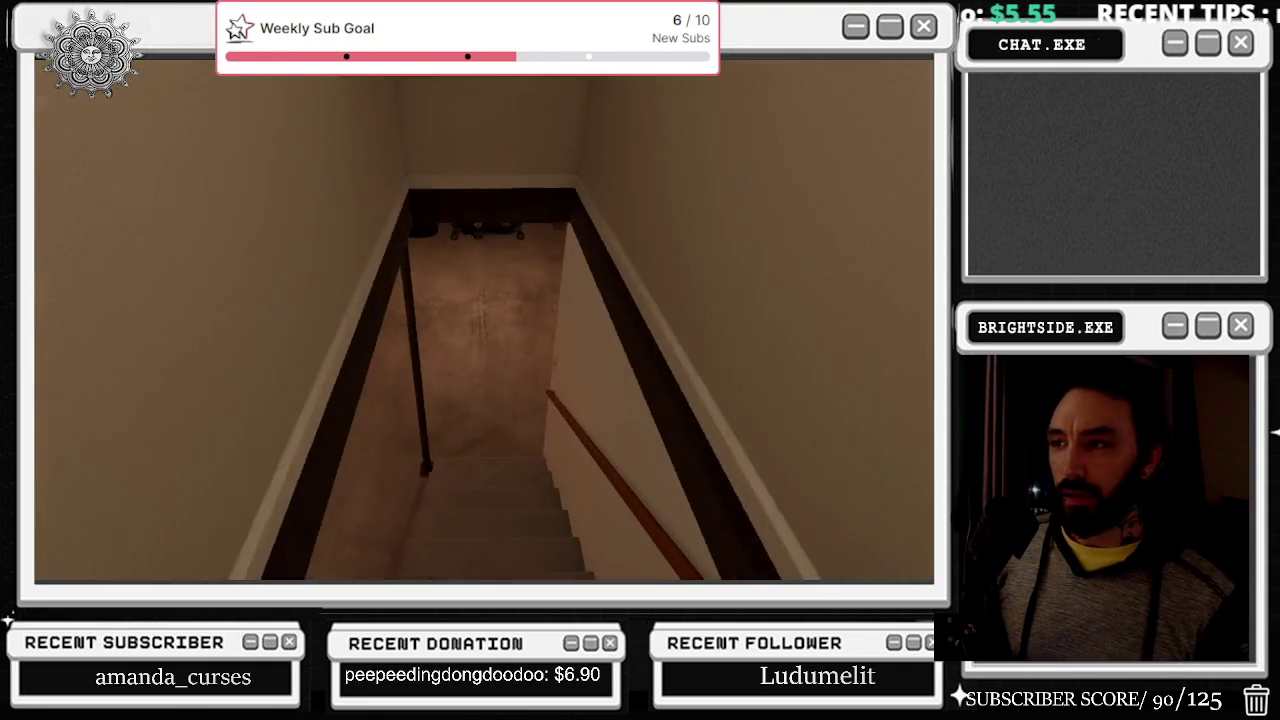
Step: Walk down to the basement desk, enter the computer and skip the tutorial
{"action": "key", "text": "w"}
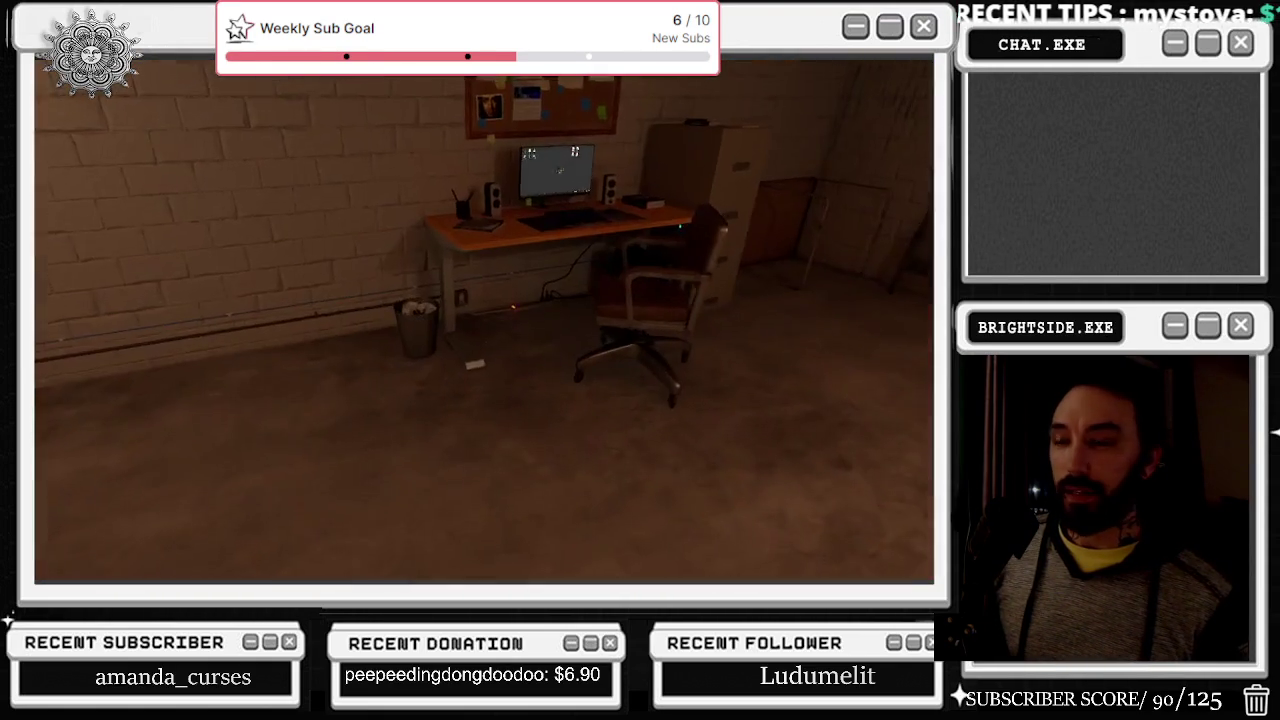
{"action": "key", "text": "w"}
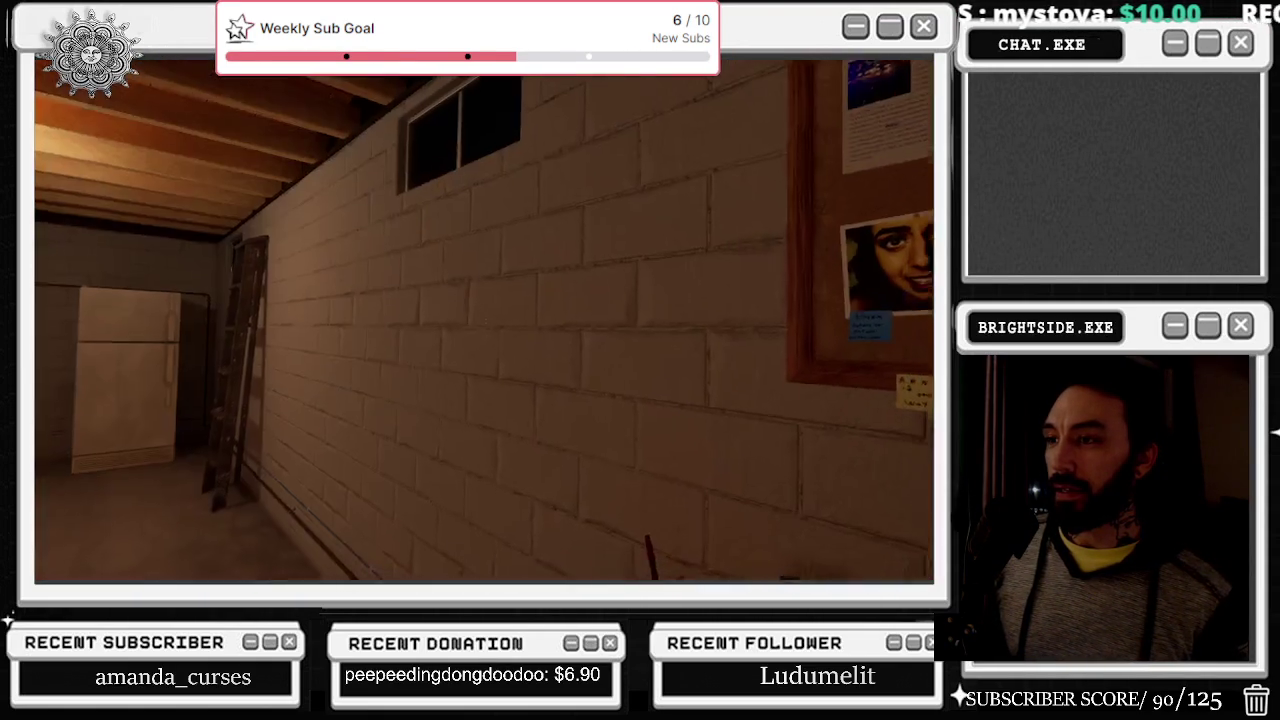
{"action": "left_click", "coordinate": [484, 320]}
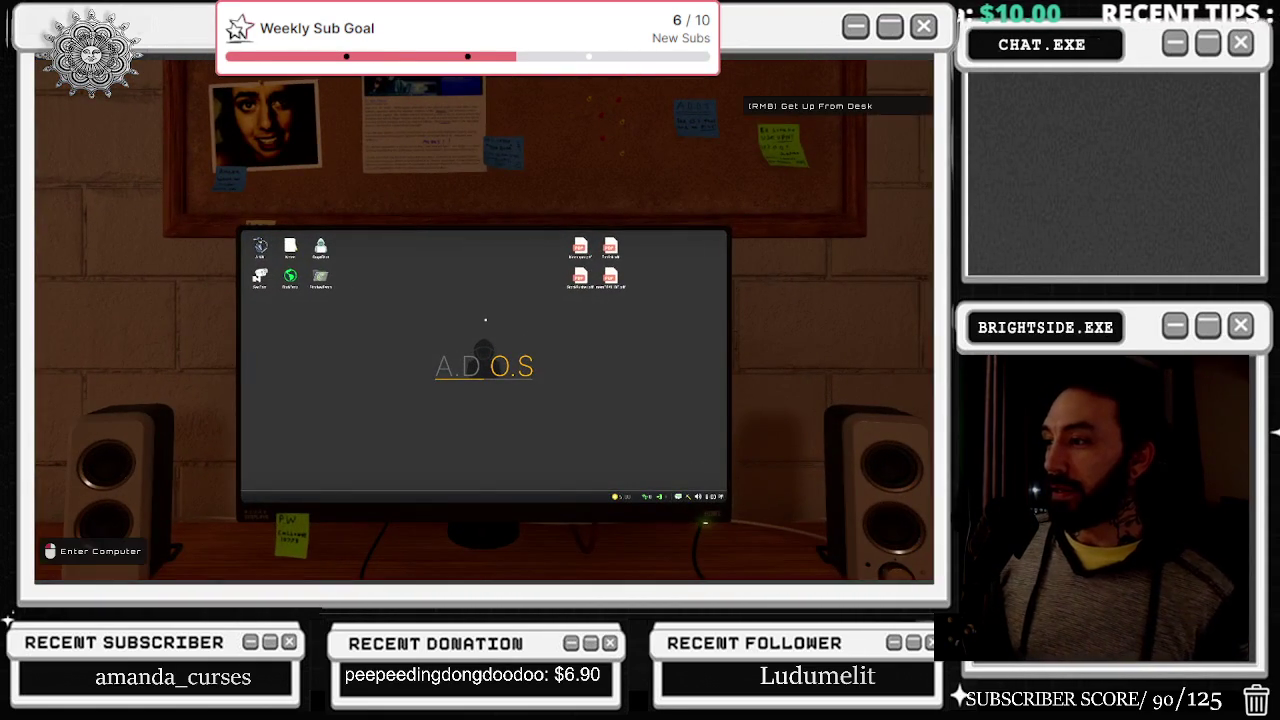
{"action": "left_click", "coordinate": [485, 320]}
{"action": "left_click", "coordinate": [512, 343]}
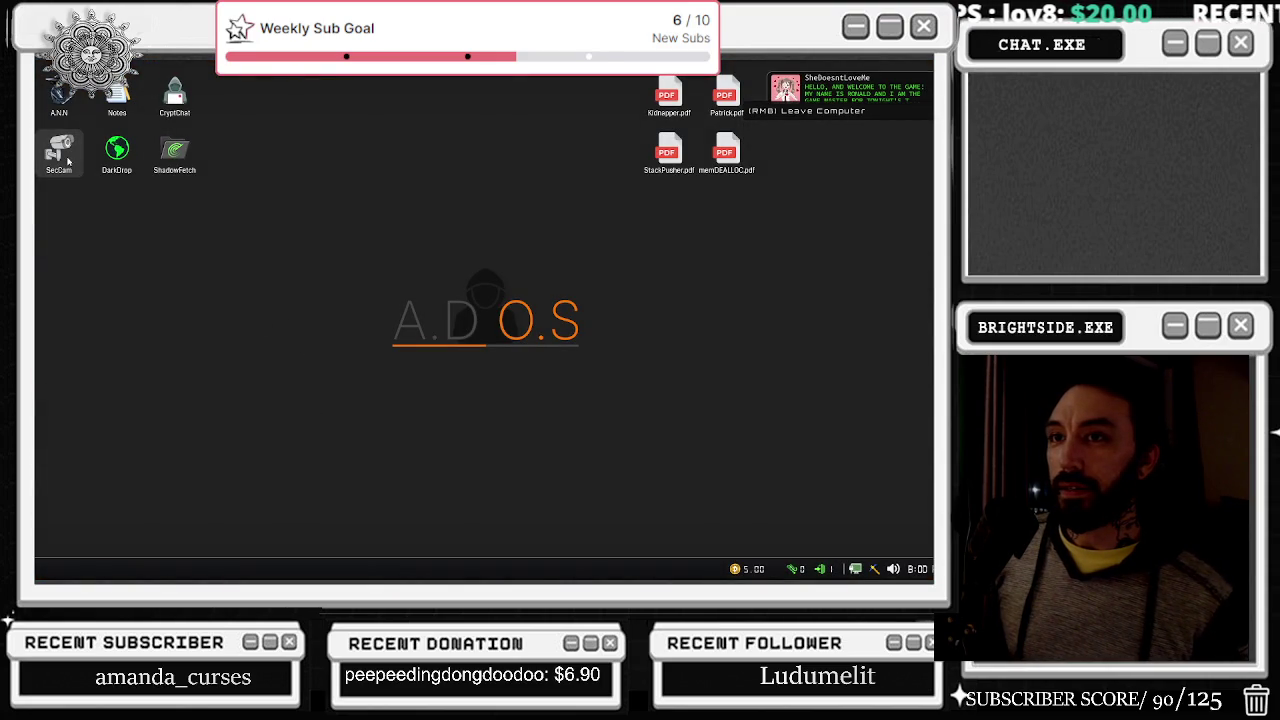
Step: Open the A.N.N browser, Notes and CryptChat, arranging the windows around the desktop
{"action": "double_click", "coordinate": [66, 100]}
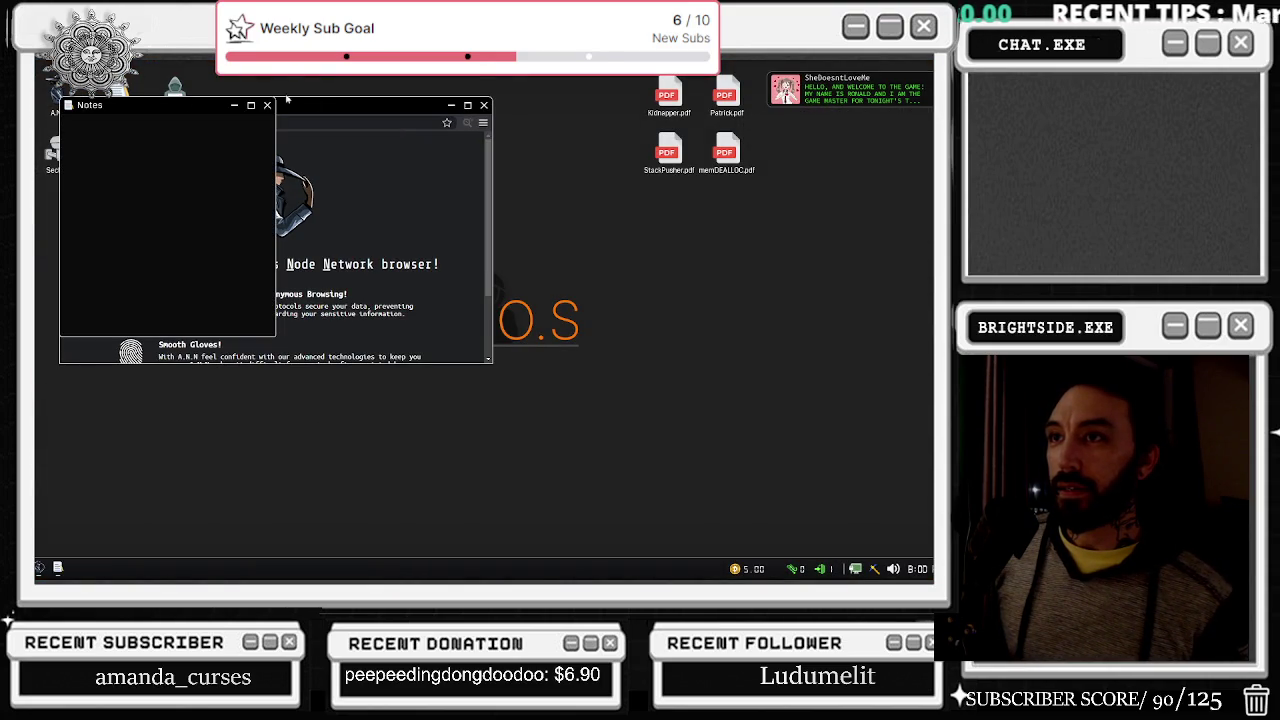
{"action": "left_click_drag", "start_coordinate": [318, 101], "coordinate": [439, 108]}
{"action": "mouse_move", "coordinate": [146, 111]}
{"action": "left_mouse_down"}
{"action": "mouse_move", "coordinate": [780, 303]}
{"action": "mouse_move", "coordinate": [438, 221]}
{"action": "mouse_move", "coordinate": [780, 303]}
{"action": "mouse_move", "coordinate": [817, 331]}
{"action": "mouse_move", "coordinate": [820, 290]}
{"action": "left_mouse_up"}
{"action": "key", "text": "alt+F4"}
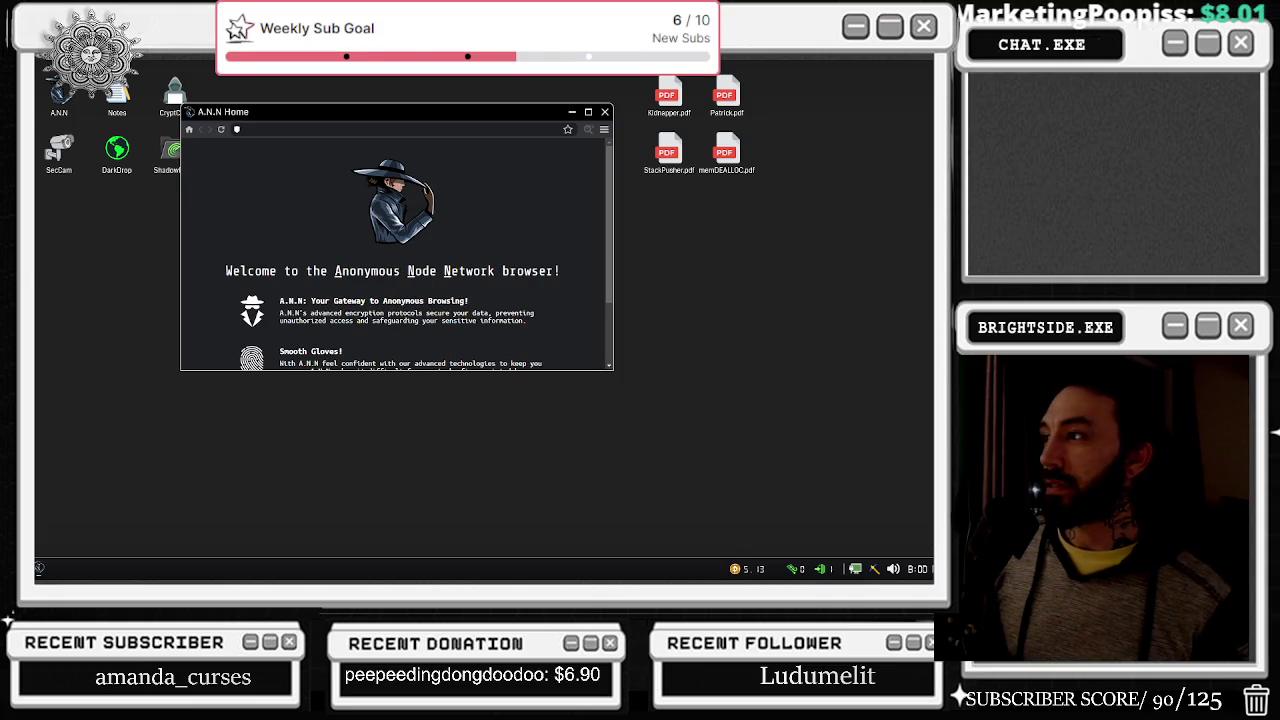
{"action": "double_click", "coordinate": [118, 98]}
{"action": "left_click_drag", "start_coordinate": [121, 92], "coordinate": [330, 92]}
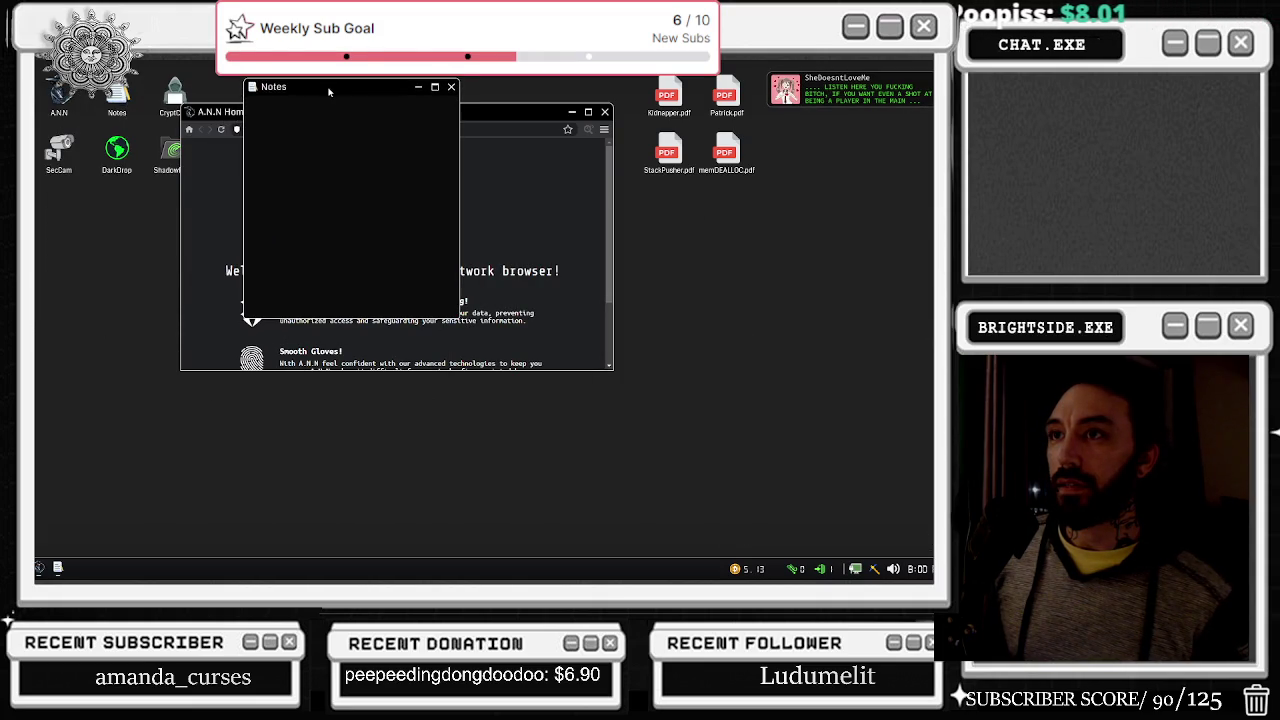
{"action": "double_click", "coordinate": [188, 90]}
{"action": "left_click_drag", "start_coordinate": [158, 92], "coordinate": [136, 345]}
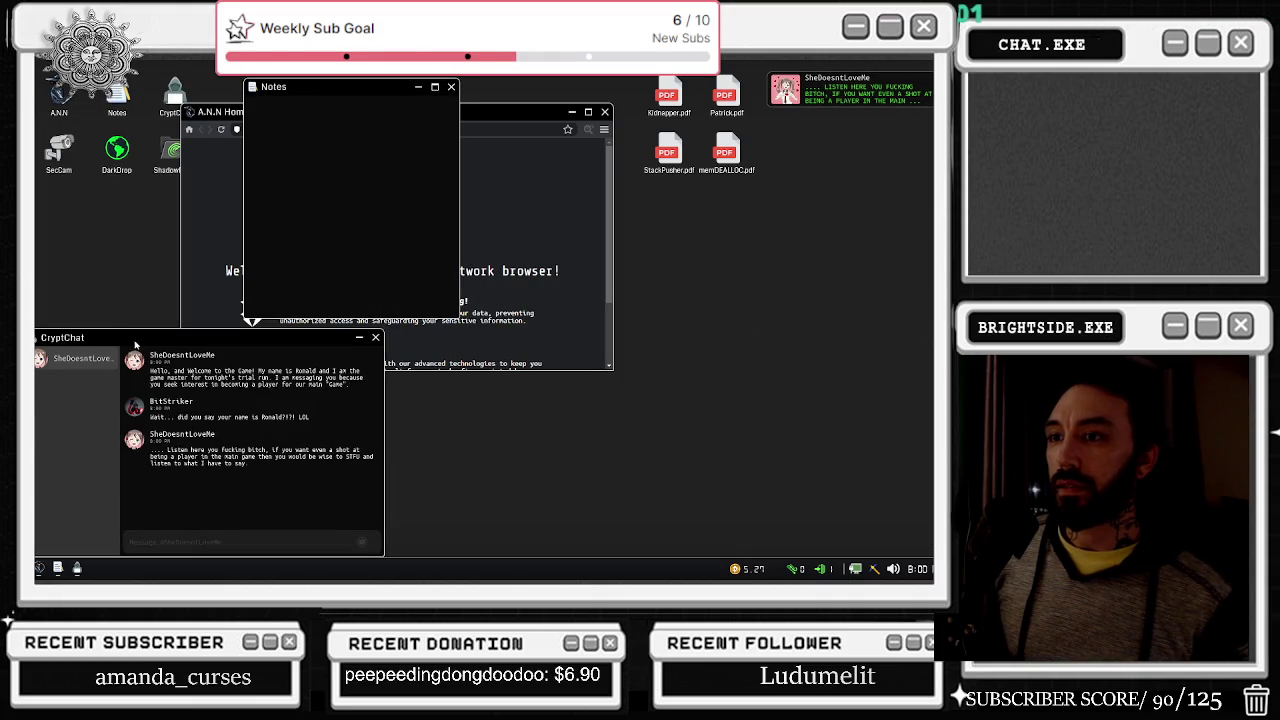
{"action": "left_click_drag", "start_coordinate": [320, 95], "coordinate": [760, 332]}
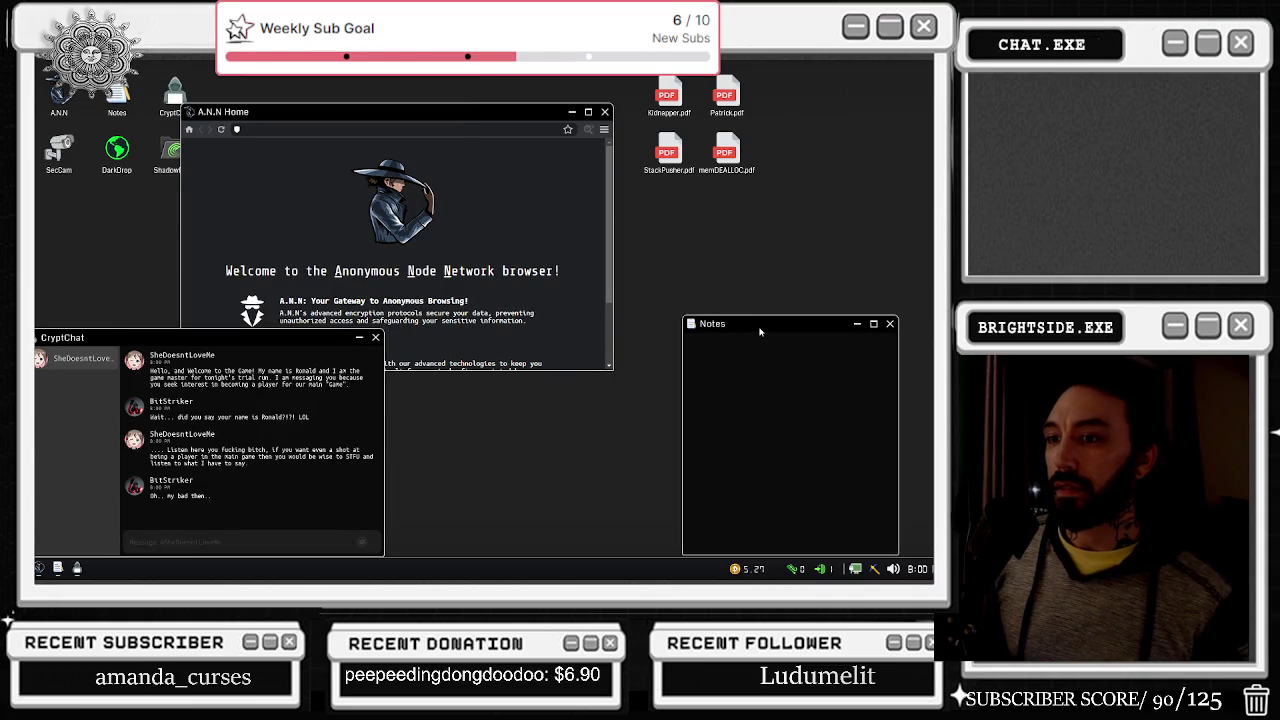
{"action": "left_click_drag", "start_coordinate": [450, 112], "coordinate": [577, 99]}
Step: Open the DarkDrop shop and buy the Backdoor Hack
{"action": "double_click", "coordinate": [125, 155]}
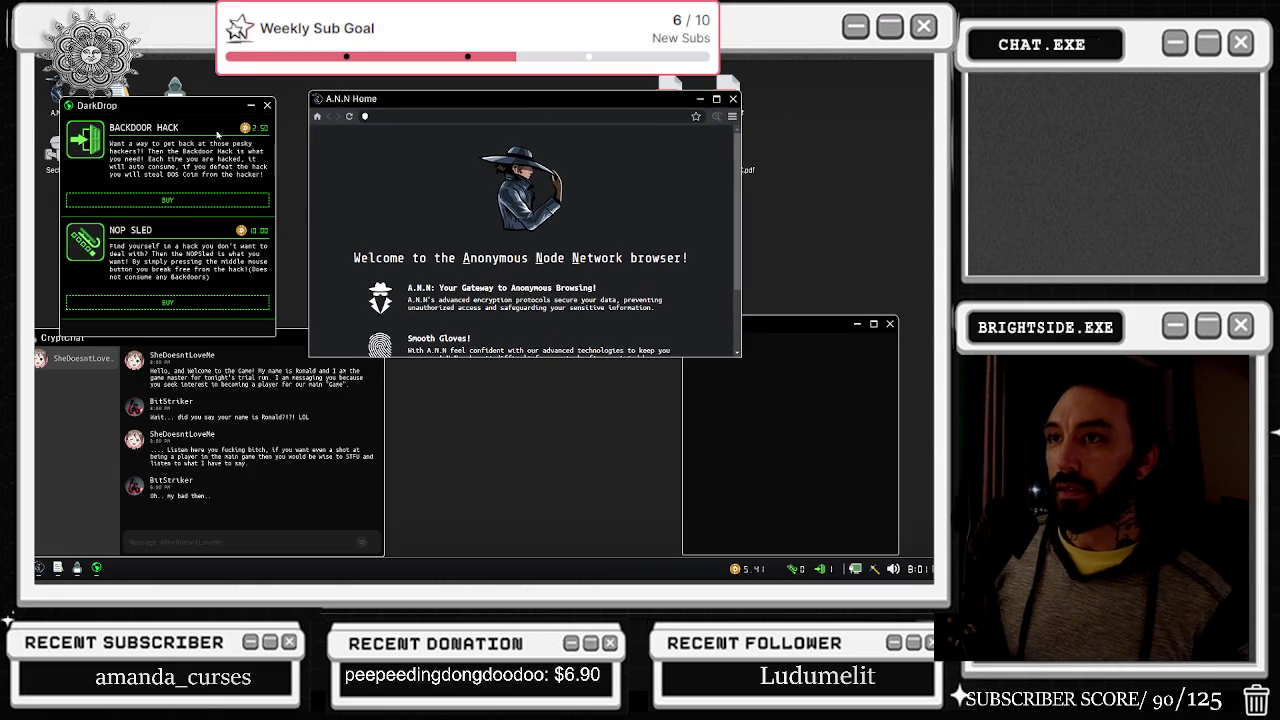
{"action": "left_click_drag", "start_coordinate": [185, 110], "coordinate": [157, 93]}
{"action": "left_click", "coordinate": [146, 183]}
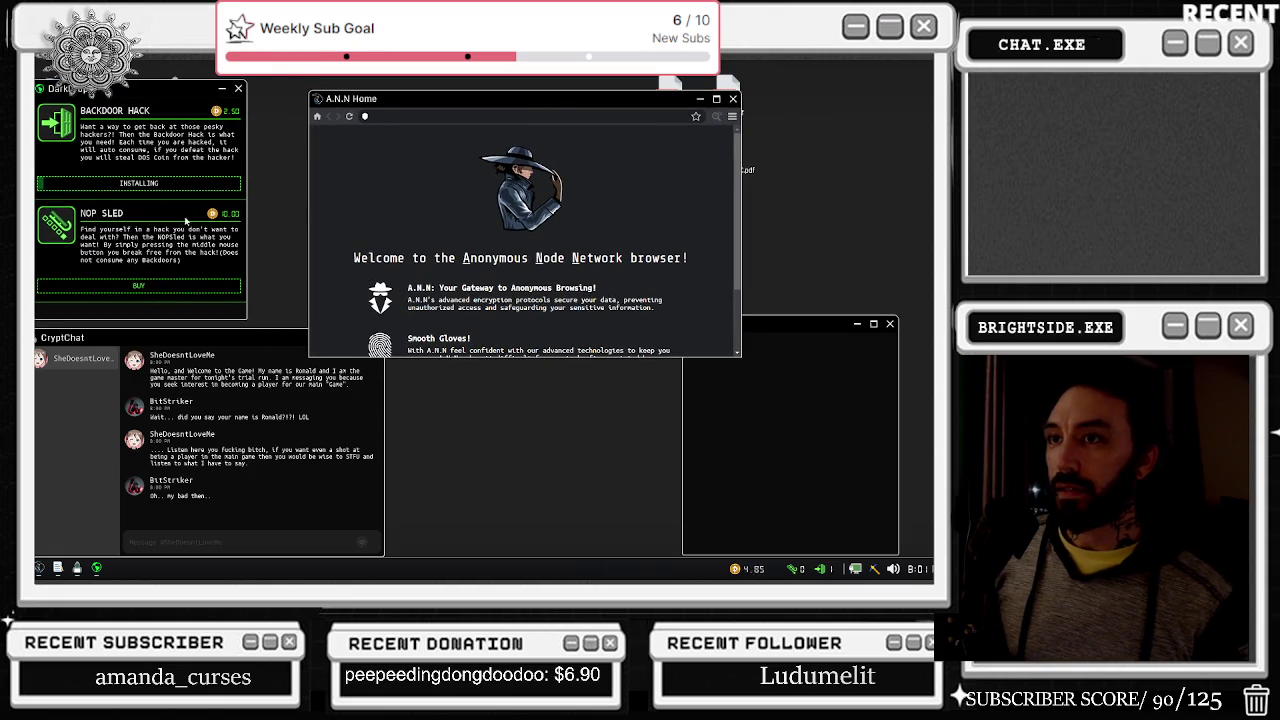
Step: Copy the wiki link from the chat and load it in the A.N.N browser
{"action": "mouse_move", "coordinate": [296, 421]}
{"action": "left_mouse_down"}
{"action": "mouse_move", "coordinate": [165, 407]}
{"action": "mouse_move", "coordinate": [151, 418]}
{"action": "left_mouse_up"}
{"action": "left_click", "coordinate": [365, 116]}
{"action": "type", "text": "http://7b0bb61e67e64083e5de28bb972a6f23.ann"}
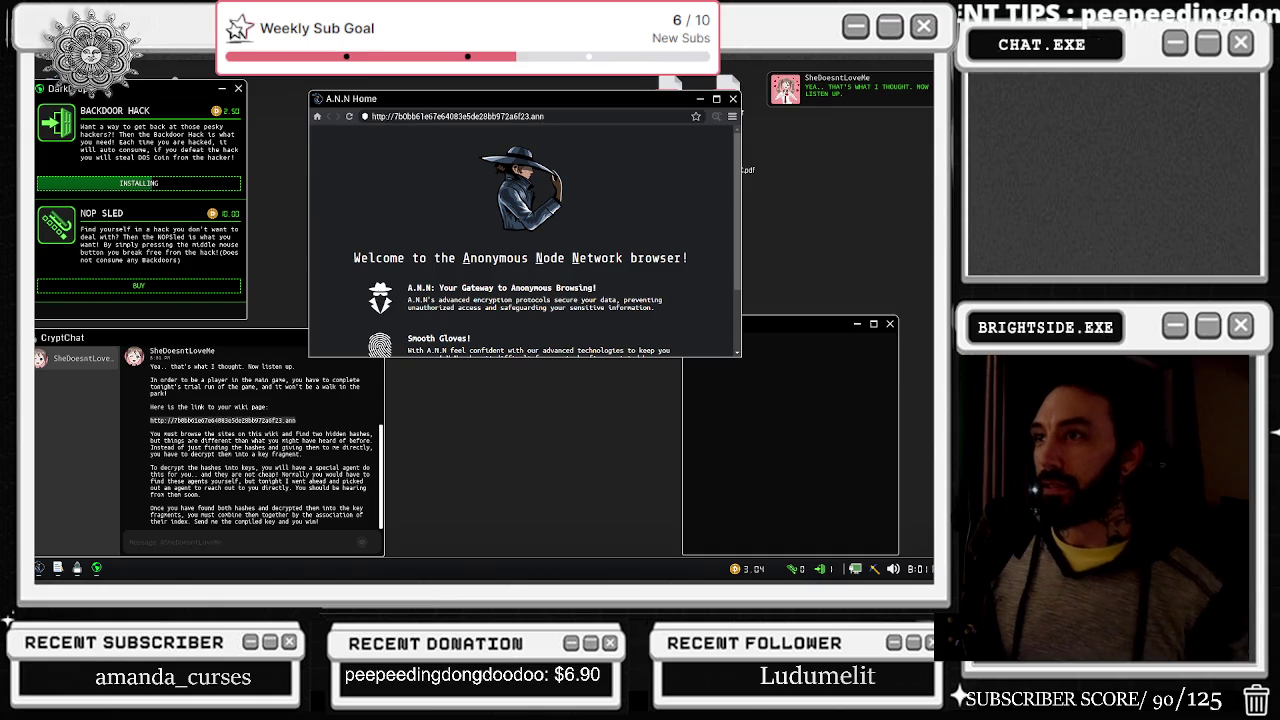
{"action": "key", "text": "Return"}
{"action": "left_click_drag", "start_coordinate": [430, 105], "coordinate": [420, 134]}
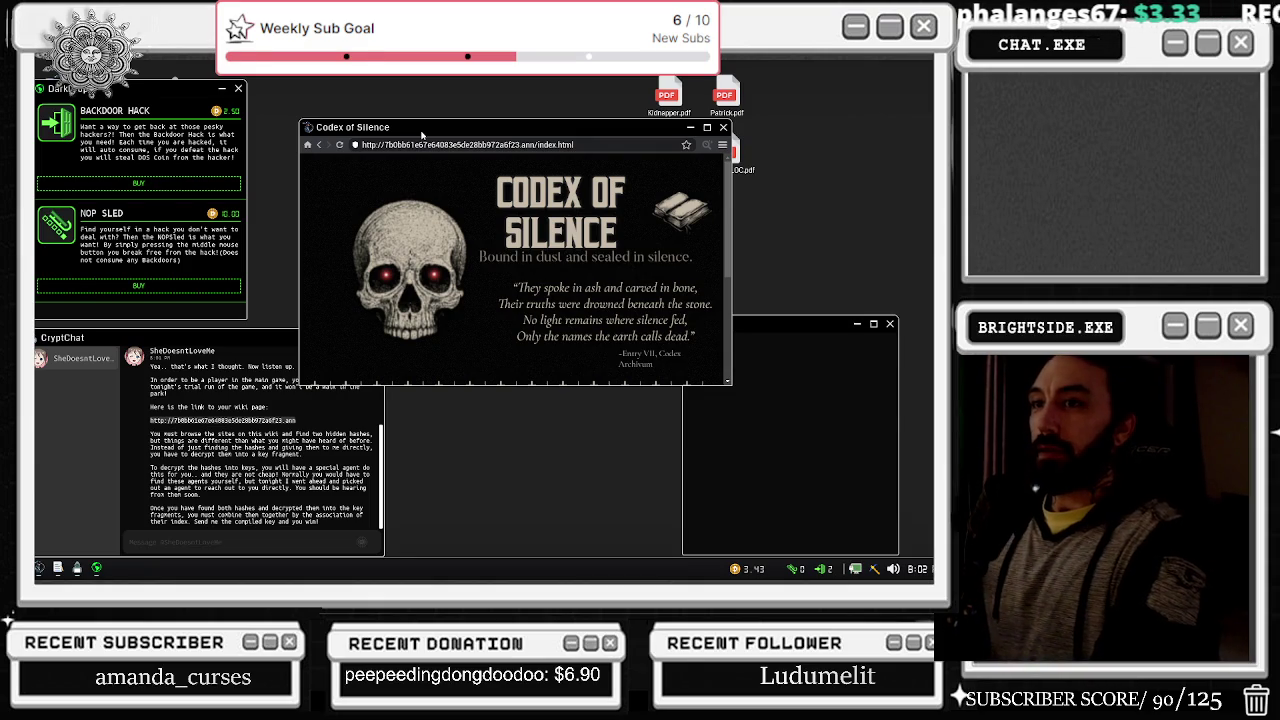
Step: Open Bathroom Cams from the Codex of Silence wiki and close the DarkDrop shop
{"action": "scroll", "coordinate": [467, 215], "scroll_direction": "down", "scroll_amount": 3}
{"action": "left_click", "coordinate": [369, 276]}
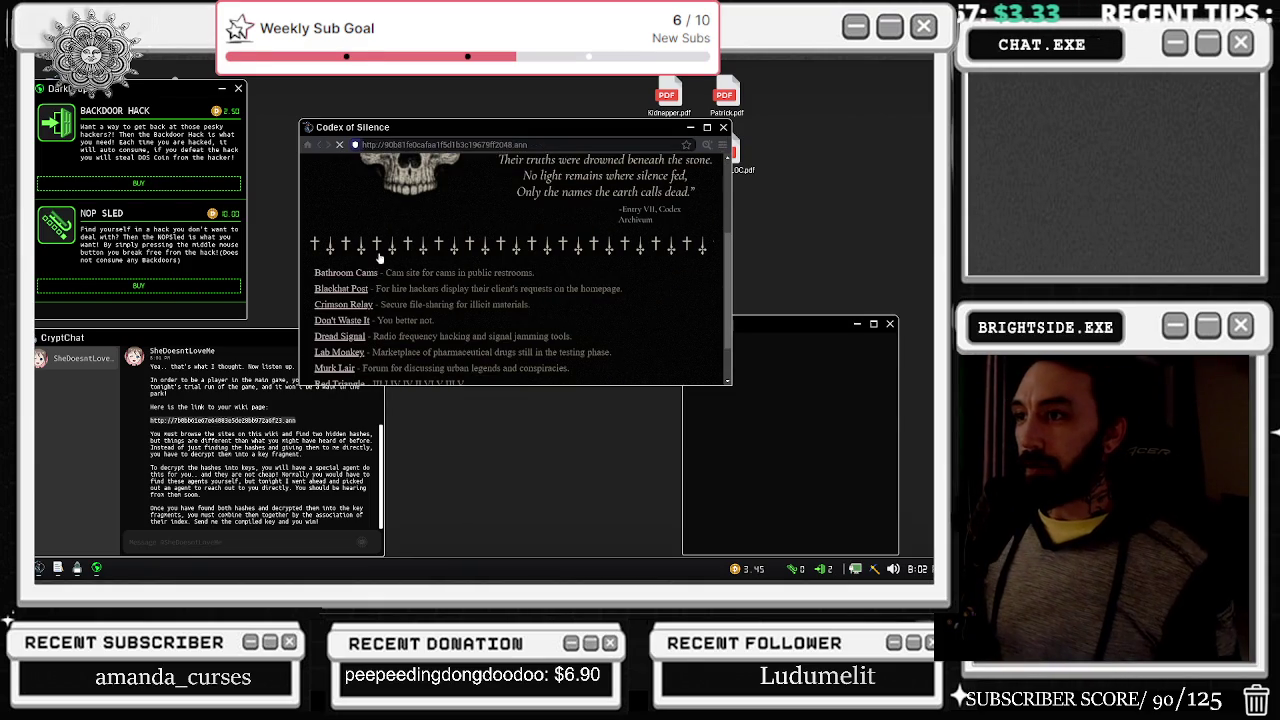
{"action": "left_click", "coordinate": [238, 88]}
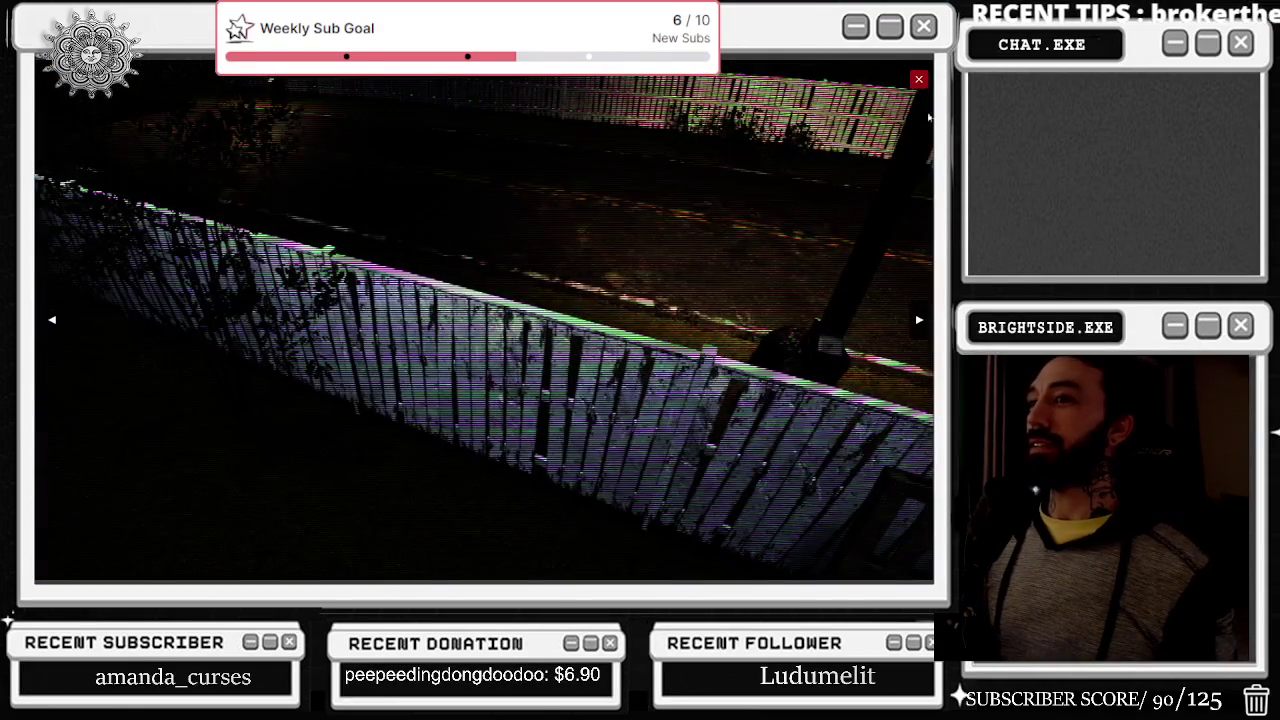
{"action": "left_click", "coordinate": [918, 79]}
{"action": "right_click", "coordinate": [801, 133]}
{"action": "left_click", "coordinate": [640, 360]}
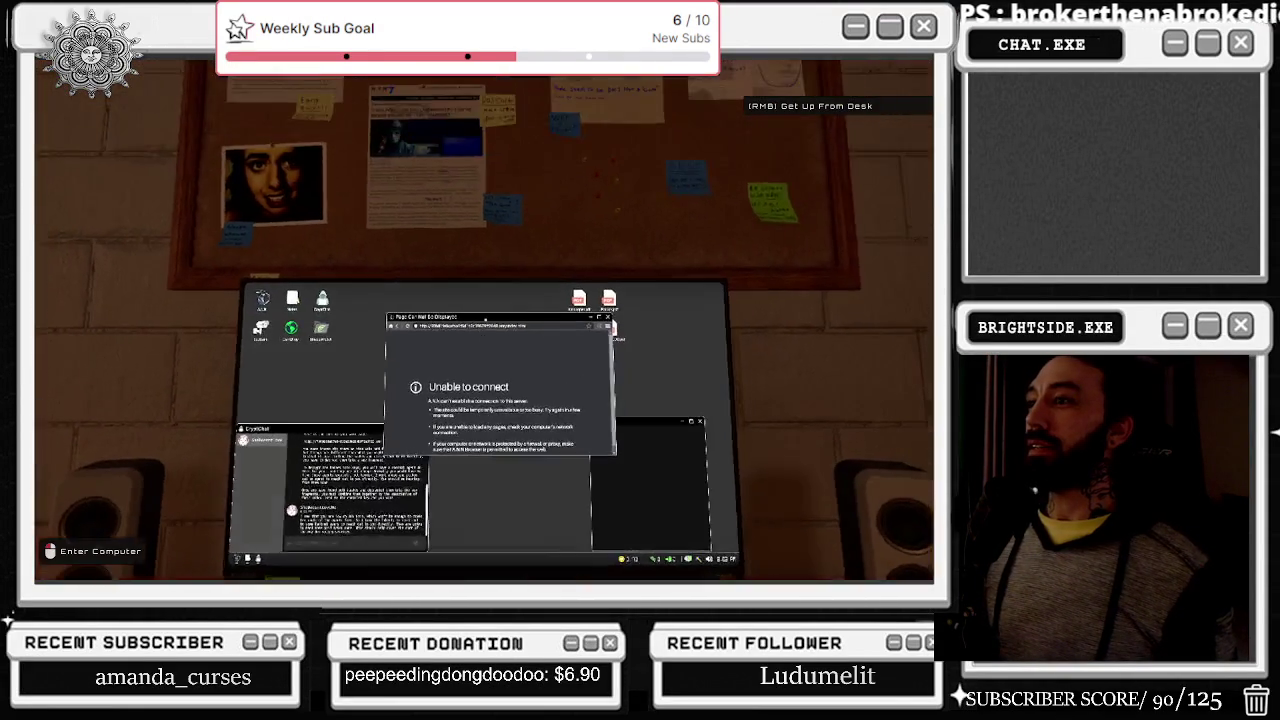
Step: Write 'off' in Notes, then open the Crimson Relay site from the wiki
{"action": "left_click", "coordinate": [322, 146]}
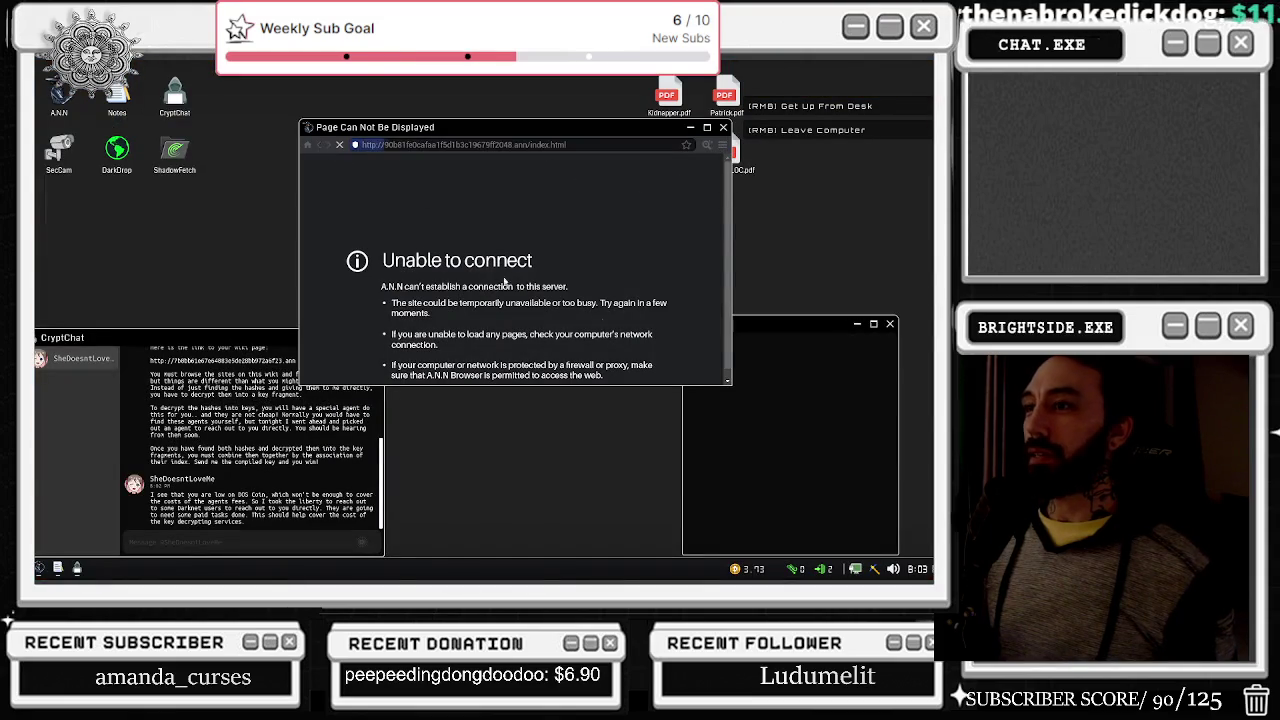
{"action": "type", "text": "-off"}
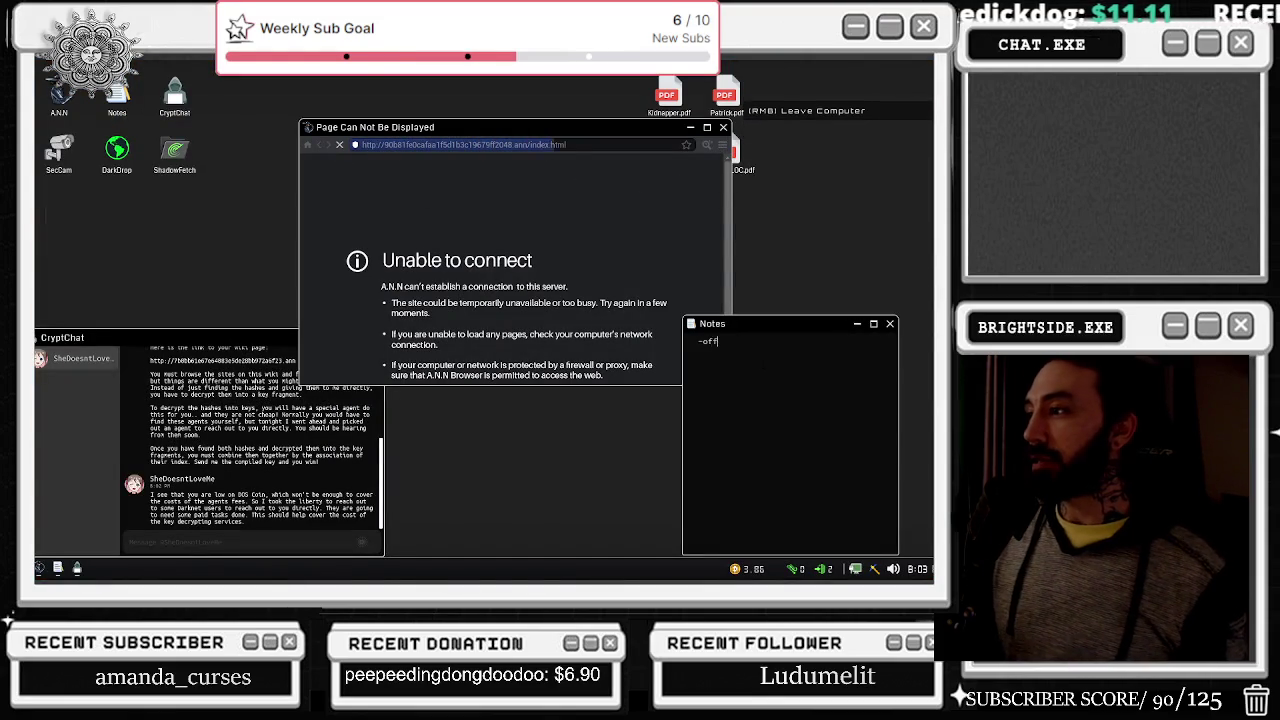
{"action": "key", "text": "Return"}
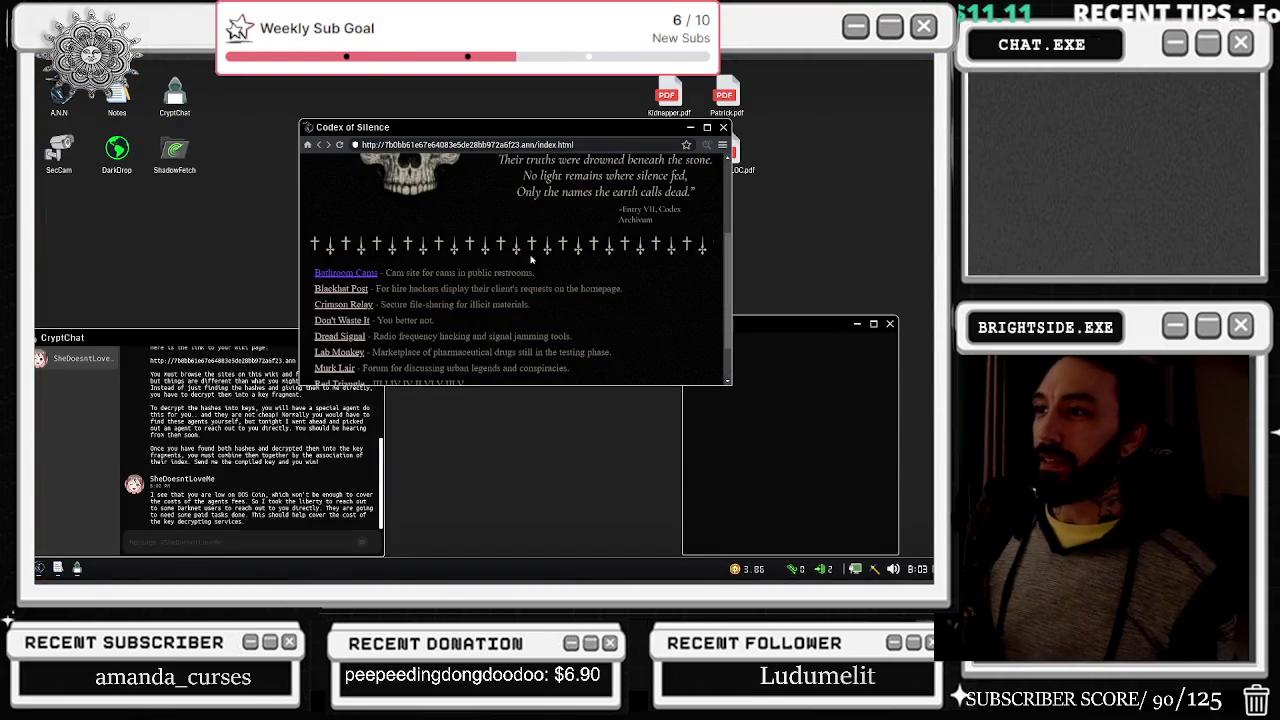
{"action": "left_click", "coordinate": [342, 303]}
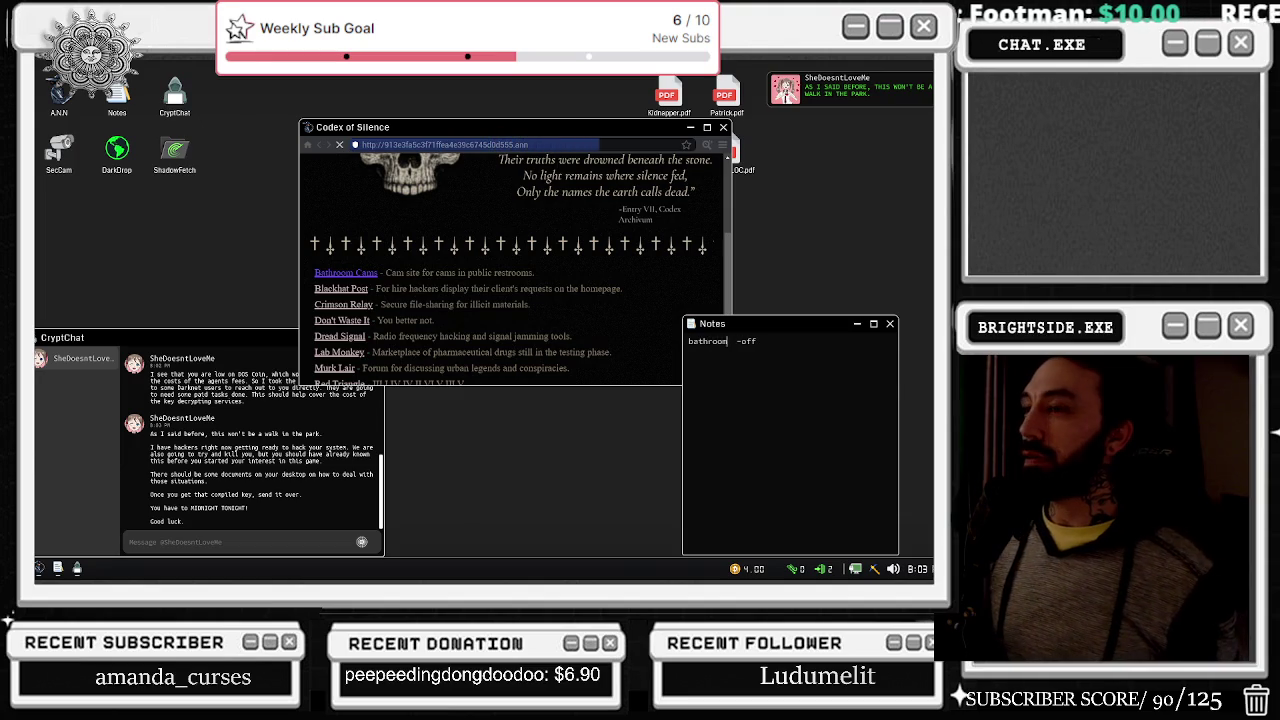
{"action": "key", "text": "Escape"}
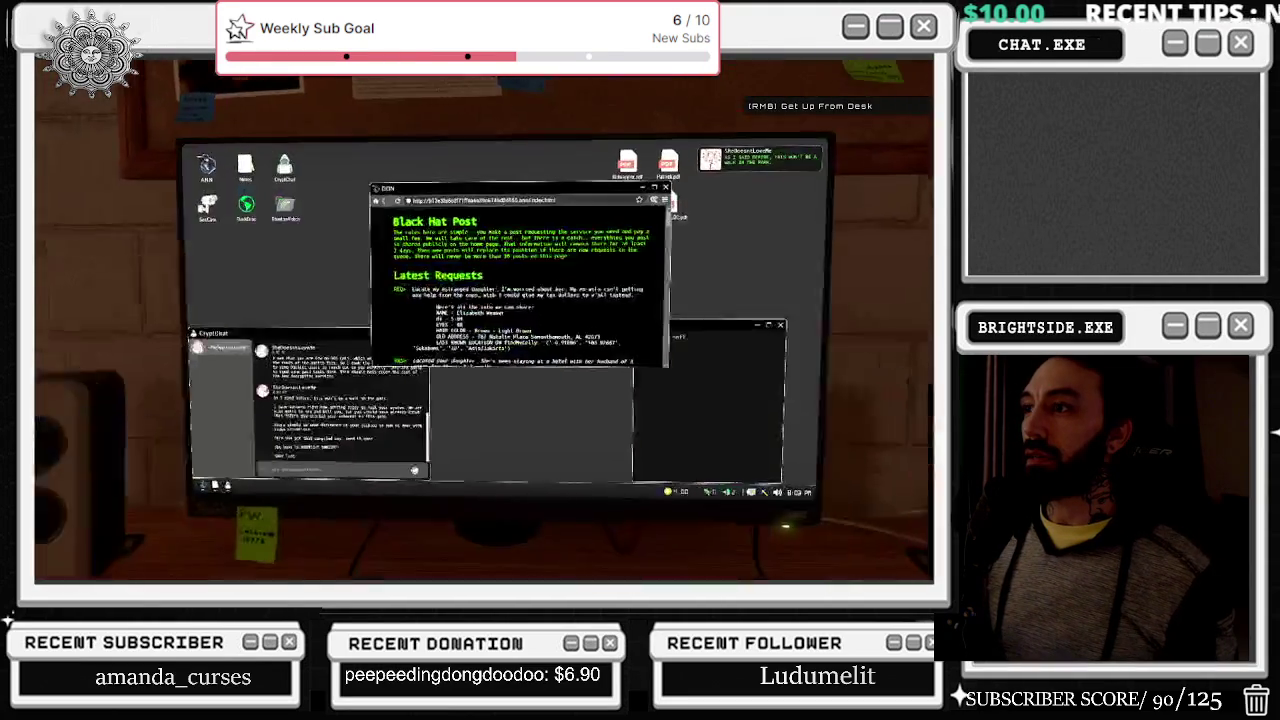
{"action": "left_click", "coordinate": [484, 320]}
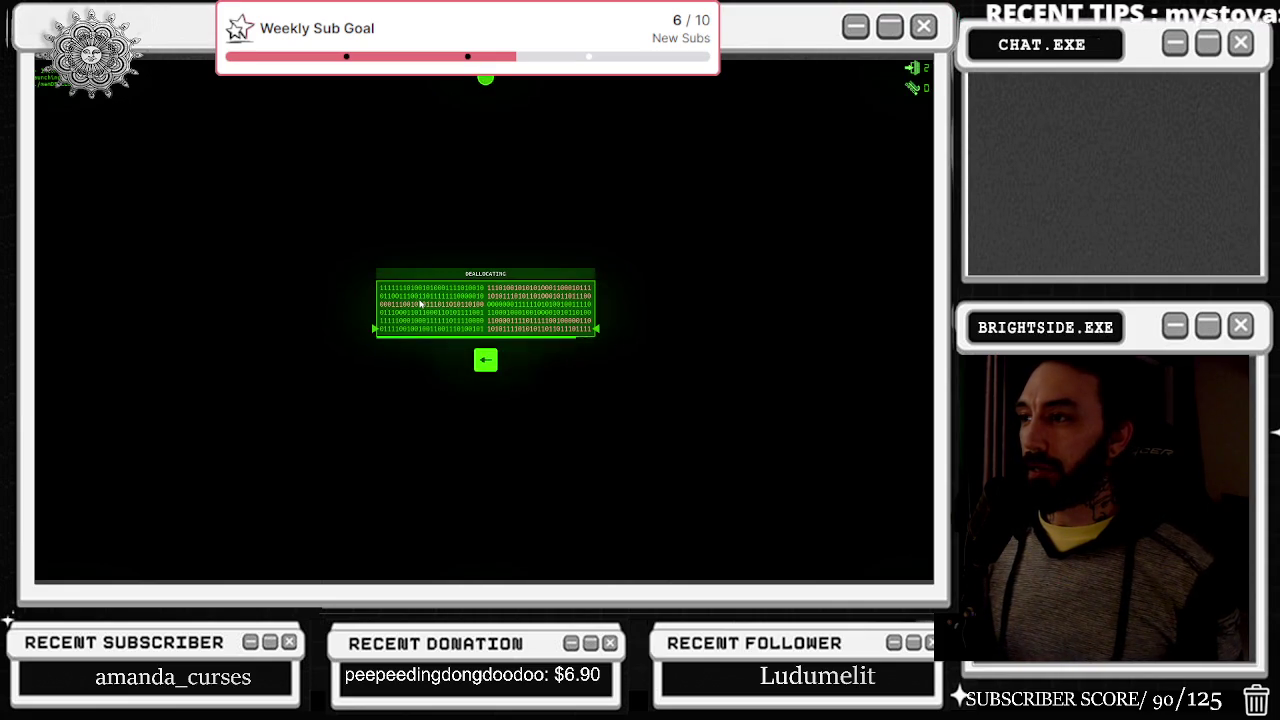
Step: Answer the DEALLOCATING prompts with Space, Left and Right until HACK BLOCKED appears
{"action": "key", "text": "space"}
{"action": "key", "text": "Left"}
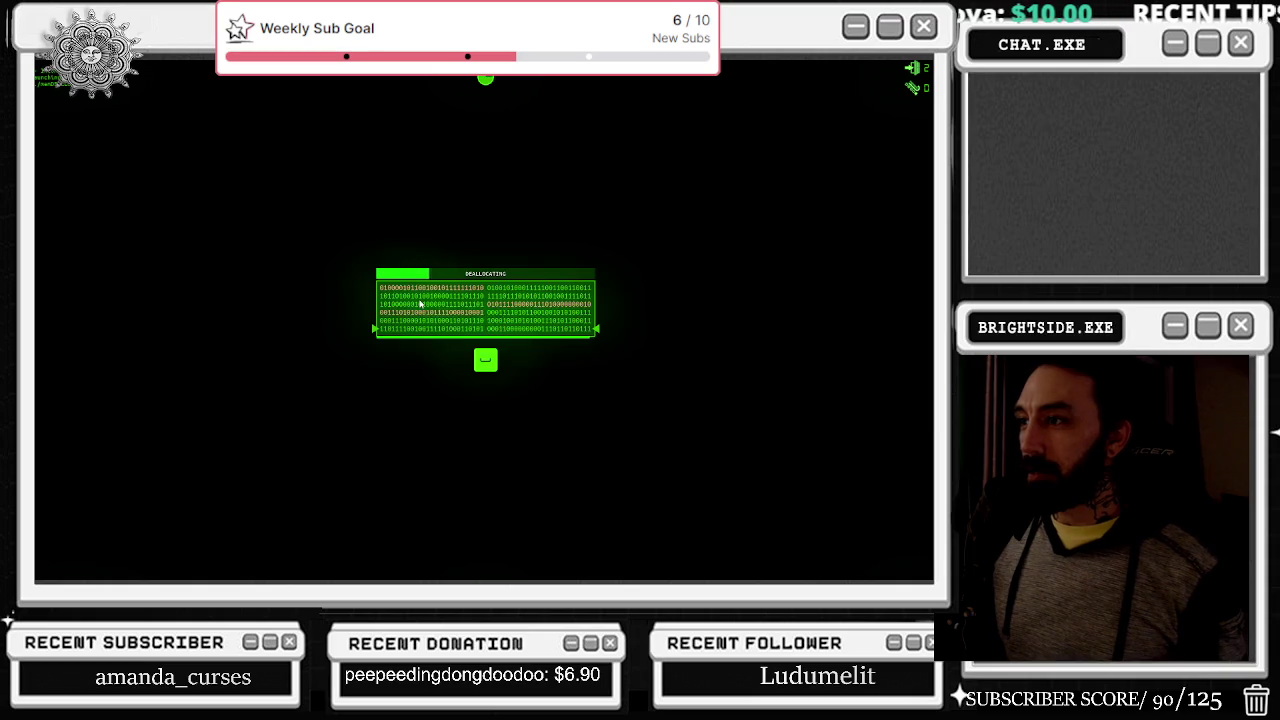
{"action": "key", "text": "Right"}
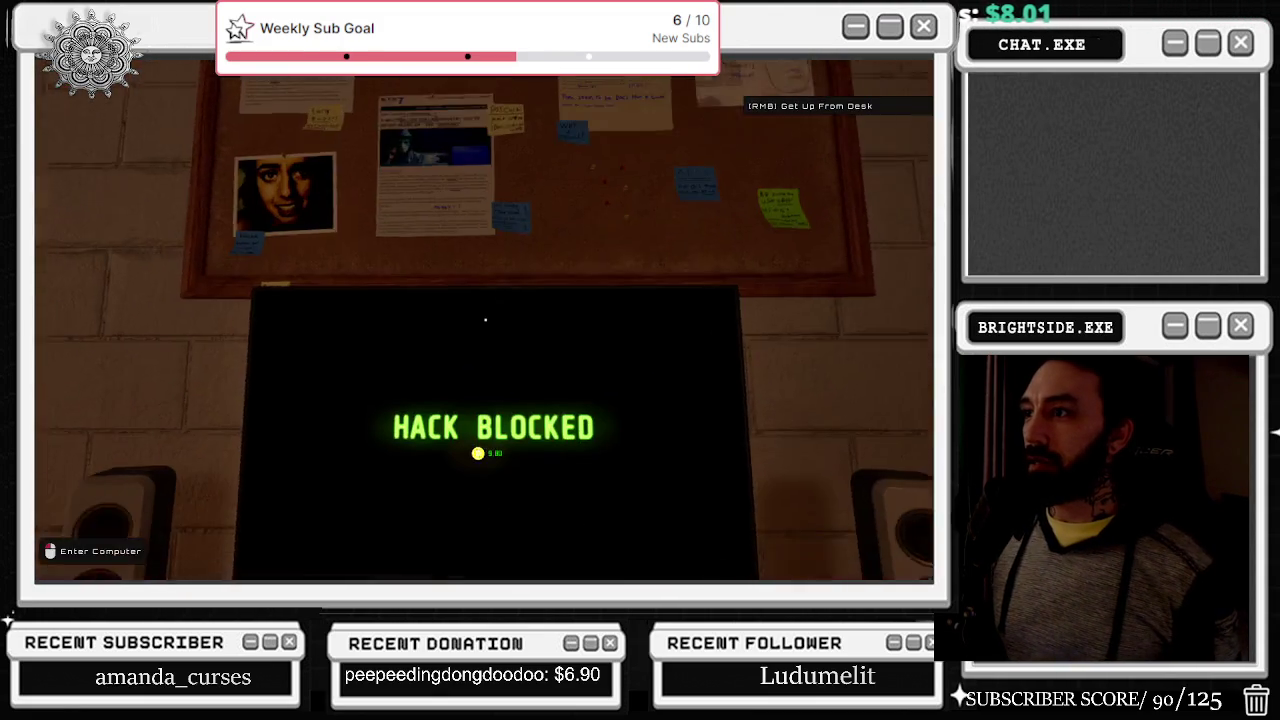
{"action": "left_click", "coordinate": [485, 320]}
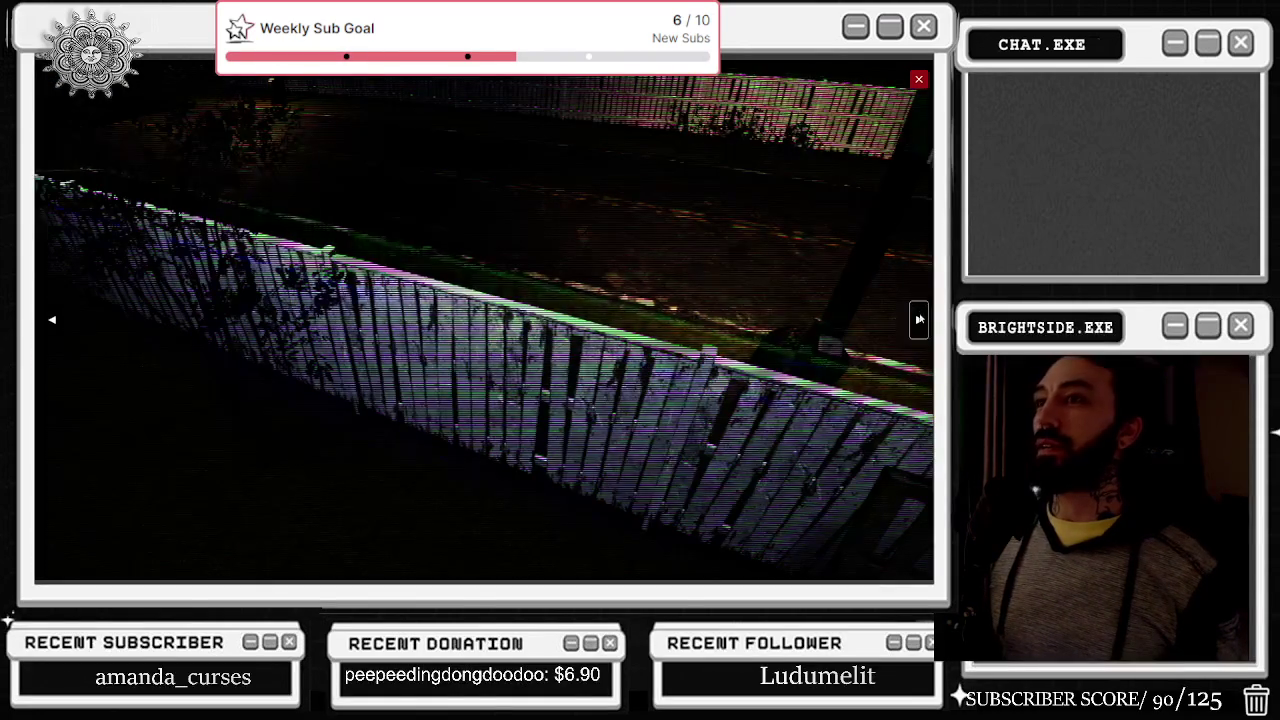
Step: Check two security camera views, then open the page's source code and scroll through it
{"action": "left_click", "coordinate": [917, 318]}
{"action": "left_click", "coordinate": [917, 318]}
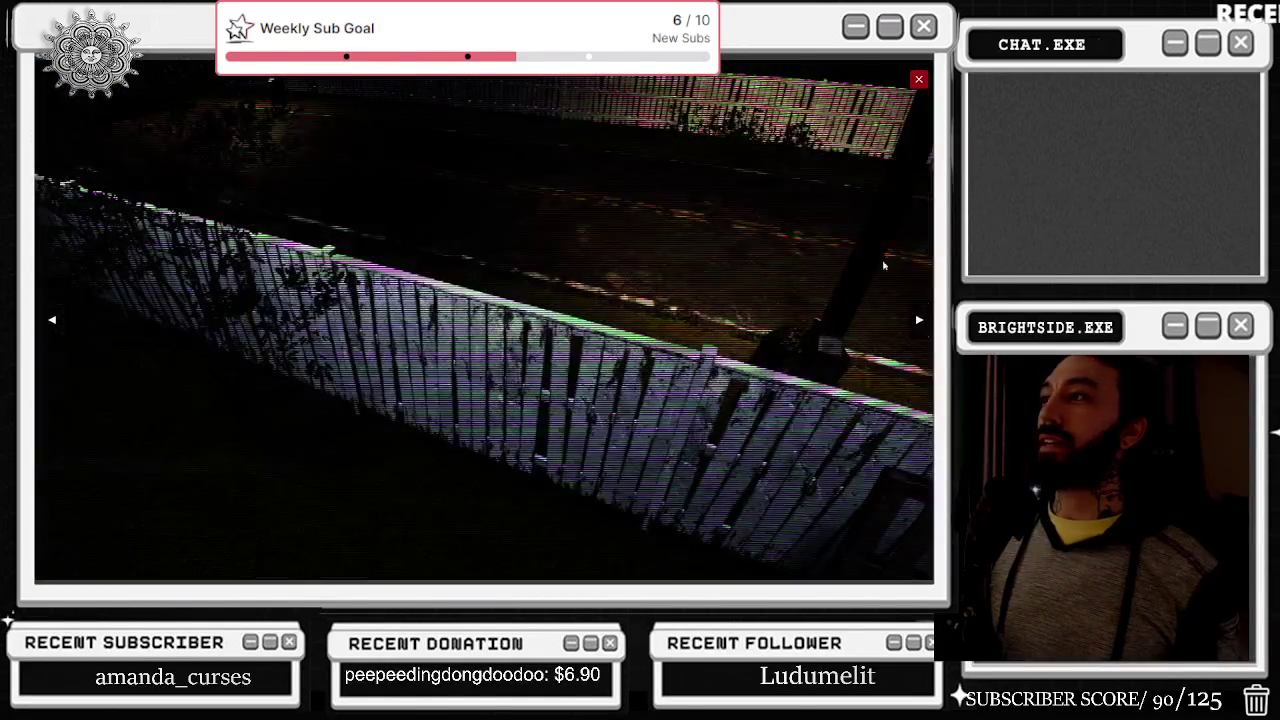
{"action": "left_click", "coordinate": [919, 80]}
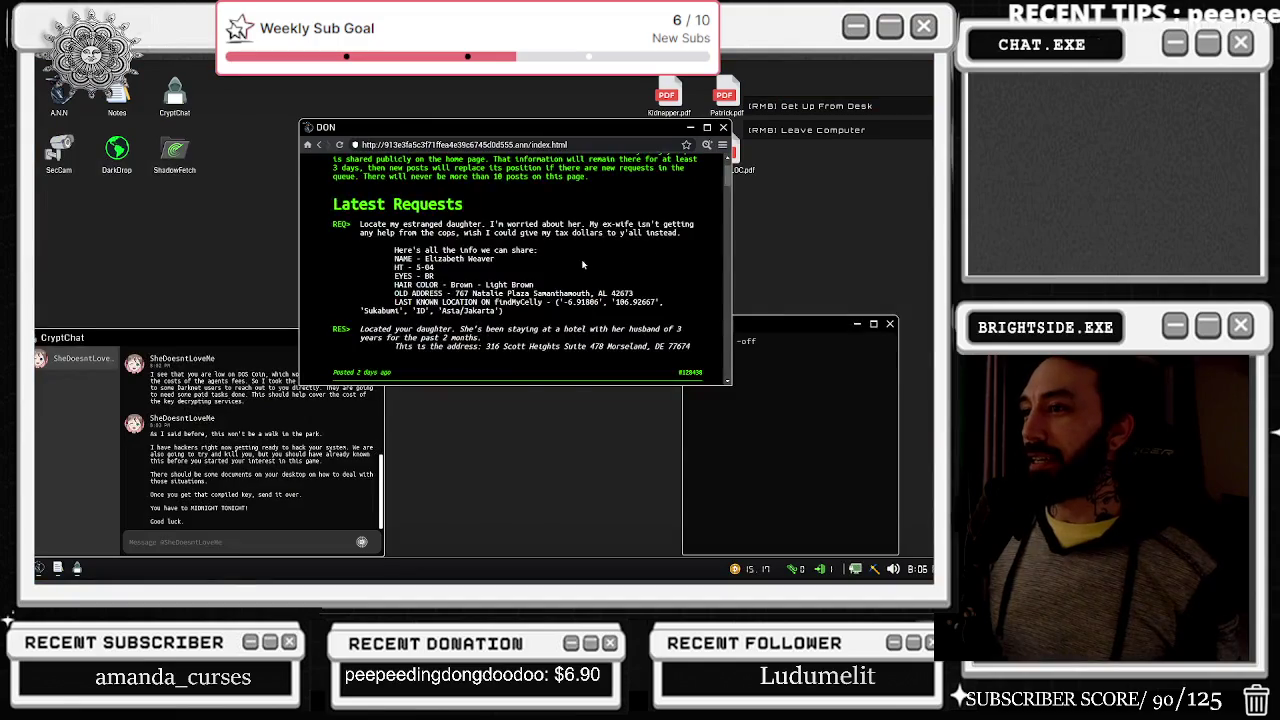
{"action": "scroll", "coordinate": [583, 265], "scroll_direction": "down", "scroll_amount": 3}
{"action": "left_click", "coordinate": [707, 145]}
{"action": "scroll", "coordinate": [287, 293], "scroll_direction": "down", "scroll_amount": 2}
{"action": "scroll", "coordinate": [287, 293], "scroll_direction": "down", "scroll_amount": 10}
{"action": "scroll", "coordinate": [287, 294], "scroll_direction": "down", "scroll_amount": 5}
{"action": "scroll", "coordinate": [270, 311], "scroll_direction": "down", "scroll_amount": 5}
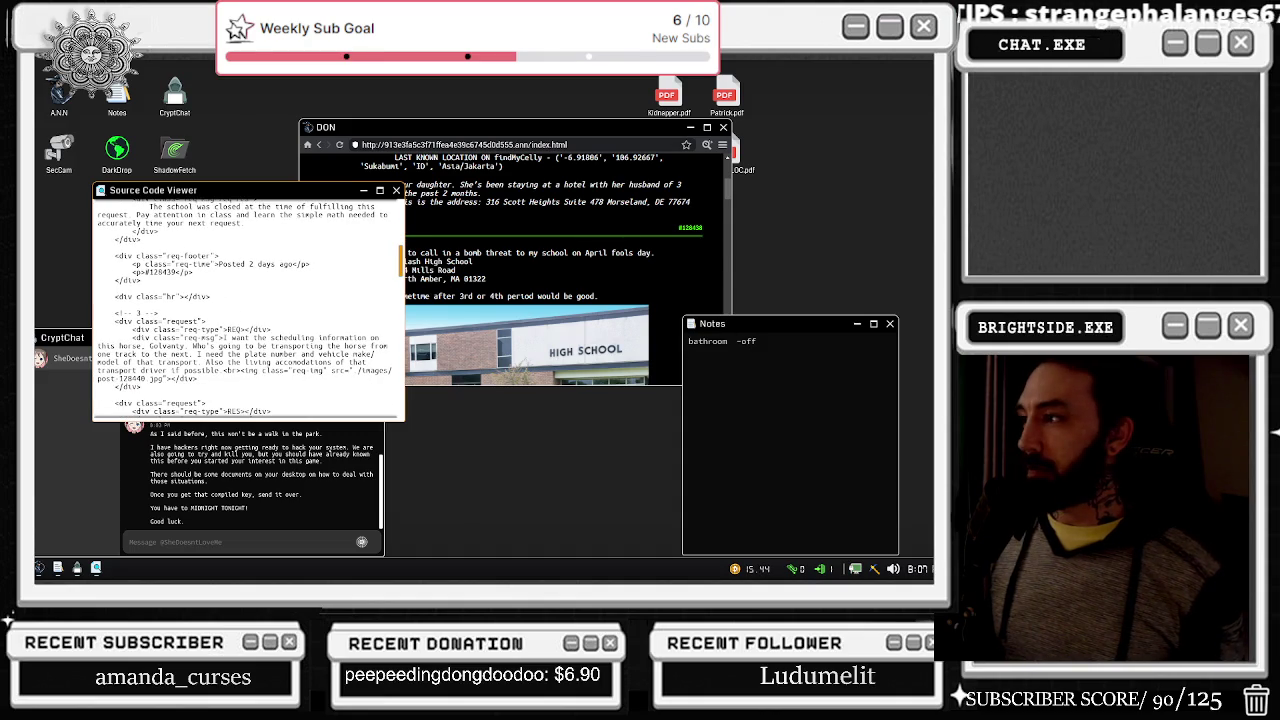
Step: Reopen SecCam and cycle through two more camera views
{"action": "right_click", "coordinate": [58, 150]}
{"action": "left_click", "coordinate": [640, 360]}
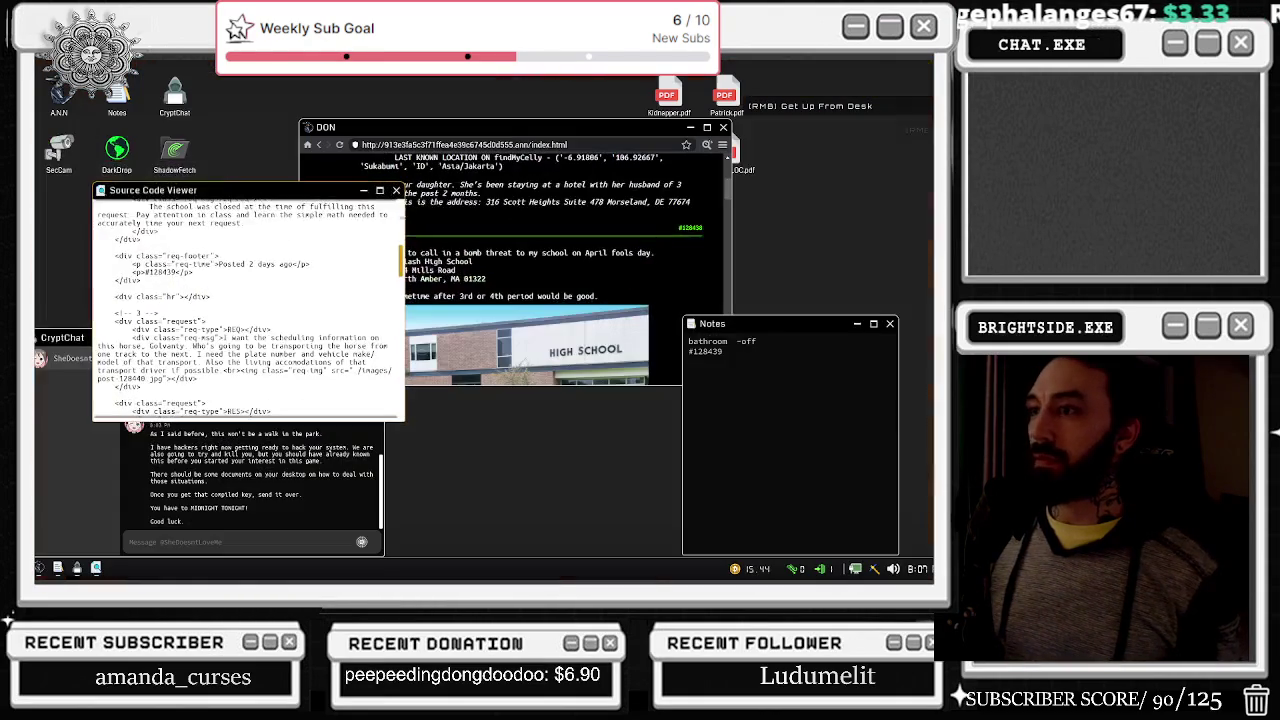
{"action": "double_click", "coordinate": [58, 150]}
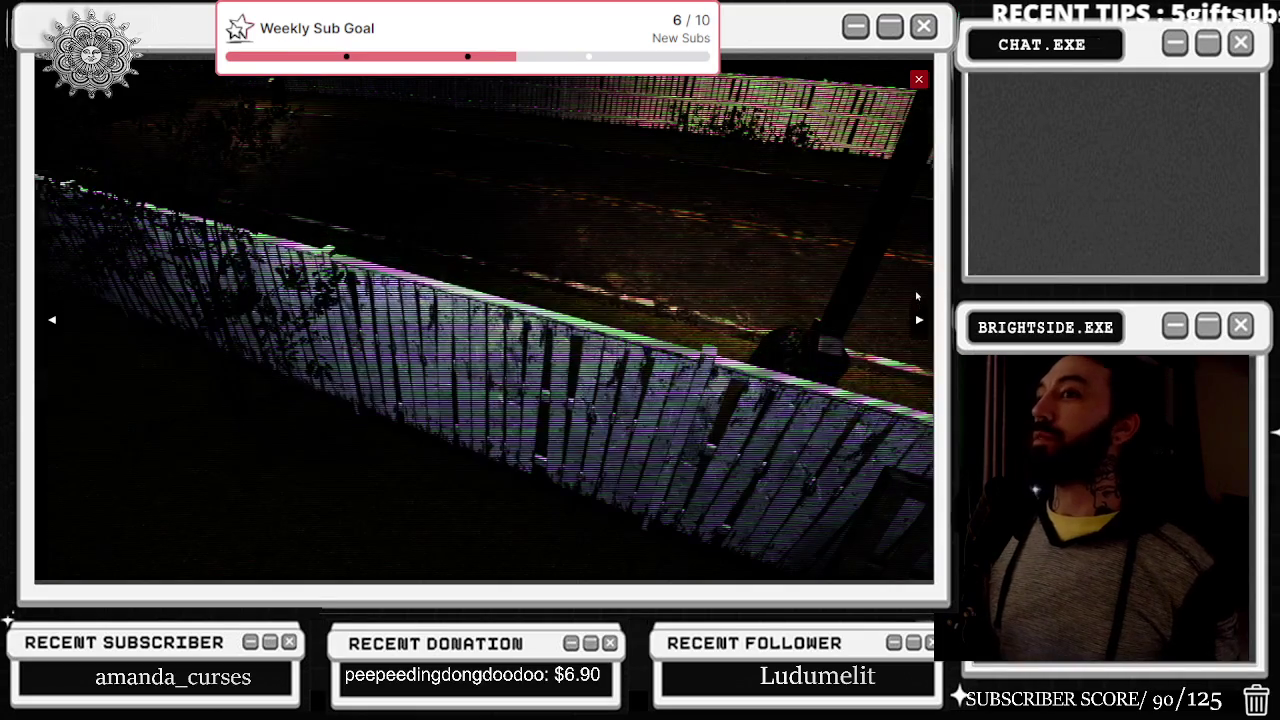
{"action": "left_click", "coordinate": [918, 319]}
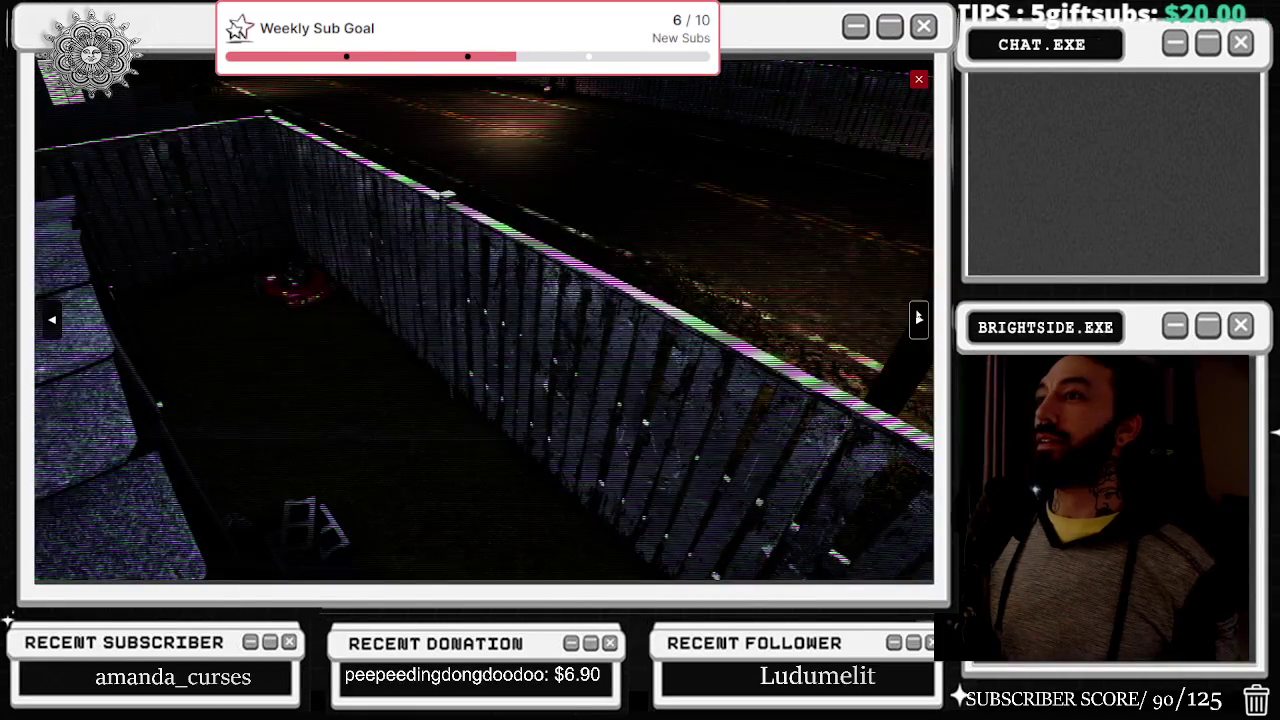
{"action": "left_click", "coordinate": [918, 319]}
{"action": "left_click", "coordinate": [918, 79]}
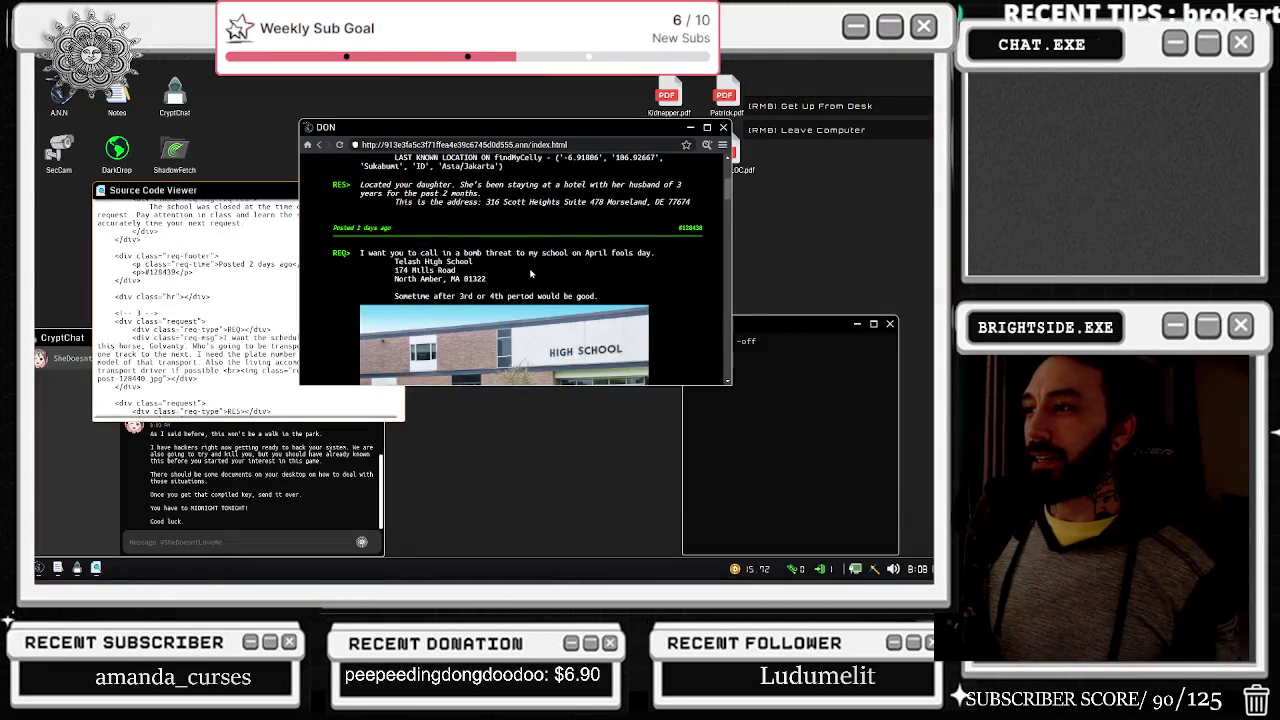
Step: Open the SUBMIT A POST page and scroll the source code toward the passport line
{"action": "scroll", "coordinate": [531, 274], "scroll_direction": "down", "scroll_amount": 10}
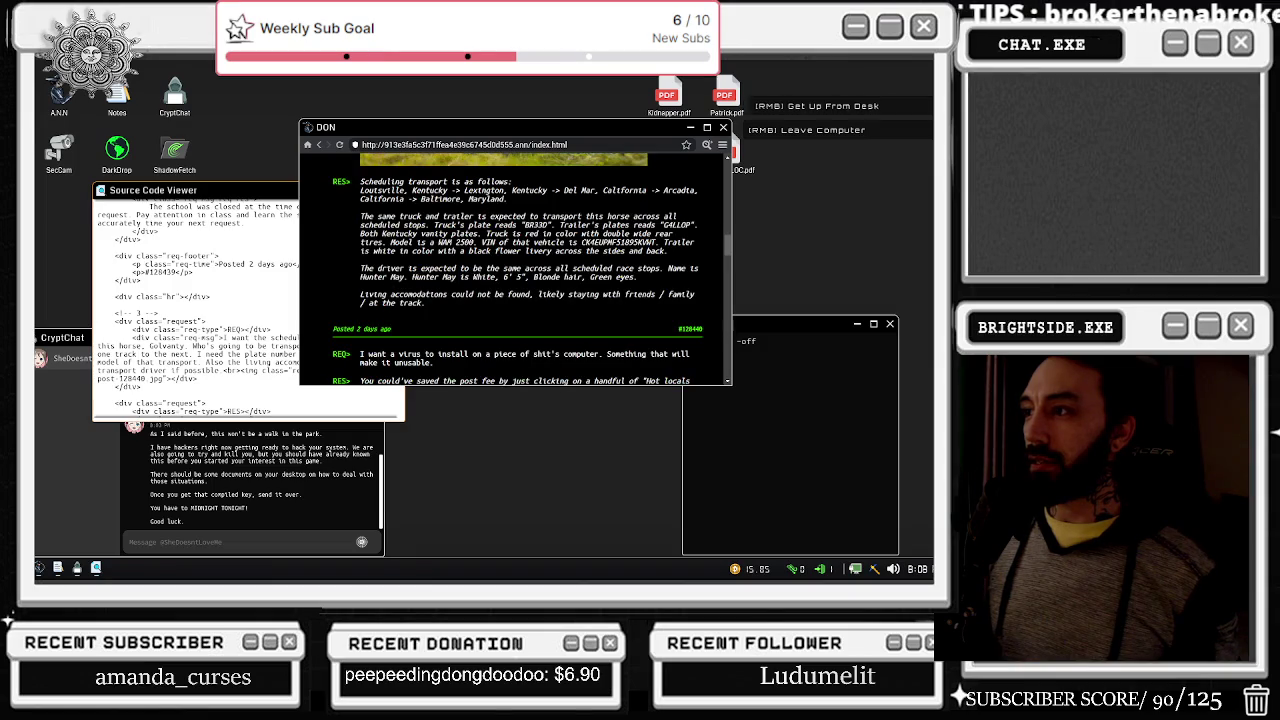
{"action": "scroll", "coordinate": [531, 274], "scroll_direction": "down", "scroll_amount": 5}
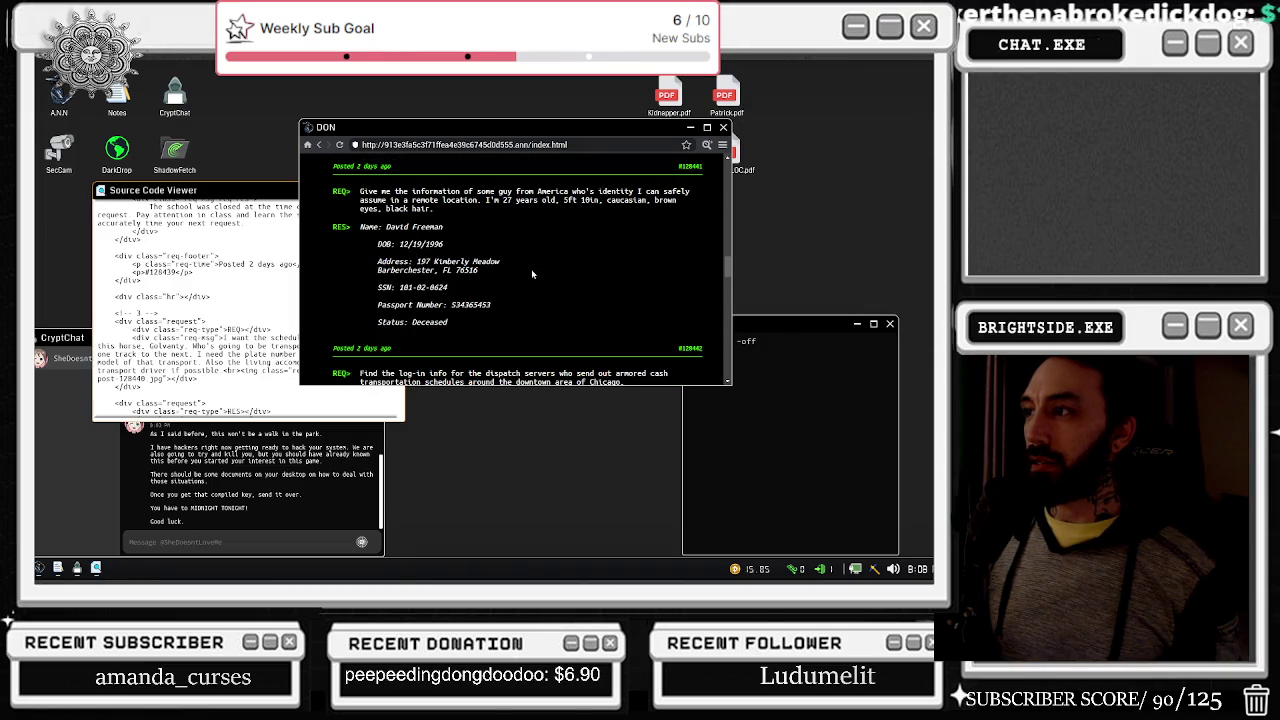
{"action": "scroll", "coordinate": [531, 269], "scroll_direction": "down", "scroll_amount": 3}
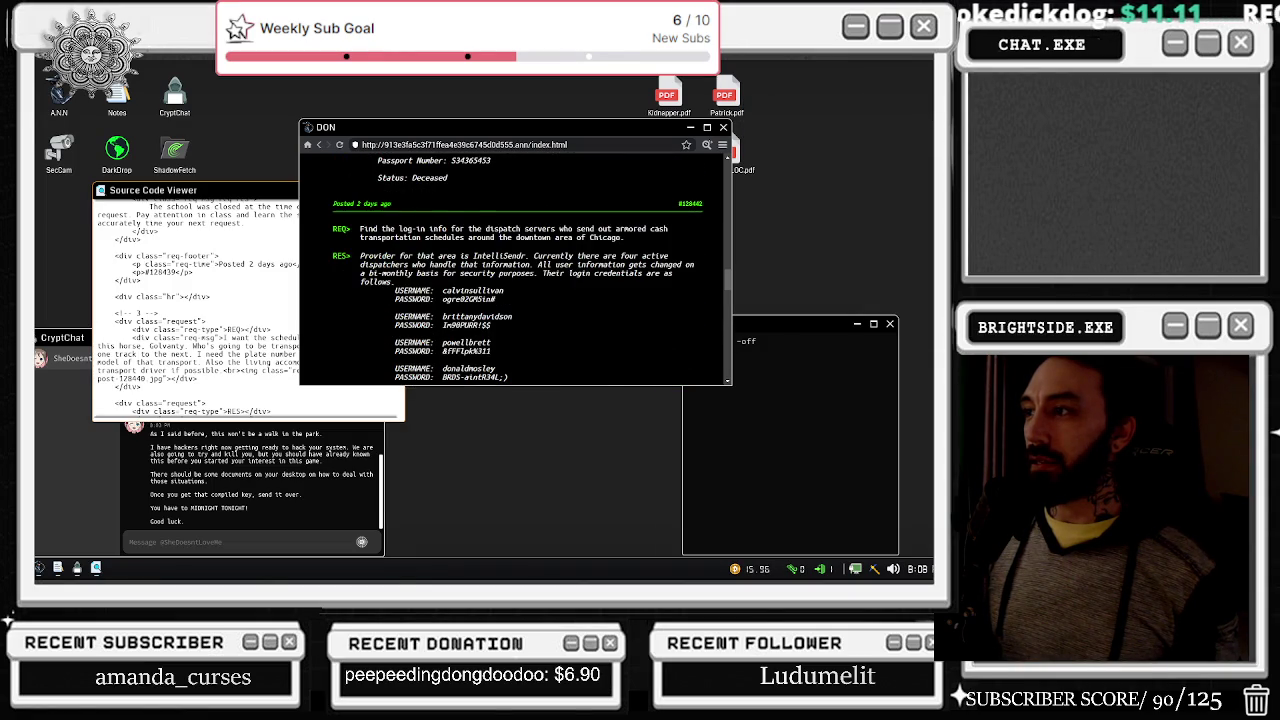
{"action": "scroll", "coordinate": [531, 269], "scroll_direction": "down", "scroll_amount": 6}
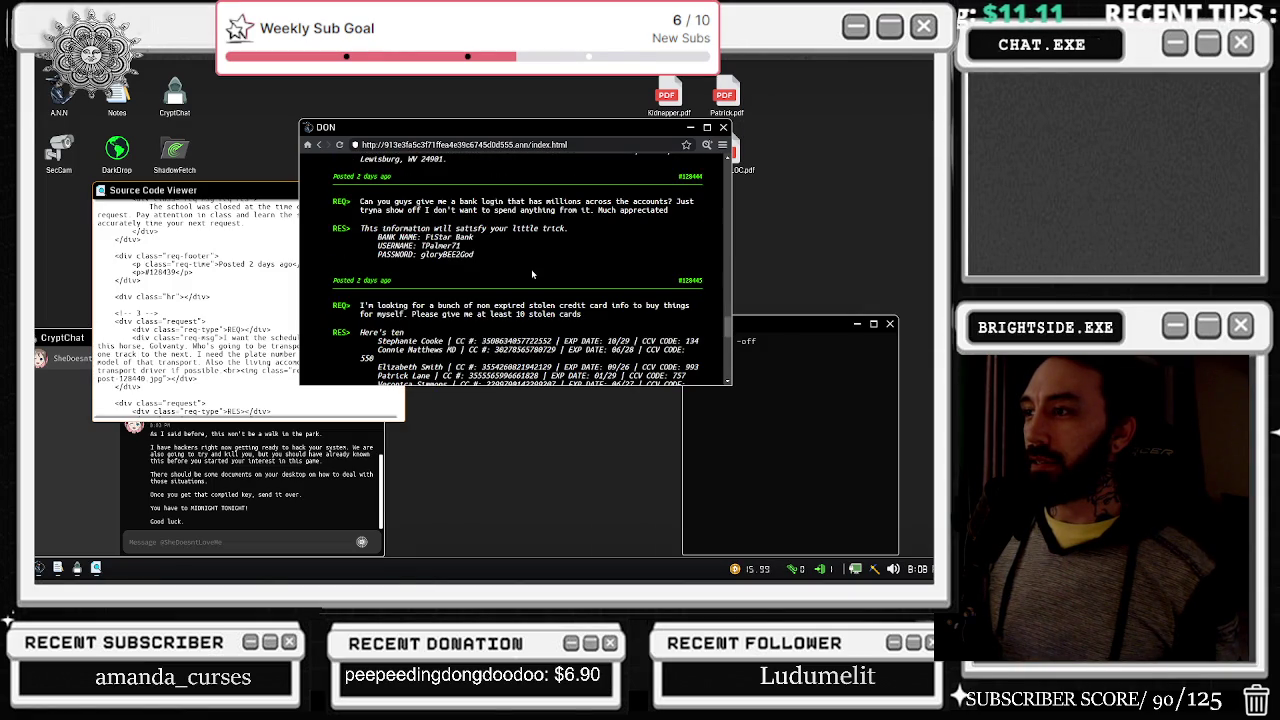
{"action": "scroll", "coordinate": [531, 269], "scroll_direction": "down", "scroll_amount": 10}
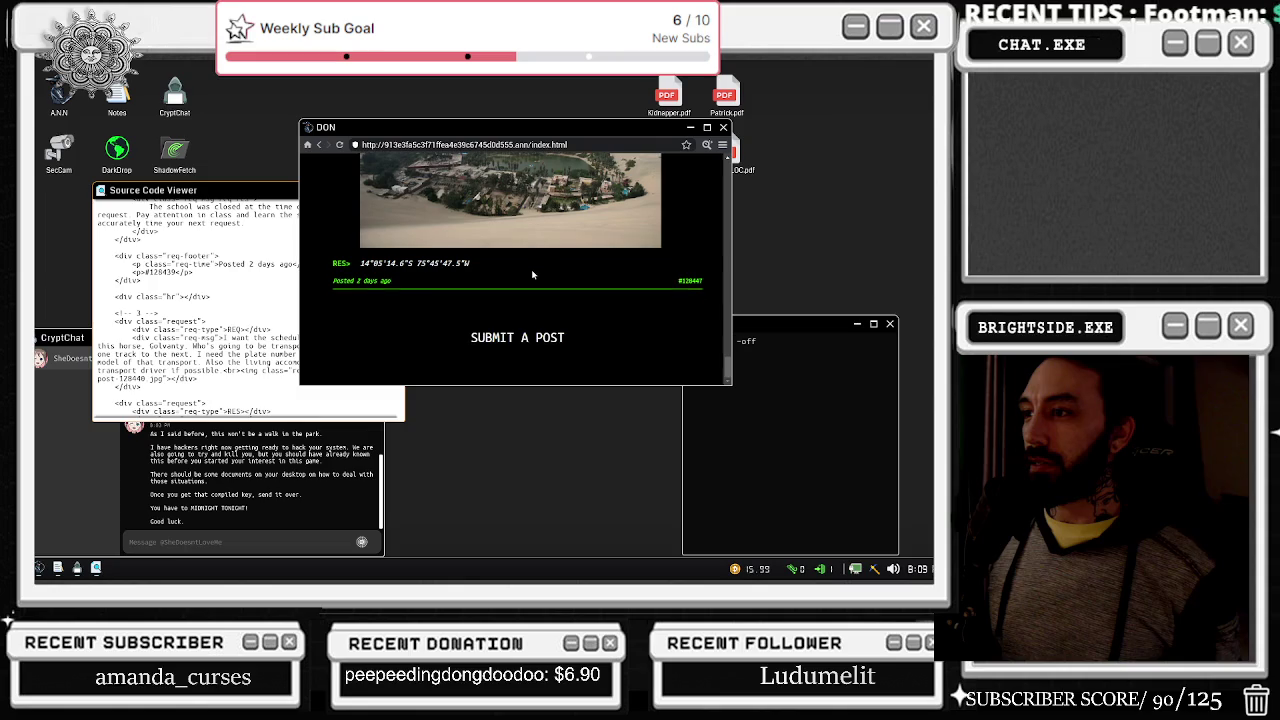
{"action": "left_click", "coordinate": [491, 337]}
{"action": "left_click", "coordinate": [250, 300]}
{"action": "scroll", "coordinate": [250, 300], "scroll_direction": "down", "scroll_amount": 5}
{"action": "scroll", "coordinate": [221, 320], "scroll_direction": "down", "scroll_amount": 8}
{"action": "scroll", "coordinate": [221, 320], "scroll_direction": "down", "scroll_amount": 3}
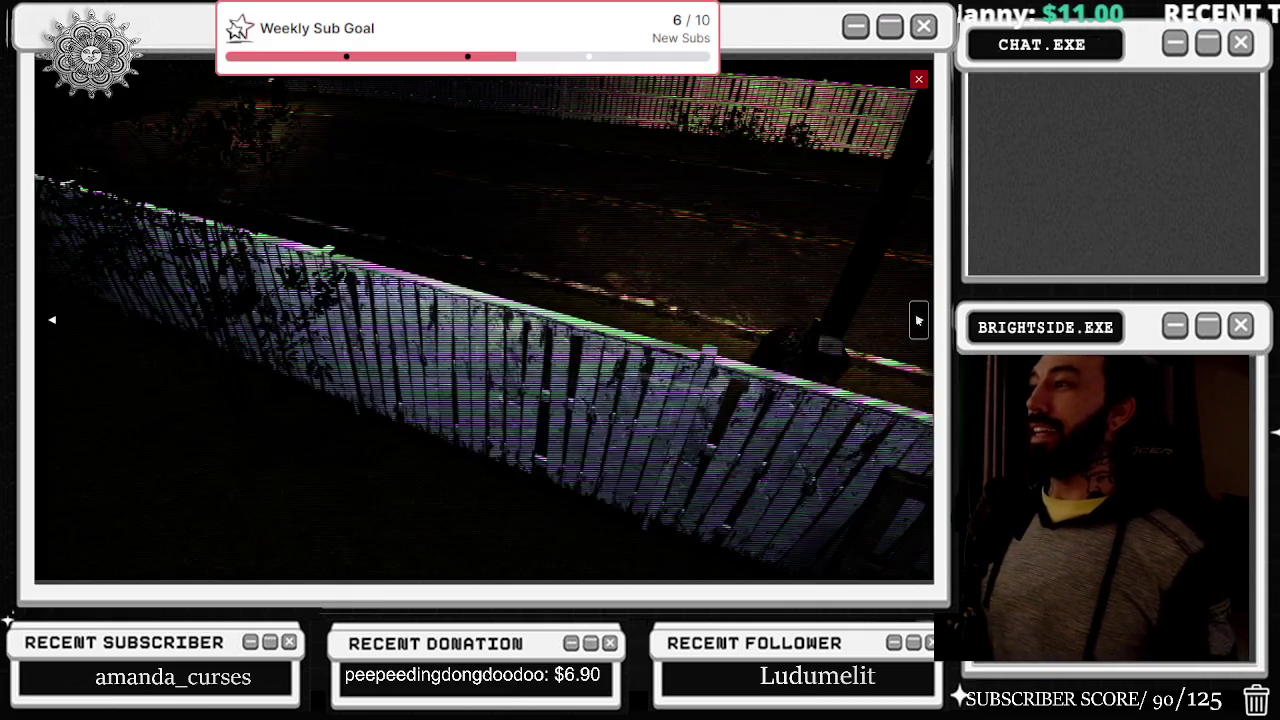
Step: Cycle through the security cameras again and close the feed
{"action": "left_click", "coordinate": [918, 320]}
{"action": "left_click", "coordinate": [918, 320]}
{"action": "left_click", "coordinate": [918, 320]}
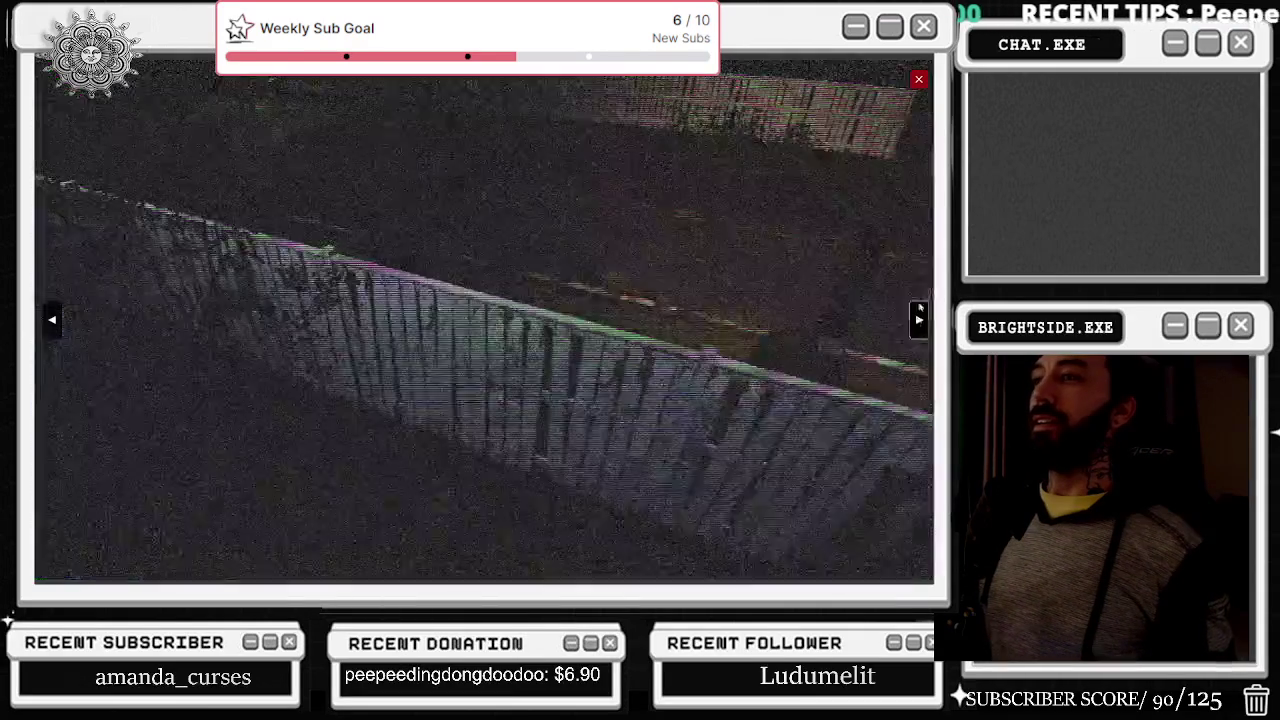
{"action": "key", "text": "Escape"}
Step: Paste the deceased identity's passport number into Notes
{"action": "scroll", "coordinate": [315, 291], "scroll_direction": "down", "scroll_amount": 5}
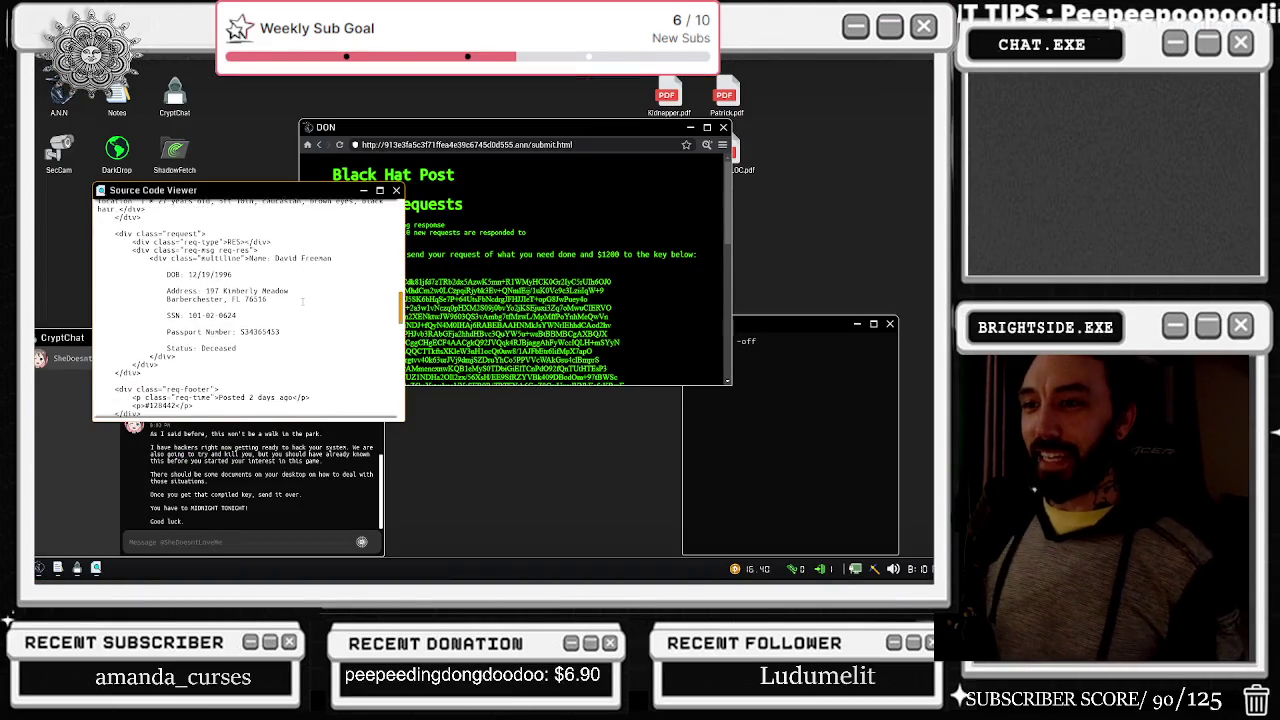
{"action": "scroll", "coordinate": [303, 301], "scroll_direction": "down", "scroll_amount": 6}
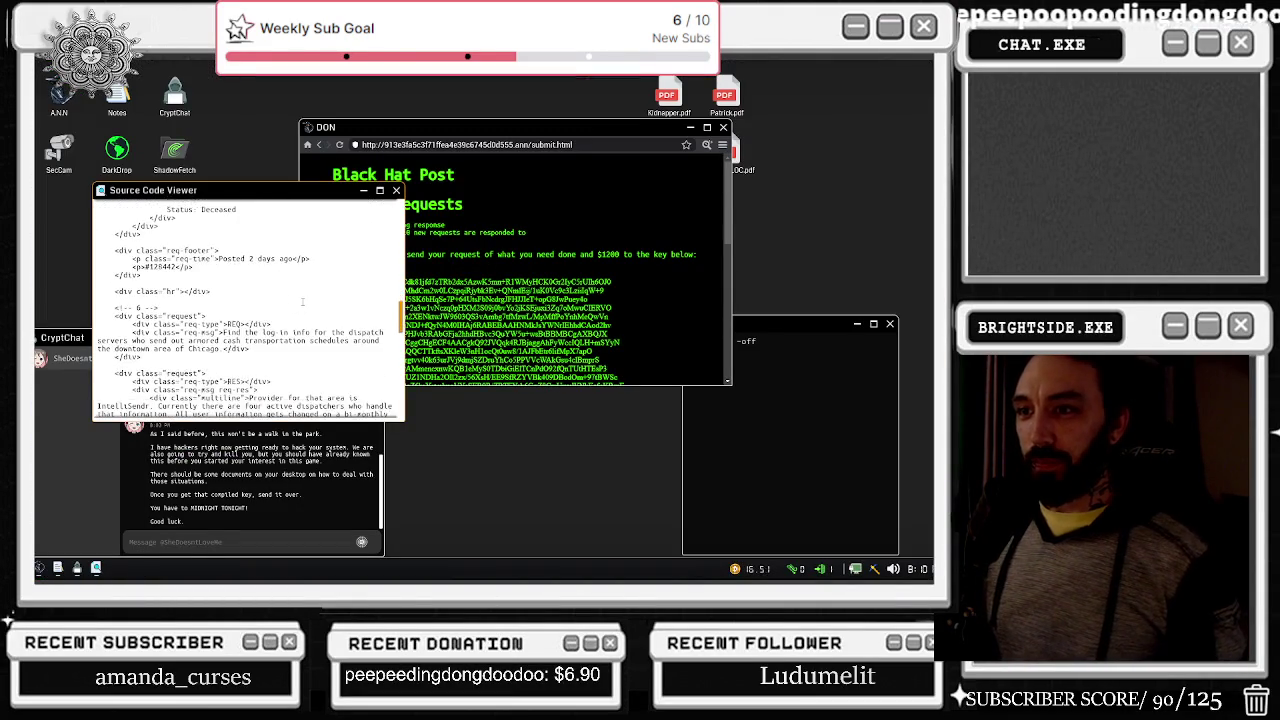
{"action": "scroll", "coordinate": [300, 290], "scroll_direction": "up", "scroll_amount": 6}
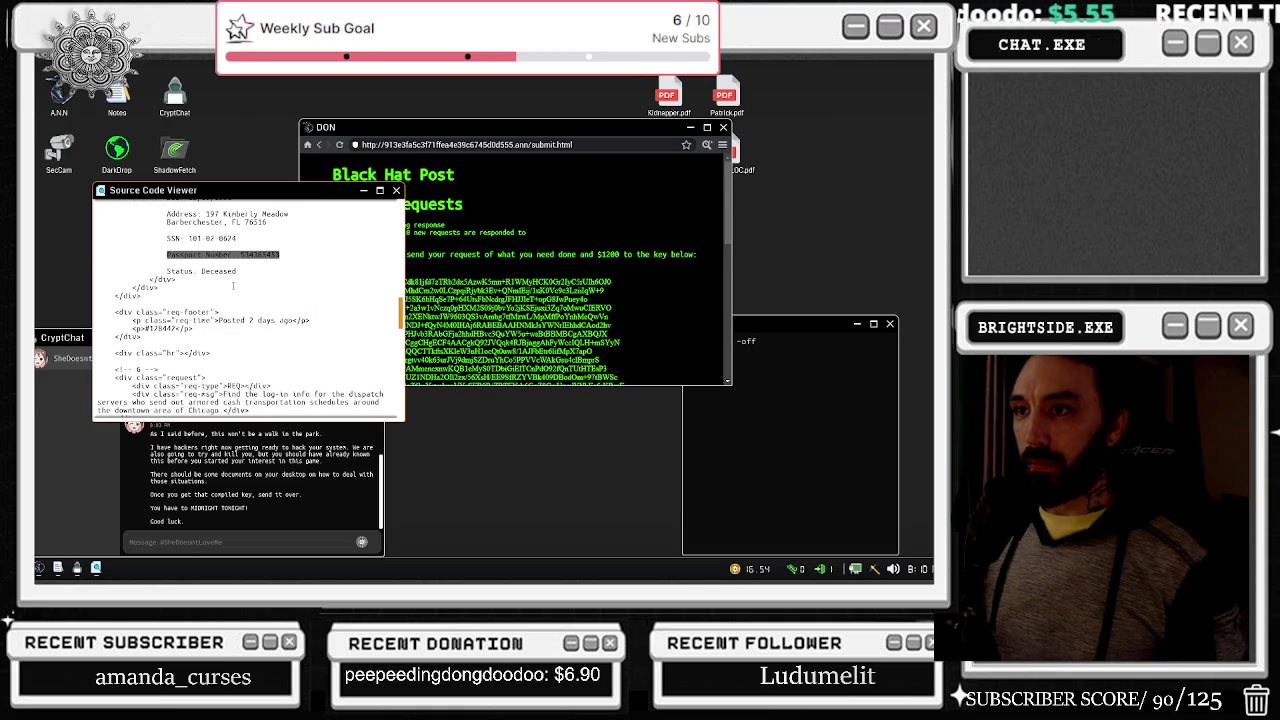
{"action": "key", "text": "ctrl+v"}
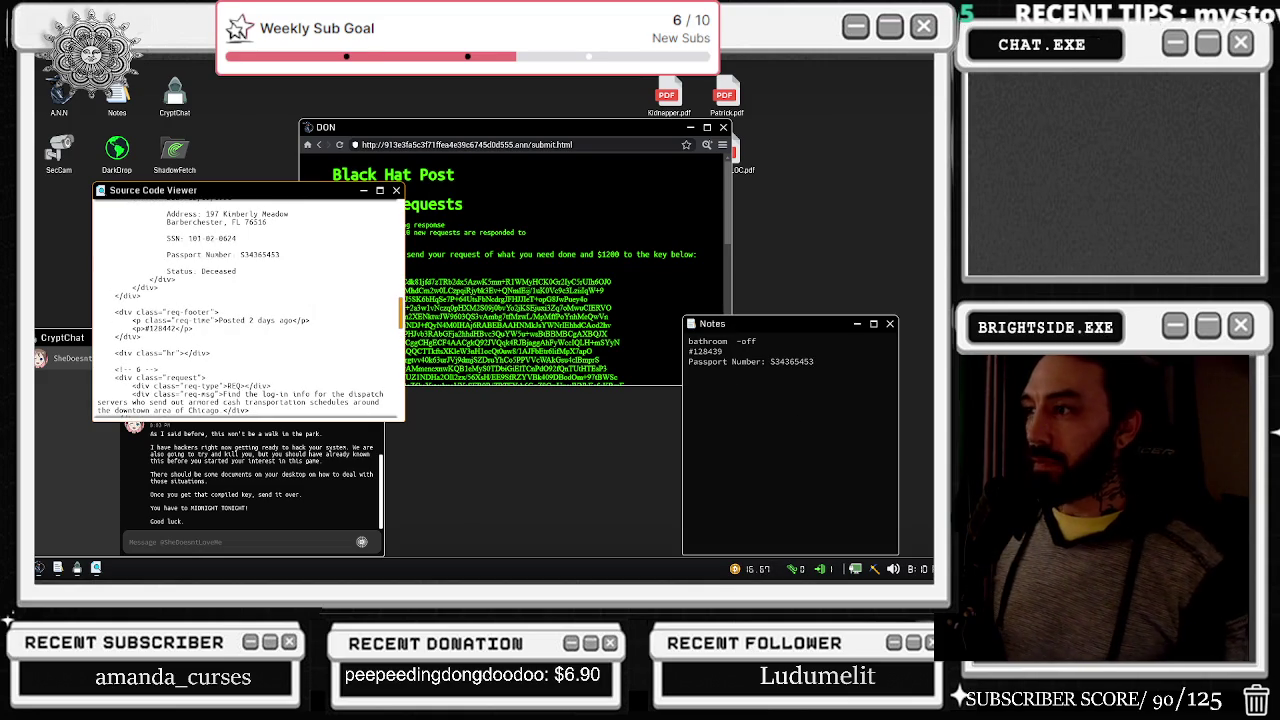
{"action": "scroll", "coordinate": [159, 287], "scroll_direction": "down", "scroll_amount": 10}
{"action": "scroll", "coordinate": [159, 287], "scroll_direction": "down", "scroll_amount": 11}
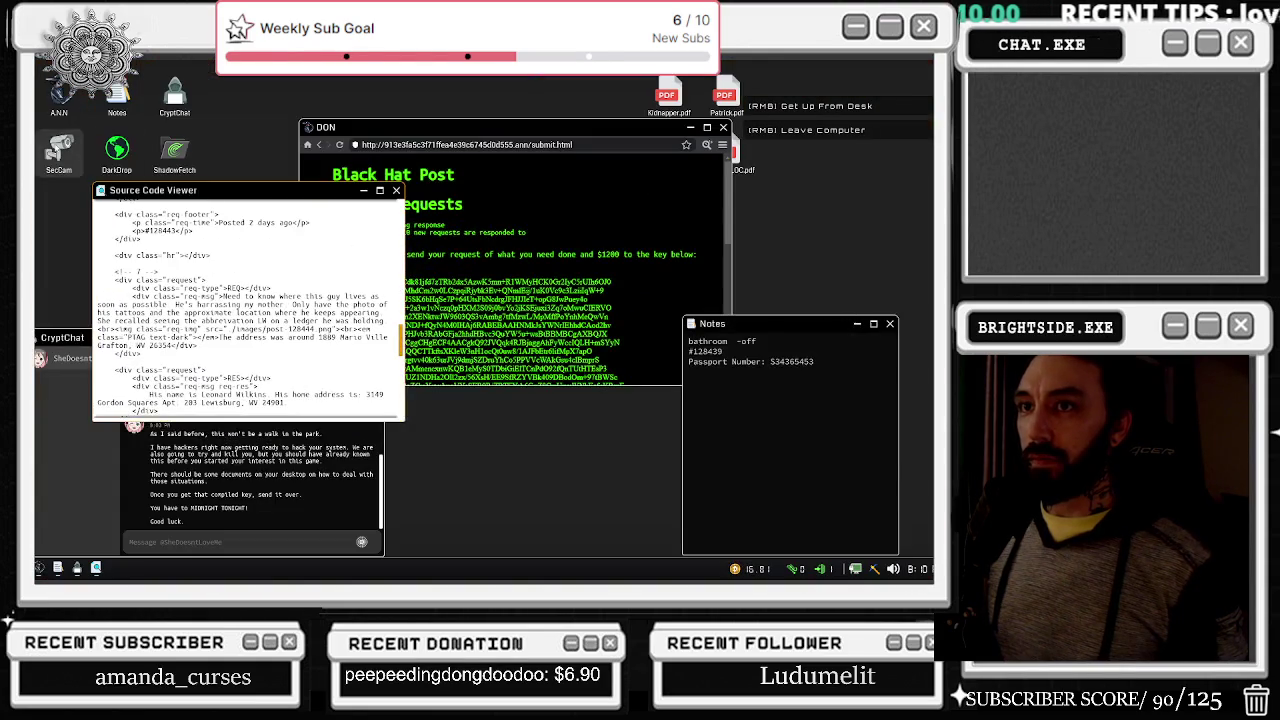
Step: Reopen SecCam and cycle three cameras to the wall enclosure view
{"action": "double_click", "coordinate": [79, 156]}
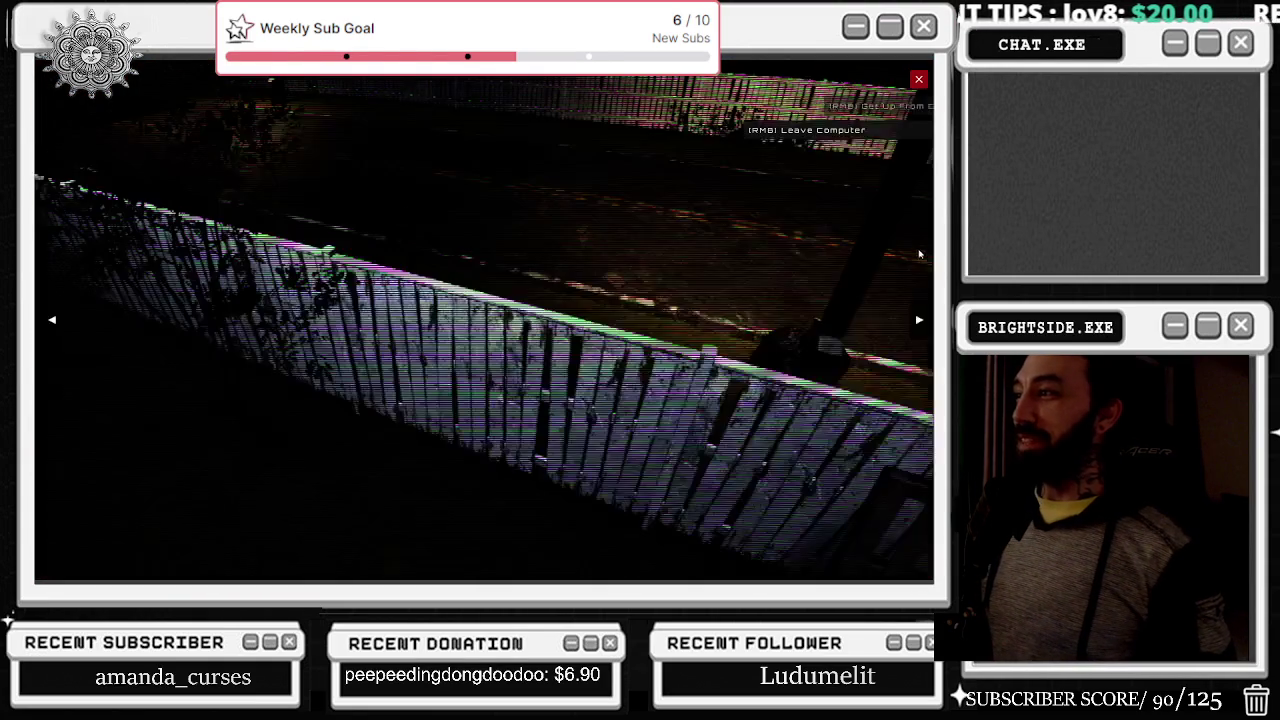
{"action": "left_click", "coordinate": [920, 315]}
{"action": "left_click", "coordinate": [920, 315]}
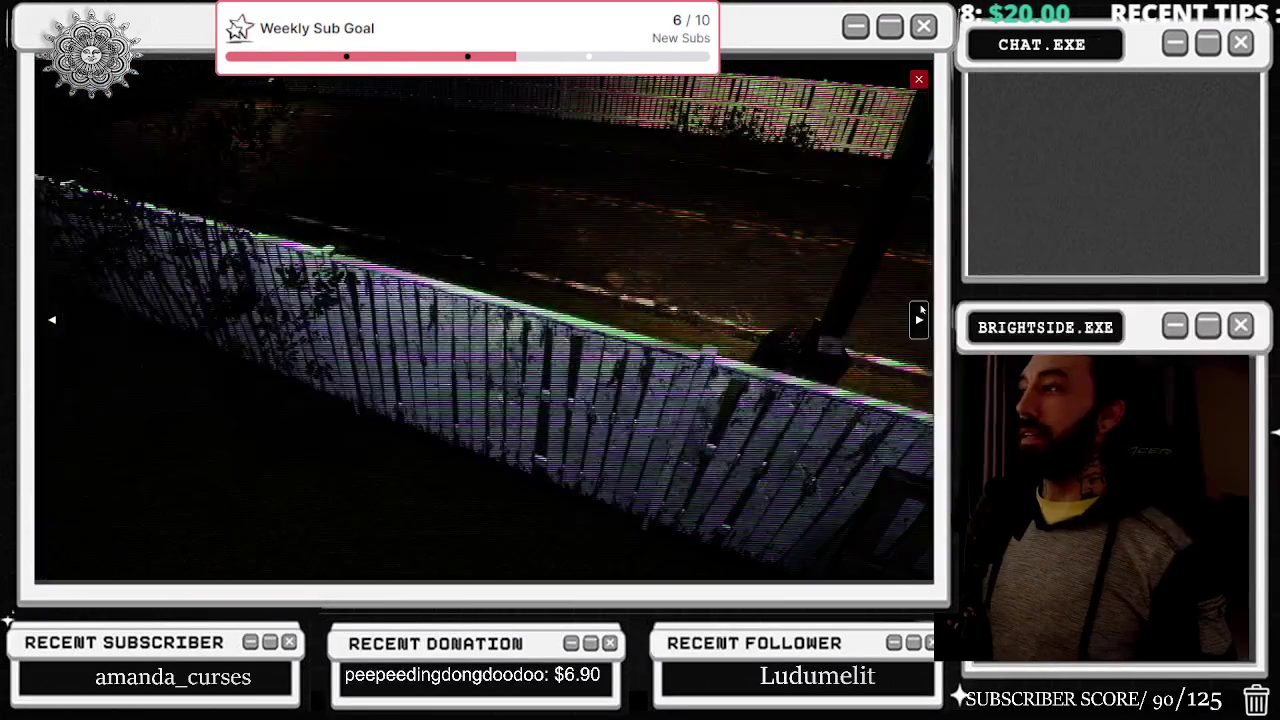
{"action": "left_click", "coordinate": [920, 315]}
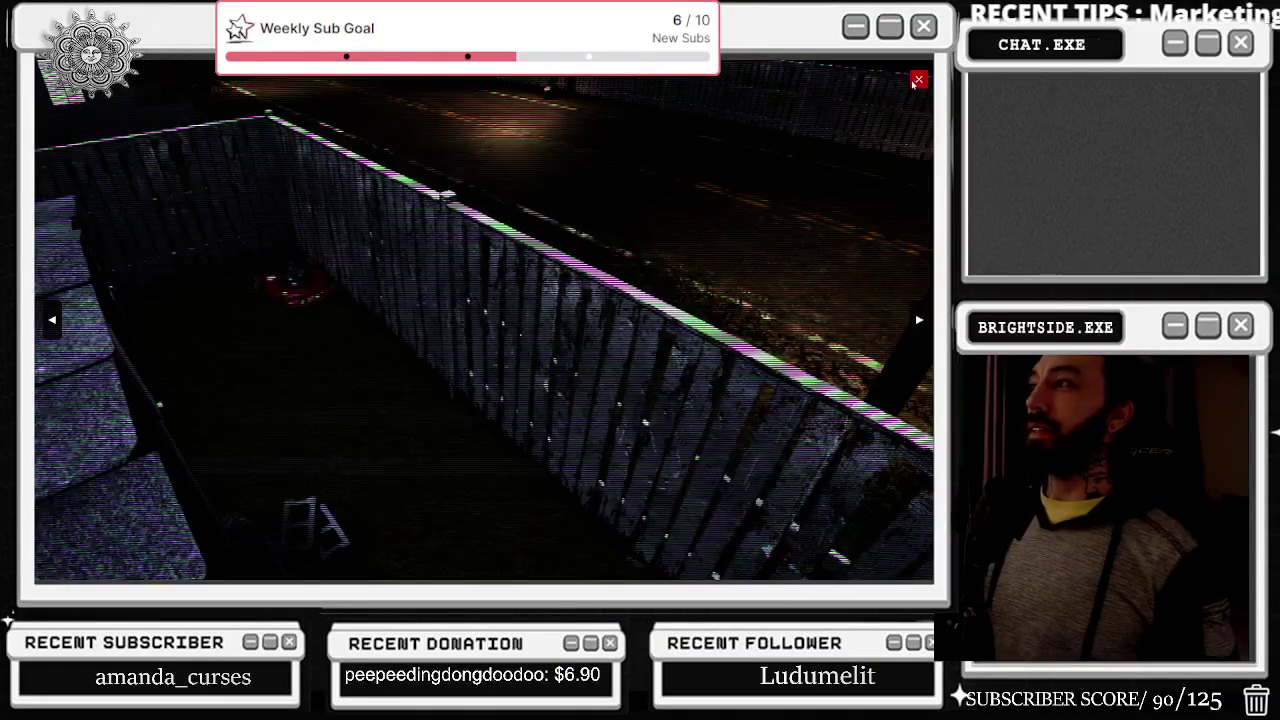
{"action": "left_click", "coordinate": [918, 79]}
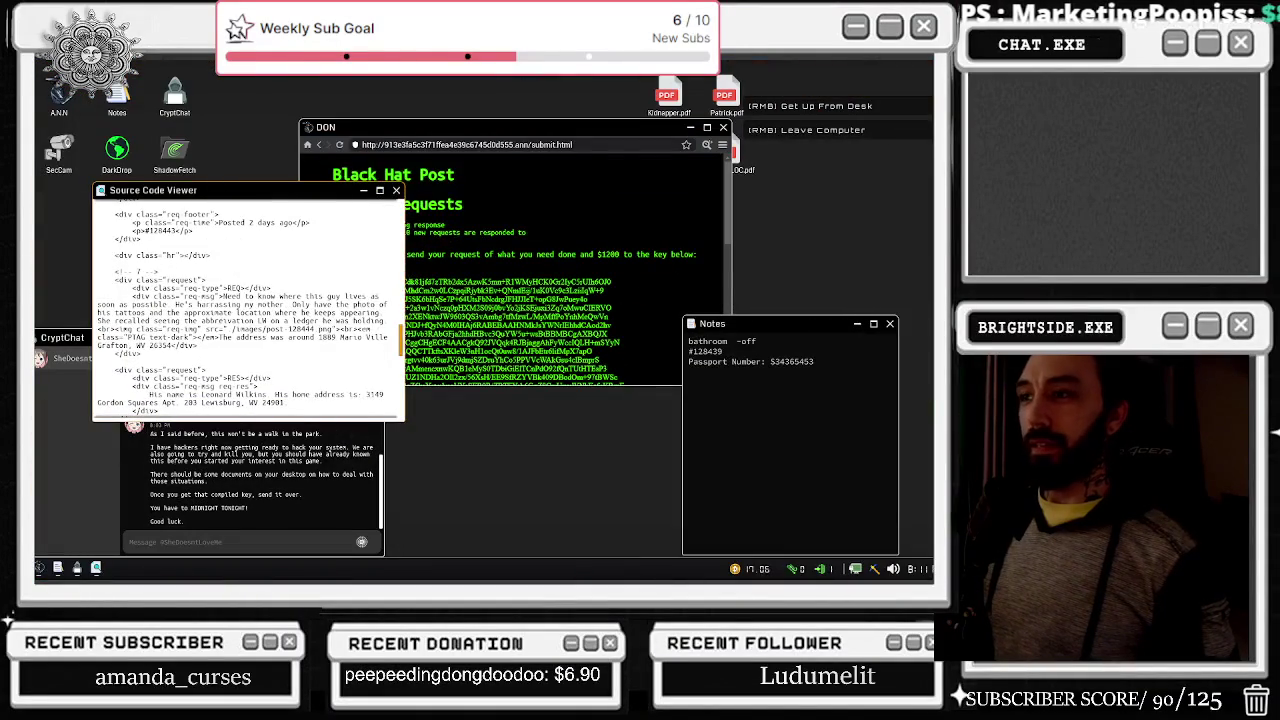
Step: Open the submit page's source code in the DON browser and scroll through both source windows
{"action": "left_click", "coordinate": [628, 190]}
{"action": "scroll", "coordinate": [628, 190], "scroll_direction": "down", "scroll_amount": 5}
{"action": "left_click", "coordinate": [706, 144]}
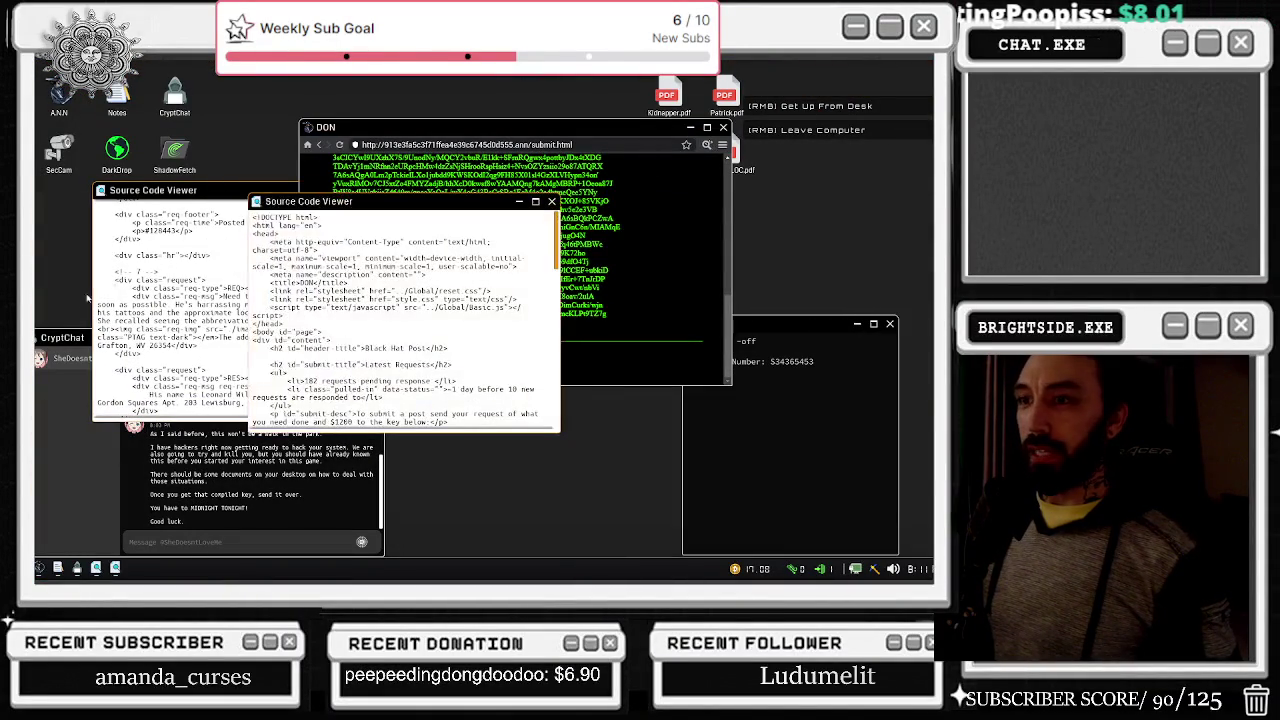
{"action": "left_click", "coordinate": [250, 310]}
{"action": "scroll", "coordinate": [250, 310], "scroll_direction": "up", "scroll_amount": 3}
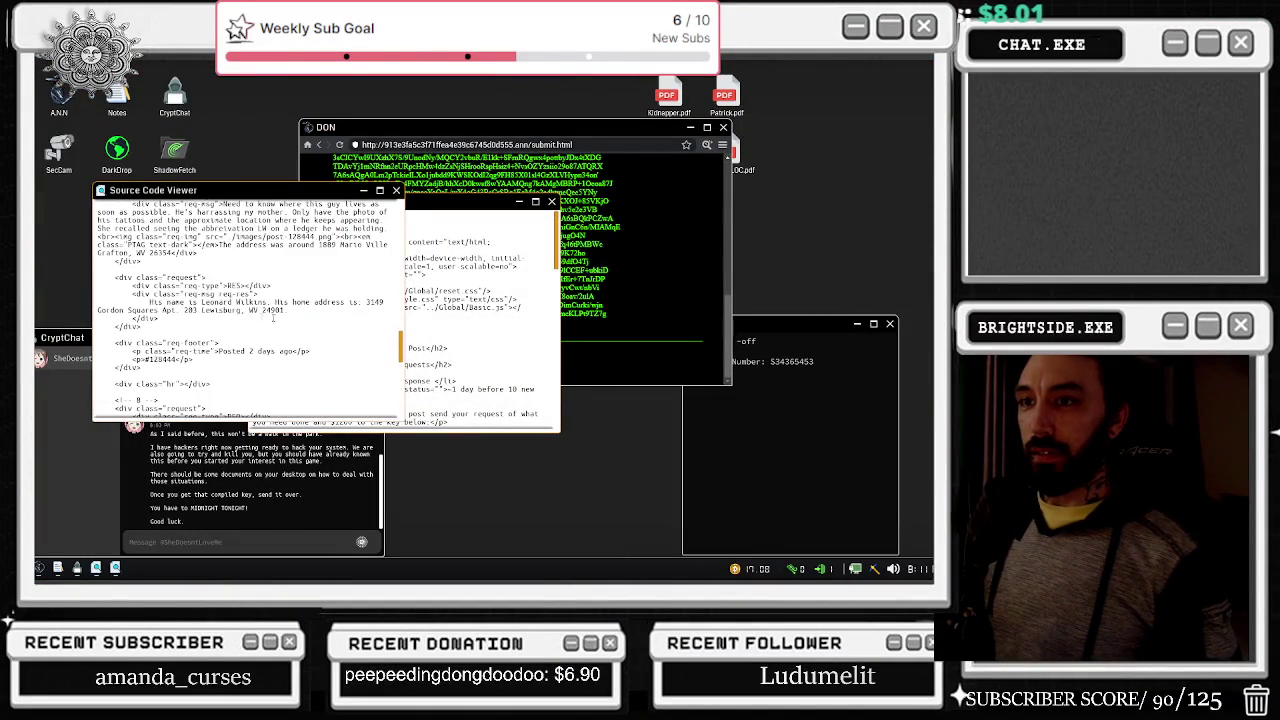
{"action": "scroll", "coordinate": [262, 317], "scroll_direction": "down", "scroll_amount": 3}
{"action": "scroll", "coordinate": [214, 342], "scroll_direction": "down", "scroll_amount": 3}
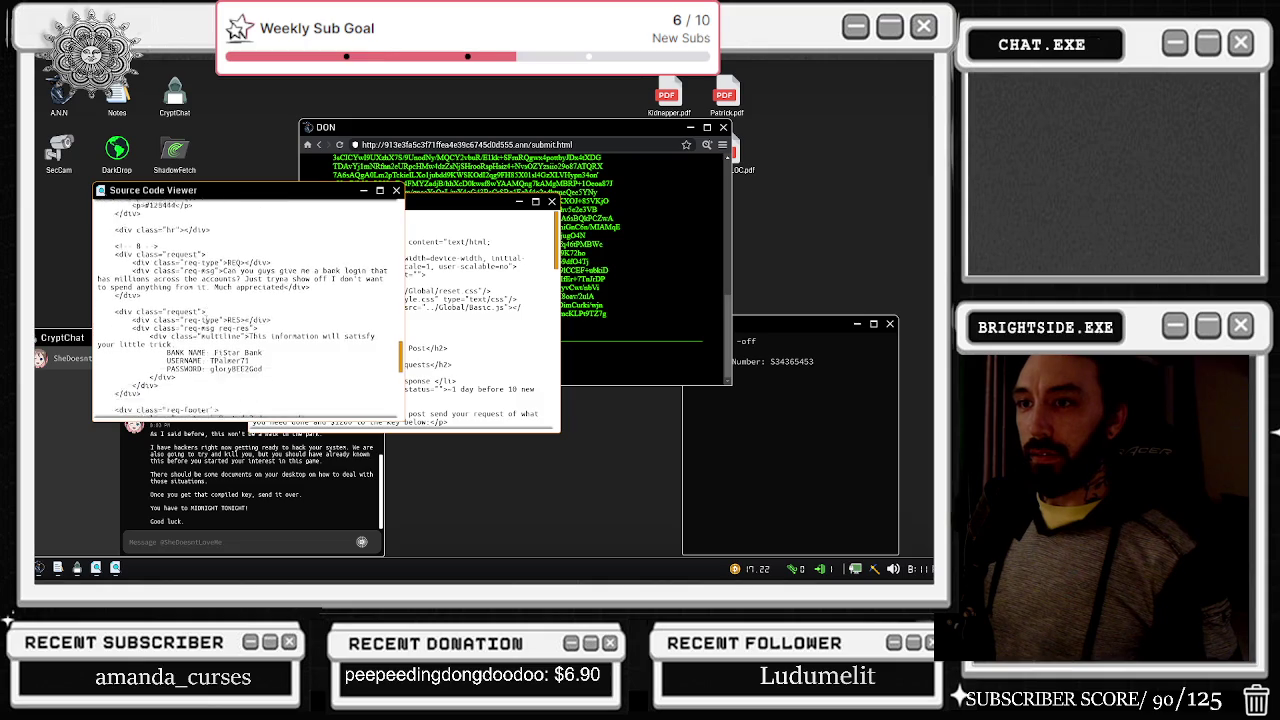
{"action": "scroll", "coordinate": [238, 285], "scroll_direction": "down", "scroll_amount": 3}
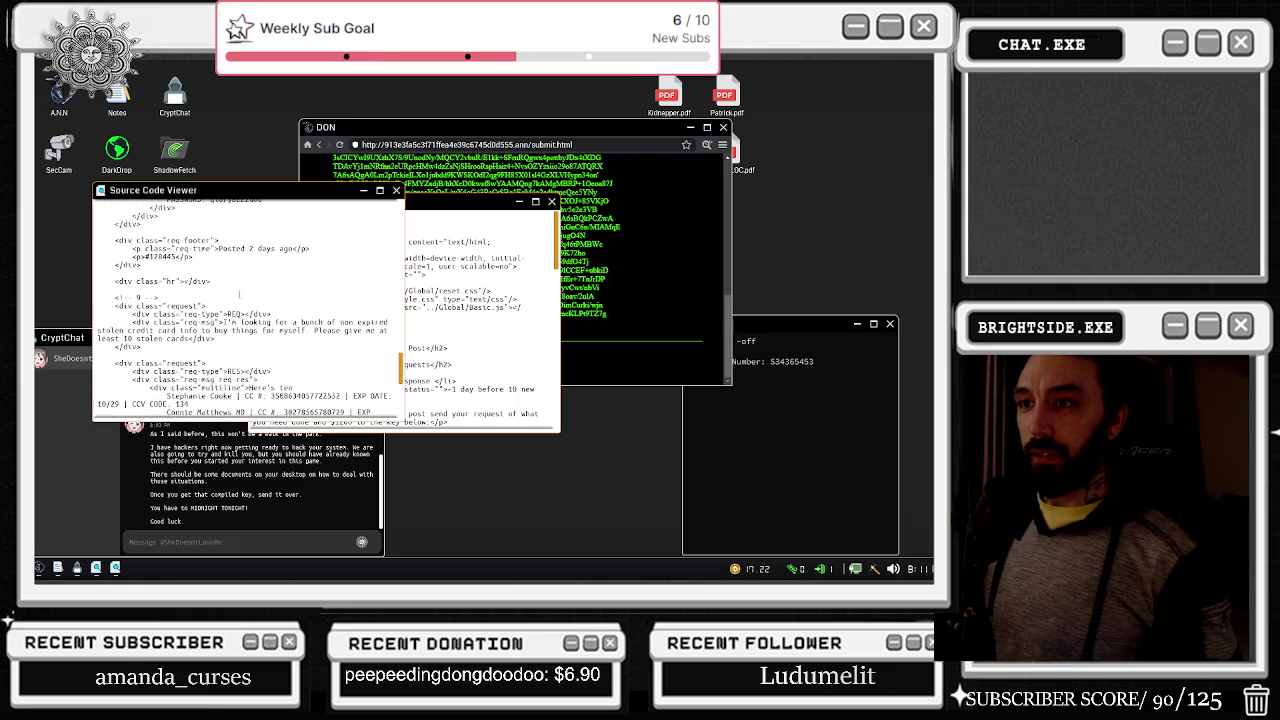
{"action": "scroll", "coordinate": [238, 285], "scroll_direction": "down", "scroll_amount": 3}
{"action": "scroll", "coordinate": [245, 308], "scroll_direction": "down", "scroll_amount": 6}
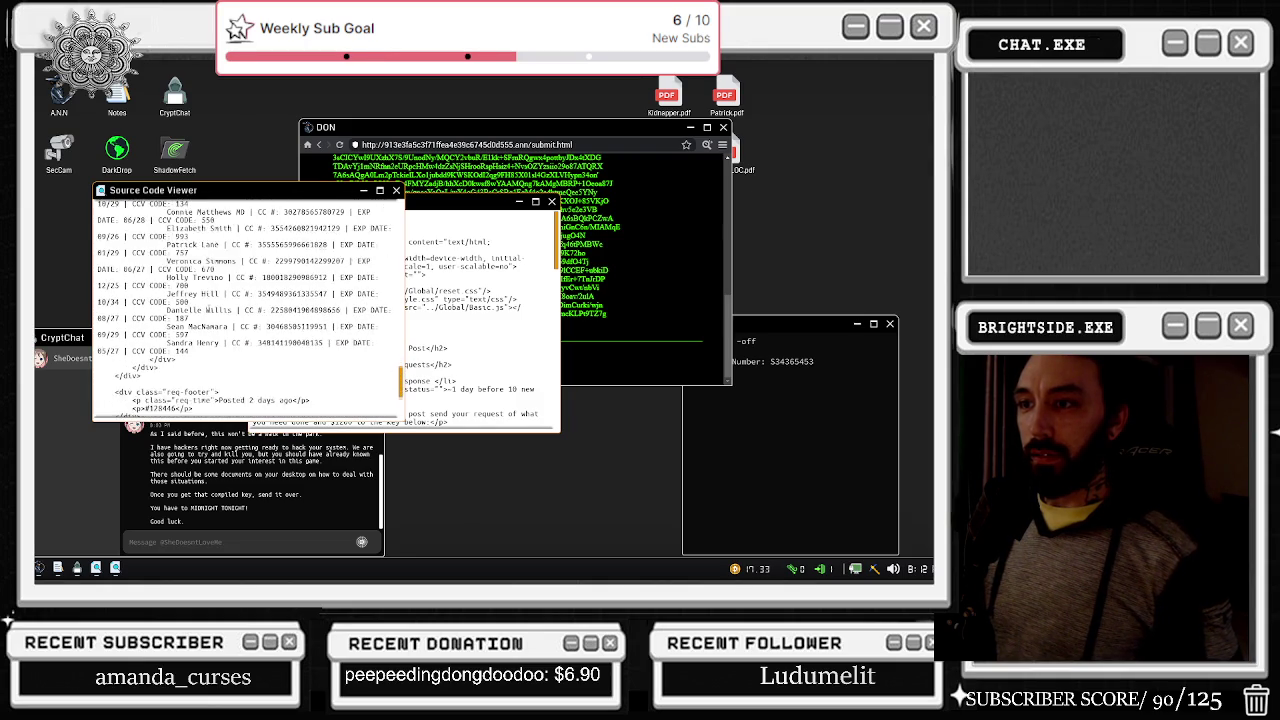
{"action": "scroll", "coordinate": [245, 308], "scroll_direction": "down", "scroll_amount": 3}
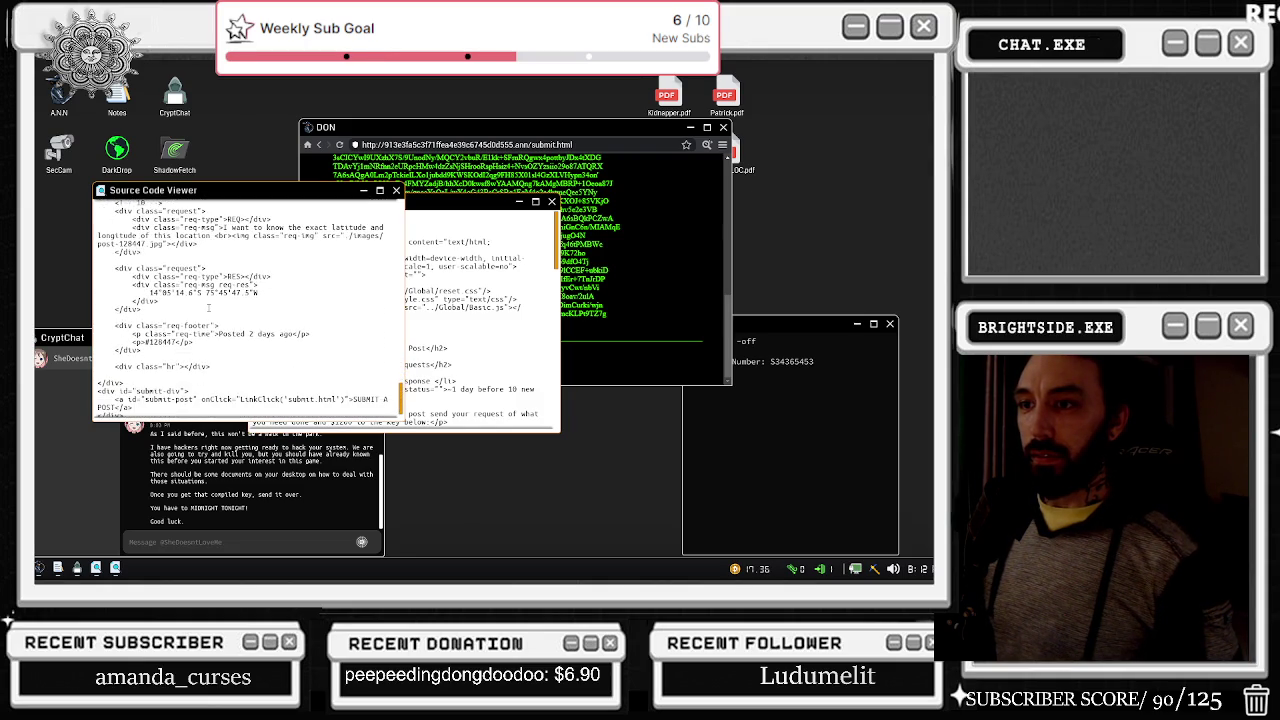
{"action": "scroll", "coordinate": [245, 308], "scroll_direction": "down", "scroll_amount": 3}
Step: Return to the computer and check two security camera views in SecCam
{"action": "key", "text": "Escape"}
{"action": "left_click", "coordinate": [484, 321]}
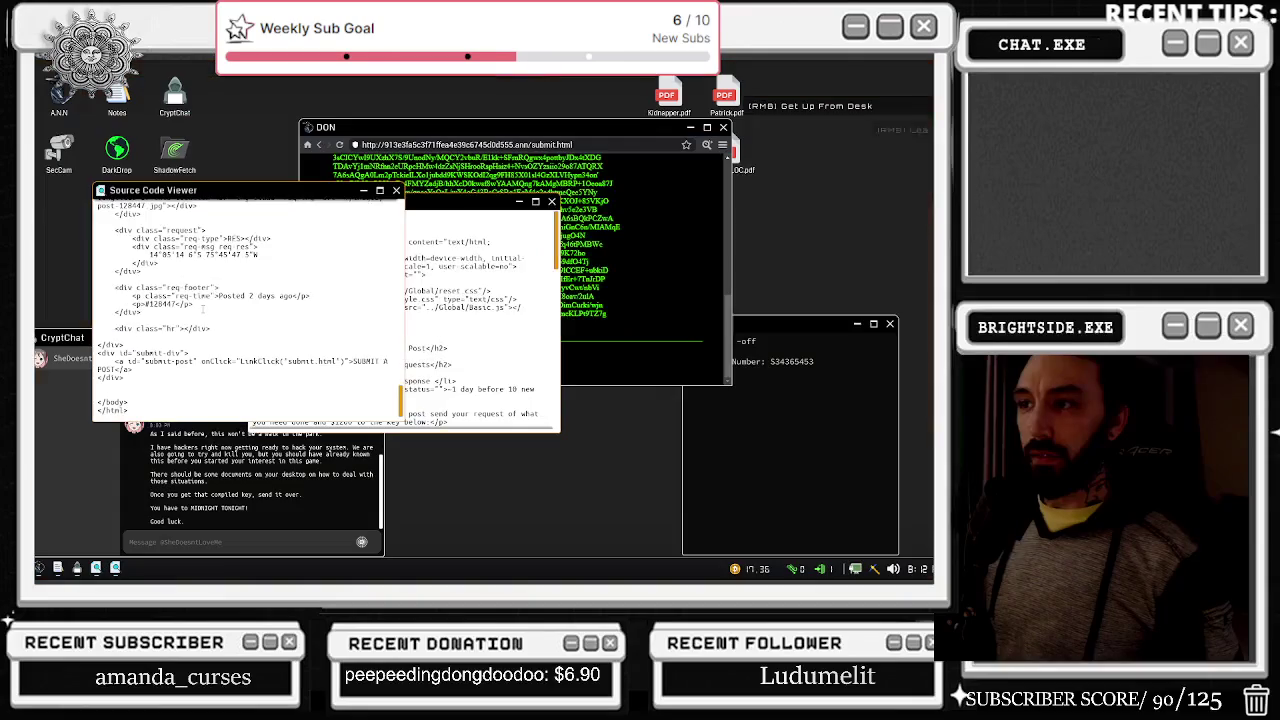
{"action": "double_click", "coordinate": [58, 150]}
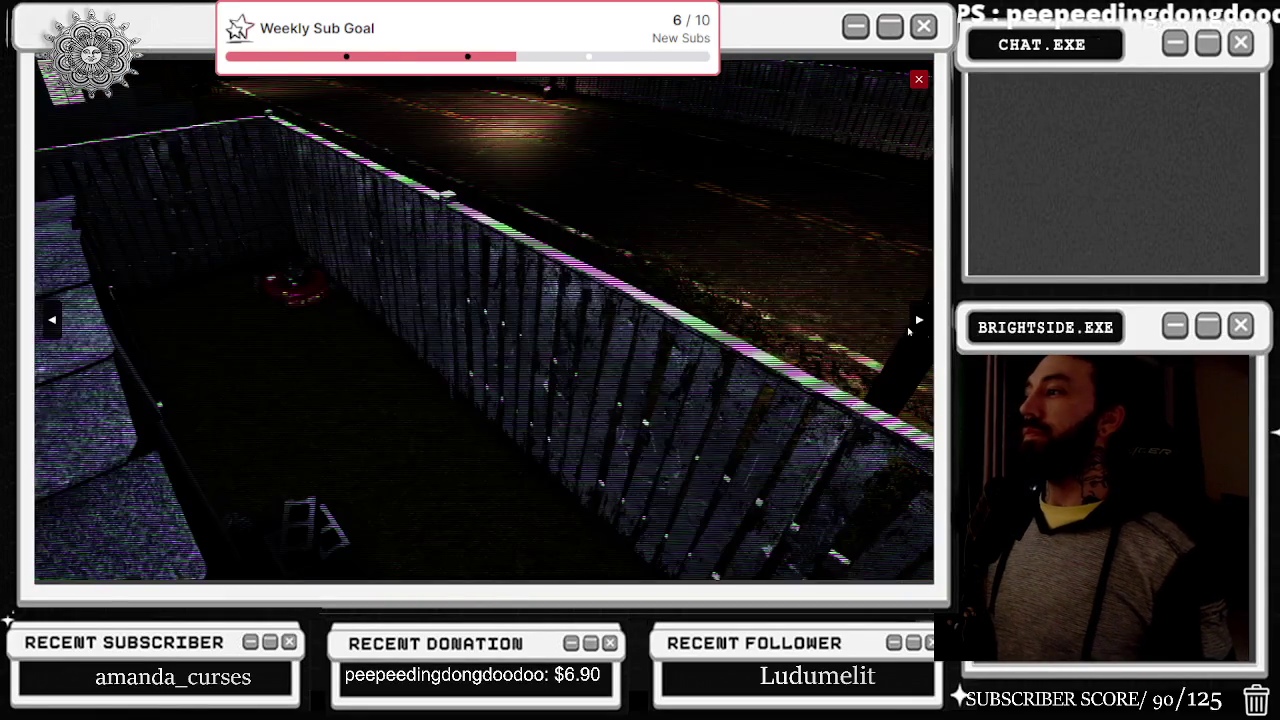
{"action": "left_click", "coordinate": [918, 320]}
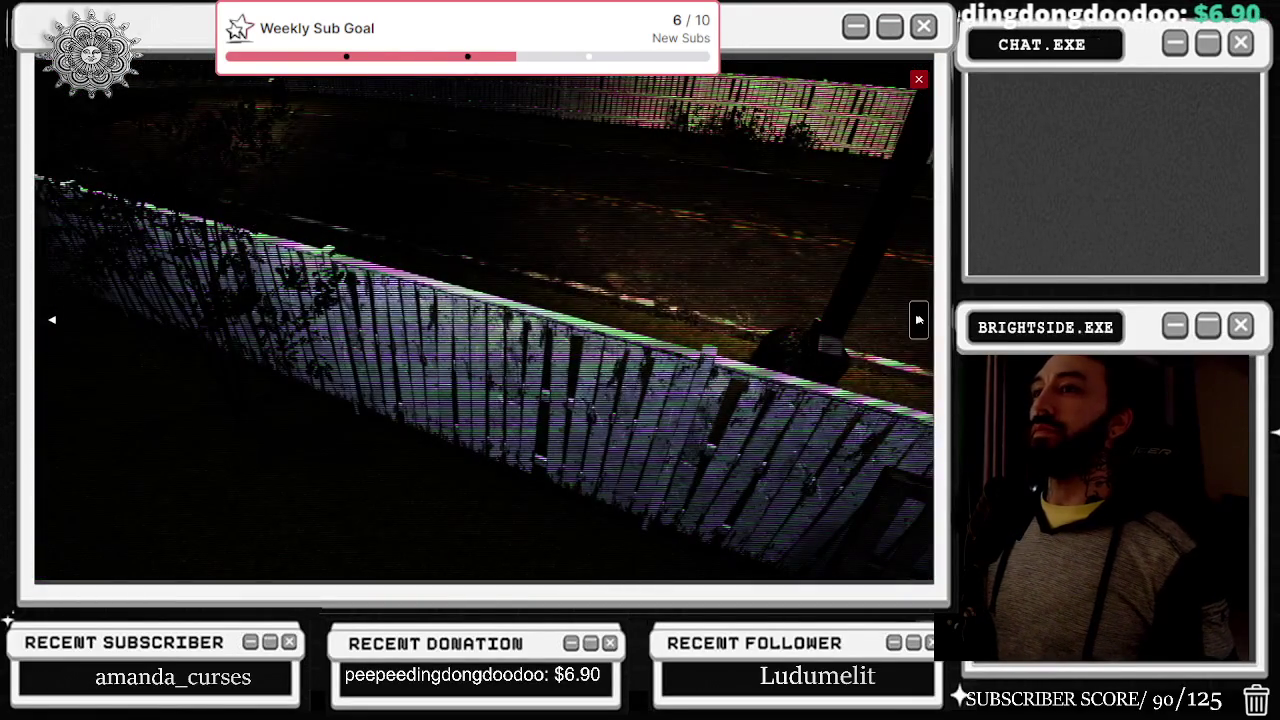
{"action": "left_click", "coordinate": [918, 320]}
{"action": "left_click", "coordinate": [918, 79]}
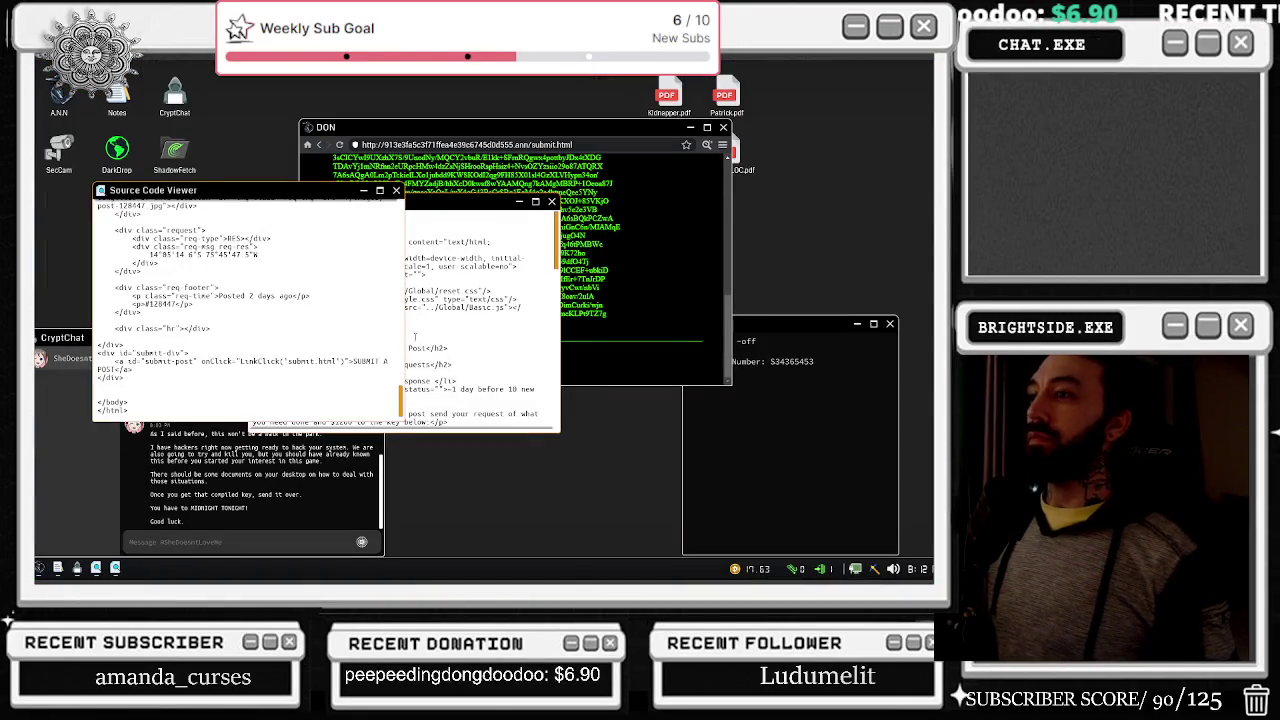
Step: Close the front page-source window and scroll through the remaining source
{"action": "left_click", "coordinate": [396, 190]}
{"action": "scroll", "coordinate": [400, 320], "scroll_direction": "down", "scroll_amount": 2}
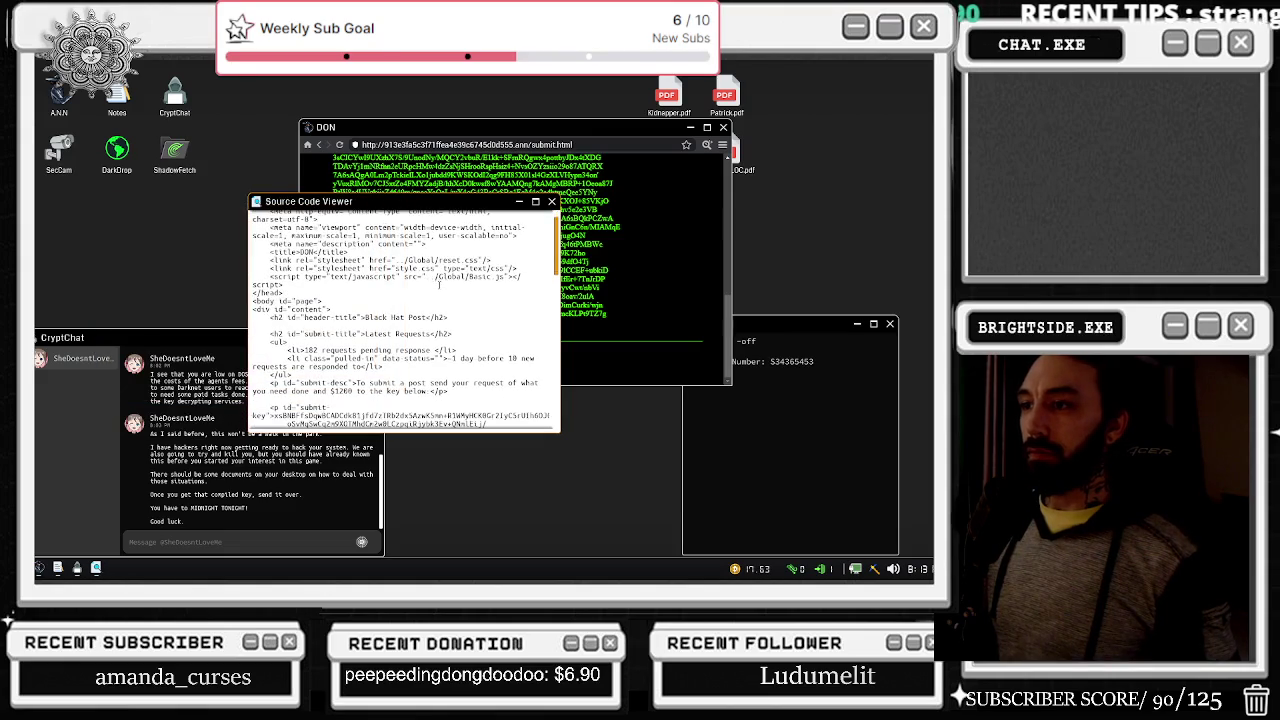
{"action": "scroll", "coordinate": [437, 289], "scroll_direction": "down", "scroll_amount": 2}
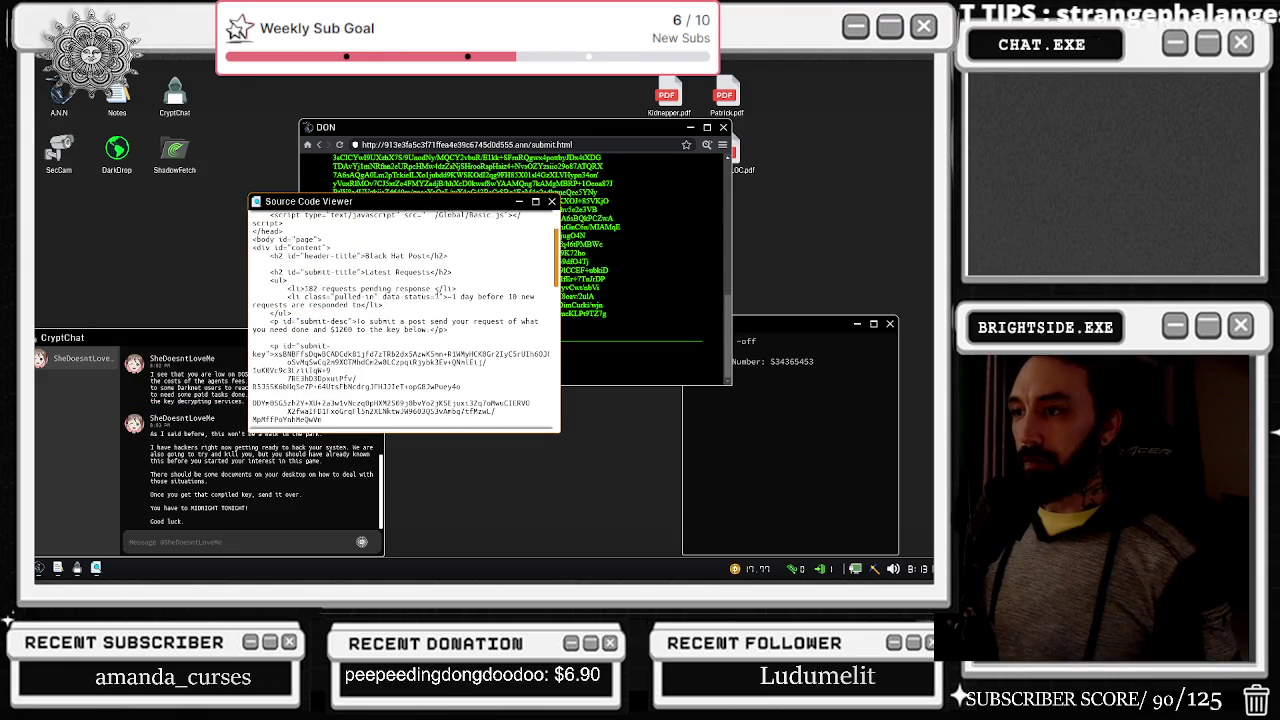
{"action": "scroll", "coordinate": [437, 289], "scroll_direction": "up", "scroll_amount": 5}
{"action": "scroll", "coordinate": [457, 336], "scroll_direction": "down", "scroll_amount": 10}
{"action": "scroll", "coordinate": [457, 338], "scroll_direction": "down", "scroll_amount": 10}
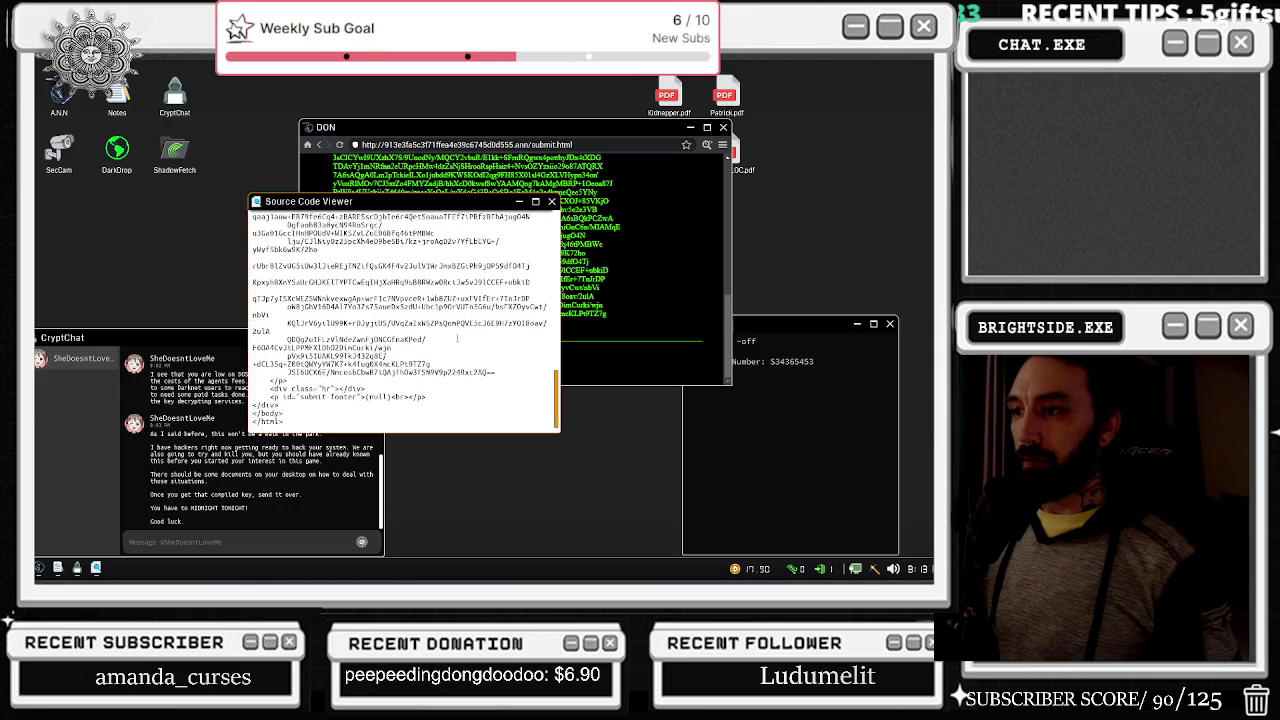
Step: Check two more camera views, then close the last page-source window
{"action": "right_click", "coordinate": [457, 338]}
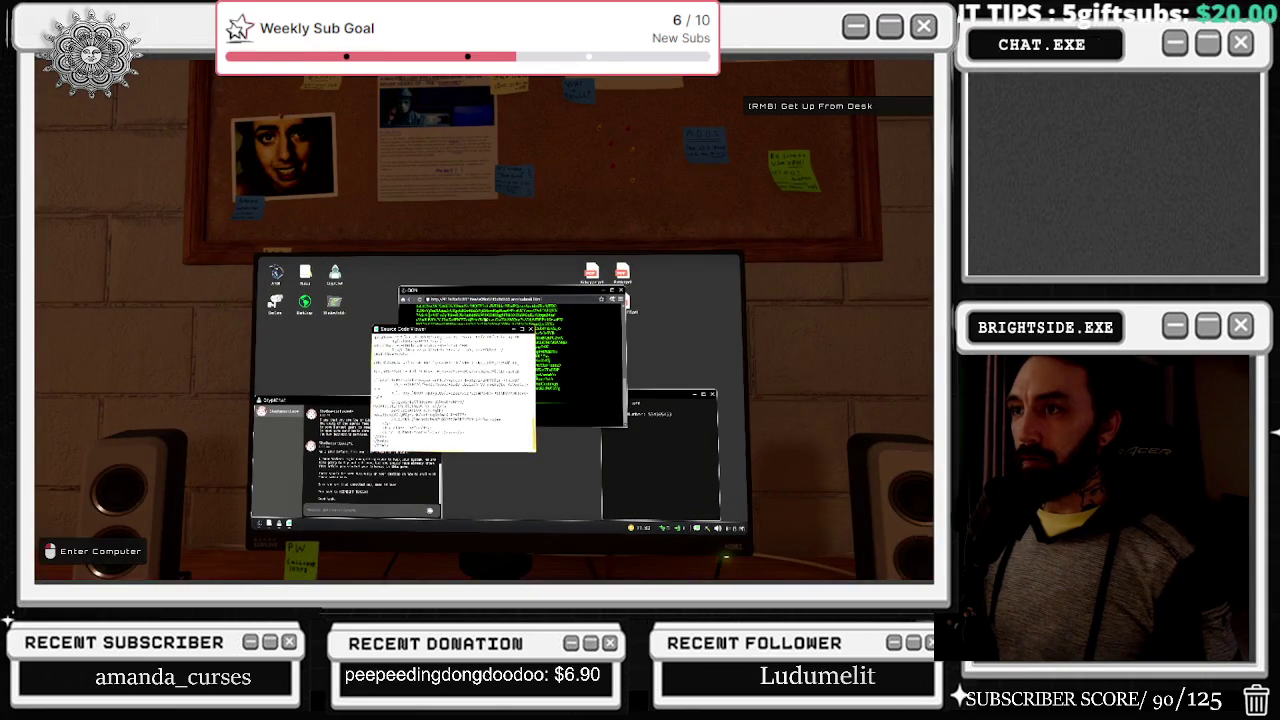
{"action": "left_click", "coordinate": [484, 320]}
{"action": "double_click", "coordinate": [59, 150]}
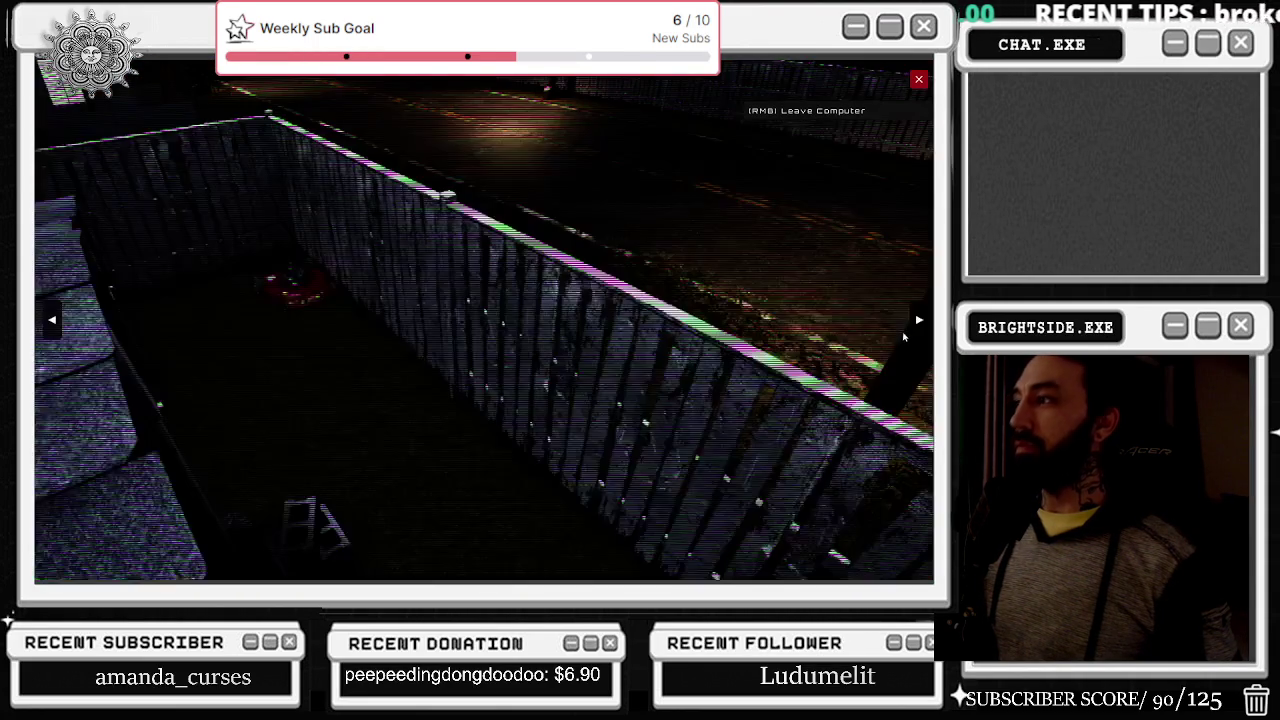
{"action": "left_click", "coordinate": [918, 320]}
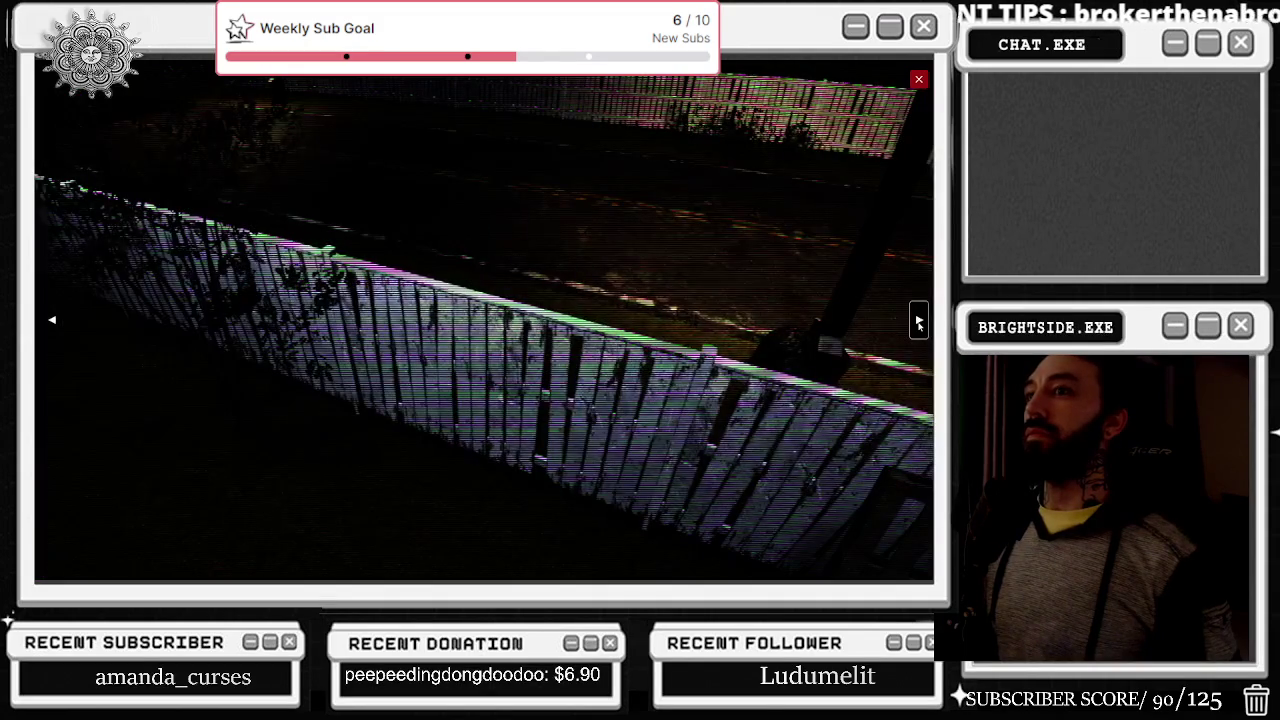
{"action": "left_click", "coordinate": [918, 320]}
{"action": "left_click", "coordinate": [918, 79]}
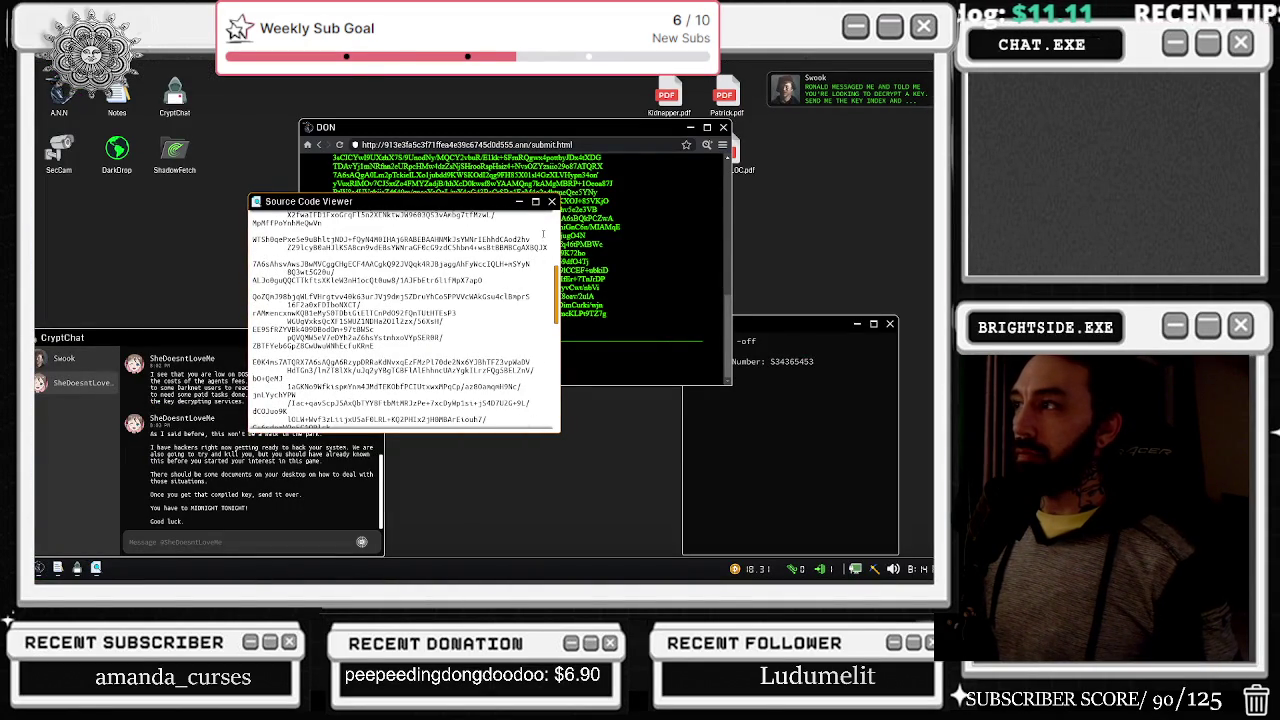
{"action": "left_click", "coordinate": [552, 203]}
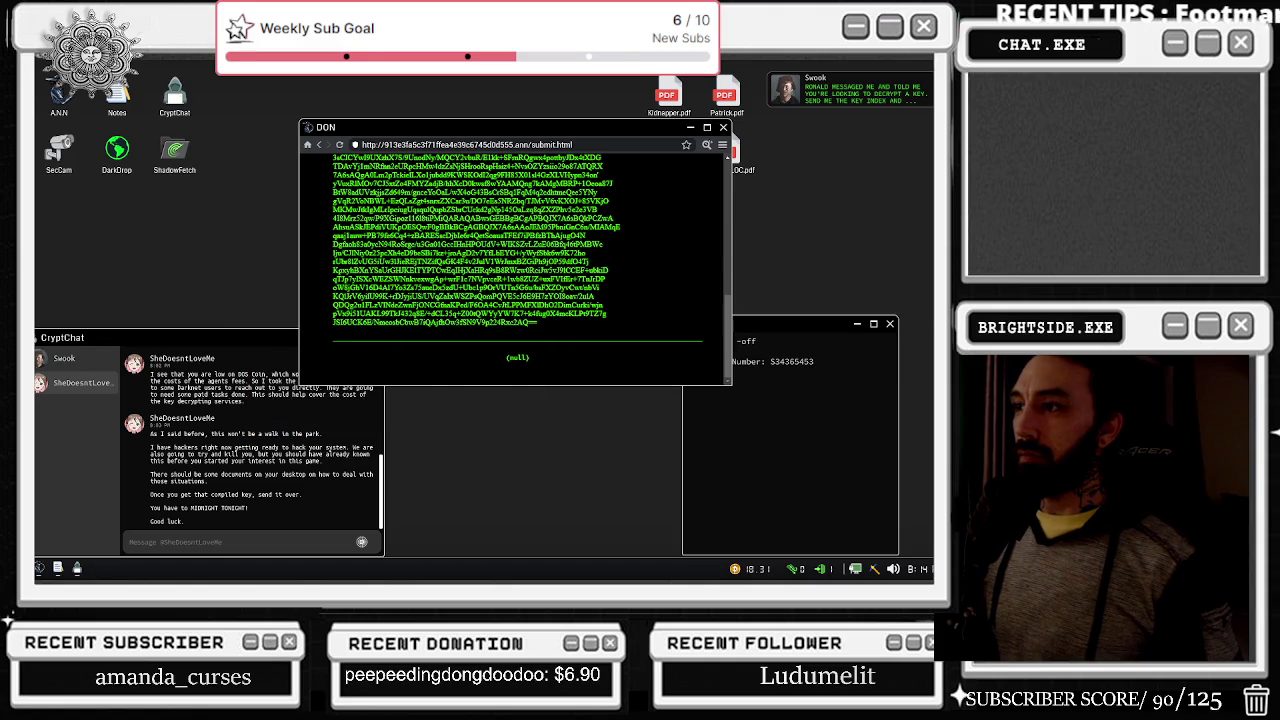
Step: Go back to the Codex of Silence index and check two security camera views
{"action": "scroll", "coordinate": [463, 265], "scroll_direction": "up", "scroll_amount": 3}
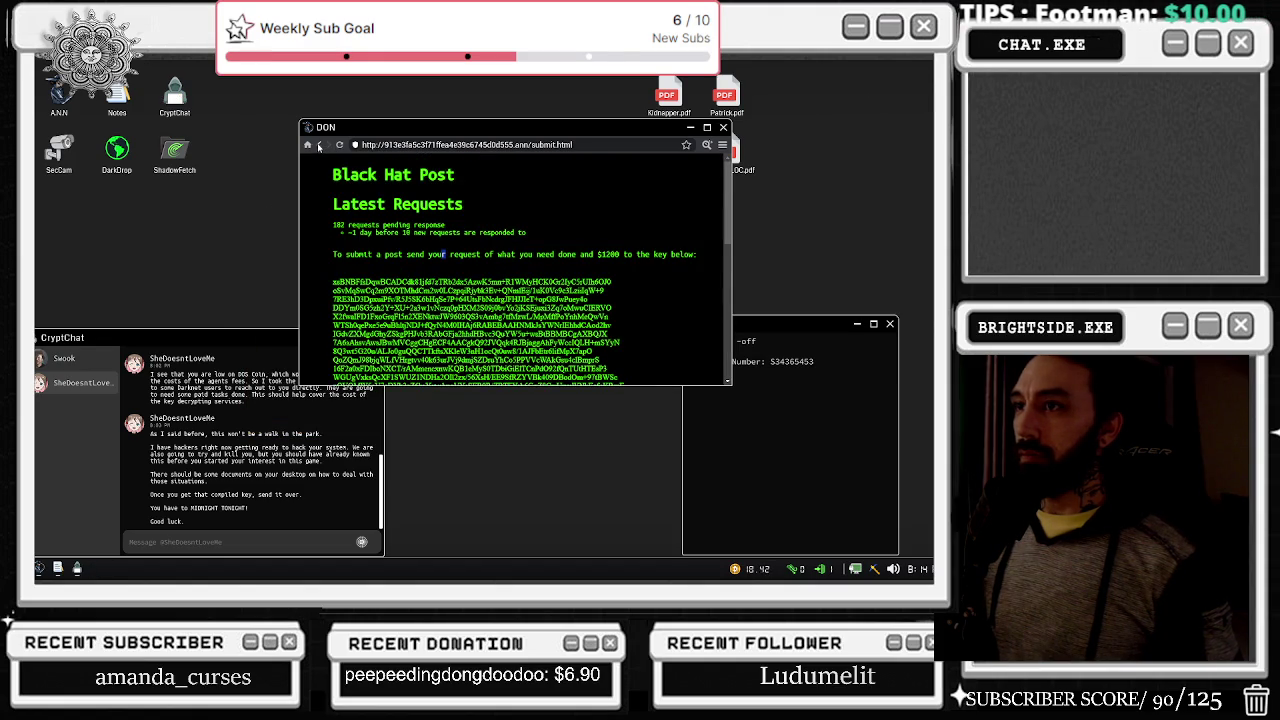
{"action": "left_click", "coordinate": [318, 146]}
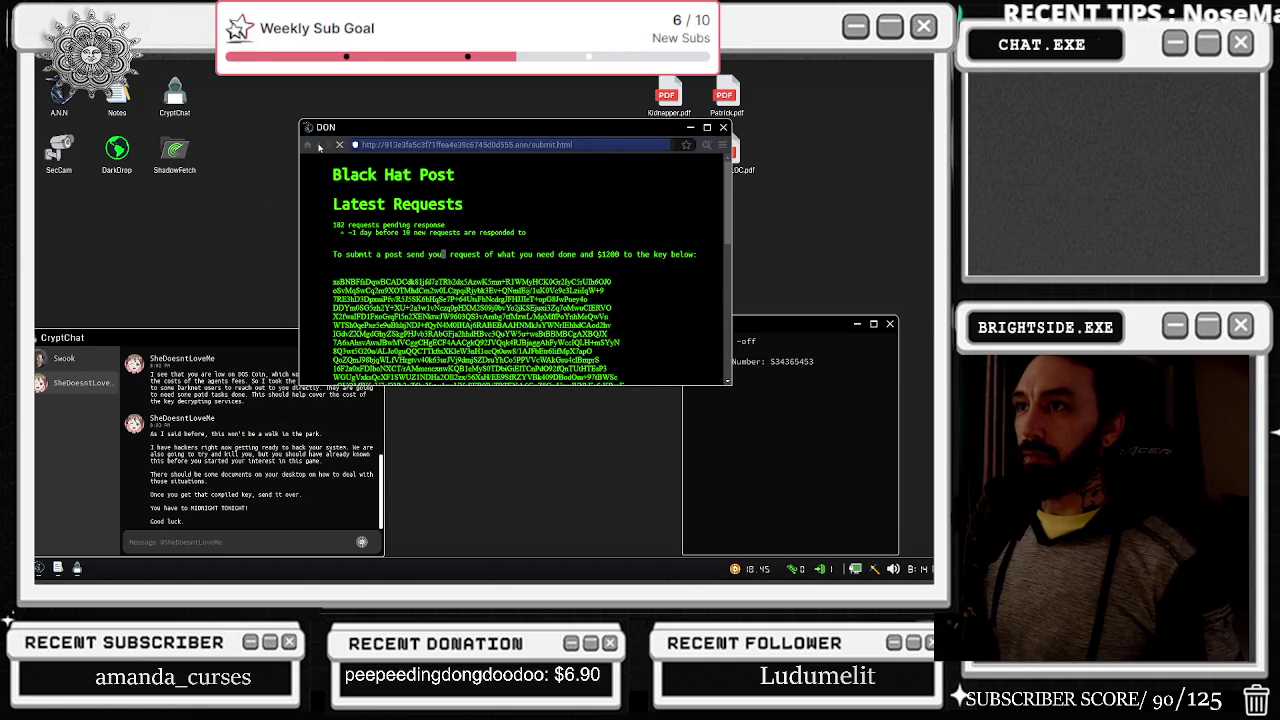
{"action": "right_click", "coordinate": [318, 146]}
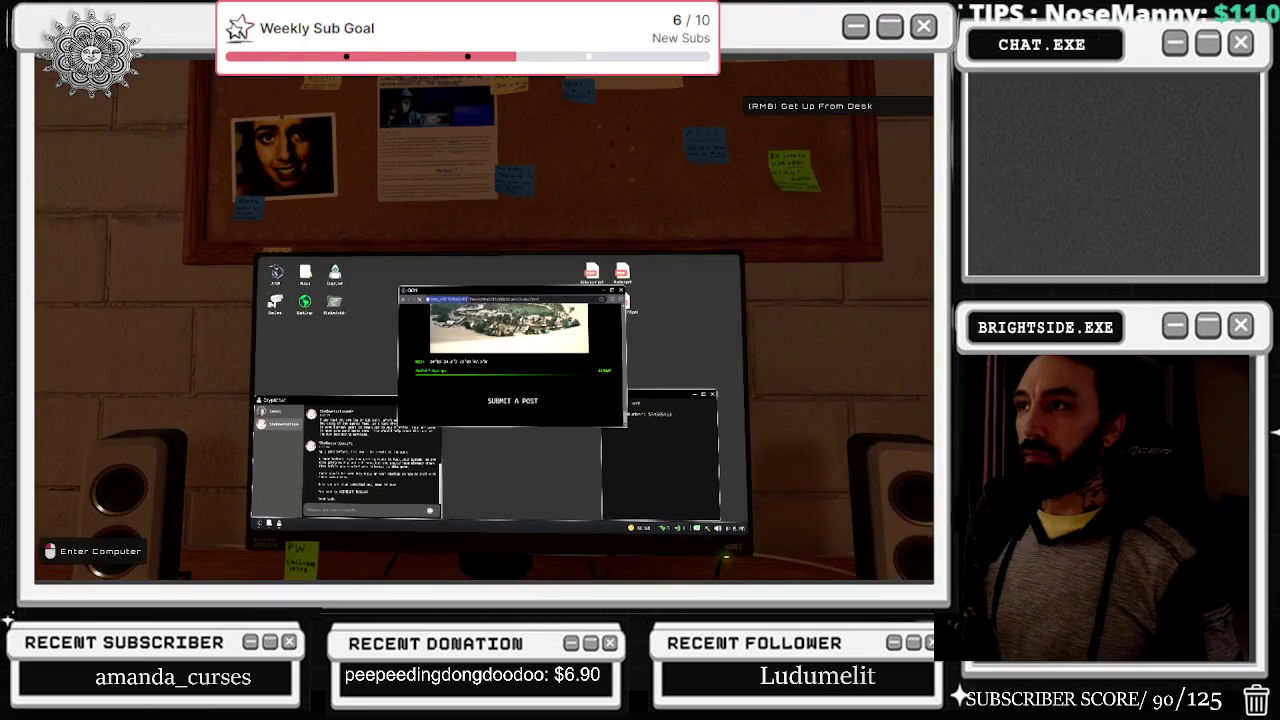
{"action": "left_click", "coordinate": [484, 320]}
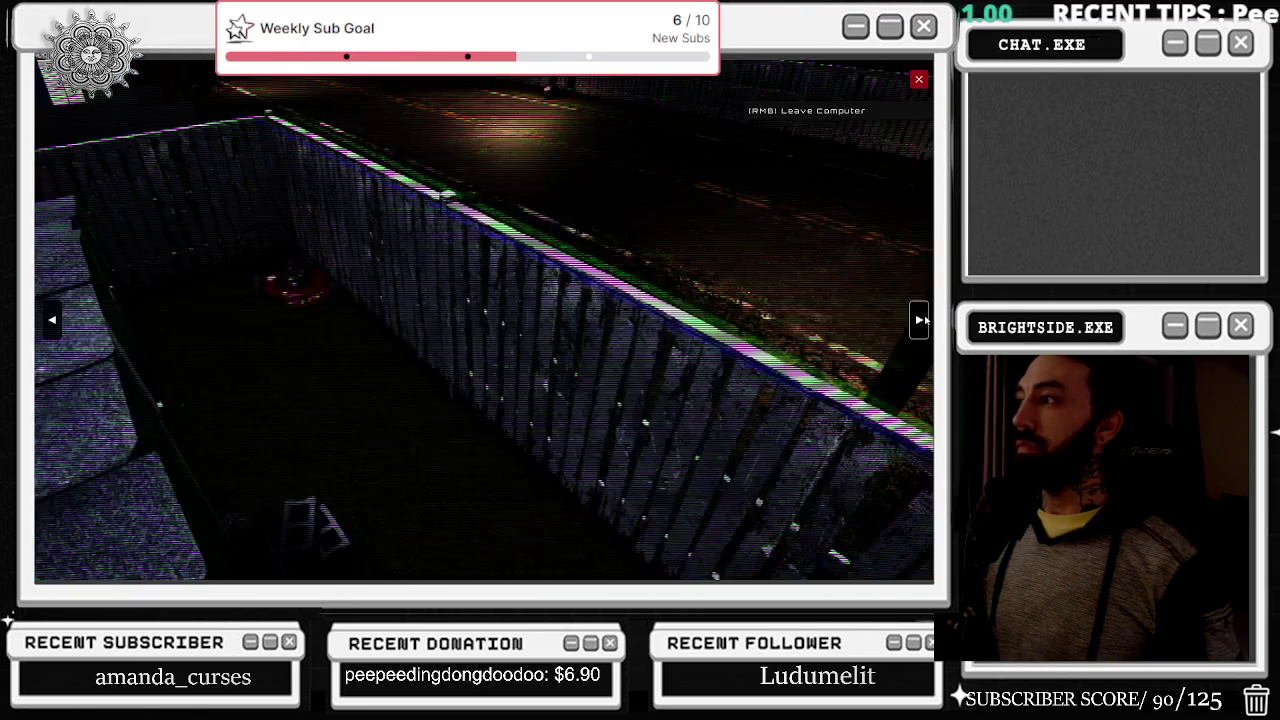
{"action": "left_click", "coordinate": [920, 320]}
{"action": "left_click", "coordinate": [920, 320]}
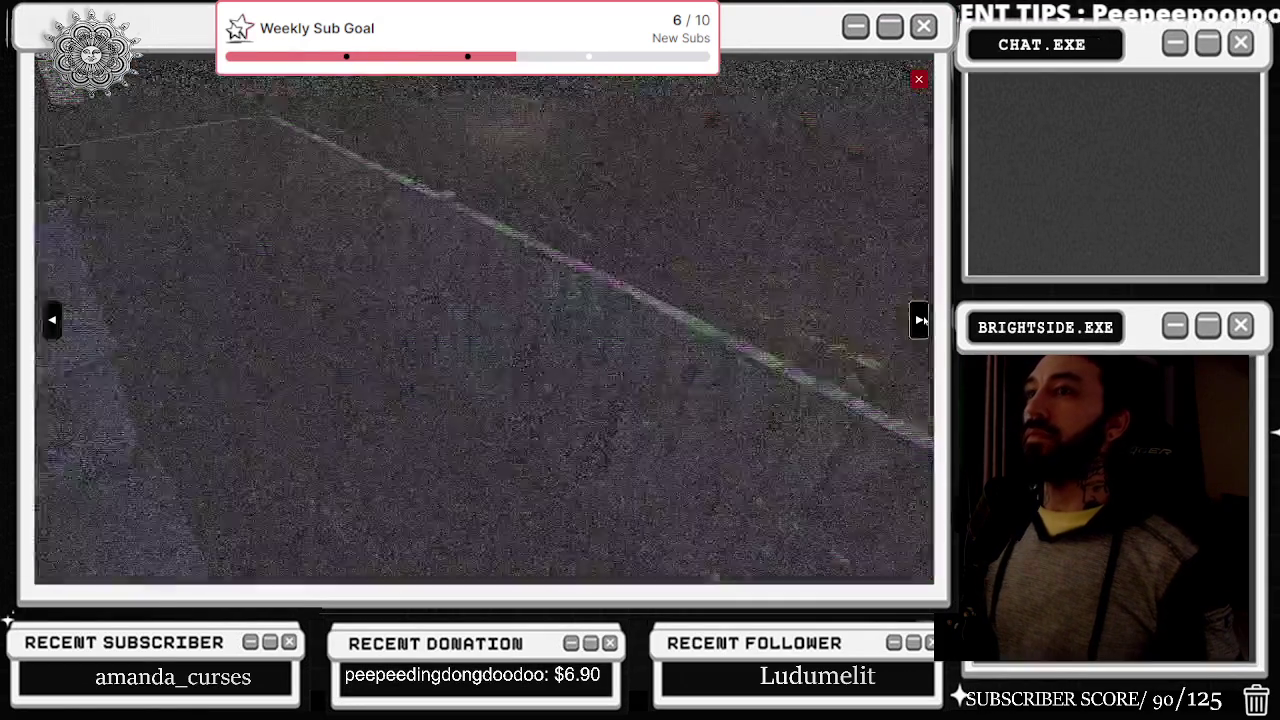
{"action": "left_click", "coordinate": [918, 79]}
{"action": "right_click", "coordinate": [700, 300]}
{"action": "left_click", "coordinate": [484, 320]}
Step: Open Crimson Relay, note Black Hat Post in Notes, and retry loading the page
{"action": "scroll", "coordinate": [515, 280], "scroll_direction": "down", "scroll_amount": 3}
{"action": "left_click", "coordinate": [350, 252]}
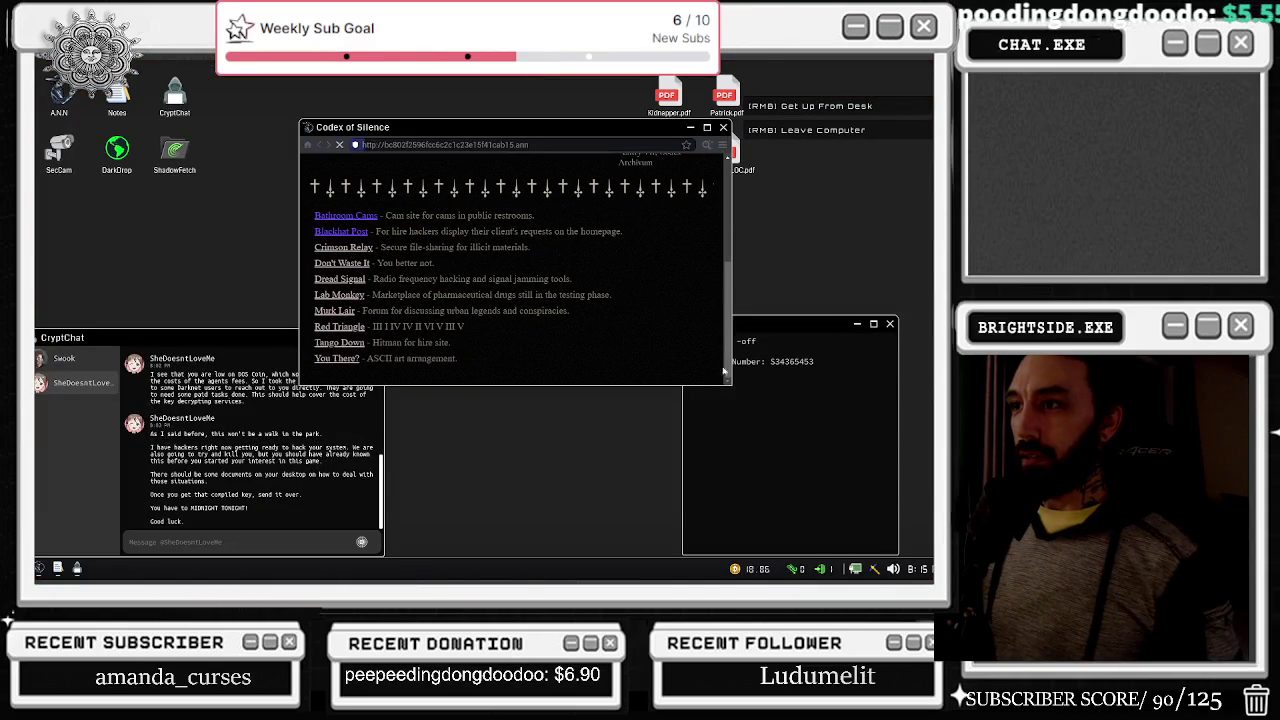
{"action": "key", "text": "Return"}
{"action": "type", "text": "blackhat - n"}
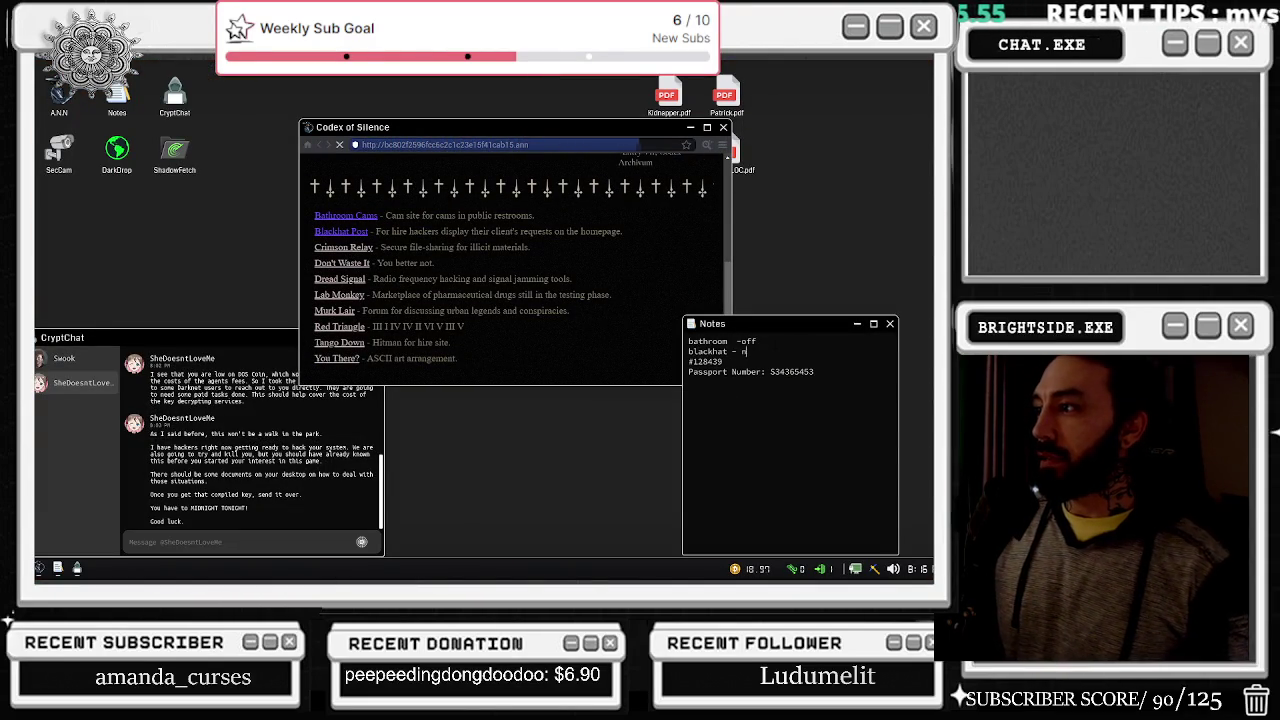
{"action": "type", "text": "?"}
{"action": "left_click", "coordinate": [509, 217]}
{"action": "key", "text": "F5"}
{"action": "key", "text": "alt+Tab"}
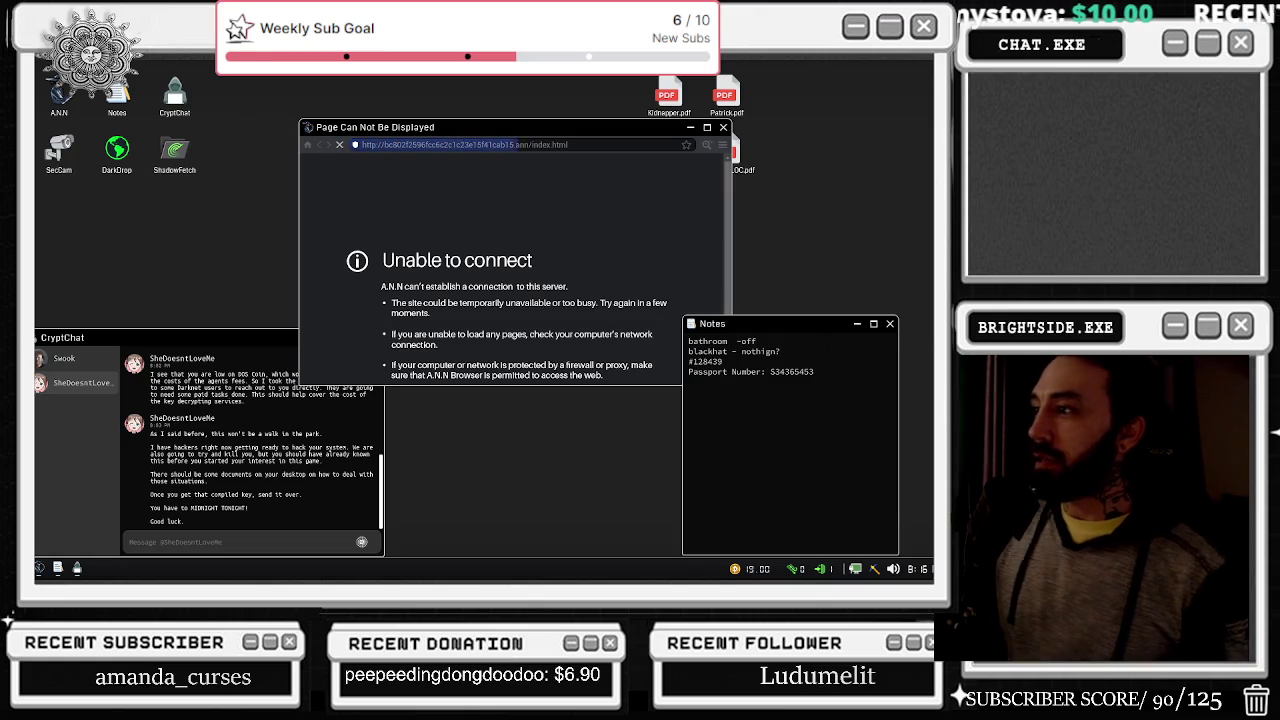
{"action": "key", "text": "Return"}
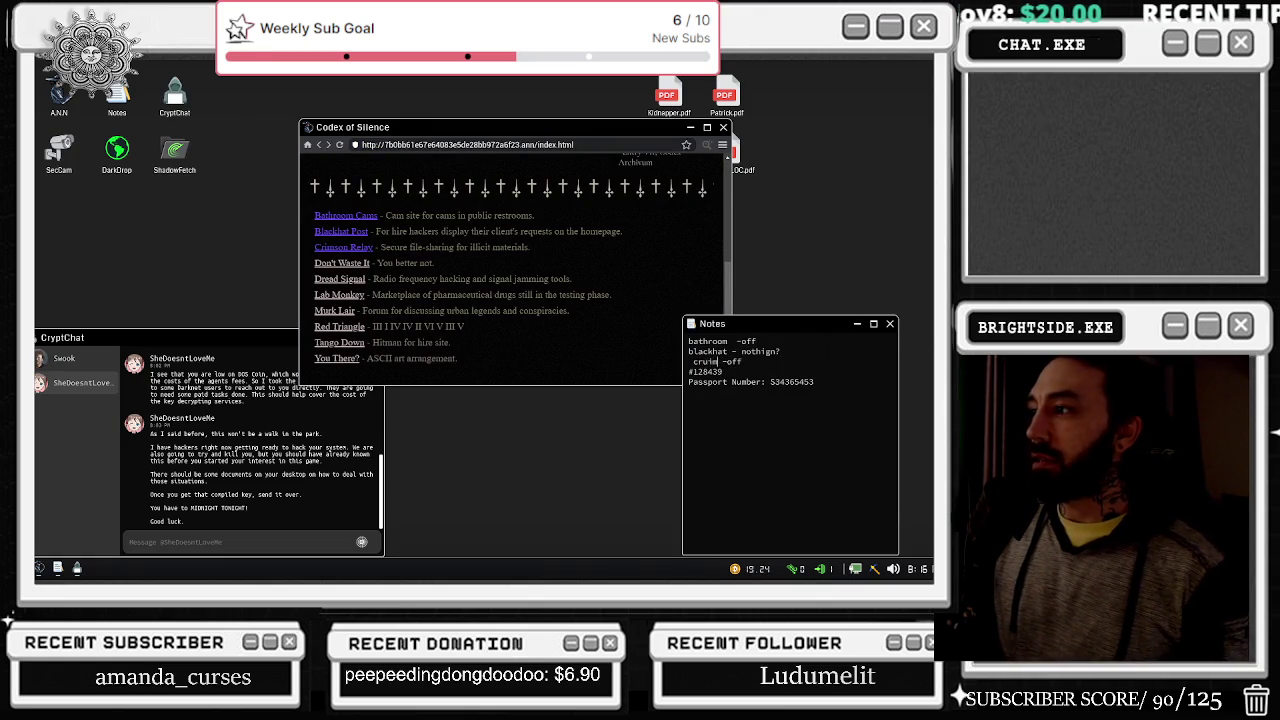
Step: Check another camera view, then open the Don't Waste It site
{"action": "double_click", "coordinate": [59, 150]}
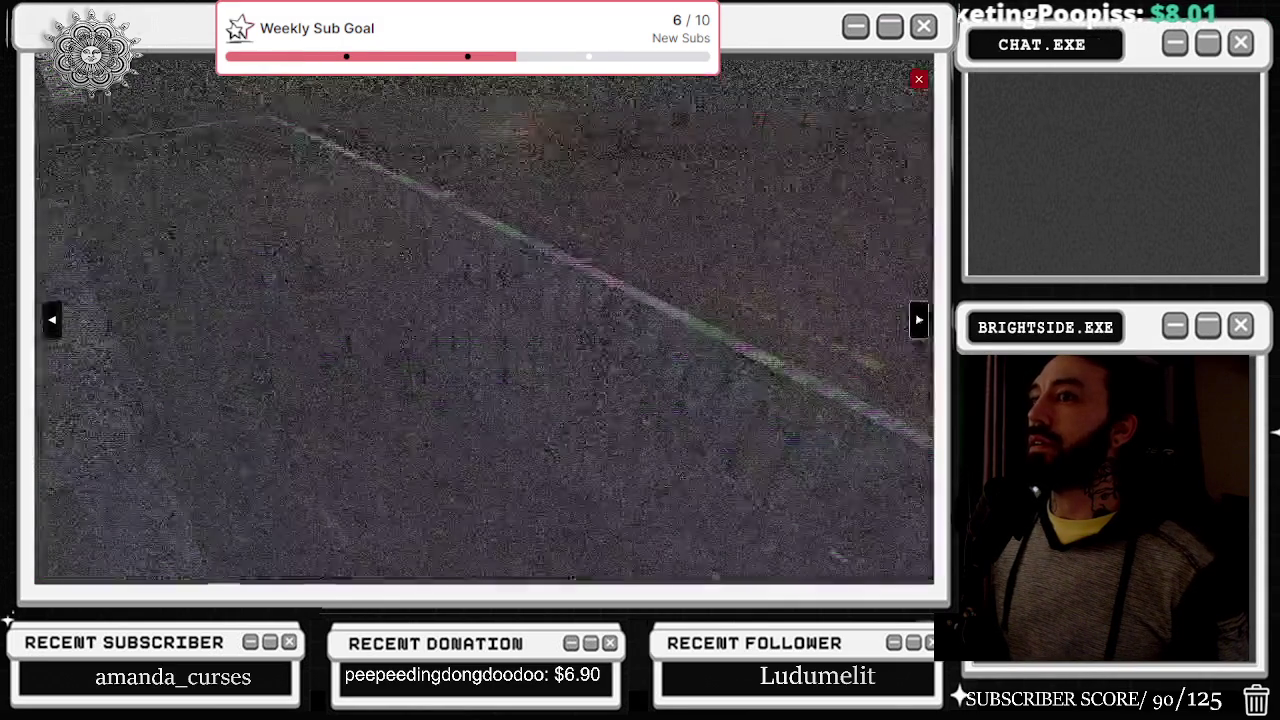
{"action": "left_click", "coordinate": [918, 320]}
{"action": "left_click", "coordinate": [918, 79]}
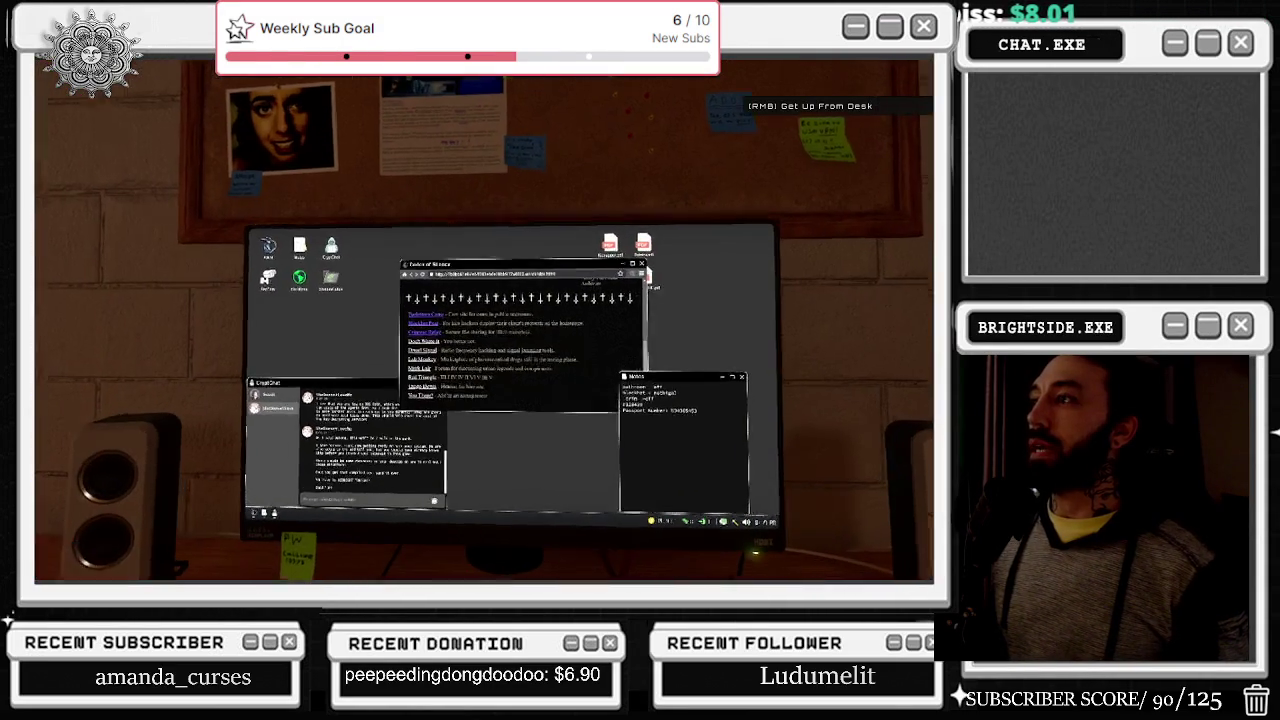
{"action": "left_click", "coordinate": [598, 251]}
{"action": "left_click", "coordinate": [347, 266]}
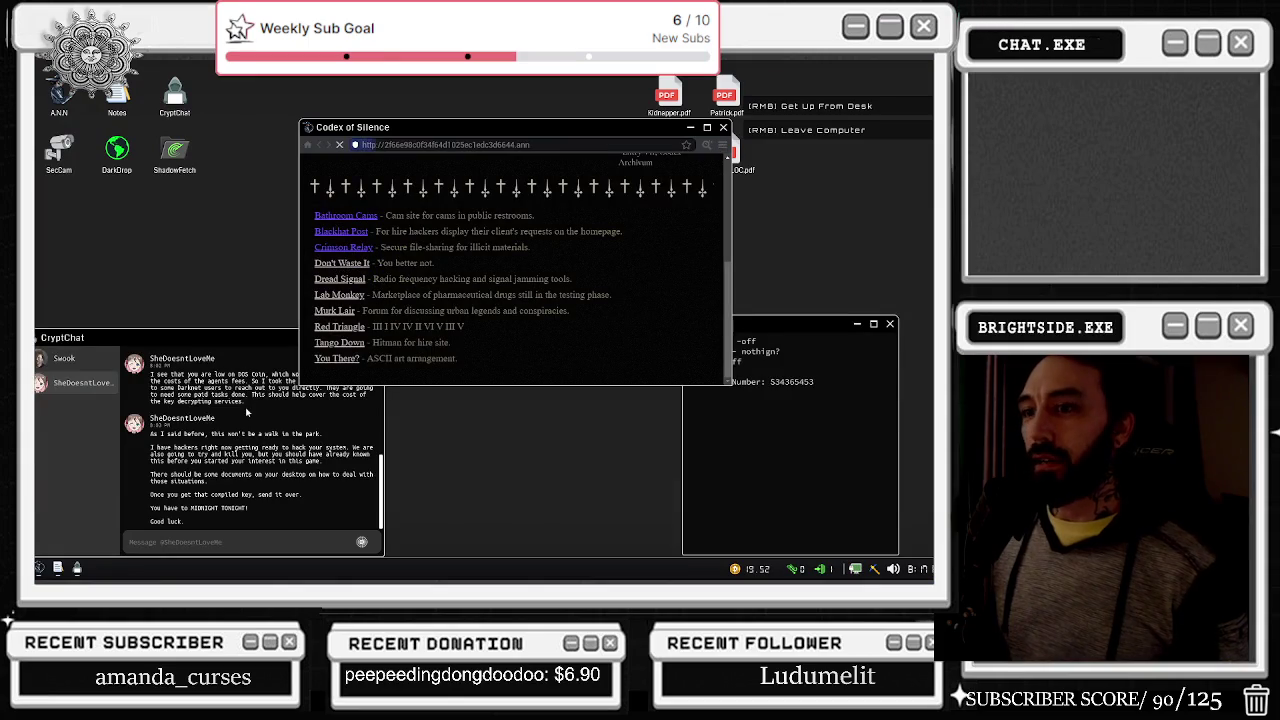
Step: Read the hacker contact's new chat message and cycle through the security cameras
{"action": "left_click", "coordinate": [64, 358]}
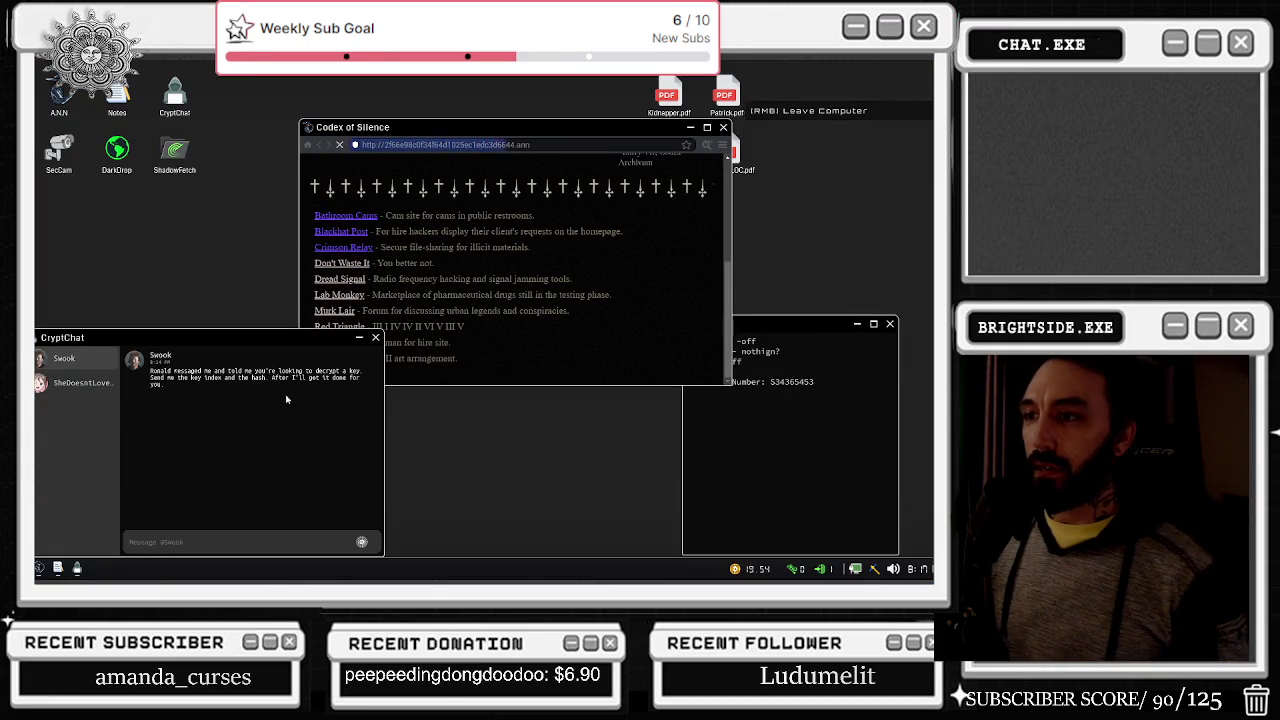
{"action": "right_click", "coordinate": [583, 328]}
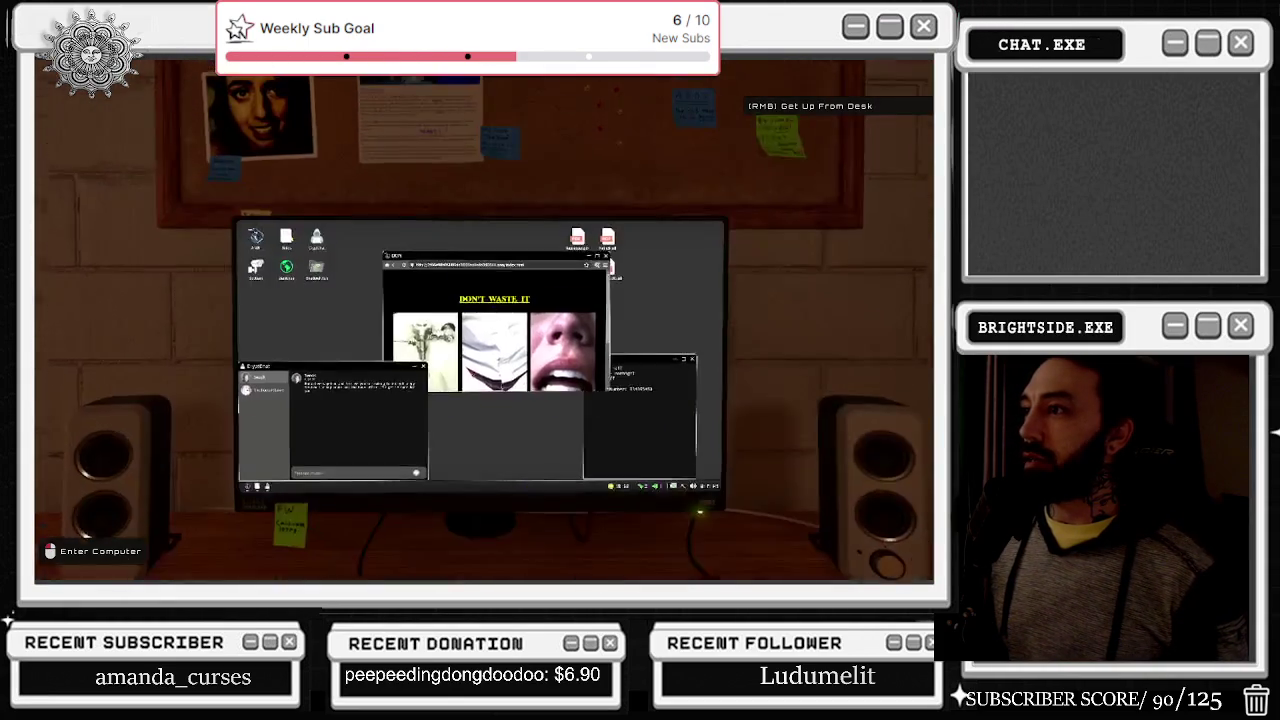
{"action": "left_click", "coordinate": [583, 328]}
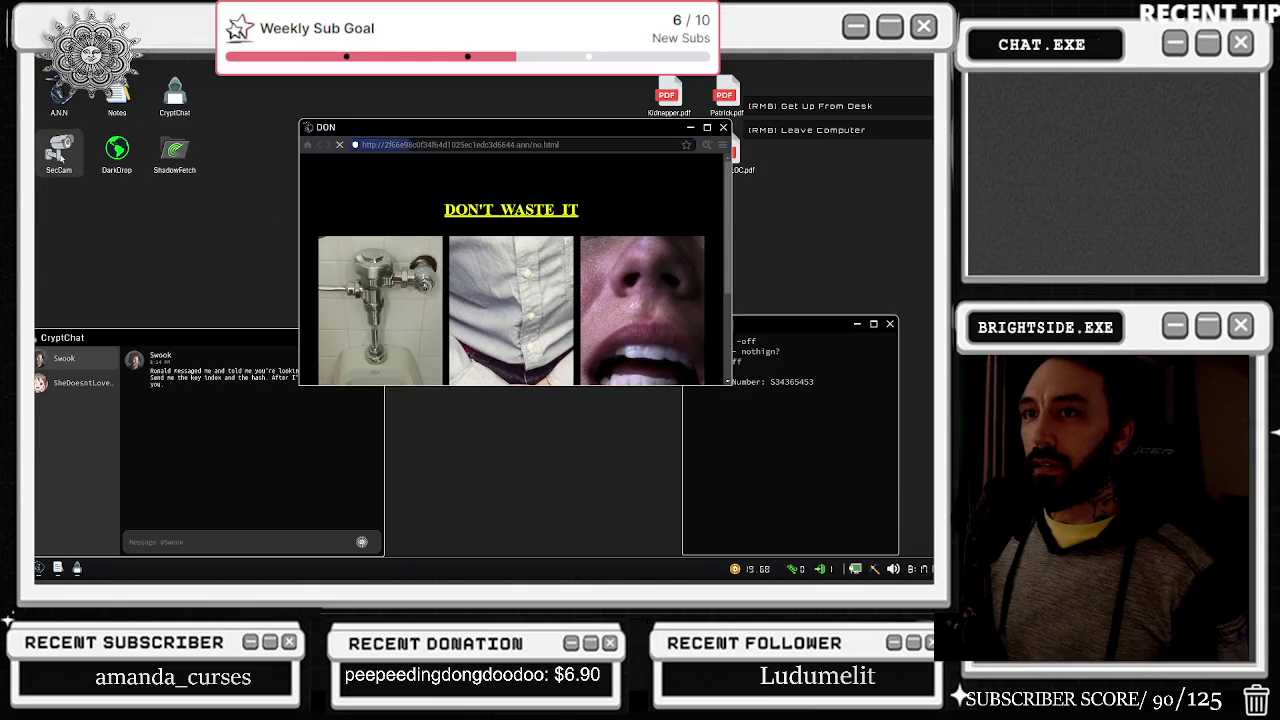
{"action": "double_click", "coordinate": [58, 150]}
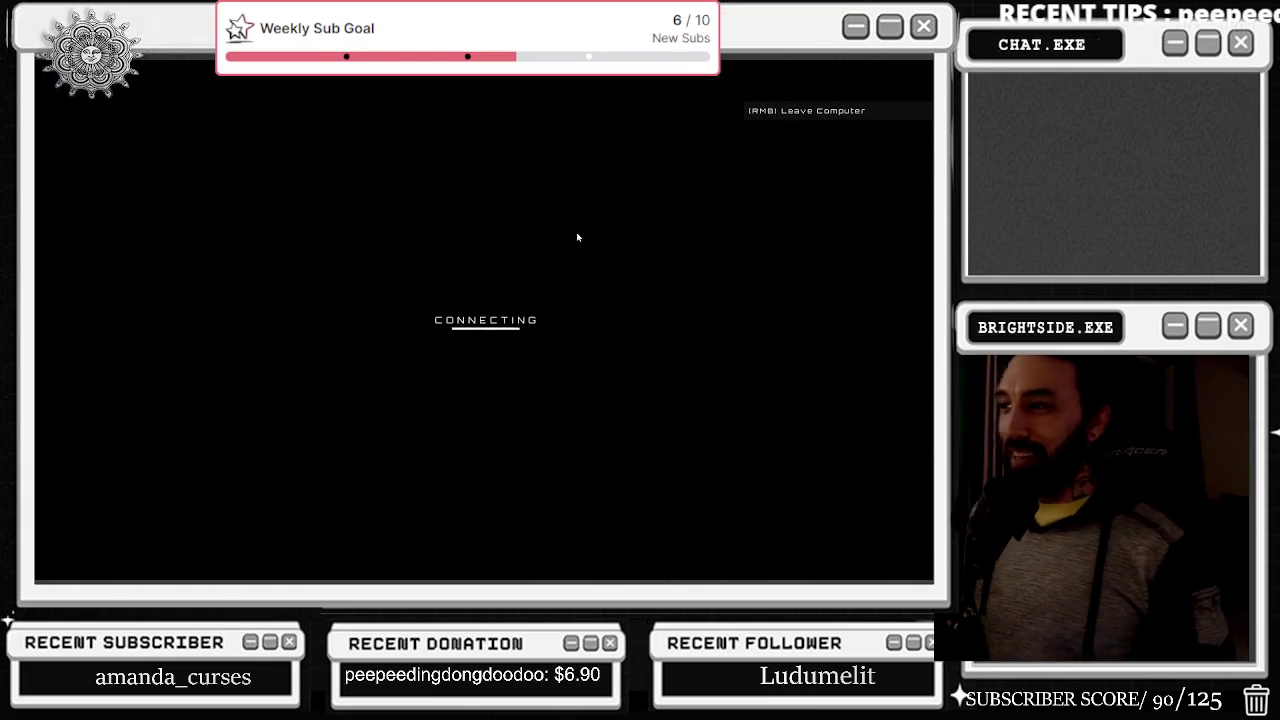
{"action": "left_click", "coordinate": [918, 316]}
{"action": "left_click", "coordinate": [918, 316]}
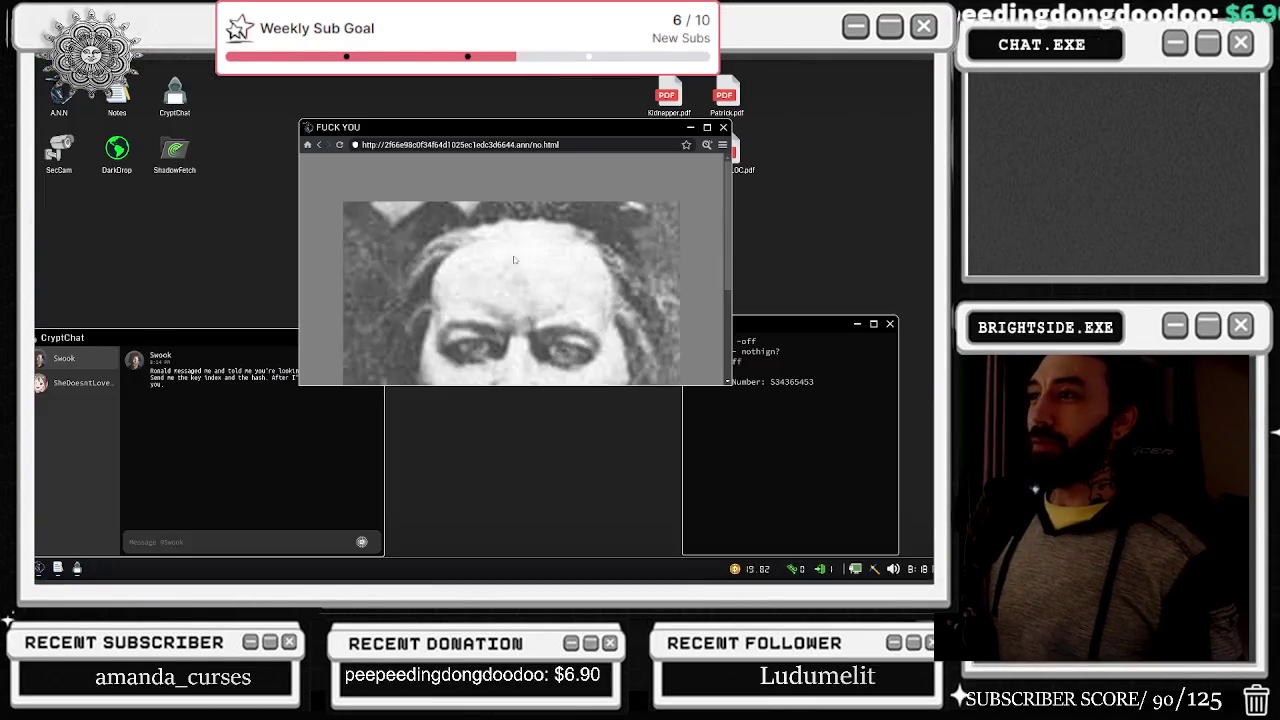
Step: Read the no.html source, go back, and open the DON page's source beside it
{"action": "scroll", "coordinate": [584, 242], "scroll_direction": "down", "scroll_amount": 3}
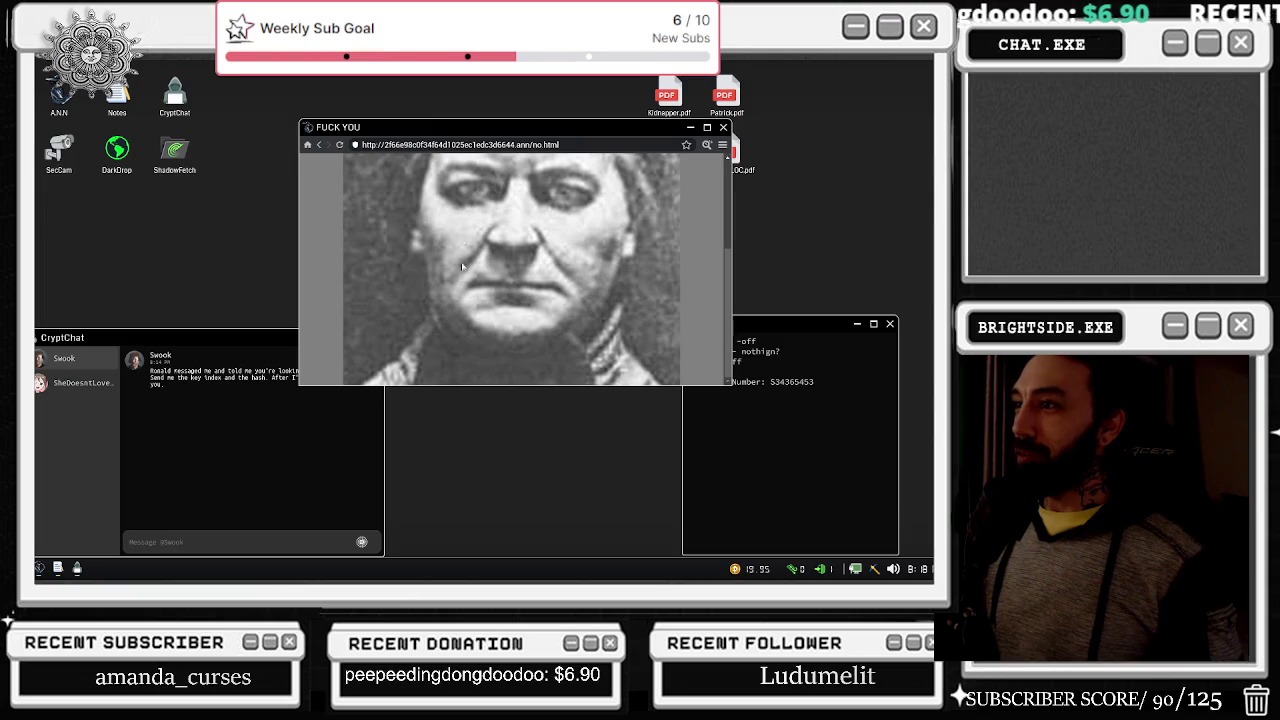
{"action": "scroll", "coordinate": [490, 224], "scroll_direction": "down", "scroll_amount": 5}
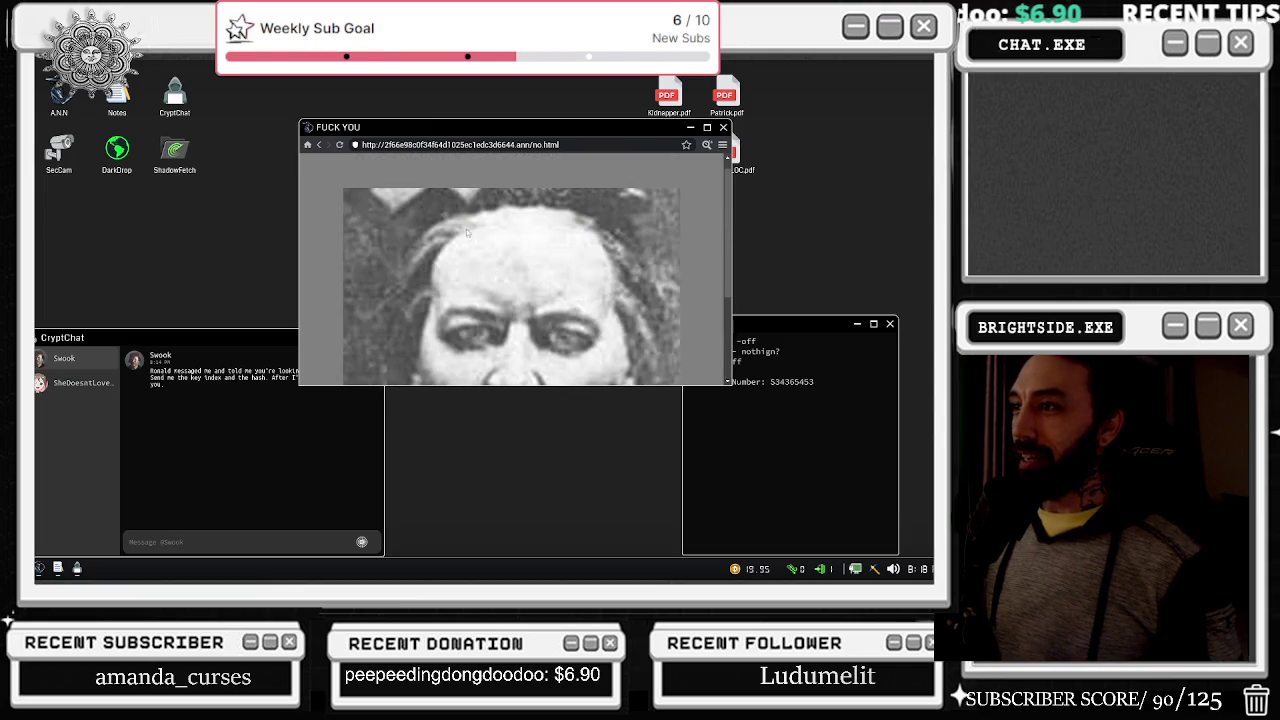
{"action": "left_click", "coordinate": [721, 145]}
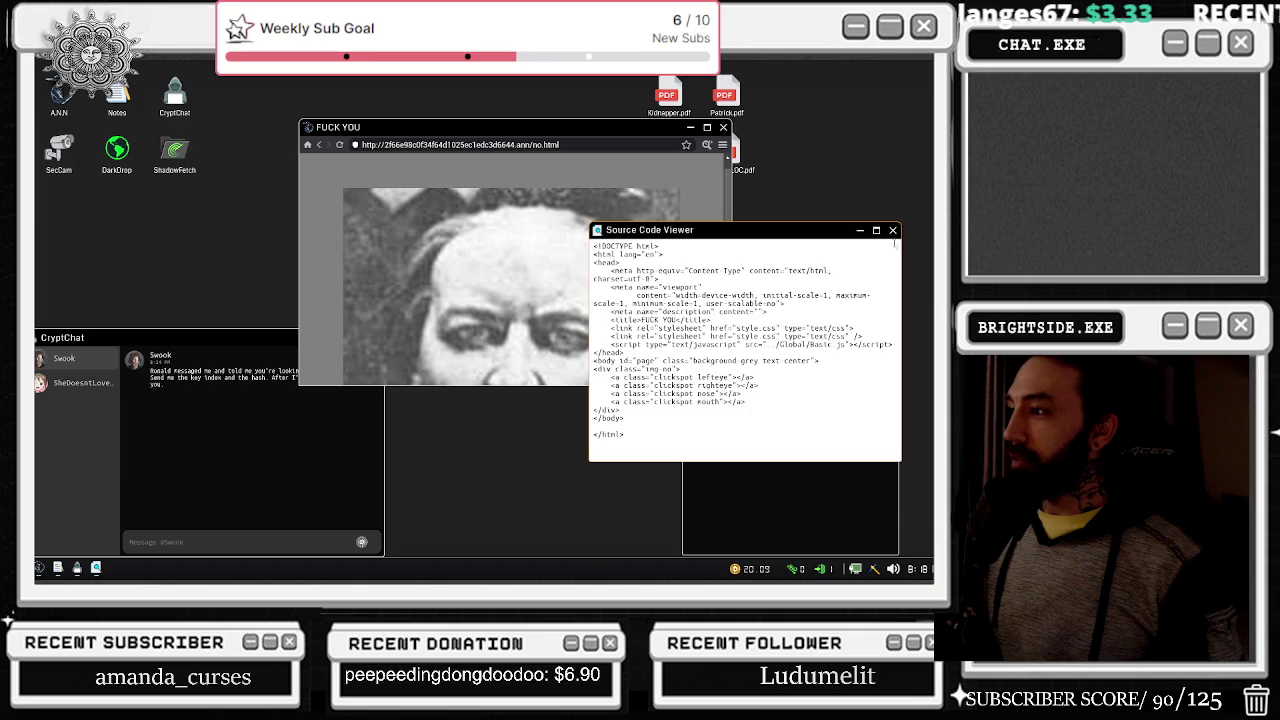
{"action": "left_click", "coordinate": [893, 230]}
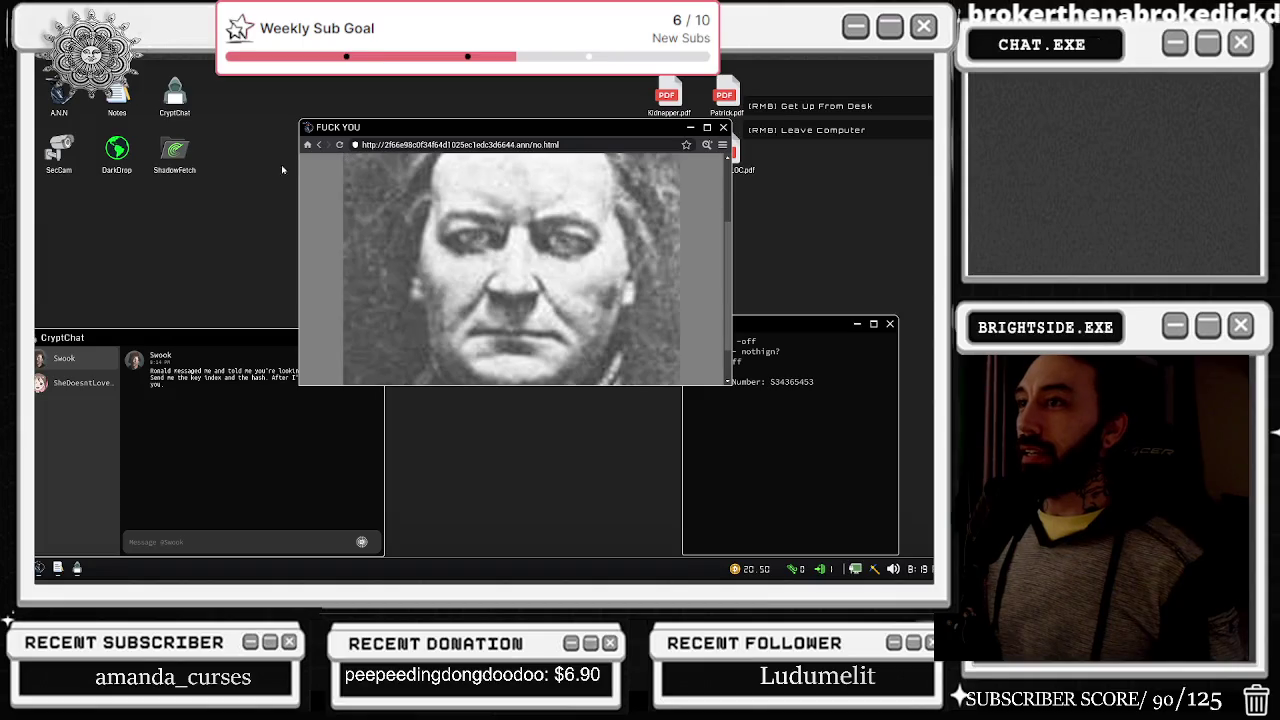
{"action": "left_click", "coordinate": [321, 145]}
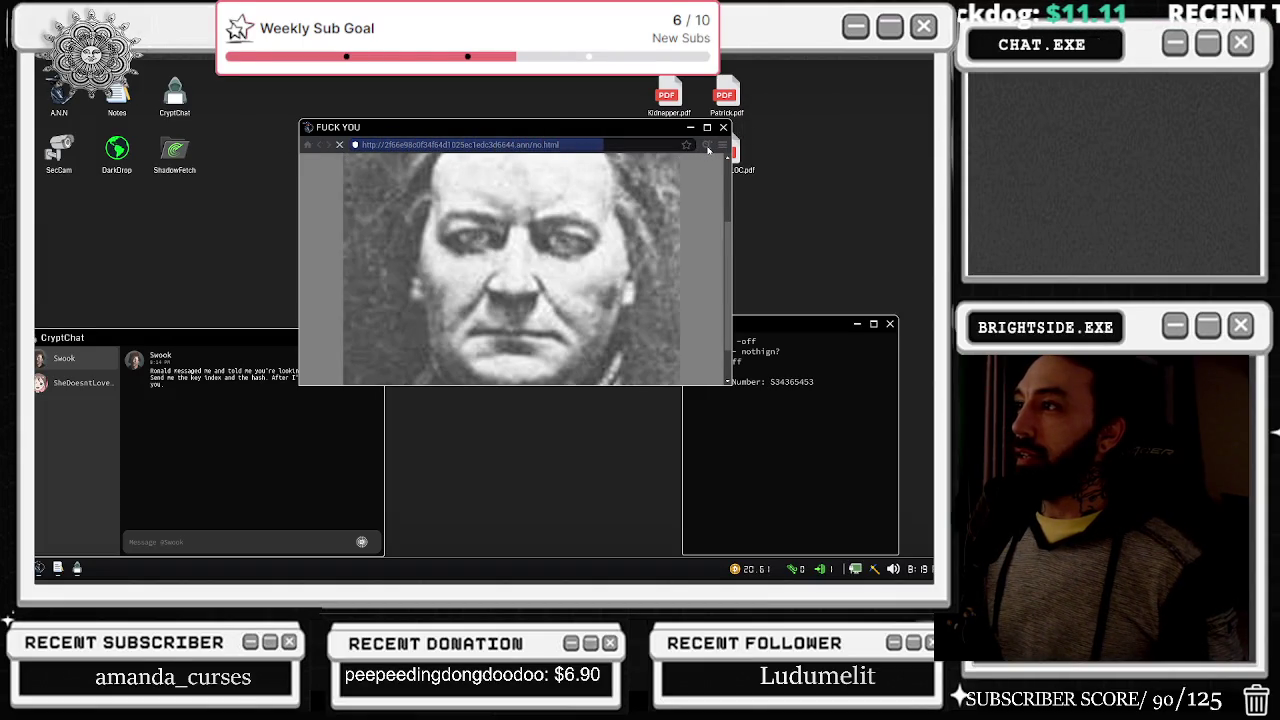
{"action": "left_click", "coordinate": [707, 145]}
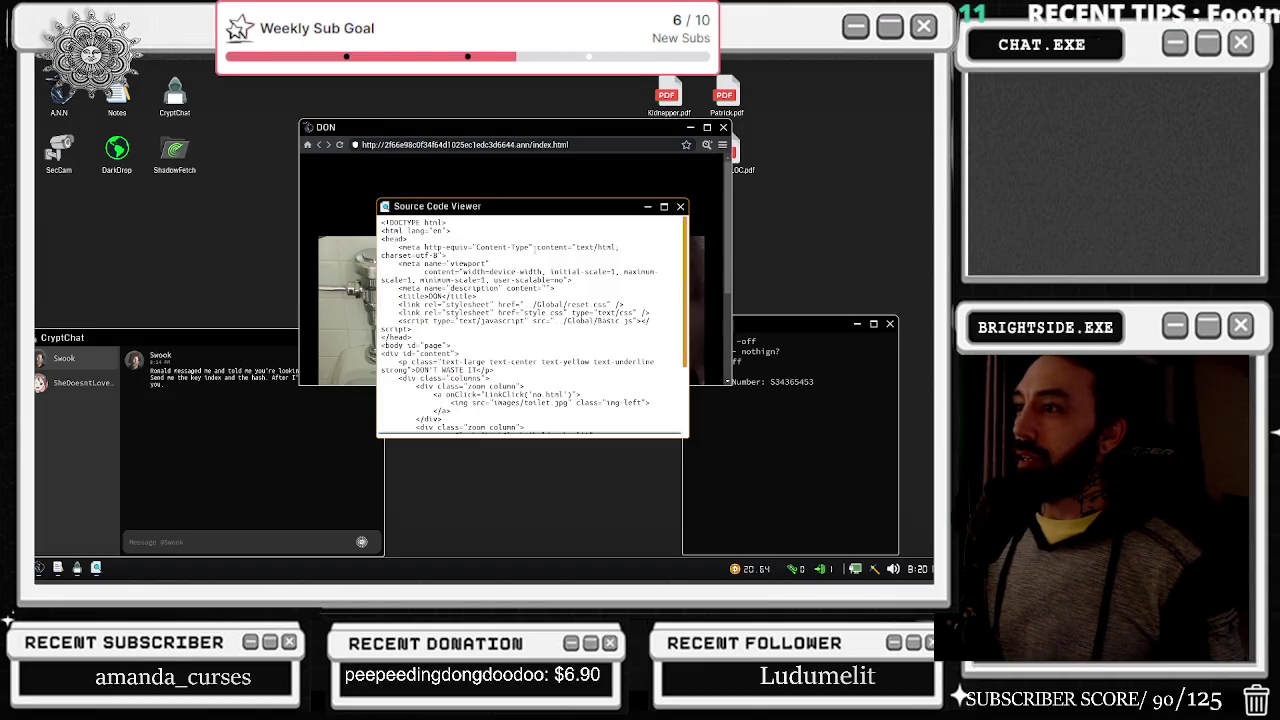
{"action": "left_click_drag", "start_coordinate": [530, 207], "coordinate": [206, 203]}
Step: Open the holdit page through the middle image and check the security cameras
{"action": "left_click", "coordinate": [535, 304]}
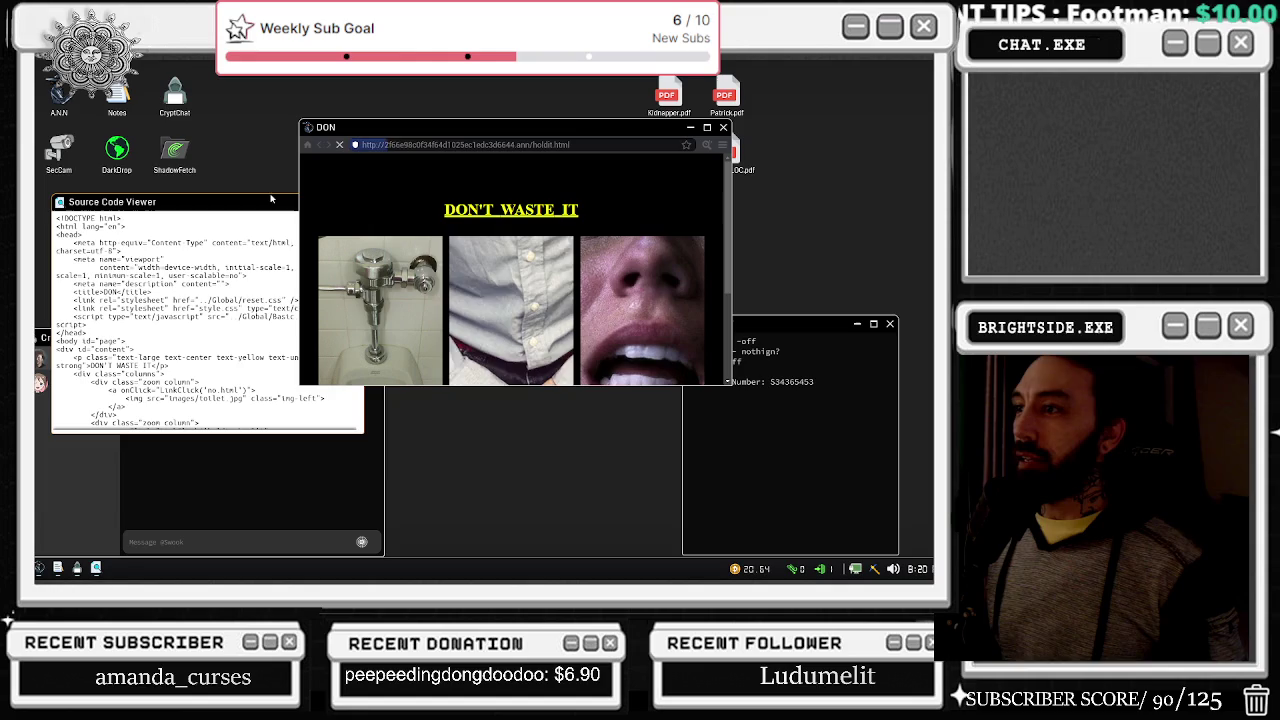
{"action": "double_click", "coordinate": [58, 150]}
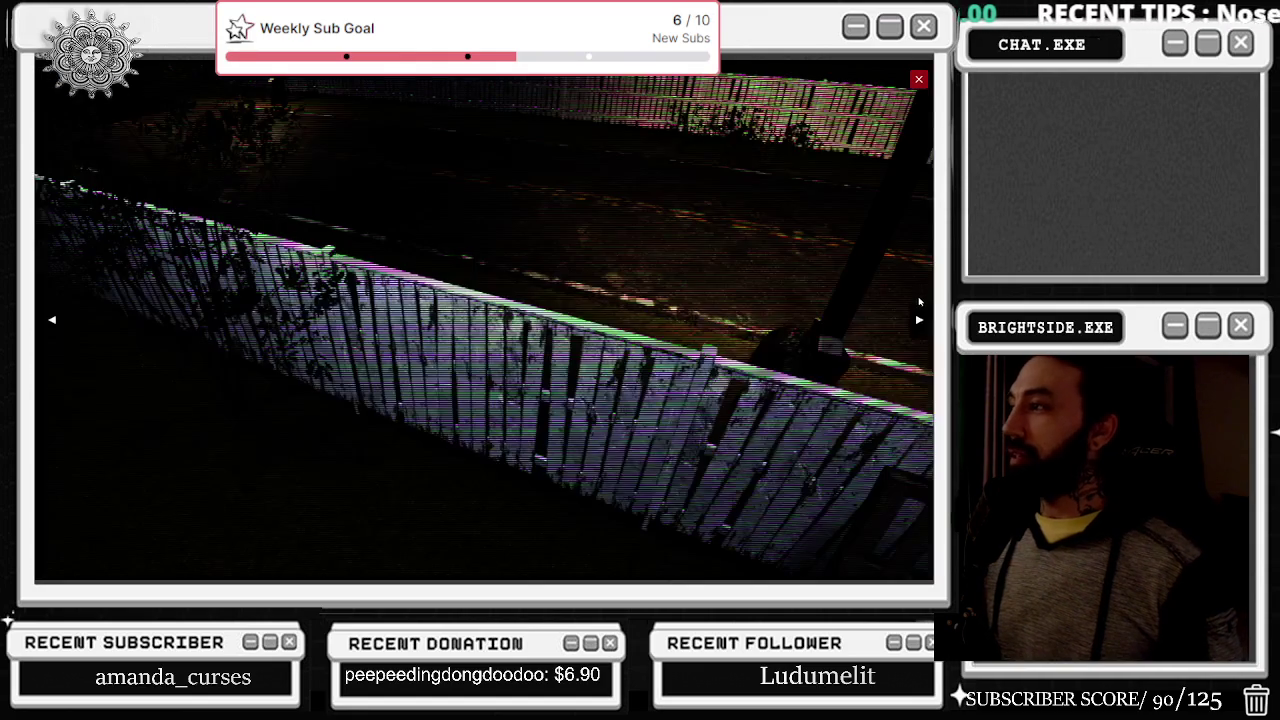
{"action": "left_click", "coordinate": [918, 319]}
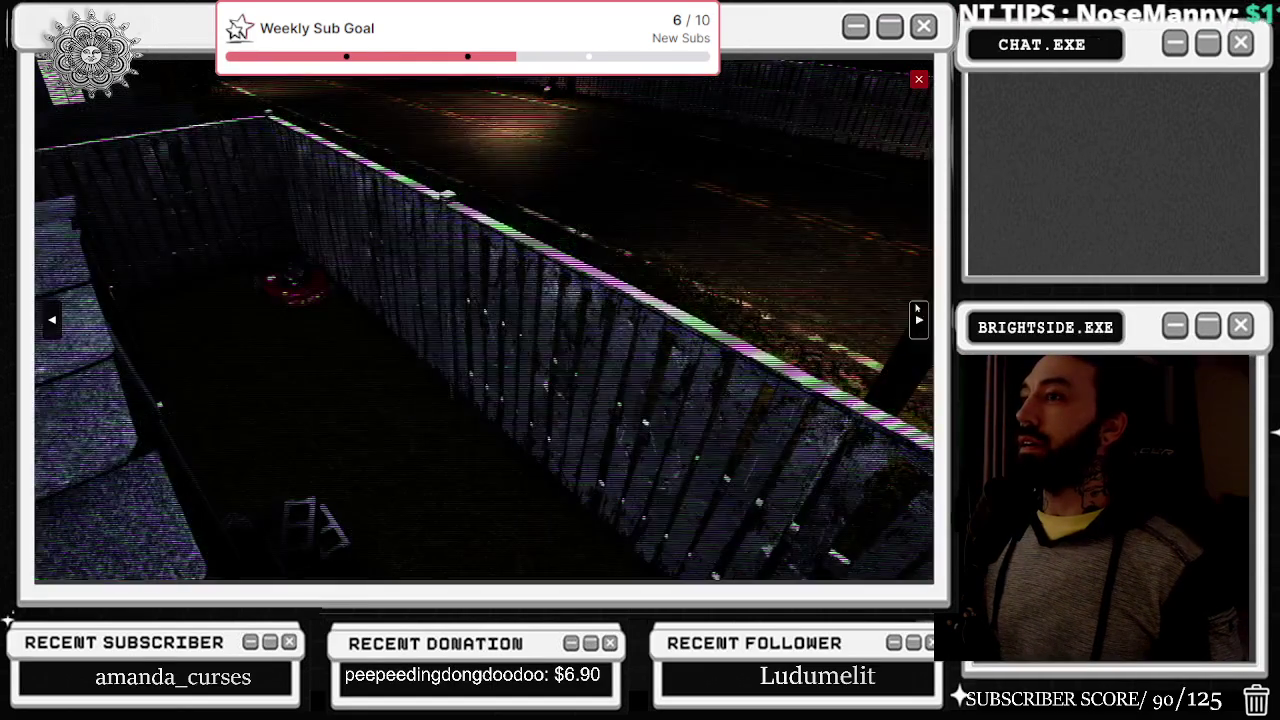
{"action": "left_click", "coordinate": [919, 80]}
{"action": "right_click", "coordinate": [921, 84]}
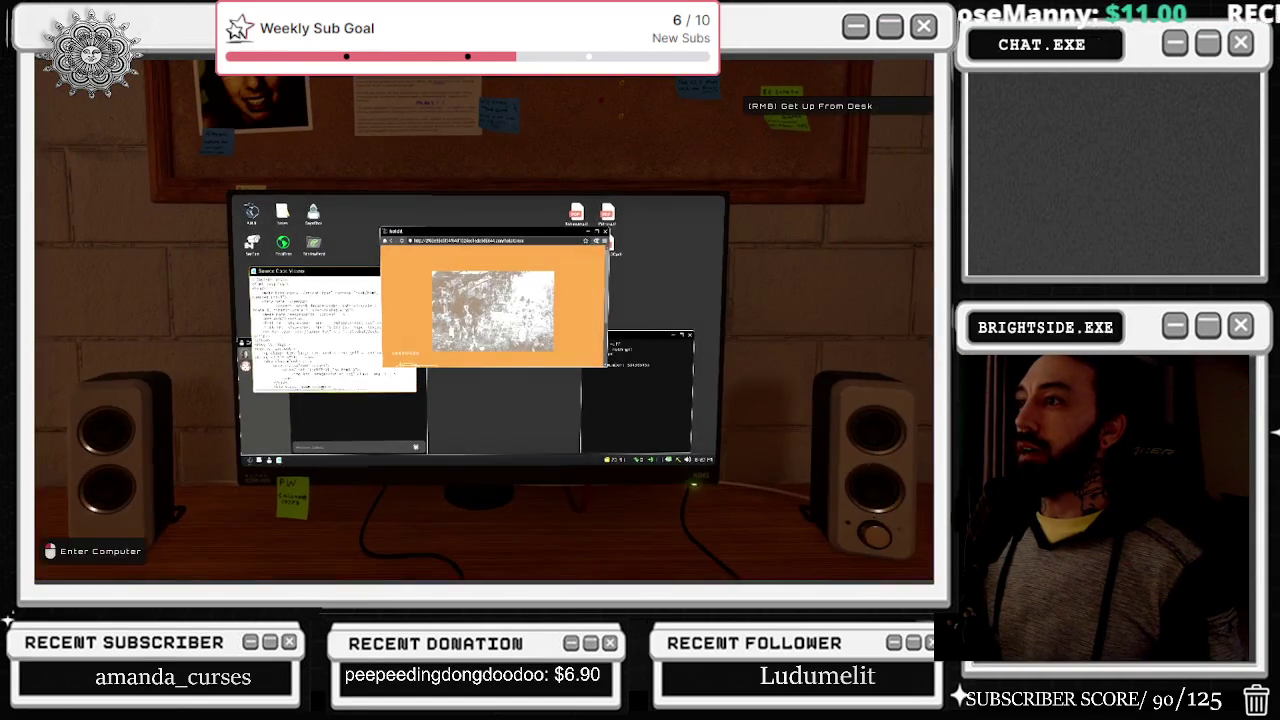
{"action": "left_click", "coordinate": [484, 320]}
{"action": "scroll", "coordinate": [470, 322], "scroll_direction": "down", "scroll_amount": 3}
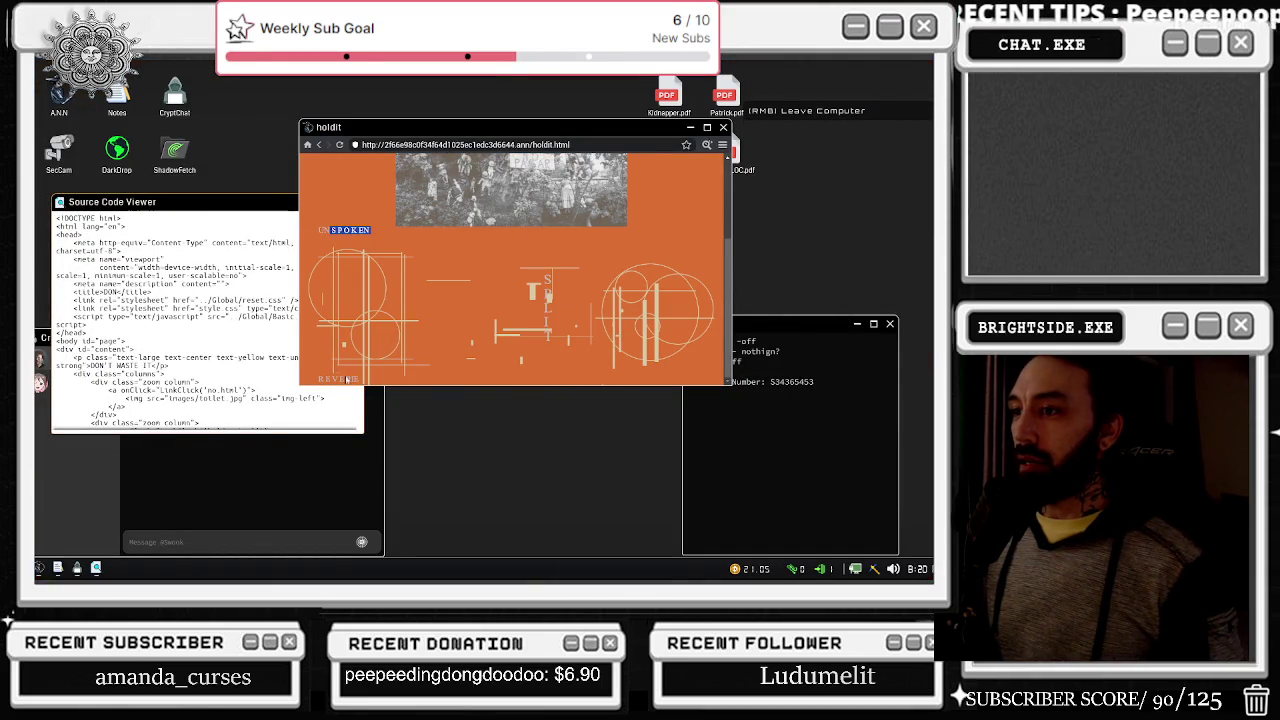
{"action": "right_click", "coordinate": [701, 303]}
{"action": "left_click", "coordinate": [484, 320]}
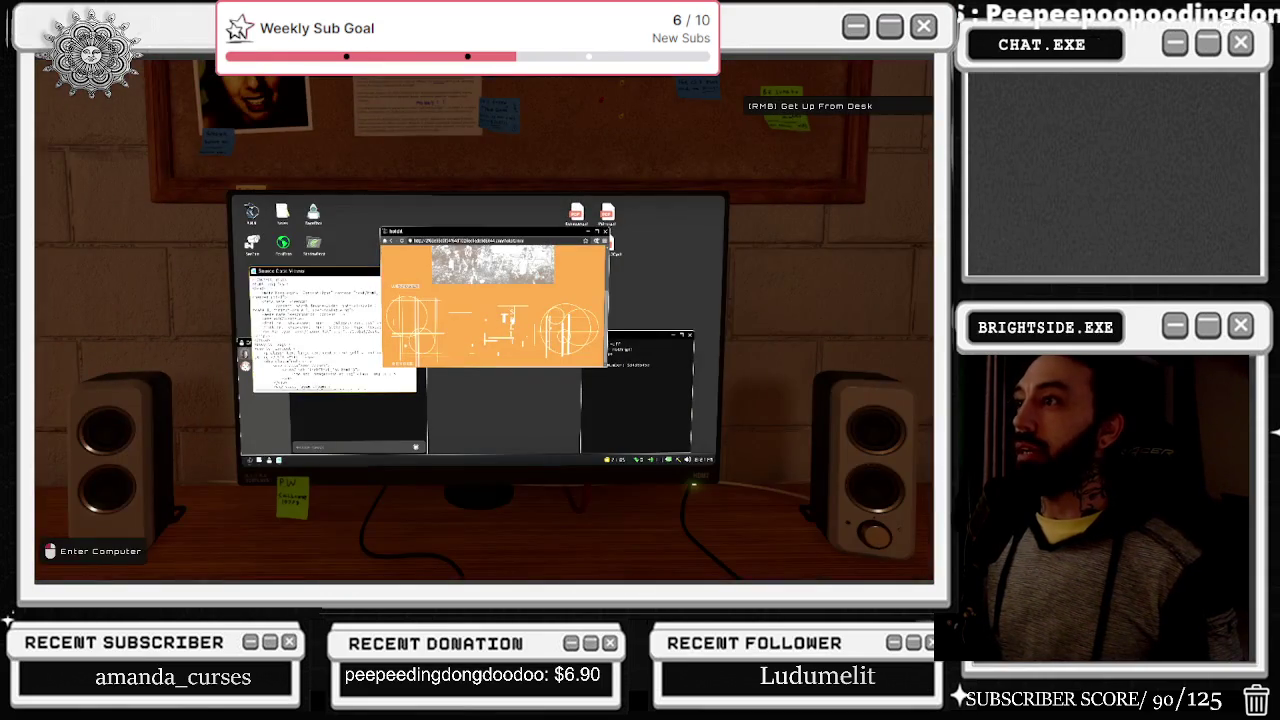
Step: Scroll through the holdit page's source, then go back to the DON page
{"action": "left_click", "coordinate": [706, 145]}
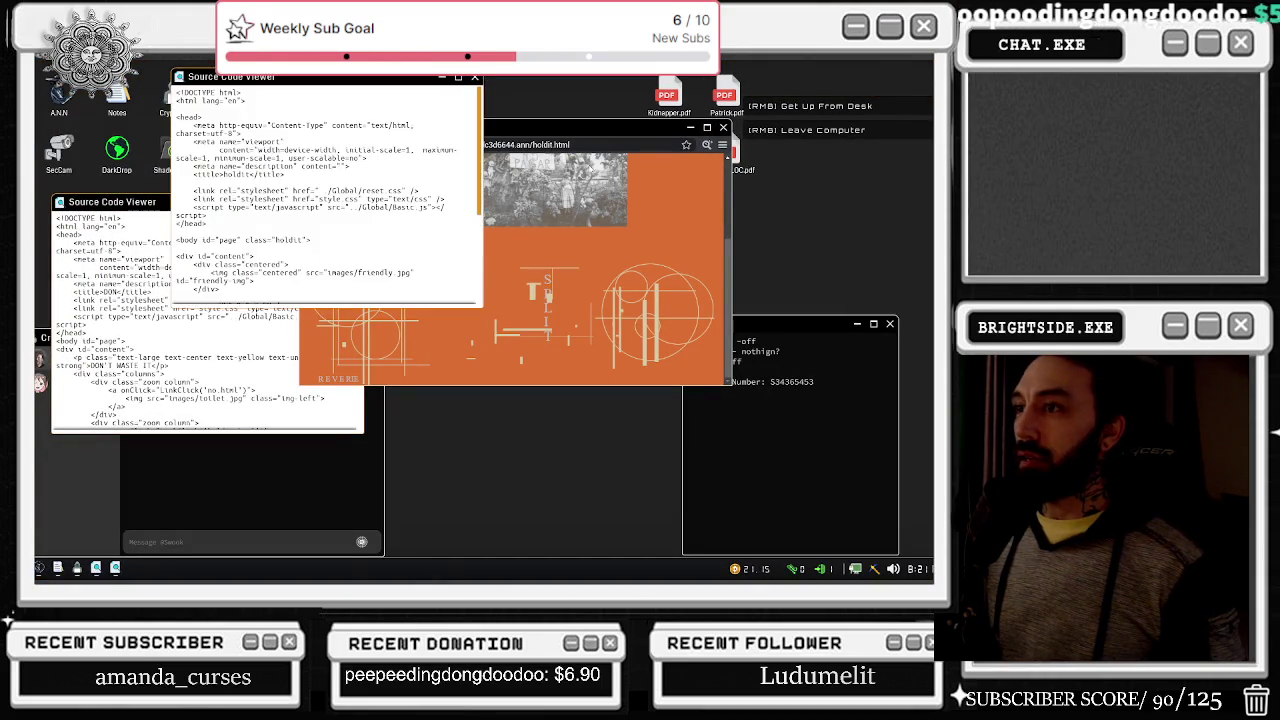
{"action": "mouse_move", "coordinate": [372, 84]}
{"action": "left_mouse_down"}
{"action": "mouse_move", "coordinate": [806, 298]}
{"action": "mouse_move", "coordinate": [812, 182]}
{"action": "left_mouse_up"}
{"action": "scroll", "coordinate": [771, 277], "scroll_direction": "down", "scroll_amount": 3}
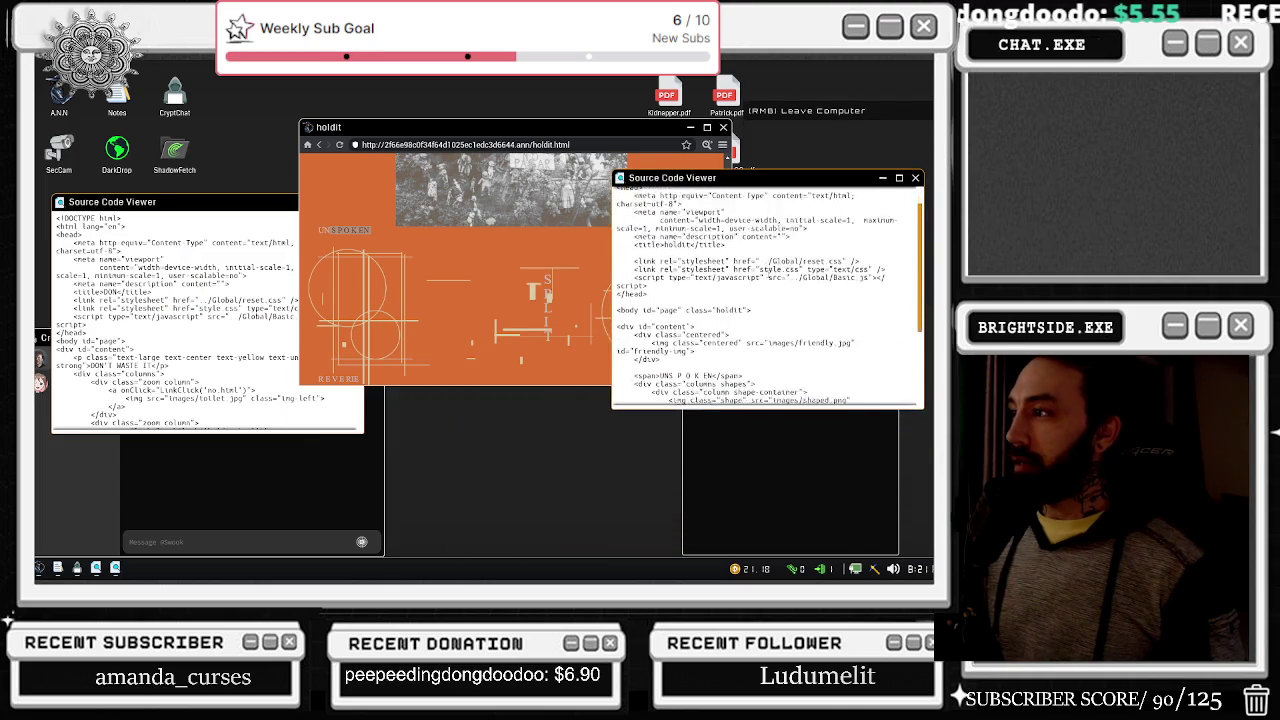
{"action": "scroll", "coordinate": [771, 277], "scroll_direction": "down", "scroll_amount": 2}
{"action": "scroll", "coordinate": [714, 302], "scroll_direction": "up", "scroll_amount": 5}
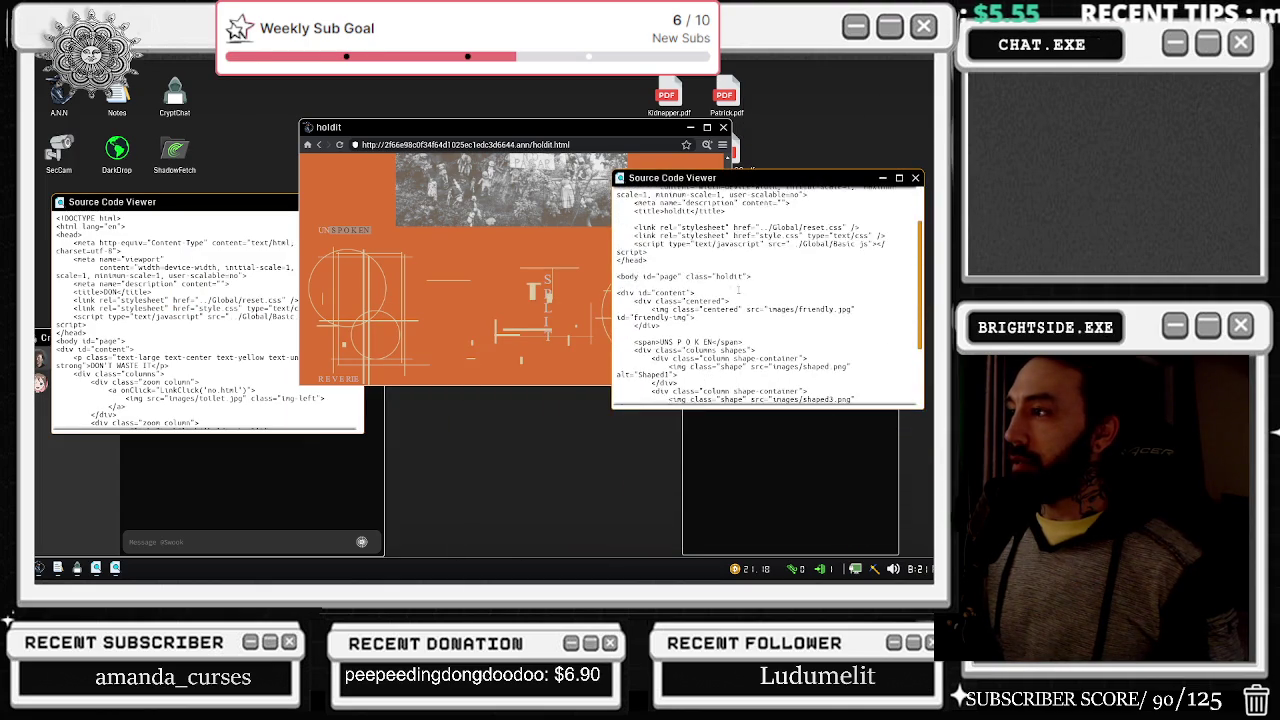
{"action": "left_click", "coordinate": [367, 229]}
{"action": "scroll", "coordinate": [500, 190], "scroll_direction": "up", "scroll_amount": 3}
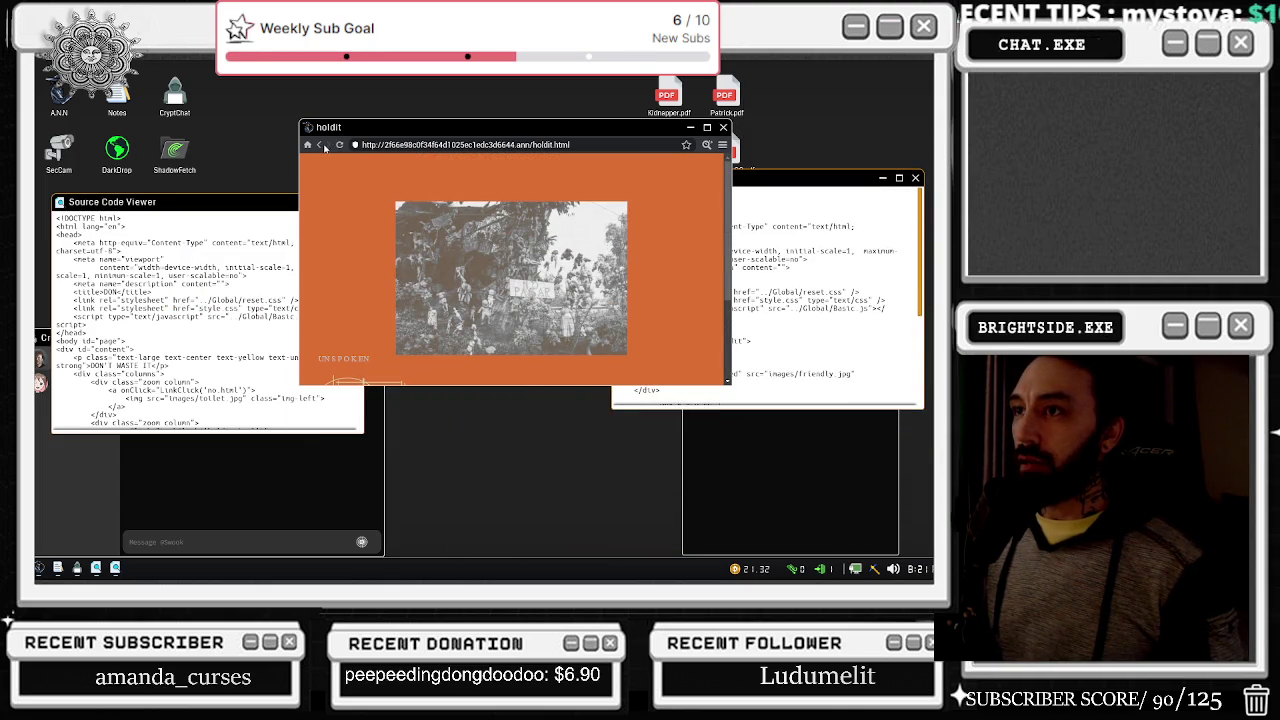
{"action": "left_click", "coordinate": [322, 146]}
Step: Check another camera view and get up from the desk
{"action": "double_click", "coordinate": [78, 152]}
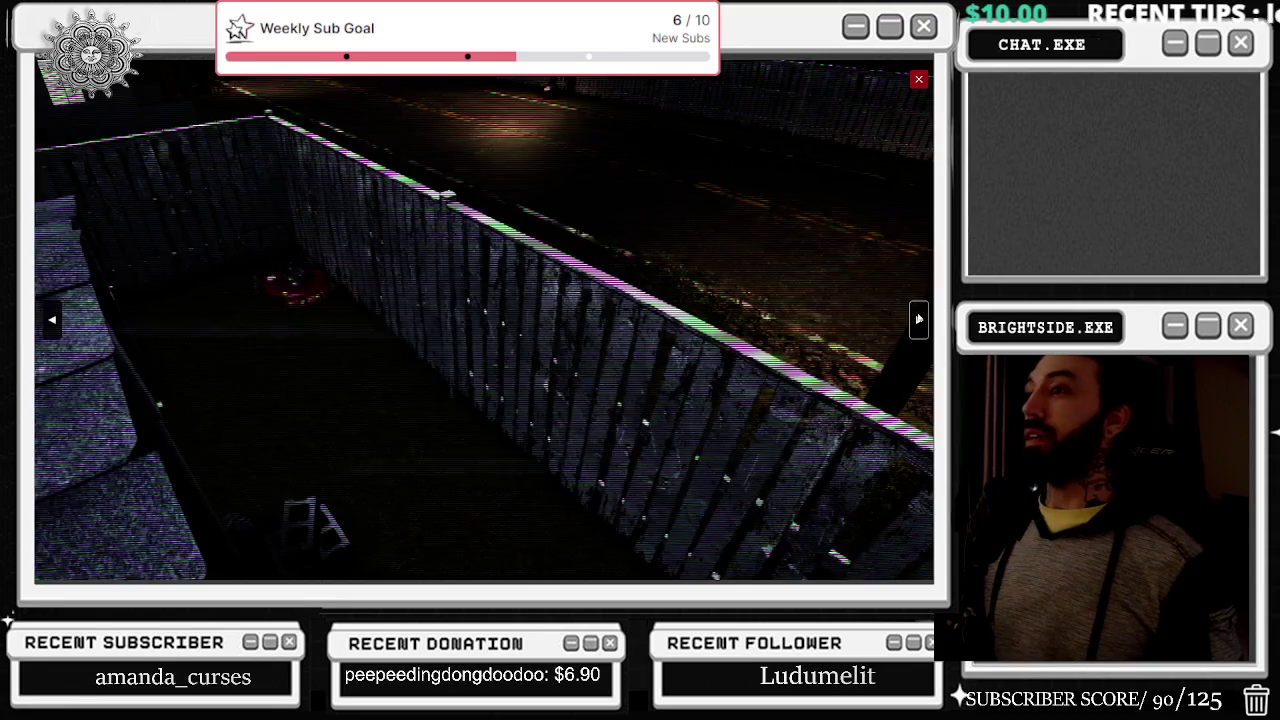
{"action": "left_click", "coordinate": [919, 320]}
{"action": "left_click", "coordinate": [919, 78]}
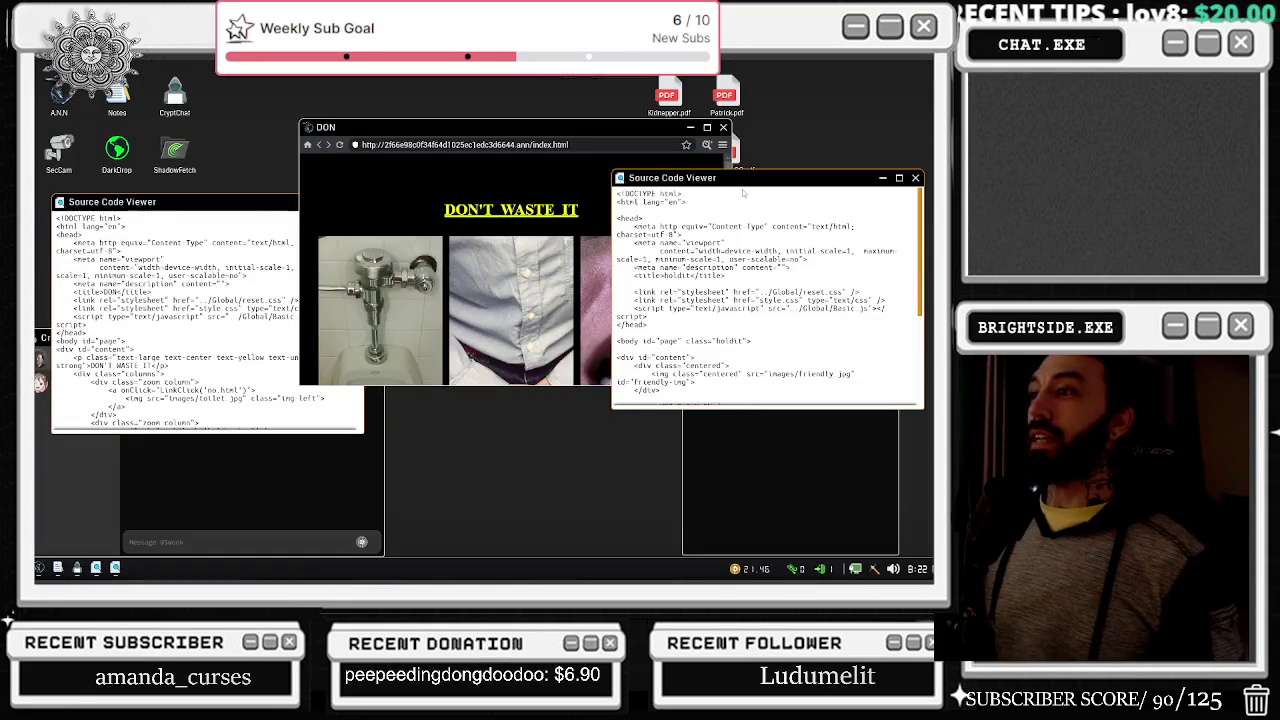
{"action": "right_click", "coordinate": [919, 78]}
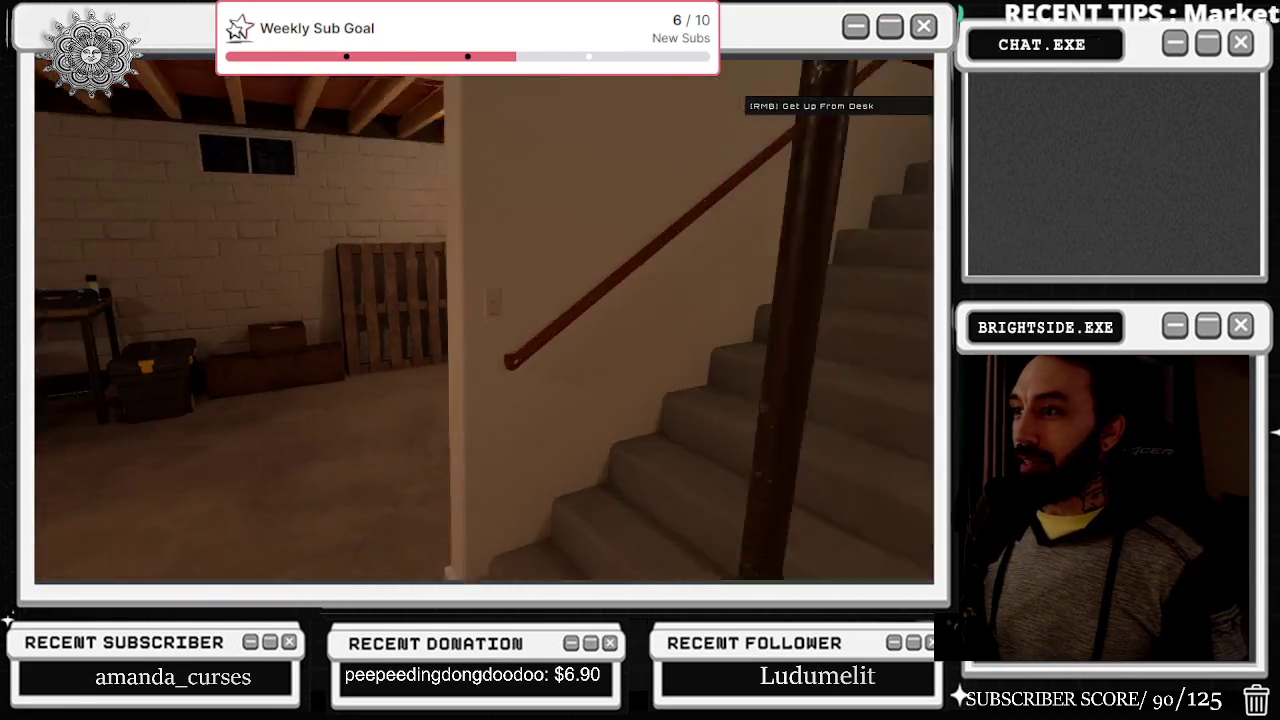
Step: Climb the stairs to the door, return to the desk, and check the security camera
{"action": "right_click", "coordinate": [484, 320]}
{"action": "key", "text": "w"}
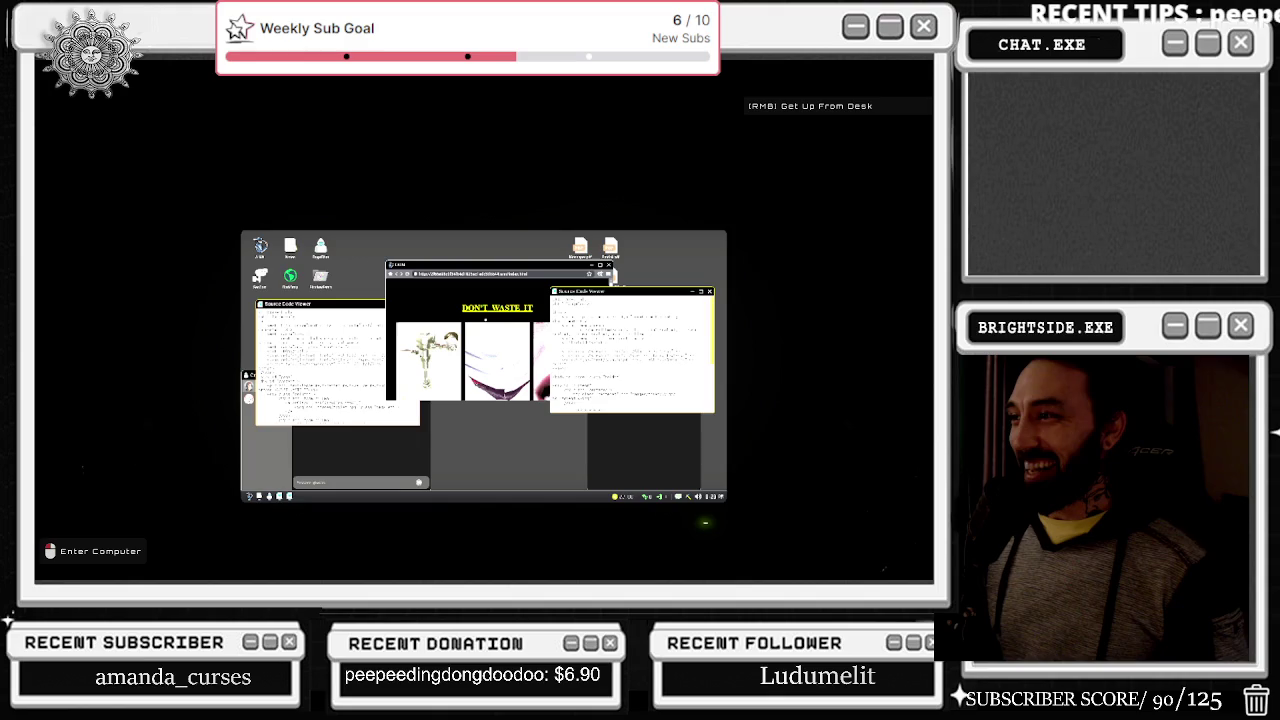
{"action": "left_click", "coordinate": [705, 522]}
{"action": "scroll", "coordinate": [876, 284], "scroll_direction": "down", "scroll_amount": 5}
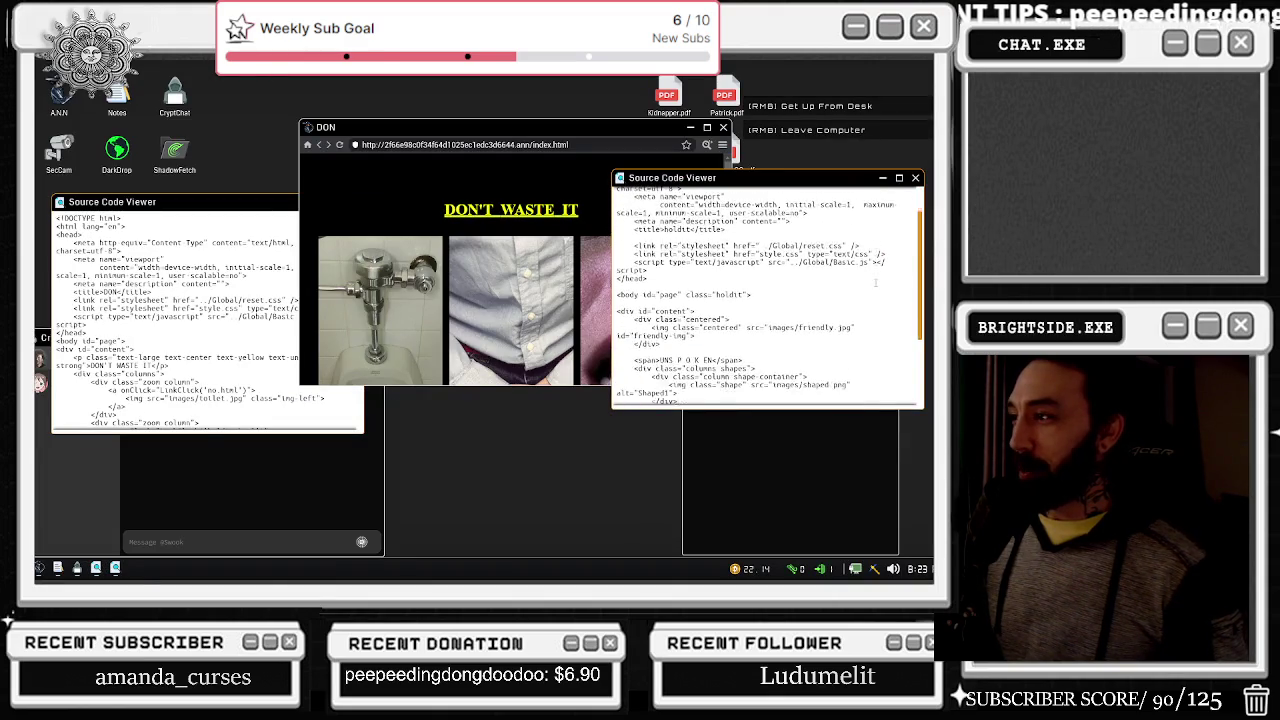
{"action": "scroll", "coordinate": [875, 290], "scroll_direction": "up", "scroll_amount": 5}
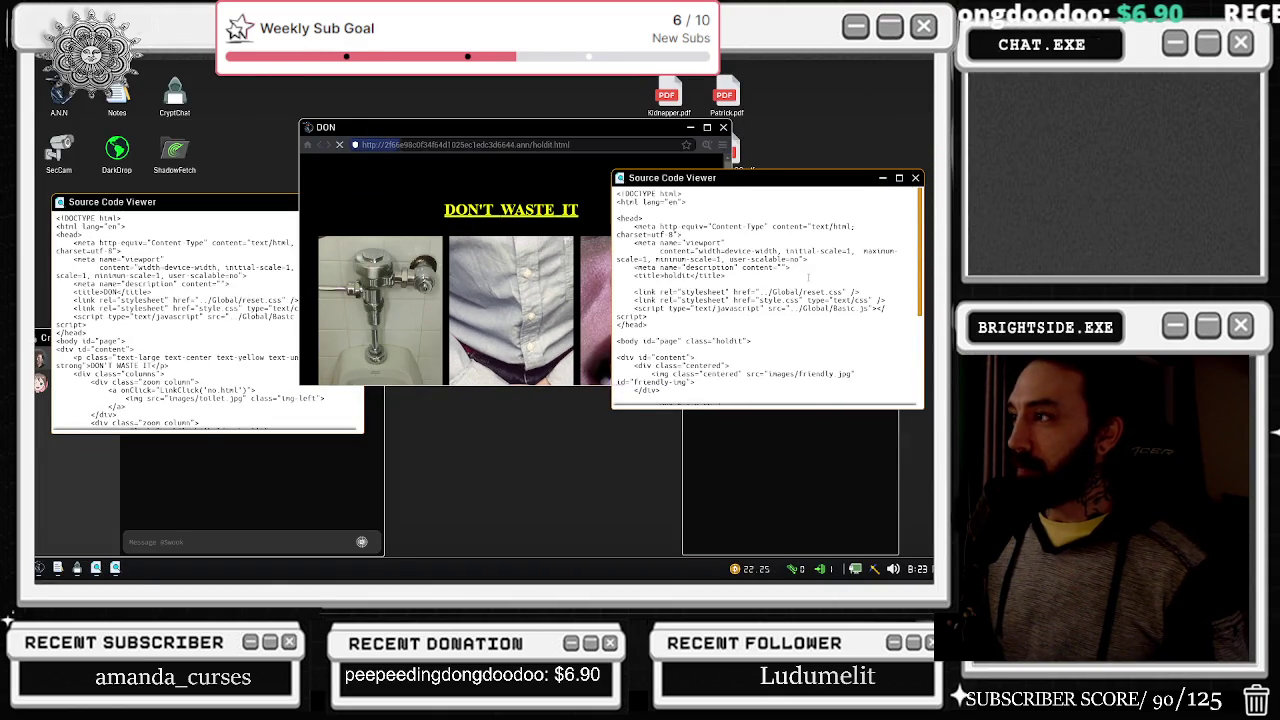
{"action": "scroll", "coordinate": [200, 300], "scroll_direction": "down", "scroll_amount": 5}
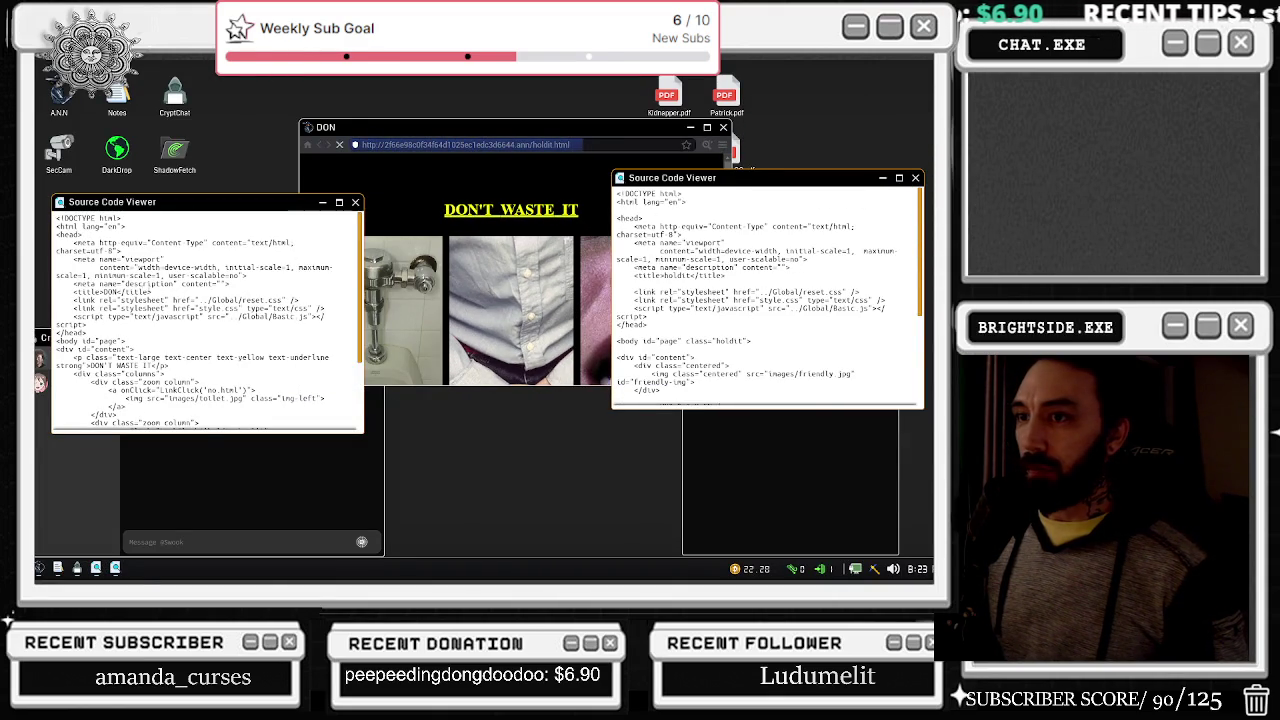
{"action": "double_click", "coordinate": [58, 152]}
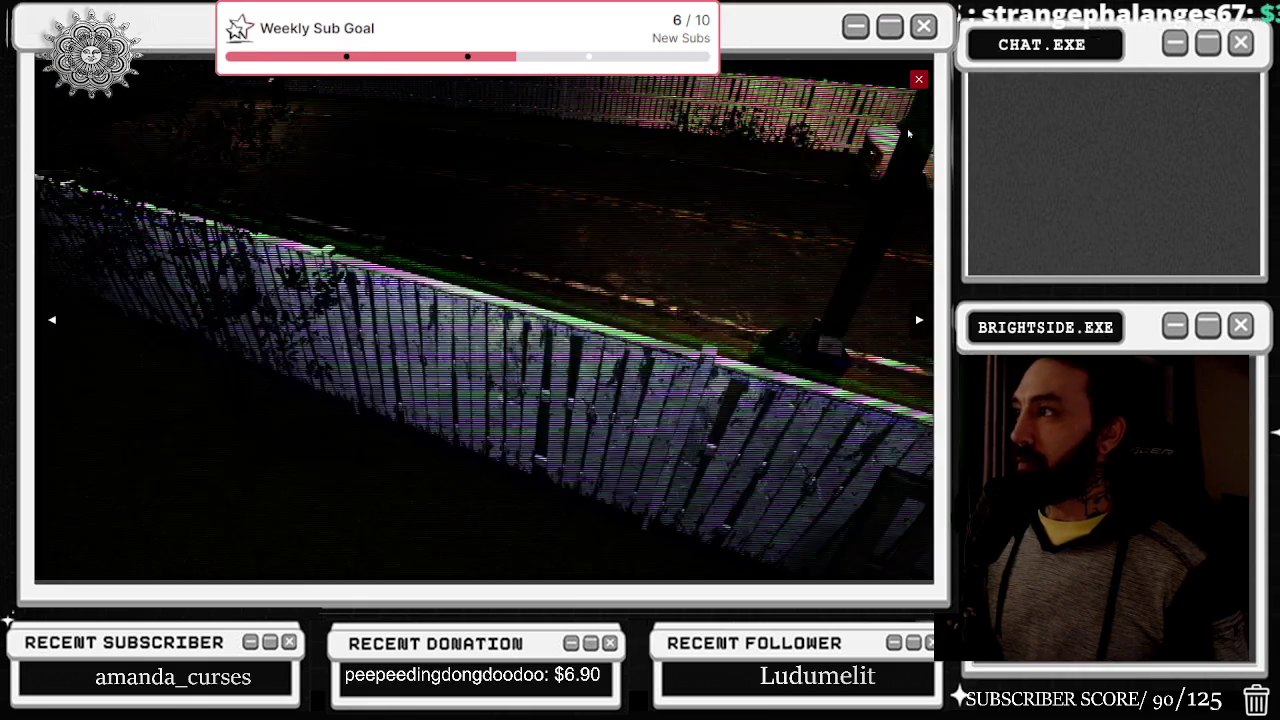
{"action": "left_click", "coordinate": [920, 76]}
Step: Reload the holdit page, scroll its source, and follow the link to the crowd-photo page
{"action": "left_click", "coordinate": [393, 178]}
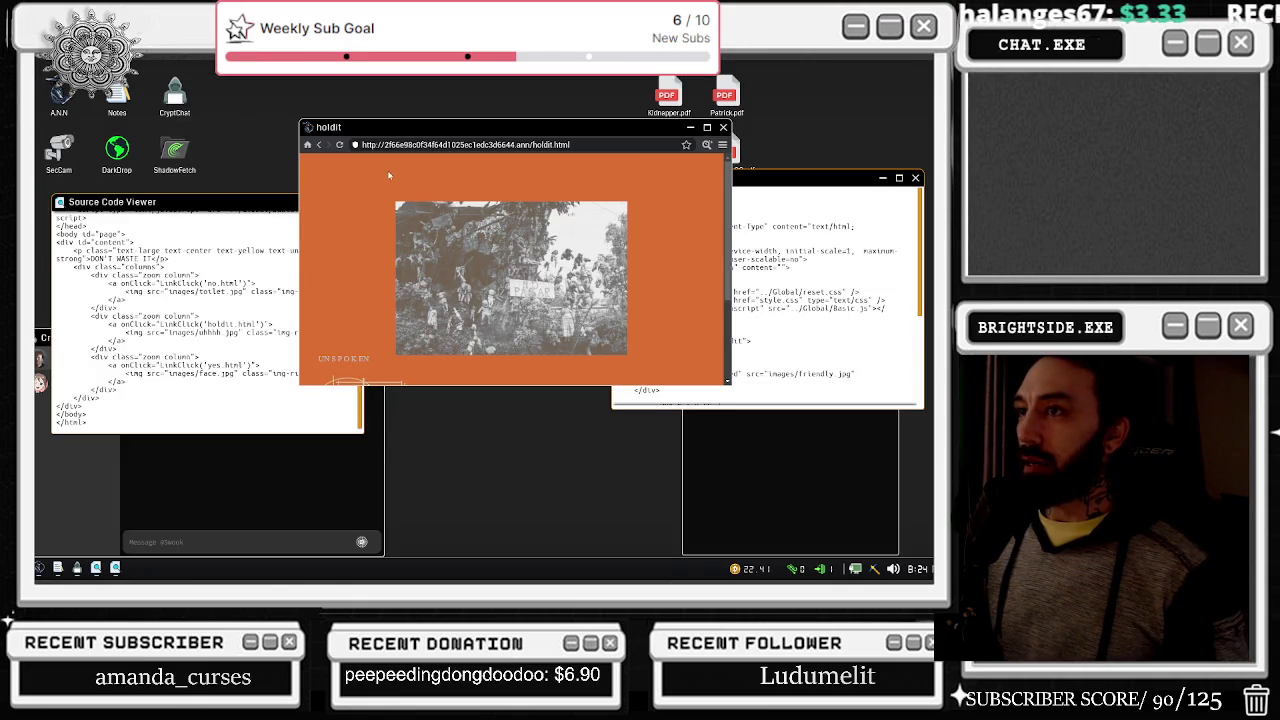
{"action": "left_click", "coordinate": [320, 146]}
{"action": "left_click", "coordinate": [780, 302]}
{"action": "scroll", "coordinate": [780, 302], "scroll_direction": "down", "scroll_amount": 5}
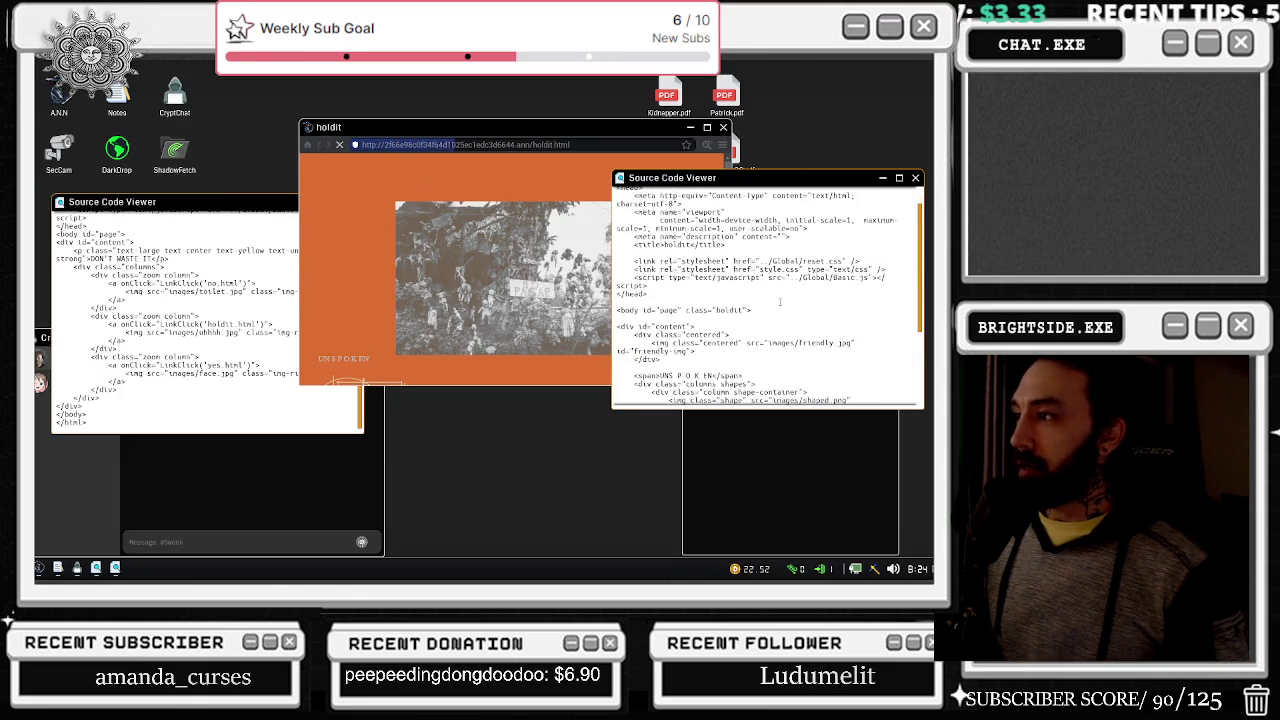
{"action": "scroll", "coordinate": [780, 302], "scroll_direction": "down", "scroll_amount": 2}
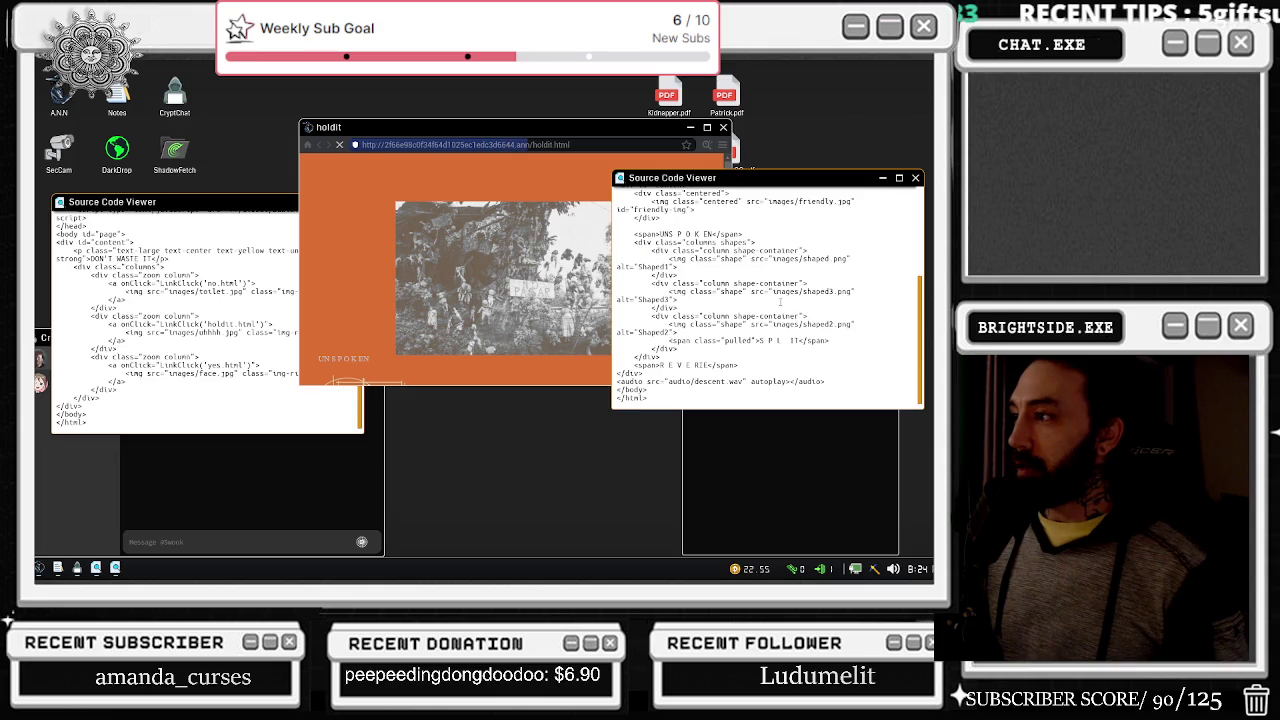
{"action": "left_click", "coordinate": [578, 169]}
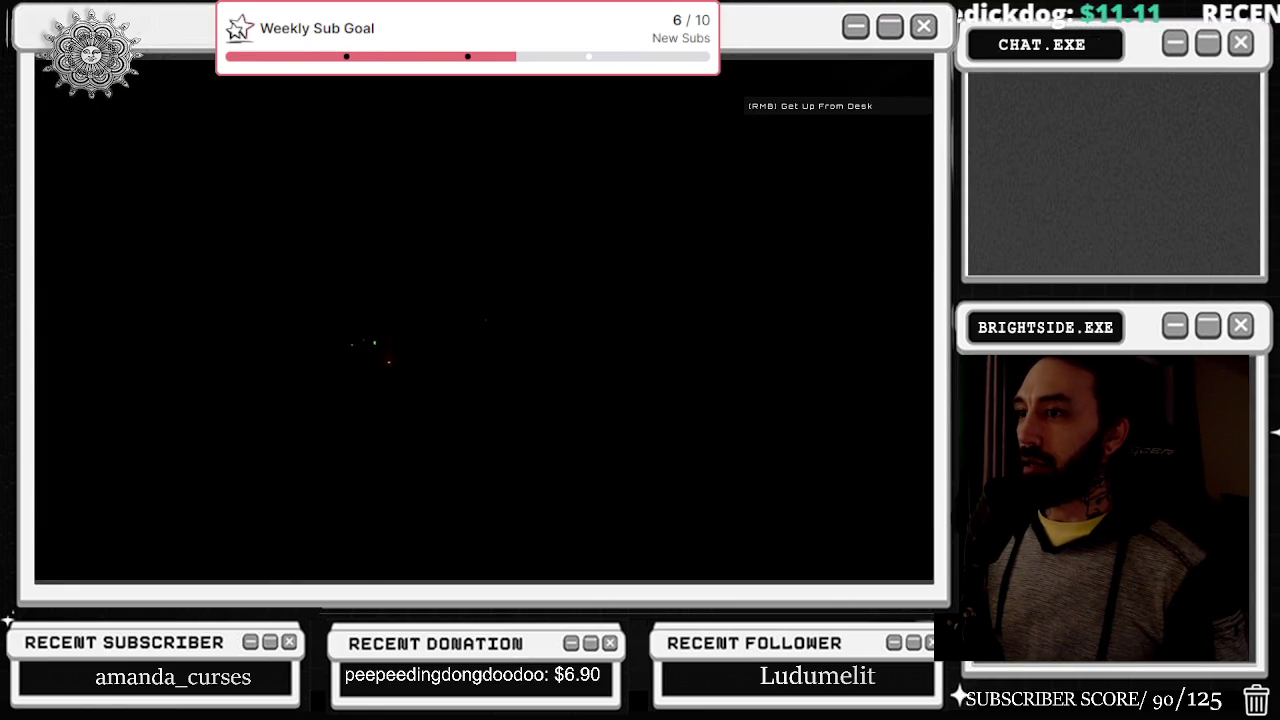
{"action": "right_click", "coordinate": [484, 318]}
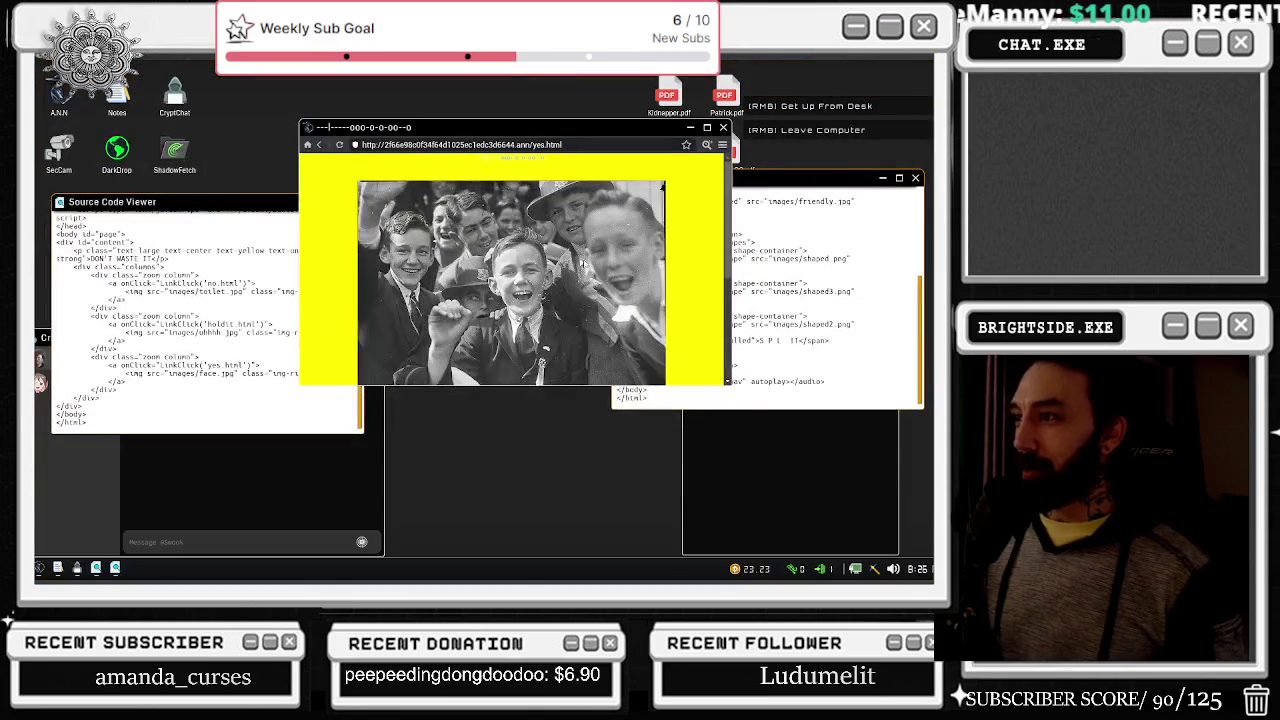
Step: Click the photo and line drawing on yes.html to probe for hidden links
{"action": "left_click", "coordinate": [486, 290]}
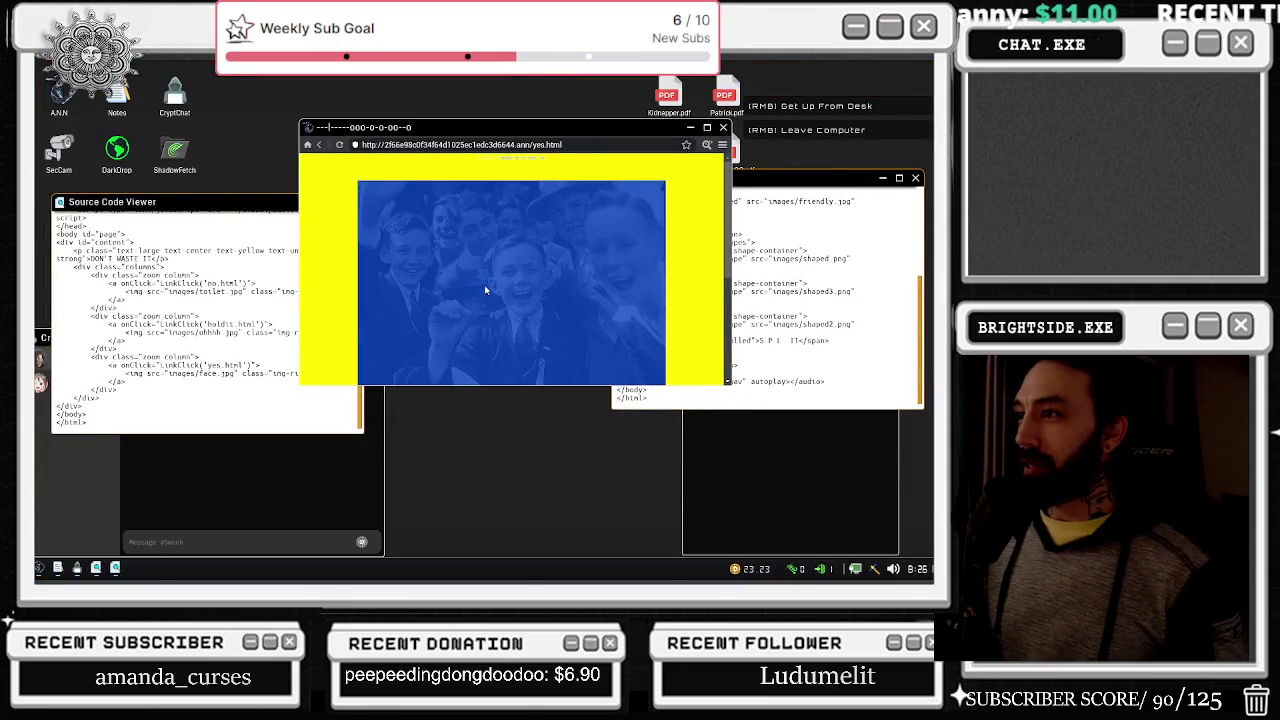
{"action": "left_click", "coordinate": [425, 255]}
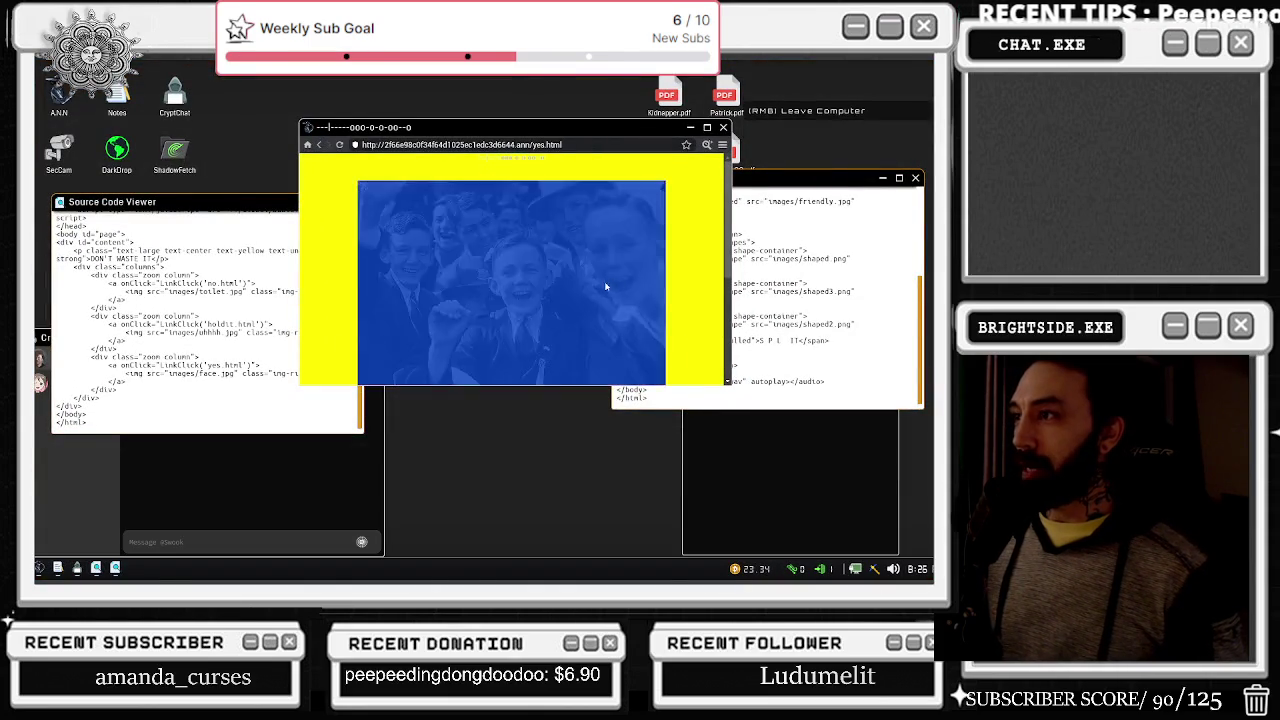
{"action": "scroll", "coordinate": [606, 286], "scroll_direction": "down", "scroll_amount": 3}
{"action": "left_click", "coordinate": [430, 271]}
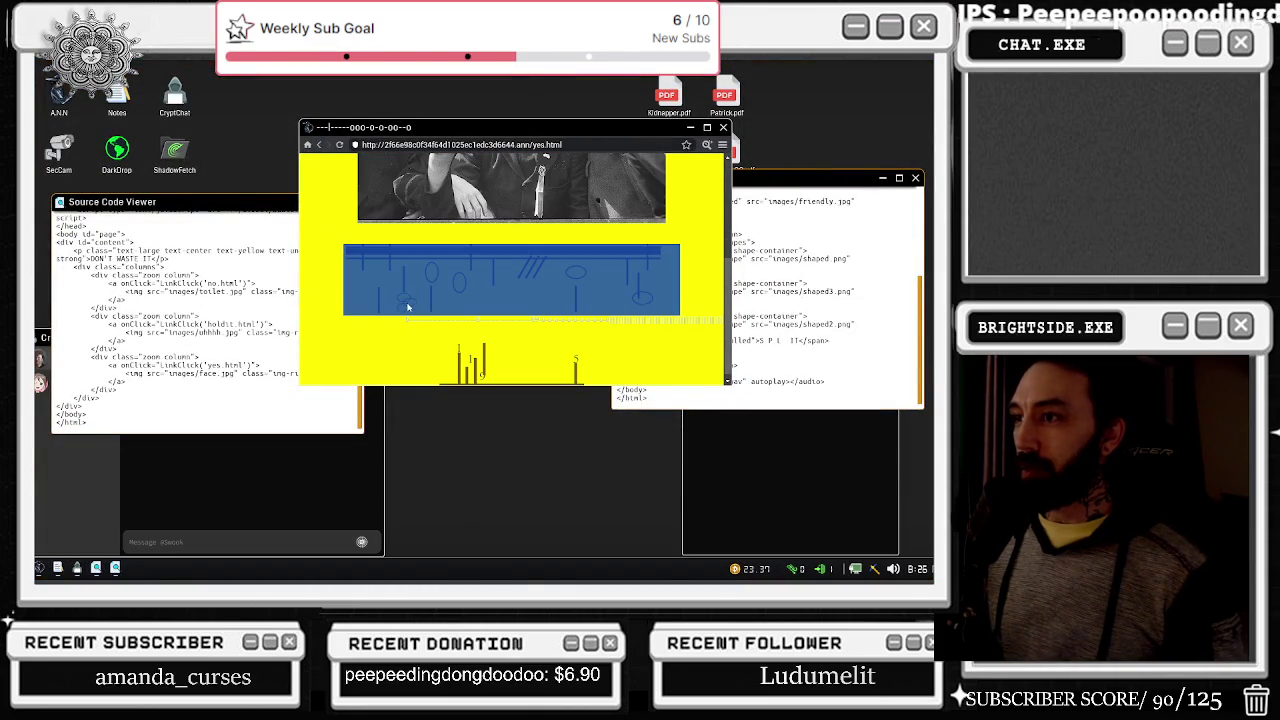
{"action": "left_click", "coordinate": [430, 271]}
{"action": "left_click", "coordinate": [606, 272]}
{"action": "left_click", "coordinate": [579, 279]}
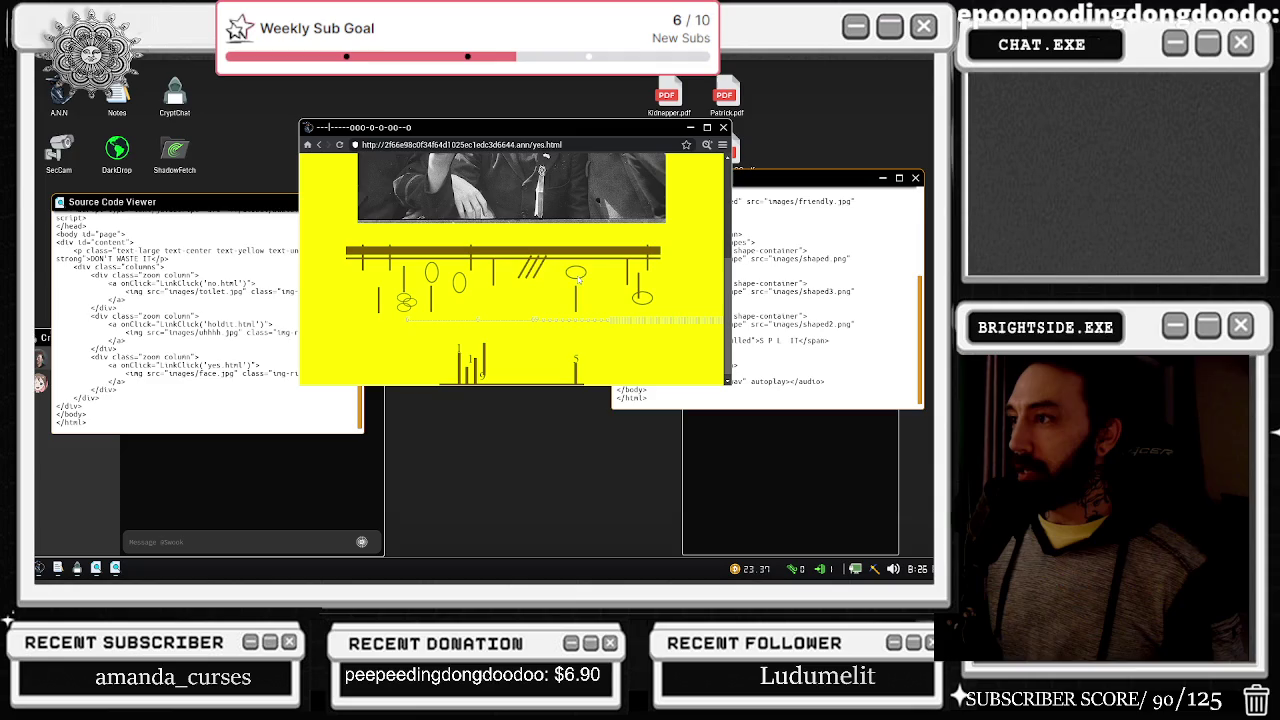
Step: Step away from the computer and check the security camera feed
{"action": "right_click", "coordinate": [642, 298]}
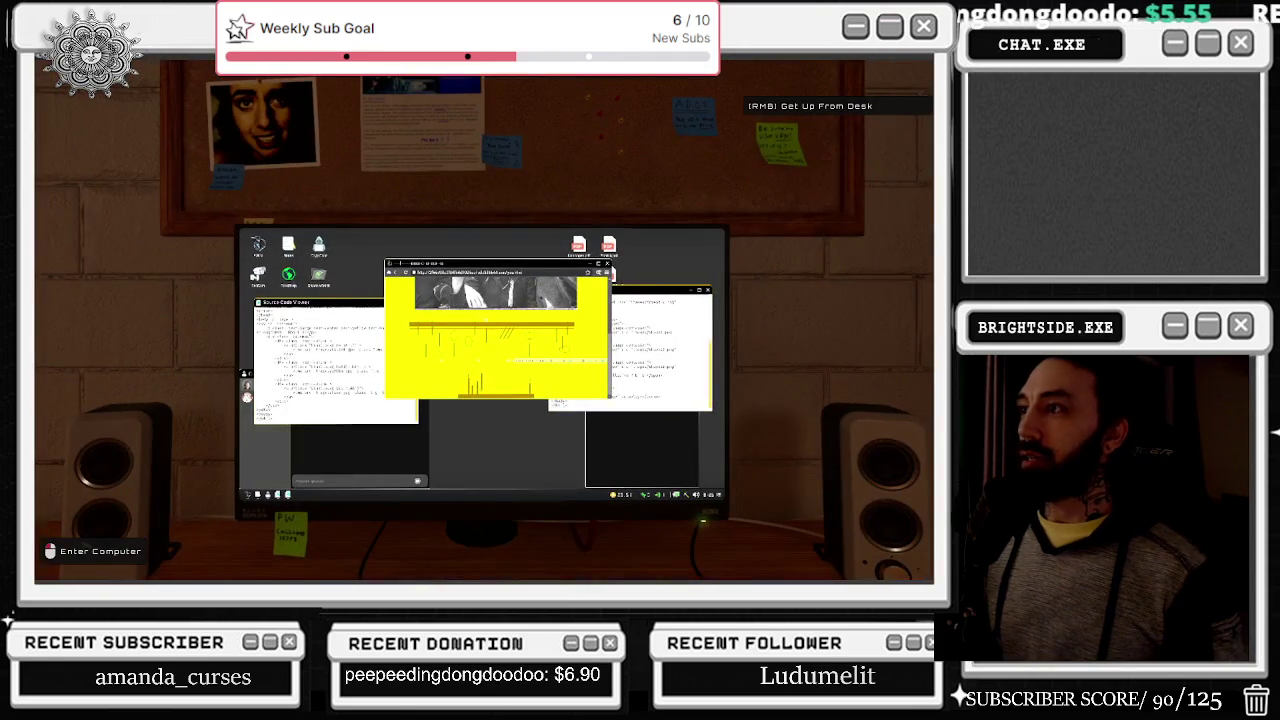
{"action": "left_click", "coordinate": [500, 276]}
{"action": "double_click", "coordinate": [59, 150]}
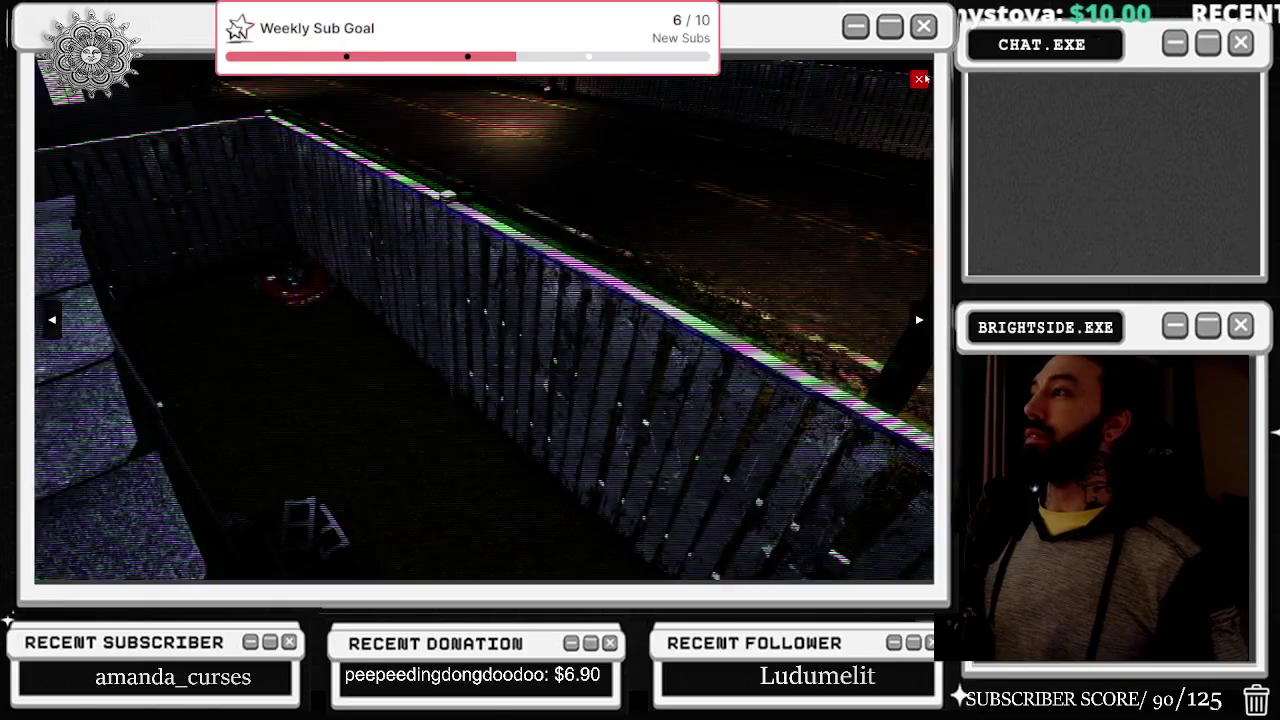
{"action": "left_click", "coordinate": [919, 79]}
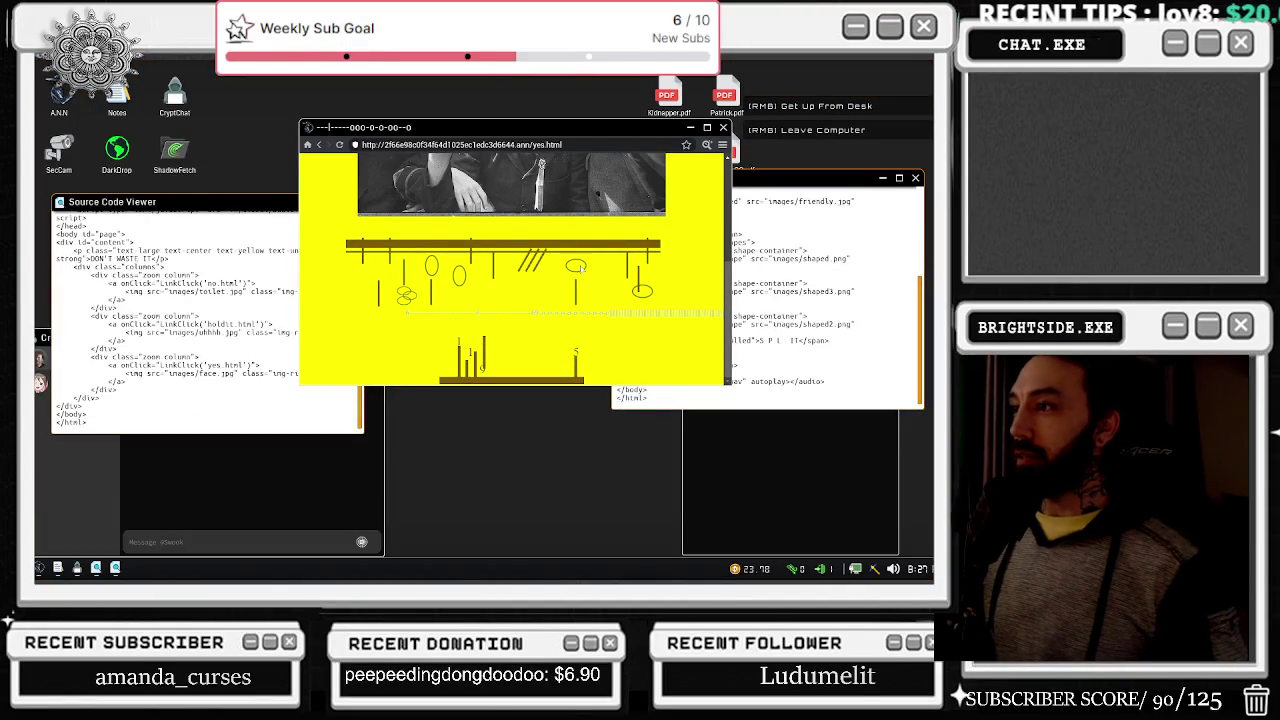
Step: Read yes.html's source and go back to the DON'T WASTE IT home page
{"action": "left_click", "coordinate": [688, 147]}
{"action": "scroll", "coordinate": [614, 420], "scroll_direction": "down", "scroll_amount": 3}
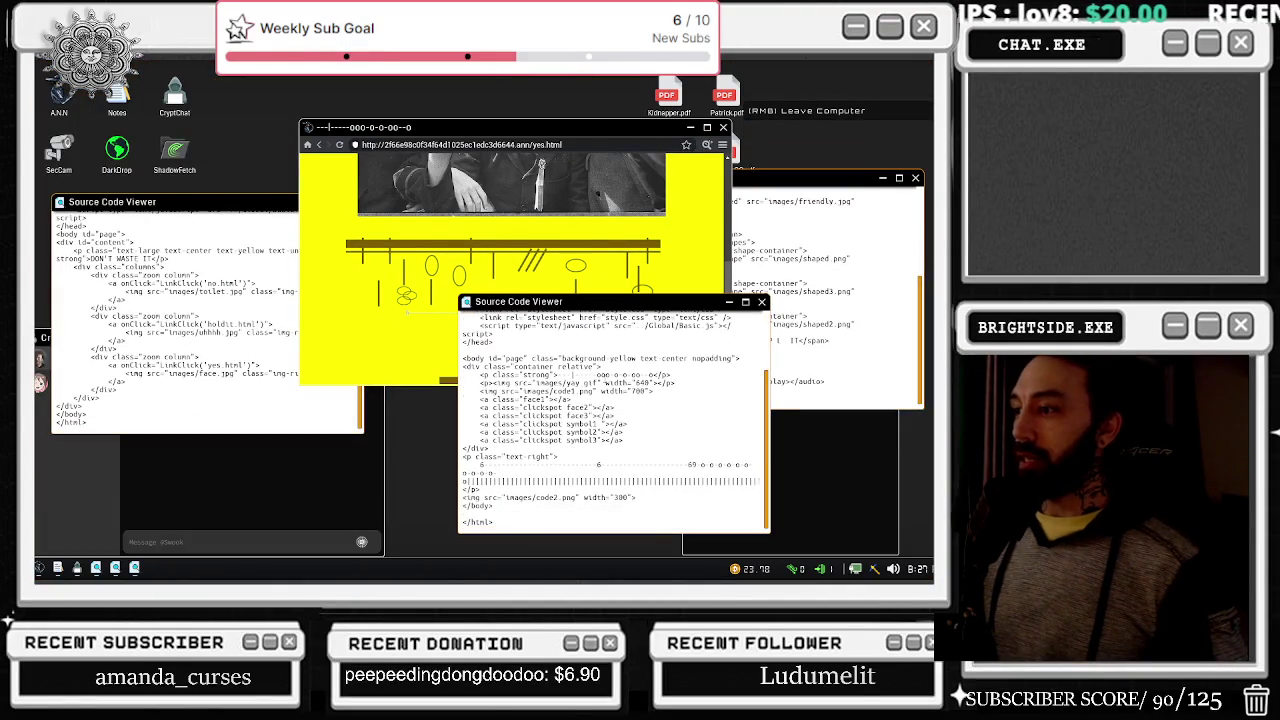
{"action": "left_click", "coordinate": [392, 295]}
{"action": "left_click", "coordinate": [319, 147]}
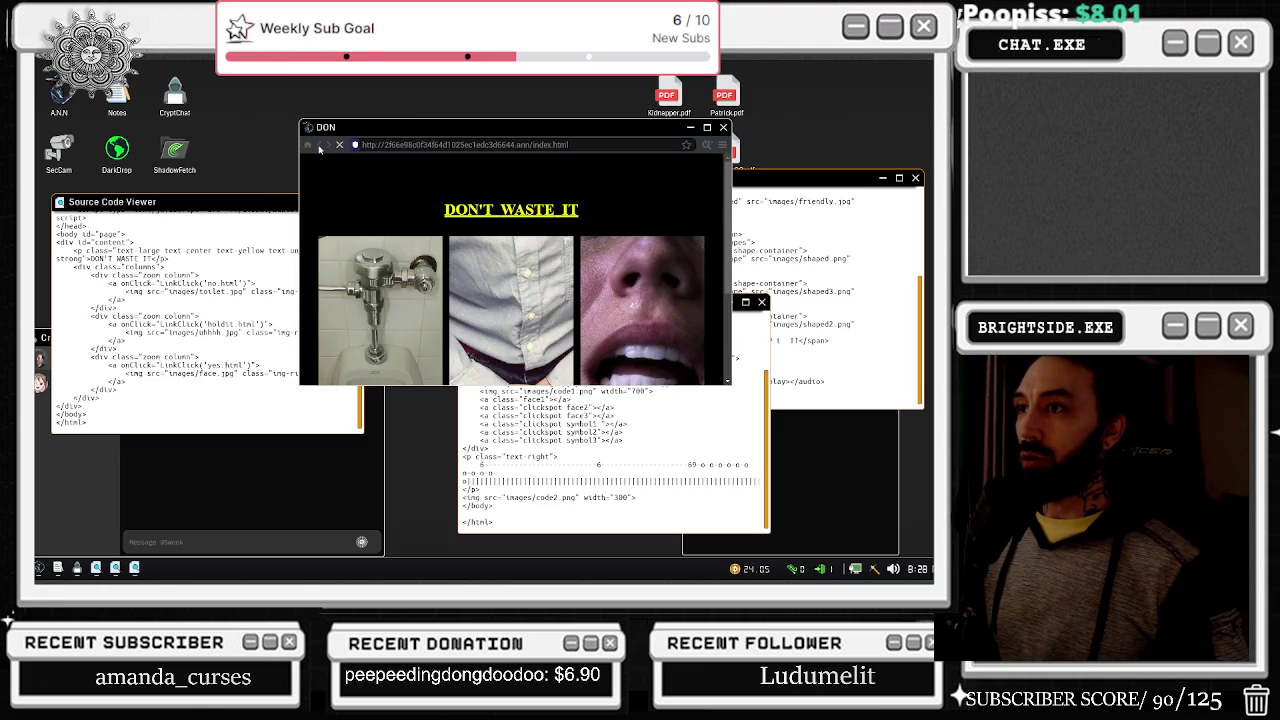
{"action": "right_click", "coordinate": [323, 157]}
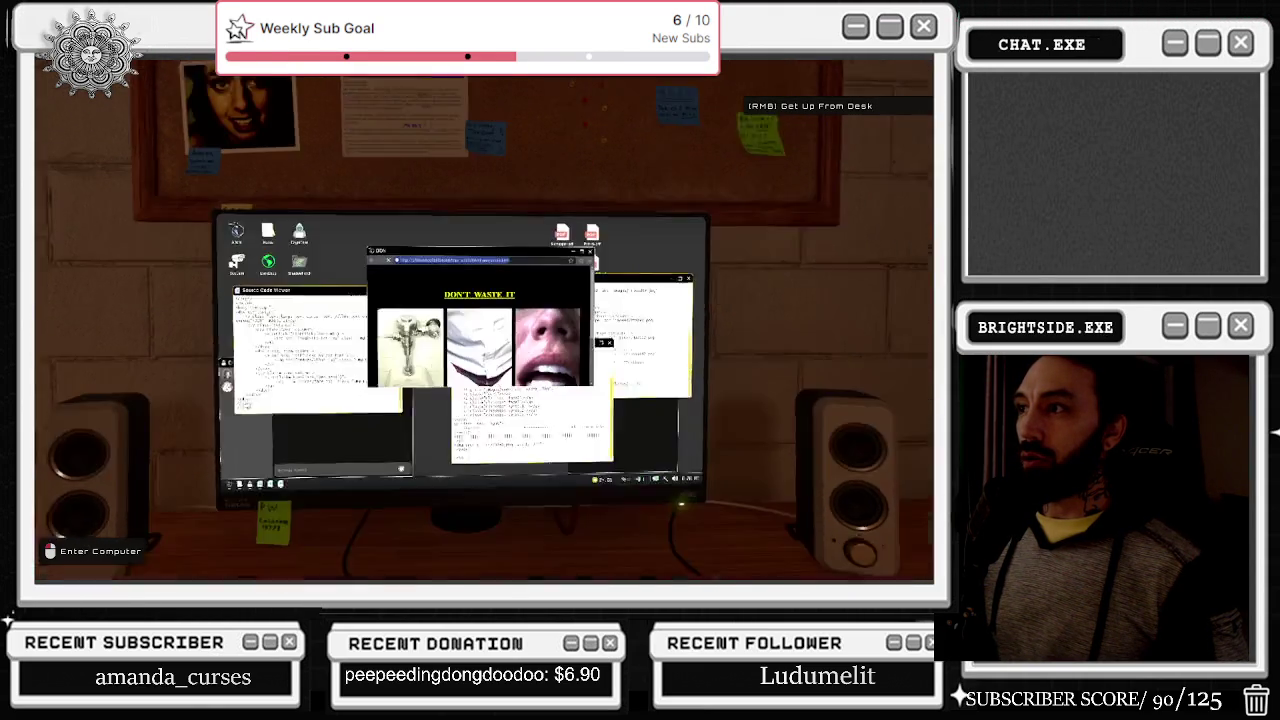
{"action": "left_click", "coordinate": [482, 370]}
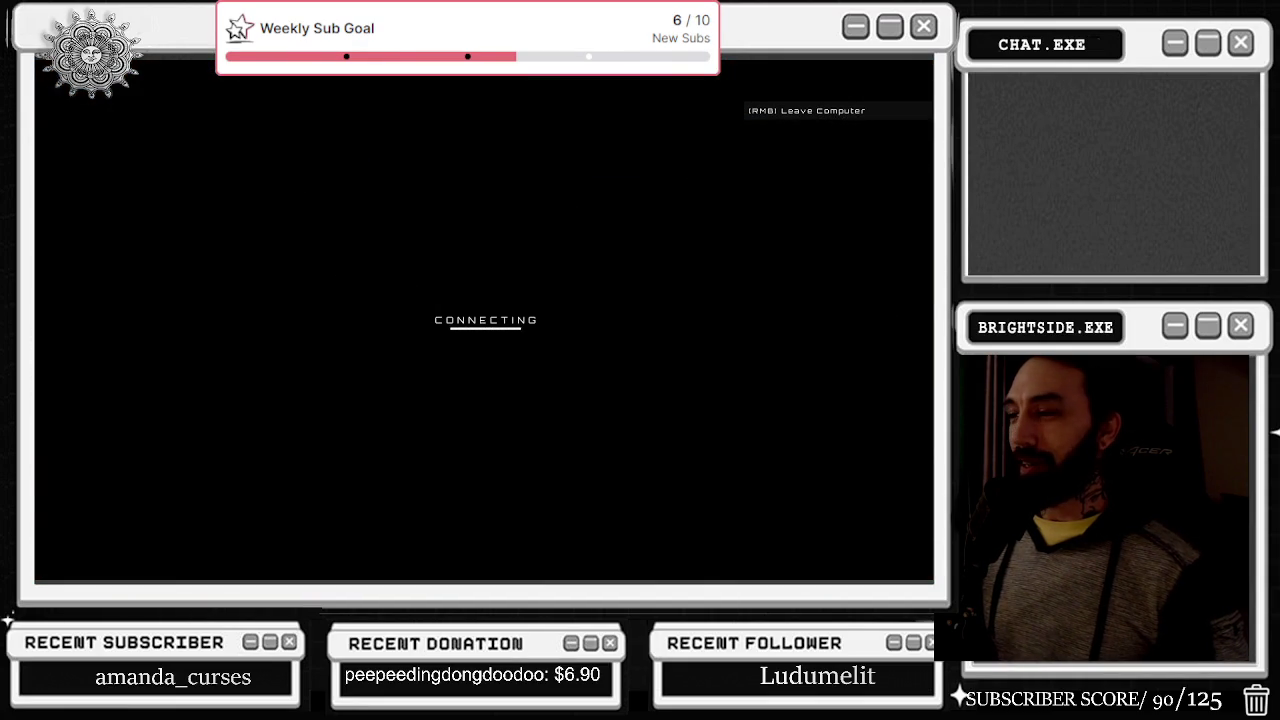
Step: Close the camera feed and open the Dread Signal site from the Codex list
{"action": "left_click", "coordinate": [920, 318]}
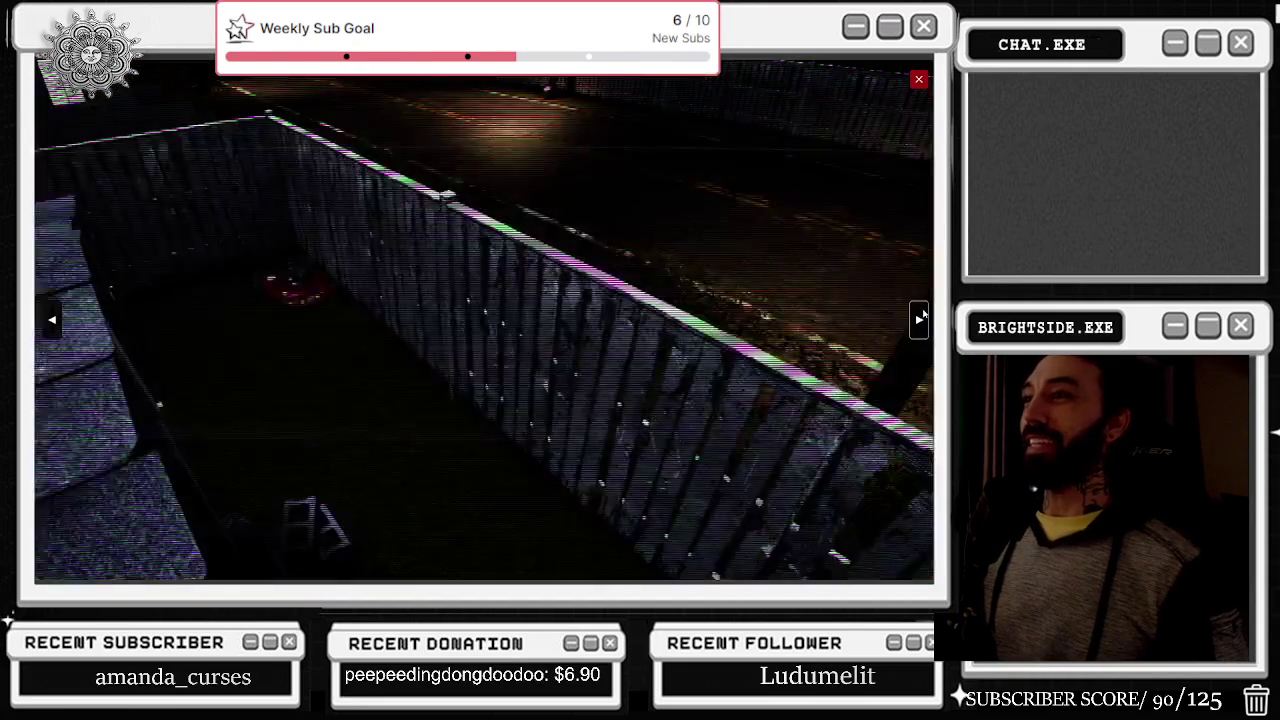
{"action": "left_click", "coordinate": [920, 318]}
{"action": "left_click", "coordinate": [918, 79]}
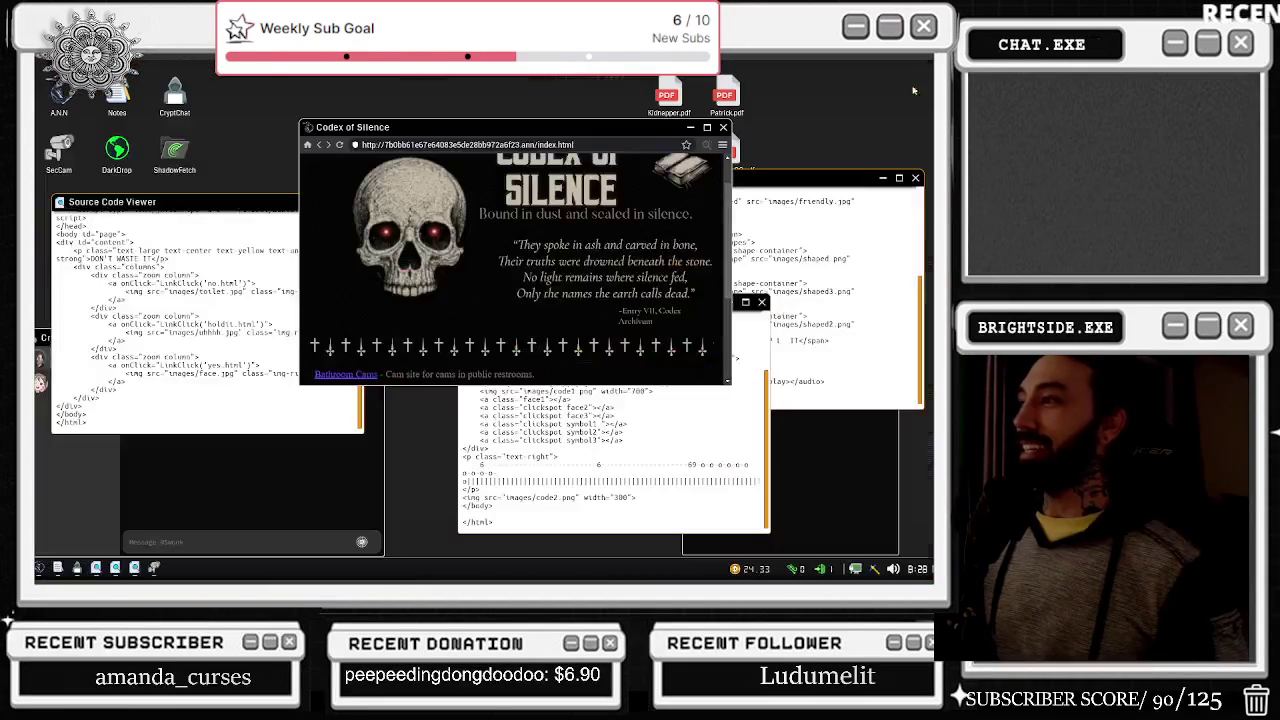
{"action": "scroll", "coordinate": [465, 330], "scroll_direction": "down", "scroll_amount": 3}
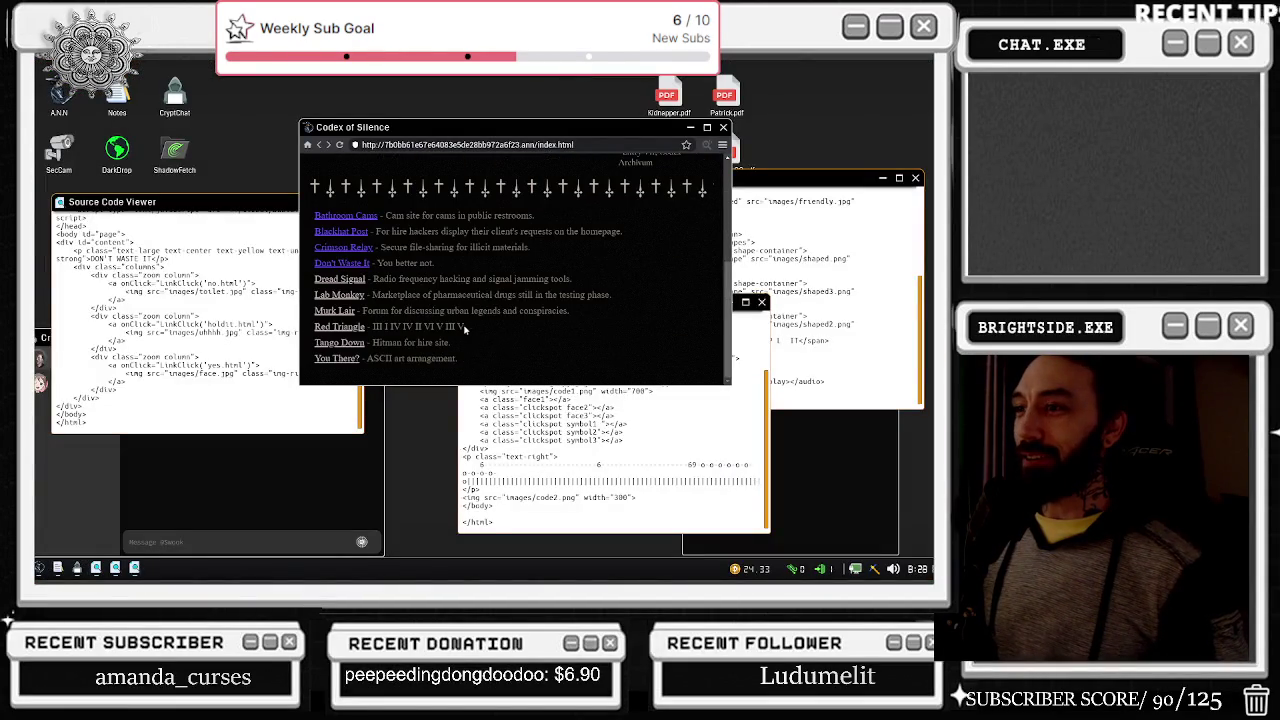
{"action": "left_click", "coordinate": [350, 284]}
Step: Add a Don't Waste It line in Notes and reload the unreachable Dread Signal page
{"action": "left_click", "coordinate": [772, 448]}
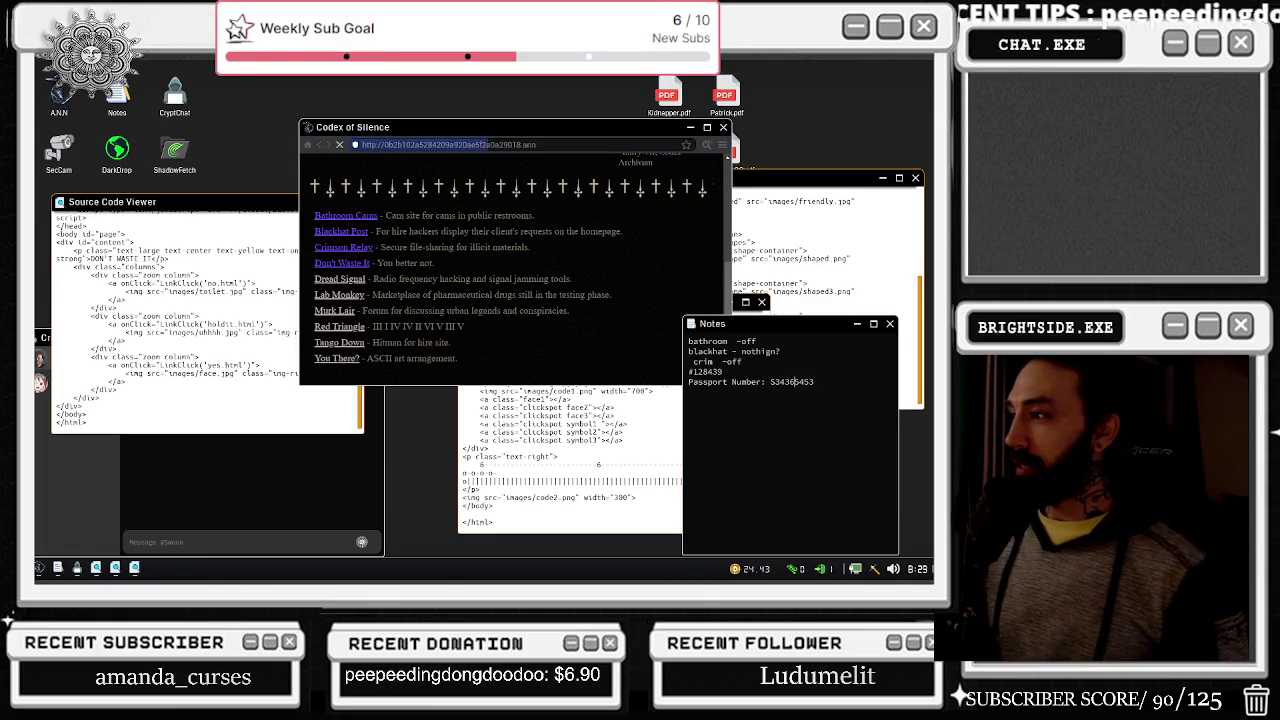
{"action": "left_click", "coordinate": [688, 371]}
{"action": "key", "text": "Return"}
{"action": "type", "text": "dont wa"}
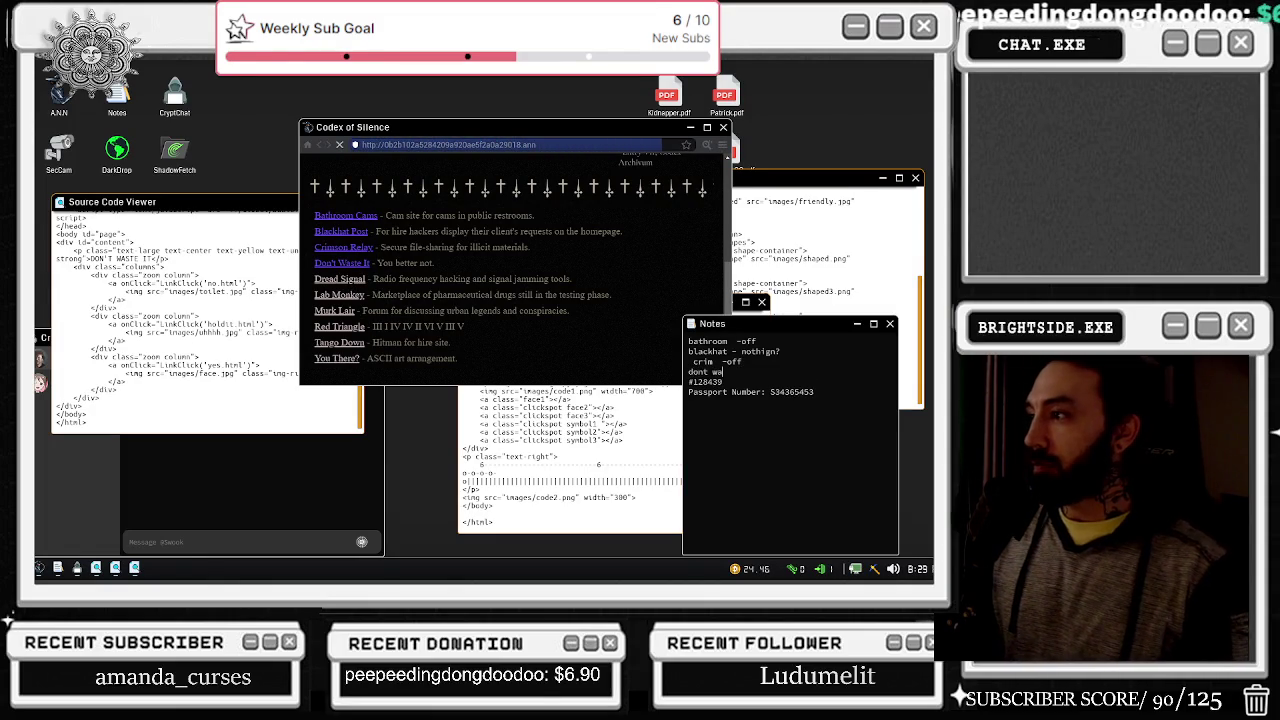
{"action": "type", "text": "ste it -"}
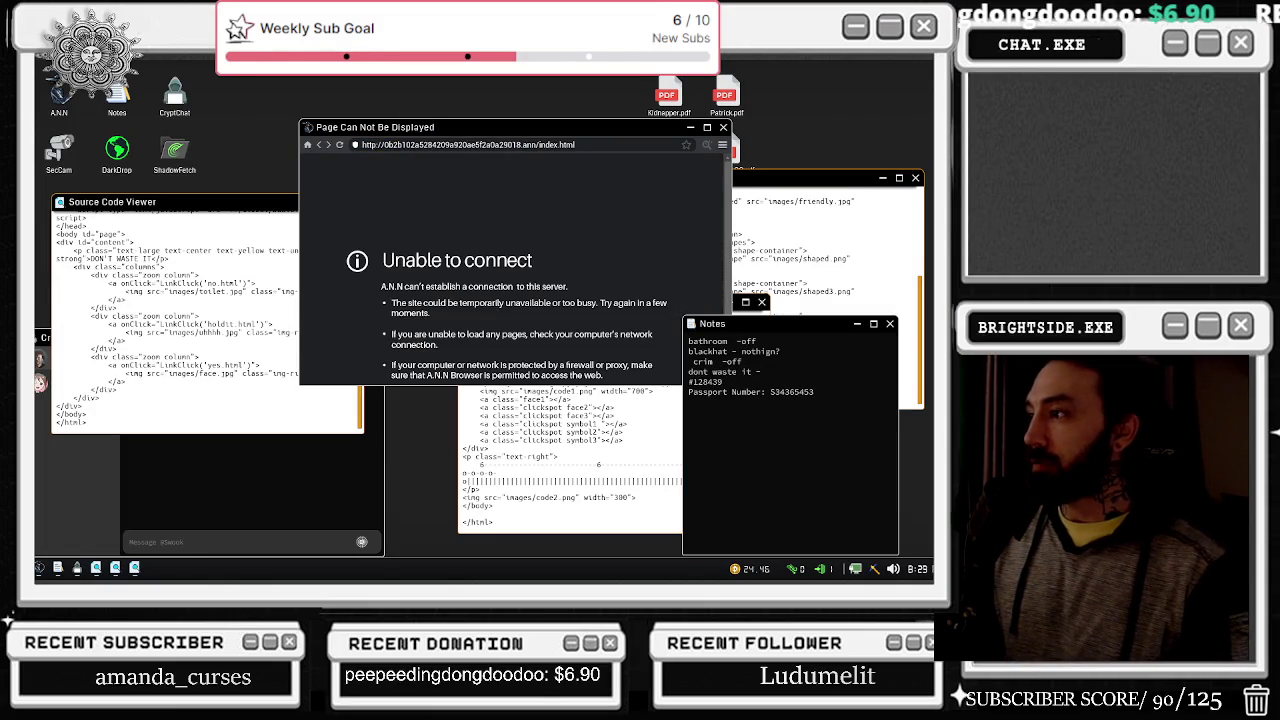
{"action": "left_click", "coordinate": [339, 145]}
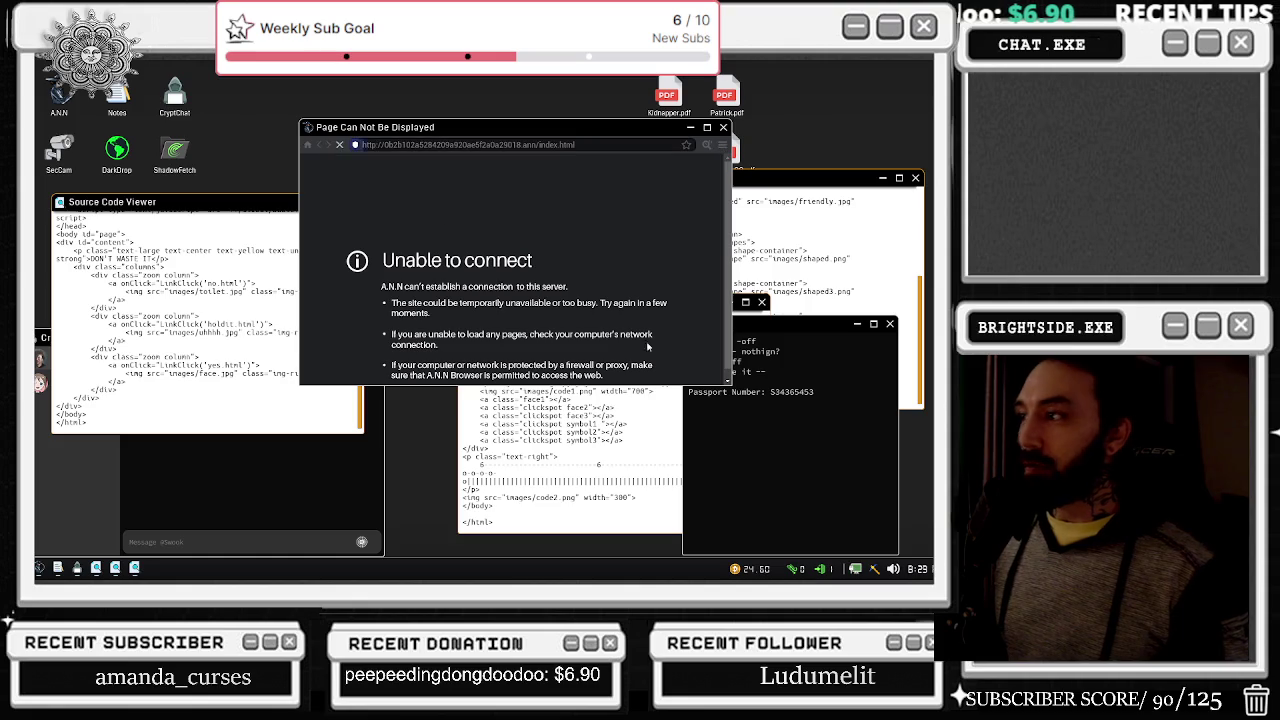
{"action": "key", "text": "Return"}
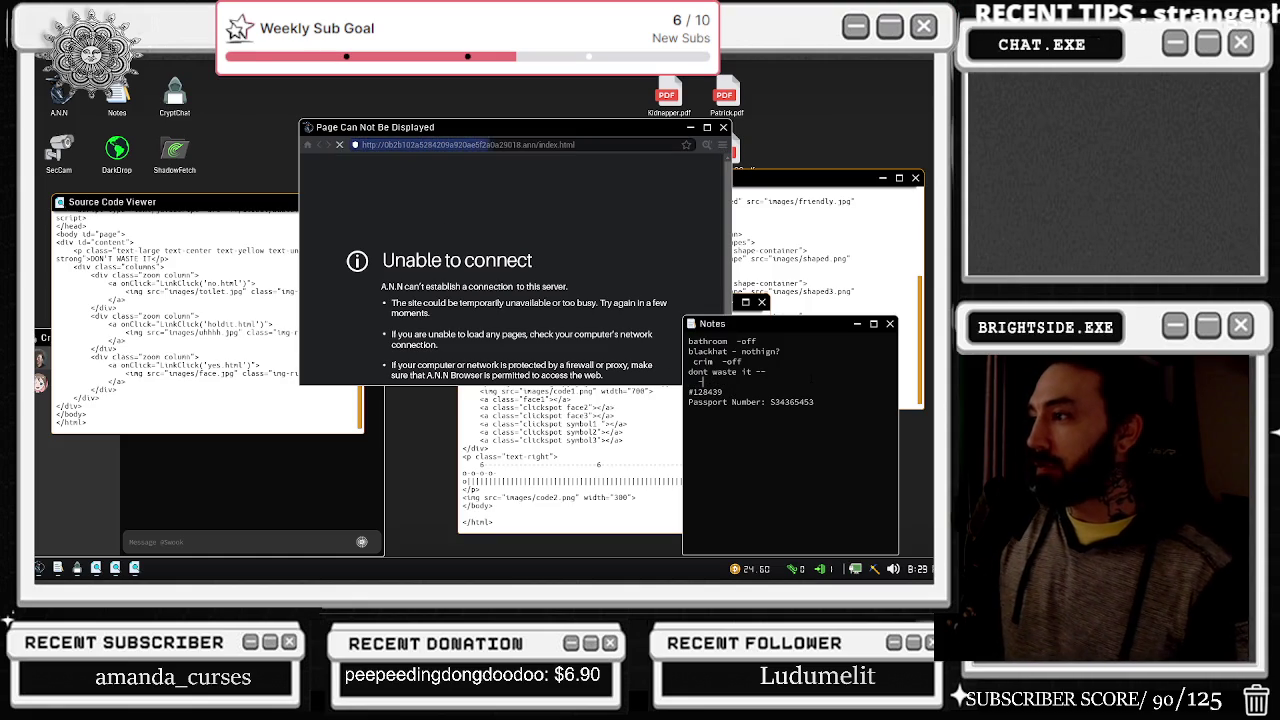
{"action": "type", "text": "-off"}
Step: Step away from the computer and cycle through the security cameras
{"action": "right_click", "coordinate": [190, 210]}
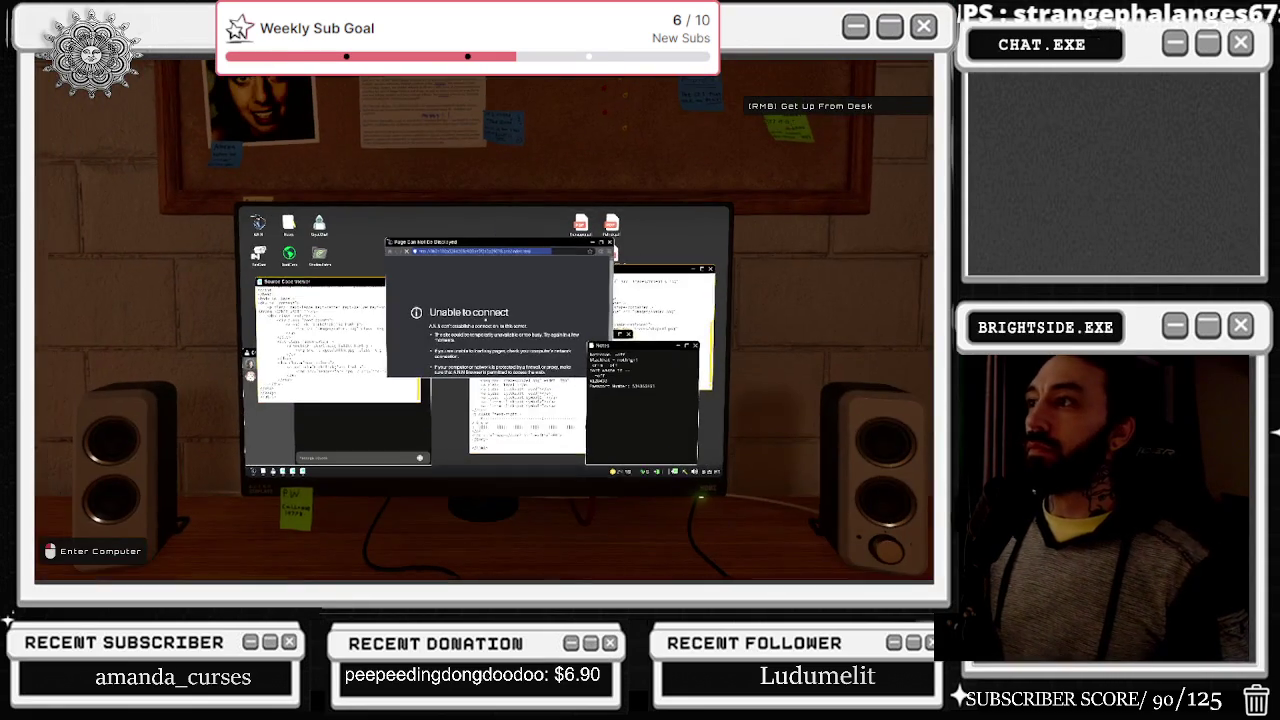
{"action": "left_click", "coordinate": [484, 322]}
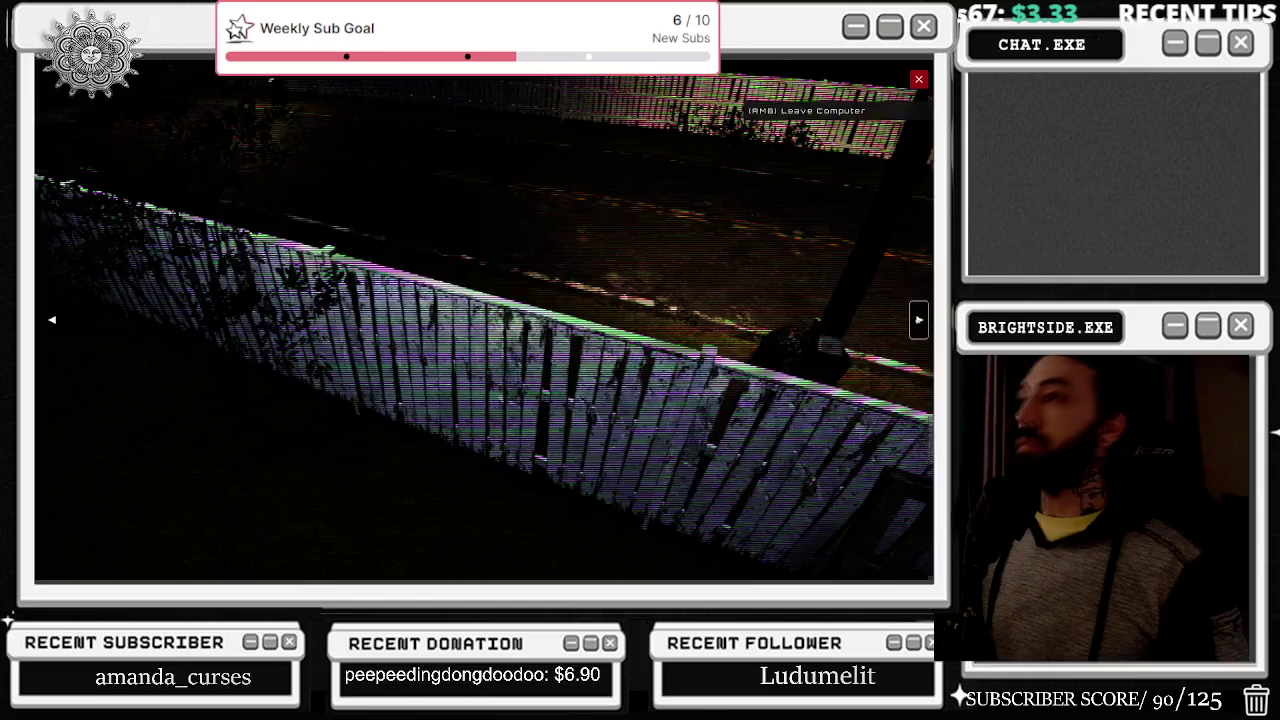
{"action": "left_click", "coordinate": [919, 320]}
{"action": "left_click", "coordinate": [919, 320]}
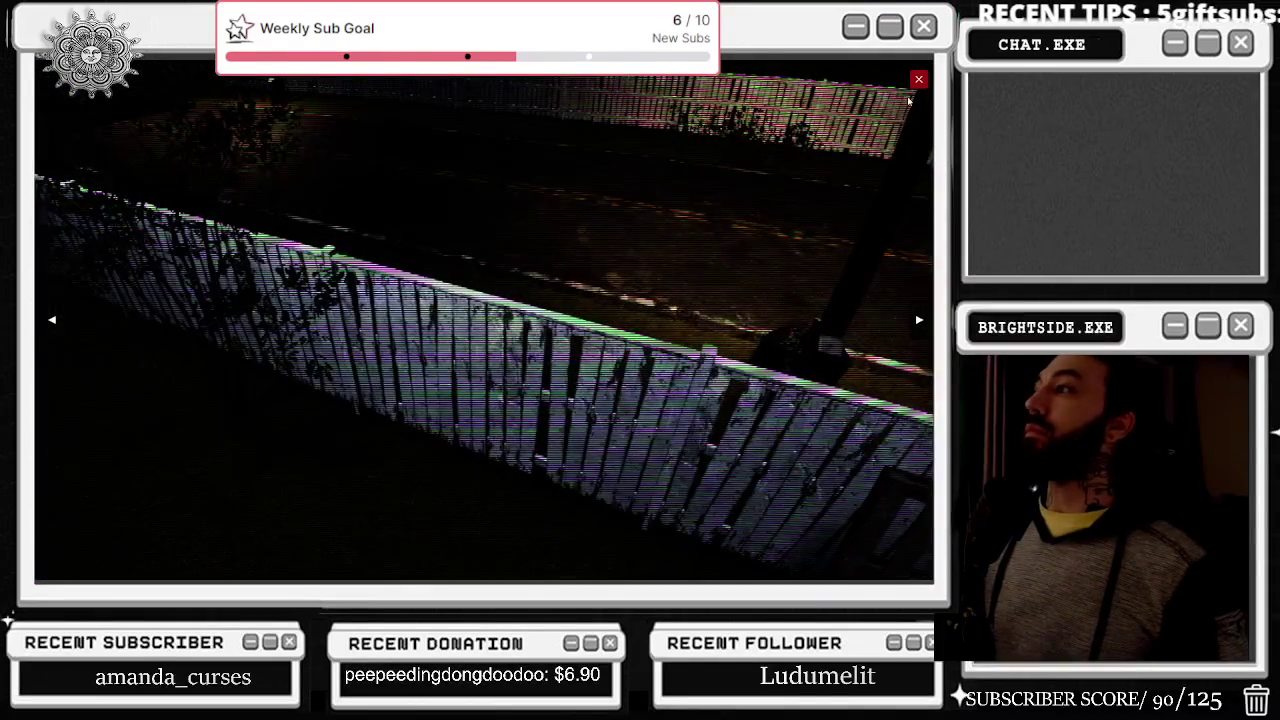
{"action": "left_click", "coordinate": [916, 83]}
Step: Buy the Backdoor Hack and NOP Sled in the DarkDrop shop
{"action": "double_click", "coordinate": [116, 160]}
{"action": "left_click", "coordinate": [139, 183]}
{"action": "left_click", "coordinate": [149, 287]}
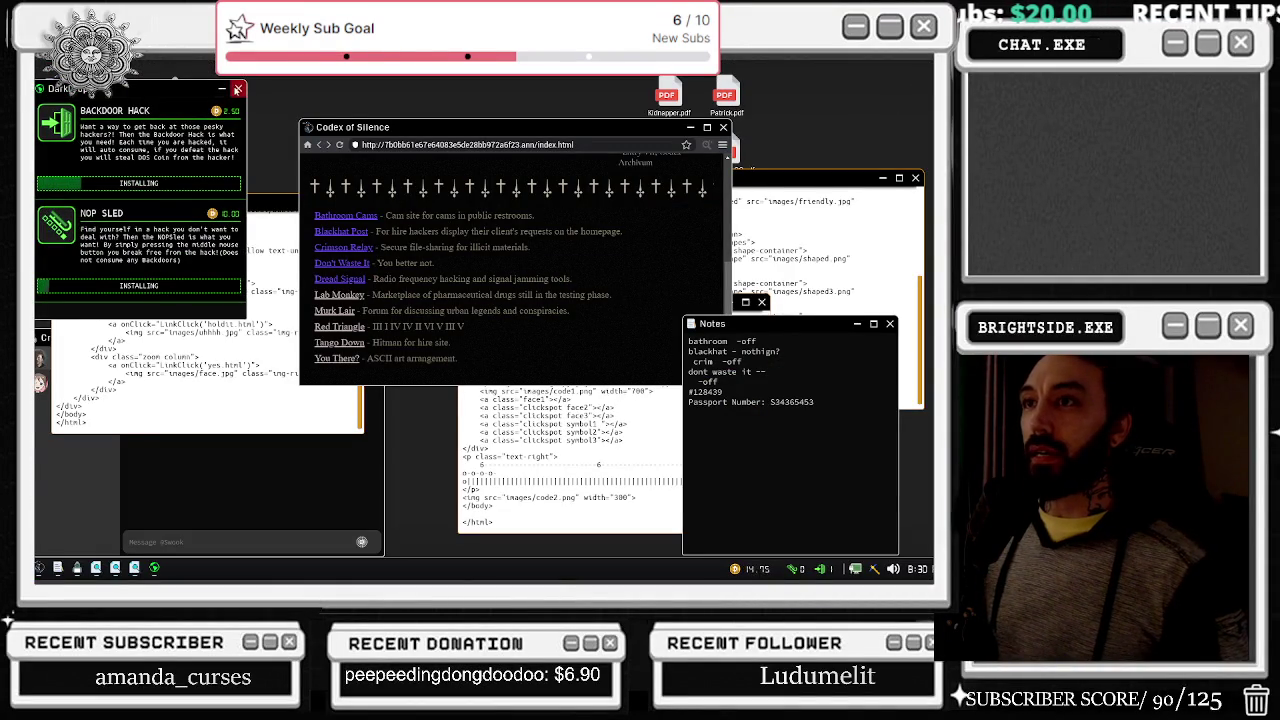
{"action": "left_click", "coordinate": [237, 89]}
Step: Open the Lab Monkey site and bring Notes forward
{"action": "left_click", "coordinate": [352, 296]}
{"action": "left_click", "coordinate": [772, 401]}
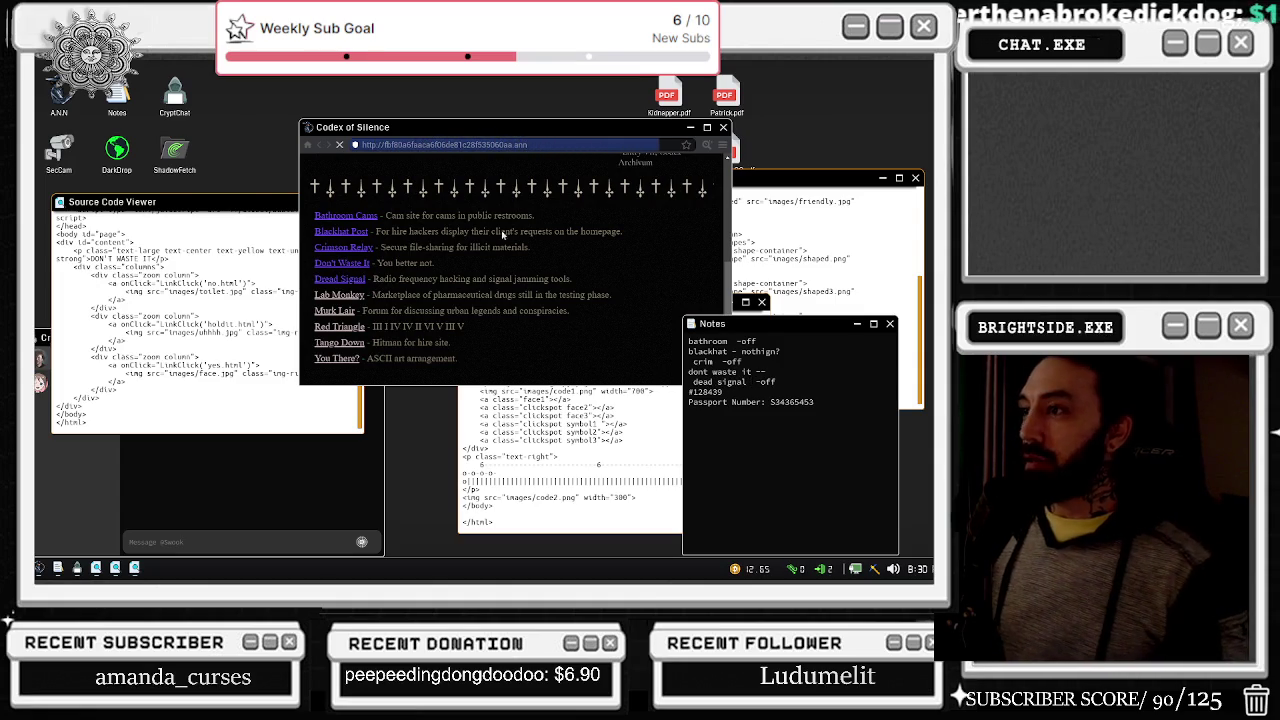
{"action": "right_click", "coordinate": [772, 401]}
{"action": "left_click", "coordinate": [486, 340]}
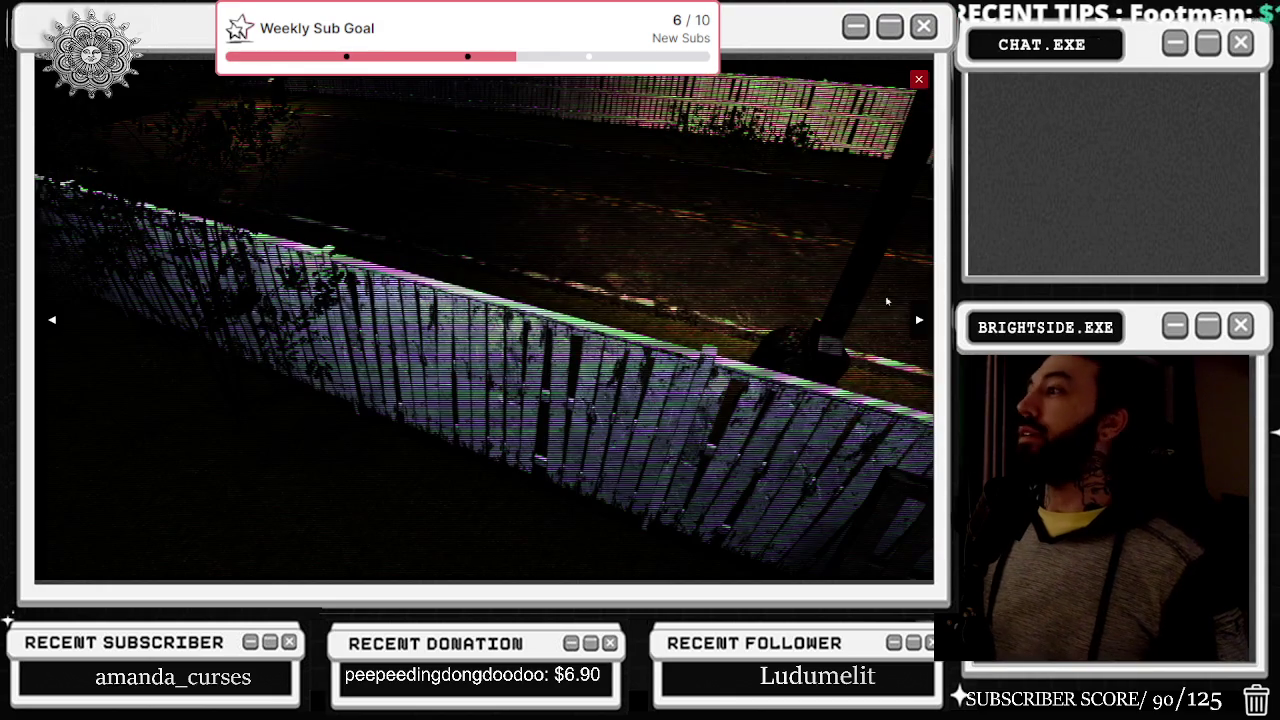
Step: Check one more camera, then open Lab Monkey's source and follow its Register now link
{"action": "left_click", "coordinate": [918, 320]}
{"action": "left_click", "coordinate": [918, 80]}
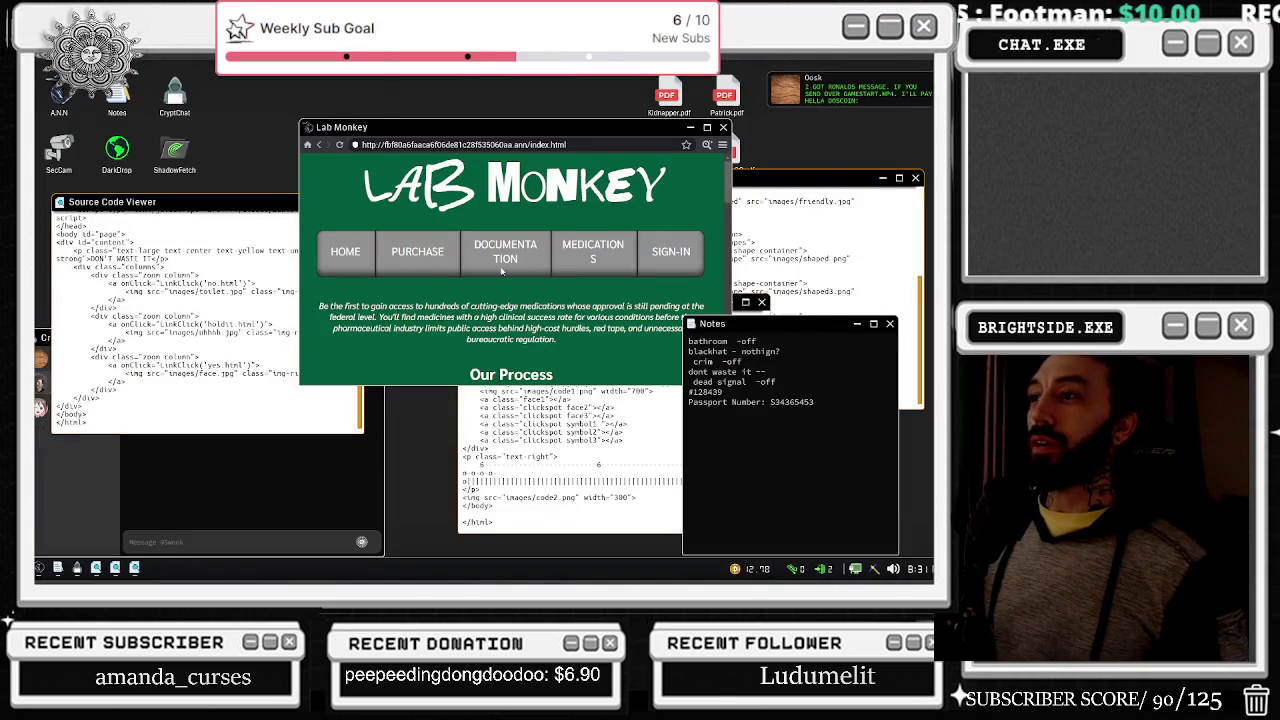
{"action": "scroll", "coordinate": [355, 257], "scroll_direction": "down", "scroll_amount": 1}
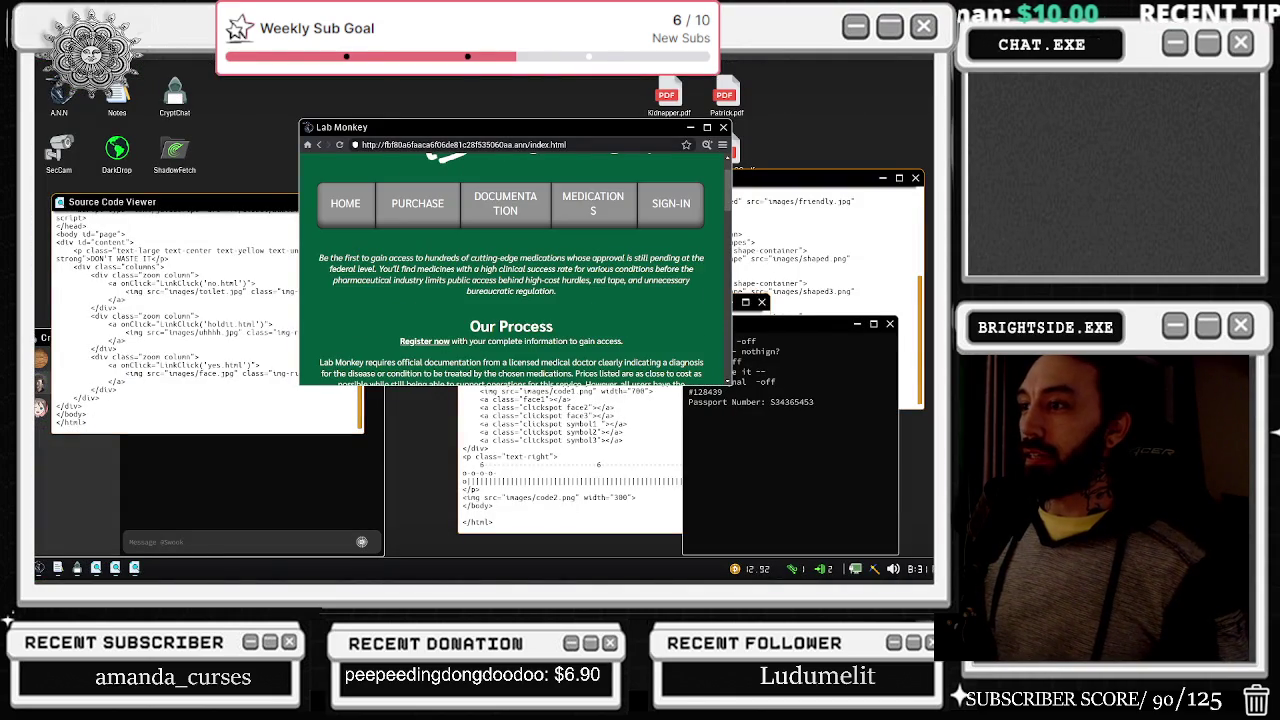
{"action": "left_click", "coordinate": [707, 145]}
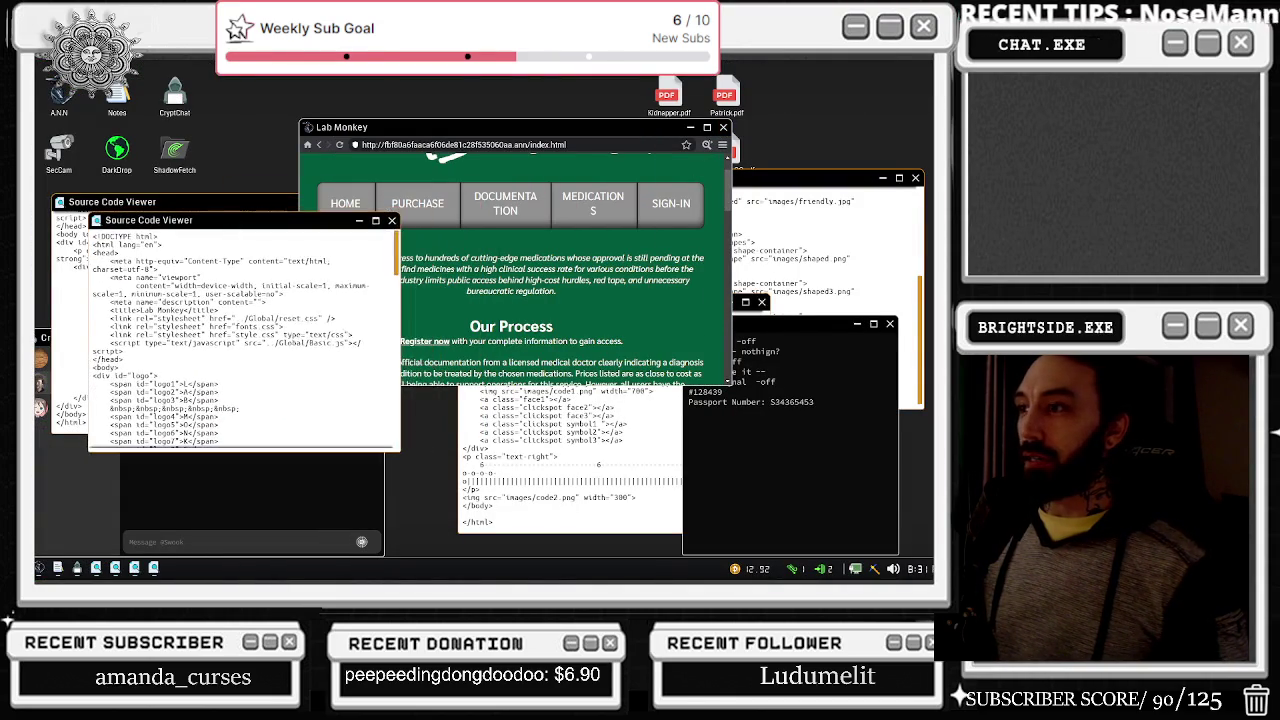
{"action": "scroll", "coordinate": [525, 310], "scroll_direction": "down", "scroll_amount": 2}
{"action": "left_click", "coordinate": [430, 246]}
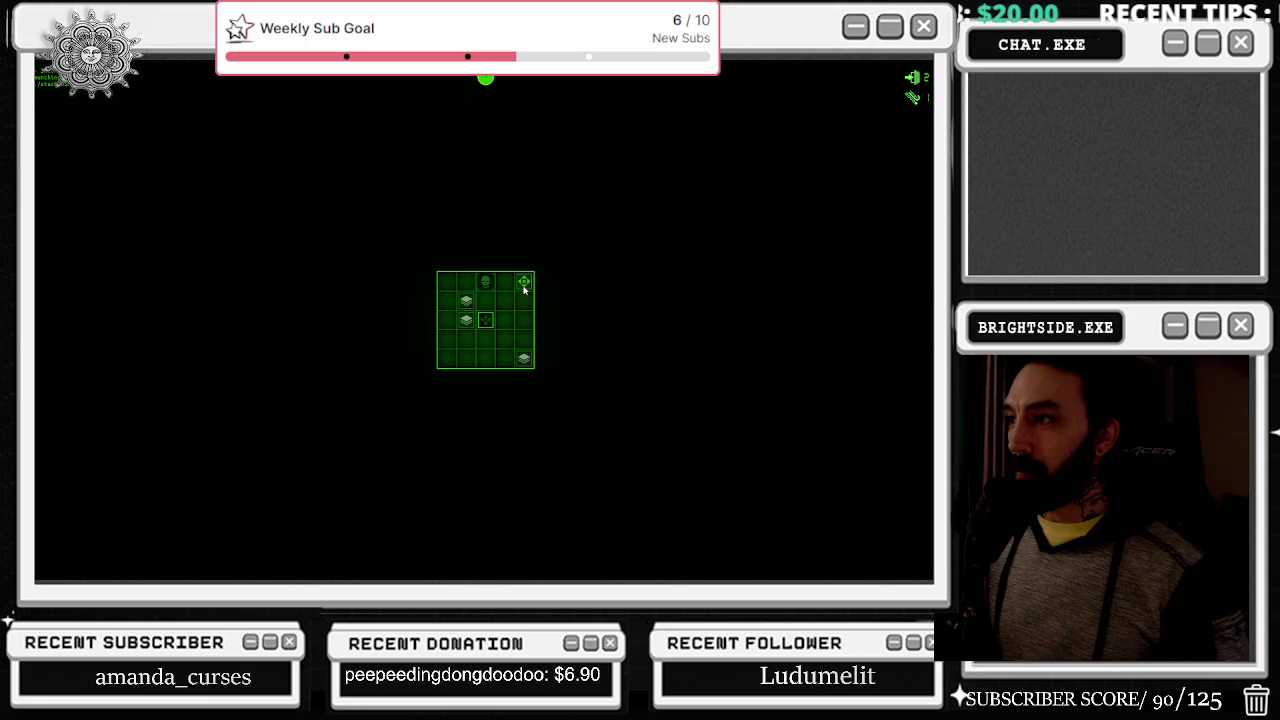
Step: Pick the correct grid cell to block the hack, then switch camera angle
{"action": "left_click", "coordinate": [489, 327]}
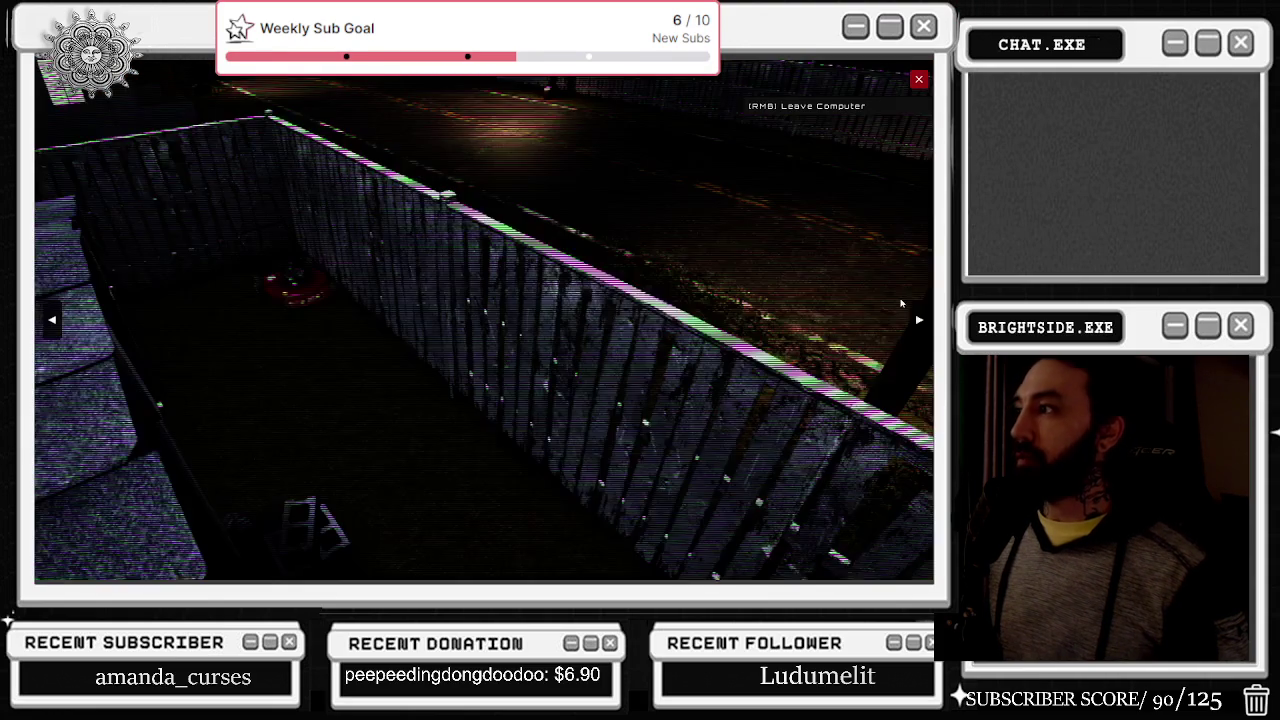
{"action": "left_click", "coordinate": [919, 320]}
Step: Select the head image on the Lab Monkey 404 page and read its source code
{"action": "left_click", "coordinate": [918, 80]}
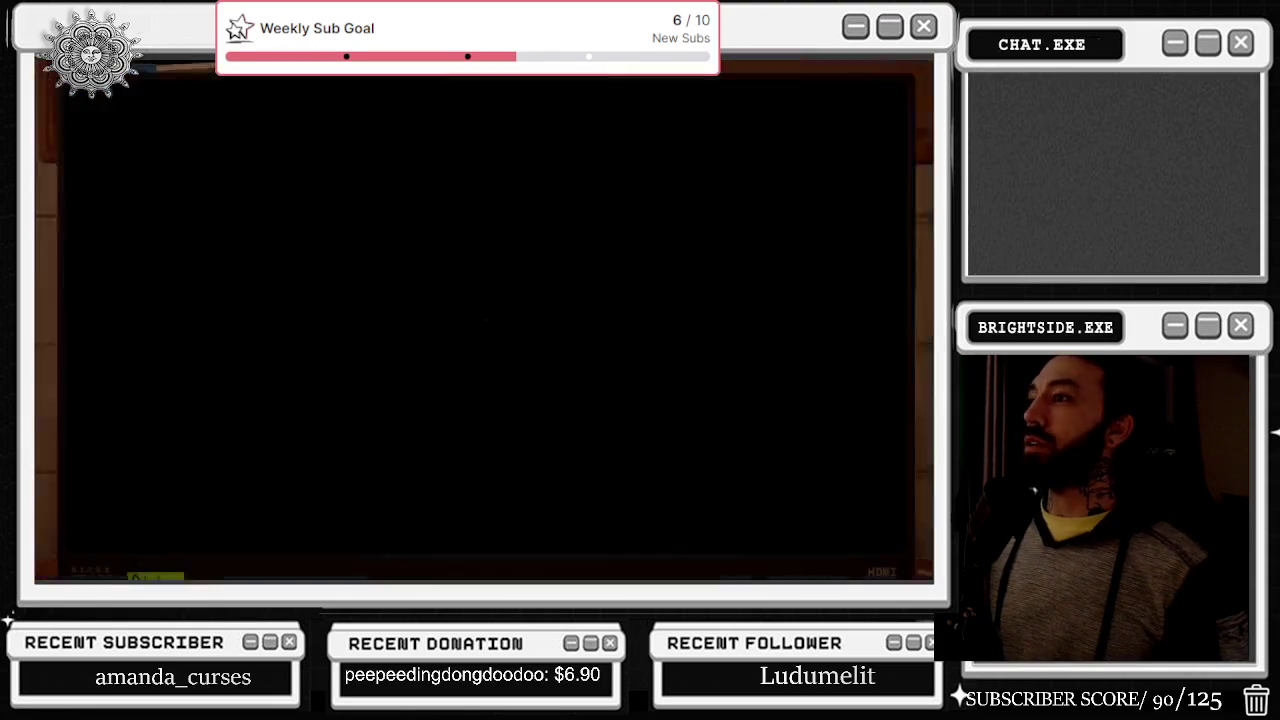
{"action": "scroll", "coordinate": [545, 264], "scroll_direction": "down", "scroll_amount": 1}
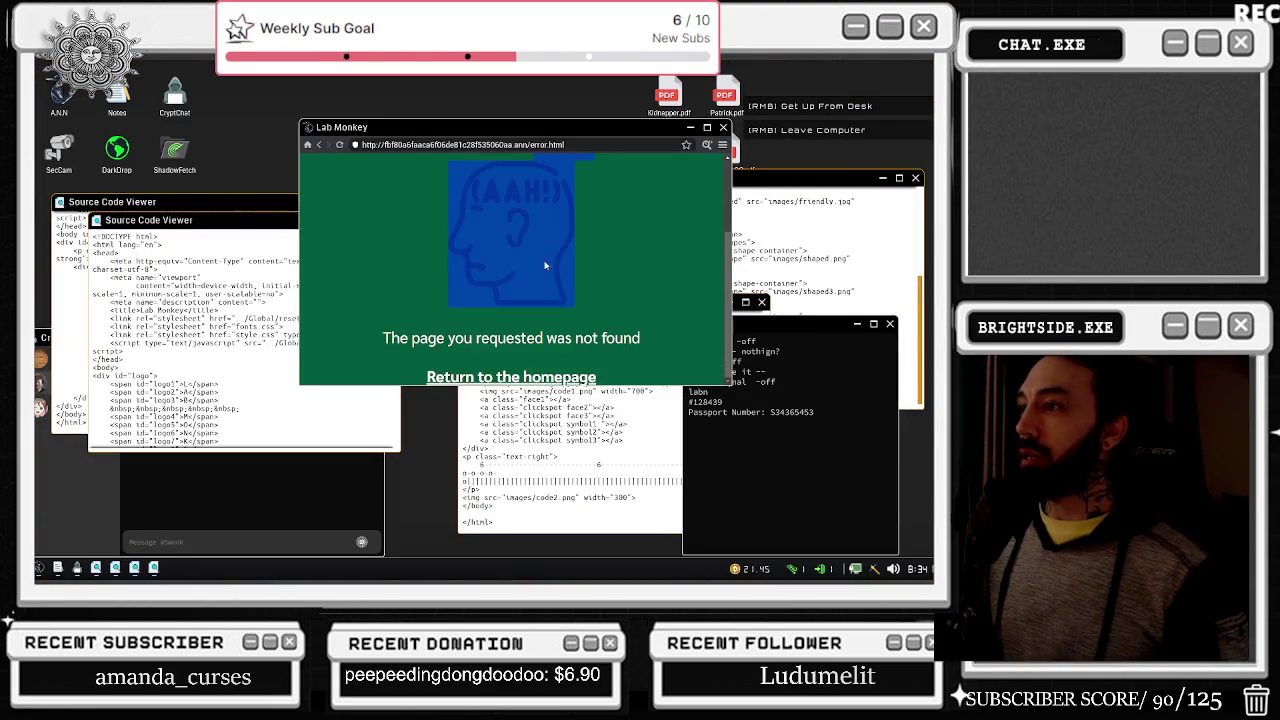
{"action": "scroll", "coordinate": [514, 333], "scroll_direction": "up", "scroll_amount": 1}
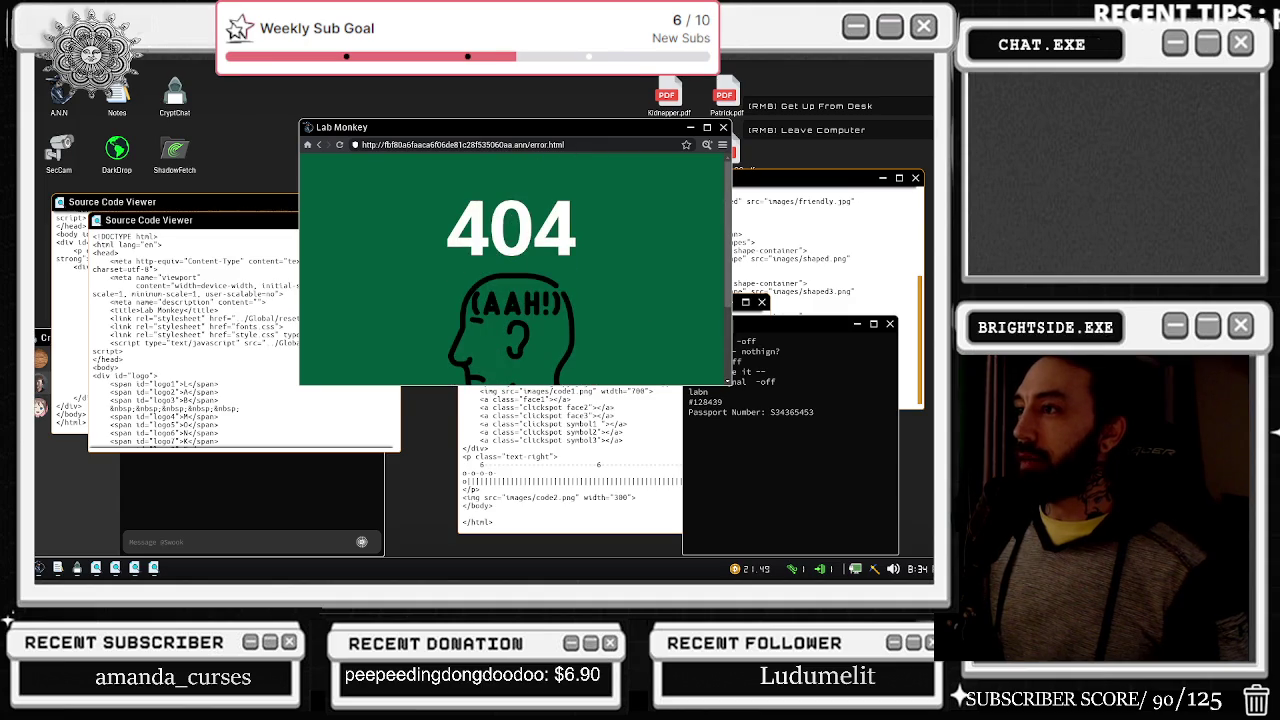
{"action": "double_click", "coordinate": [520, 344]}
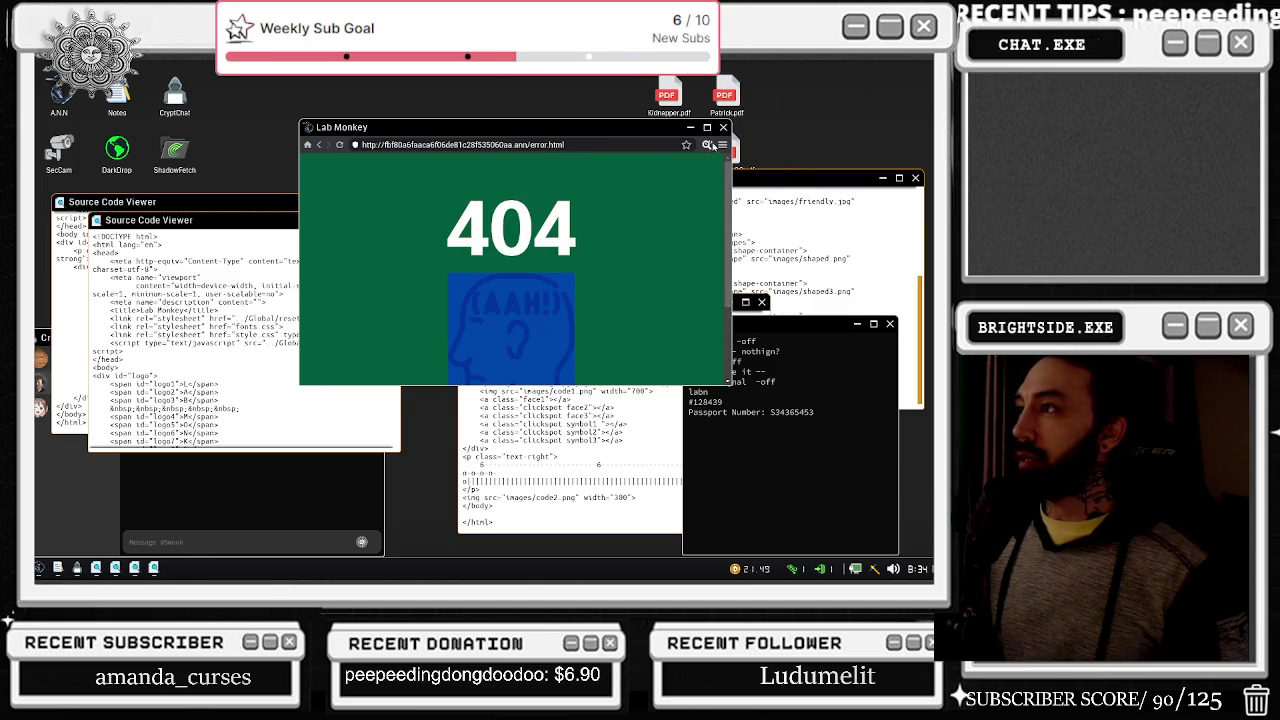
{"action": "left_click", "coordinate": [709, 145]}
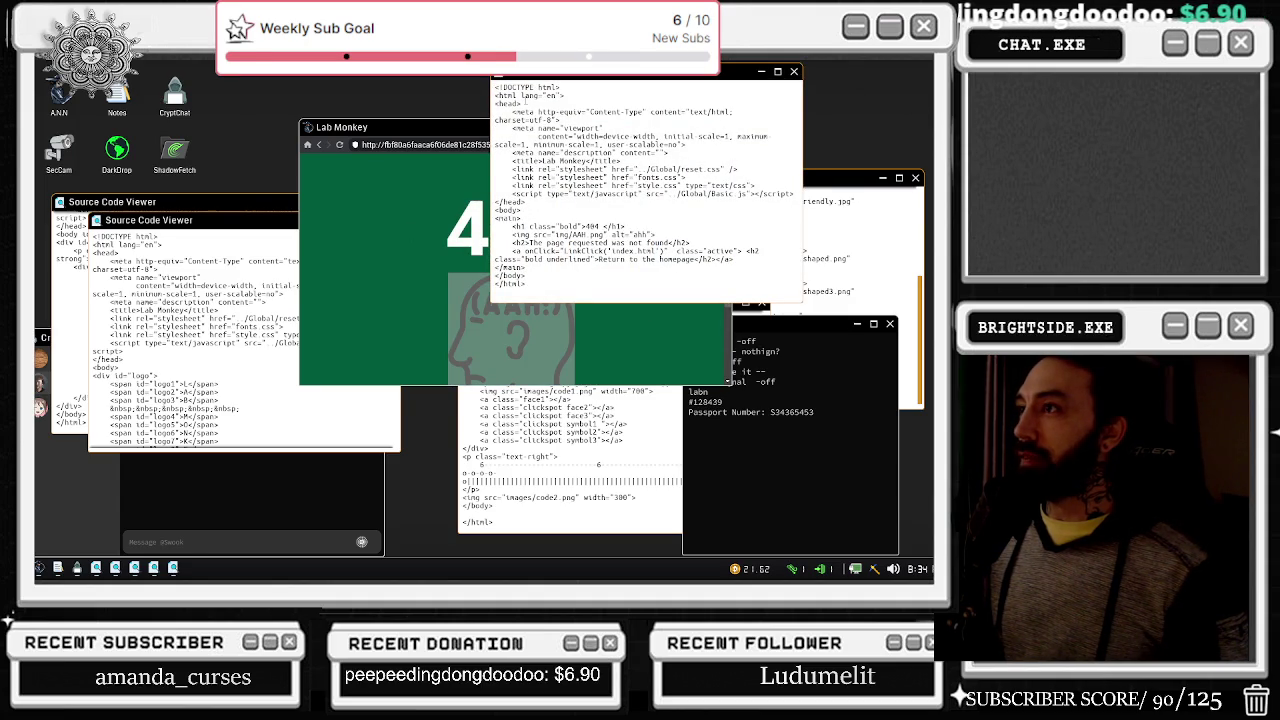
{"action": "left_click", "coordinate": [794, 72]}
{"action": "left_click", "coordinate": [437, 209]}
Step: Step back, check the security camera feed, and return to the computer
{"action": "key", "text": "Escape"}
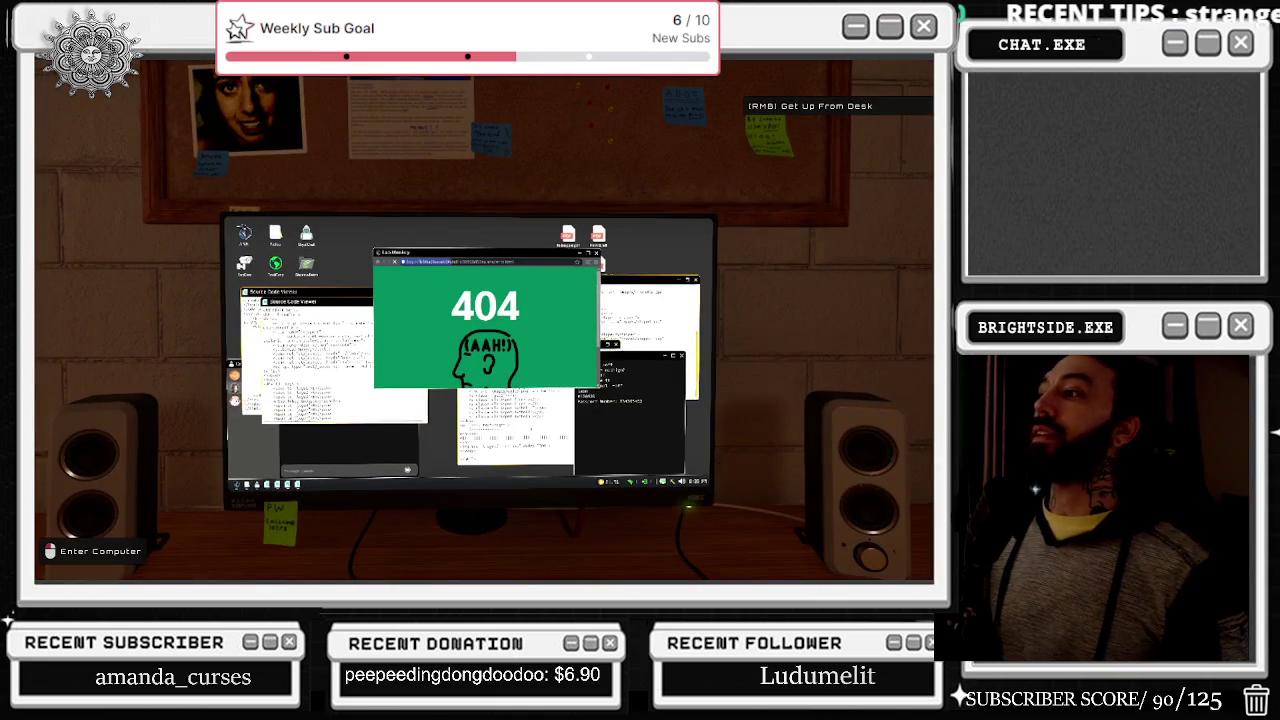
{"action": "left_click", "coordinate": [778, 383]}
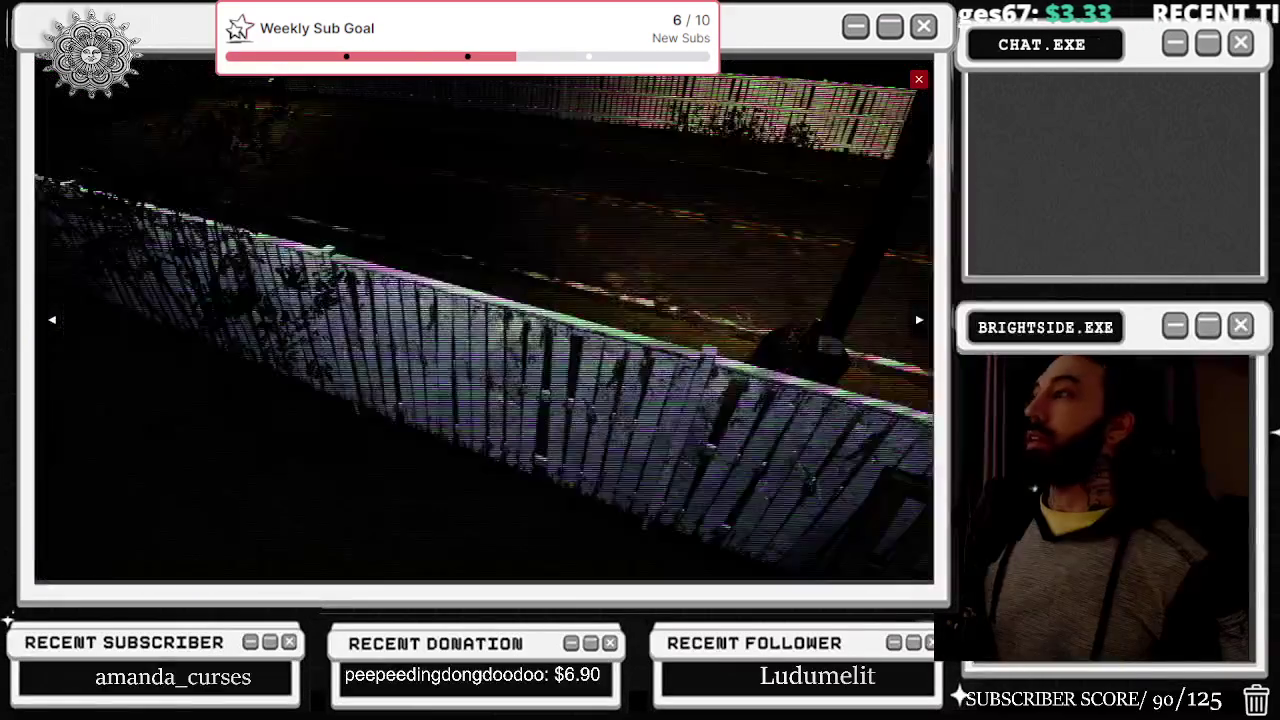
{"action": "left_click", "coordinate": [917, 82]}
{"action": "left_click", "coordinate": [485, 320]}
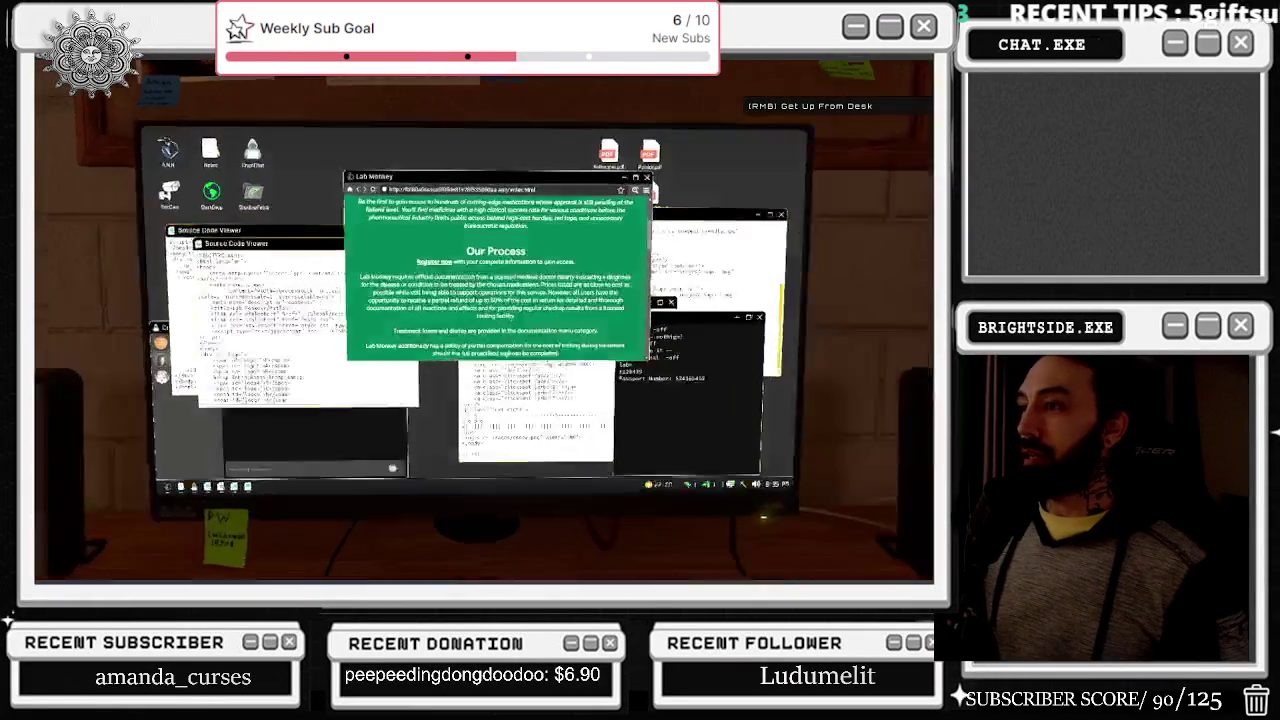
Step: Scroll through Lab Monkey's medicine listings past Zannase and open the full catalog
{"action": "scroll", "coordinate": [432, 251], "scroll_direction": "down", "scroll_amount": 5}
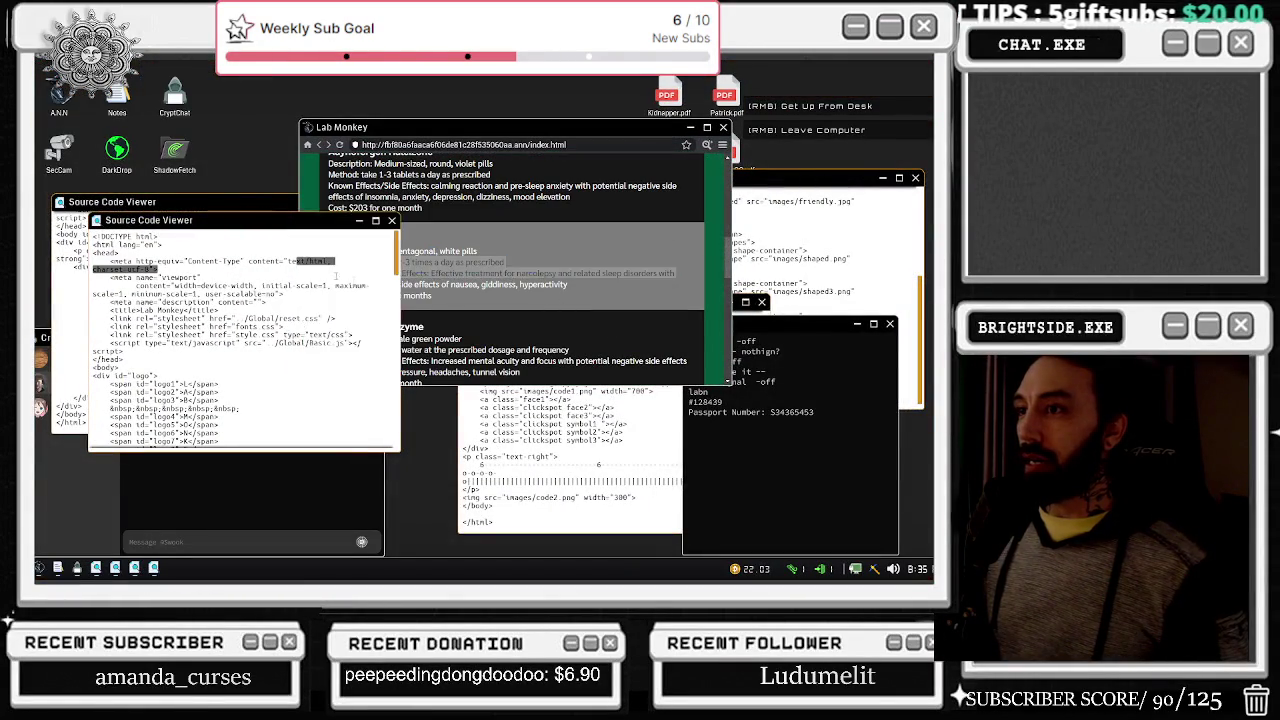
{"action": "scroll", "coordinate": [430, 251], "scroll_direction": "up", "scroll_amount": 1}
{"action": "left_click_drag", "start_coordinate": [430, 246], "coordinate": [453, 288]}
{"action": "scroll", "coordinate": [453, 288], "scroll_direction": "down", "scroll_amount": 2}
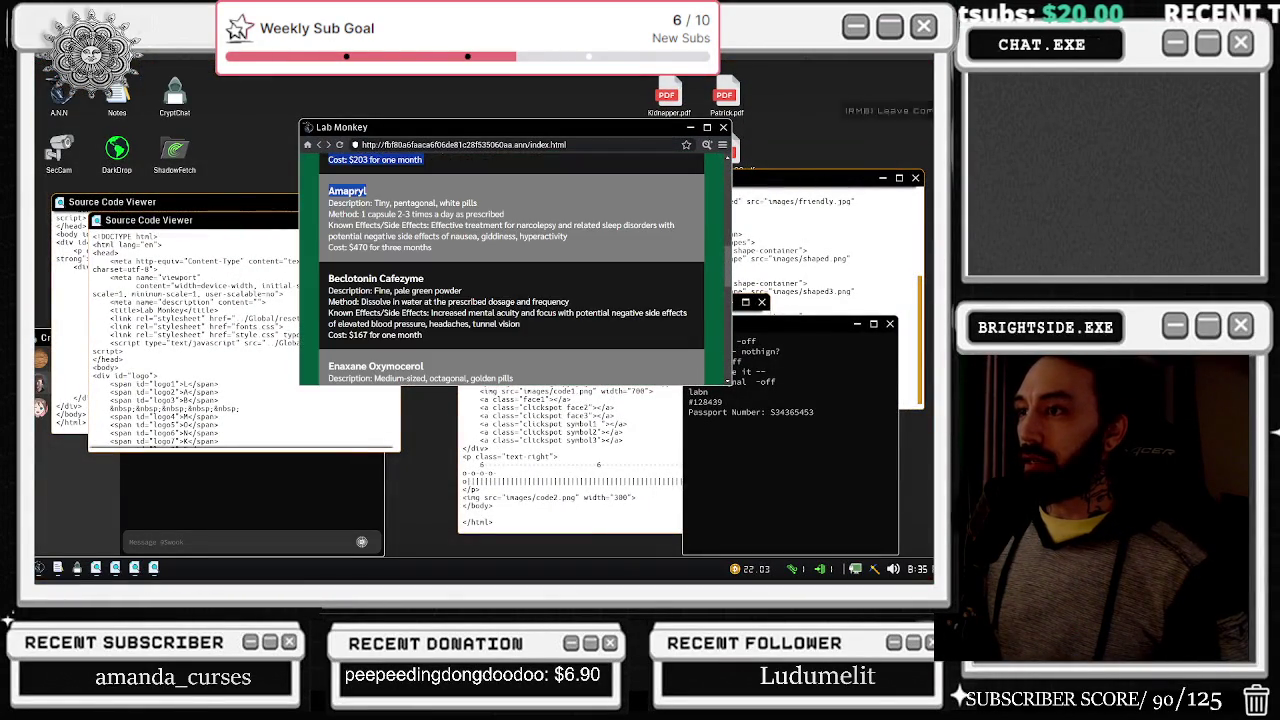
{"action": "scroll", "coordinate": [425, 352], "scroll_direction": "down", "scroll_amount": 1}
{"action": "mouse_move", "coordinate": [425, 352]}
{"action": "left_mouse_down"}
{"action": "mouse_move", "coordinate": [328, 366]}
{"action": "mouse_move", "coordinate": [404, 352]}
{"action": "left_mouse_up"}
{"action": "scroll", "coordinate": [410, 340], "scroll_direction": "down", "scroll_amount": 3}
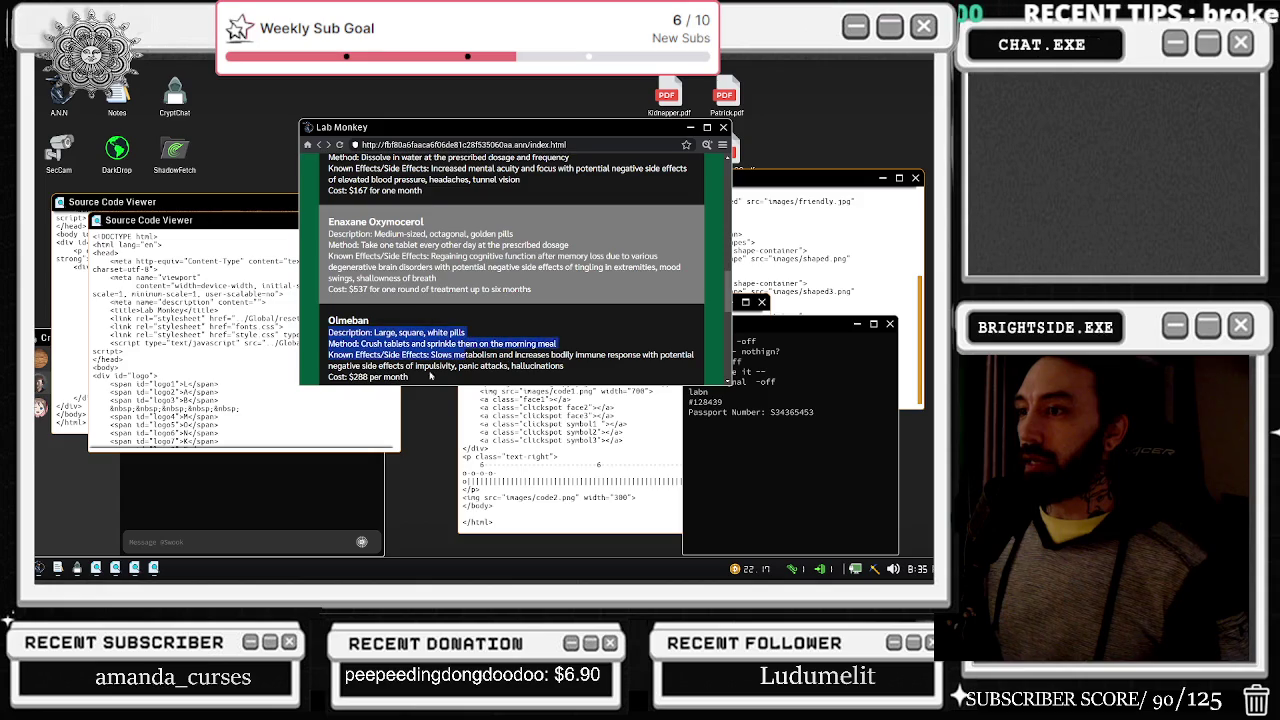
{"action": "scroll", "coordinate": [403, 346], "scroll_direction": "down", "scroll_amount": 3}
{"action": "scroll", "coordinate": [489, 368], "scroll_direction": "down", "scroll_amount": 2}
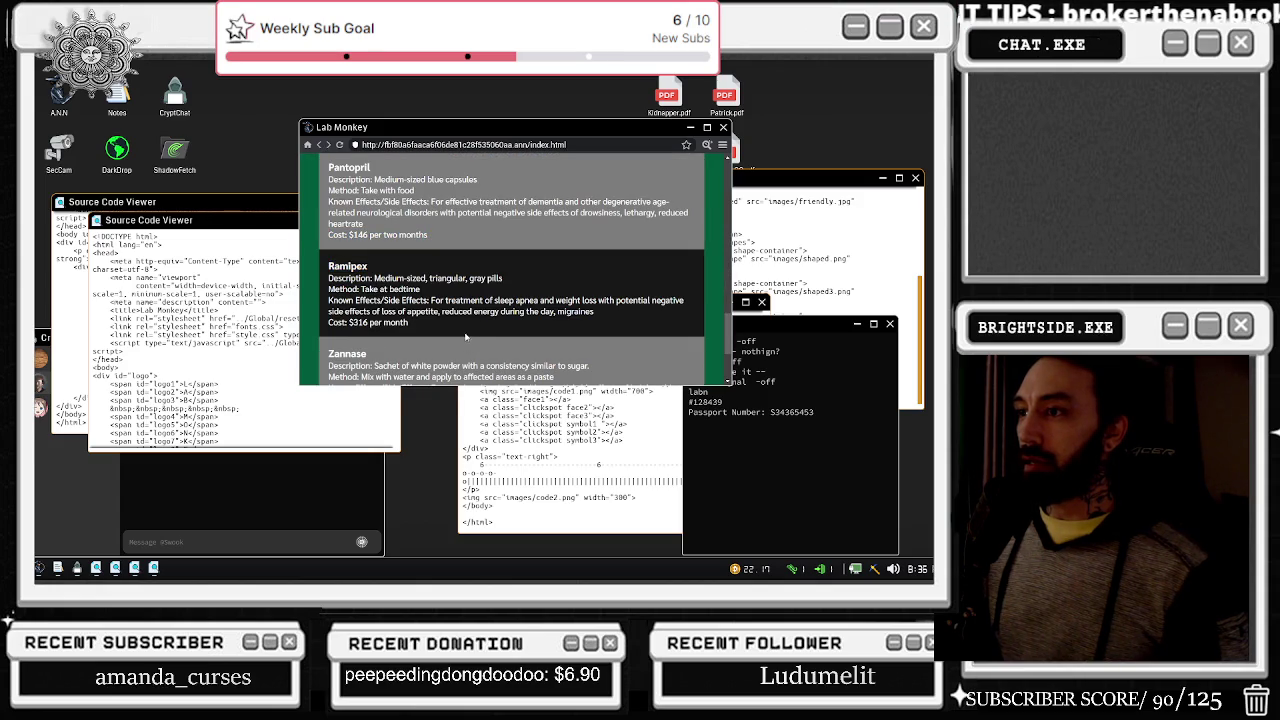
{"action": "double_click", "coordinate": [347, 353]}
{"action": "scroll", "coordinate": [347, 353], "scroll_direction": "down", "scroll_amount": 2}
{"action": "scroll", "coordinate": [497, 338], "scroll_direction": "down", "scroll_amount": 1}
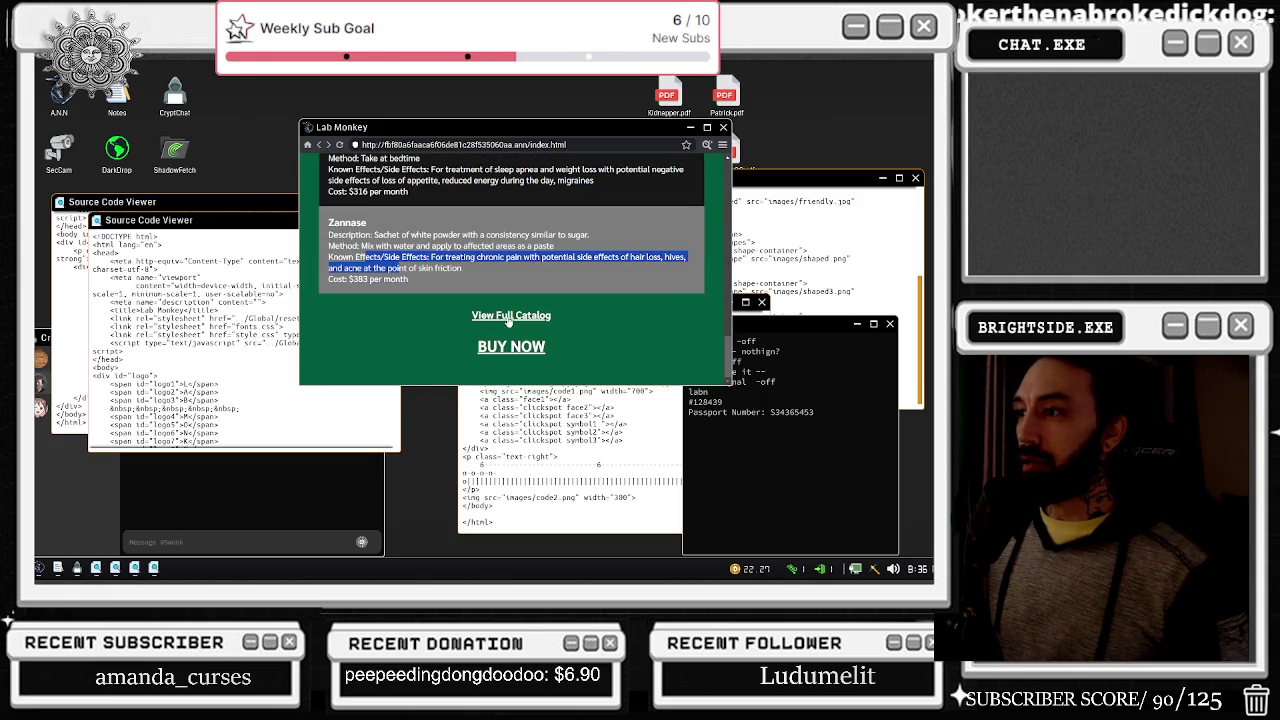
{"action": "left_click", "coordinate": [509, 316]}
Step: Leave the computer and get up from the desk
{"action": "right_click", "coordinate": [221, 215]}
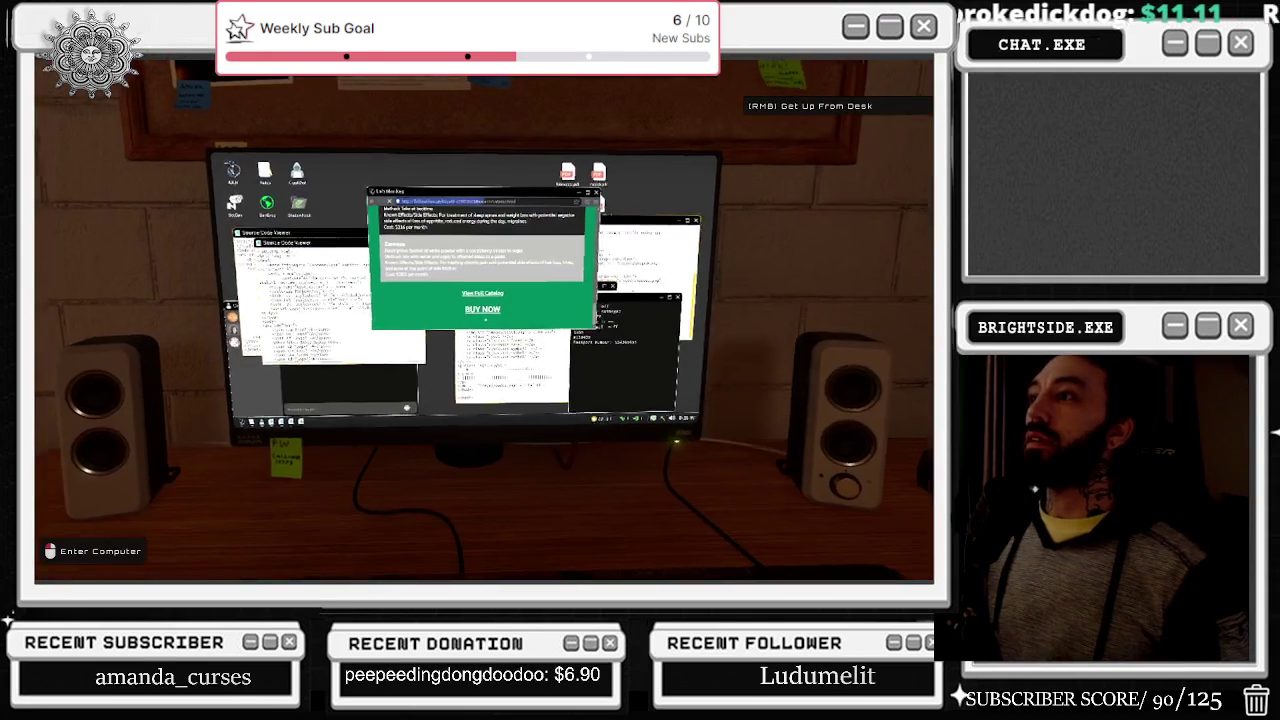
{"action": "key", "text": "e"}
{"action": "right_click", "coordinate": [509, 316]}
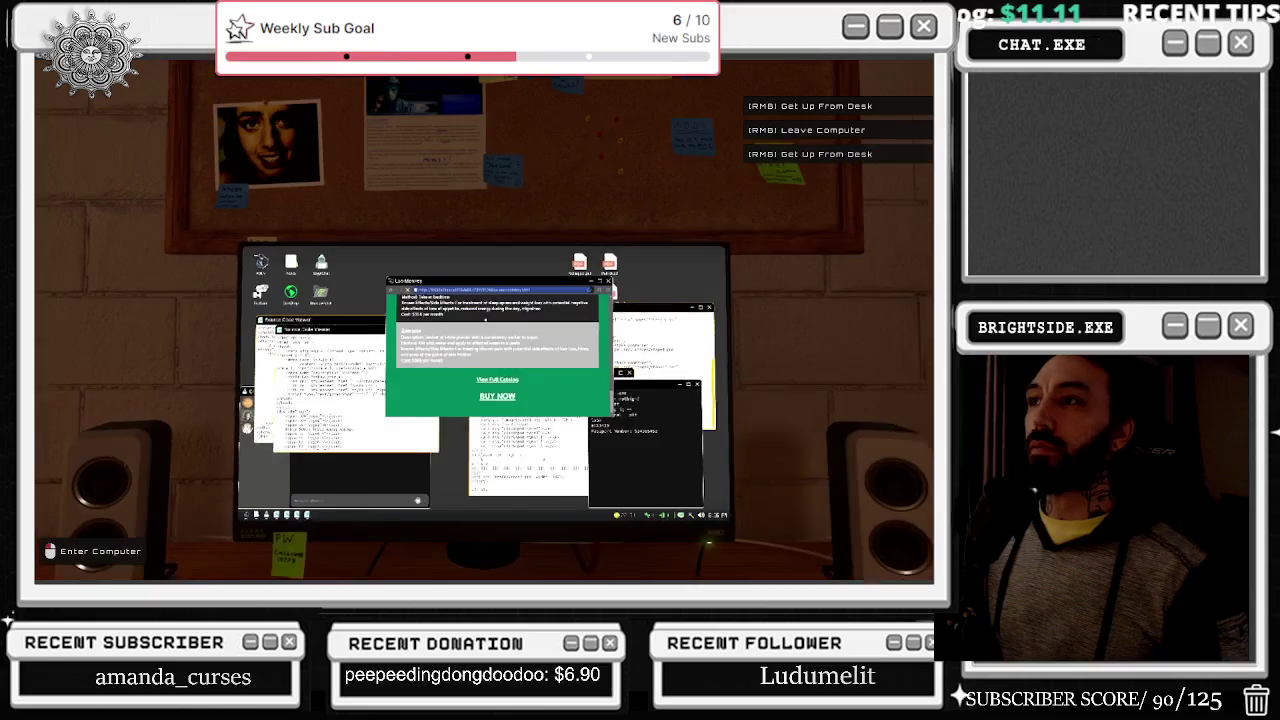
{"action": "right_click", "coordinate": [484, 320]}
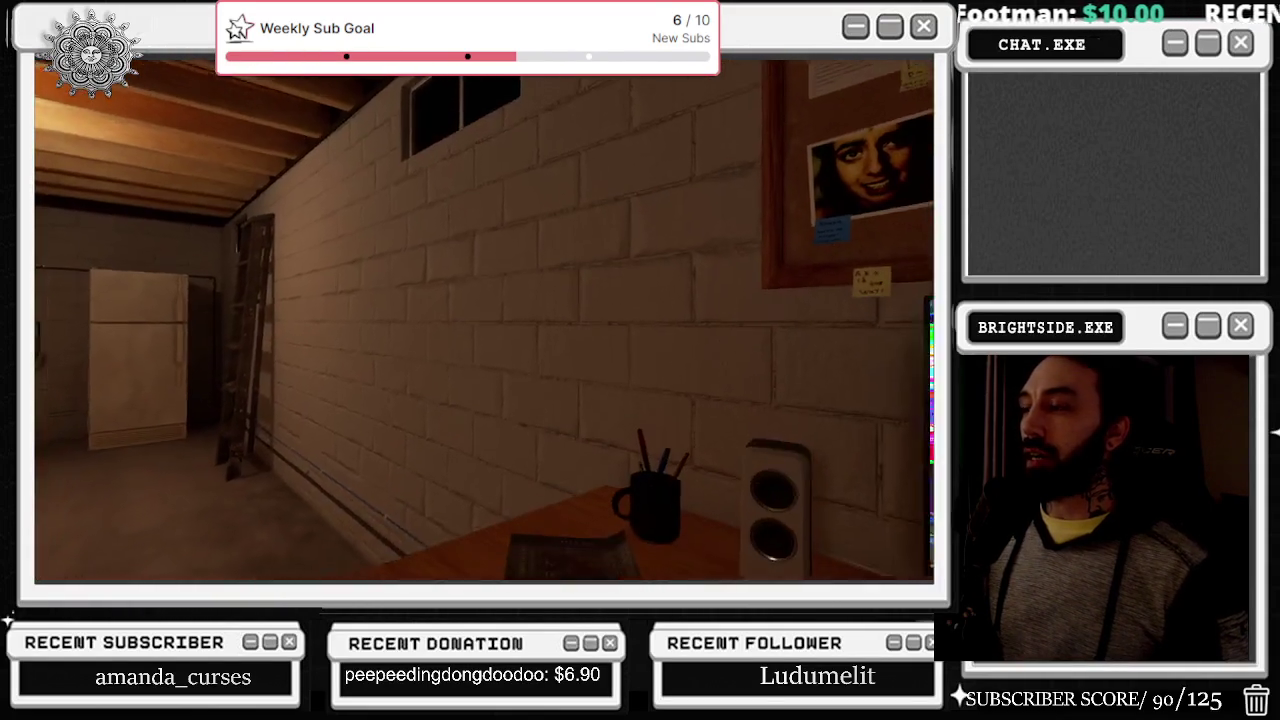
Step: Sit at the desk, enter the computer and match the first DEALLOCATING prompts: space, Left, Left
{"action": "left_click", "coordinate": [484, 320]}
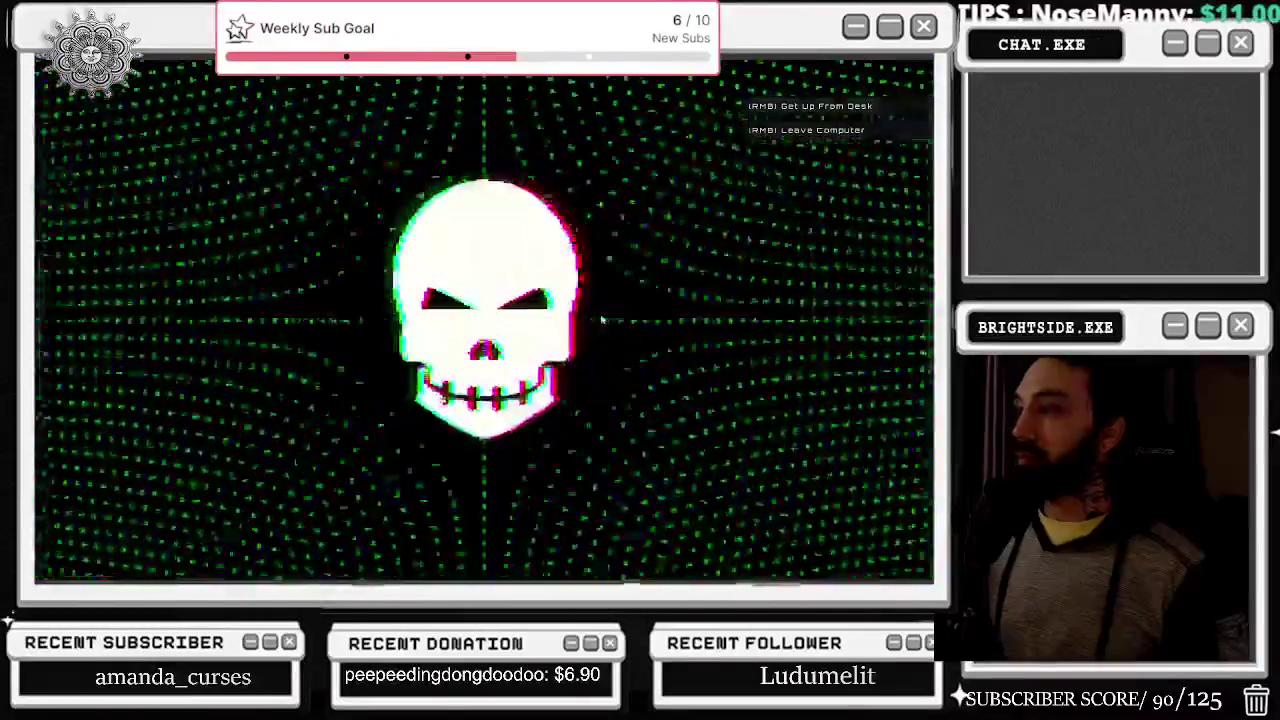
{"action": "left_click", "coordinate": [484, 320]}
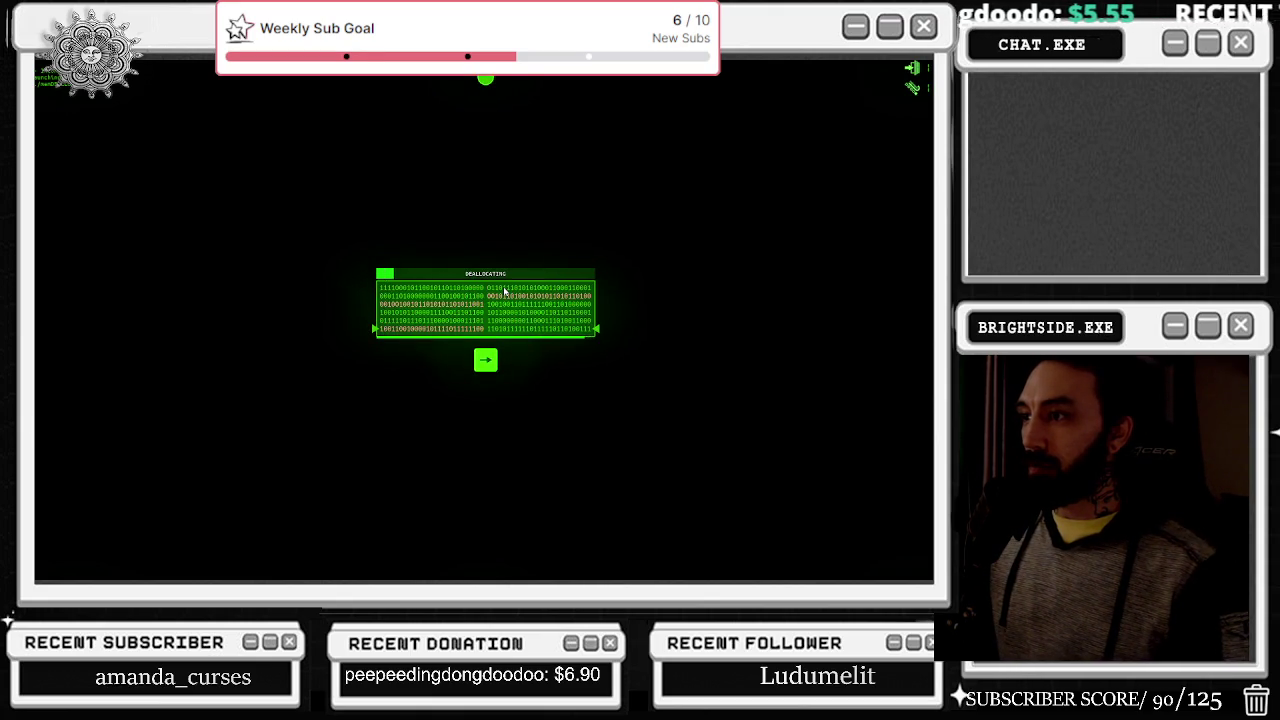
{"action": "key", "text": "space"}
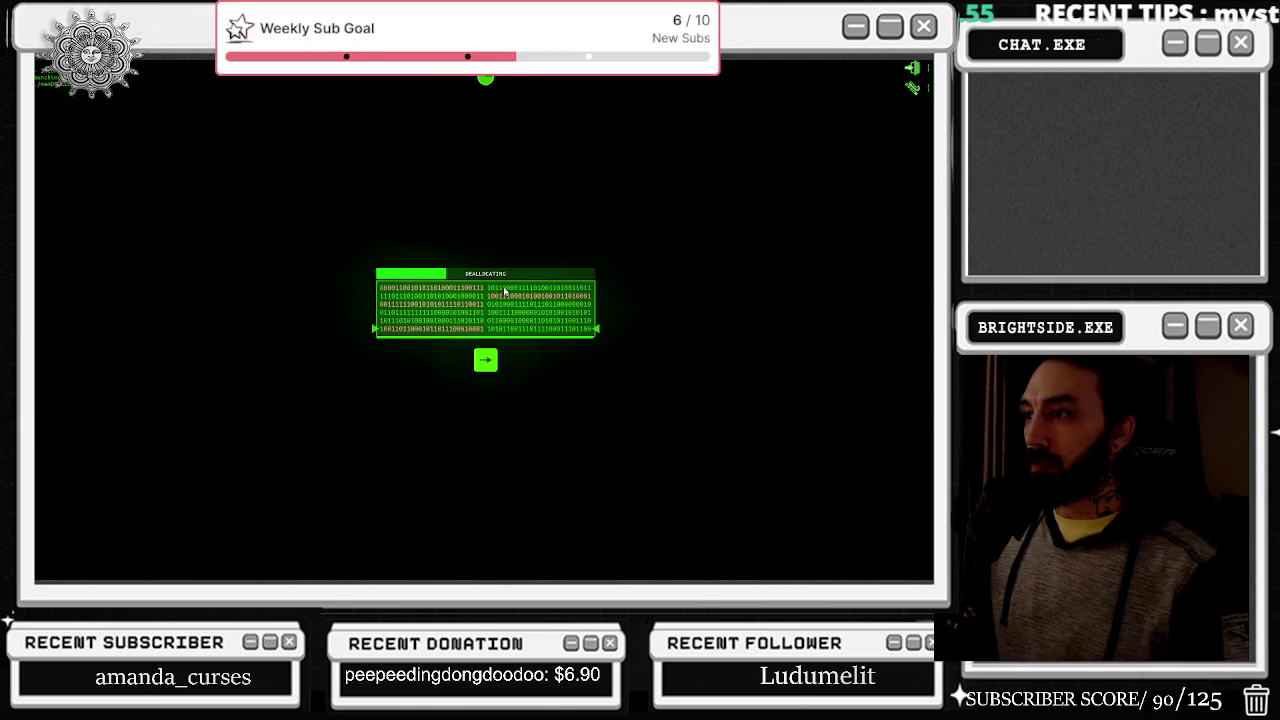
{"action": "key", "text": "Left"}
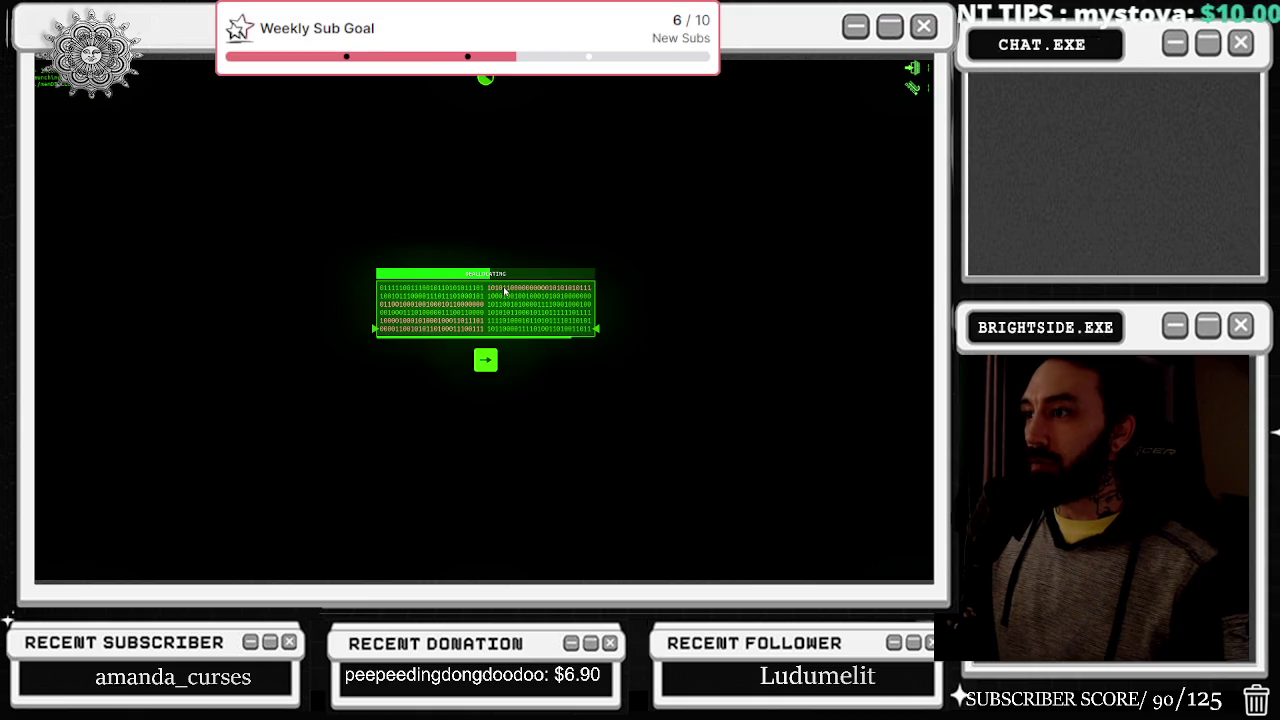
{"action": "key", "text": "Left"}
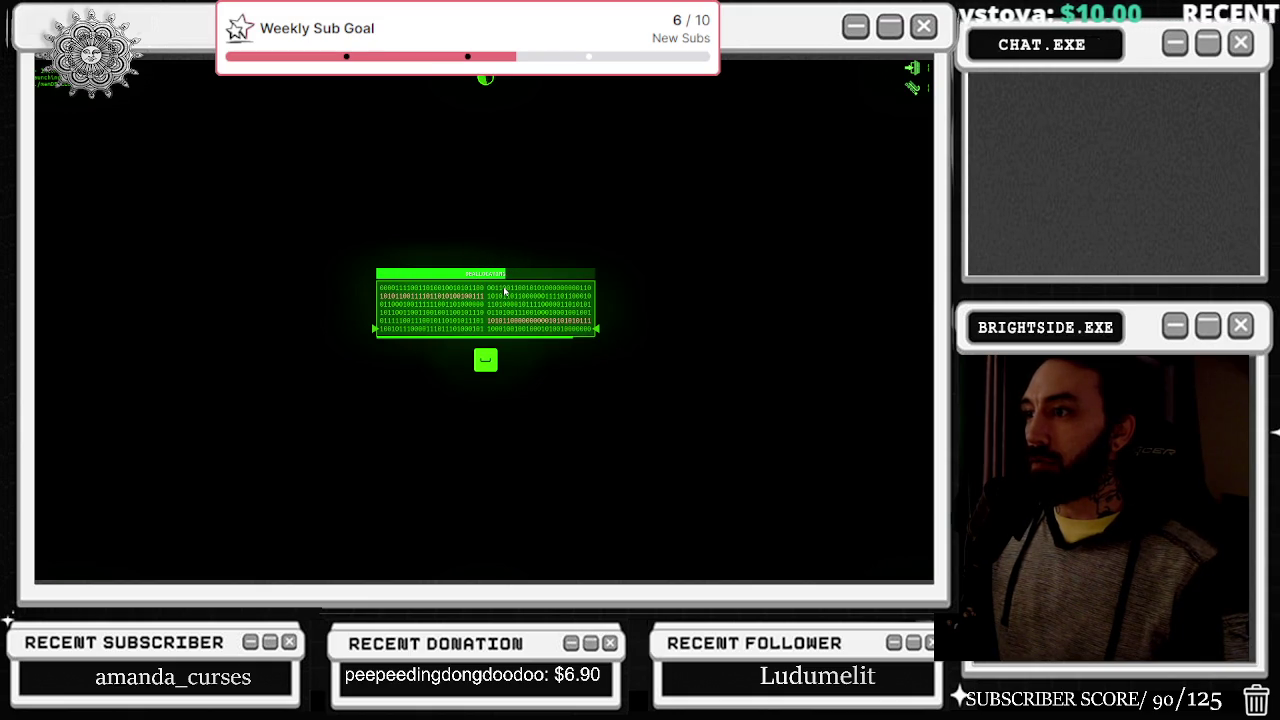
Step: Finish the prompts (Right, space, space) until HACK BLOCKED appears, then re-enter the computer
{"action": "key", "text": "Right"}
{"action": "key", "text": "Right"}
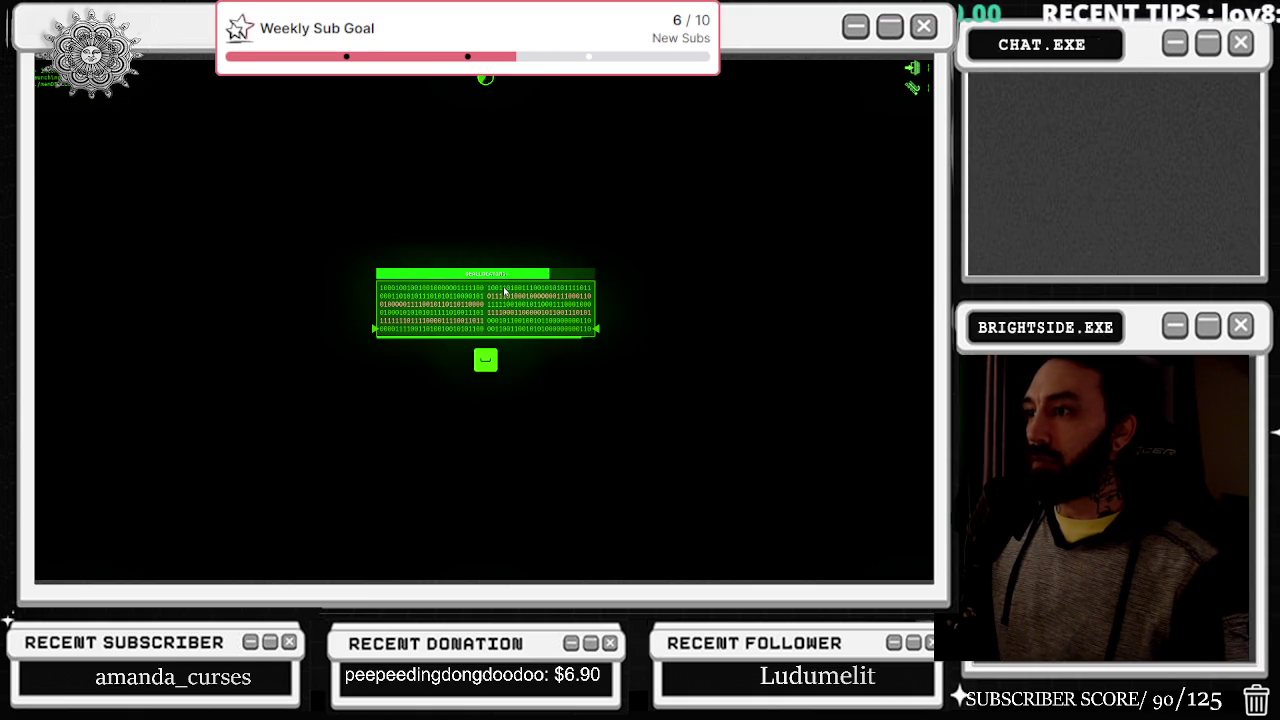
{"action": "key", "text": "space"}
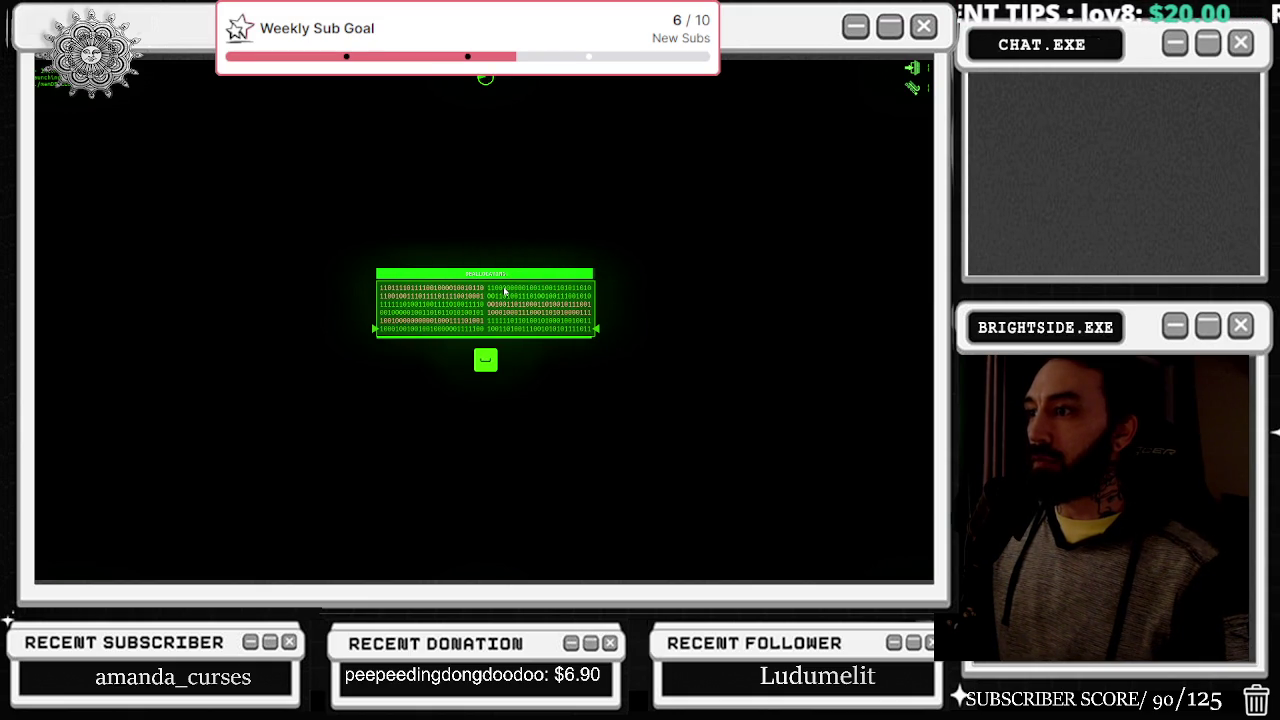
{"action": "key", "text": "space"}
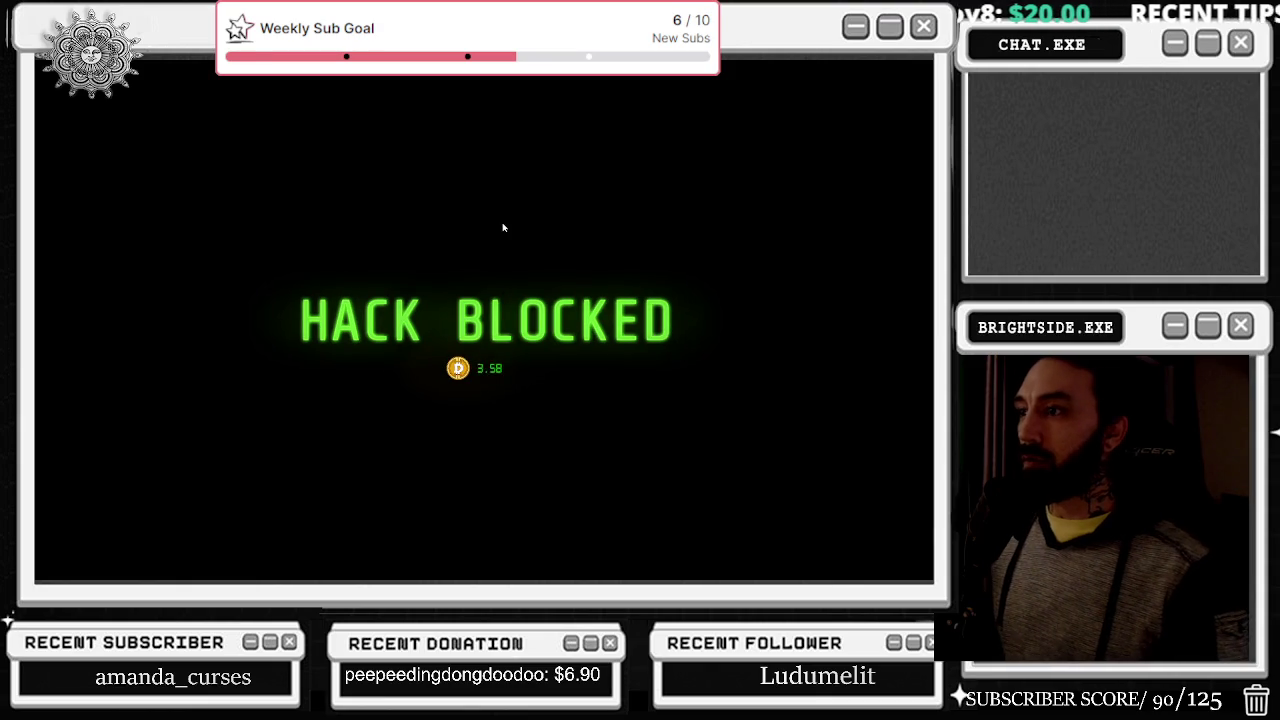
{"action": "key", "text": "Escape"}
{"action": "left_click", "coordinate": [484, 322]}
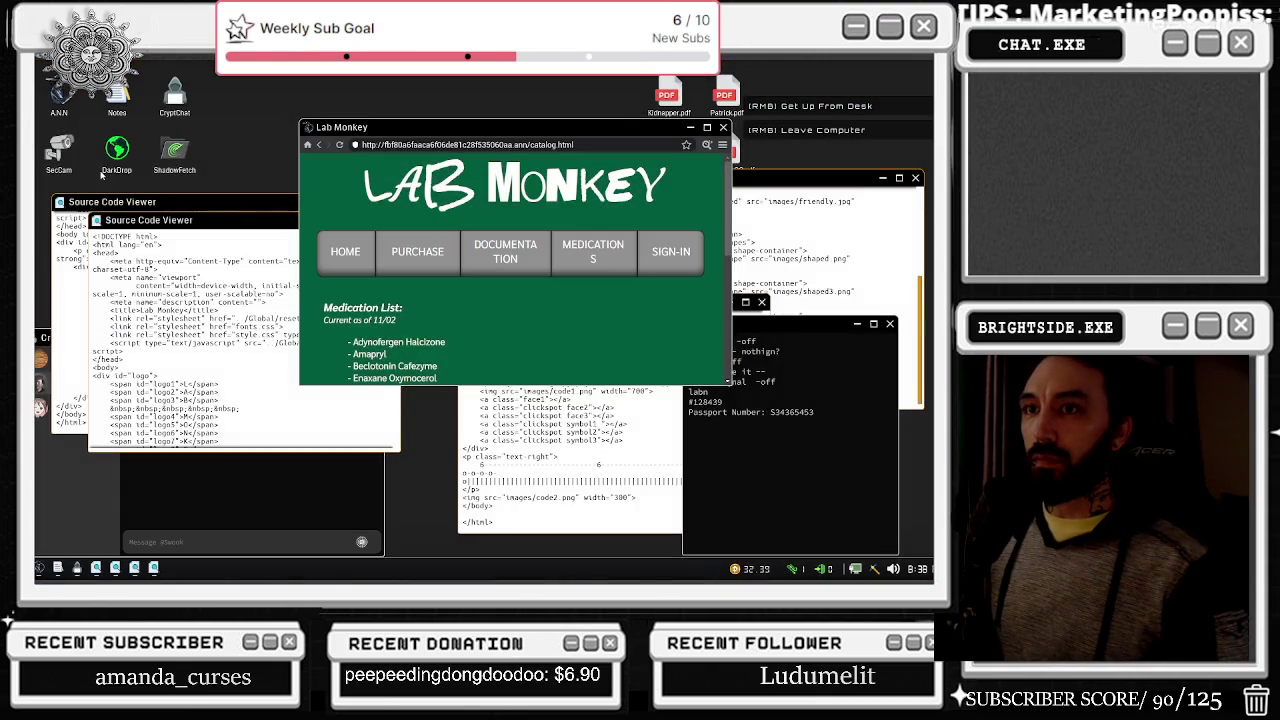
Step: Check the security camera feed and return to the desktop
{"action": "double_click", "coordinate": [57, 151]}
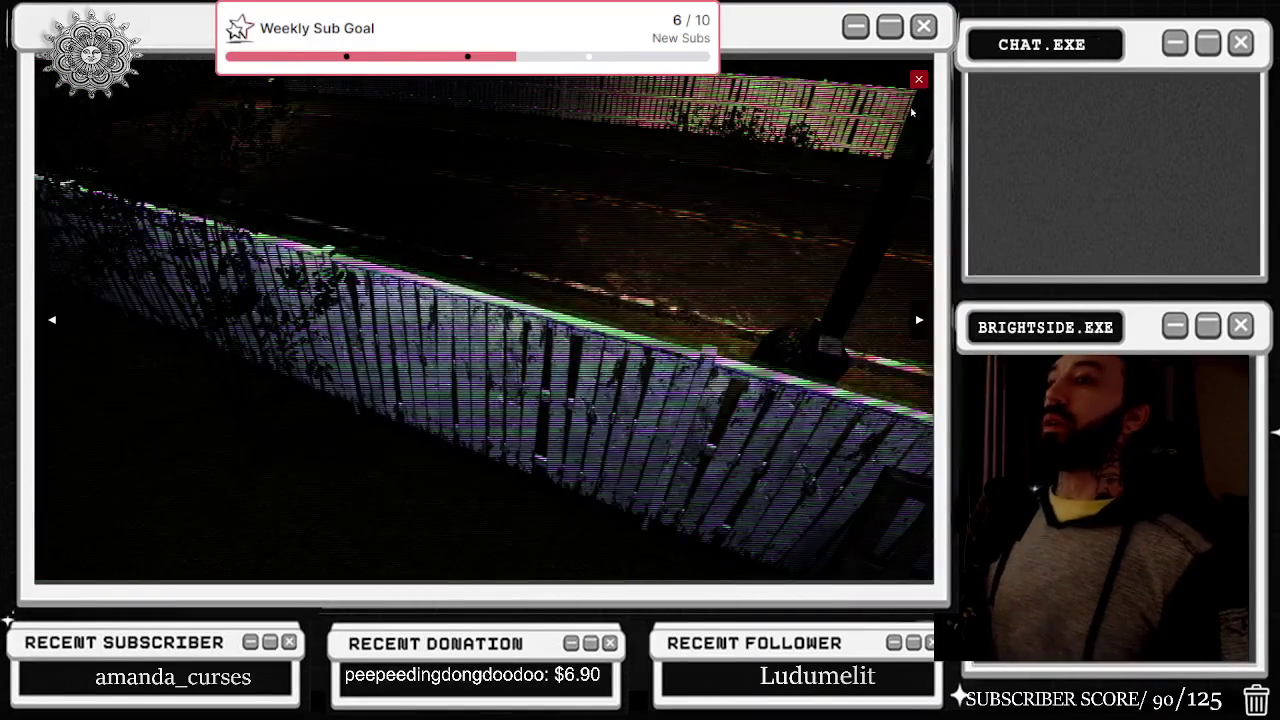
{"action": "key", "text": "Escape"}
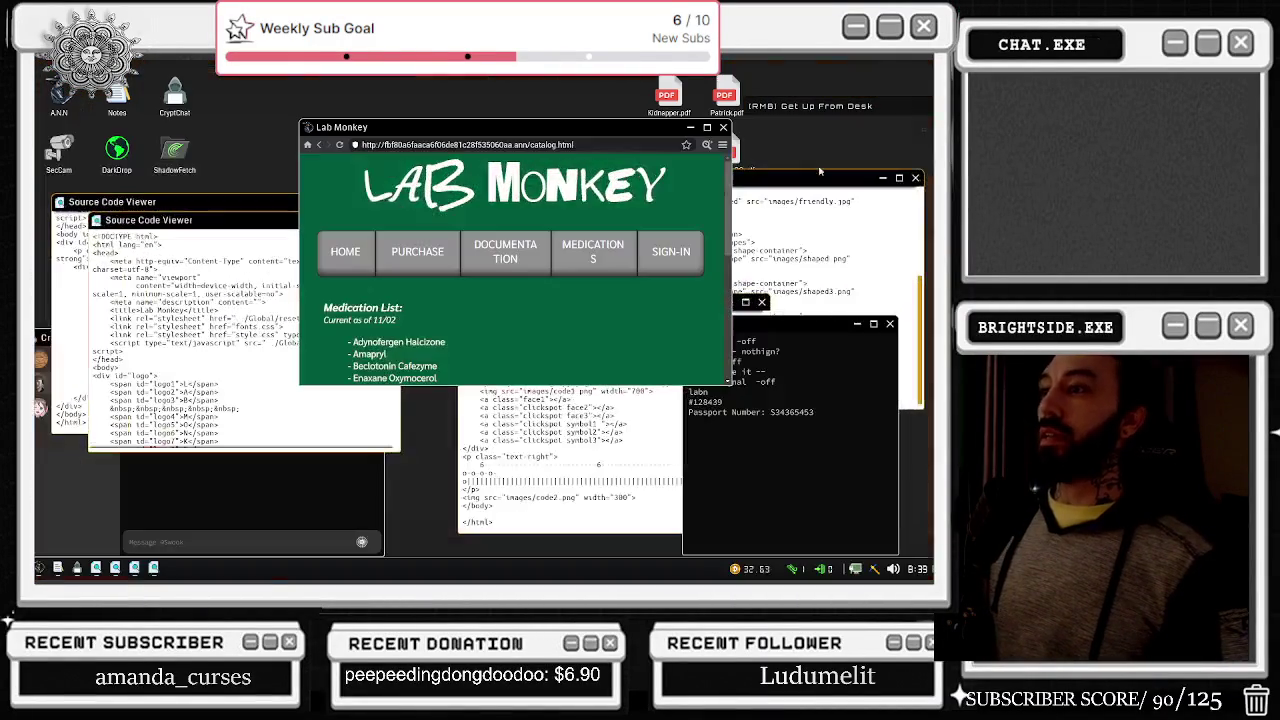
{"action": "scroll", "coordinate": [443, 251], "scroll_direction": "down", "scroll_amount": 10}
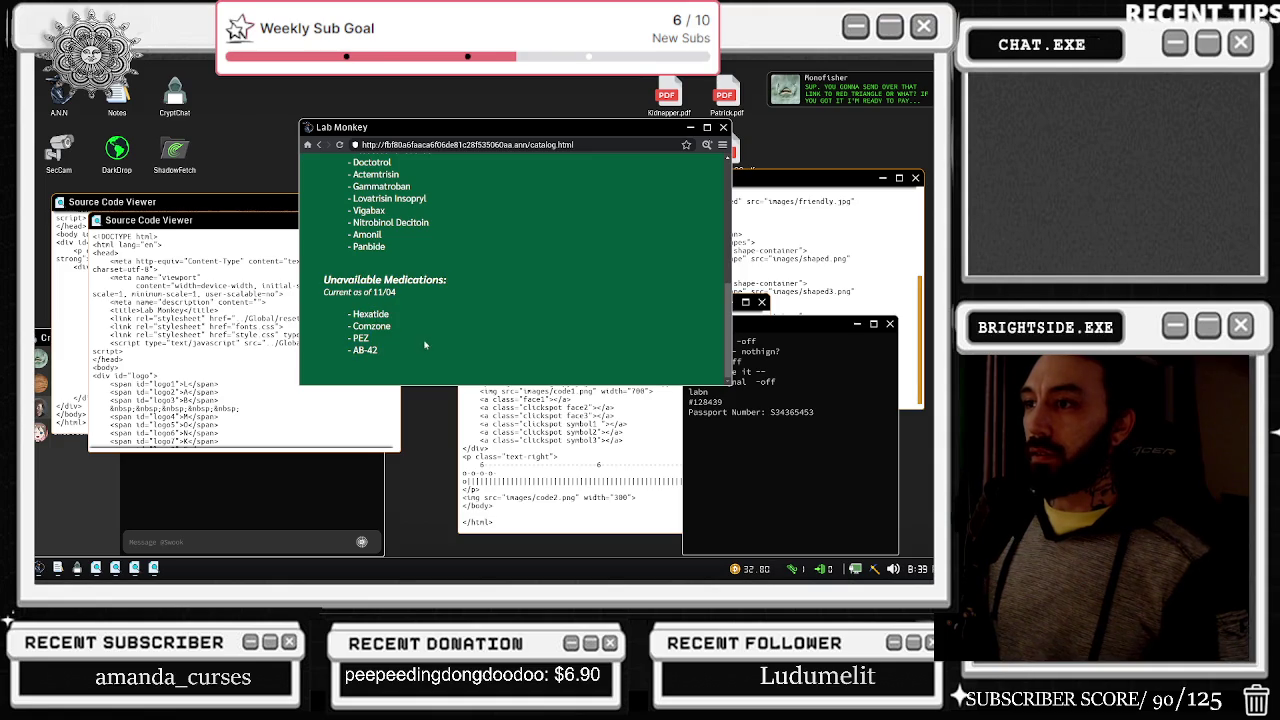
{"action": "scroll", "coordinate": [425, 343], "scroll_direction": "up", "scroll_amount": 10}
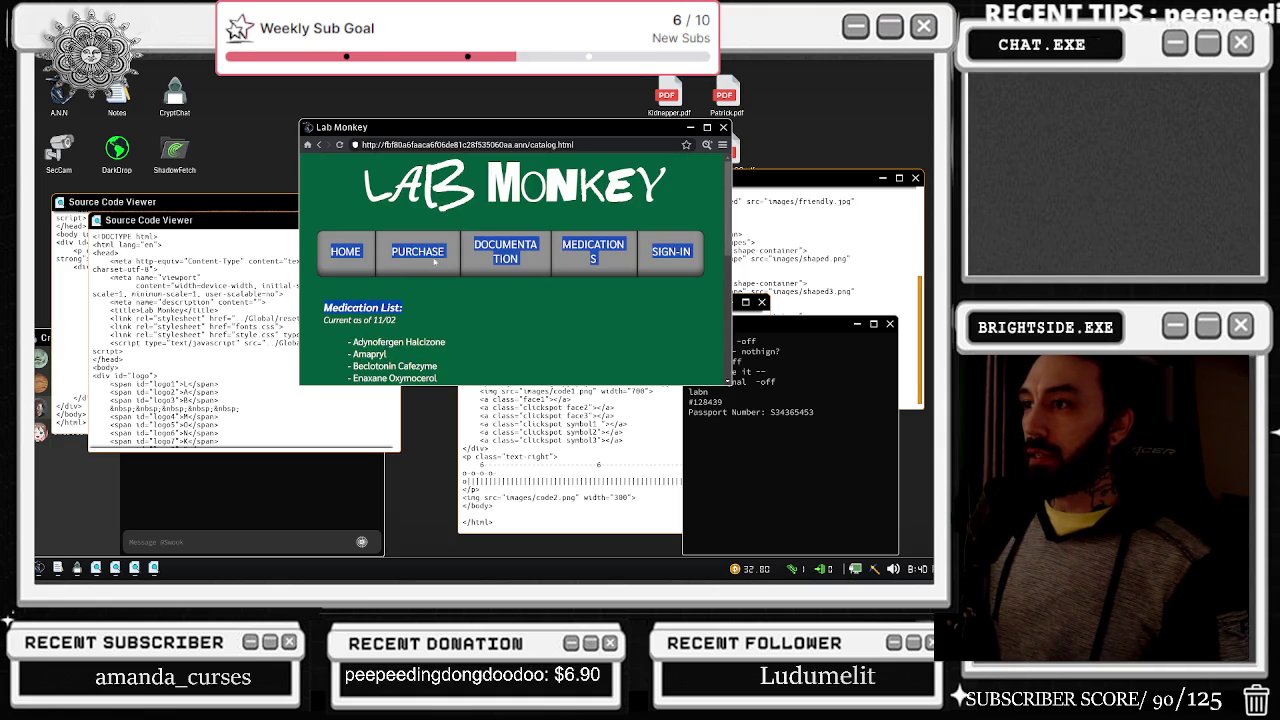
Step: Scroll the Lab Monkey sign-in page source, then leave the computer and stand up
{"action": "left_click", "coordinate": [436, 263]}
{"action": "left_click", "coordinate": [281, 312]}
{"action": "scroll", "coordinate": [281, 312], "scroll_direction": "down", "scroll_amount": 4}
{"action": "scroll", "coordinate": [281, 312], "scroll_direction": "down", "scroll_amount": 3}
{"action": "scroll", "coordinate": [287, 305], "scroll_direction": "down", "scroll_amount": 5}
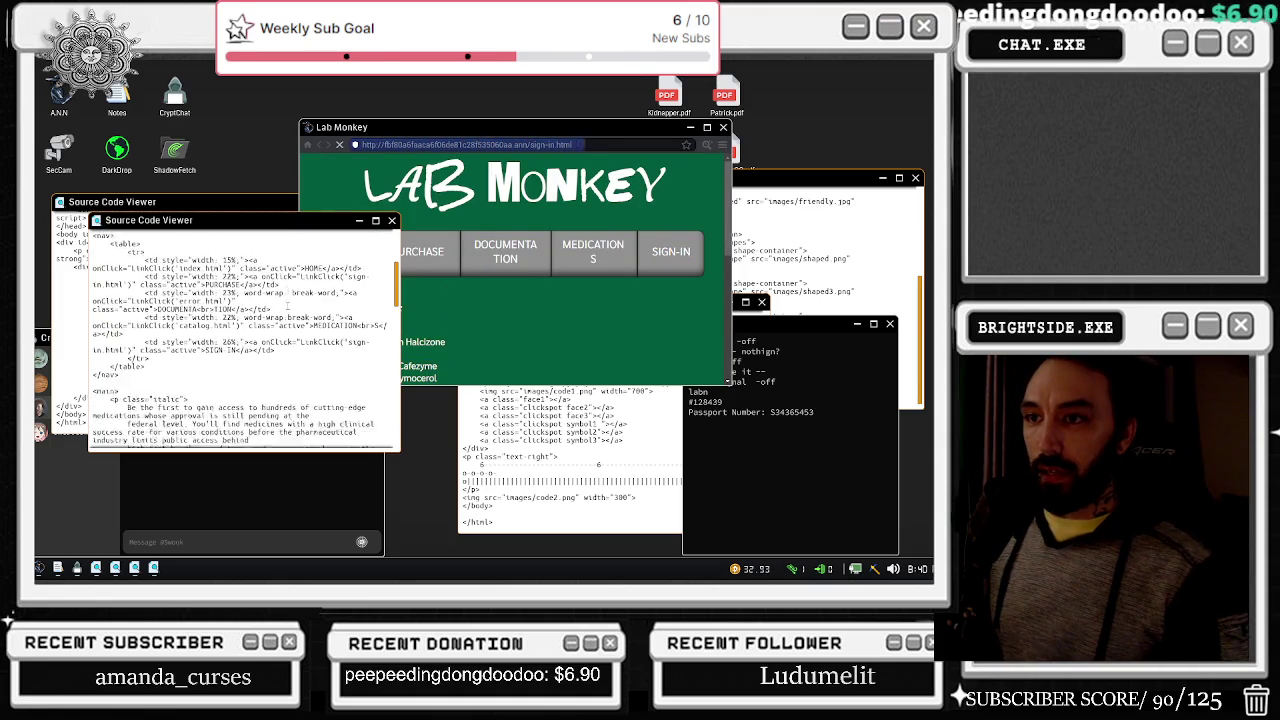
{"action": "scroll", "coordinate": [288, 306], "scroll_direction": "down", "scroll_amount": 4}
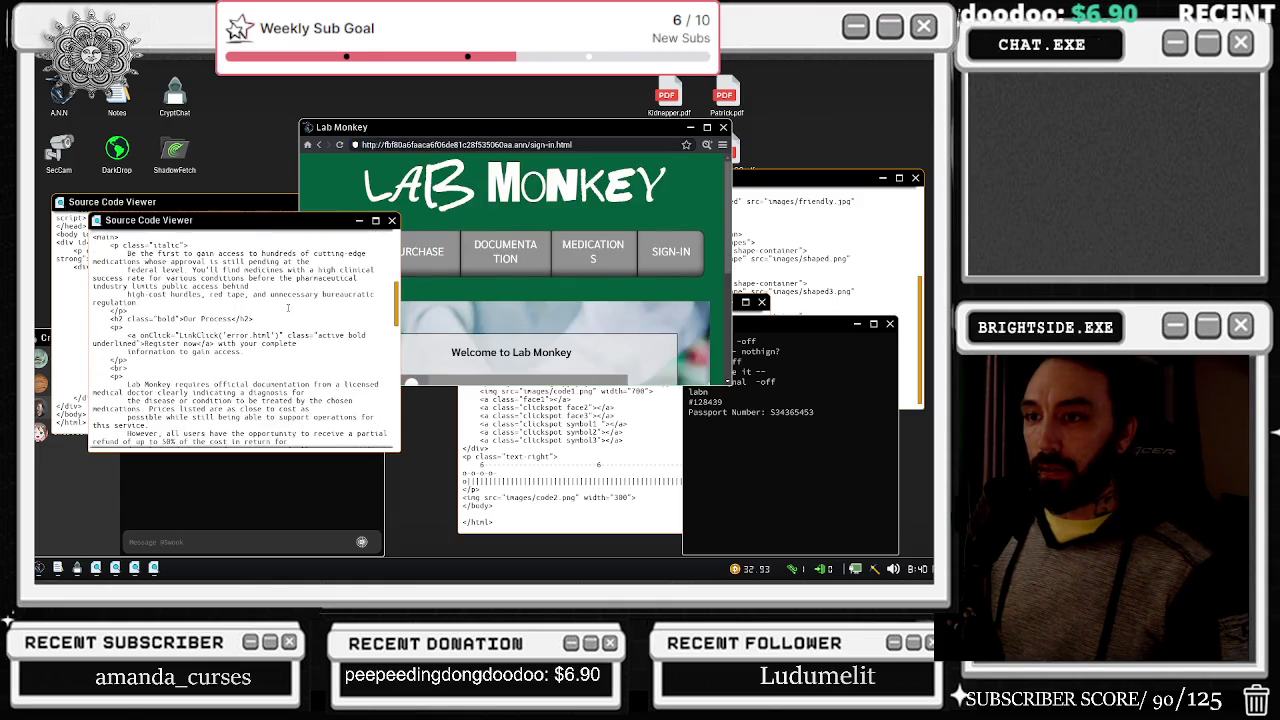
{"action": "key", "text": "Escape"}
{"action": "right_click", "coordinate": [484, 320]}
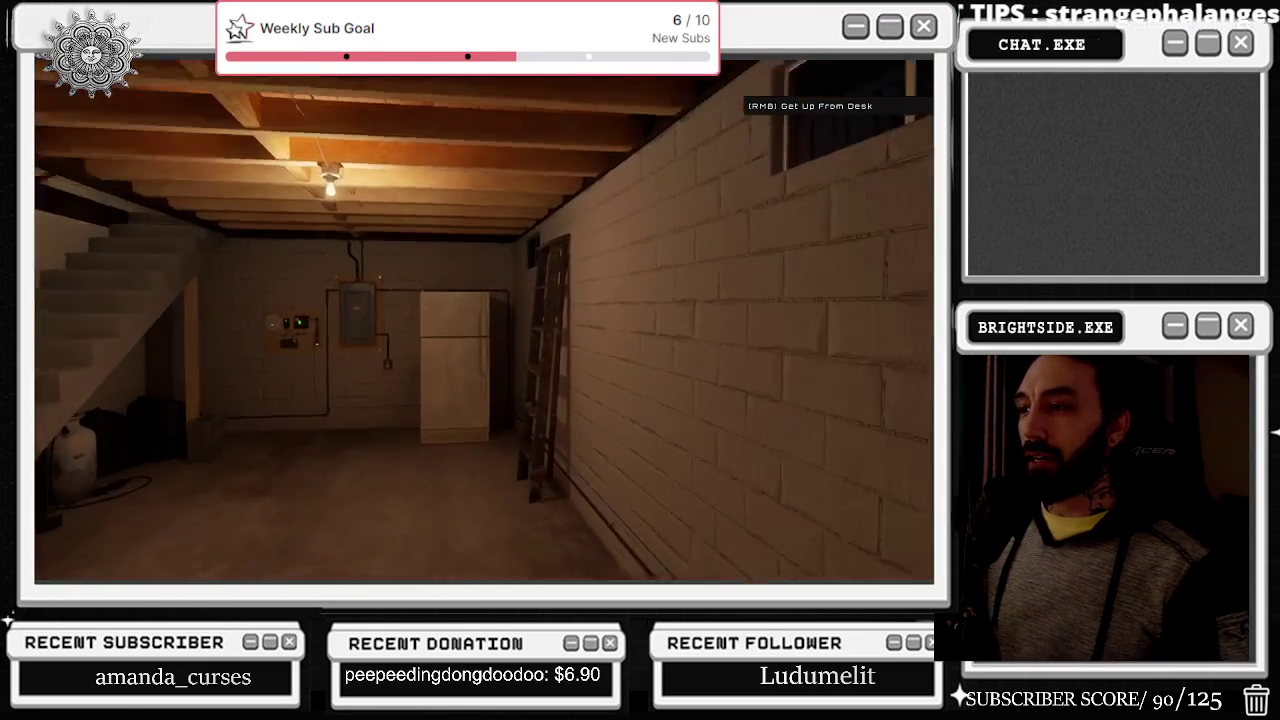
Step: Sit back at the computer and cycle through two security camera angles
{"action": "right_click", "coordinate": [484, 320]}
{"action": "left_click", "coordinate": [484, 320]}
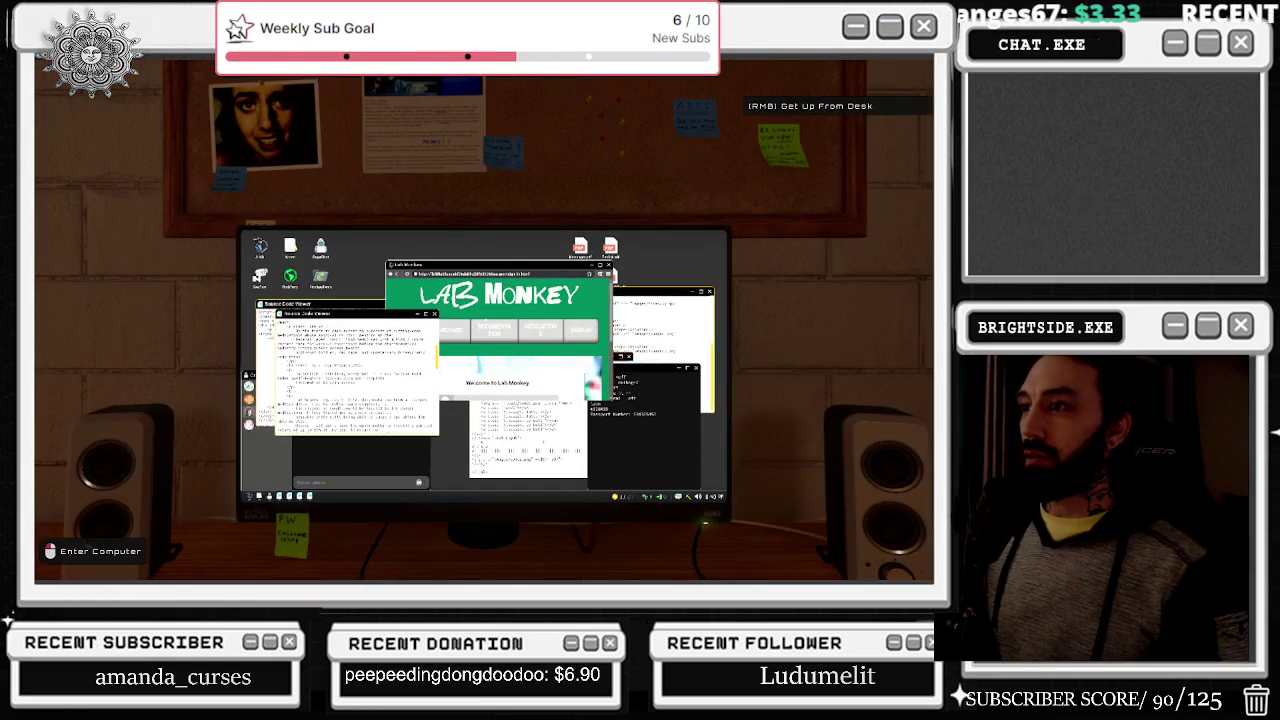
{"action": "left_click", "coordinate": [484, 320]}
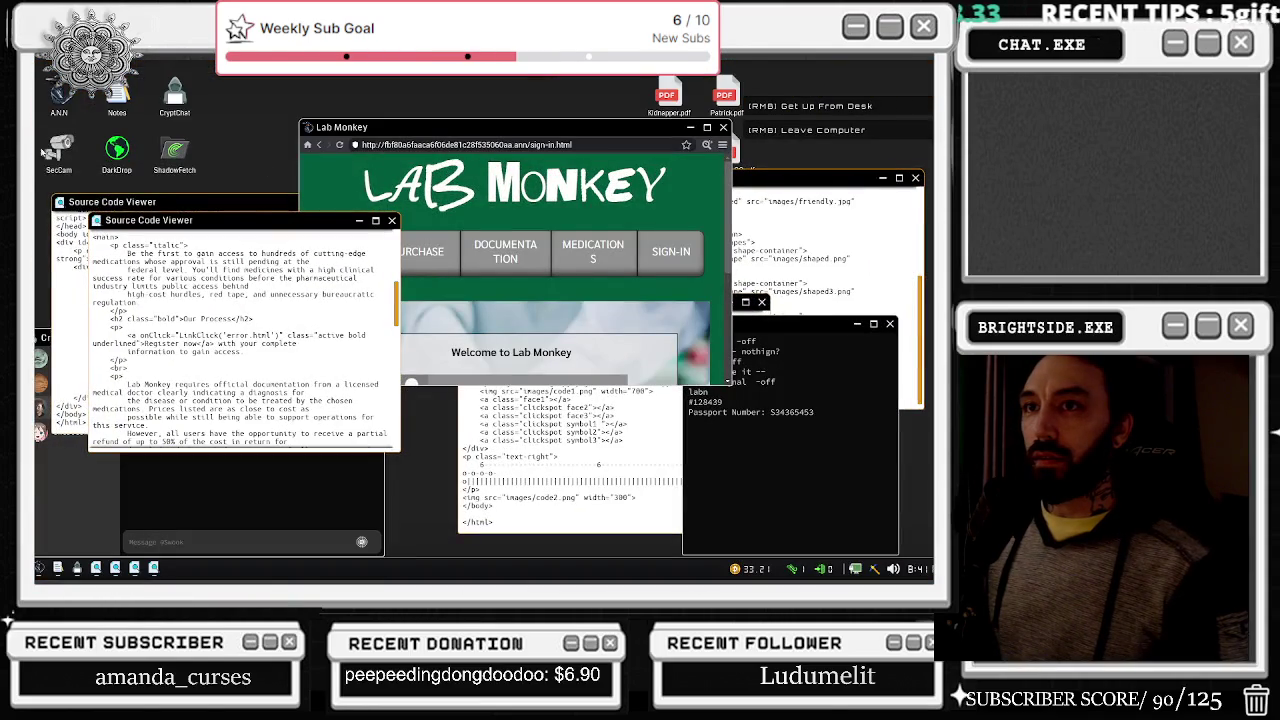
{"action": "double_click", "coordinate": [60, 150]}
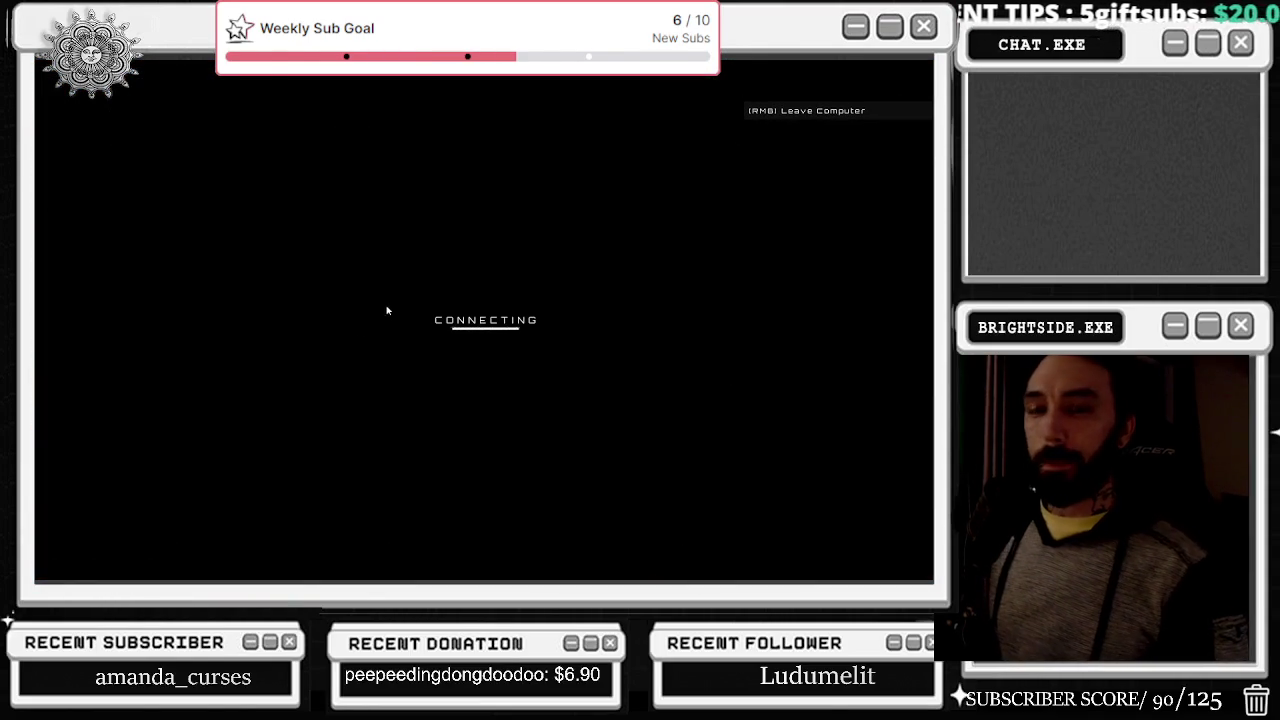
{"action": "left_click", "coordinate": [918, 322]}
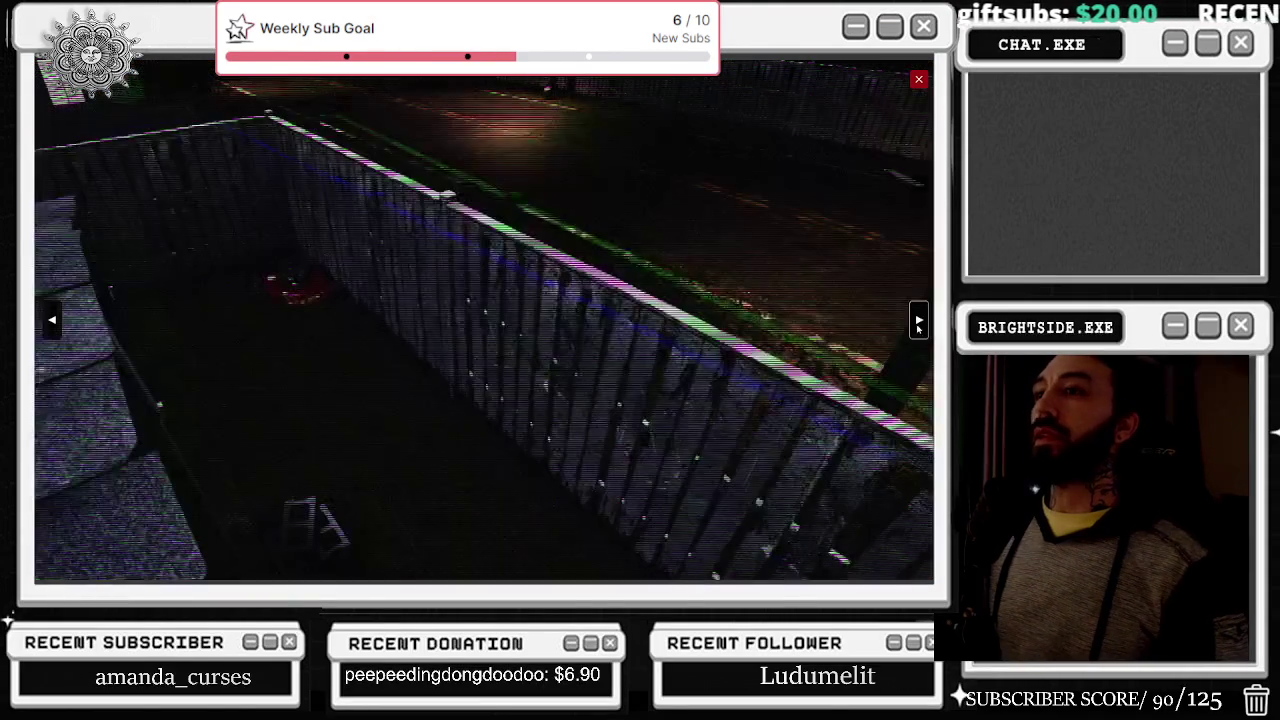
{"action": "left_click", "coordinate": [918, 322]}
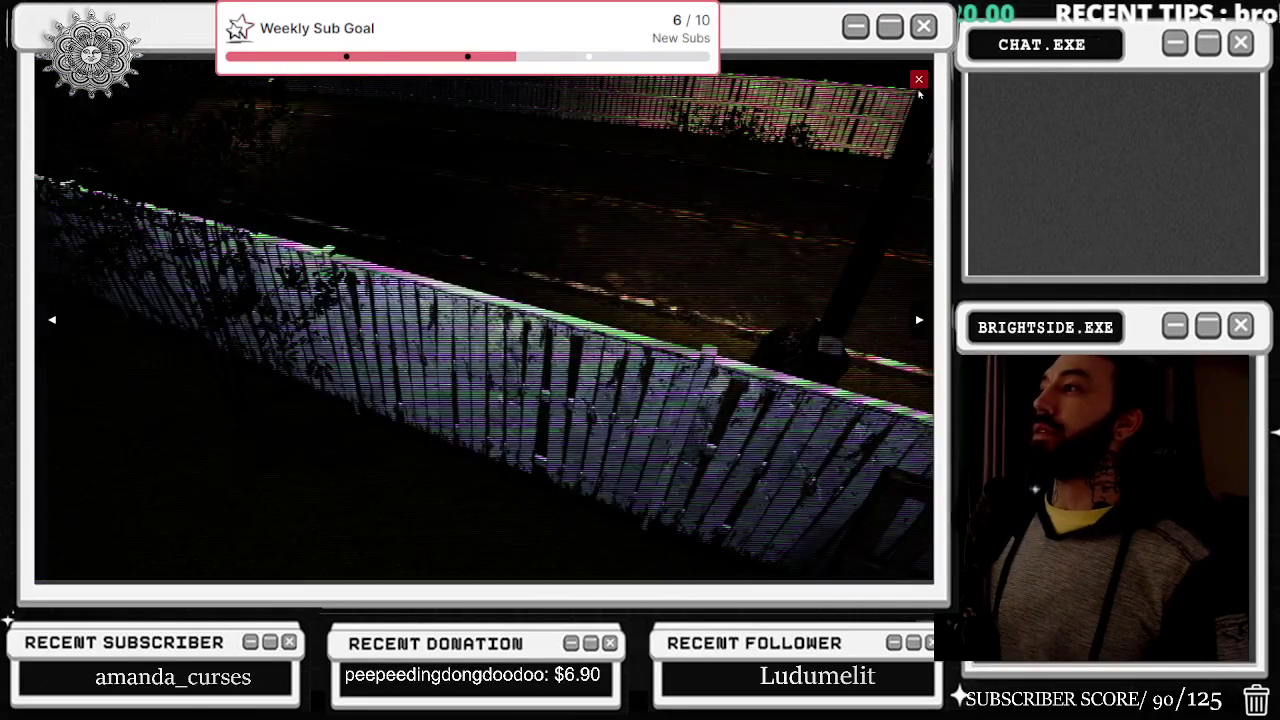
{"action": "left_click", "coordinate": [918, 80]}
Step: Re-enter the computer, scroll the page source and close the front Source Code Viewer
{"action": "right_click", "coordinate": [919, 95]}
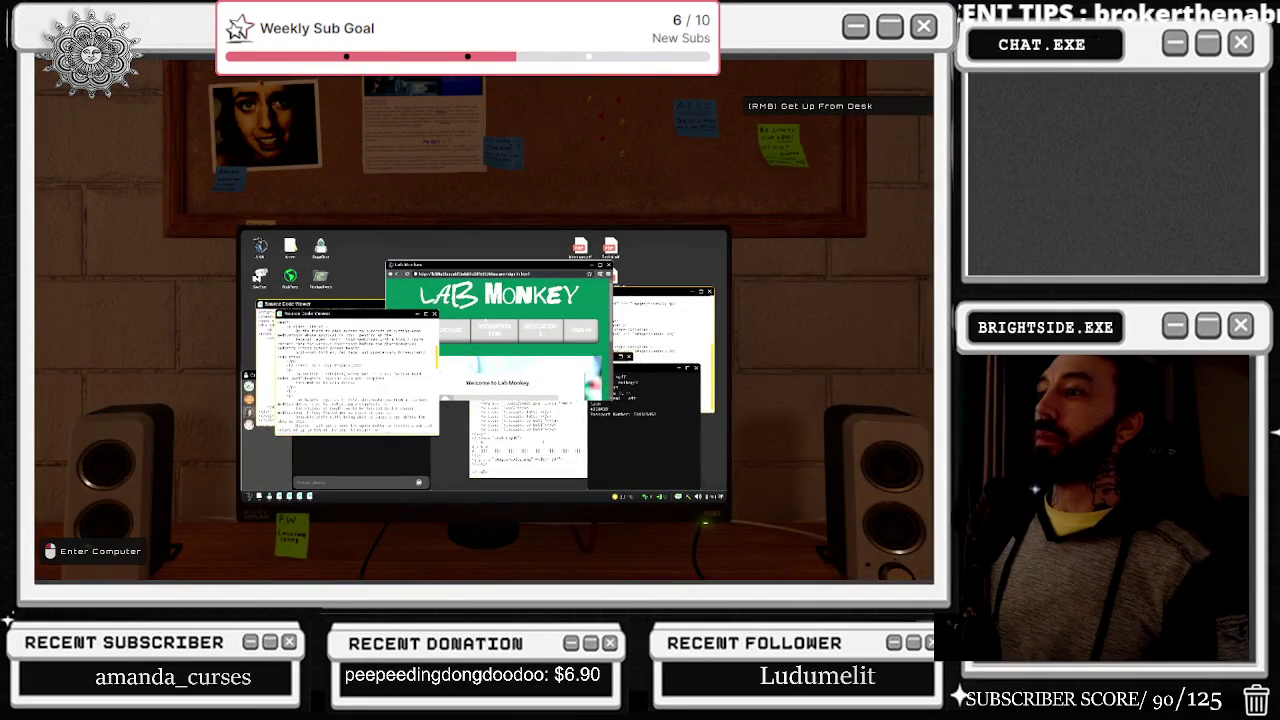
{"action": "left_click", "coordinate": [484, 321]}
{"action": "scroll", "coordinate": [352, 297], "scroll_direction": "down", "scroll_amount": 5}
{"action": "scroll", "coordinate": [352, 297], "scroll_direction": "down", "scroll_amount": 8}
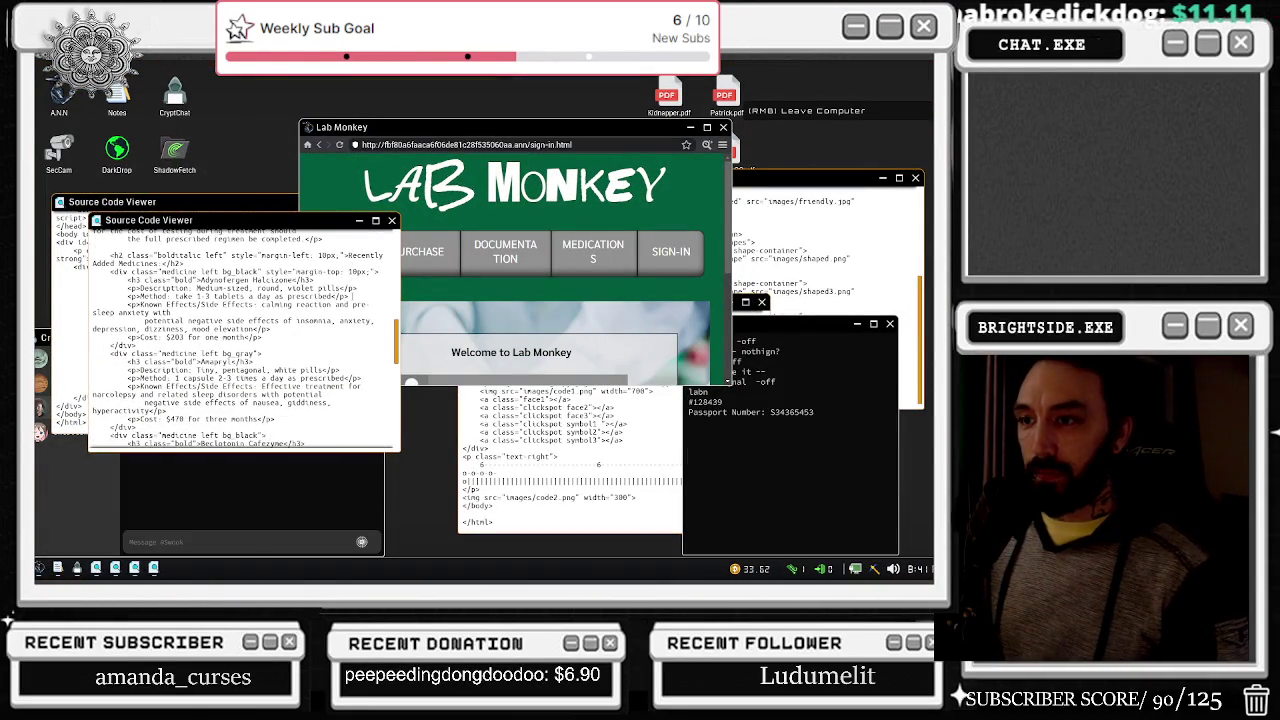
{"action": "scroll", "coordinate": [352, 297], "scroll_direction": "down", "scroll_amount": 5}
{"action": "scroll", "coordinate": [352, 297], "scroll_direction": "down", "scroll_amount": 5}
{"action": "scroll", "coordinate": [352, 297], "scroll_direction": "down", "scroll_amount": 5}
{"action": "scroll", "coordinate": [349, 302], "scroll_direction": "down", "scroll_amount": 5}
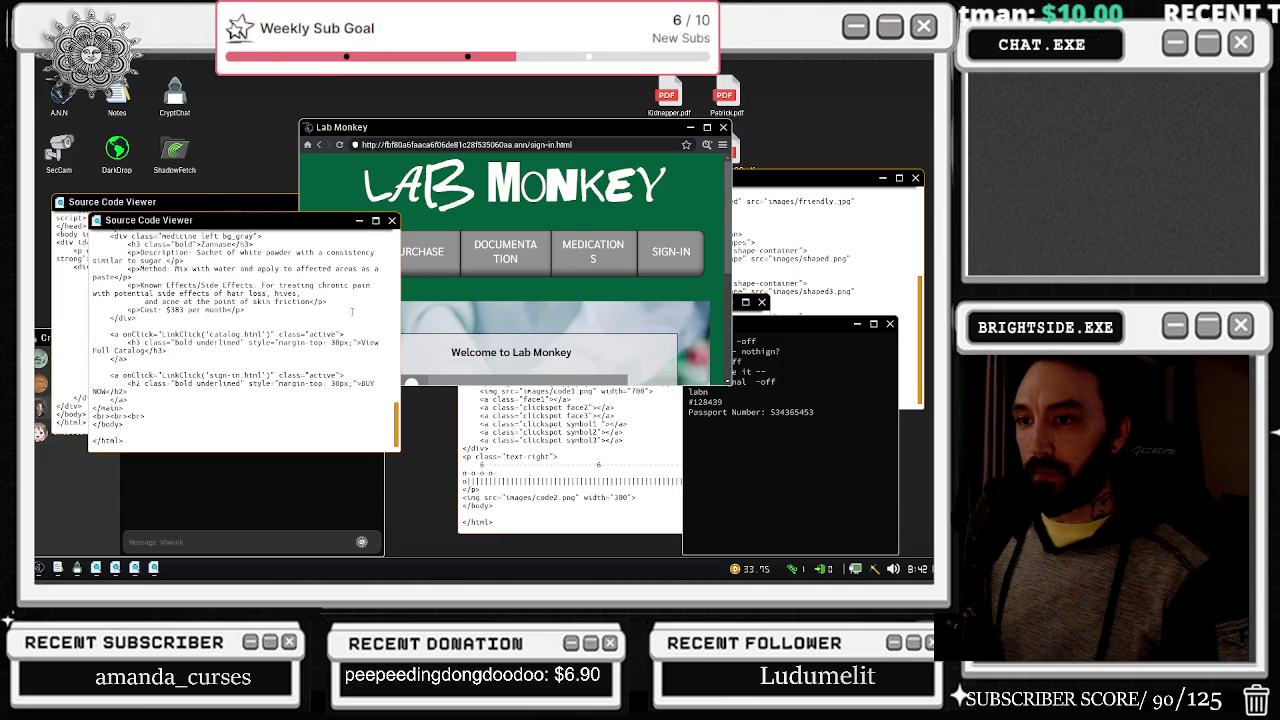
{"action": "left_click", "coordinate": [392, 220]}
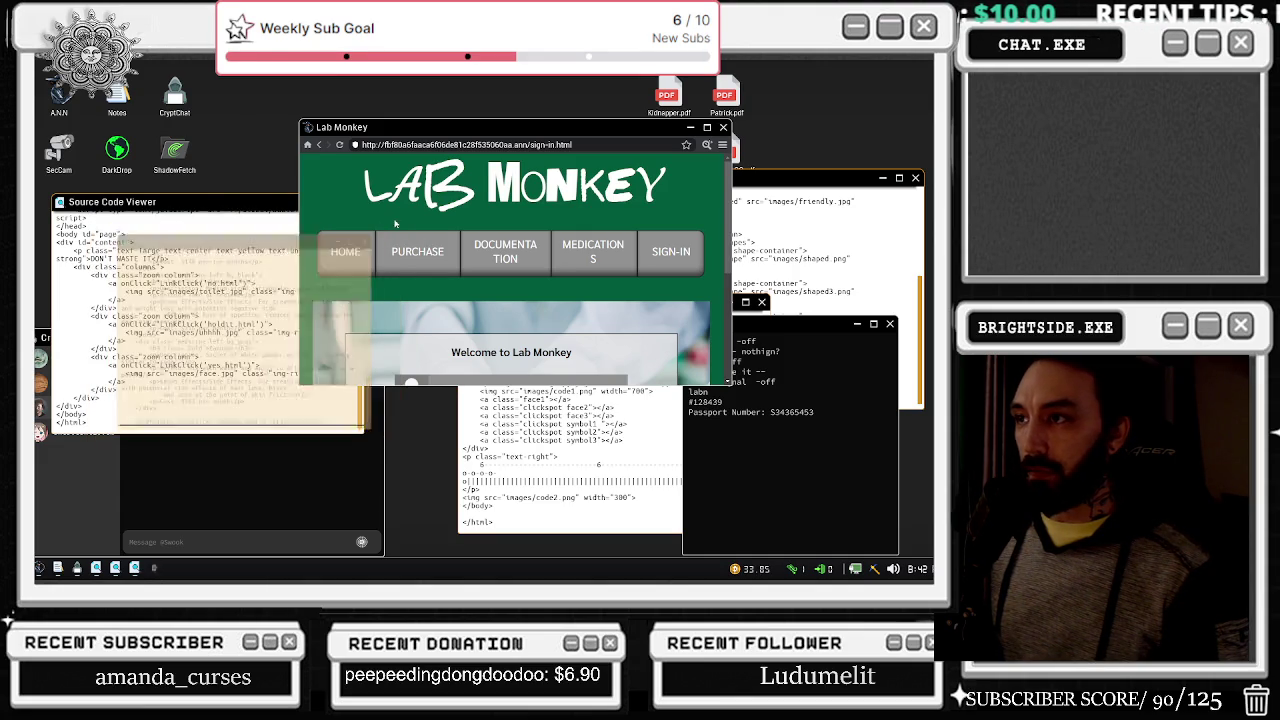
Step: Open the Lab Monkey documentation page, then recheck two security camera angles
{"action": "left_click", "coordinate": [498, 263]}
{"action": "right_click", "coordinate": [402, 274]}
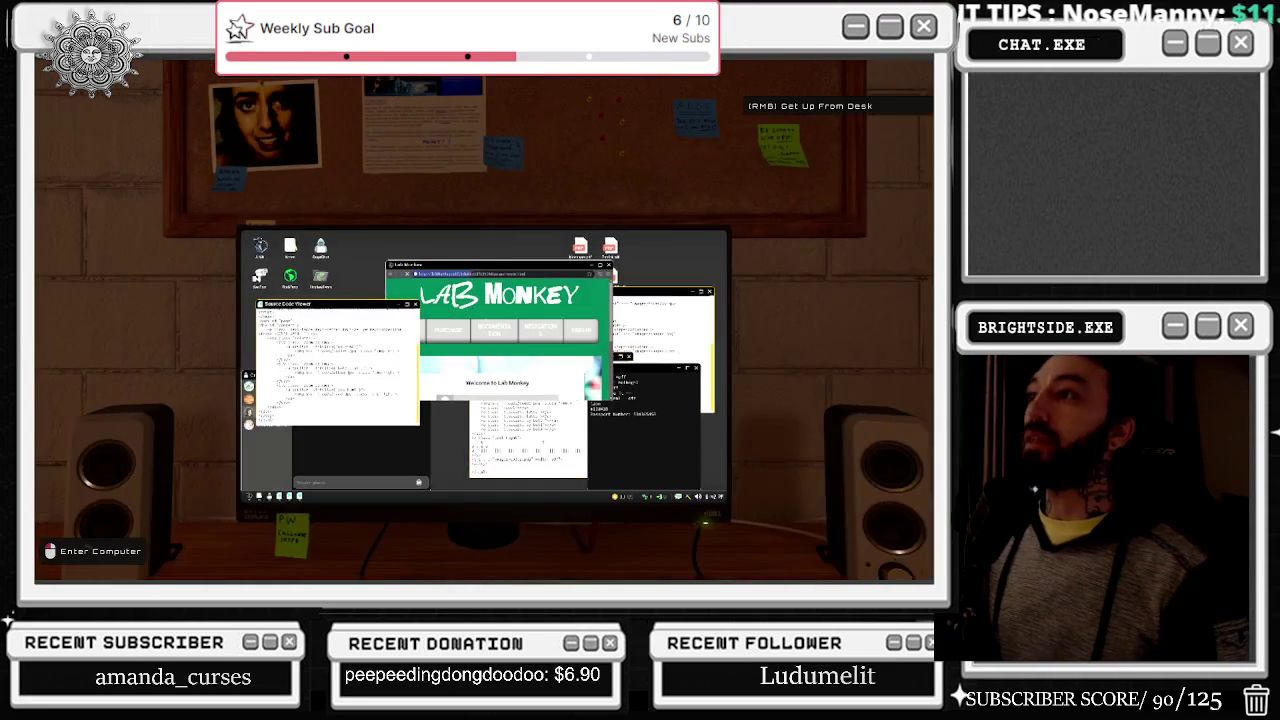
{"action": "left_click", "coordinate": [484, 320]}
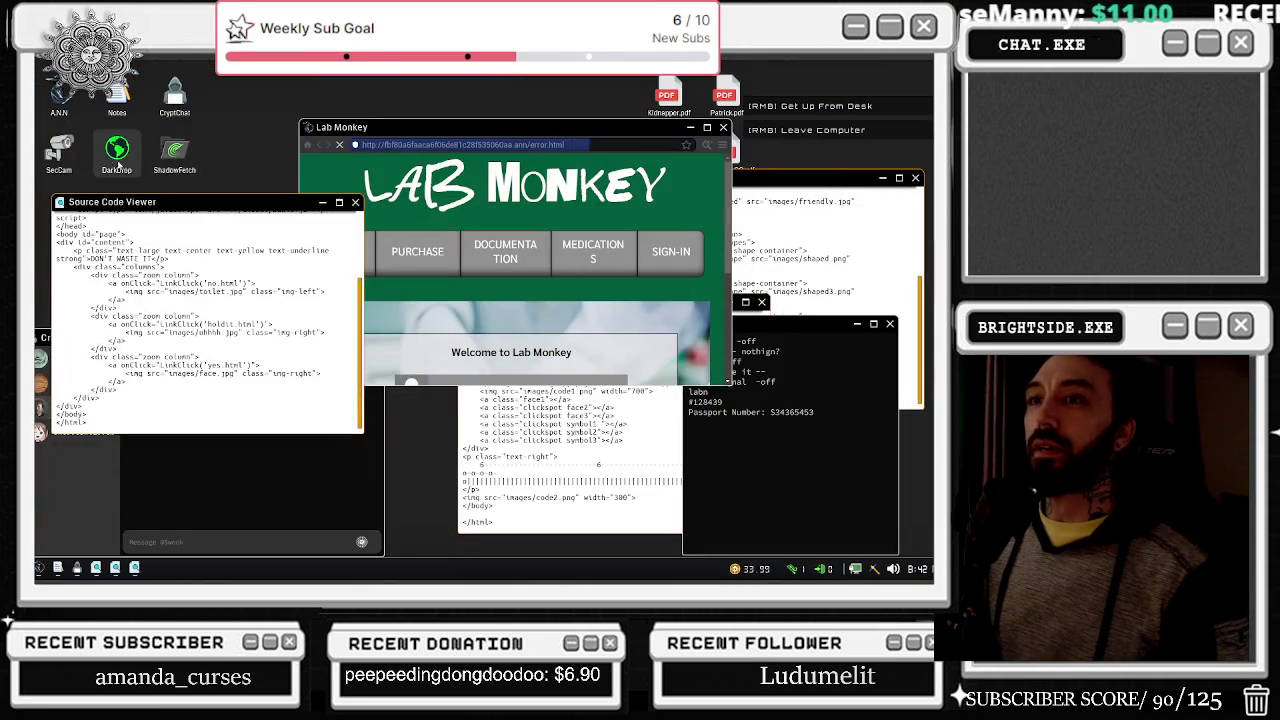
{"action": "double_click", "coordinate": [62, 150]}
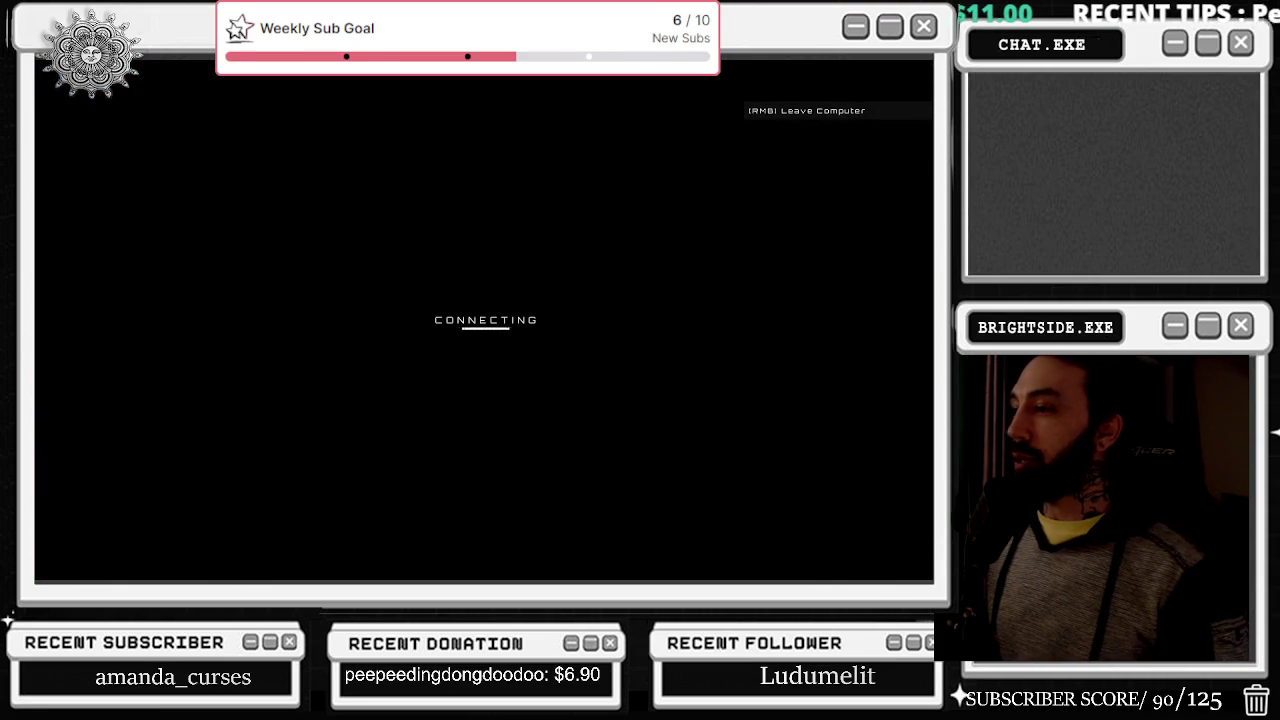
{"action": "left_click", "coordinate": [918, 322]}
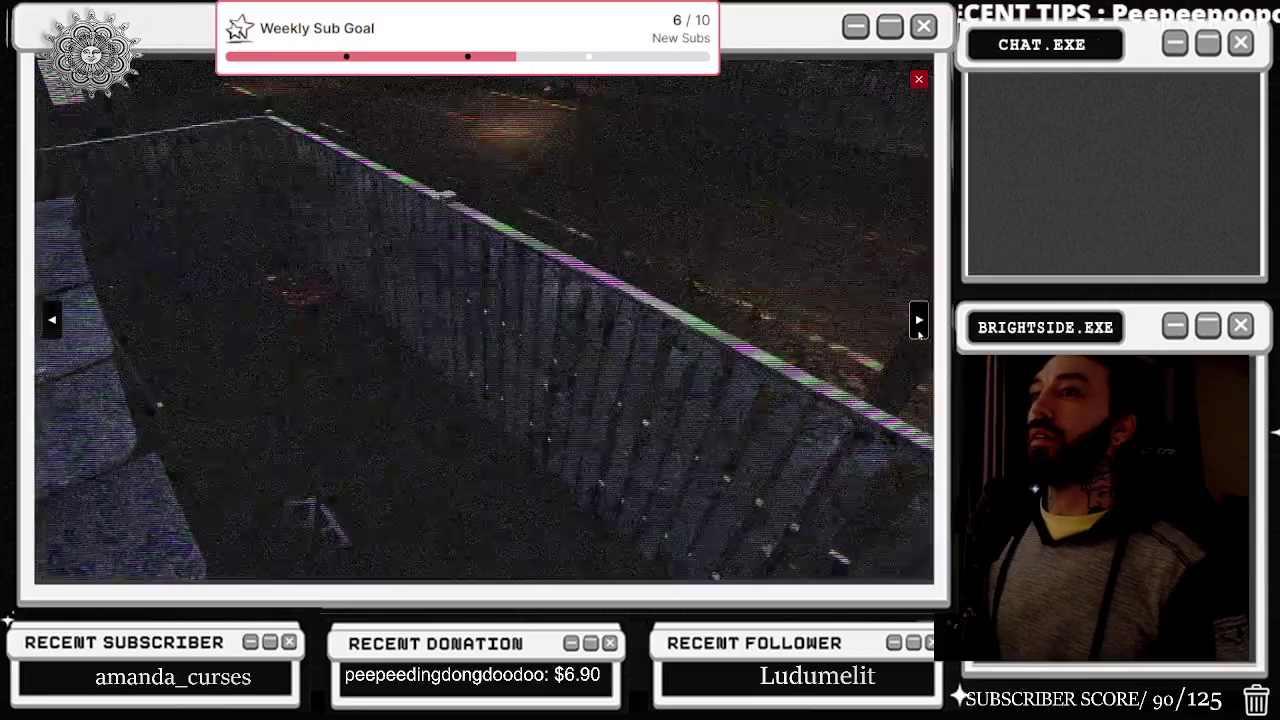
{"action": "left_click", "coordinate": [918, 322]}
{"action": "left_click", "coordinate": [918, 79]}
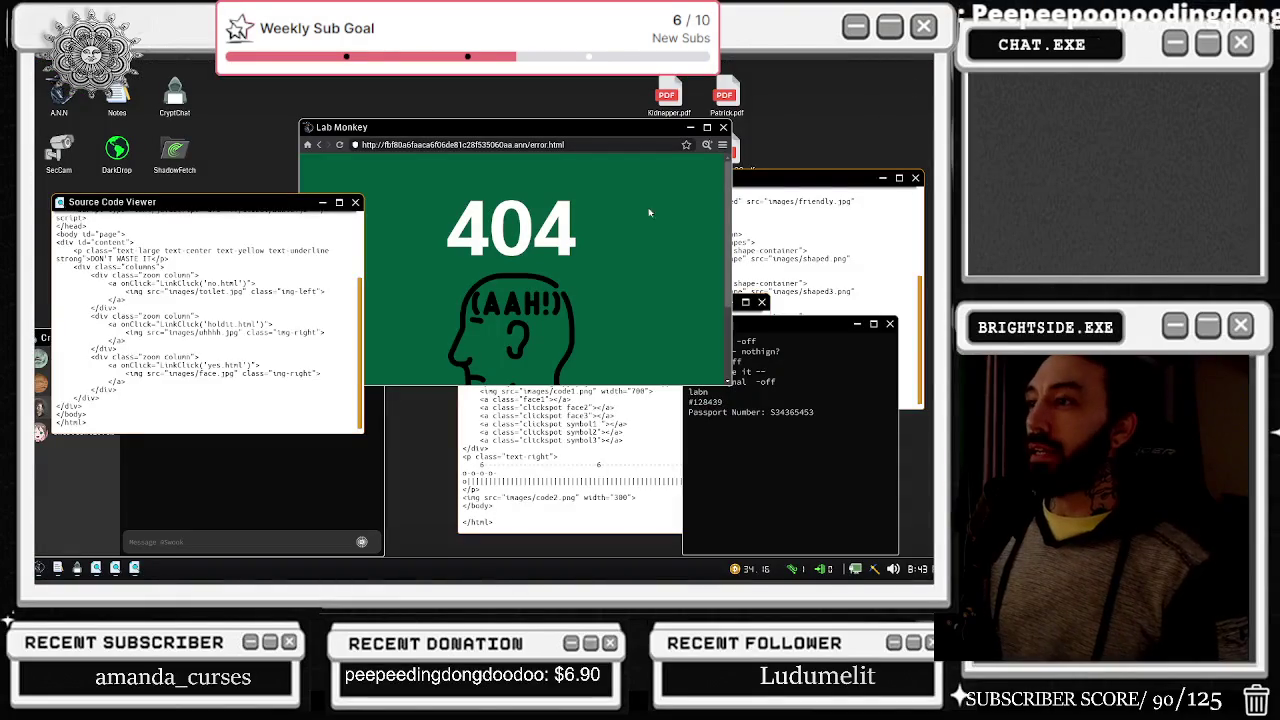
Step: Close the remaining Source Code Viewer and load catalog.html in the Lab Monkey browser
{"action": "left_click", "coordinate": [318, 146]}
{"action": "left_click", "coordinate": [180, 355]}
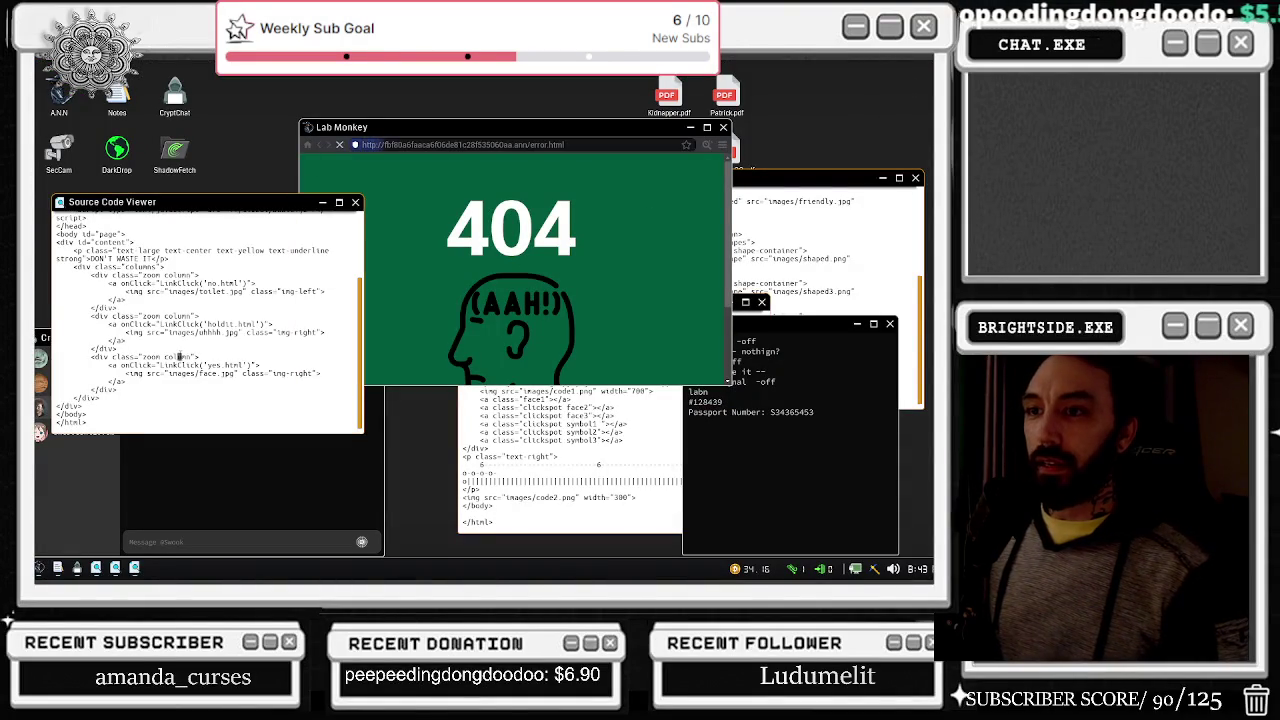
{"action": "scroll", "coordinate": [183, 349], "scroll_direction": "up", "scroll_amount": 5}
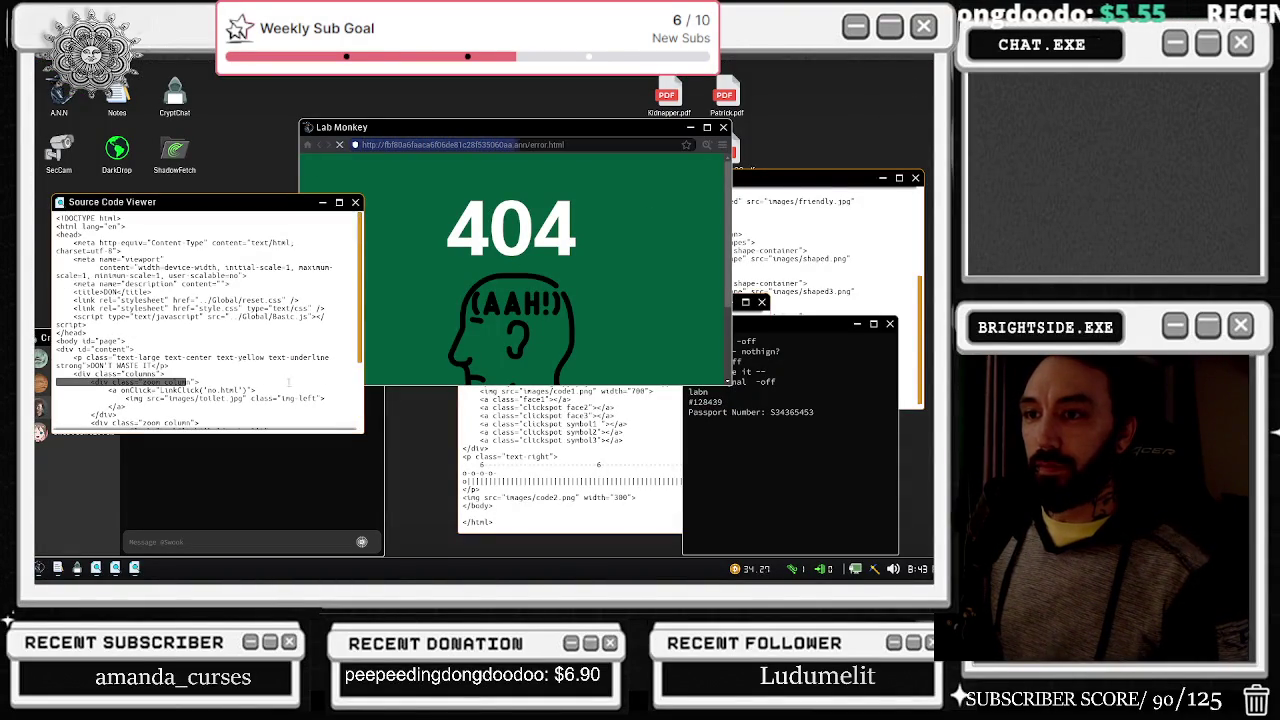
{"action": "left_click", "coordinate": [704, 149]}
{"action": "left_click", "coordinate": [253, 365]}
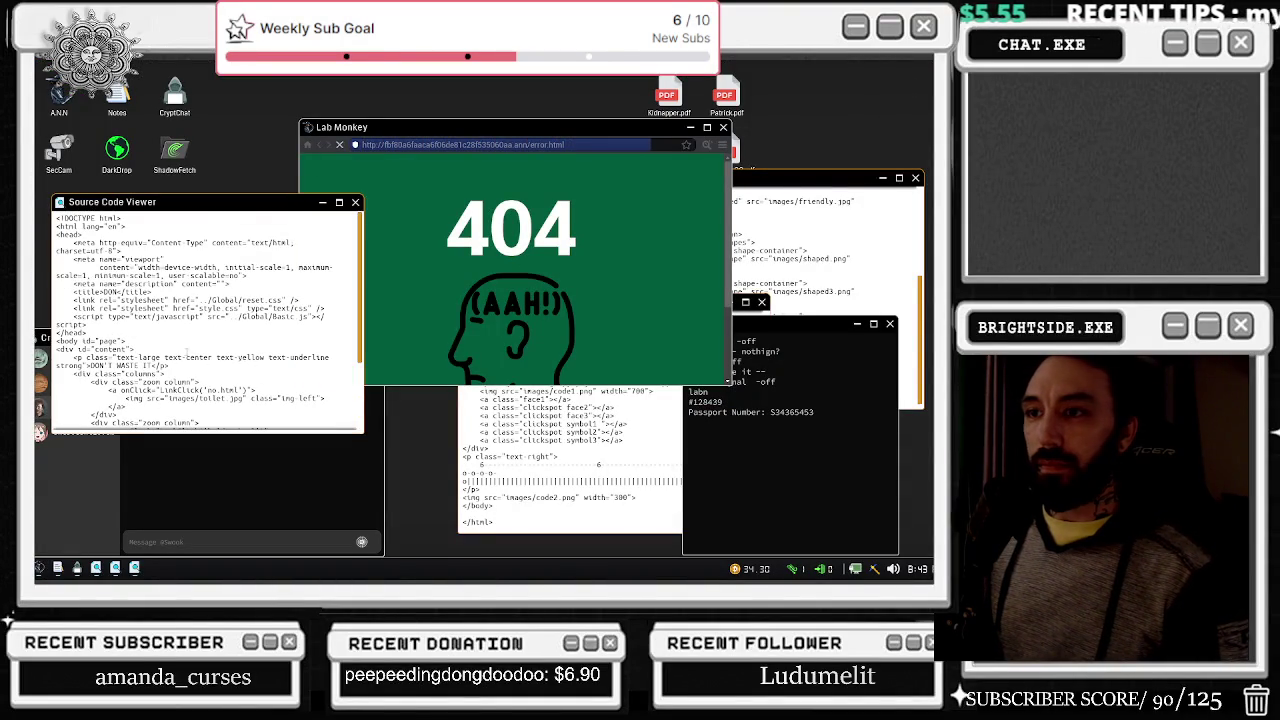
{"action": "scroll", "coordinate": [207, 357], "scroll_direction": "down", "scroll_amount": 5}
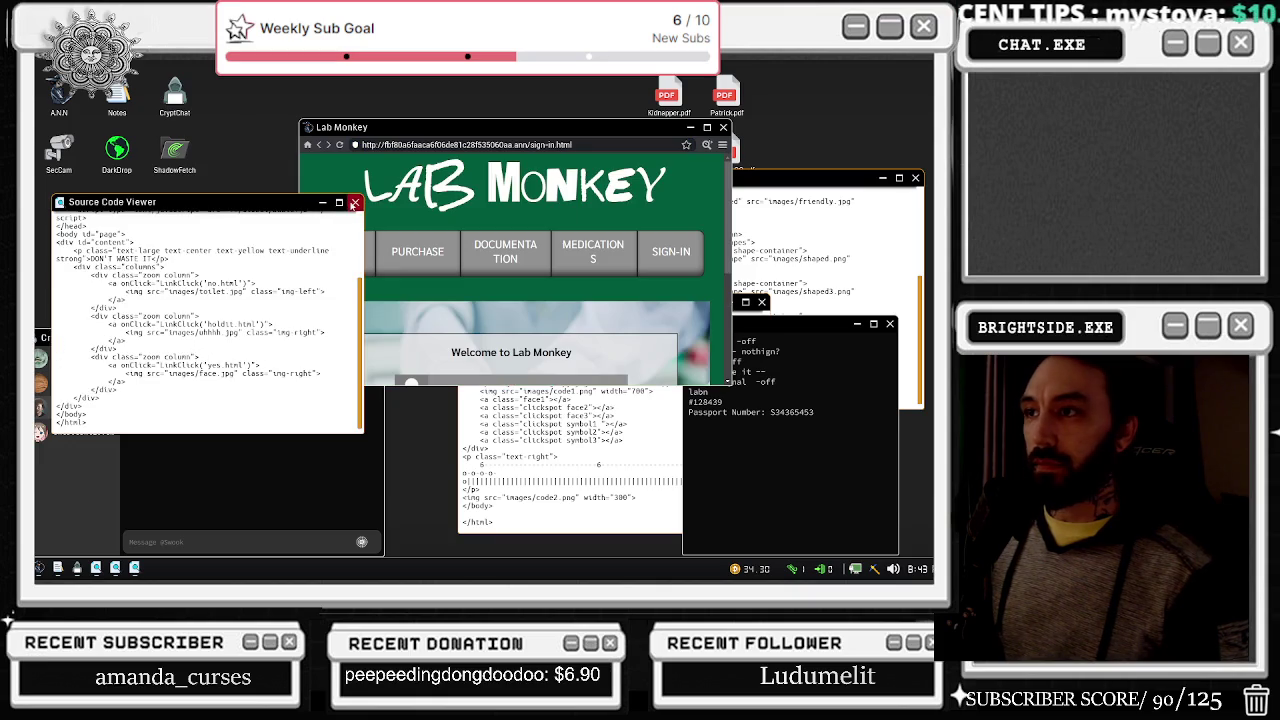
{"action": "left_click", "coordinate": [354, 203]}
{"action": "left_click", "coordinate": [587, 258]}
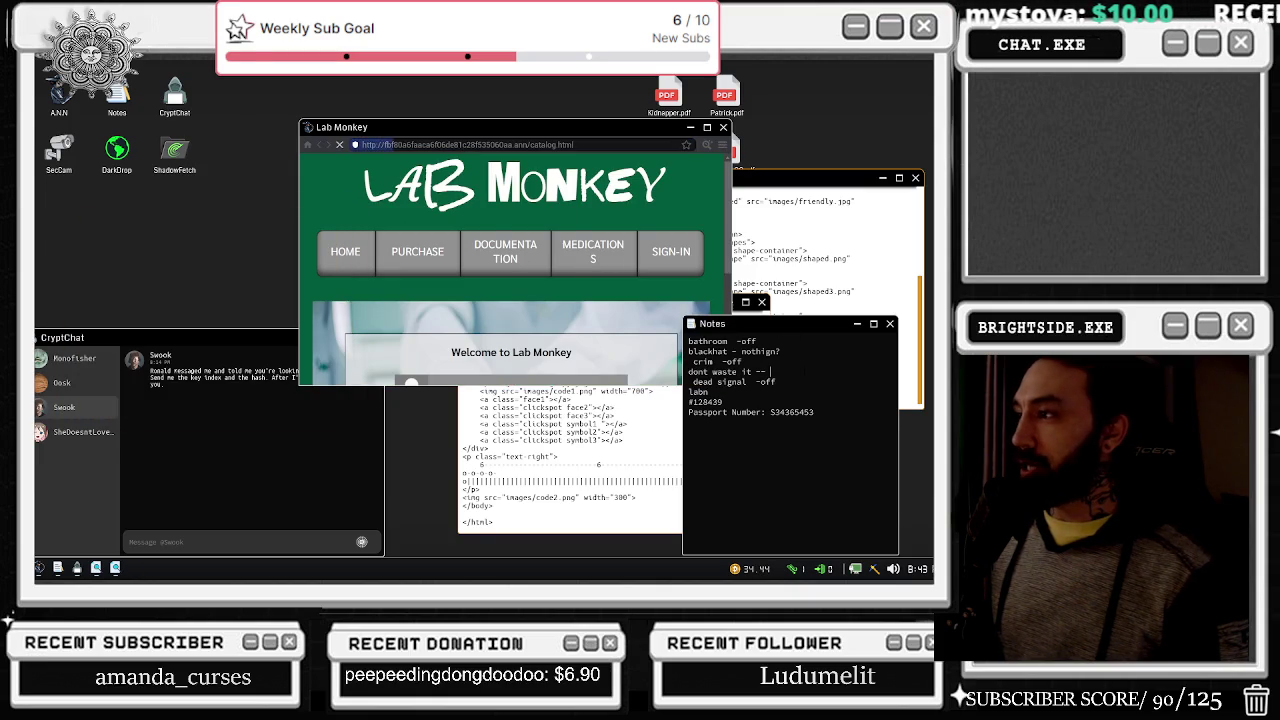
Step: Read two waiting CryptChat conversations, then leave and re-enter to check the camera
{"action": "left_click", "coordinate": [62, 383]}
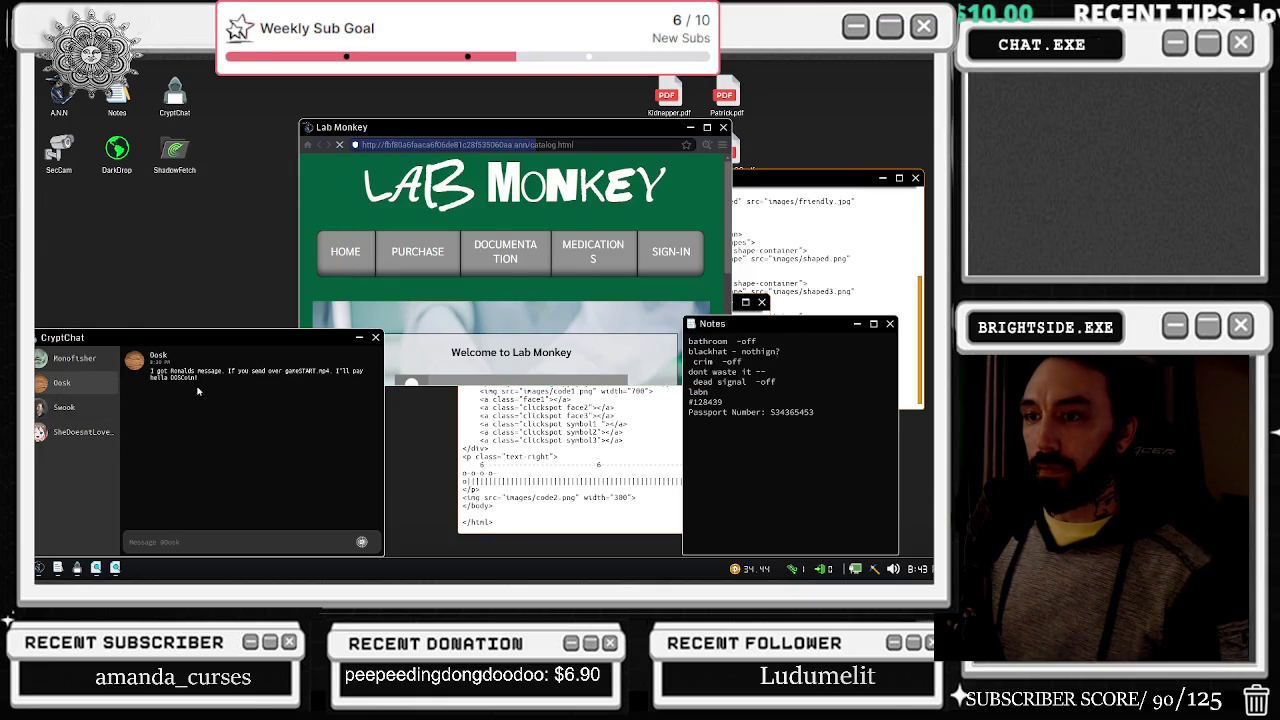
{"action": "left_click", "coordinate": [75, 359]}
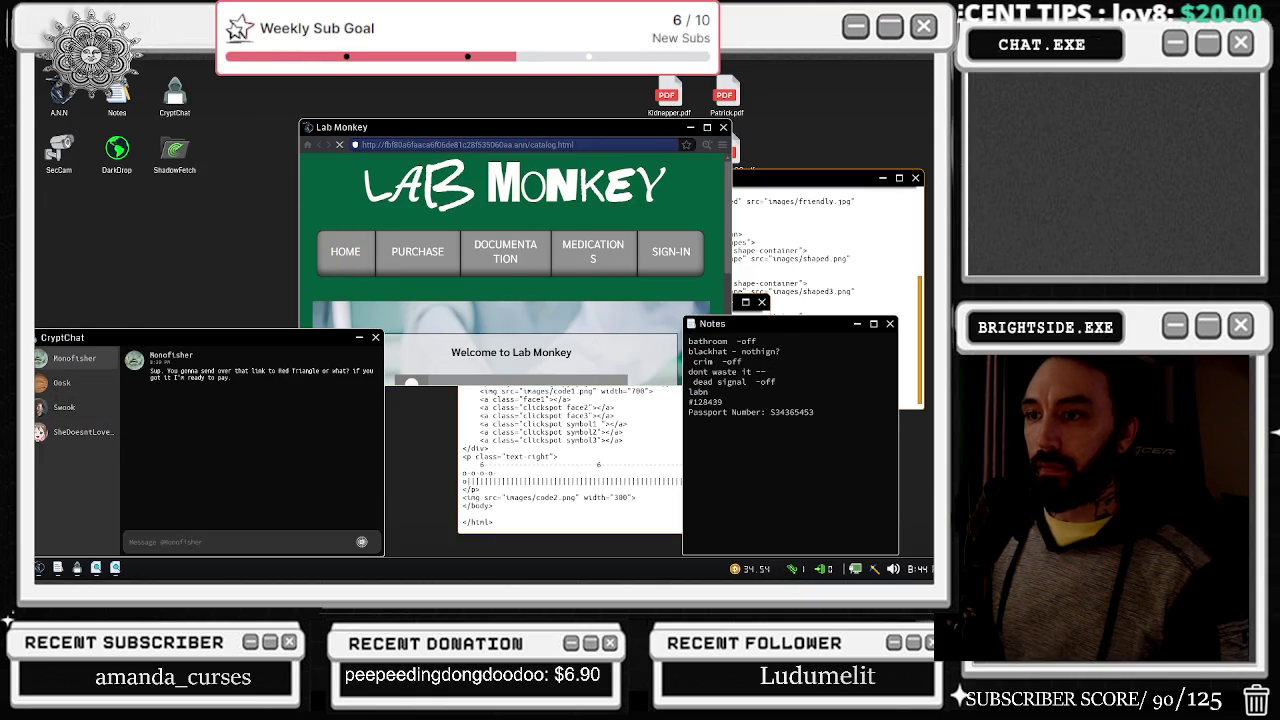
{"action": "key", "text": "Escape"}
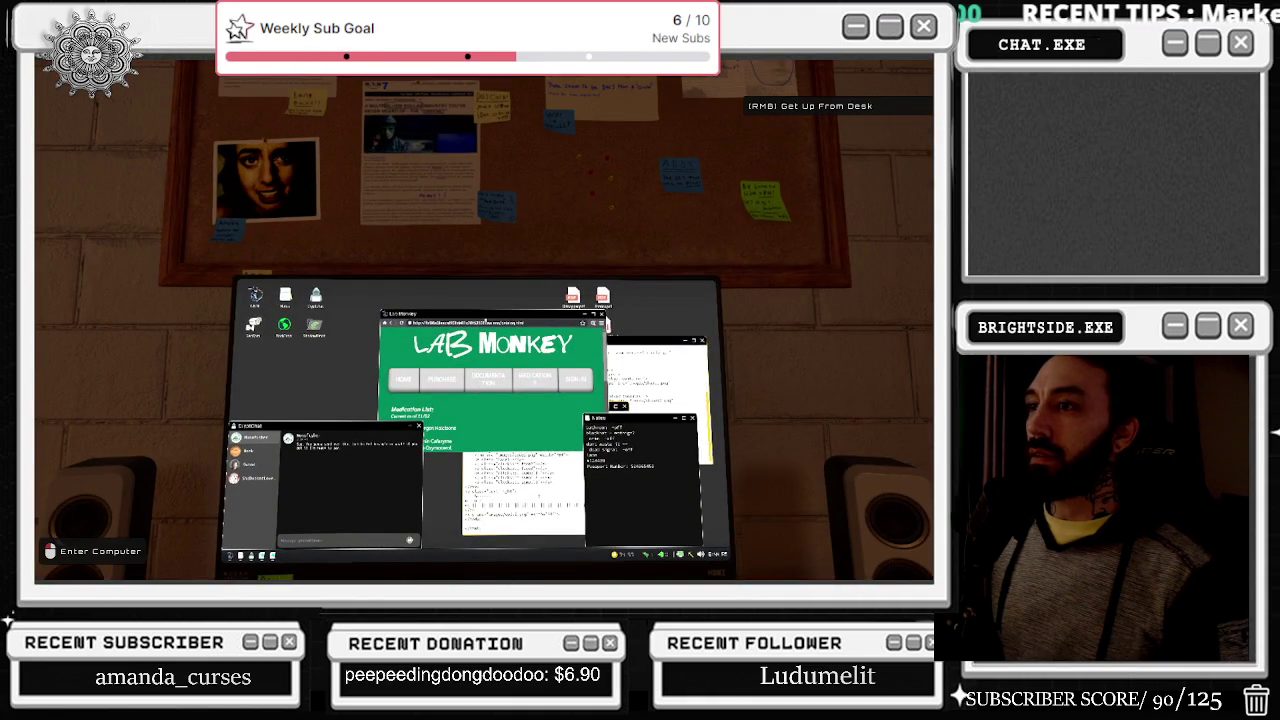
{"action": "left_click", "coordinate": [484, 320]}
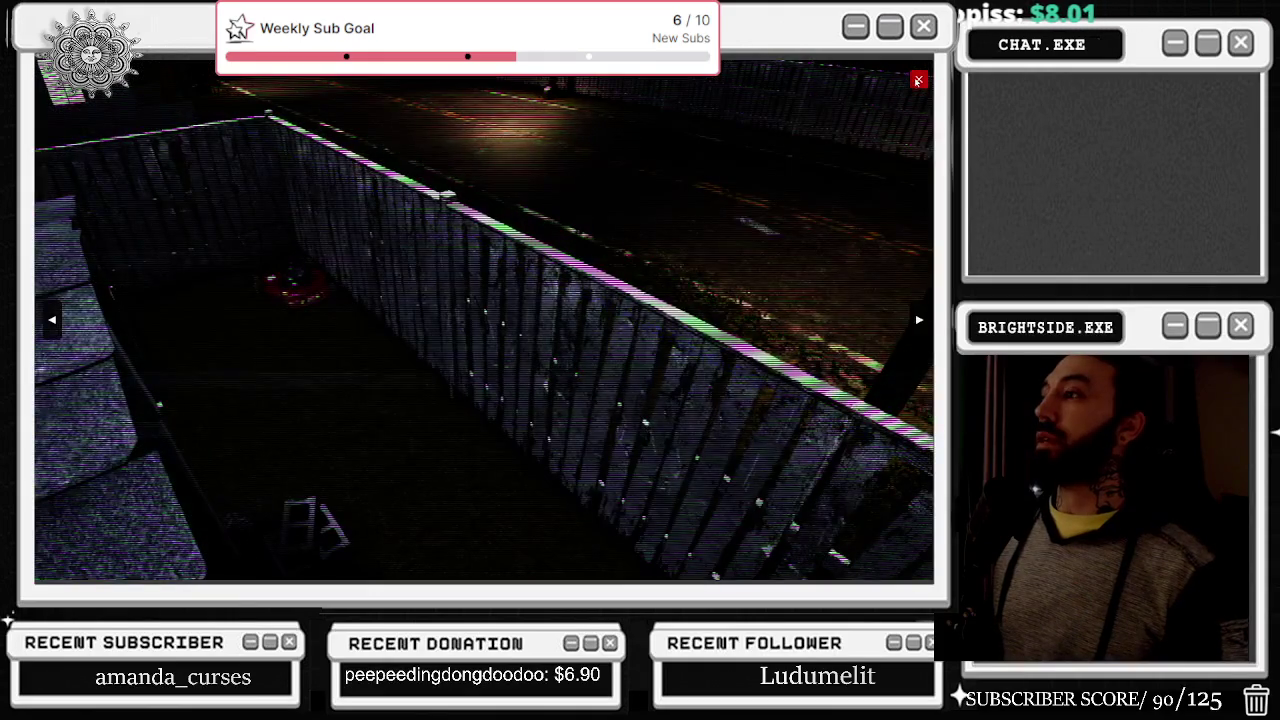
{"action": "left_click", "coordinate": [918, 79]}
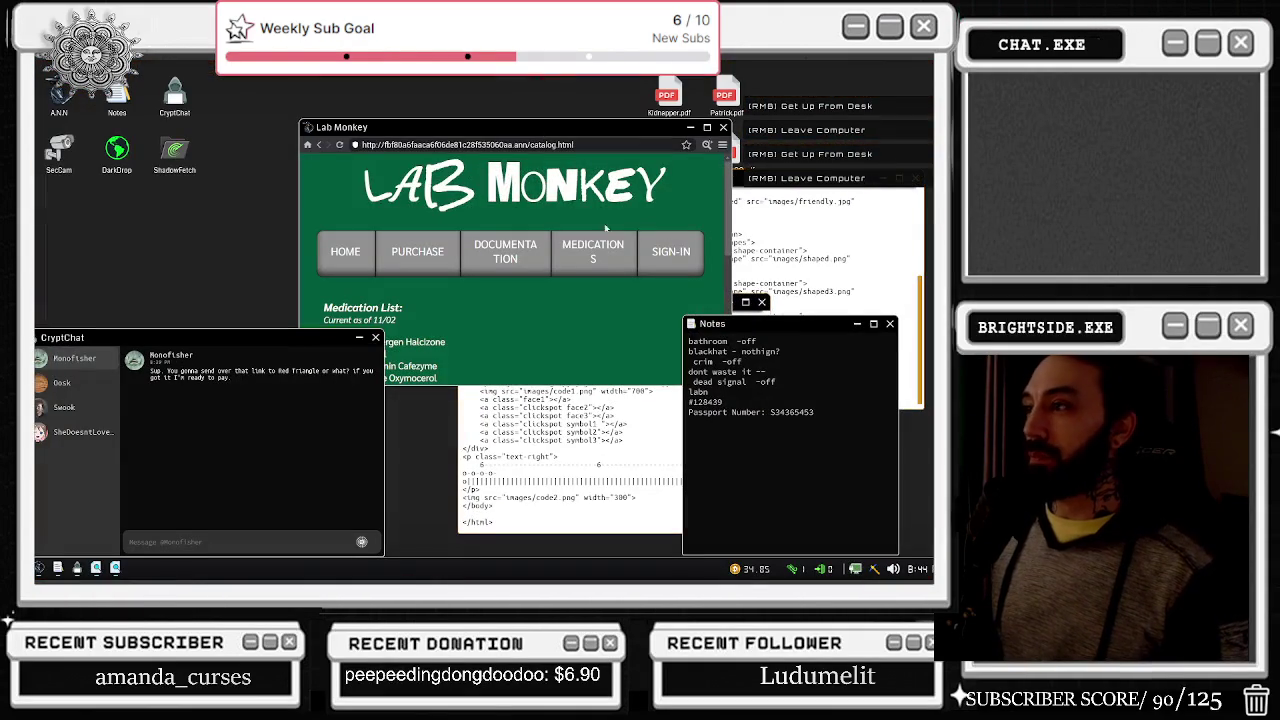
Step: Open the SheDoesntLoveMe conversation and scroll up to its wiki instructions
{"action": "left_click", "coordinate": [300, 340]}
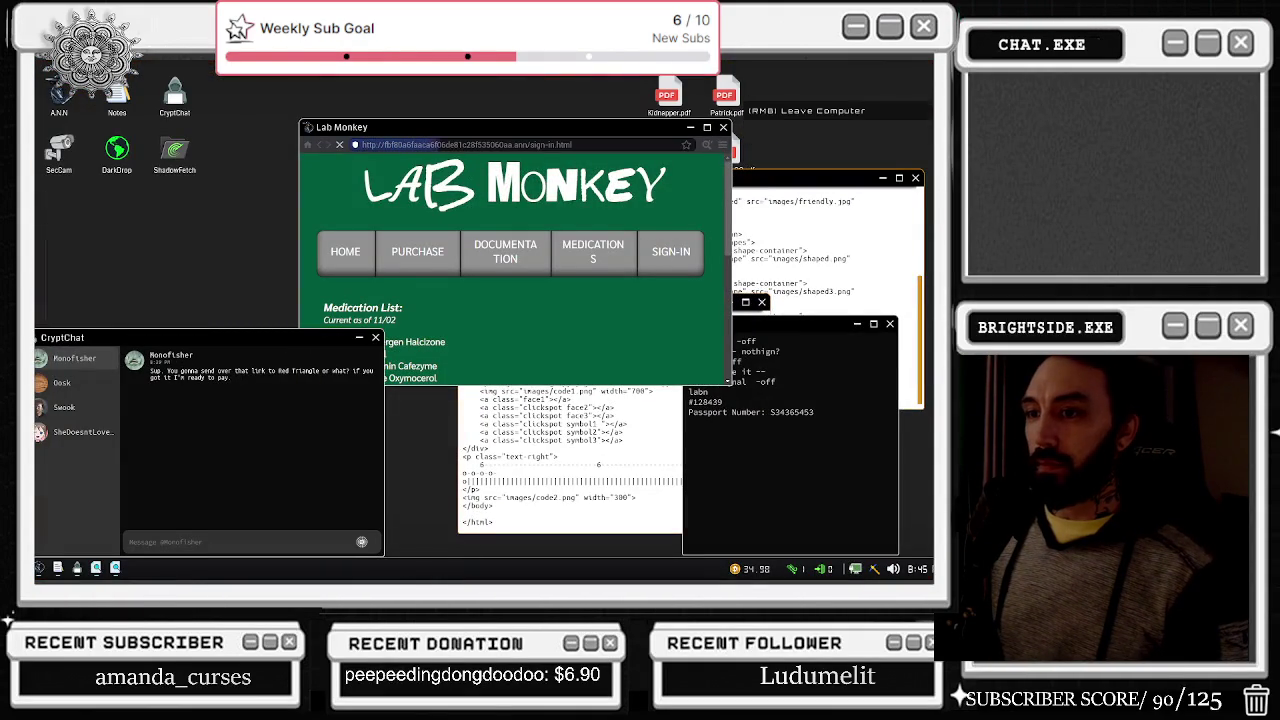
{"action": "left_click", "coordinate": [80, 432]}
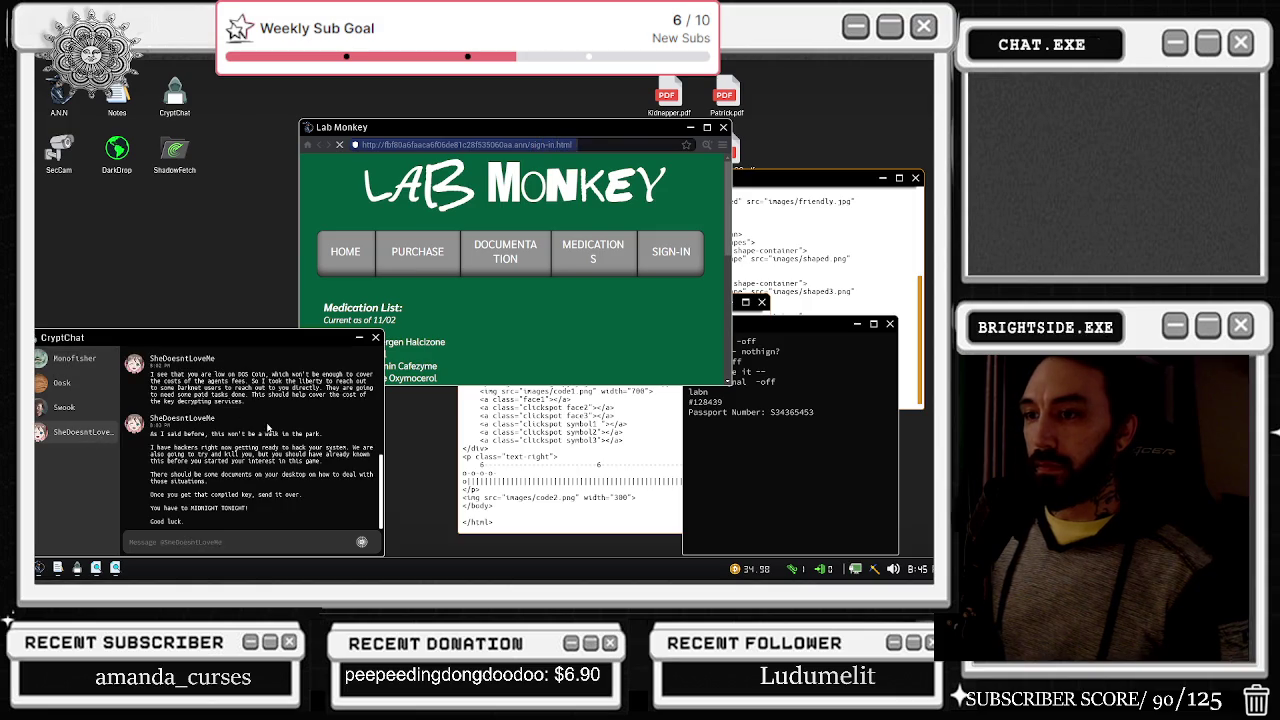
{"action": "scroll", "coordinate": [260, 440], "scroll_direction": "up", "scroll_amount": 3}
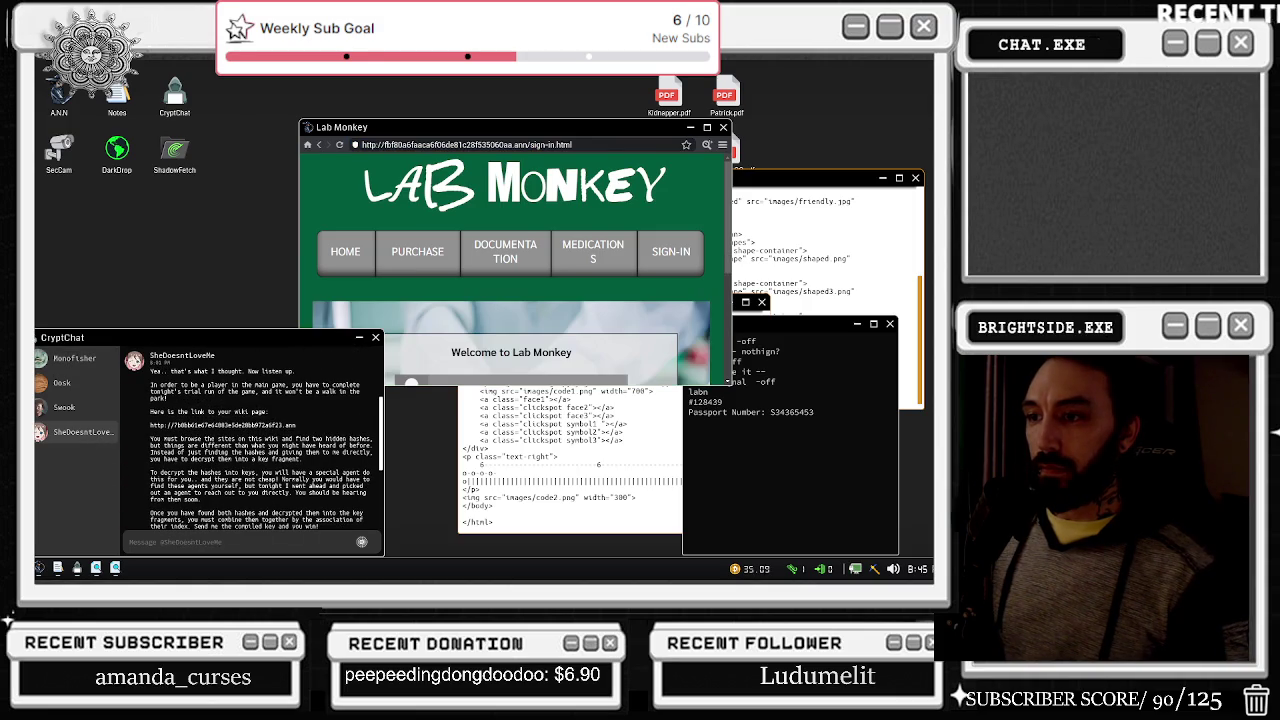
Step: Scroll the Lab Monkey sign-in page and submit the Sign In form
{"action": "left_click", "coordinate": [534, 302]}
{"action": "scroll", "coordinate": [528, 296], "scroll_direction": "down", "scroll_amount": 3}
{"action": "scroll", "coordinate": [611, 243], "scroll_direction": "down", "scroll_amount": 2}
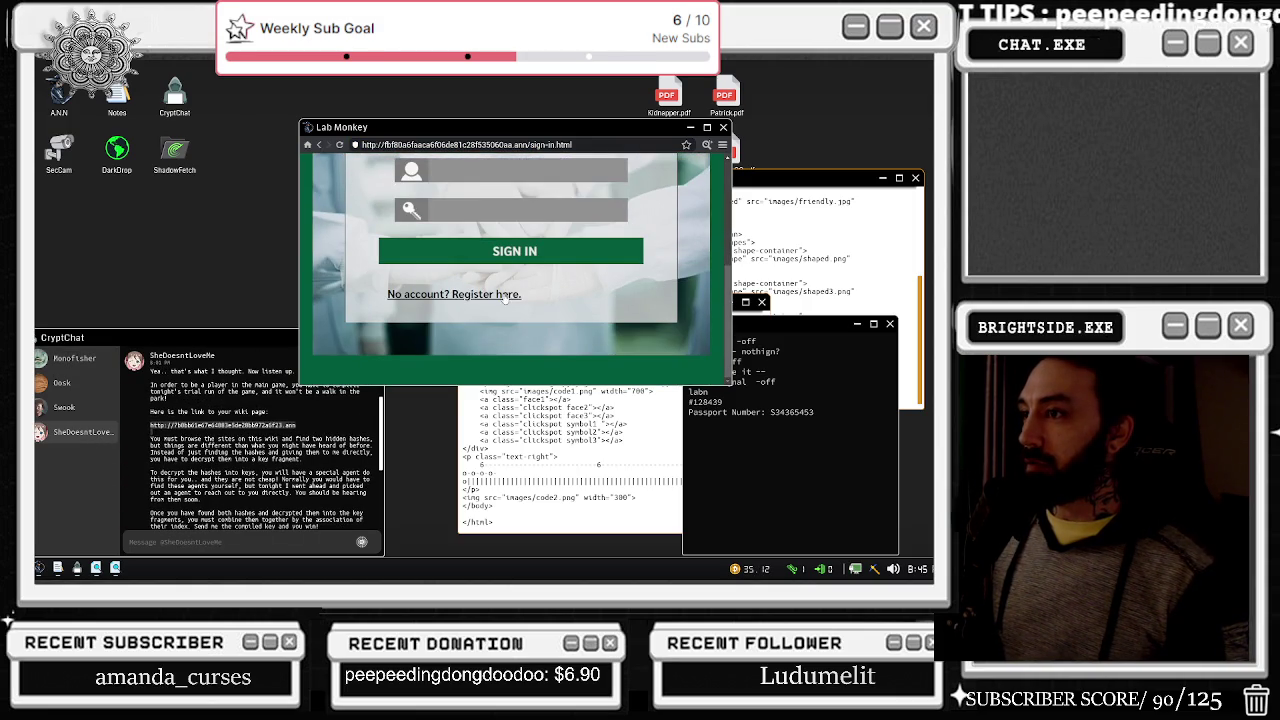
{"action": "left_click", "coordinate": [706, 144]}
{"action": "left_click", "coordinate": [620, 287]}
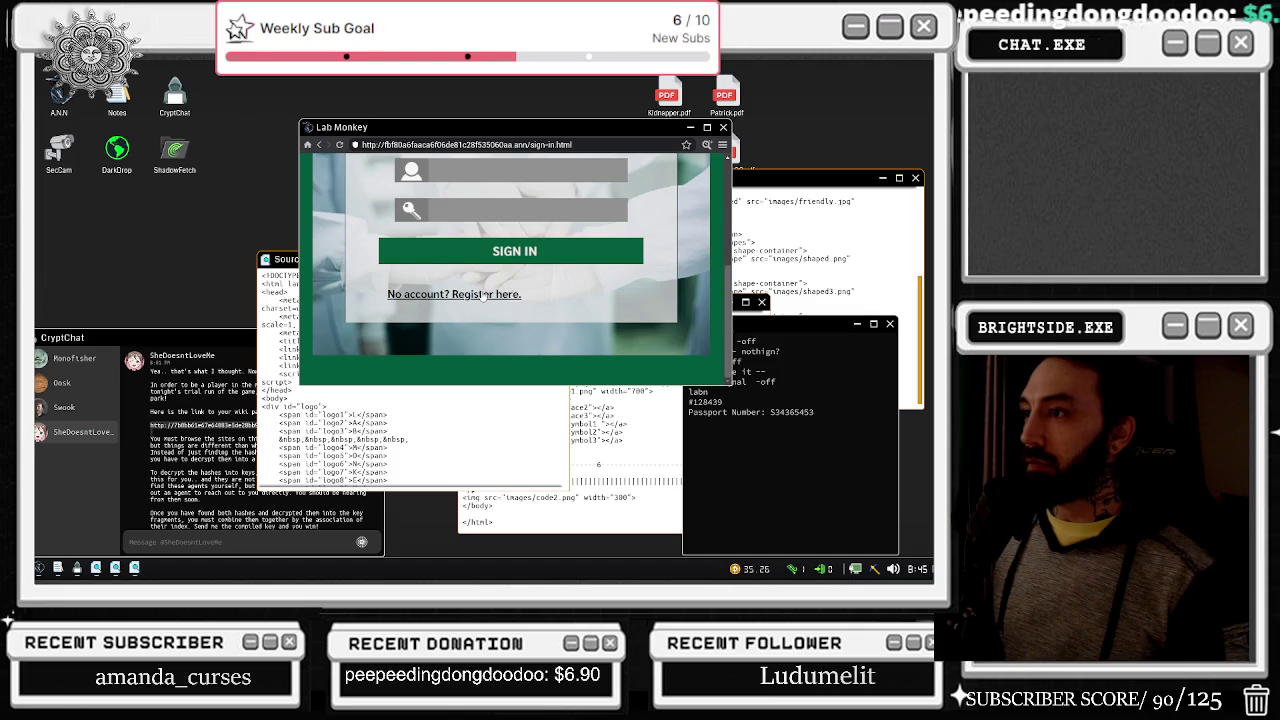
{"action": "left_click", "coordinate": [565, 262]}
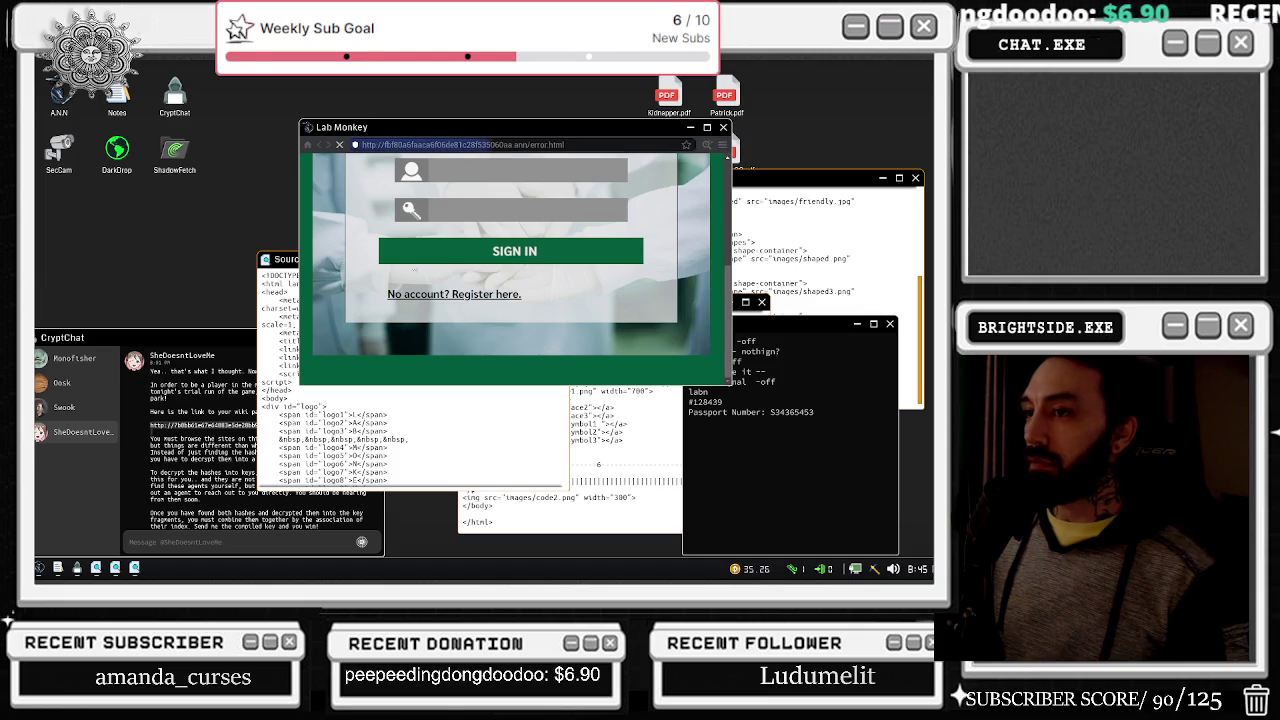
Step: Check the camera feed, then view the 404 error page's source
{"action": "right_click", "coordinate": [249, 222]}
{"action": "left_click", "coordinate": [500, 380]}
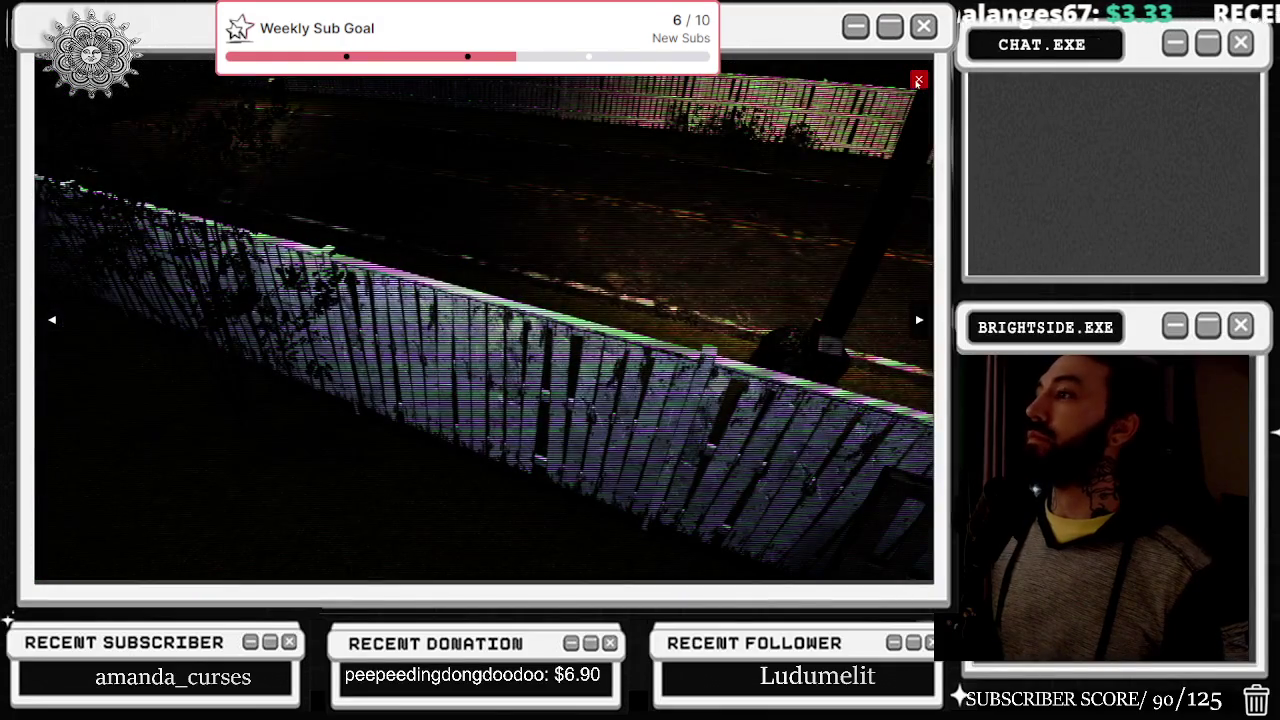
{"action": "left_click", "coordinate": [918, 80]}
{"action": "left_click_drag", "start_coordinate": [533, 175], "coordinate": [518, 337]}
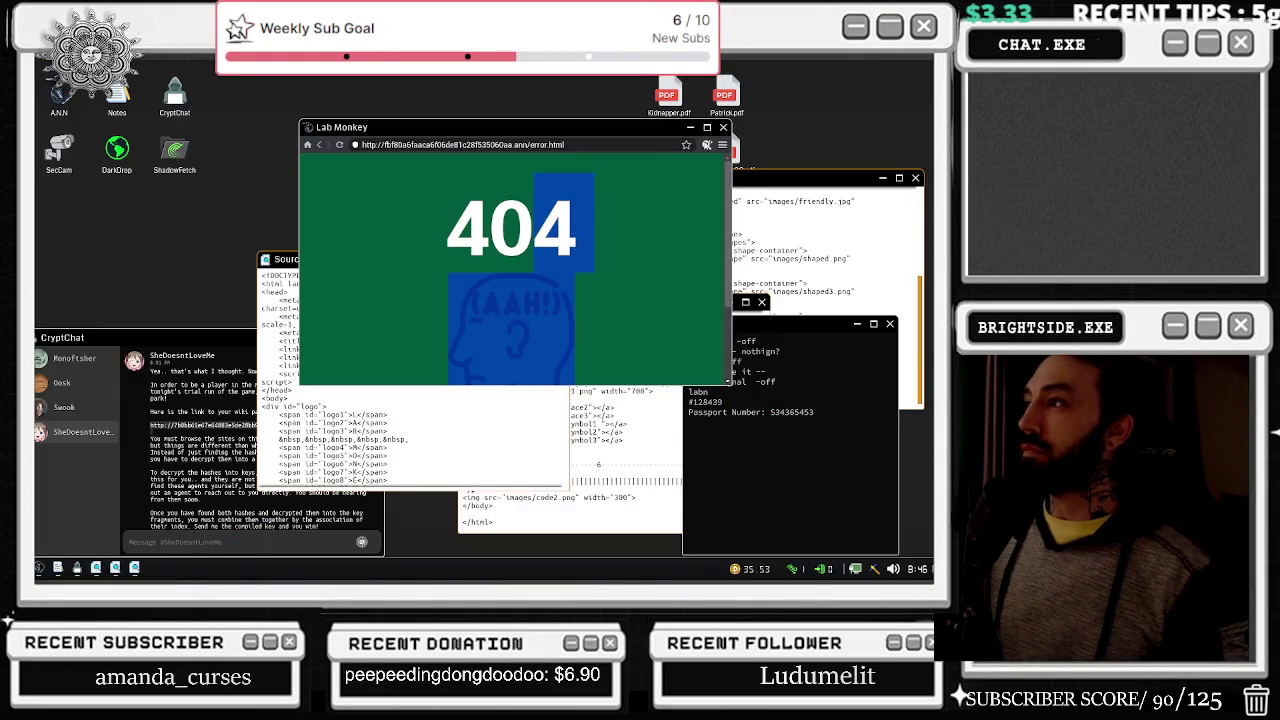
{"action": "left_click", "coordinate": [706, 145]}
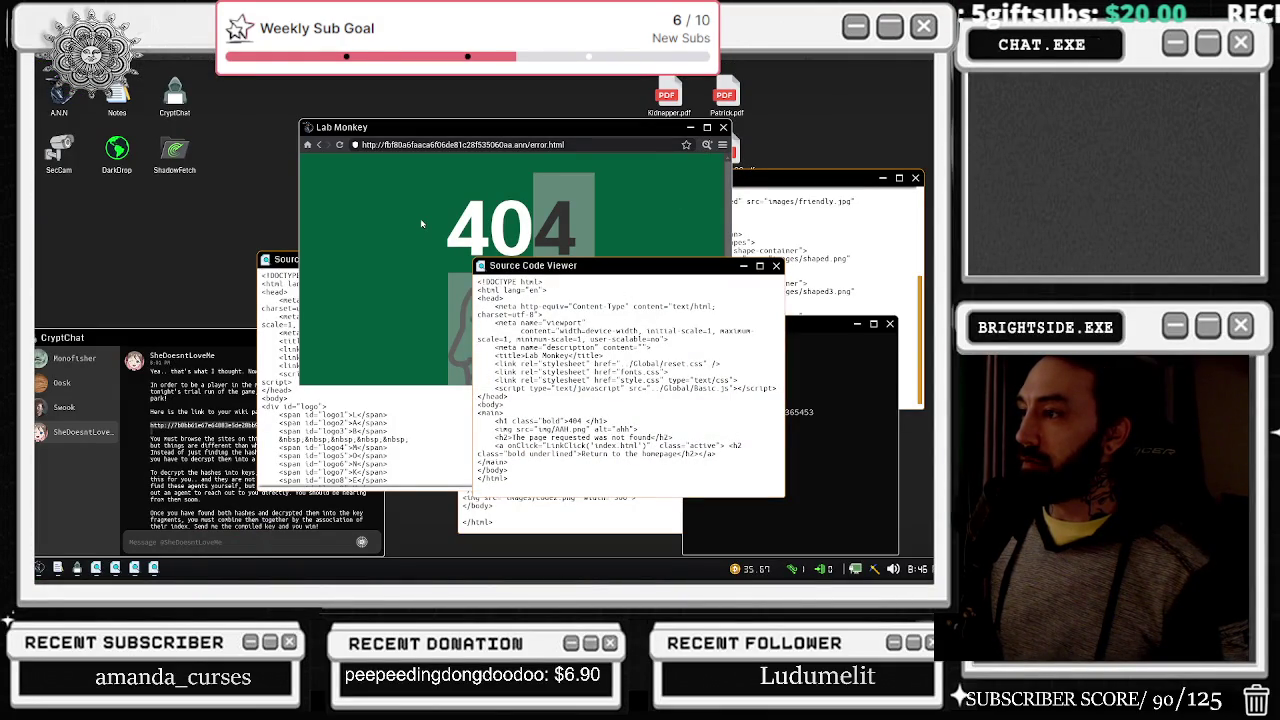
Step: Paste the Codex of Silence link into the address bar and load it
{"action": "left_click_drag", "start_coordinate": [449, 176], "coordinate": [490, 266]}
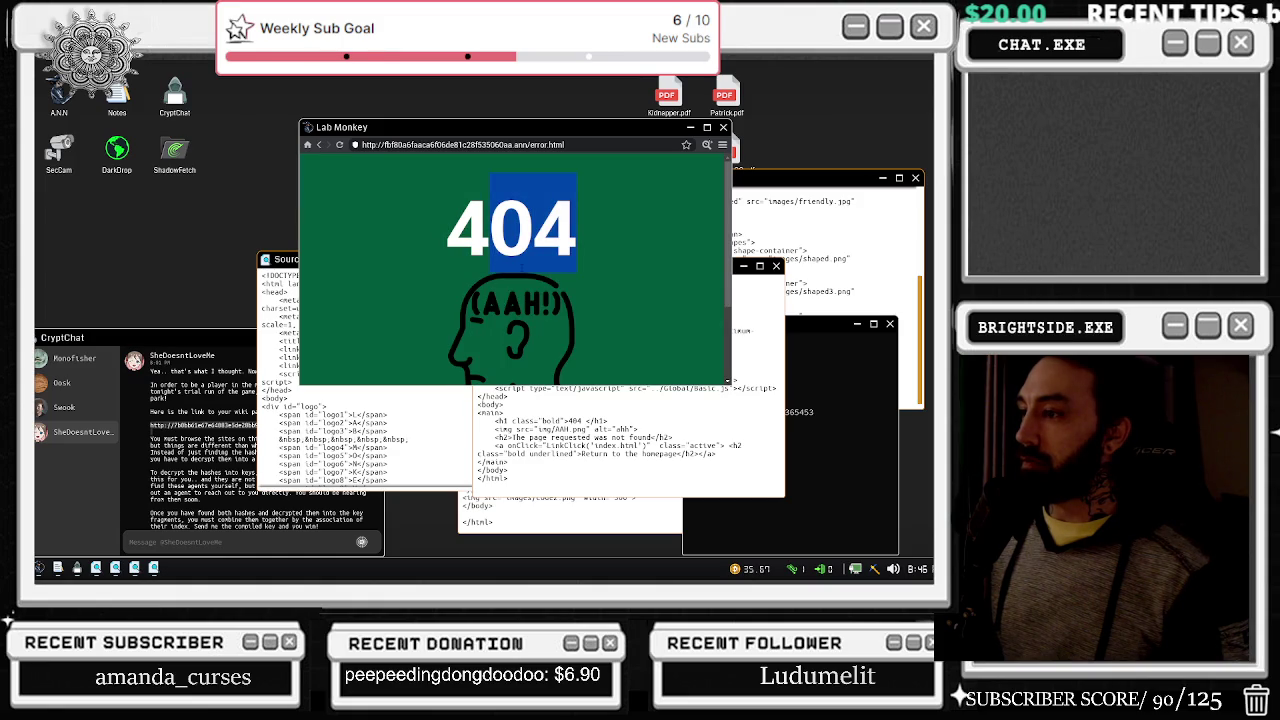
{"action": "key", "text": "ctrl+l"}
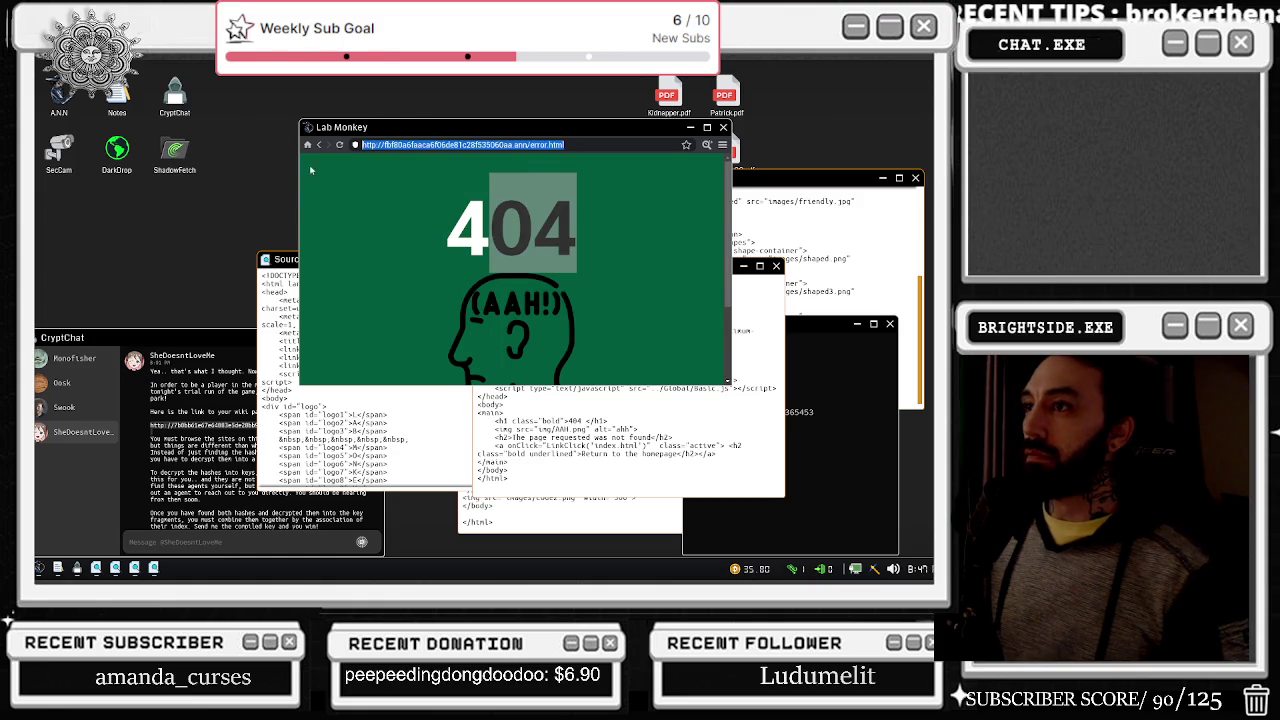
{"action": "key", "text": "ctrl+v"}
{"action": "key", "text": "Return"}
Step: Step back and cycle through three security camera views
{"action": "right_click", "coordinate": [70, 151]}
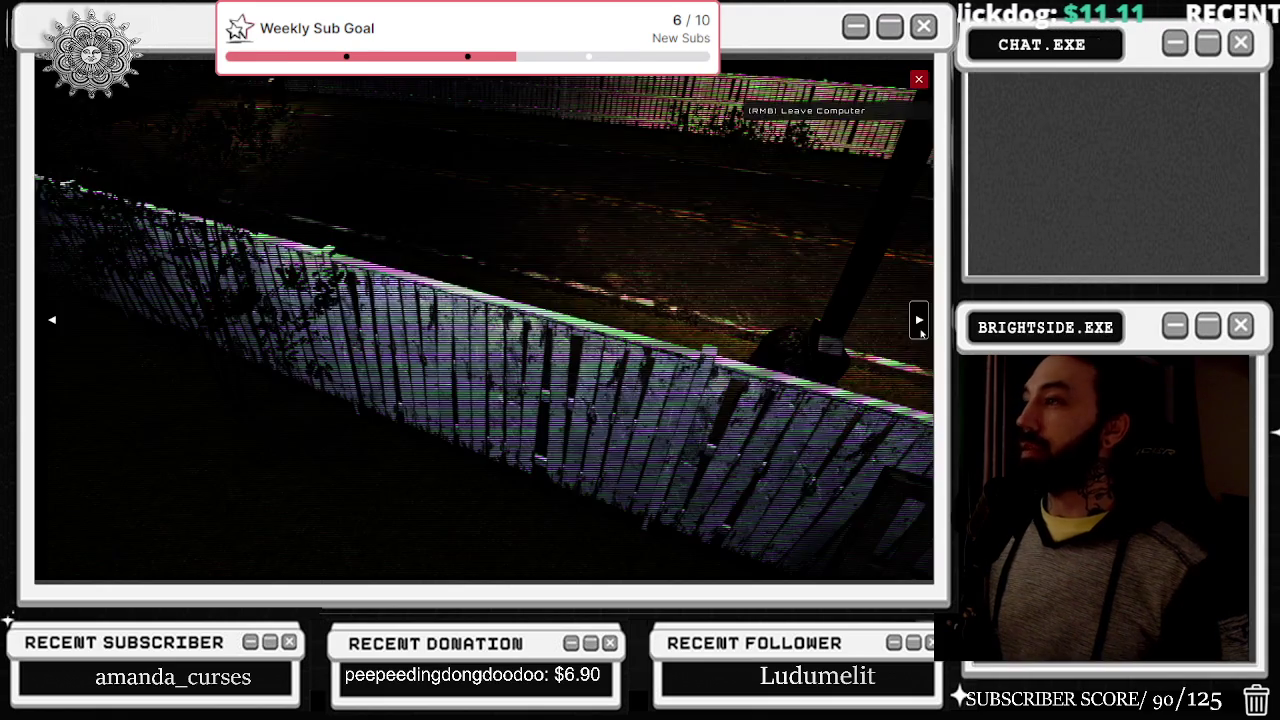
{"action": "left_click", "coordinate": [919, 323]}
{"action": "left_click", "coordinate": [919, 323]}
{"action": "left_click", "coordinate": [919, 323]}
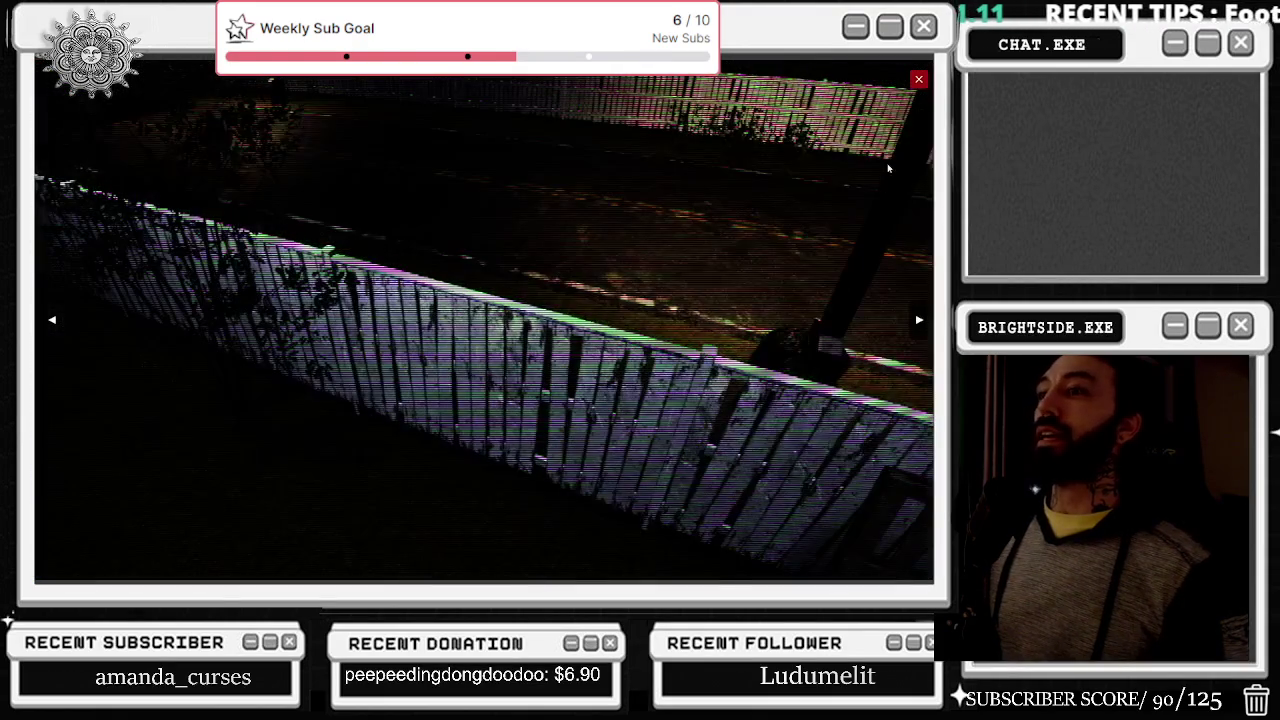
{"action": "left_click", "coordinate": [918, 79]}
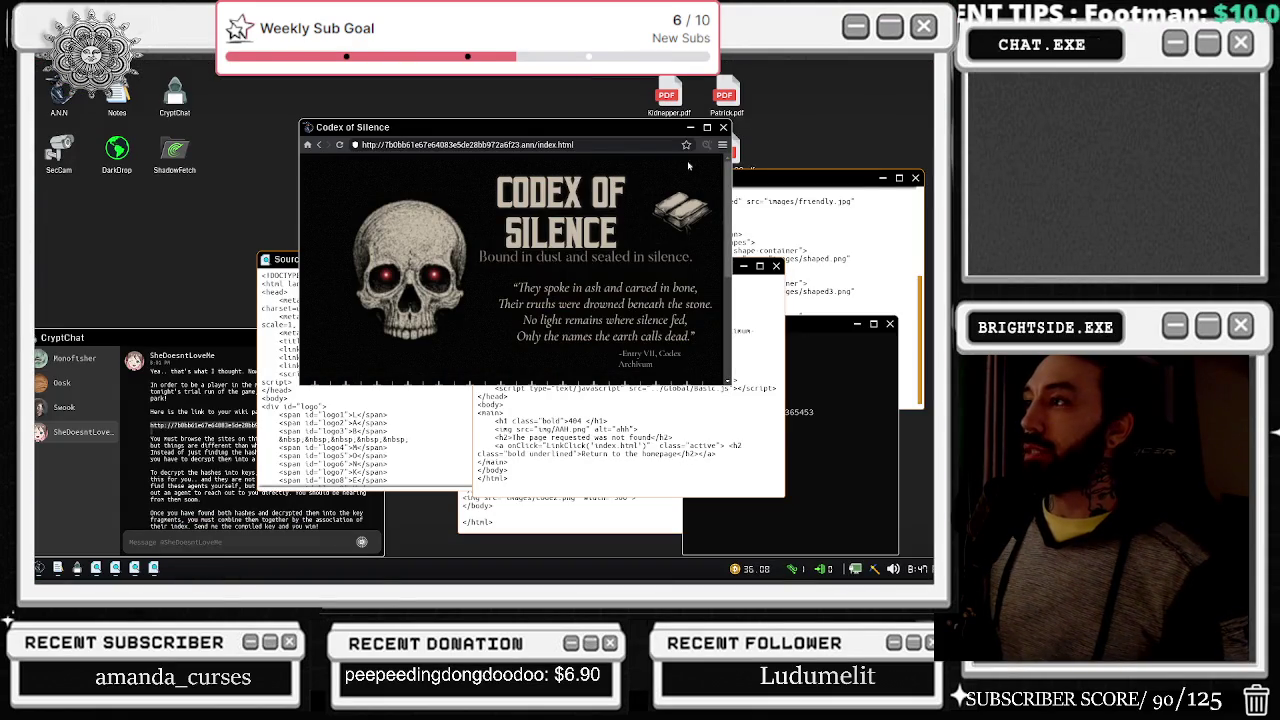
Step: Open Red Triangle from the Codex of Silence directory and send its address in CryptChat
{"action": "scroll", "coordinate": [378, 310], "scroll_direction": "down", "scroll_amount": 5}
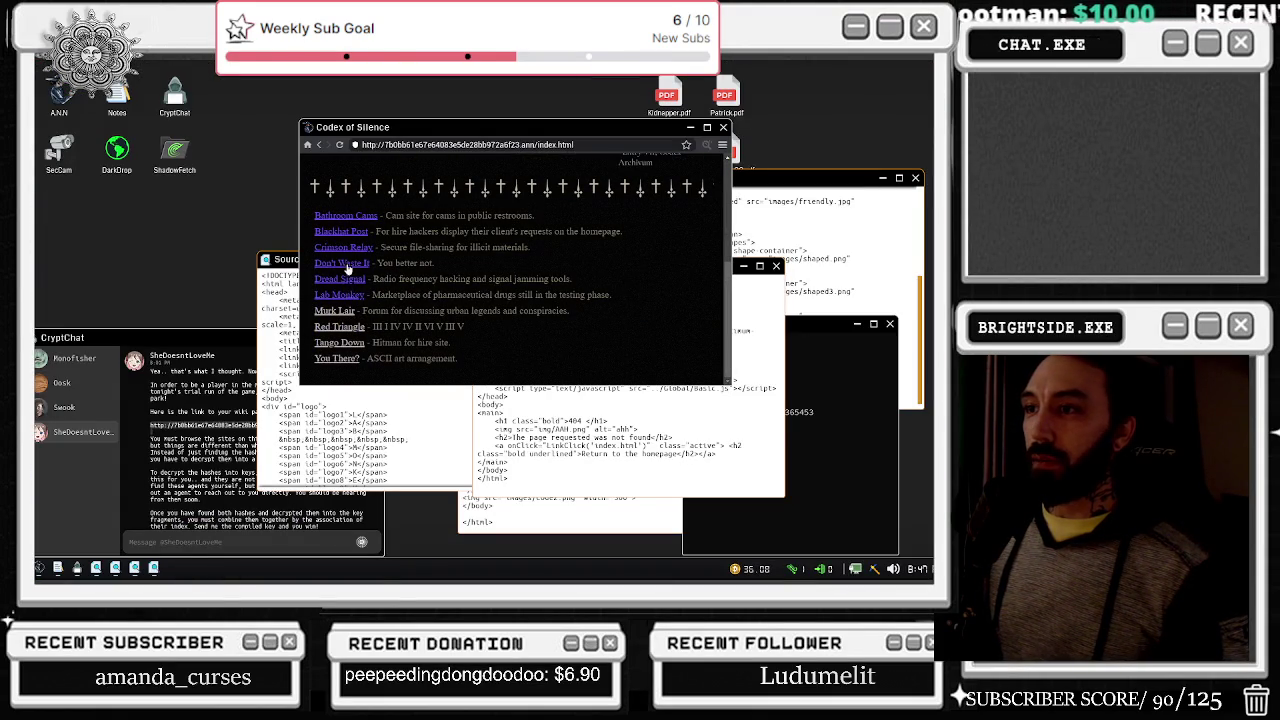
{"action": "left_click", "coordinate": [349, 327]}
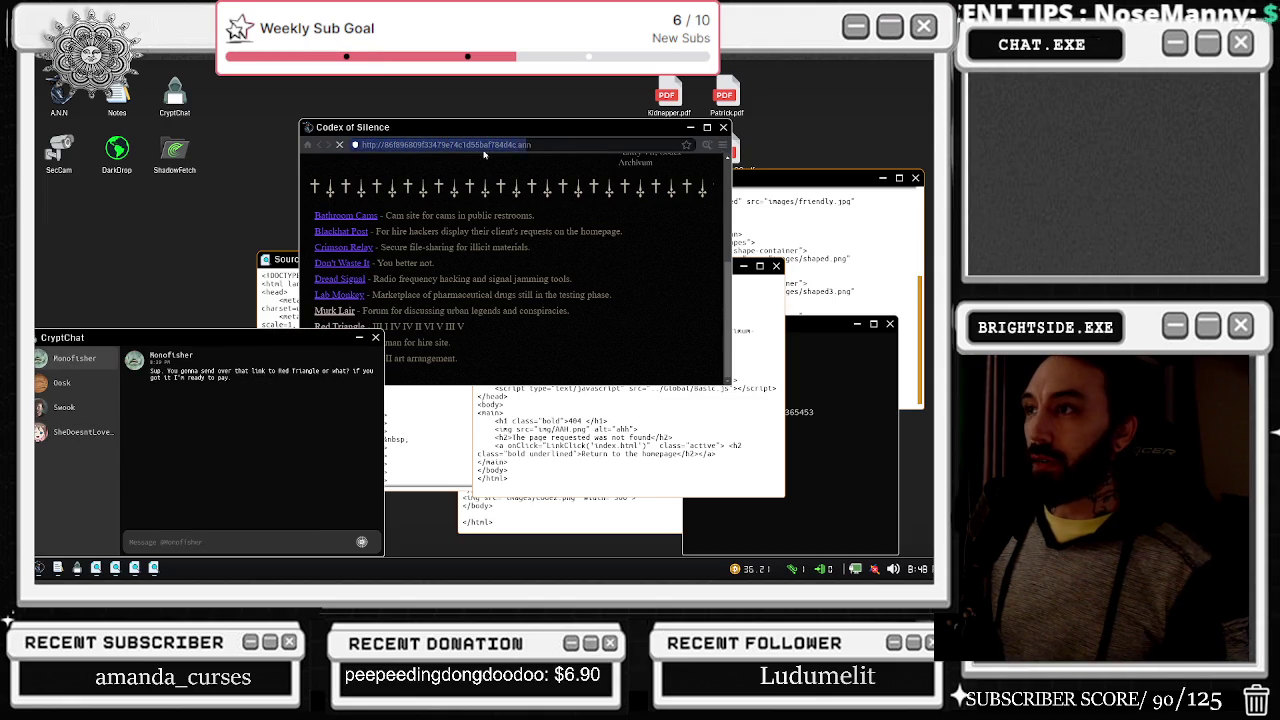
{"action": "left_click", "coordinate": [551, 146]}
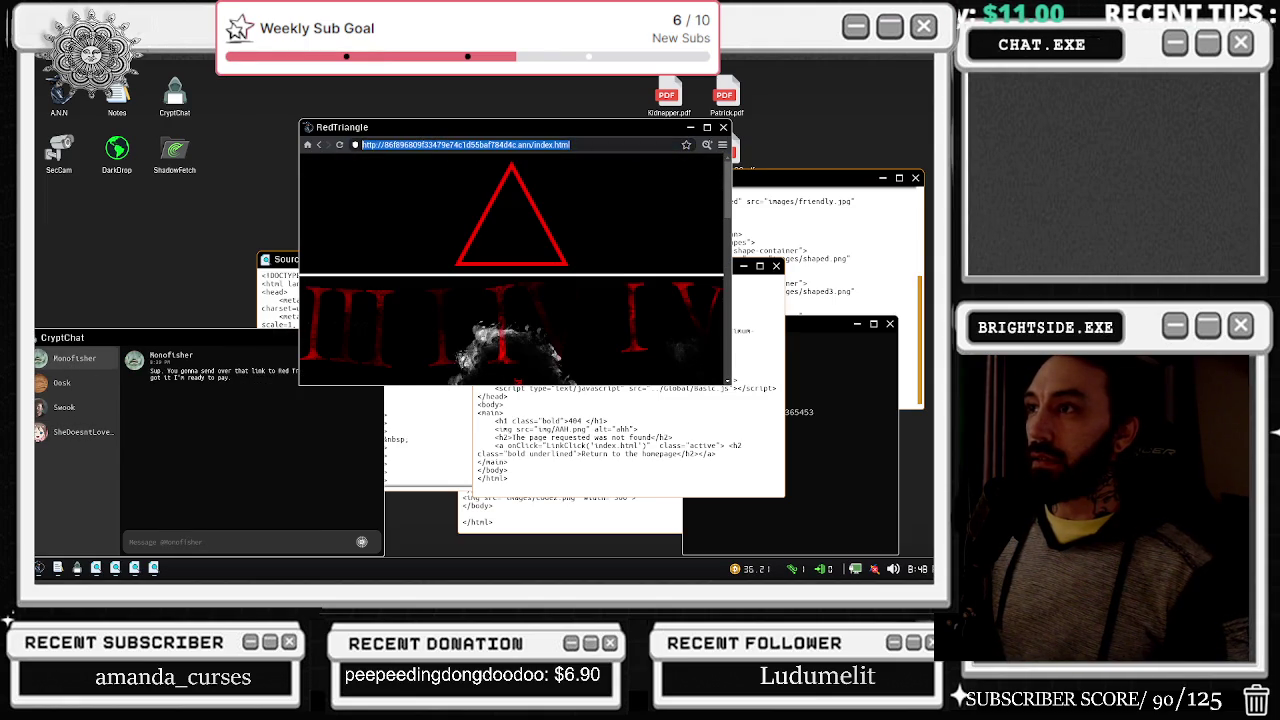
{"action": "left_click", "coordinate": [194, 541]}
{"action": "type", "text": "http://86f896809f33479e74c1d55baf784d4c.ann/index.html"}
{"action": "key", "text": "Return"}
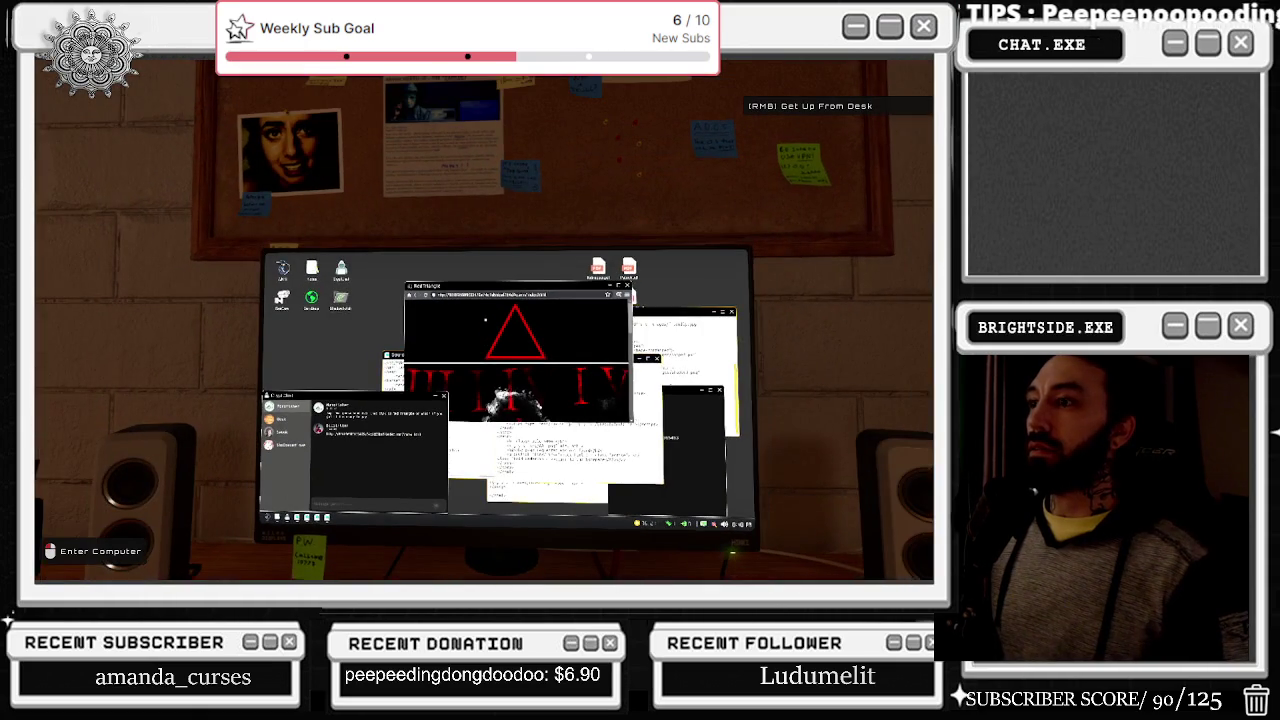
Step: Check two security camera views, then return to the desktop and launch DarkDrop
{"action": "left_click", "coordinate": [485, 320]}
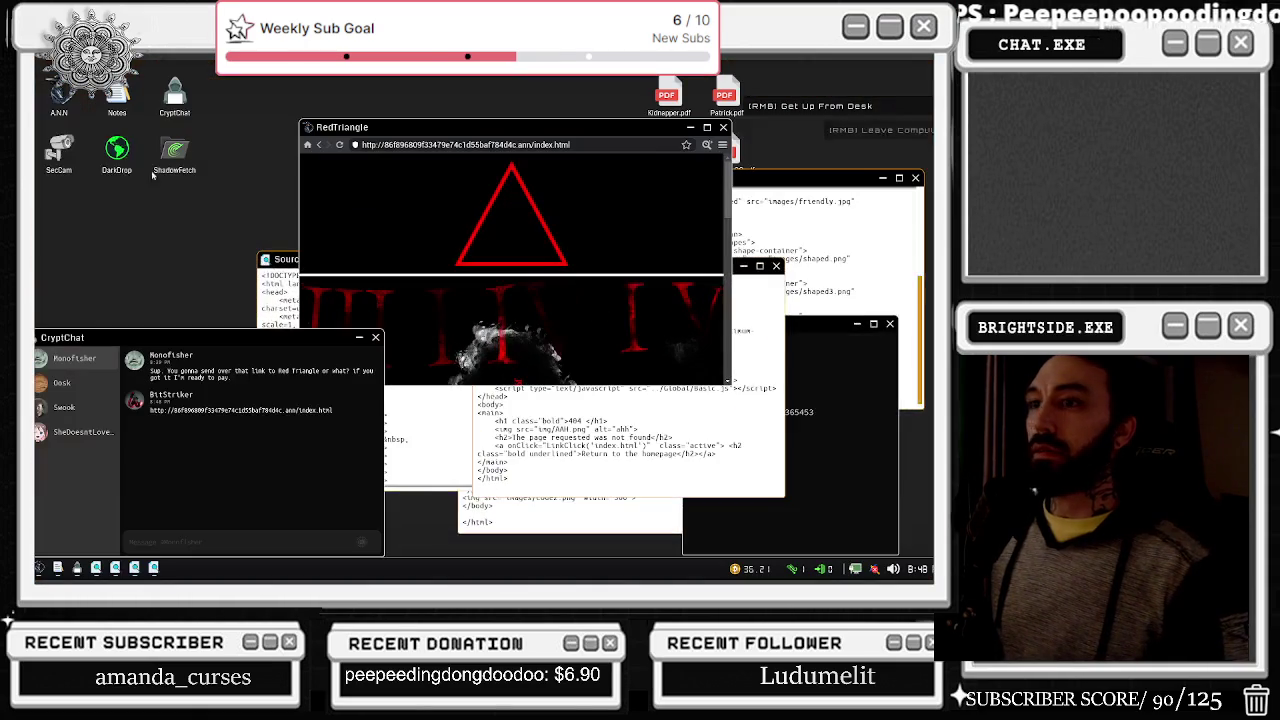
{"action": "left_click", "coordinate": [363, 157]}
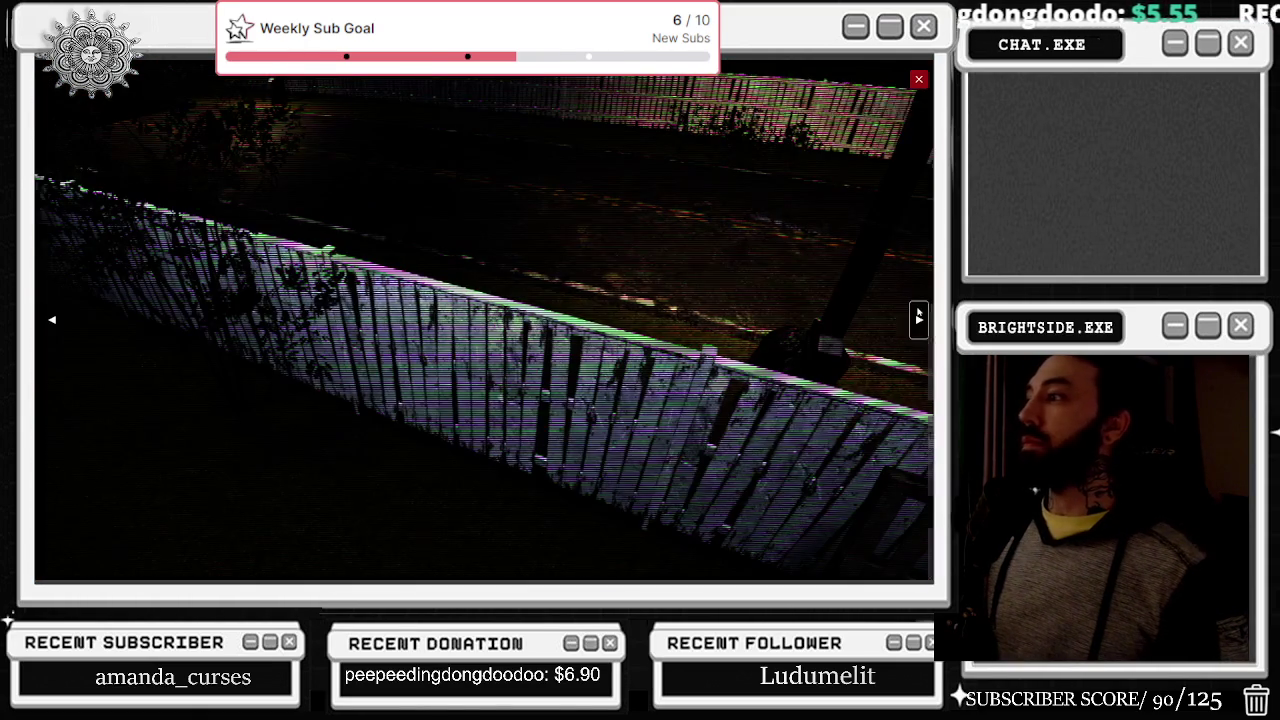
{"action": "left_click", "coordinate": [918, 317]}
{"action": "left_click", "coordinate": [918, 317]}
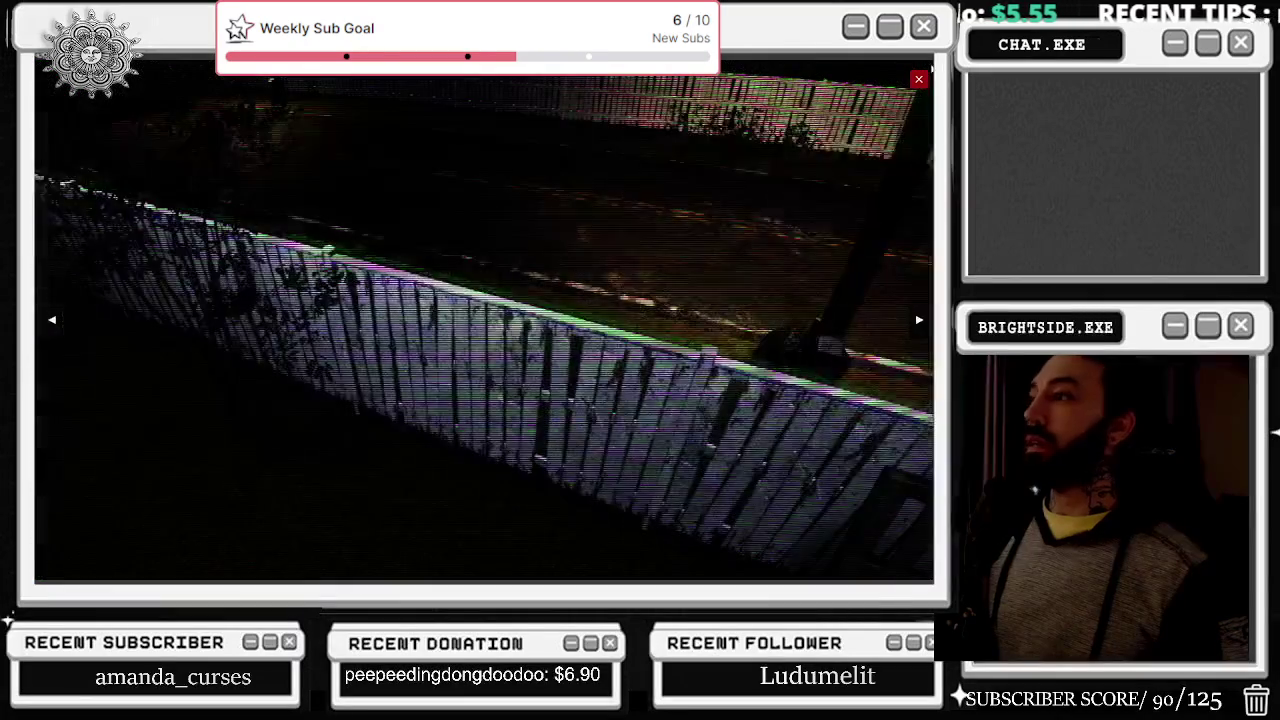
{"action": "right_click", "coordinate": [918, 317]}
{"action": "left_click", "coordinate": [484, 320]}
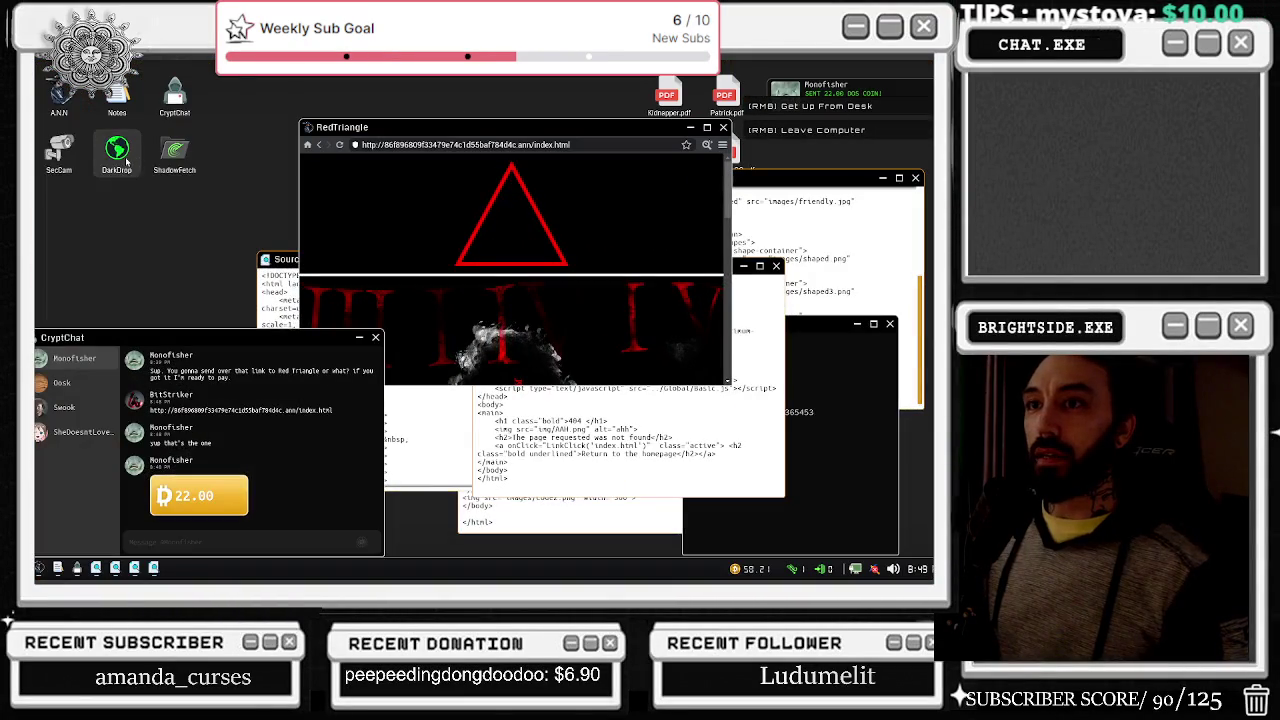
{"action": "double_click", "coordinate": [125, 160]}
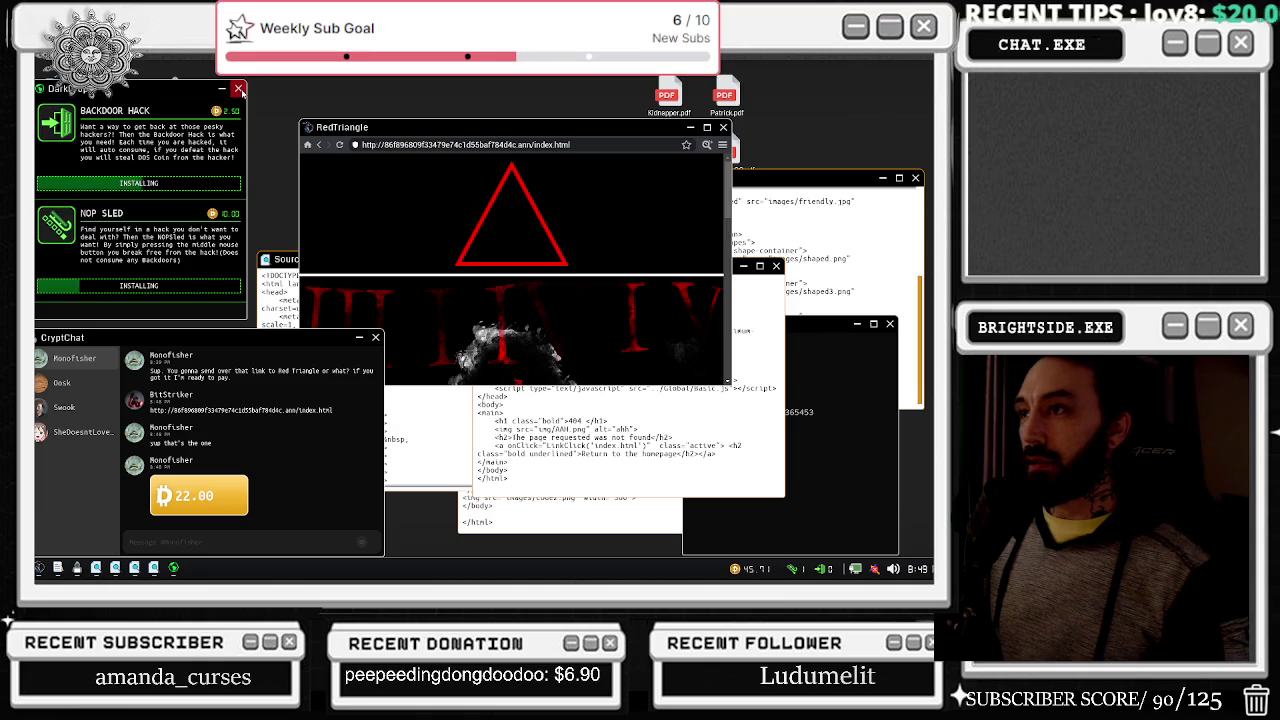
Step: Close DarkDrop, open the Red Triangle page source and scroll down to the stone tablets
{"action": "left_click", "coordinate": [238, 89]}
{"action": "left_click", "coordinate": [716, 147]}
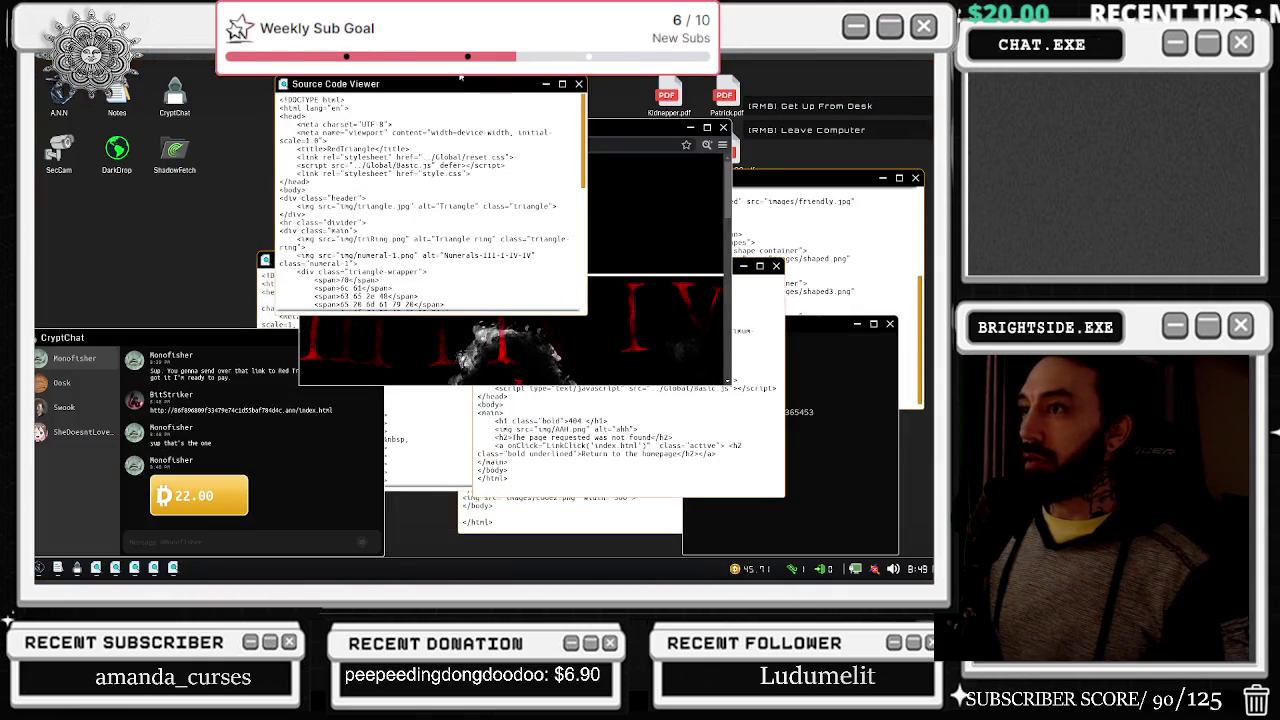
{"action": "mouse_move", "coordinate": [461, 80]}
{"action": "left_mouse_down"}
{"action": "mouse_move", "coordinate": [255, 187]}
{"action": "mouse_move", "coordinate": [223, 180]}
{"action": "left_mouse_up"}
{"action": "left_click", "coordinate": [606, 240]}
{"action": "scroll", "coordinate": [606, 240], "scroll_direction": "down", "scroll_amount": 3}
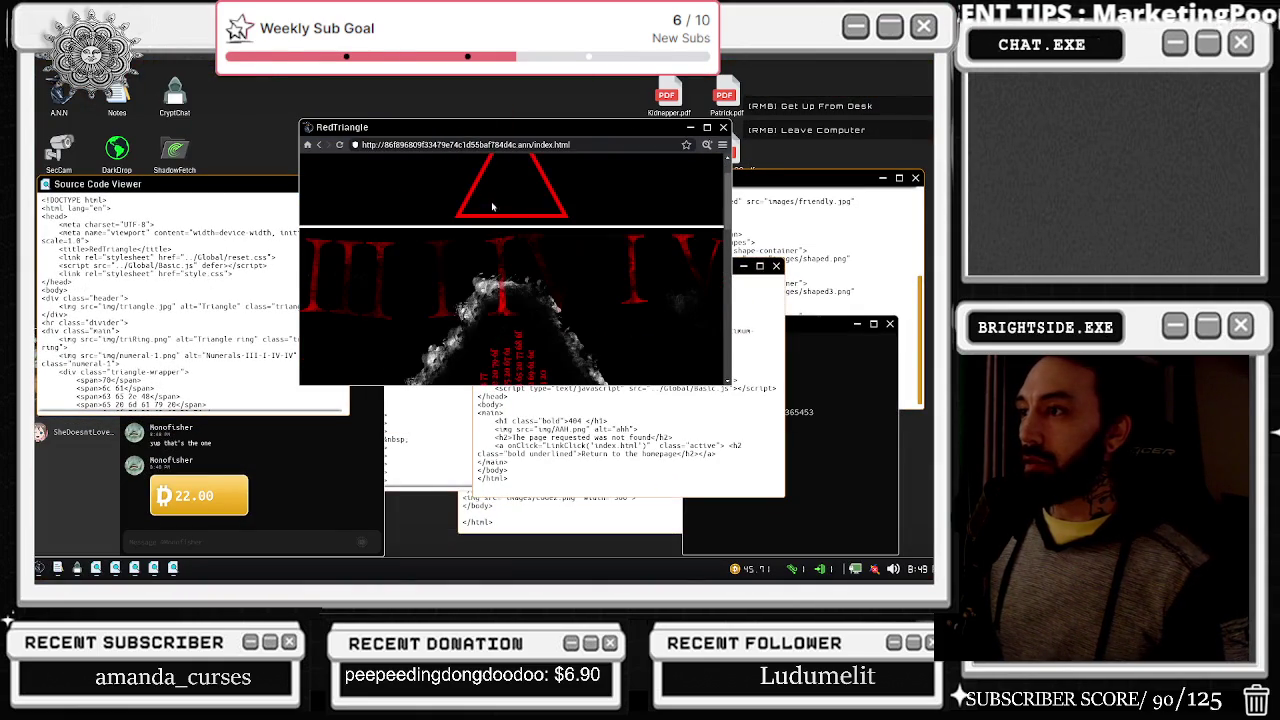
{"action": "scroll", "coordinate": [471, 324], "scroll_direction": "down", "scroll_amount": 5}
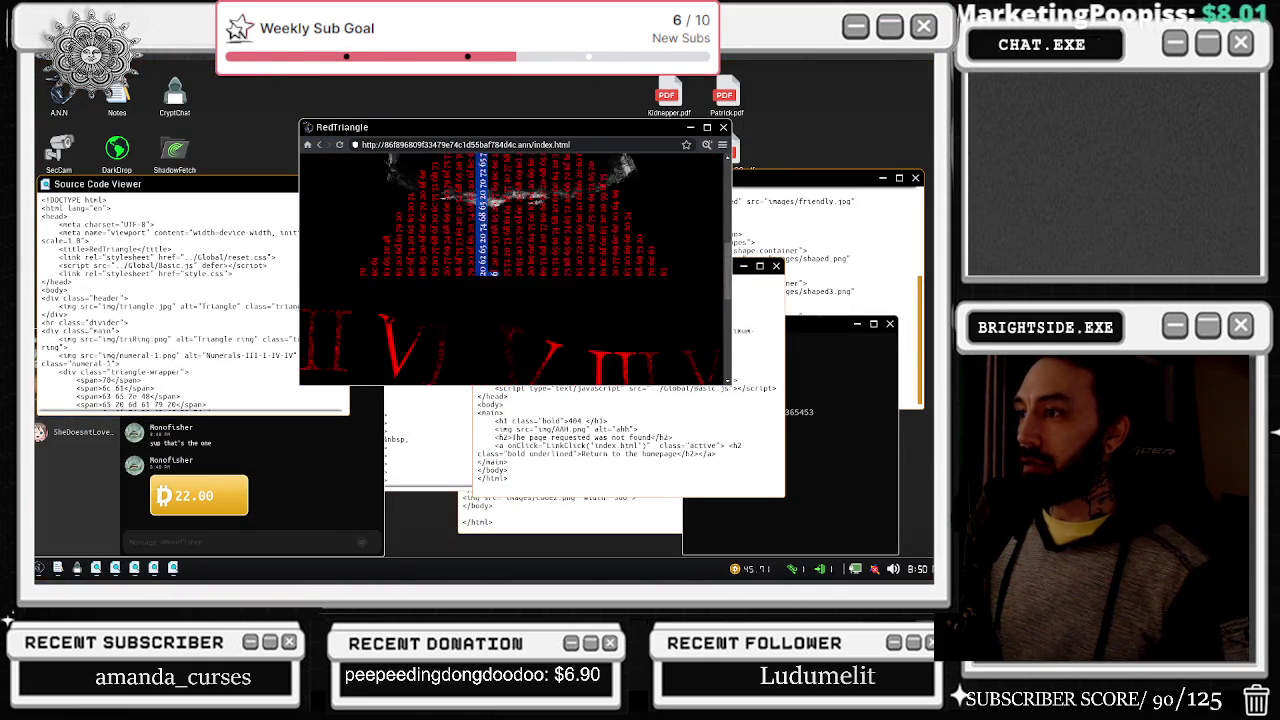
{"action": "double_click", "coordinate": [680, 299]}
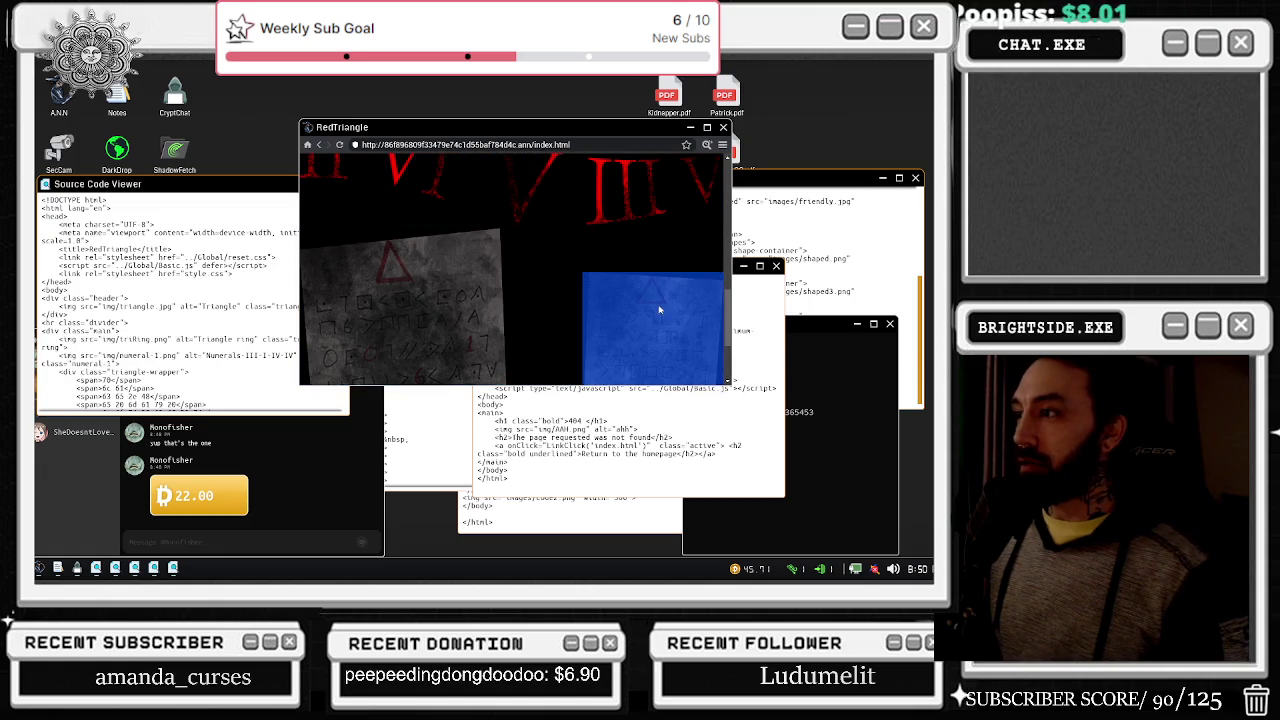
{"action": "scroll", "coordinate": [649, 312], "scroll_direction": "down", "scroll_amount": 3}
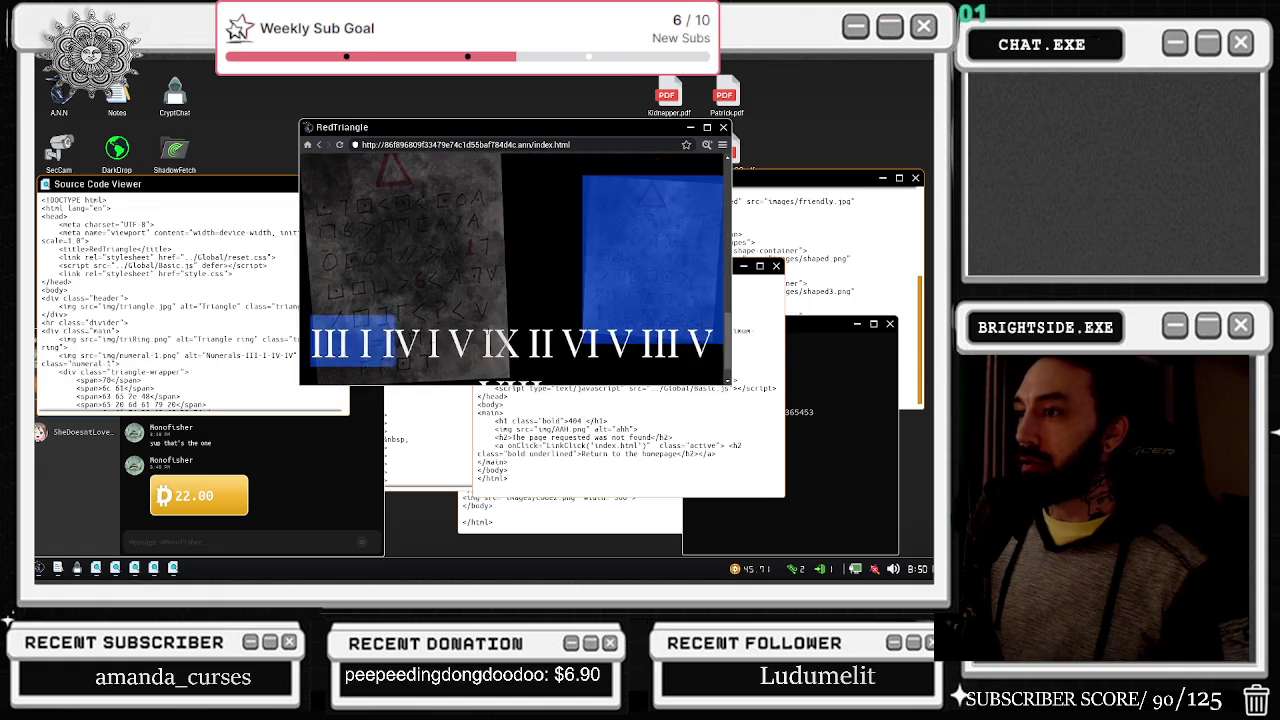
{"action": "left_click_drag", "start_coordinate": [220, 189], "coordinate": [232, 237]}
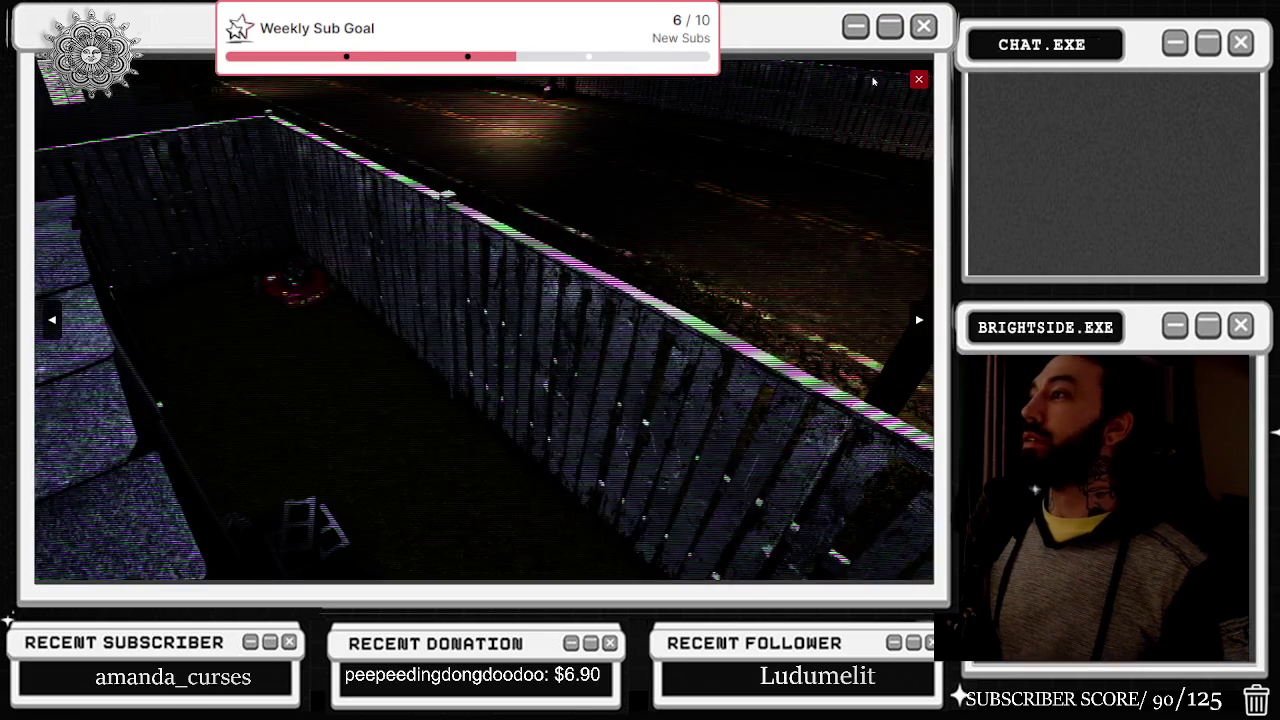
Step: Copy the Roman-numeral line into Notes, adding the missing I before stepping back
{"action": "left_click", "coordinate": [917, 82]}
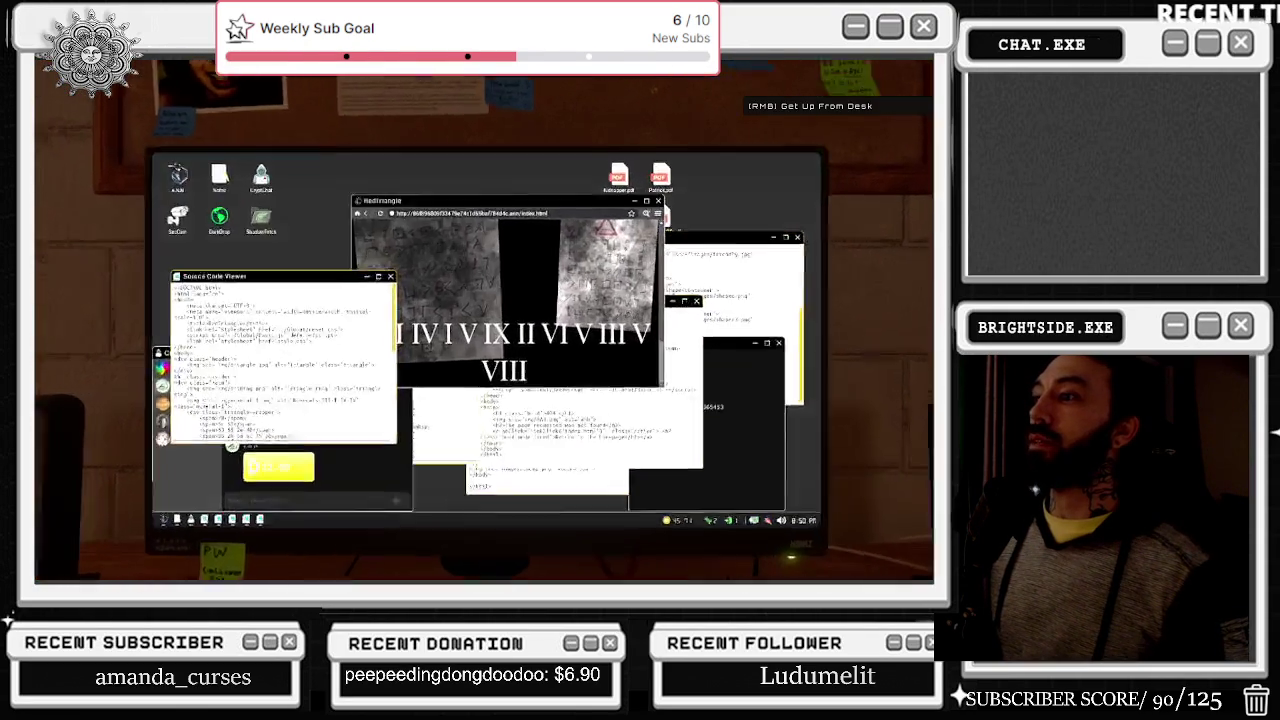
{"action": "left_click", "coordinate": [484, 321]}
{"action": "right_click", "coordinate": [550, 226]}
{"action": "left_click", "coordinate": [484, 321]}
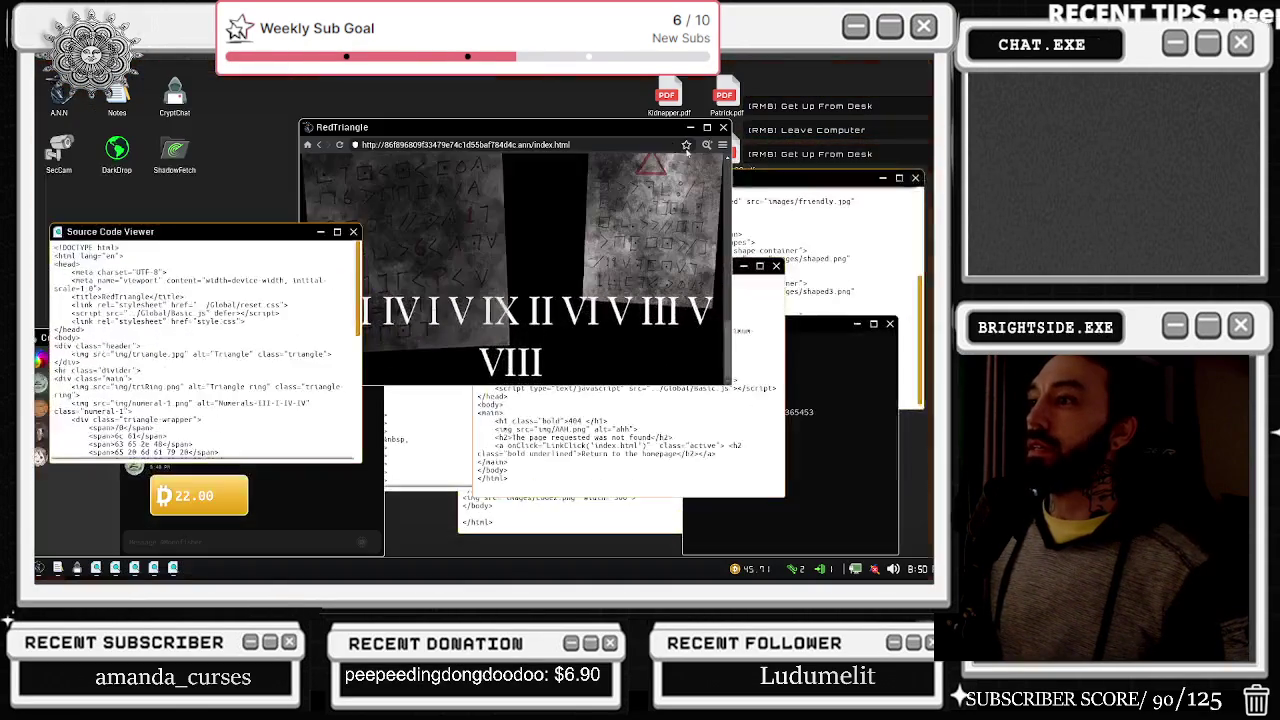
{"action": "triple_click", "coordinate": [557, 350]}
{"action": "type", "text": "II I IV I V IX II VI V III V VII"}
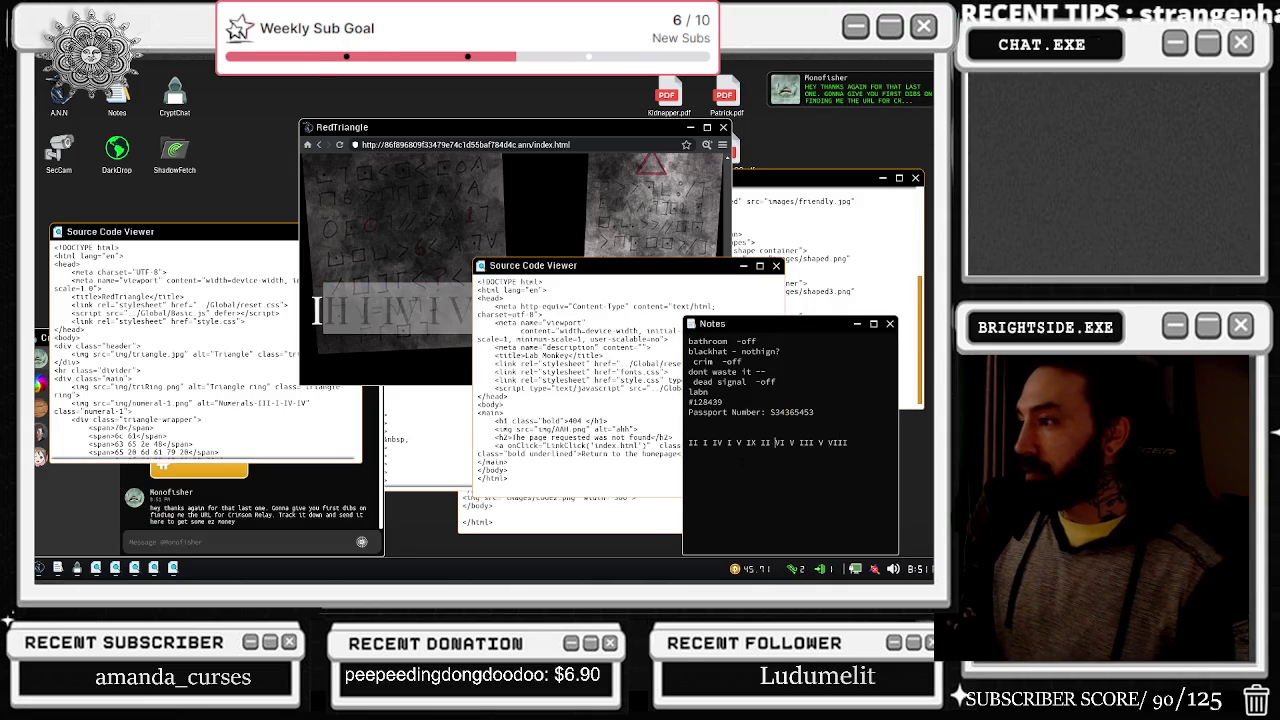
{"action": "type", "text": "I"}
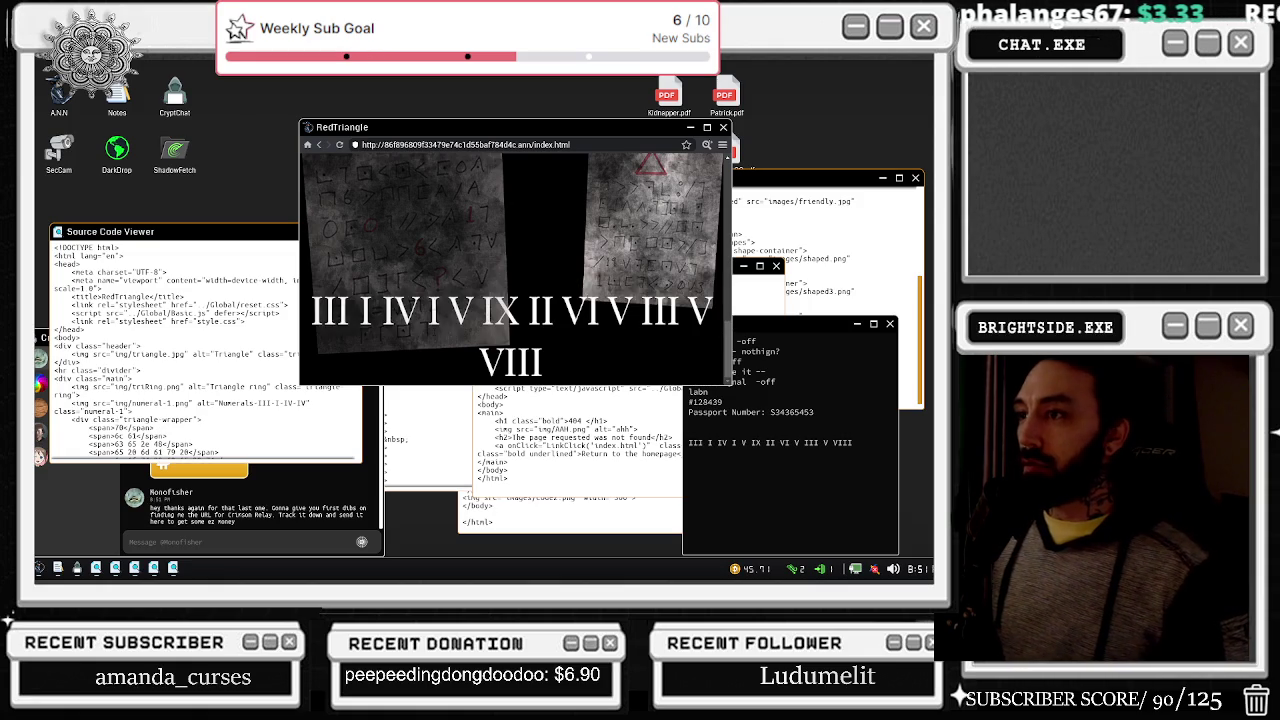
{"action": "right_click", "coordinate": [321, 148]}
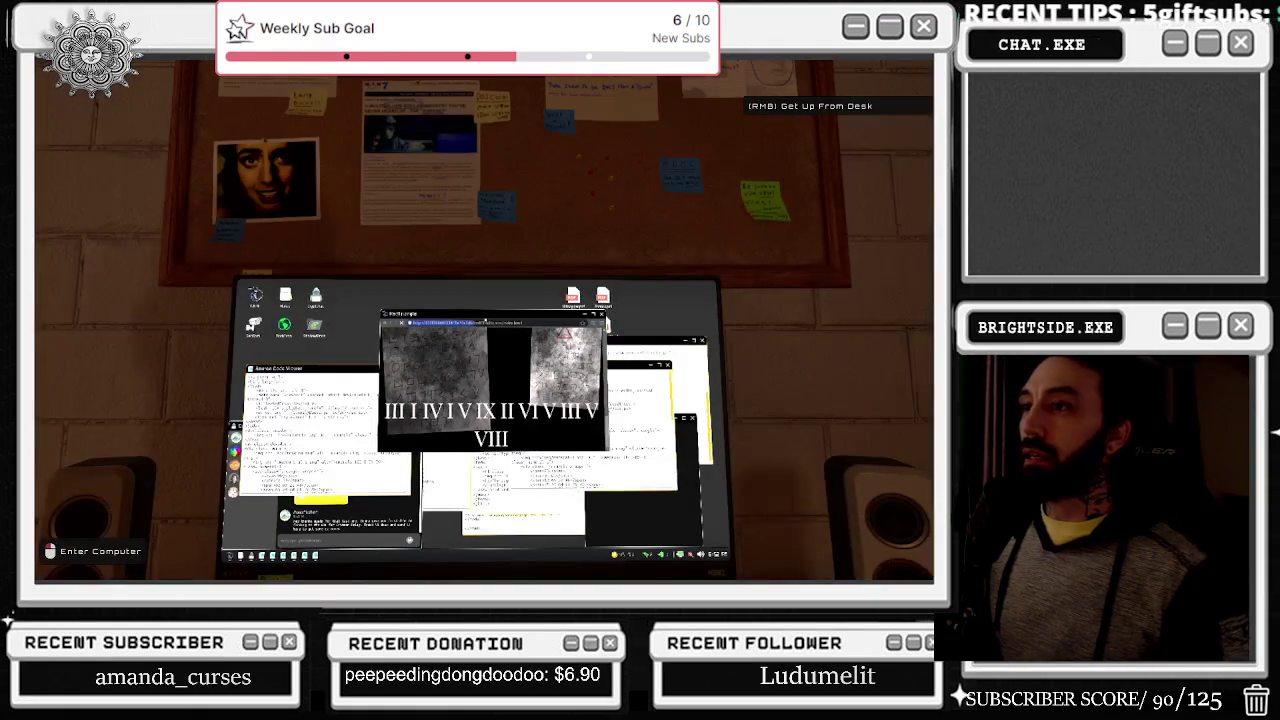
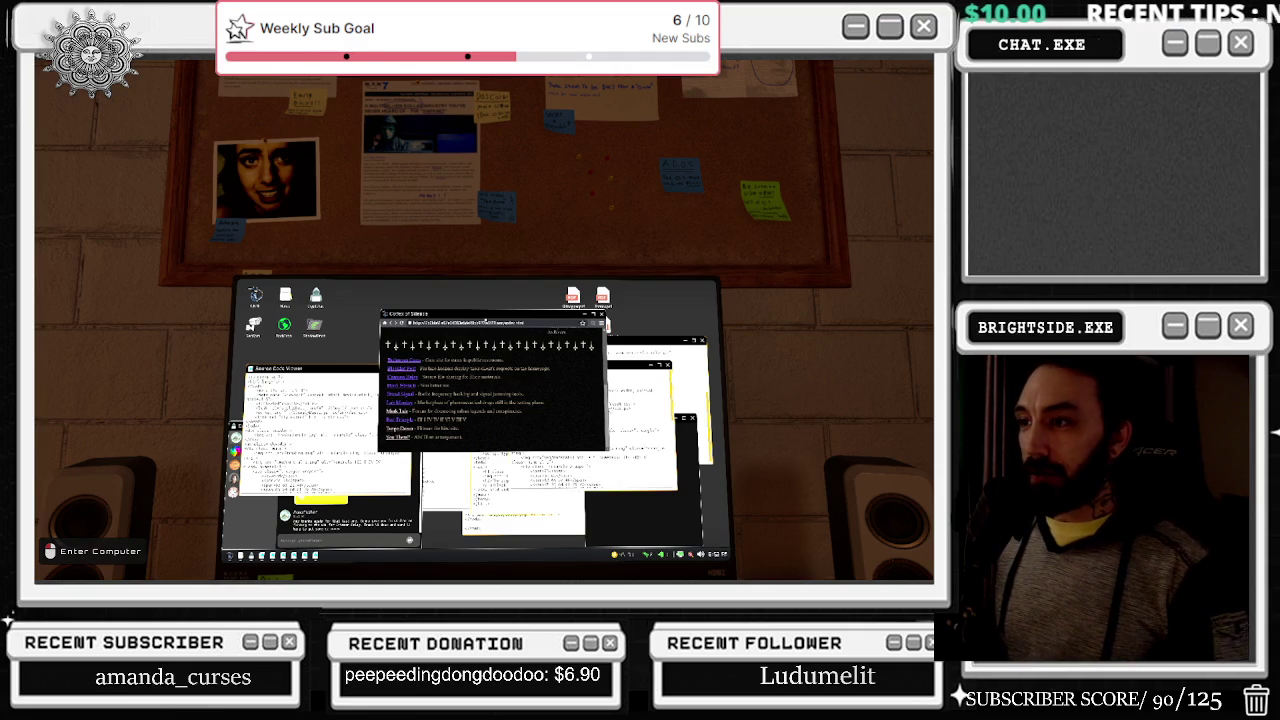
Step: Try the Murk Lair link from the Codex of Silence list, then check two camera views
{"action": "left_click", "coordinate": [484, 321]}
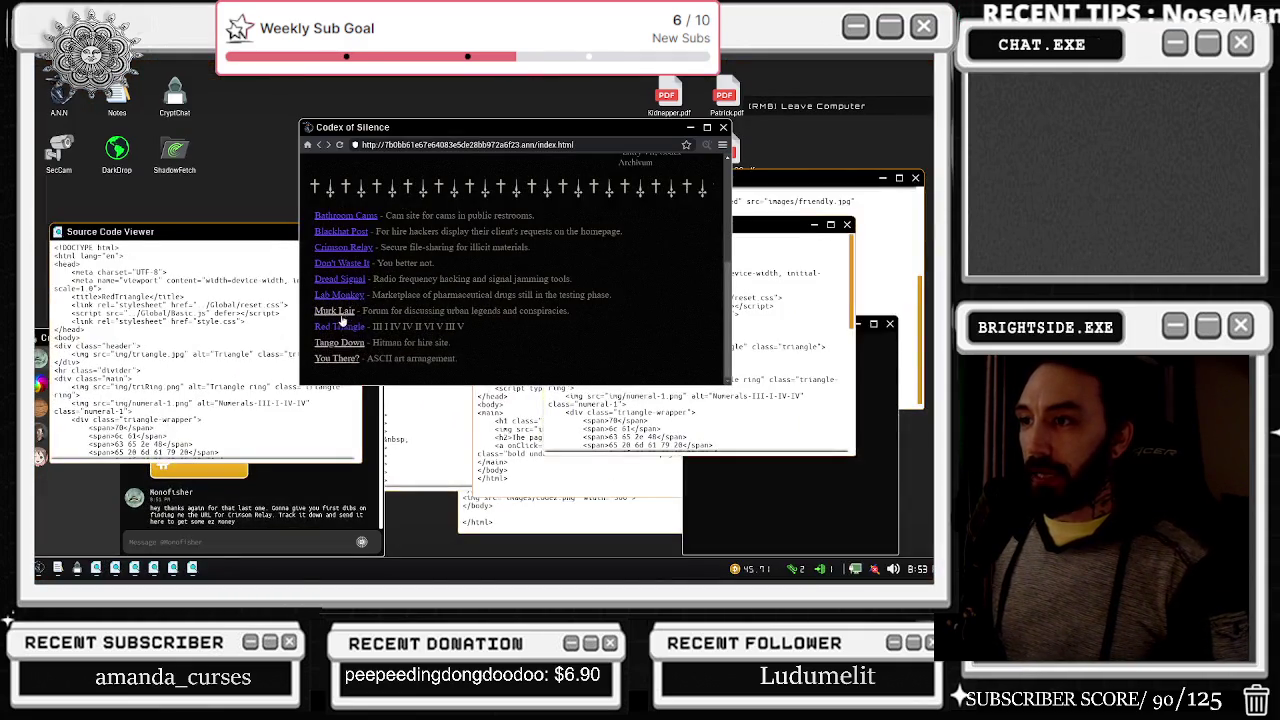
{"action": "left_click", "coordinate": [342, 314]}
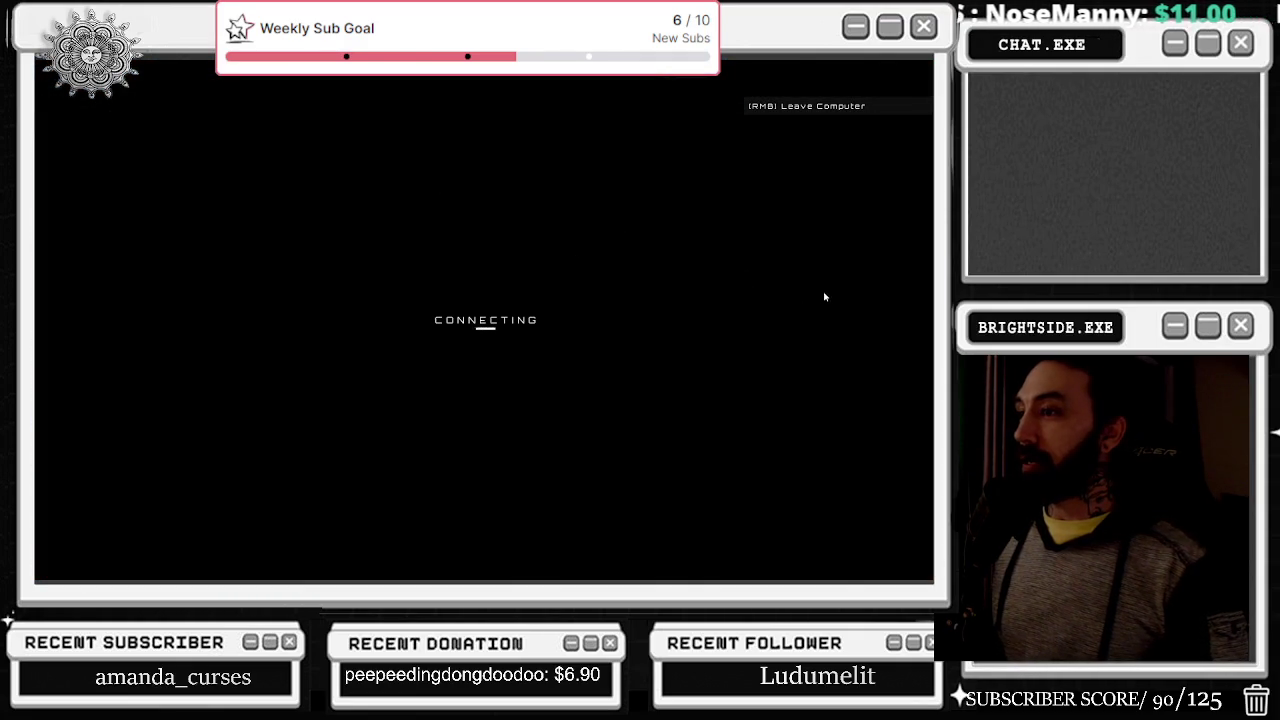
{"action": "left_click", "coordinate": [916, 322]}
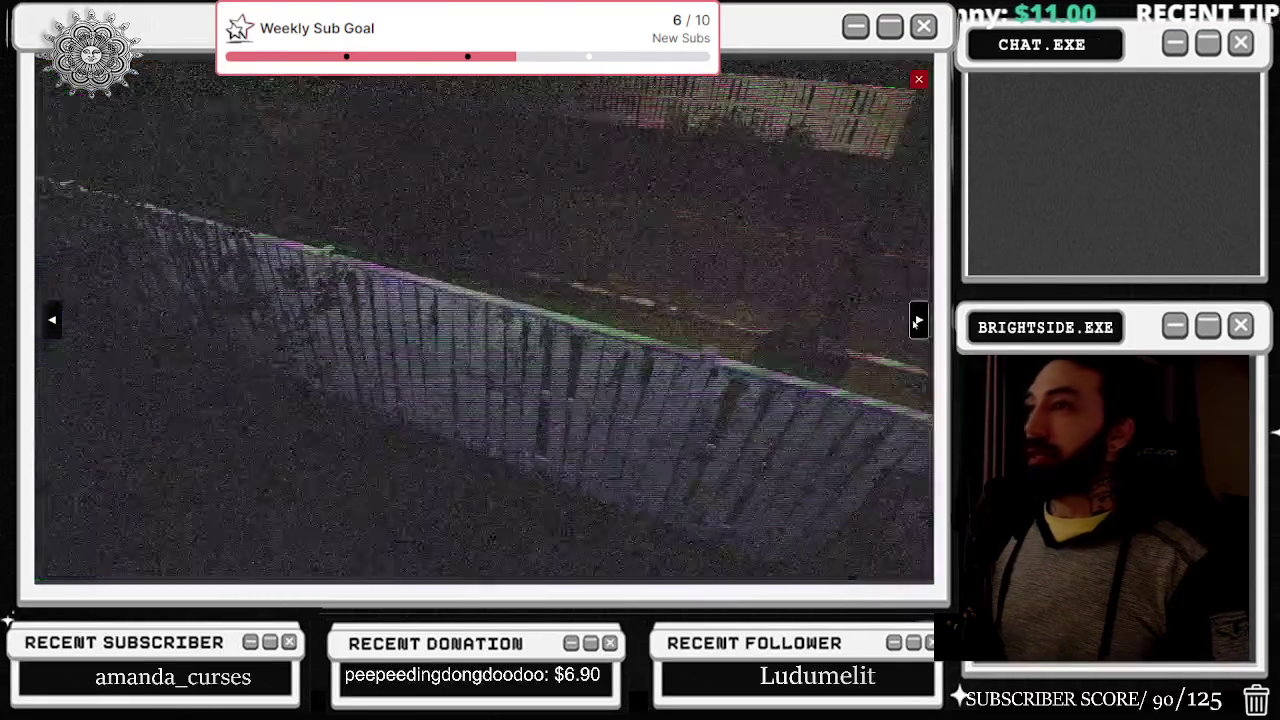
{"action": "left_click", "coordinate": [917, 320]}
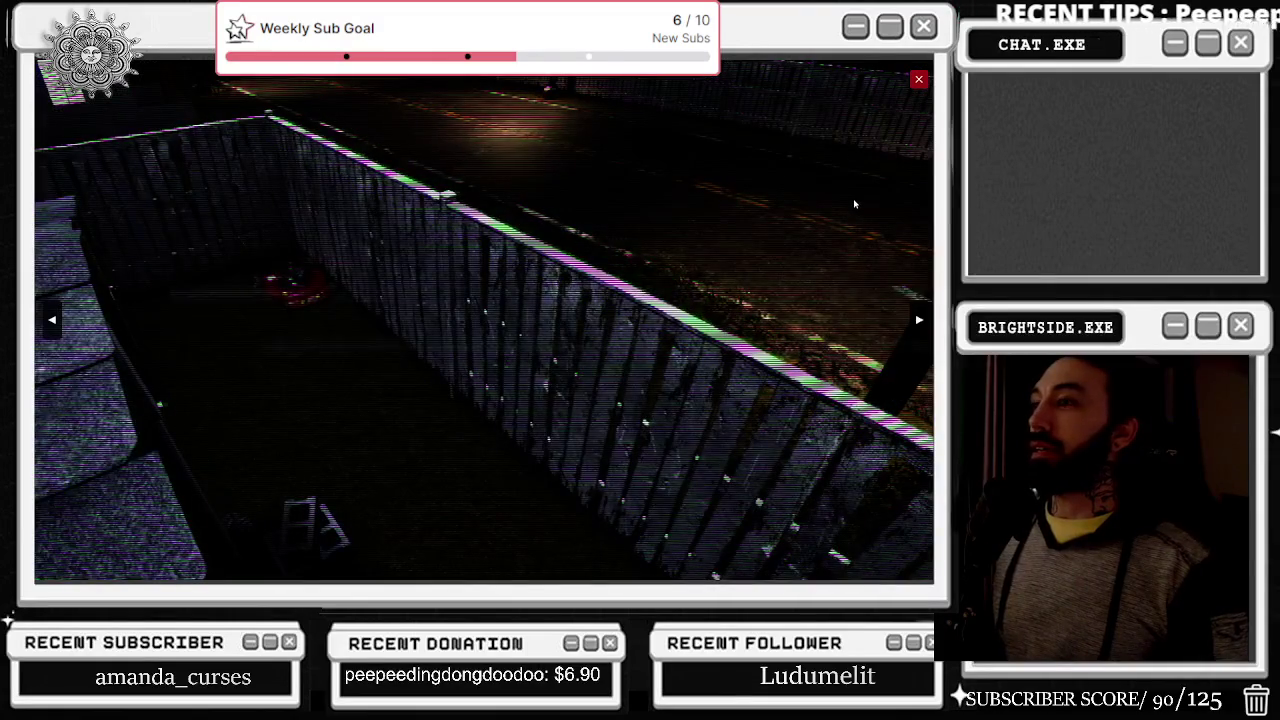
{"action": "left_click", "coordinate": [918, 80]}
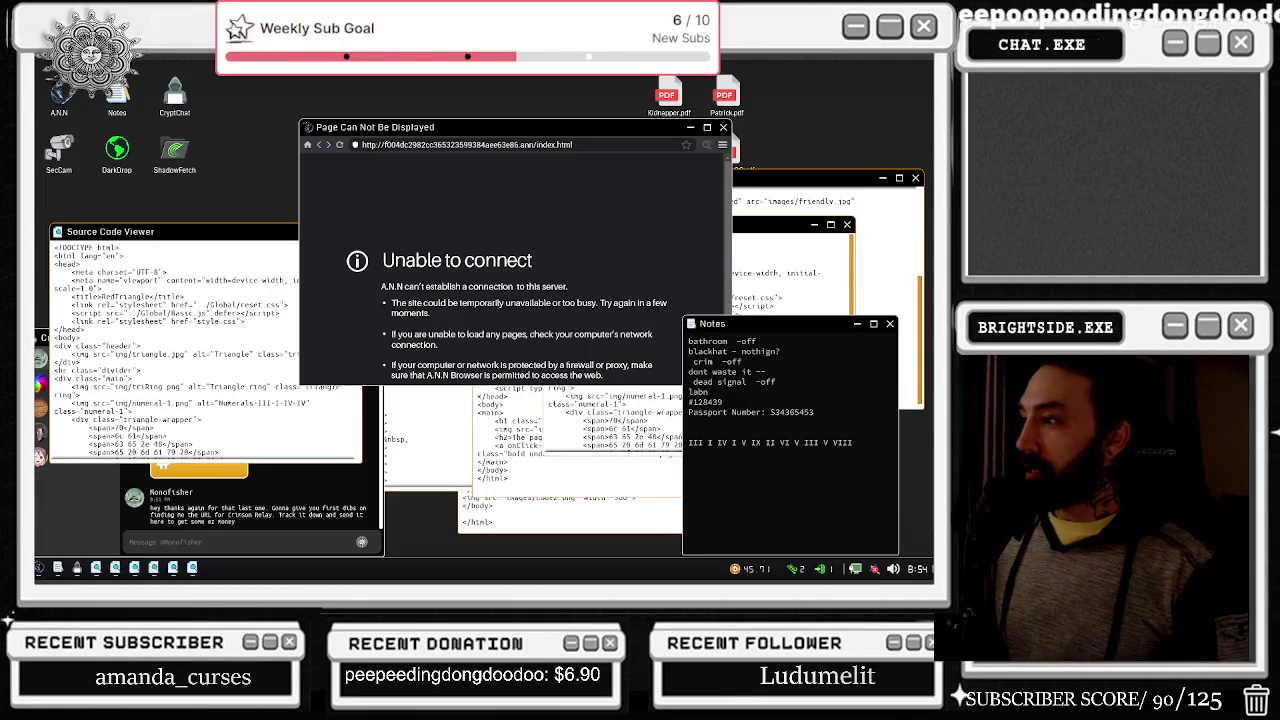
Step: Note 'murk - off' in Notes and return the browser to the A.N.N home page
{"action": "key", "text": "Return"}
{"action": "key", "text": "Return"}
{"action": "type", "text": "murk - o"}
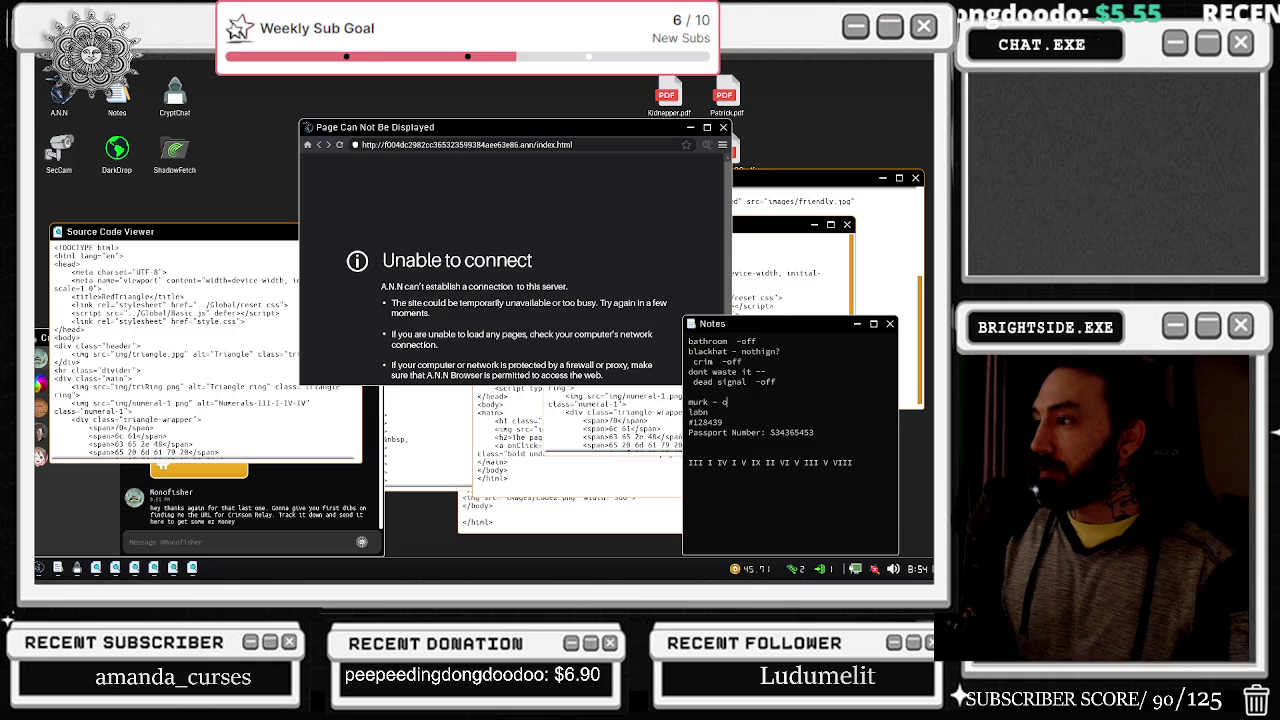
{"action": "type", "text": "ff"}
{"action": "left_click", "coordinate": [319, 145]}
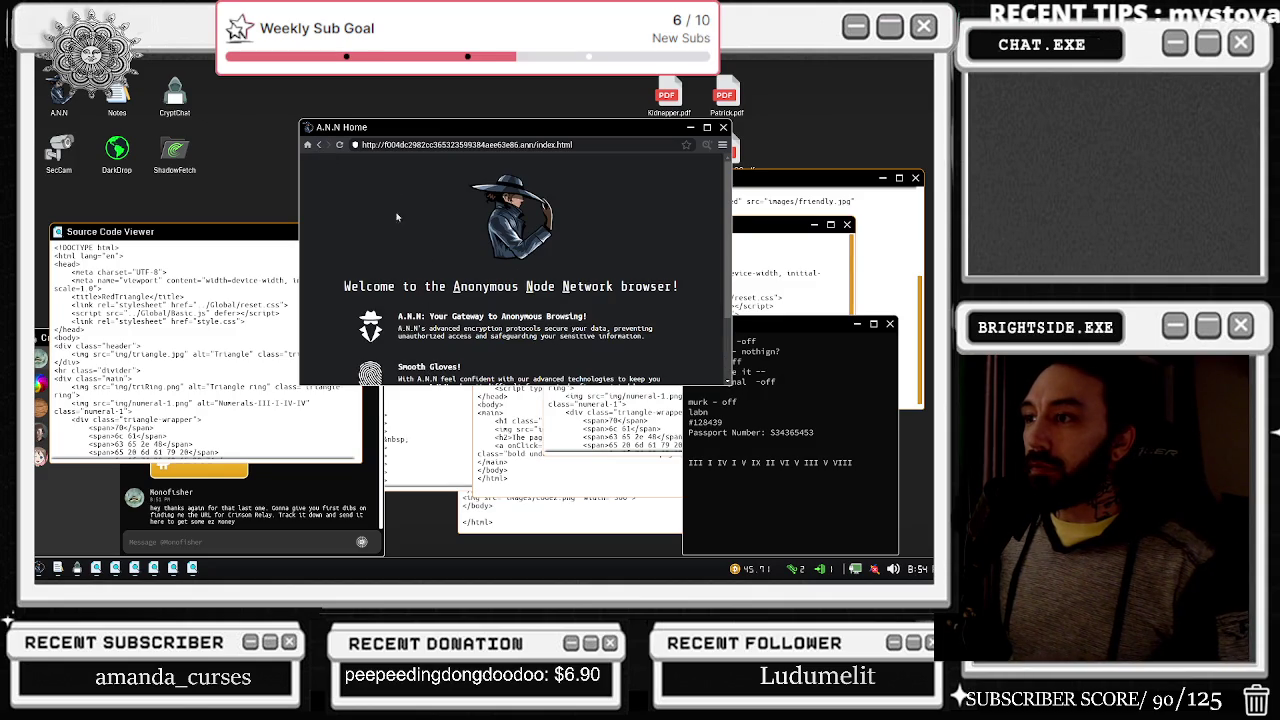
{"action": "right_click", "coordinate": [327, 140]}
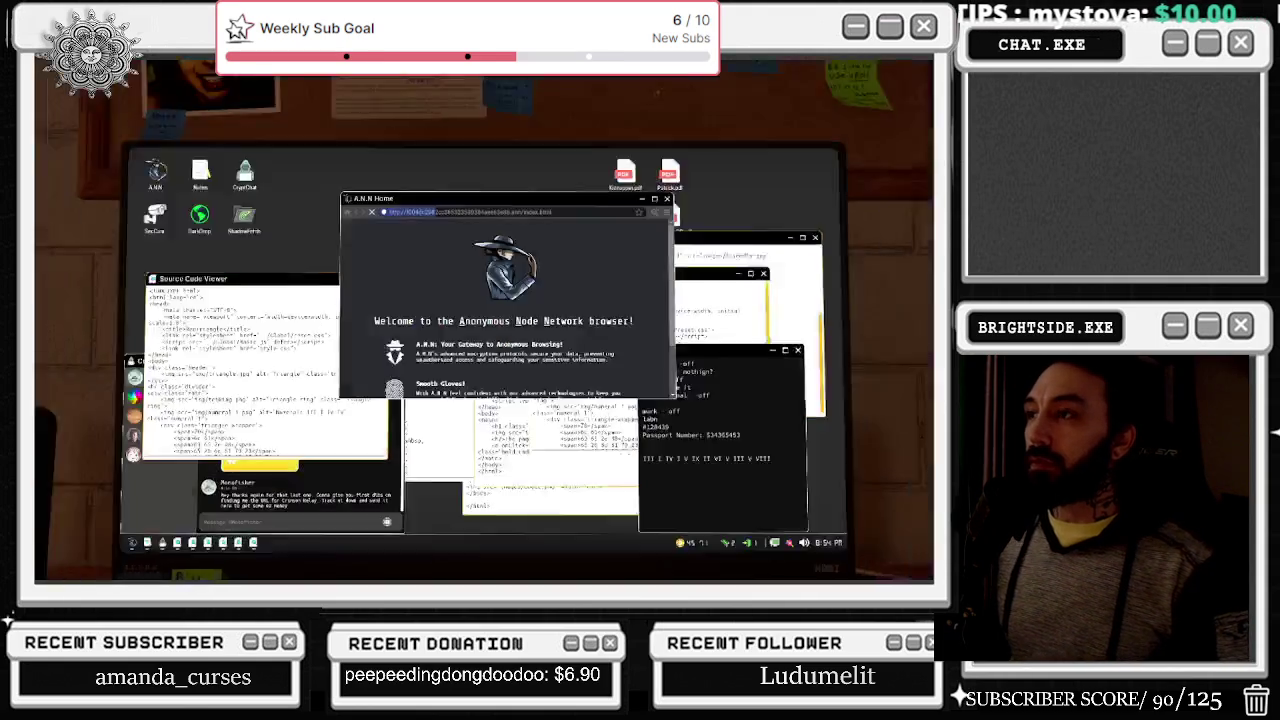
Step: Re-enter the computer, cycle through four security camera views, then close the feed
{"action": "left_click", "coordinate": [484, 400]}
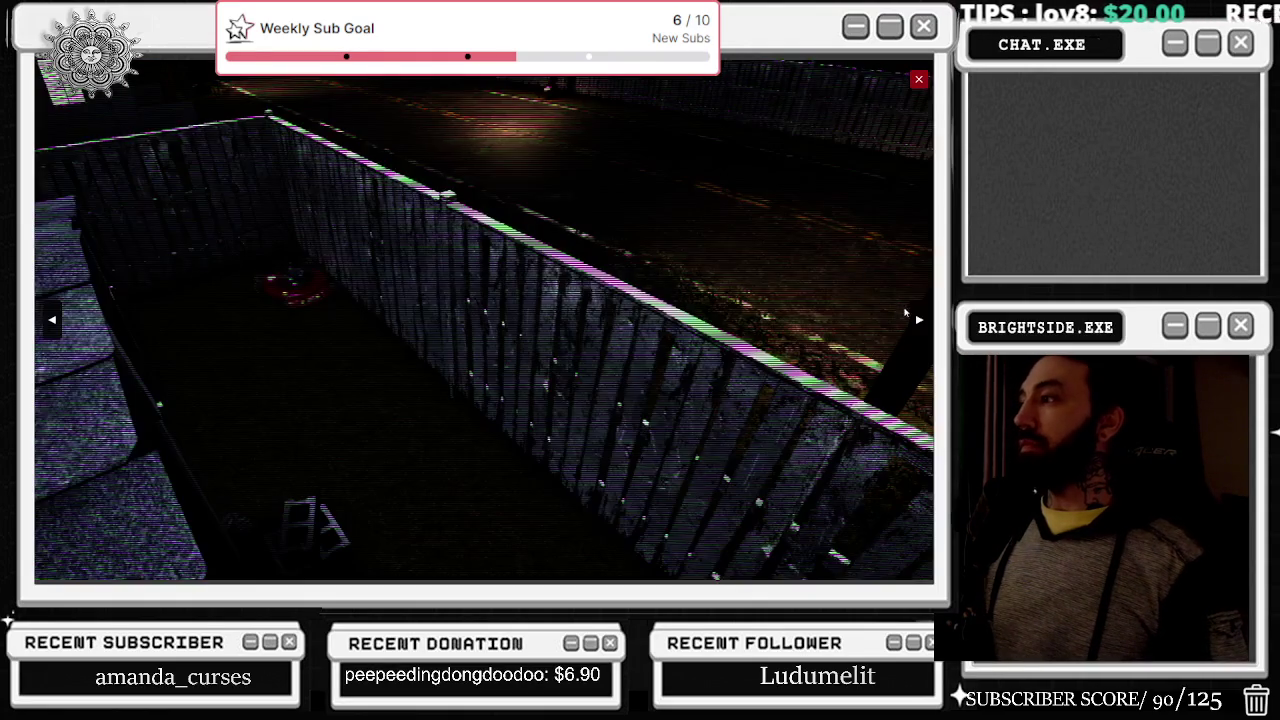
{"action": "left_click", "coordinate": [917, 319]}
{"action": "left_click", "coordinate": [917, 319]}
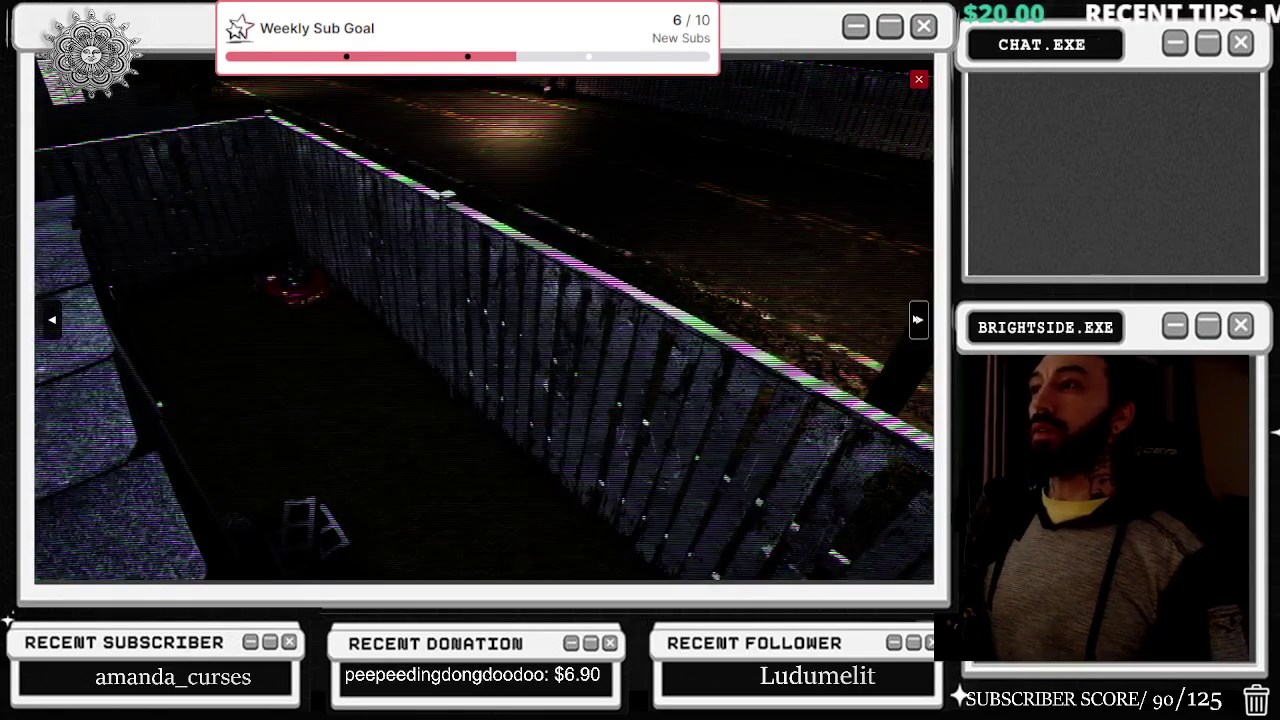
{"action": "left_click", "coordinate": [917, 319]}
{"action": "left_click", "coordinate": [917, 319]}
{"action": "left_click", "coordinate": [918, 80]}
{"action": "right_click", "coordinate": [918, 80]}
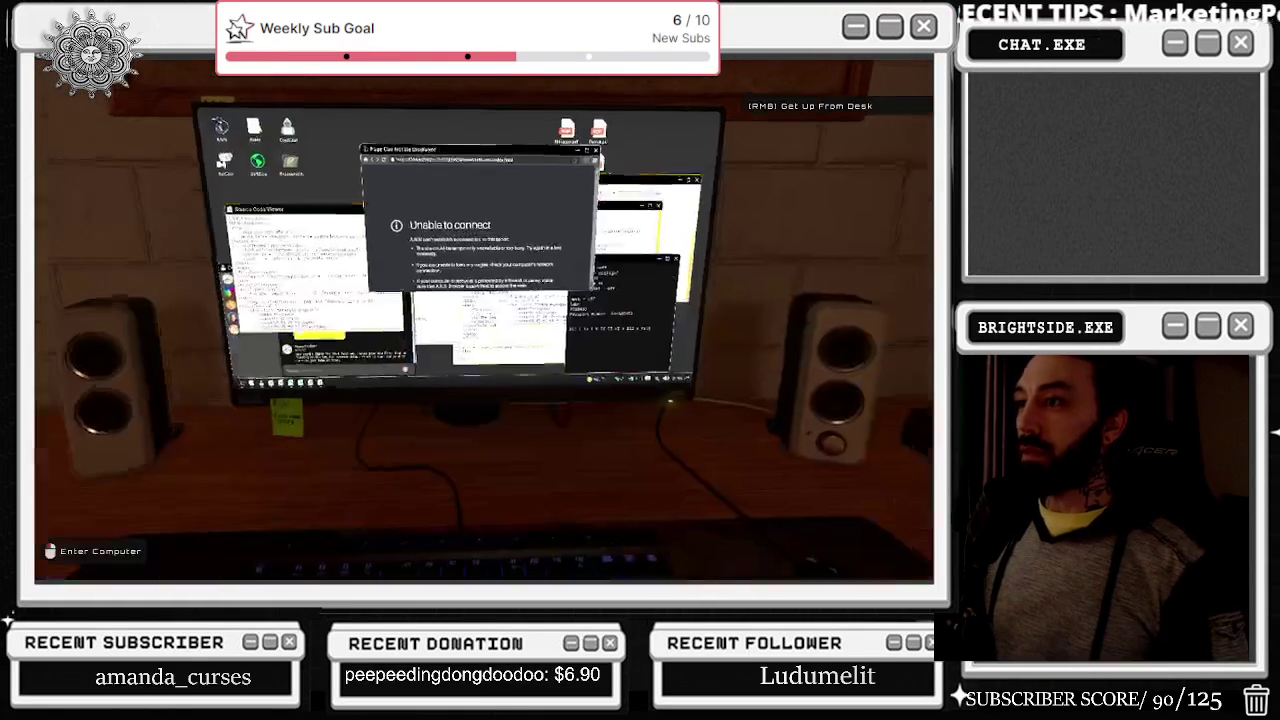
Step: Retry the unreachable site, then scroll through and close the Source Code Viewer
{"action": "left_click", "coordinate": [484, 321]}
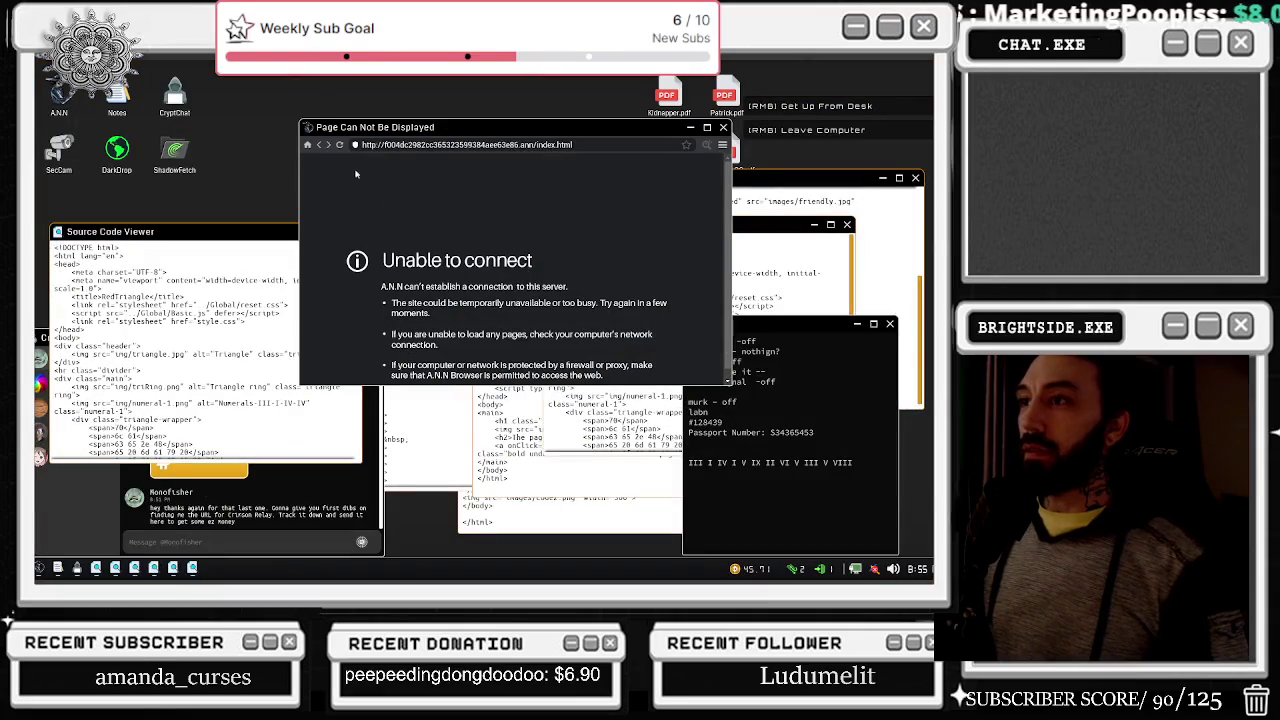
{"action": "left_click", "coordinate": [320, 146]}
{"action": "left_click", "coordinate": [220, 352]}
{"action": "scroll", "coordinate": [220, 352], "scroll_direction": "down", "scroll_amount": 1}
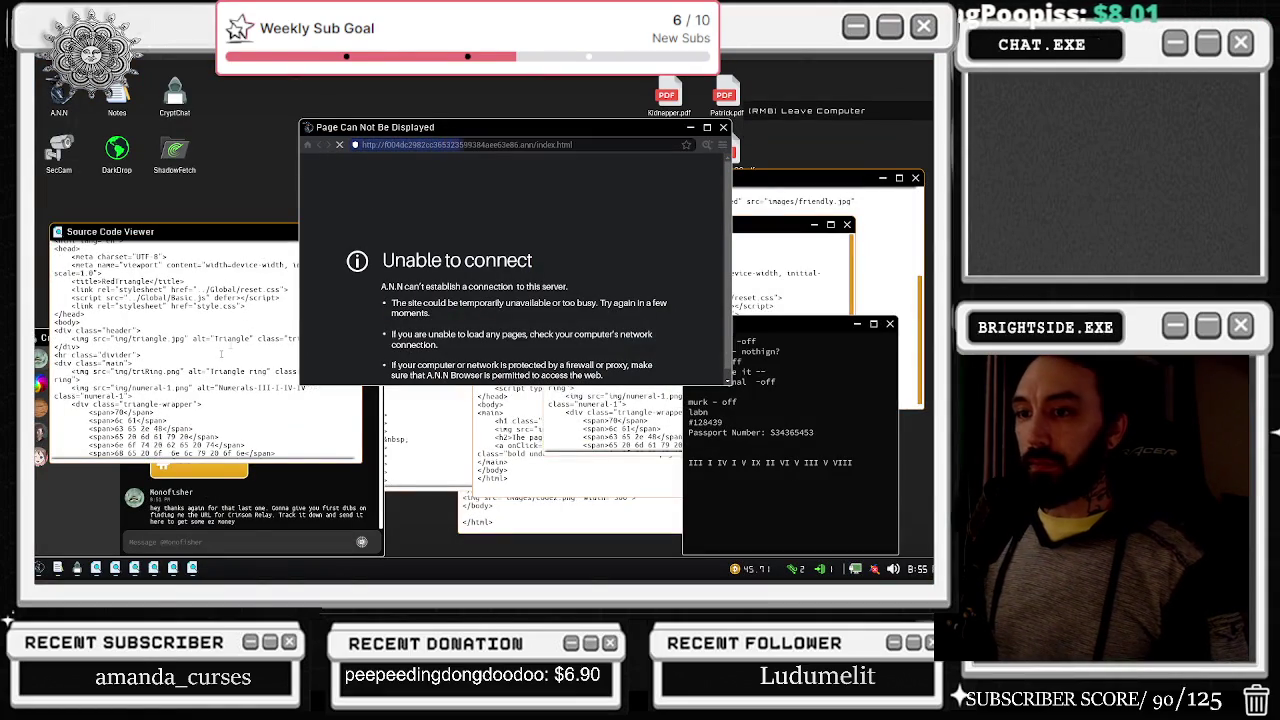
{"action": "scroll", "coordinate": [220, 352], "scroll_direction": "down", "scroll_amount": 1}
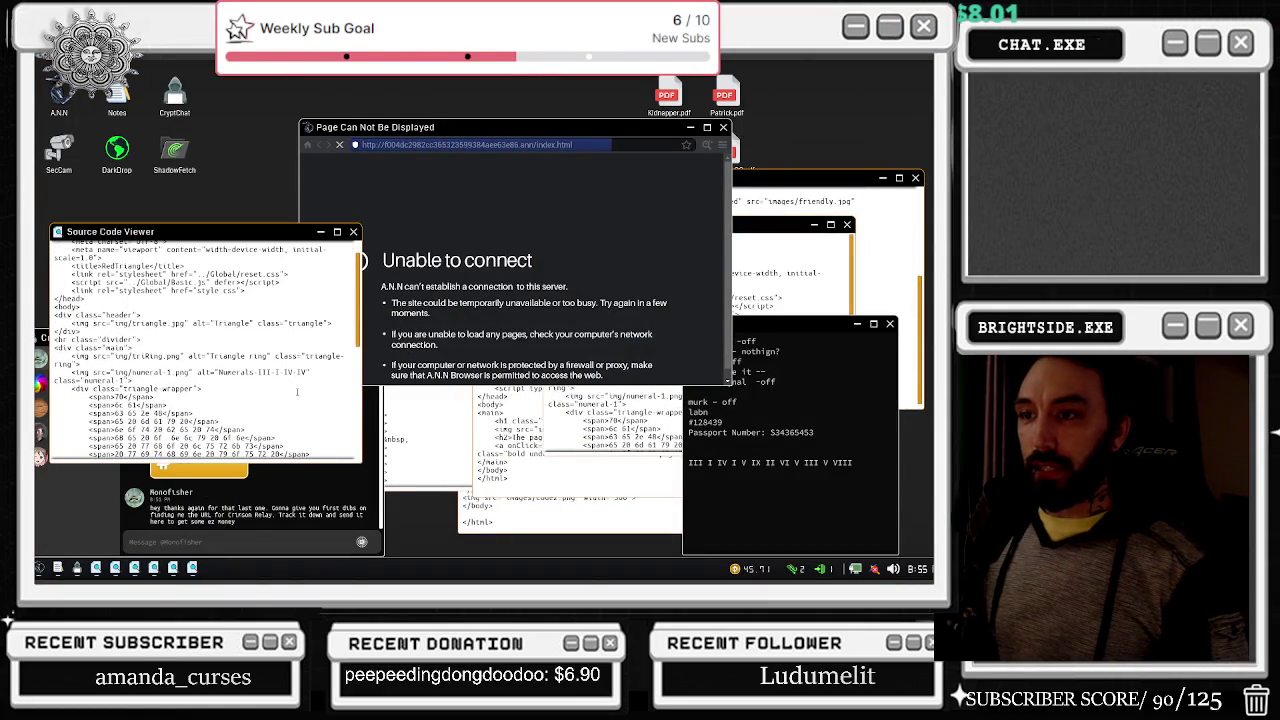
{"action": "scroll", "coordinate": [297, 392], "scroll_direction": "up", "scroll_amount": 2}
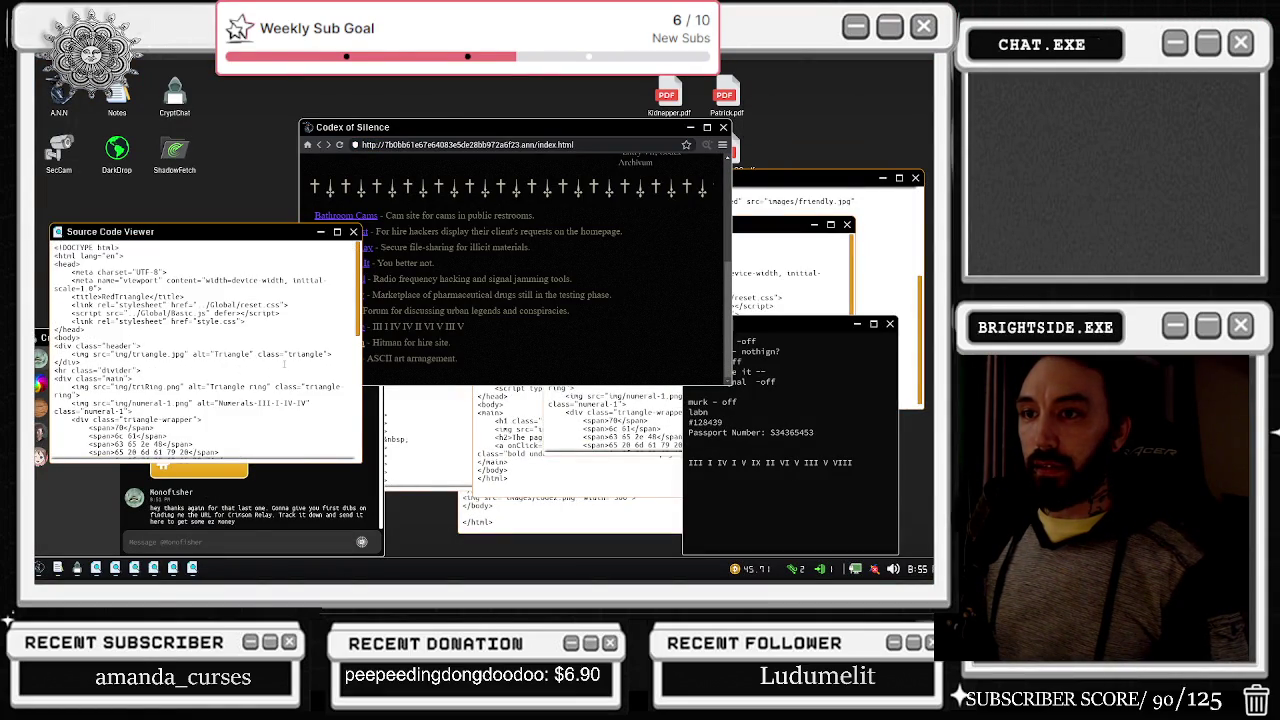
{"action": "scroll", "coordinate": [285, 365], "scroll_direction": "down", "scroll_amount": 10}
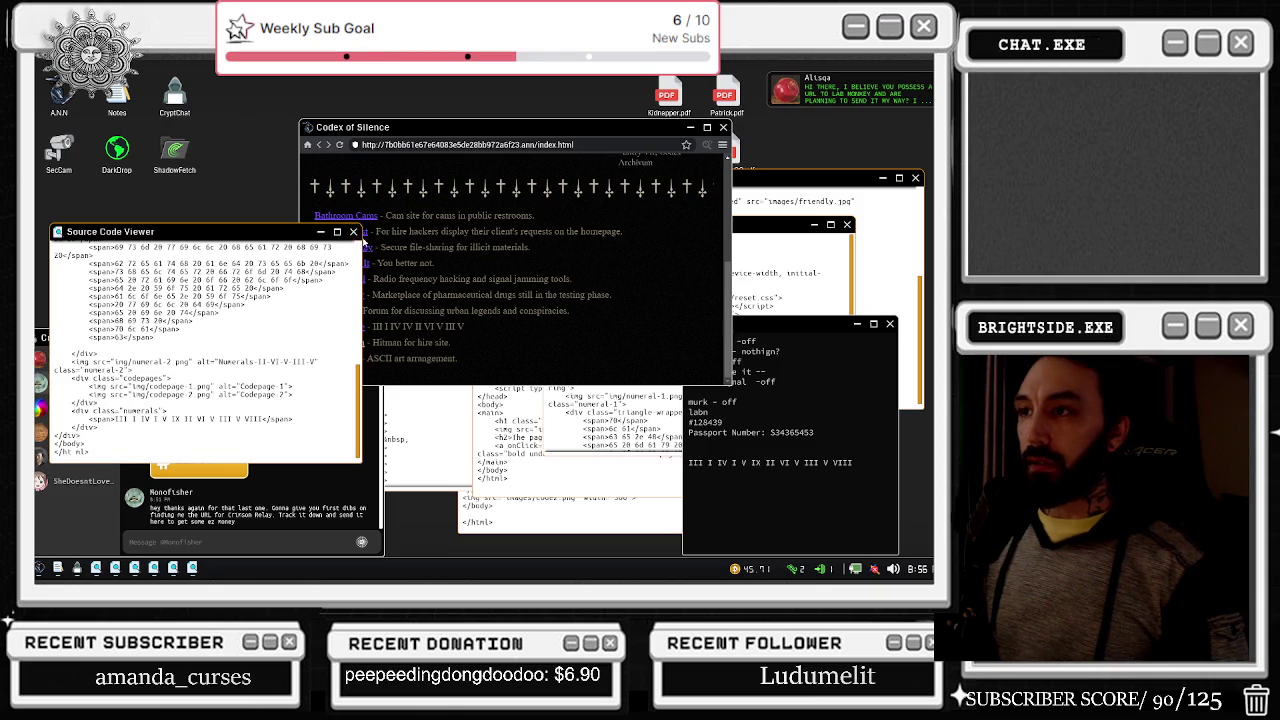
{"action": "left_click", "coordinate": [353, 232]}
{"action": "right_click", "coordinate": [360, 348]}
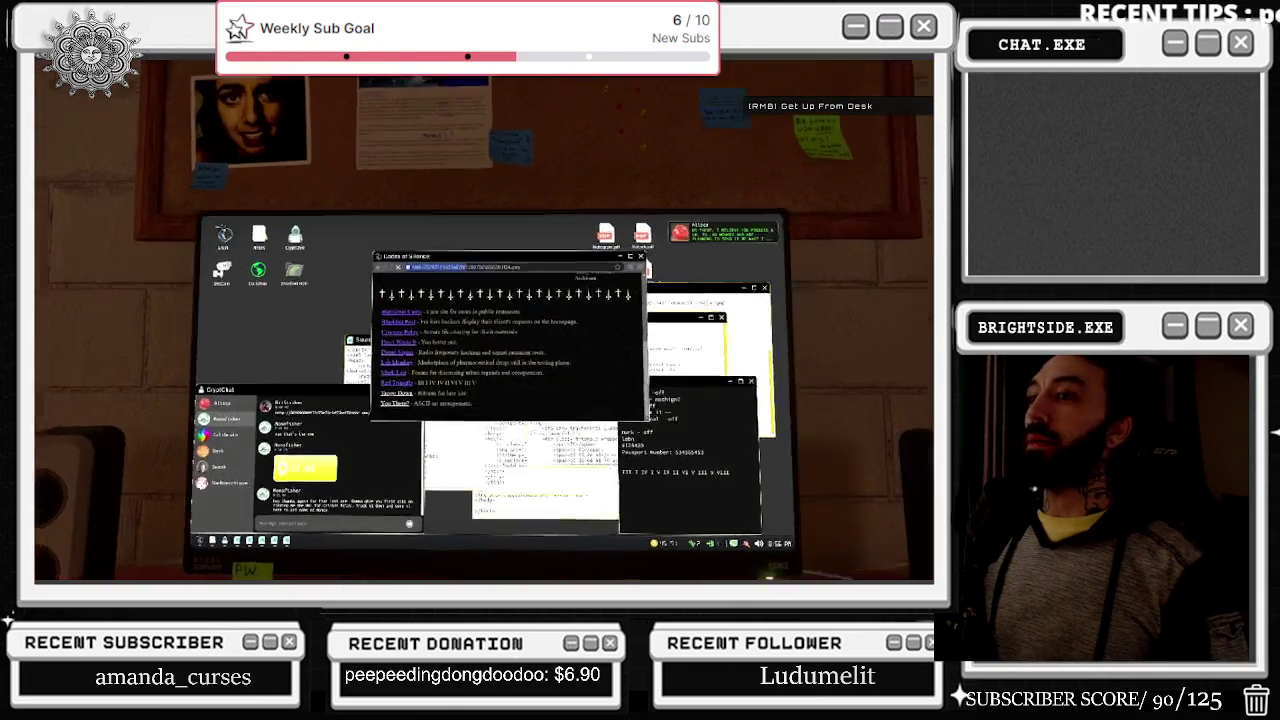
Step: Re-enter the computer and check three security camera views before closing the feed
{"action": "left_click", "coordinate": [600, 323]}
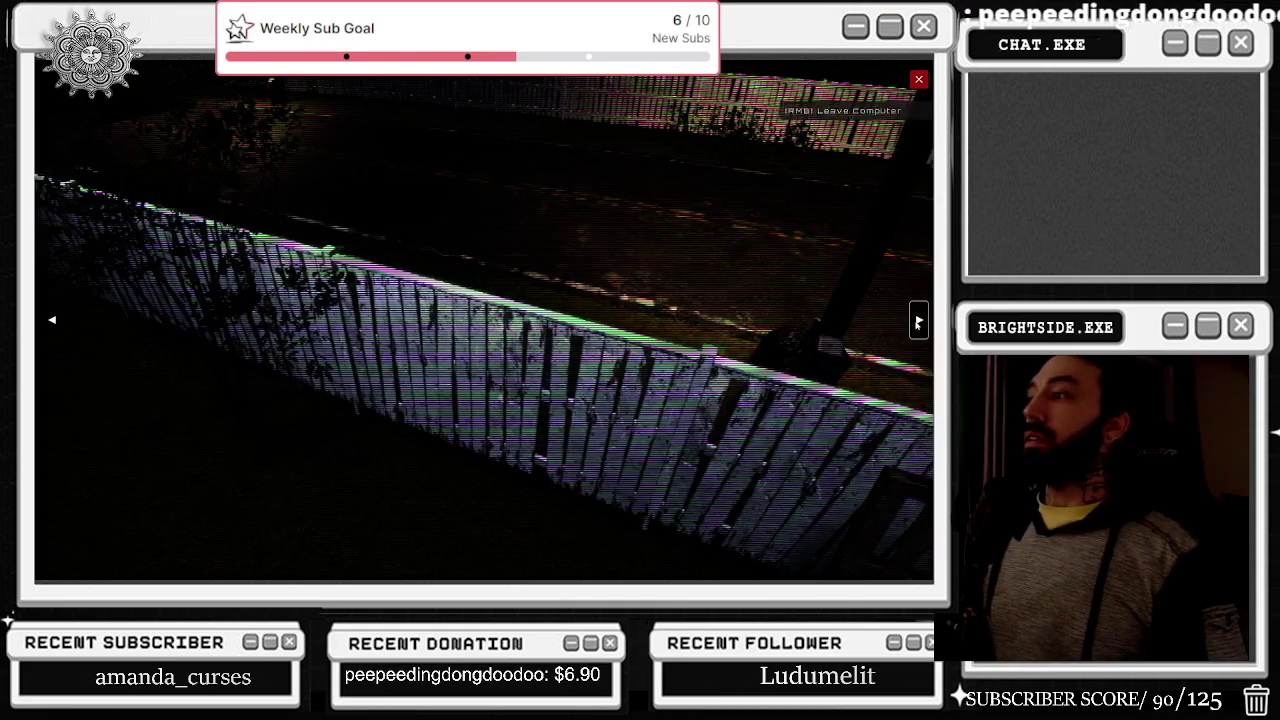
{"action": "left_click", "coordinate": [917, 322]}
{"action": "left_click", "coordinate": [917, 322]}
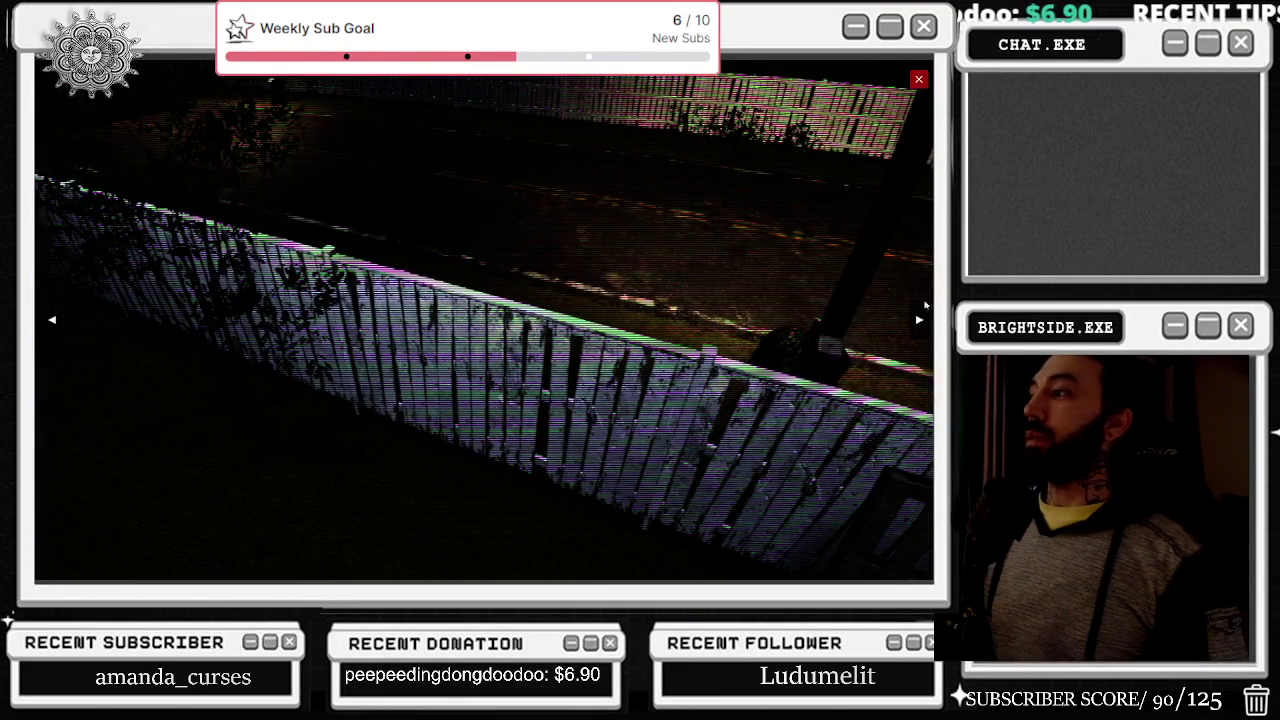
{"action": "left_click", "coordinate": [918, 320]}
{"action": "left_click", "coordinate": [918, 79]}
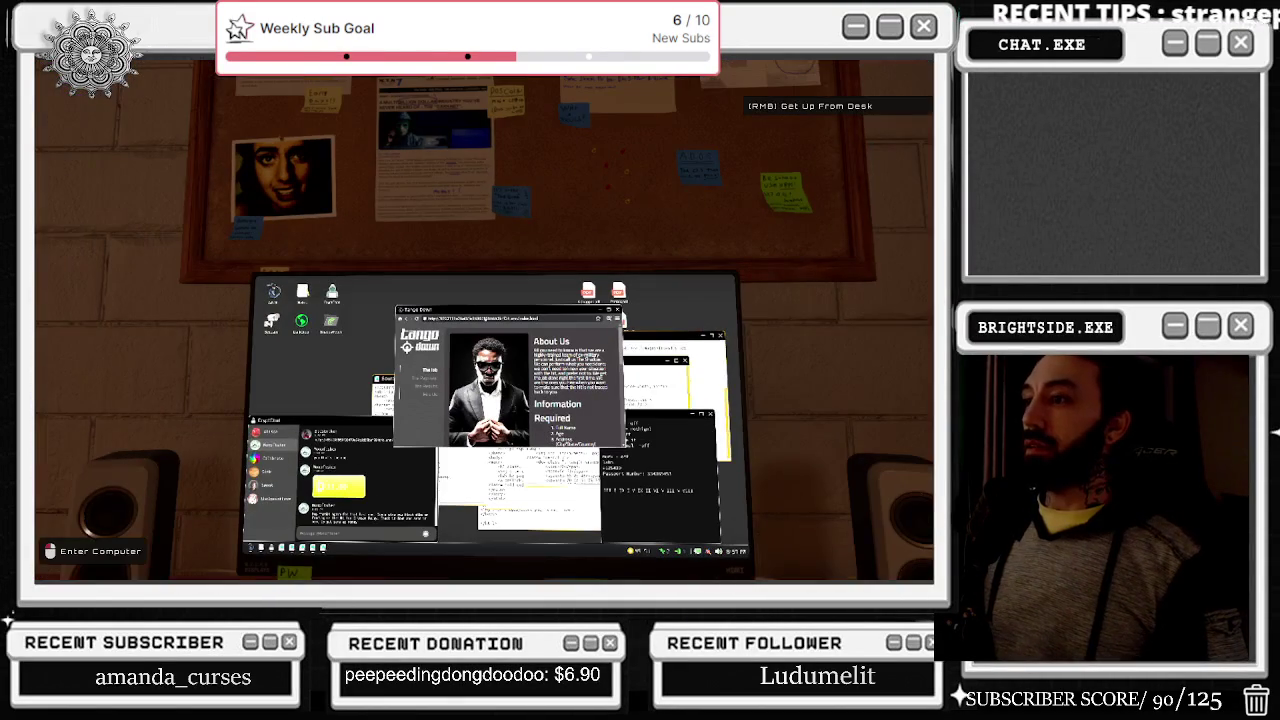
Step: Scroll Tango Down's required information and select the payment page address as the hack begins
{"action": "left_click", "coordinate": [484, 320]}
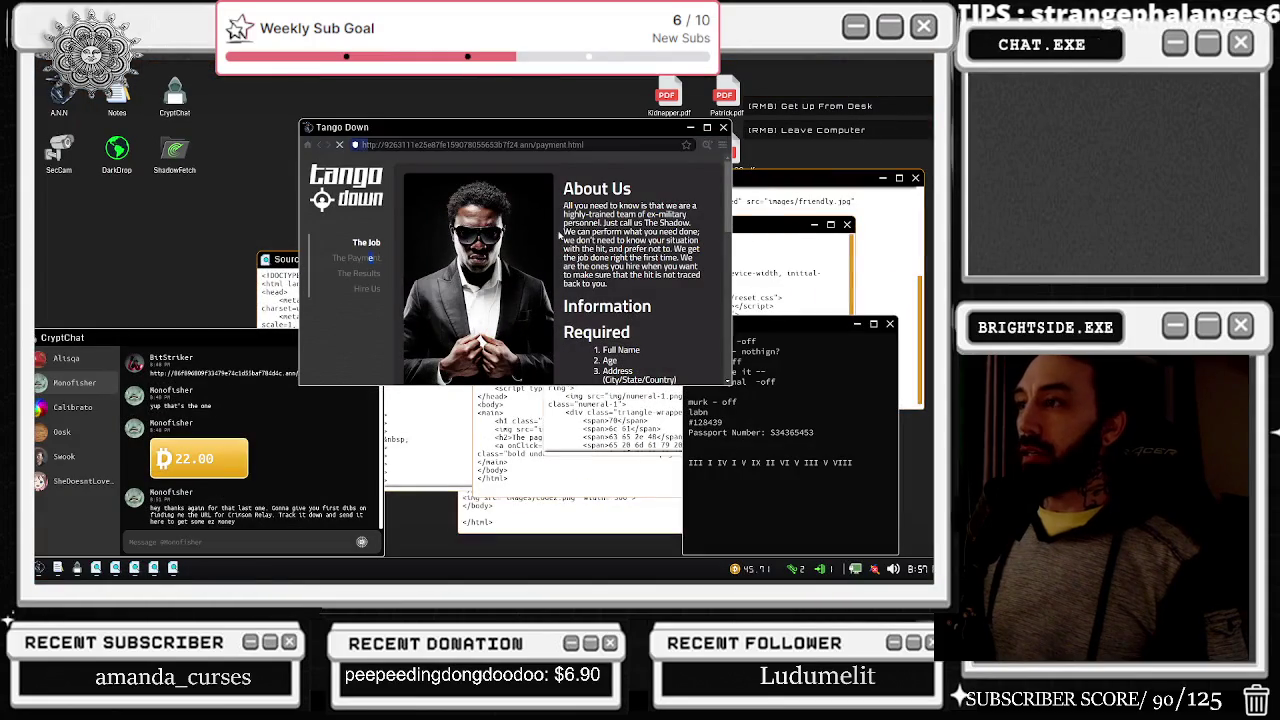
{"action": "scroll", "coordinate": [517, 328], "scroll_direction": "down", "scroll_amount": 1}
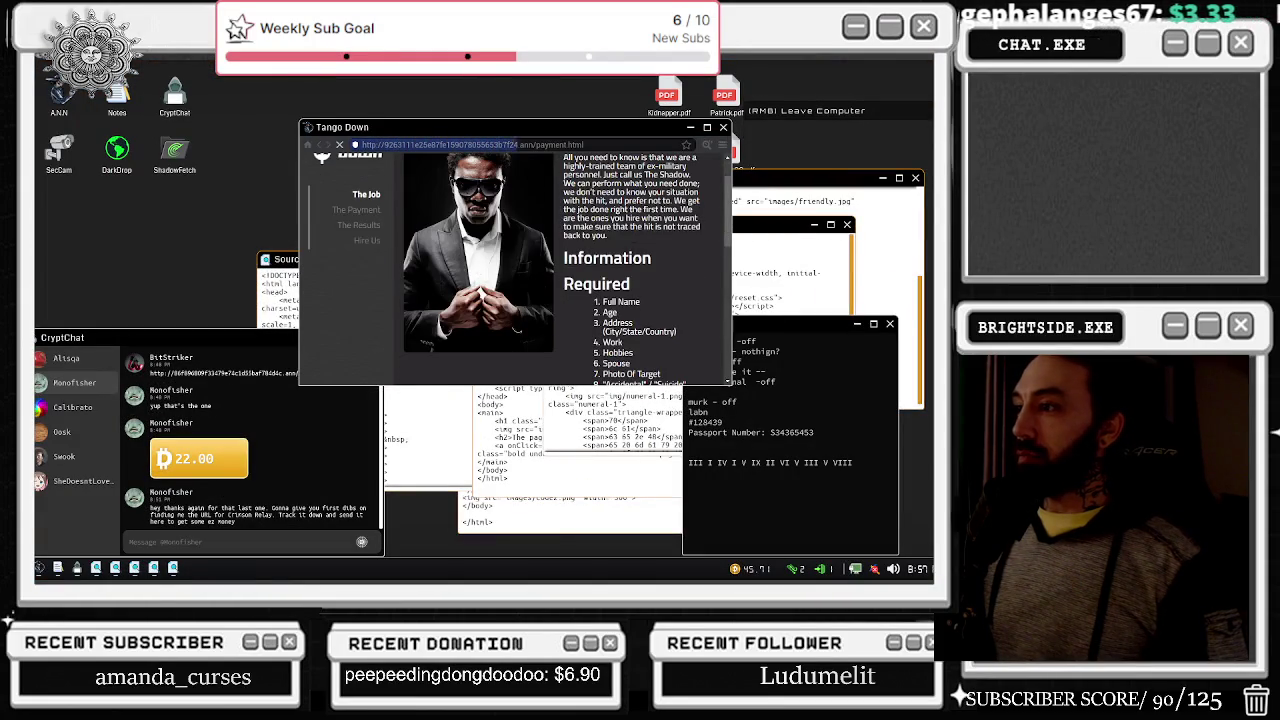
{"action": "left_click", "coordinate": [470, 144]}
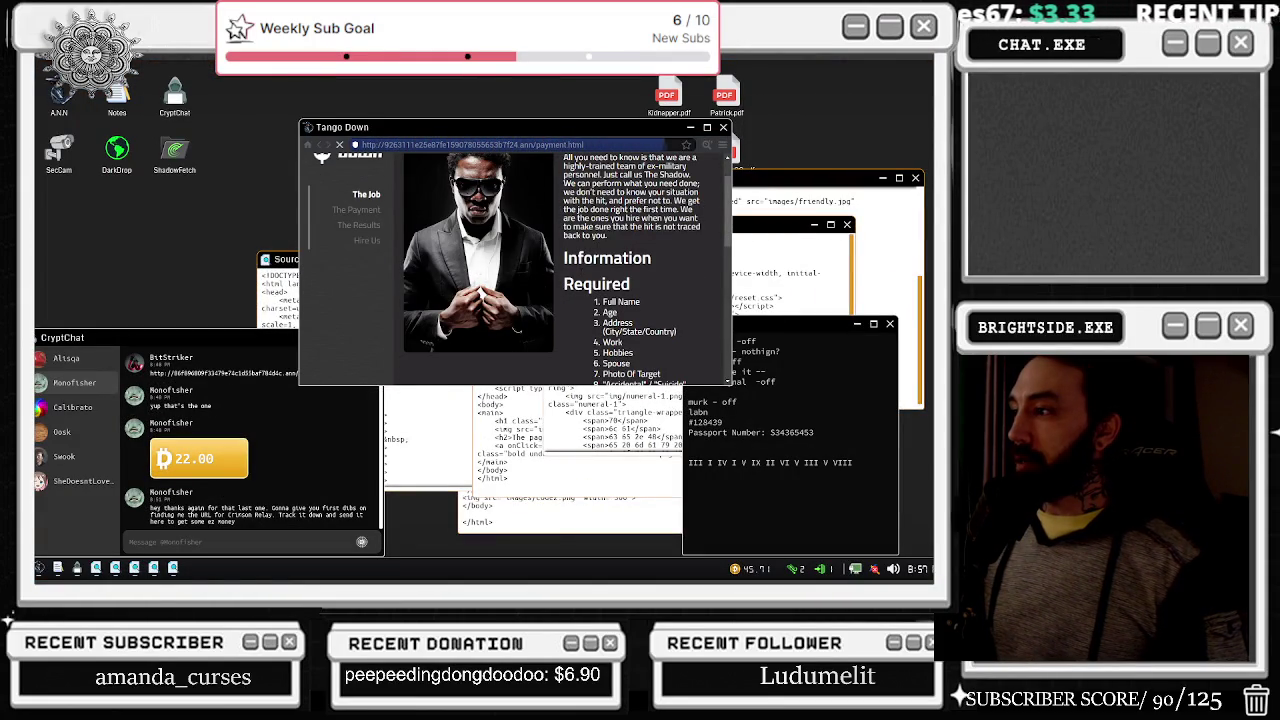
{"action": "scroll", "coordinate": [670, 190], "scroll_direction": "down", "scroll_amount": 1}
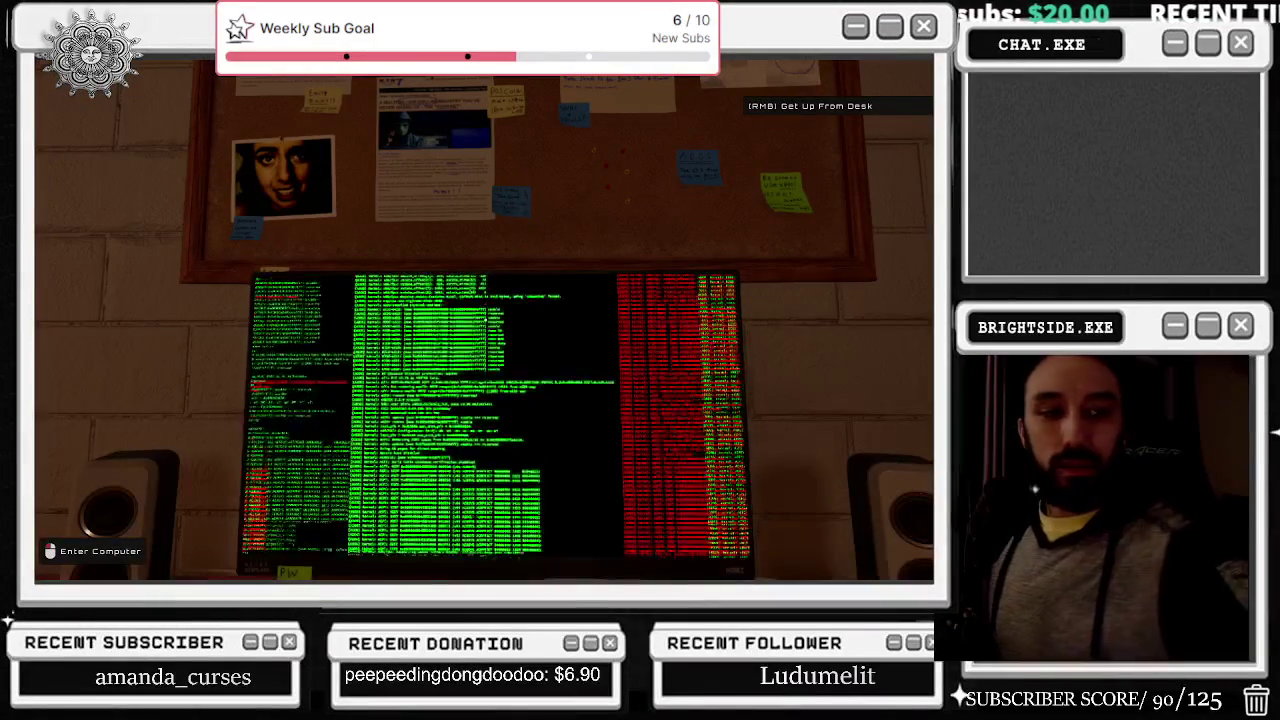
{"action": "left_click", "coordinate": [484, 320]}
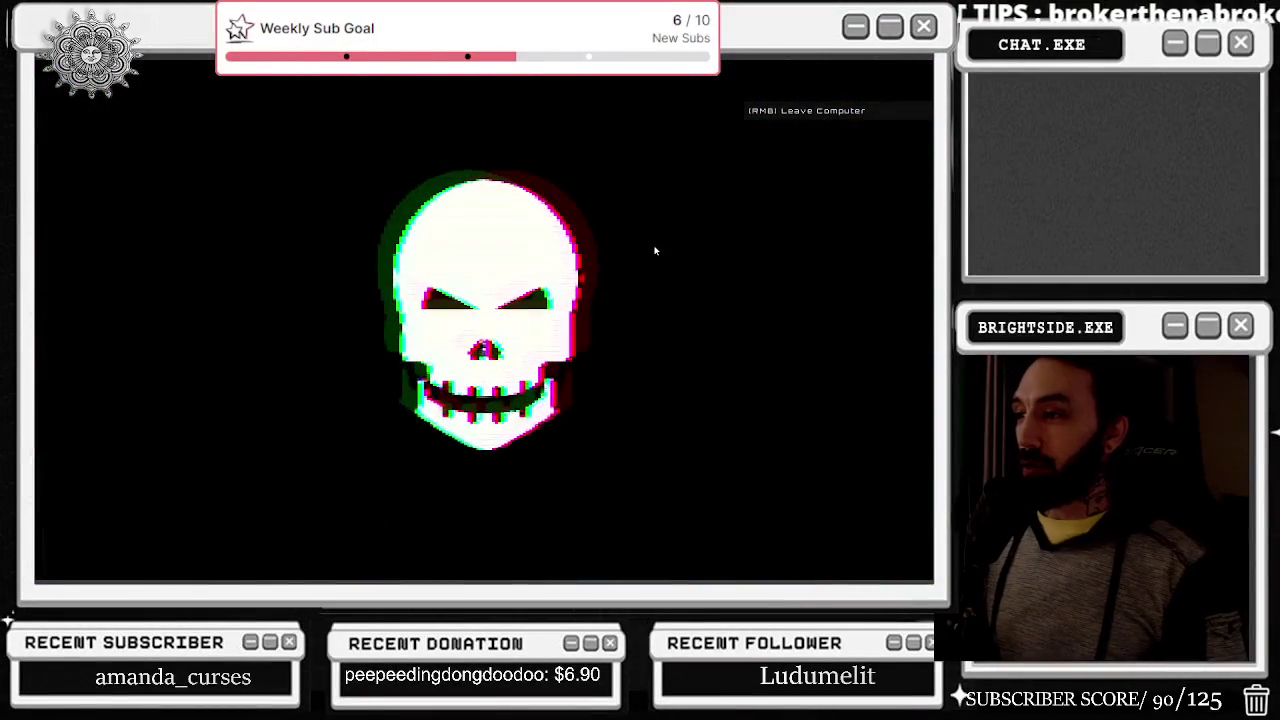
Step: Re-enter the computer and complete the node grid until HACK BLOCKED appears
{"action": "right_click", "coordinate": [636, 246]}
{"action": "left_click", "coordinate": [485, 320]}
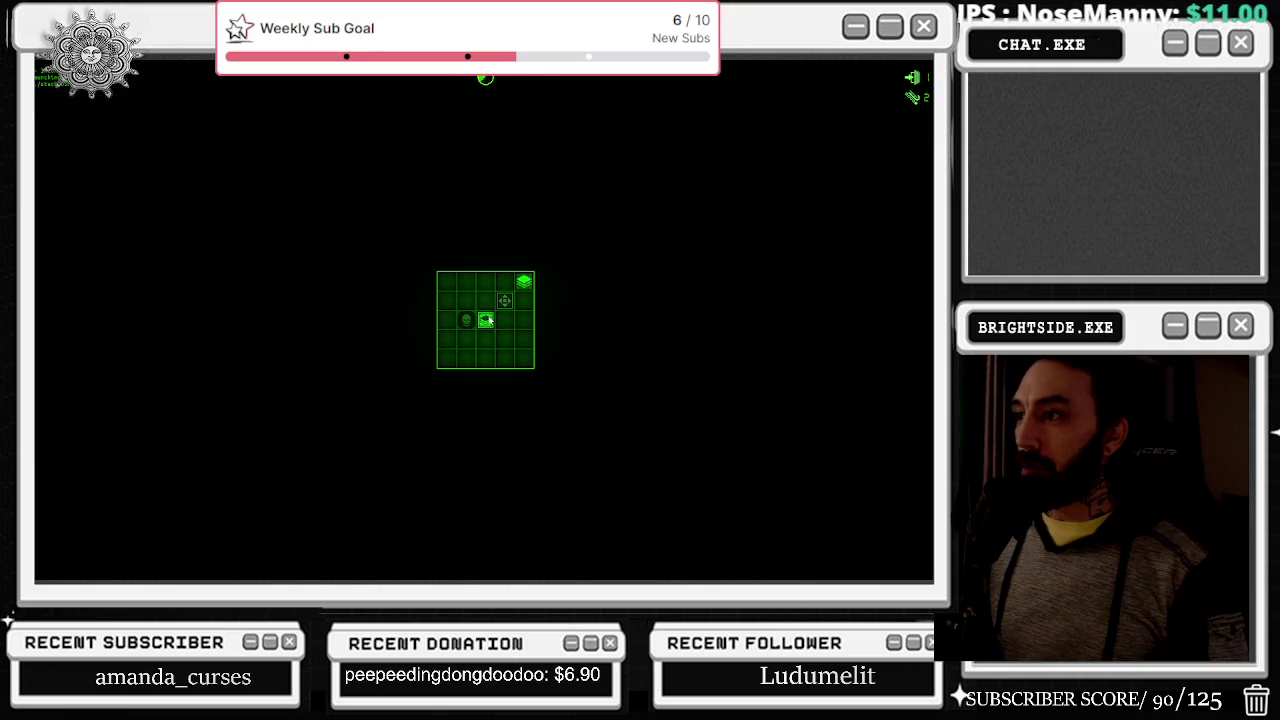
{"action": "left_click", "coordinate": [487, 320]}
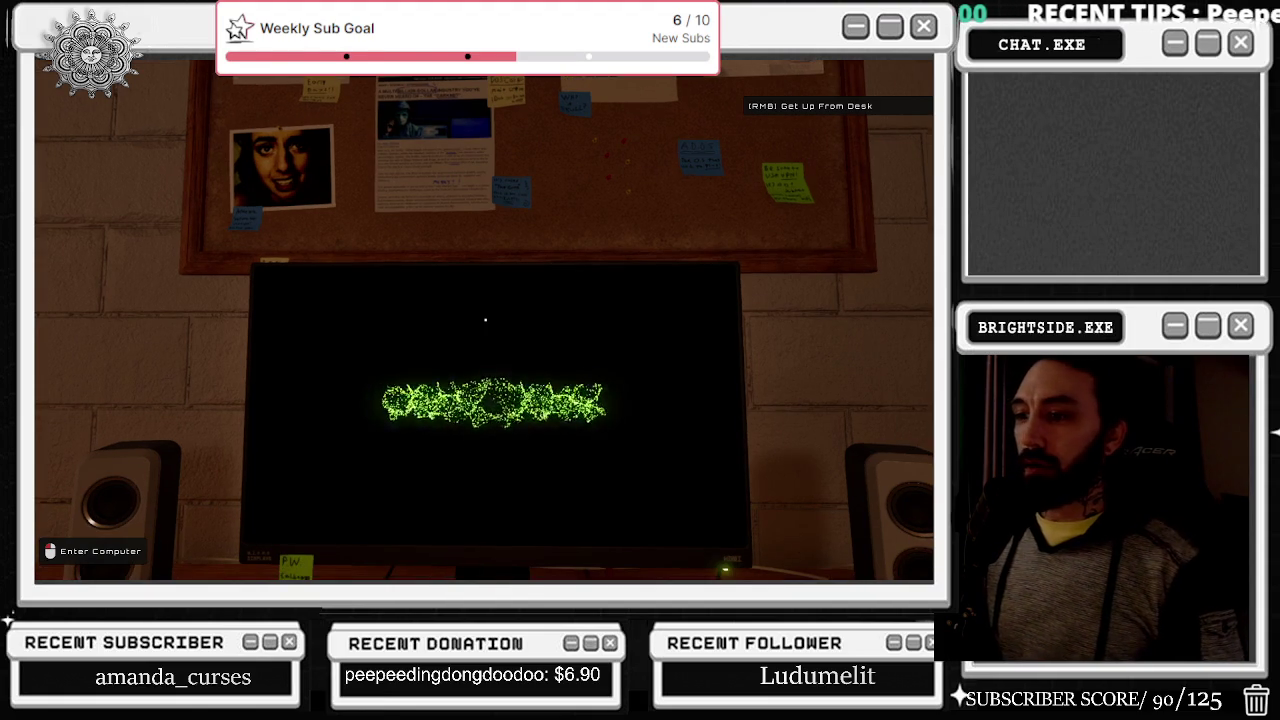
{"action": "left_click", "coordinate": [485, 320]}
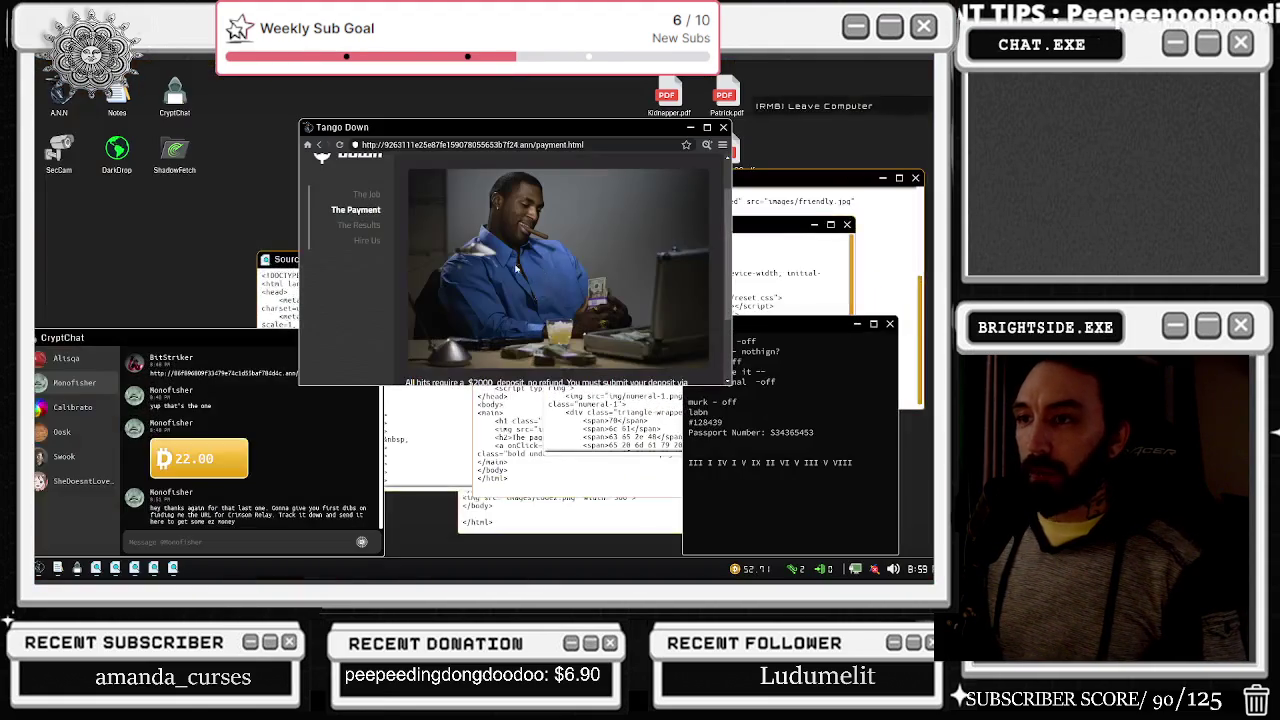
Step: Glance at the security cameras, then view the Tango Down payment page's source code
{"action": "double_click", "coordinate": [58, 152]}
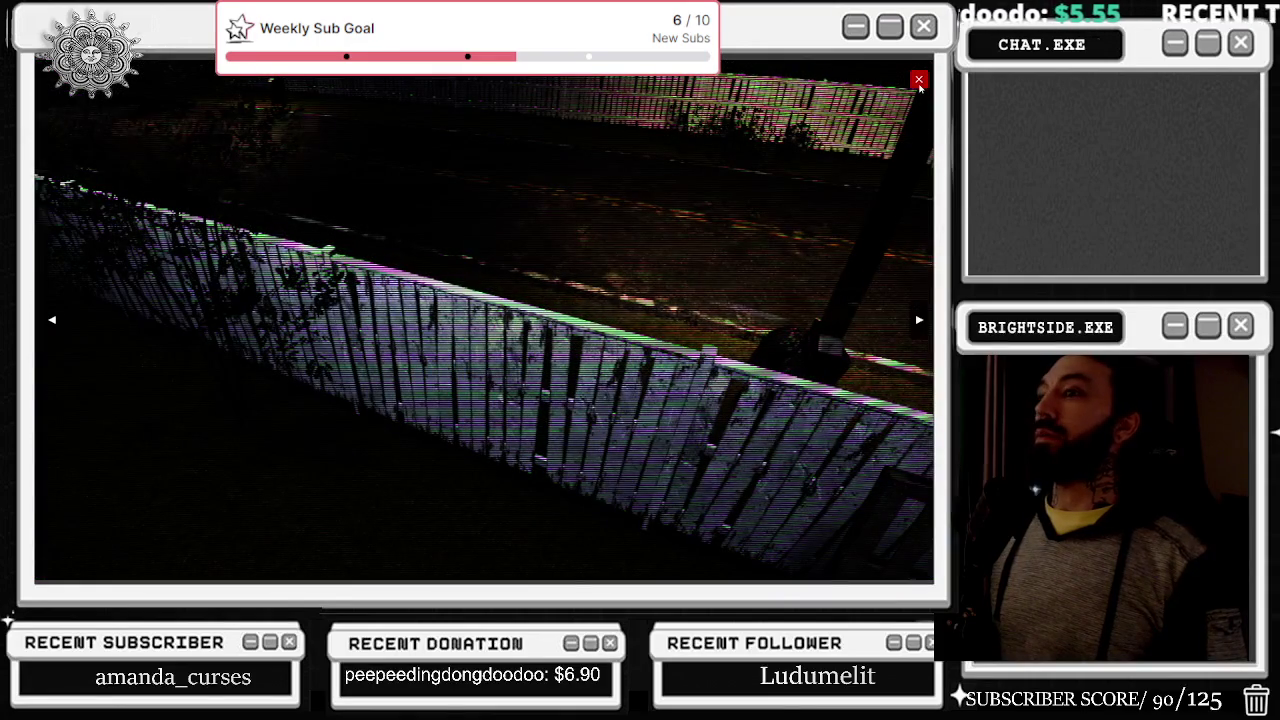
{"action": "left_click", "coordinate": [918, 79]}
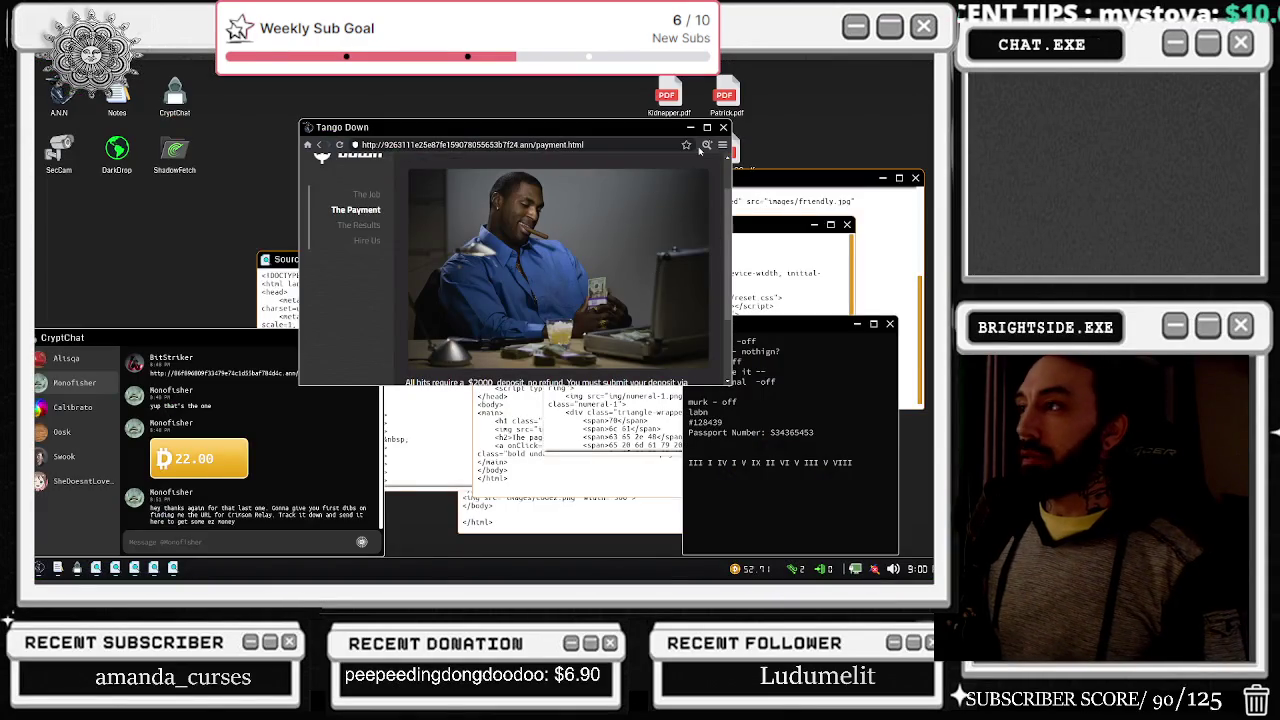
{"action": "left_click", "coordinate": [706, 144]}
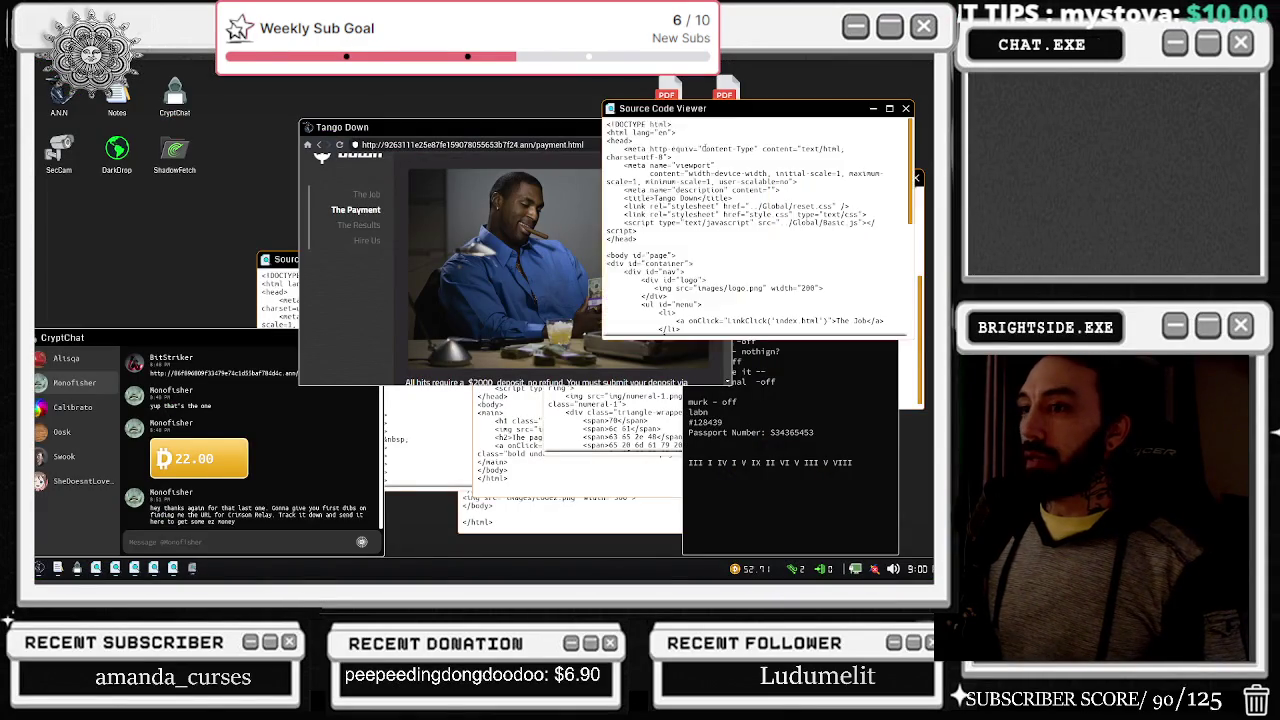
{"action": "scroll", "coordinate": [438, 242], "scroll_direction": "down", "scroll_amount": 2}
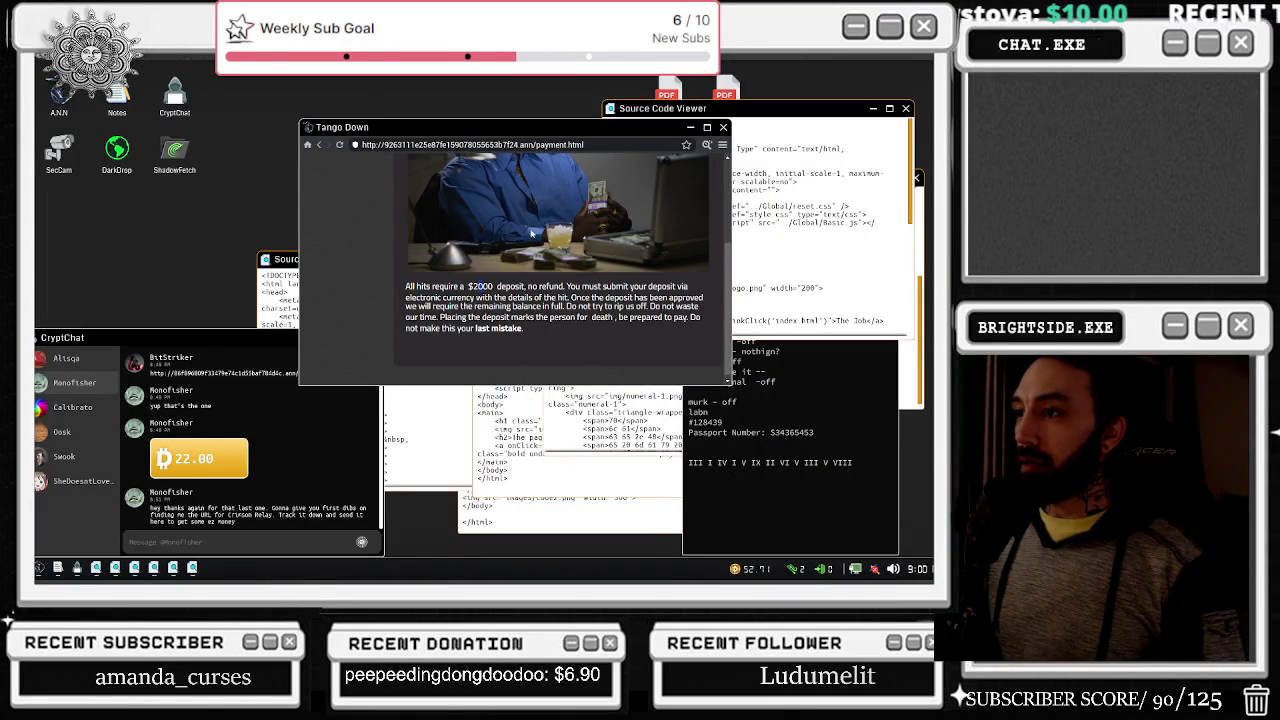
Step: Highlight the deposit terms paragraph and open Tango Down's The Results section
{"action": "left_click_drag", "start_coordinate": [523, 287], "coordinate": [566, 335]}
{"action": "left_click", "coordinate": [566, 332]}
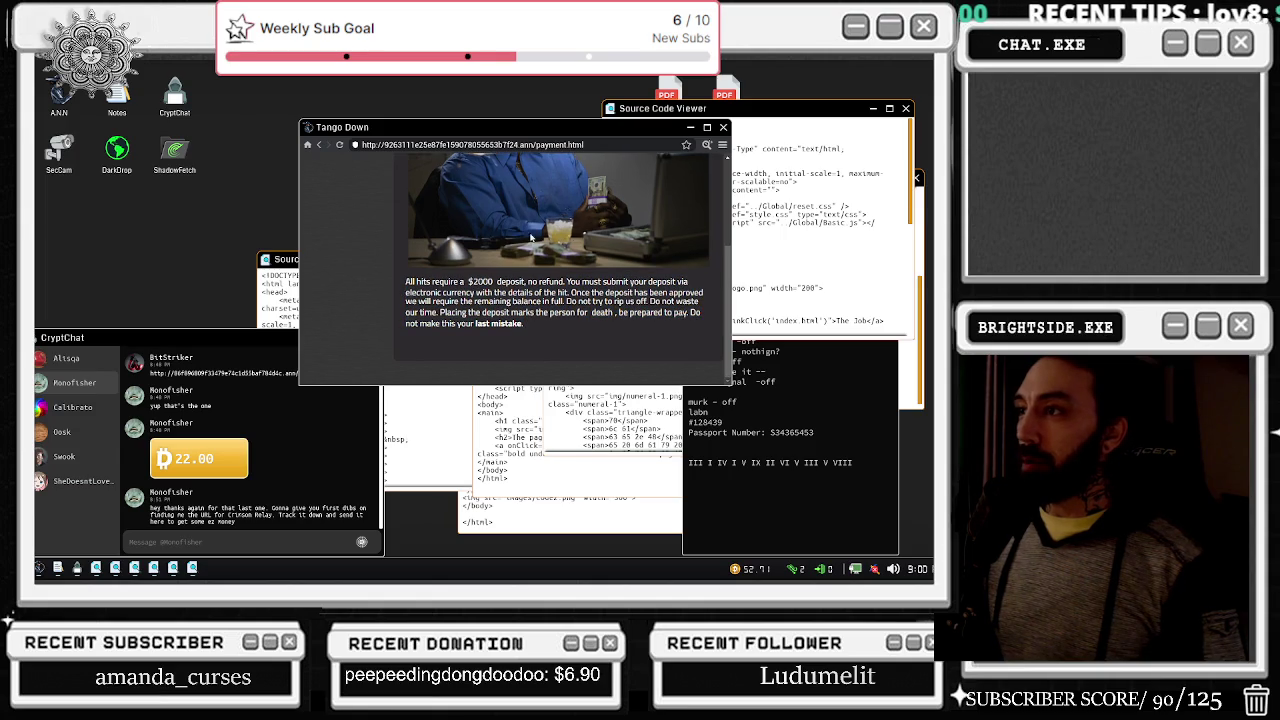
{"action": "scroll", "coordinate": [456, 256], "scroll_direction": "up", "scroll_amount": 3}
{"action": "left_click", "coordinate": [377, 276]}
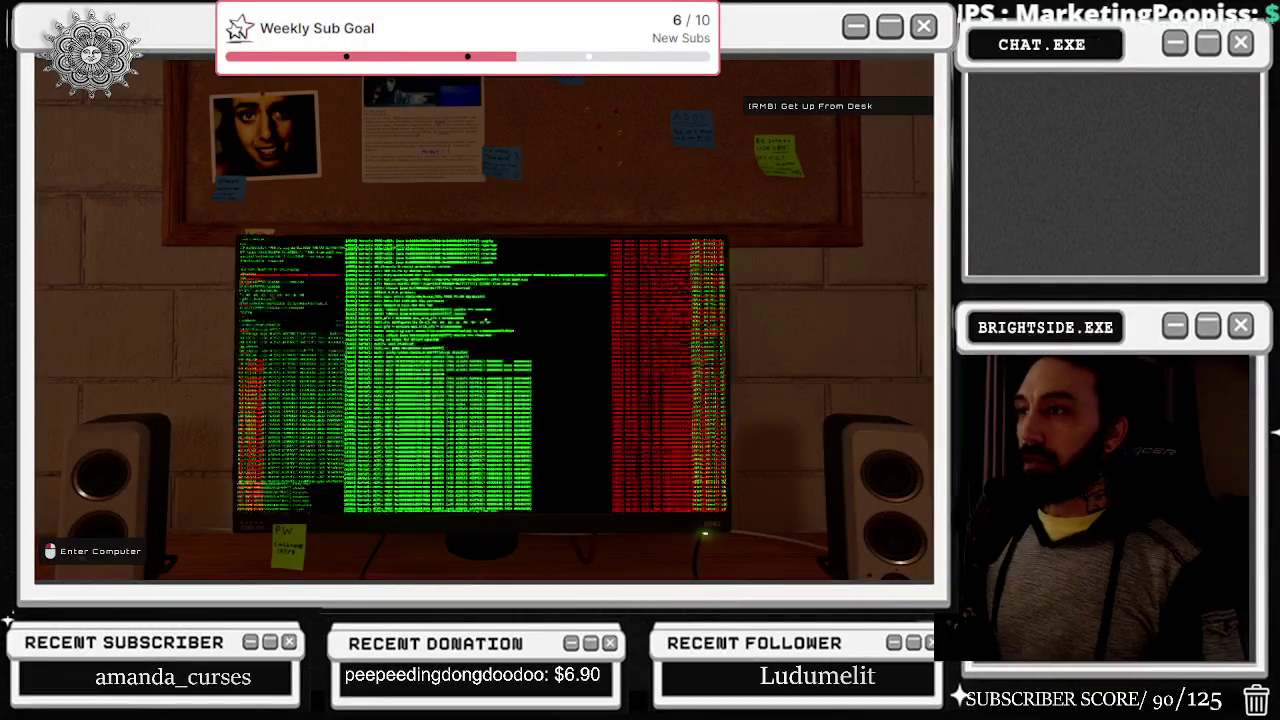
{"action": "left_click", "coordinate": [484, 320]}
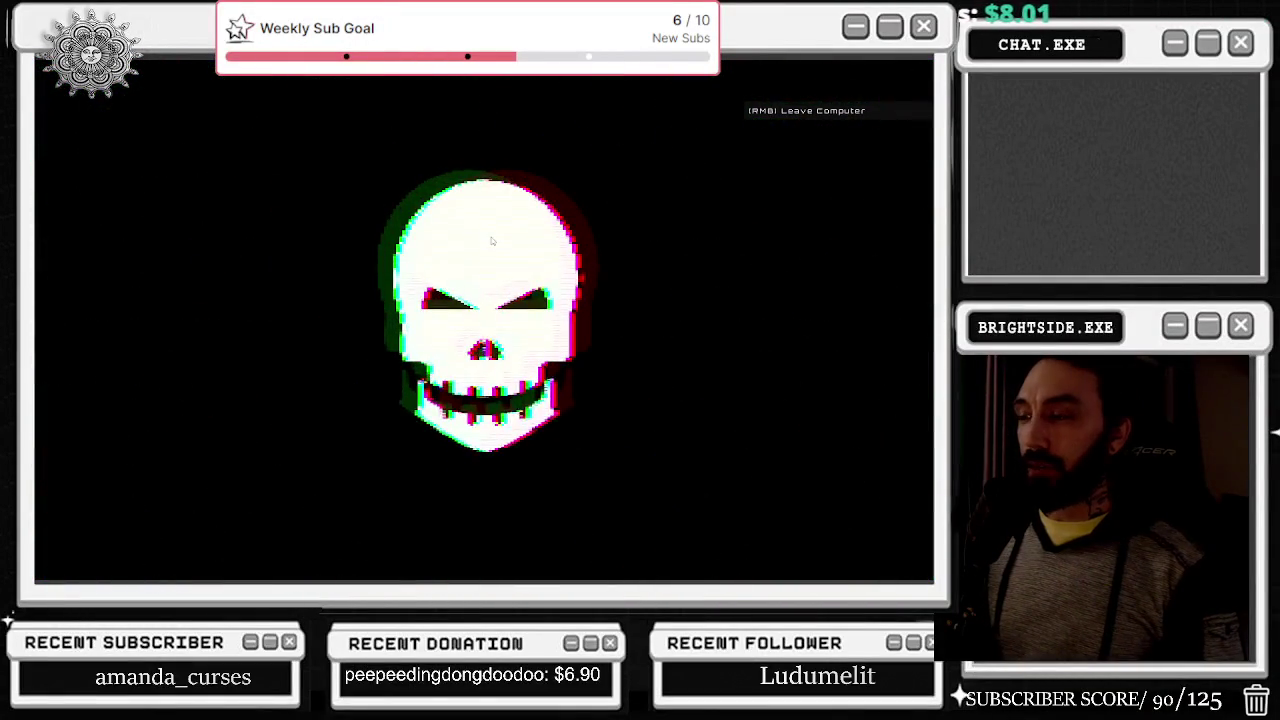
Step: Re-enter the computer, defeat the node-grid hack, and start SecCam connecting
{"action": "right_click", "coordinate": [491, 240]}
{"action": "left_click", "coordinate": [491, 240]}
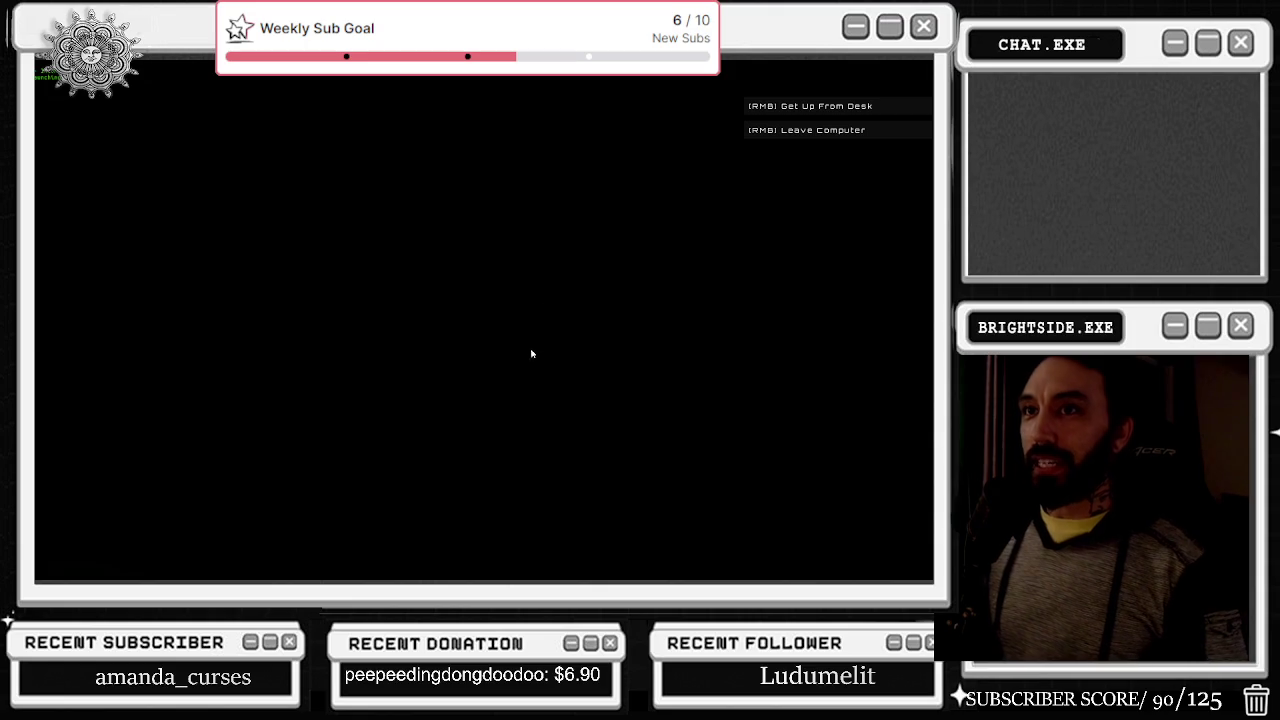
{"action": "left_click", "coordinate": [536, 361]}
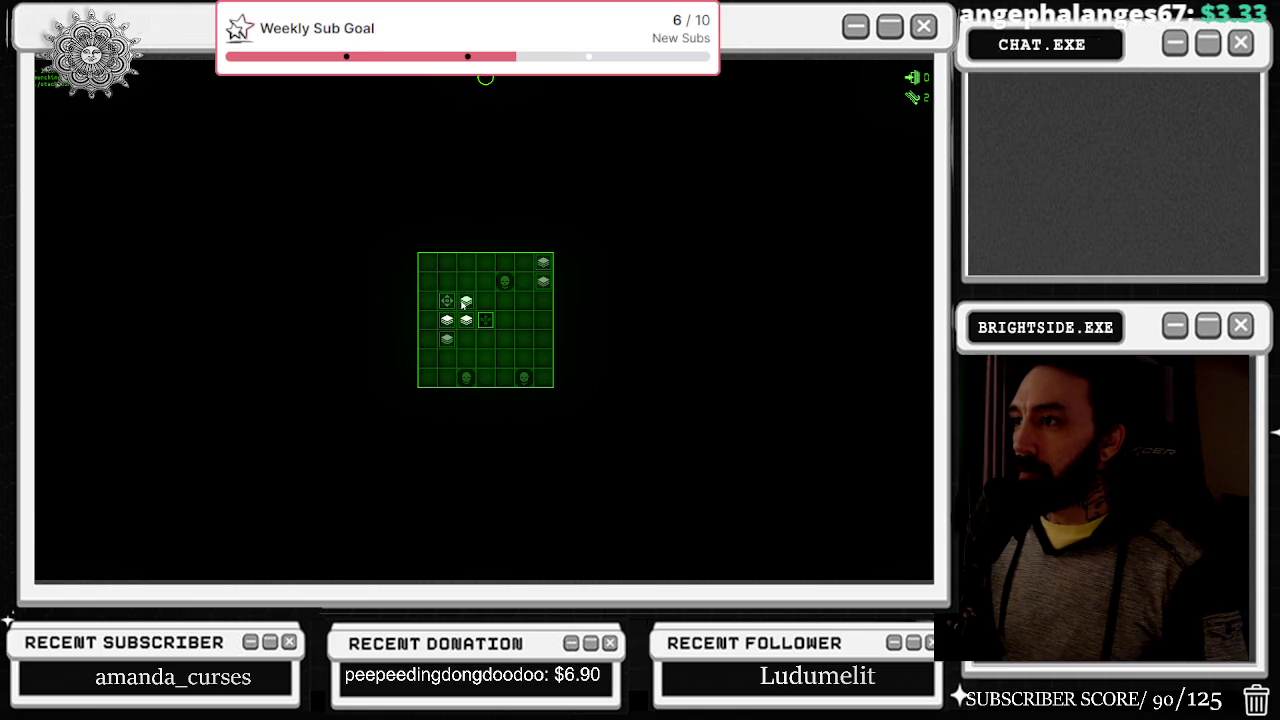
{"action": "left_click", "coordinate": [486, 320]}
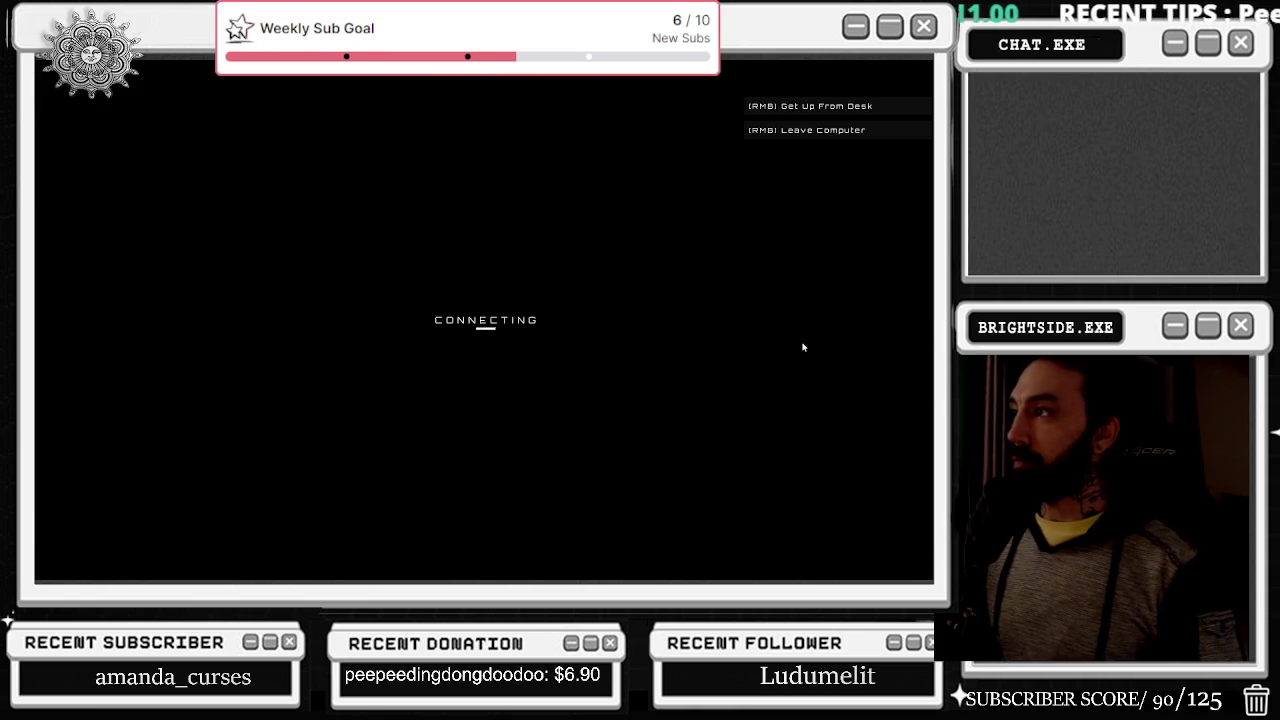
Step: Check two more camera views, close the feed, and bring the Tango Down browser forward
{"action": "left_click", "coordinate": [918, 320]}
{"action": "left_click", "coordinate": [918, 320]}
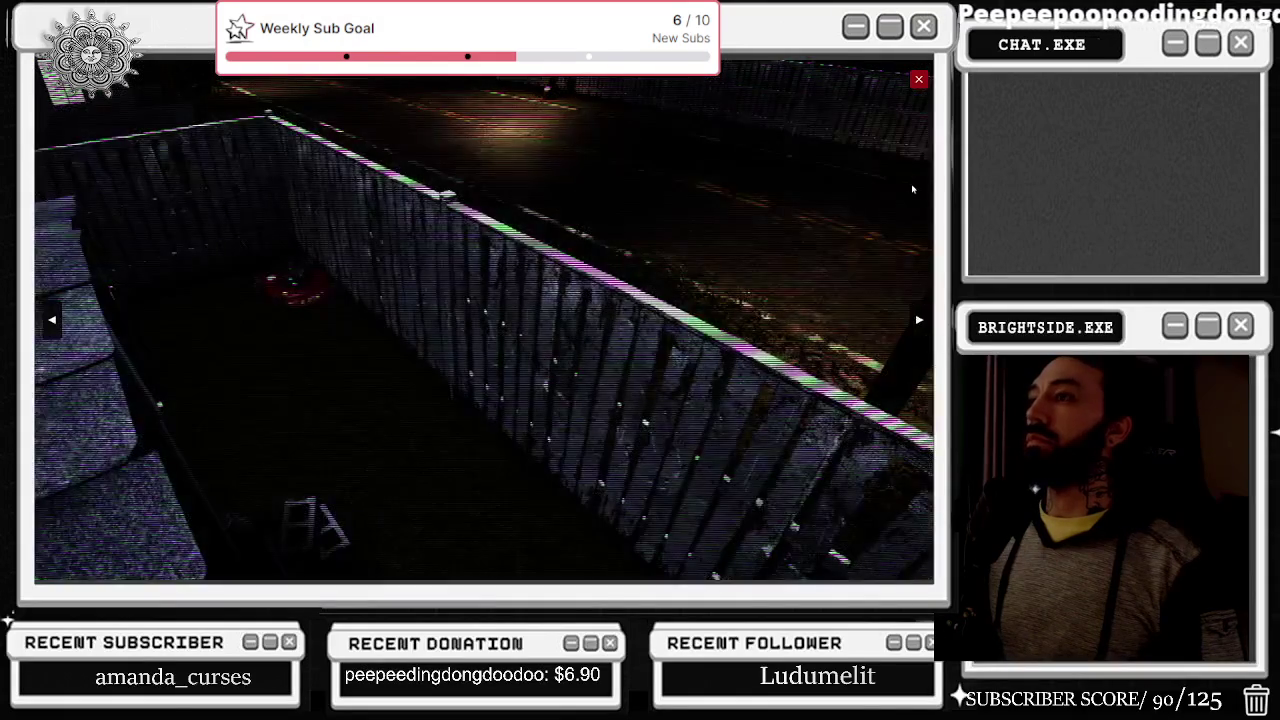
{"action": "left_click", "coordinate": [919, 80]}
{"action": "scroll", "coordinate": [673, 165], "scroll_direction": "down", "scroll_amount": 3}
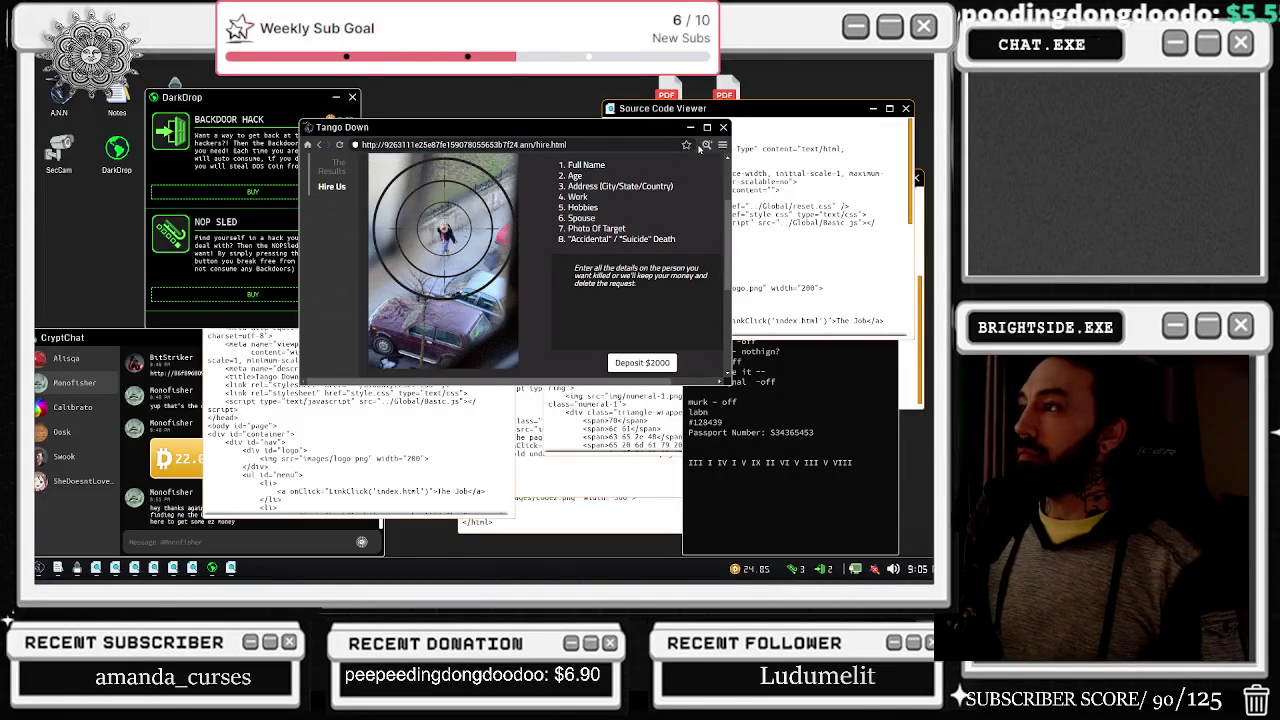
{"action": "left_click", "coordinate": [610, 228]}
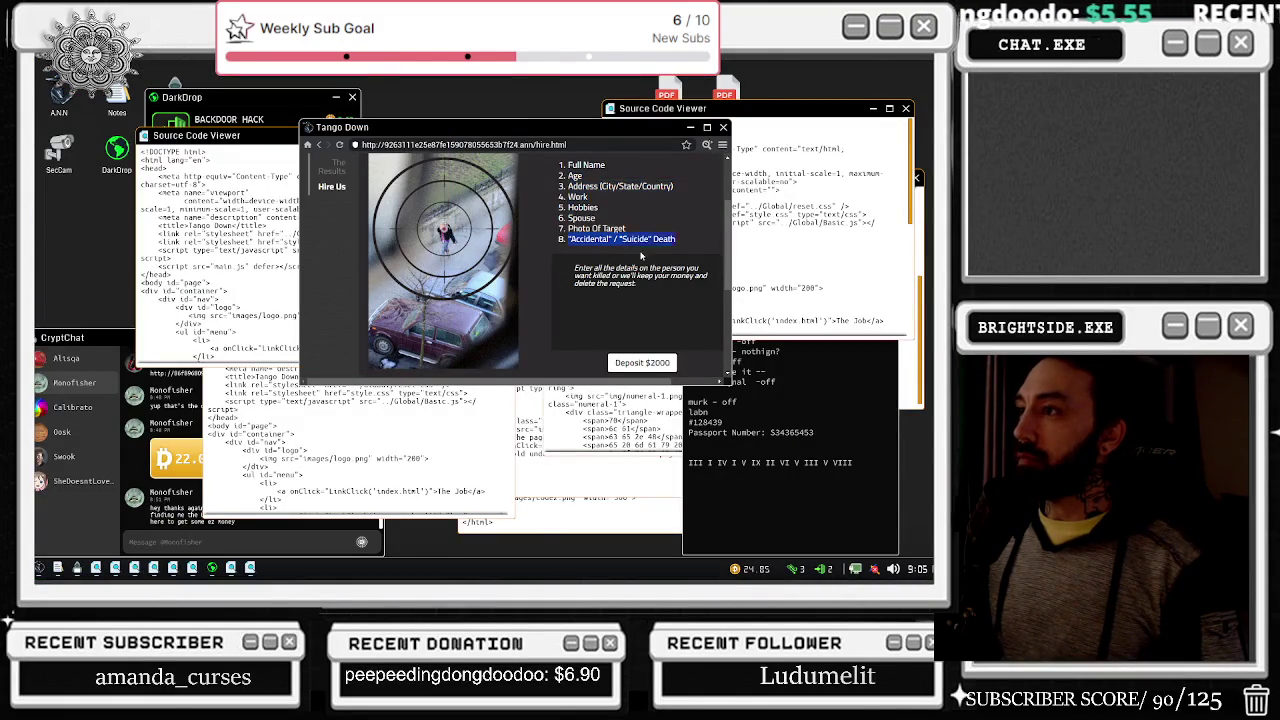
Step: Scroll the Hire Us page to the order contact e-mail address and copy it
{"action": "scroll", "coordinate": [682, 296], "scroll_direction": "down", "scroll_amount": 1}
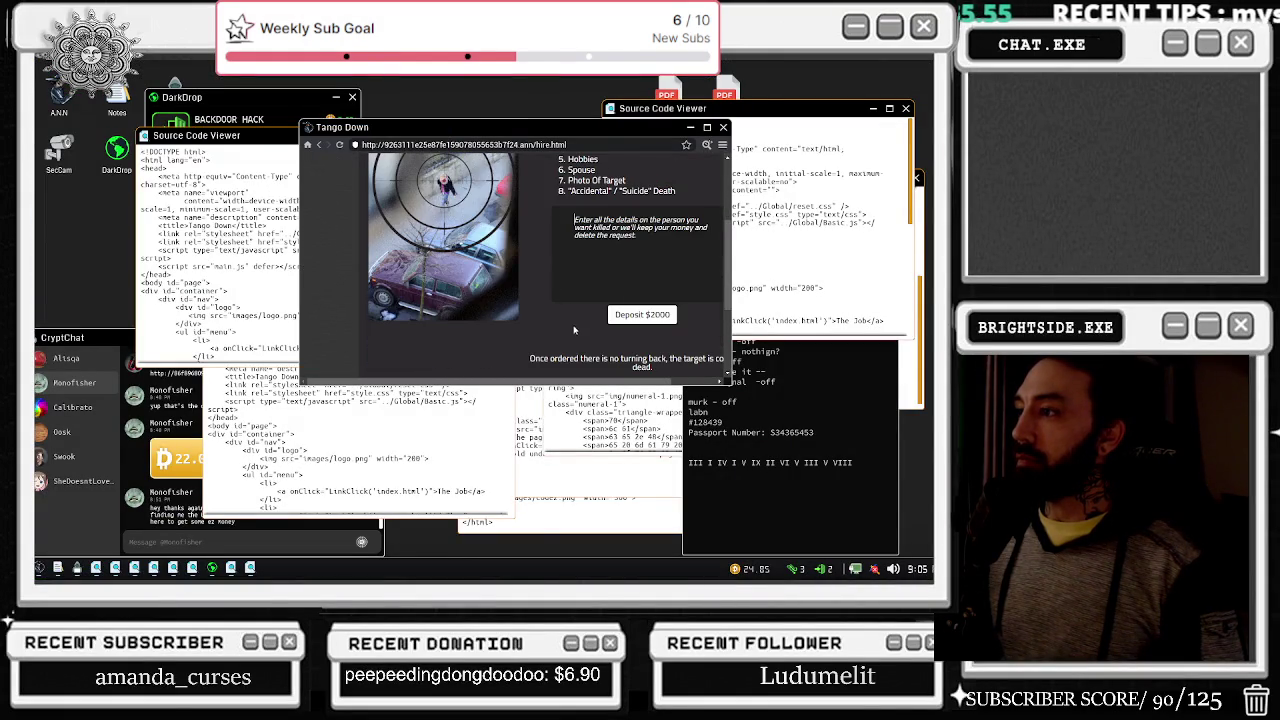
{"action": "scroll", "coordinate": [631, 305], "scroll_direction": "down", "scroll_amount": 1}
{"action": "scroll", "coordinate": [660, 349], "scroll_direction": "down", "scroll_amount": 2}
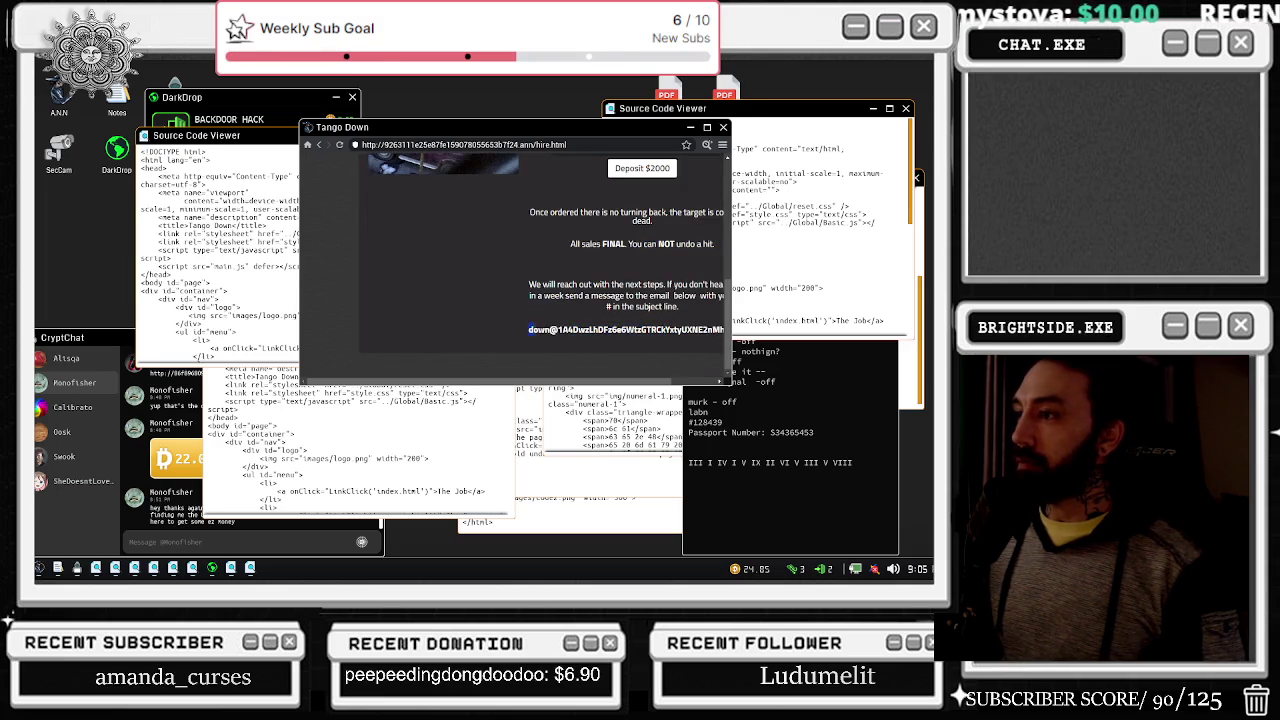
{"action": "scroll", "coordinate": [514, 269], "scroll_direction": "right", "scroll_amount": 1}
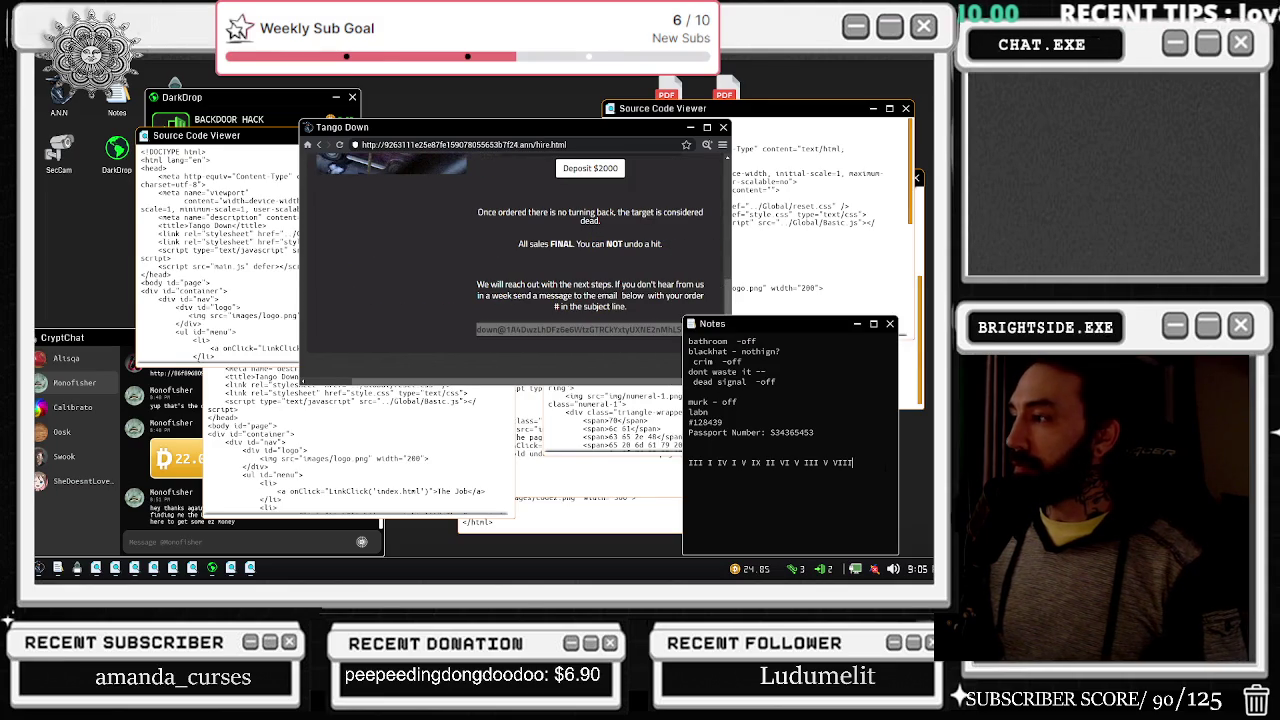
{"action": "left_click", "coordinate": [547, 258]}
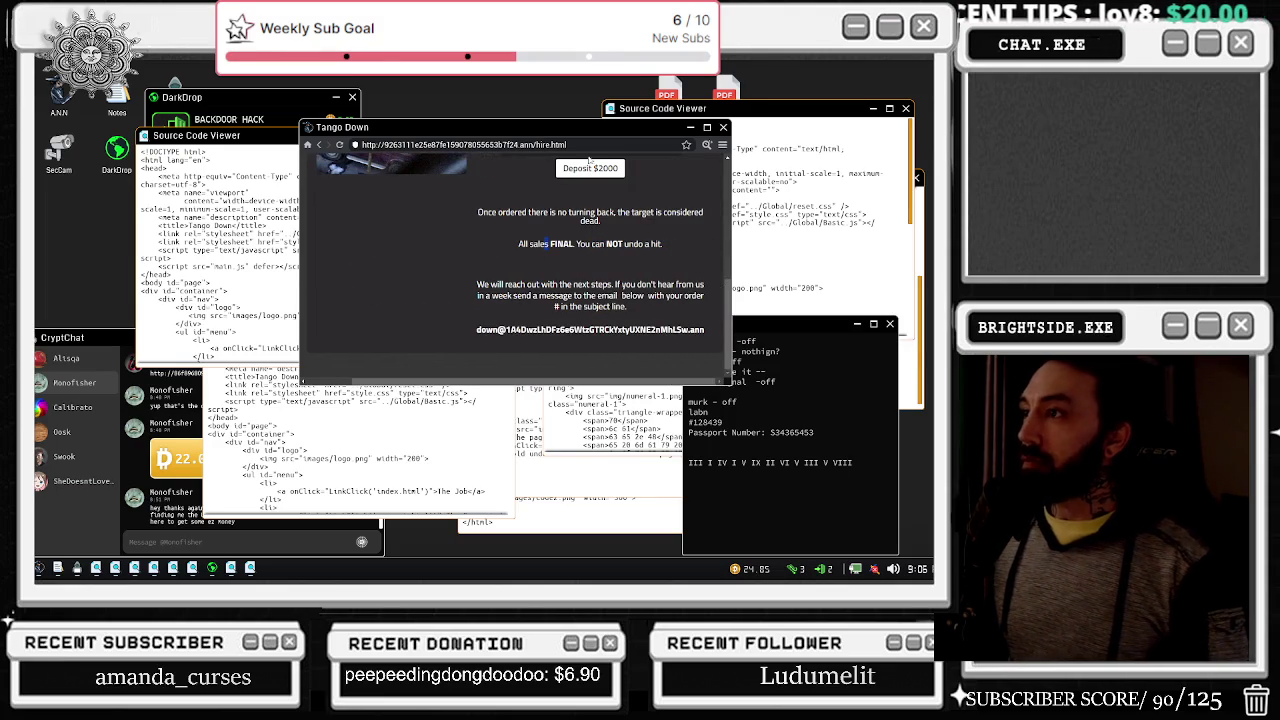
{"action": "key", "text": "ctrl+l"}
{"action": "scroll", "coordinate": [410, 216], "scroll_direction": "up", "scroll_amount": 10}
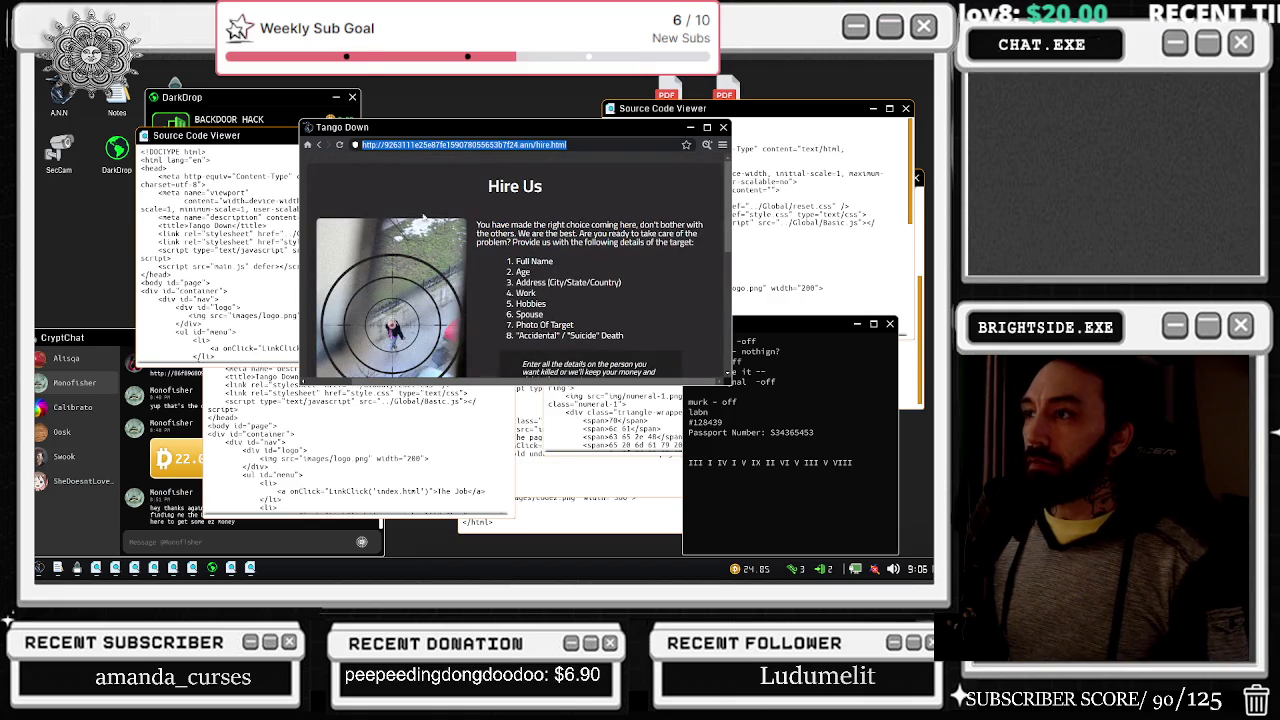
{"action": "scroll", "coordinate": [408, 216], "scroll_direction": "left", "scroll_amount": 1}
{"action": "left_click", "coordinate": [345, 219]}
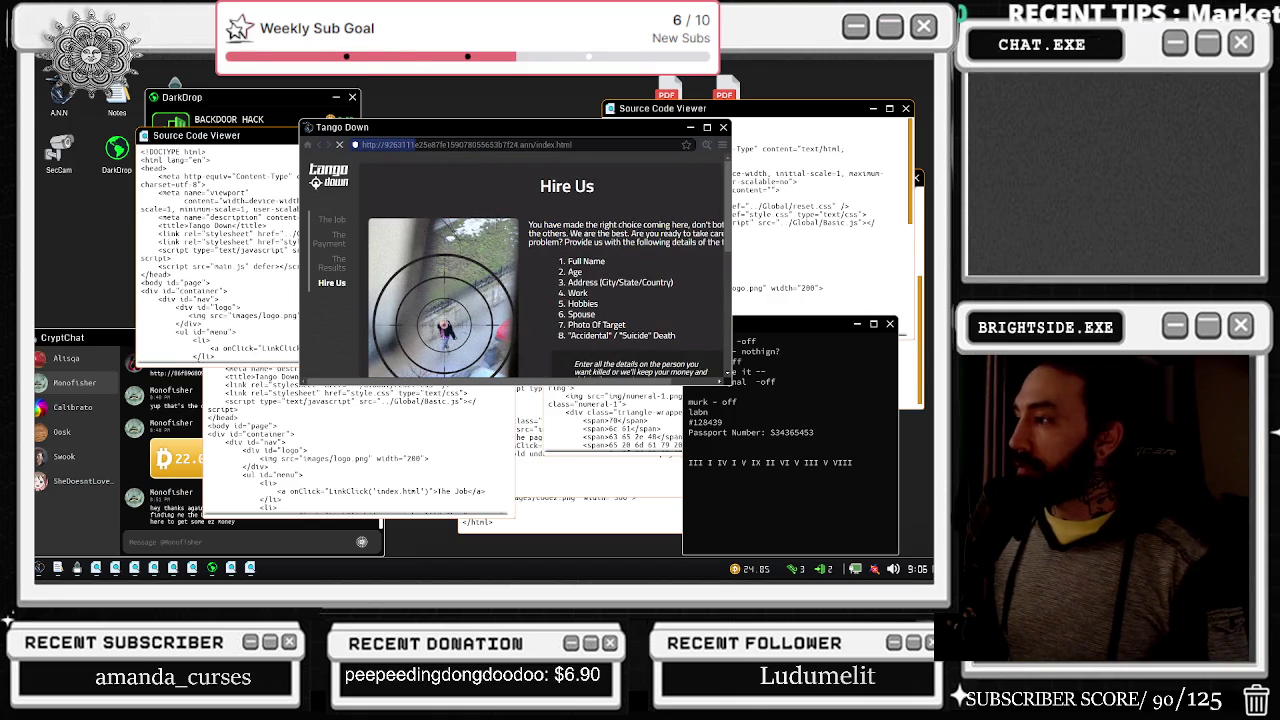
Step: Paste the contact e-mail into Notes and leave the computer
{"action": "left_click", "coordinate": [760, 490]}
{"action": "key", "text": "ctrl+v"}
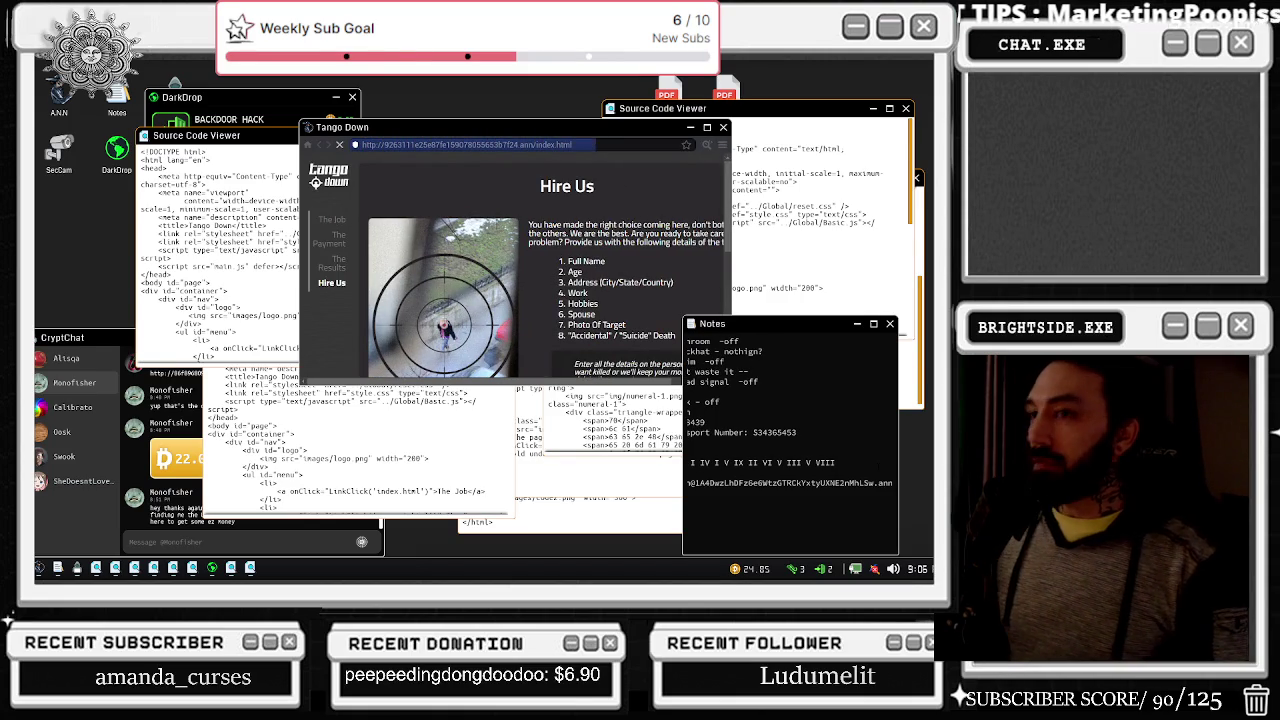
{"action": "key", "text": "Escape"}
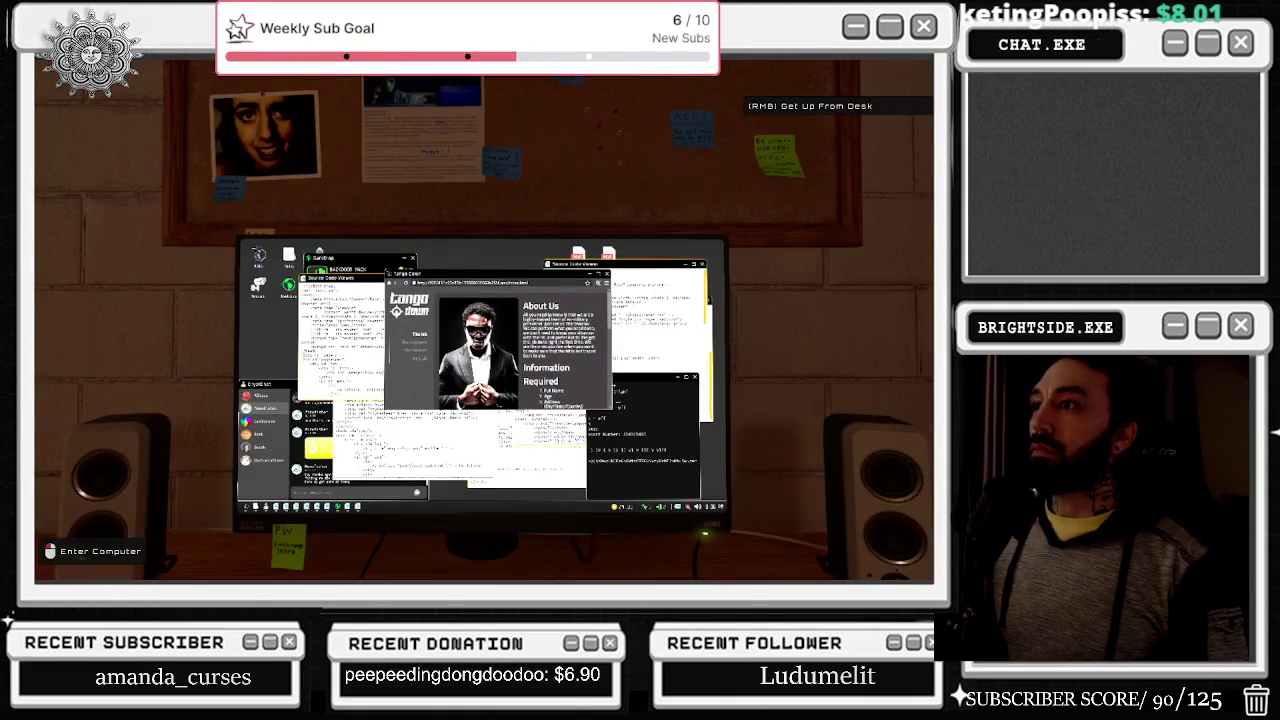
Step: Select part of the About Us text, then open SecCam and cycle four camera views
{"action": "left_click", "coordinate": [484, 320]}
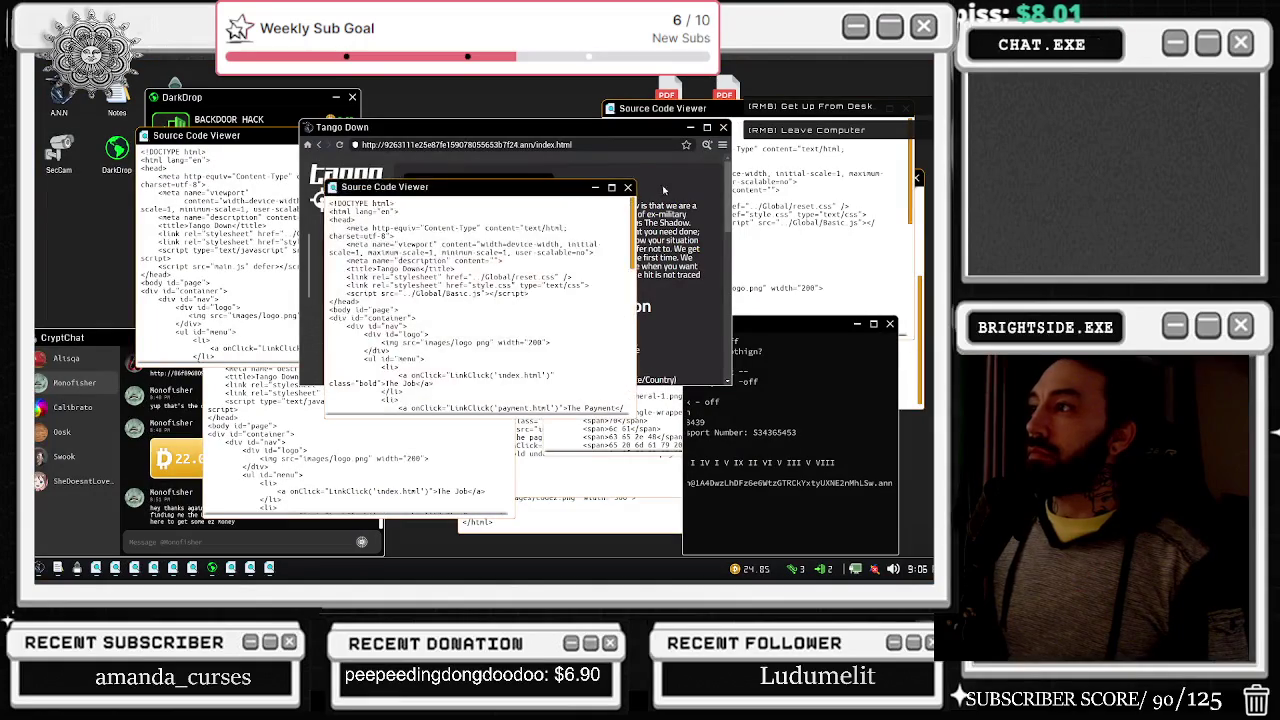
{"action": "left_click_drag", "start_coordinate": [608, 285], "coordinate": [603, 335]}
{"action": "left_click", "coordinate": [57, 152]}
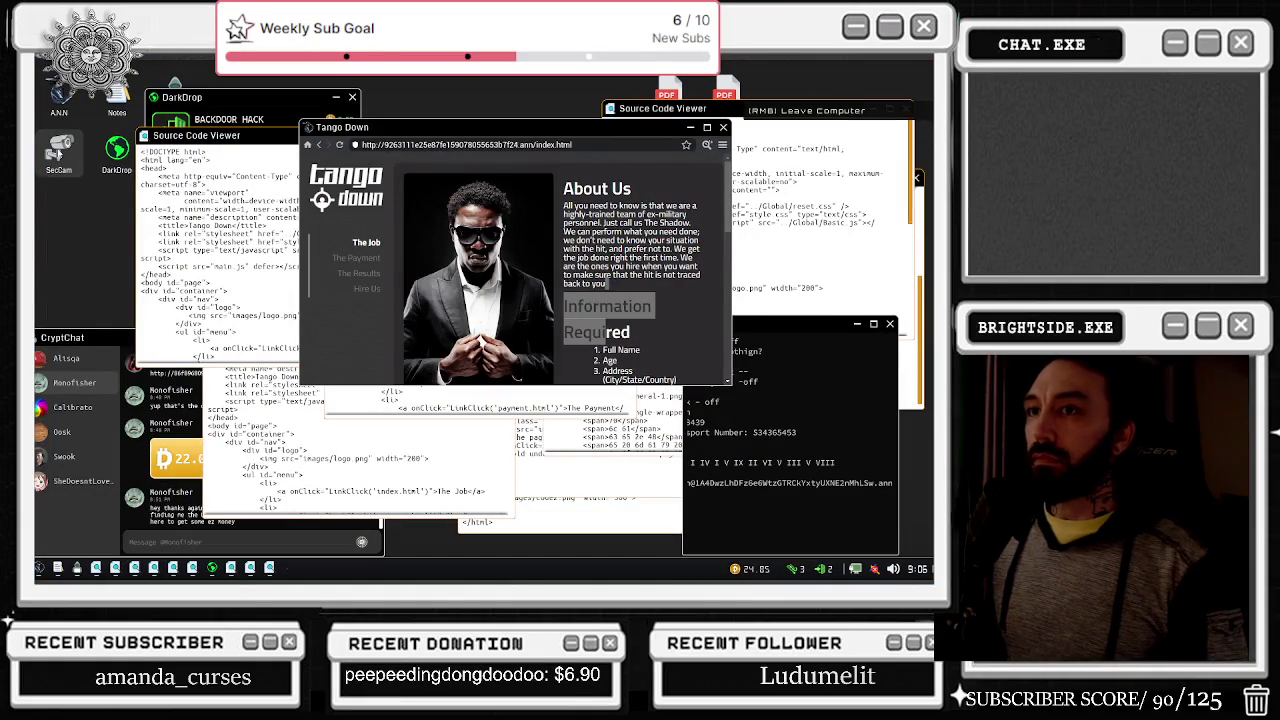
{"action": "left_click", "coordinate": [57, 152]}
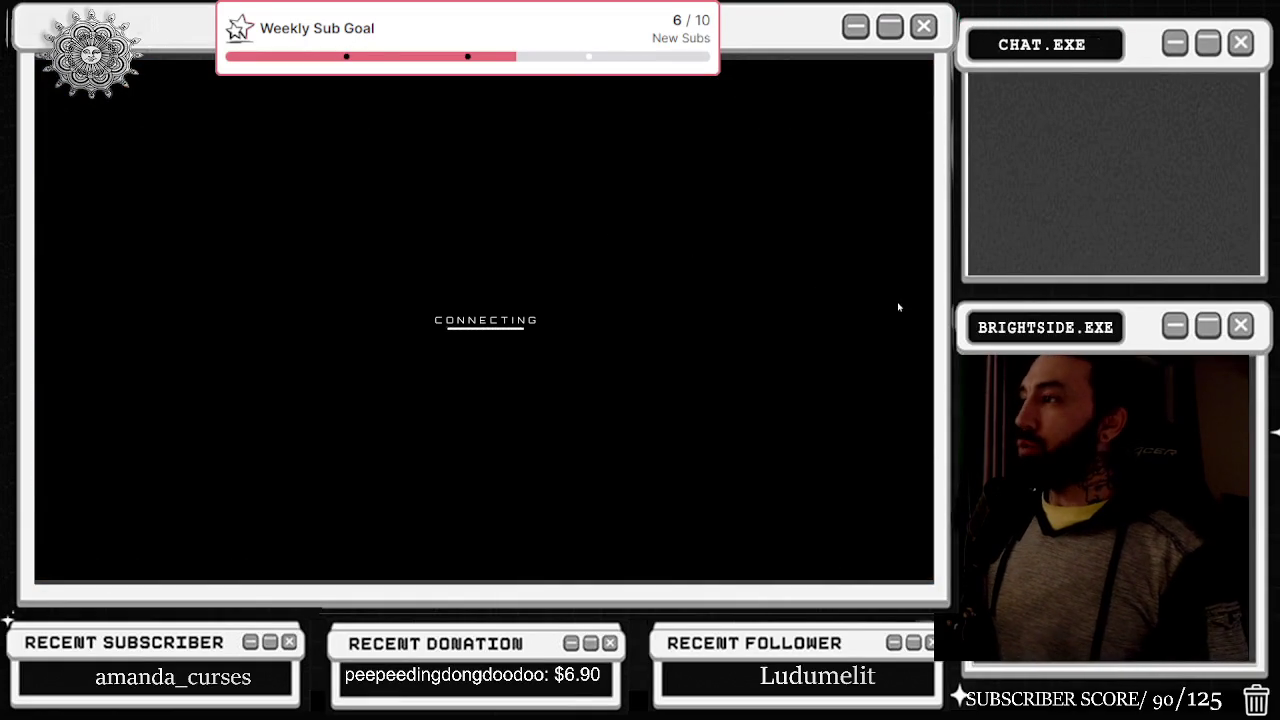
{"action": "left_click", "coordinate": [919, 320]}
{"action": "left_click", "coordinate": [919, 320]}
{"action": "left_click", "coordinate": [919, 320]}
{"action": "left_click", "coordinate": [919, 320]}
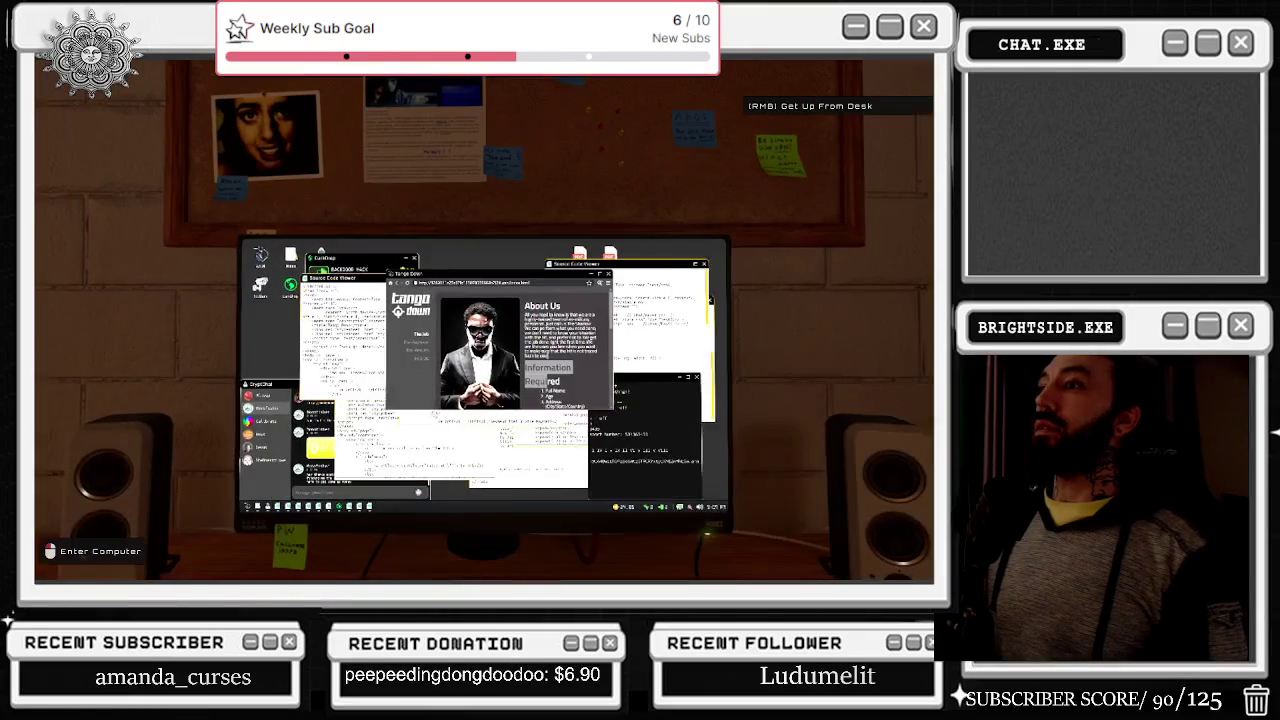
Step: Open the Tango Down page's source code and its The Results section
{"action": "scroll", "coordinate": [560, 270], "scroll_direction": "down", "scroll_amount": 3}
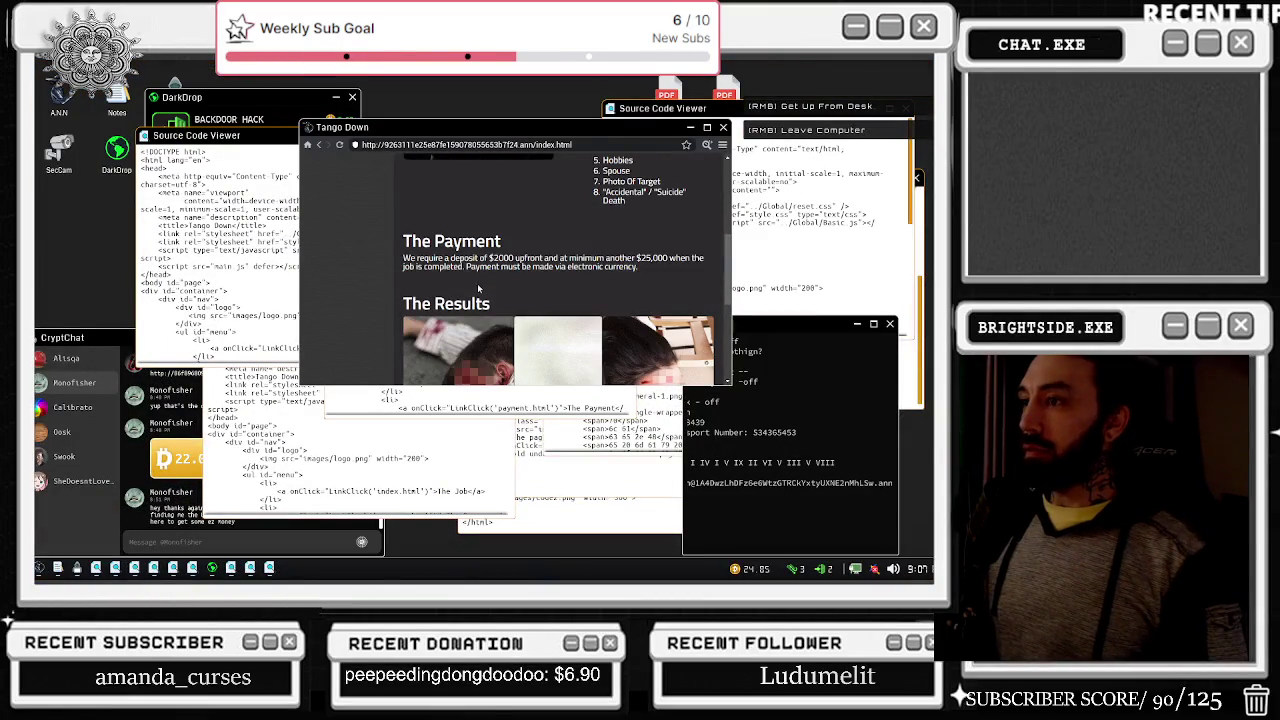
{"action": "scroll", "coordinate": [600, 316], "scroll_direction": "down", "scroll_amount": 5}
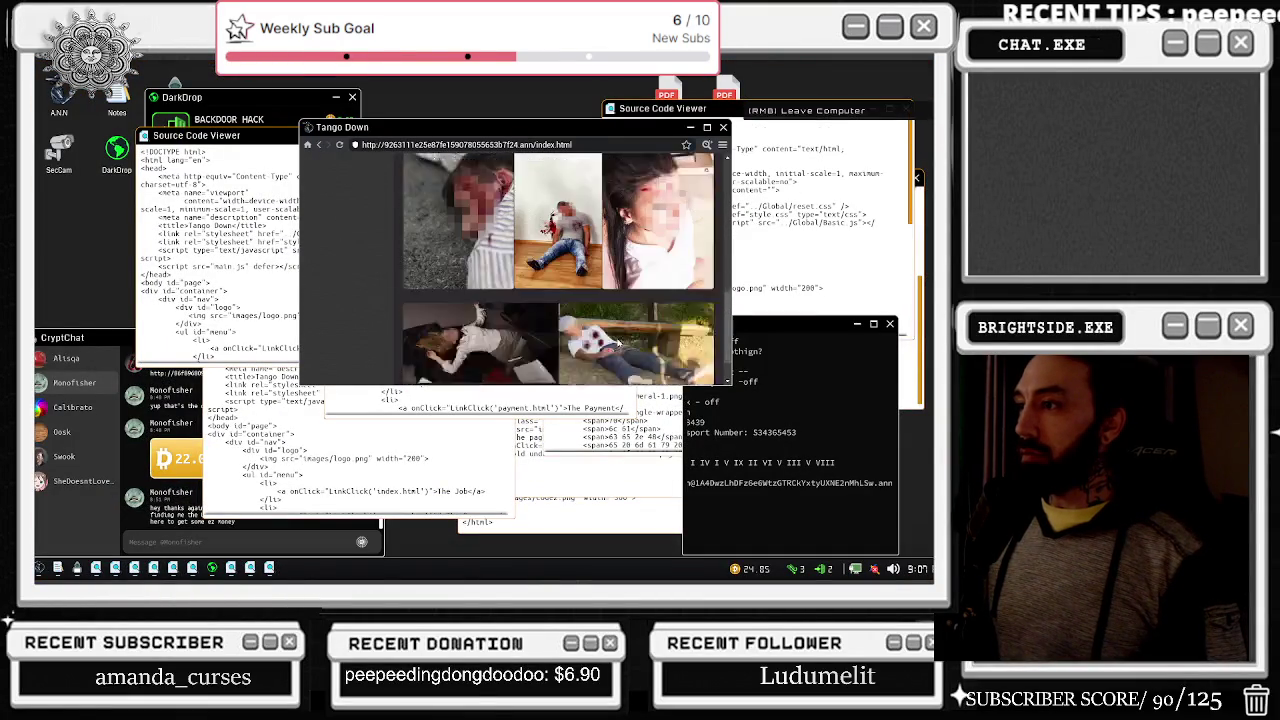
{"action": "scroll", "coordinate": [557, 283], "scroll_direction": "up", "scroll_amount": 8}
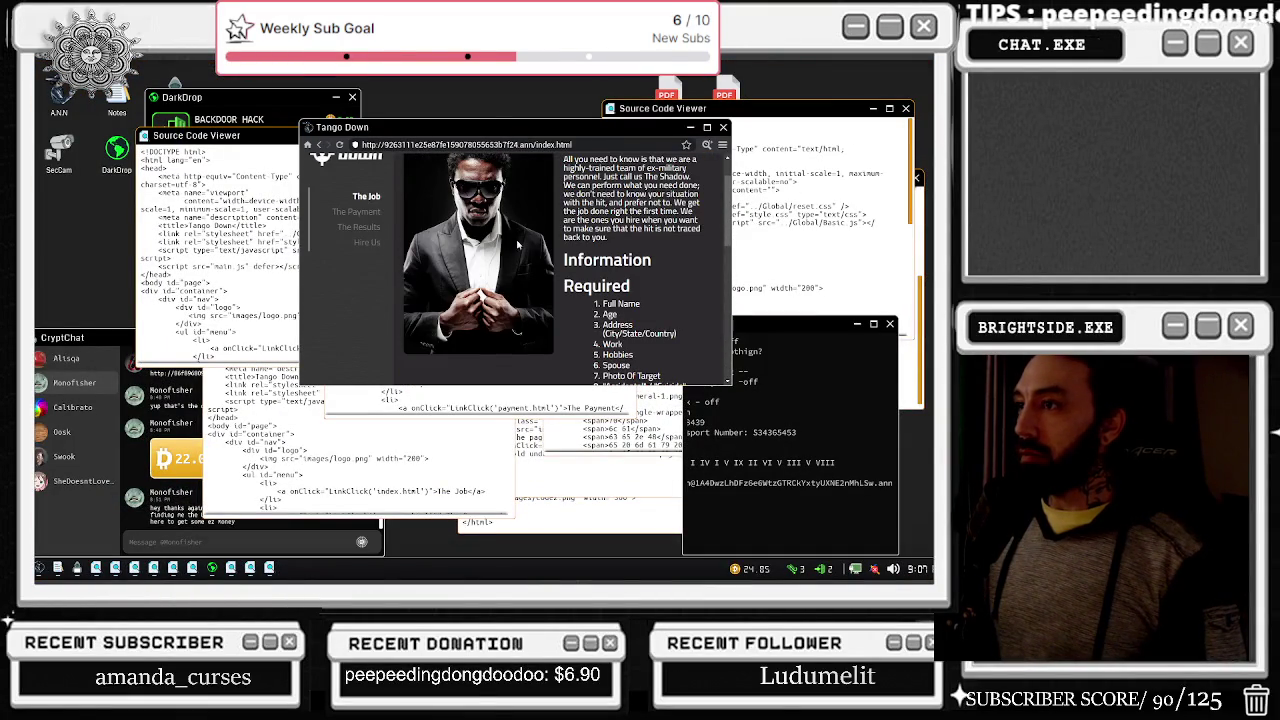
{"action": "scroll", "coordinate": [520, 269], "scroll_direction": "up", "scroll_amount": 1}
{"action": "left_click", "coordinate": [706, 146]}
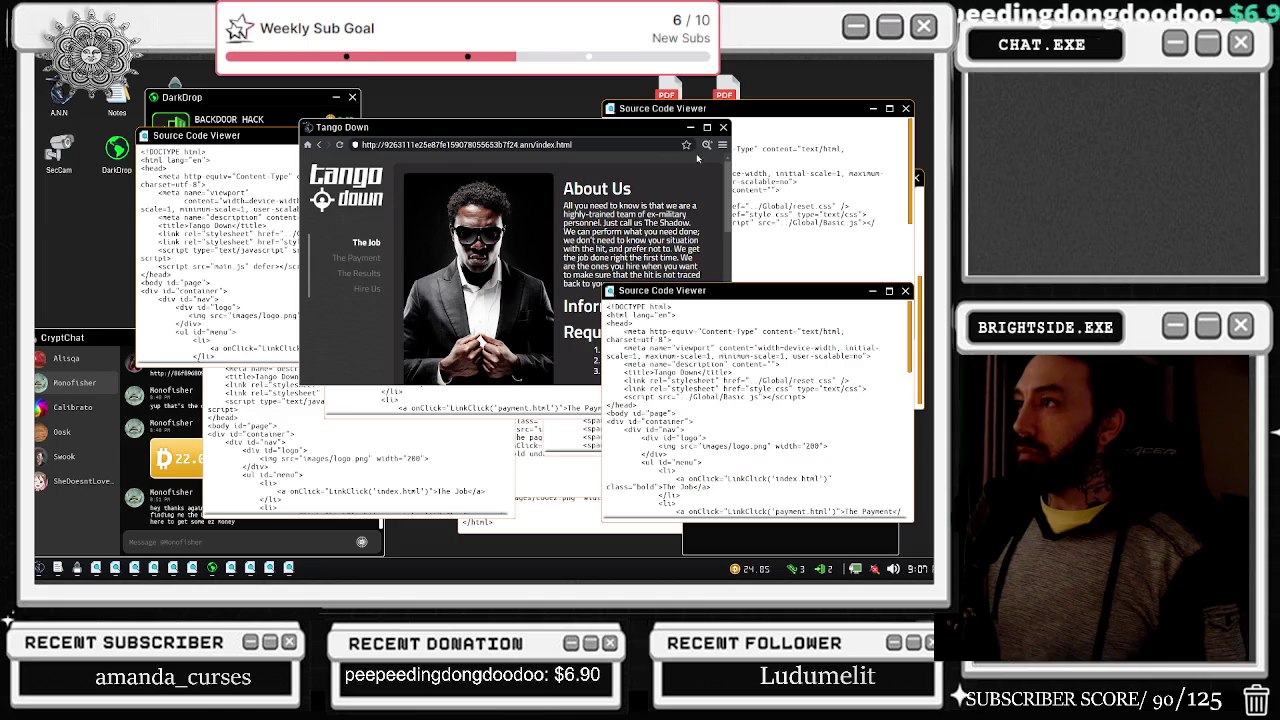
{"action": "left_click", "coordinate": [453, 186]}
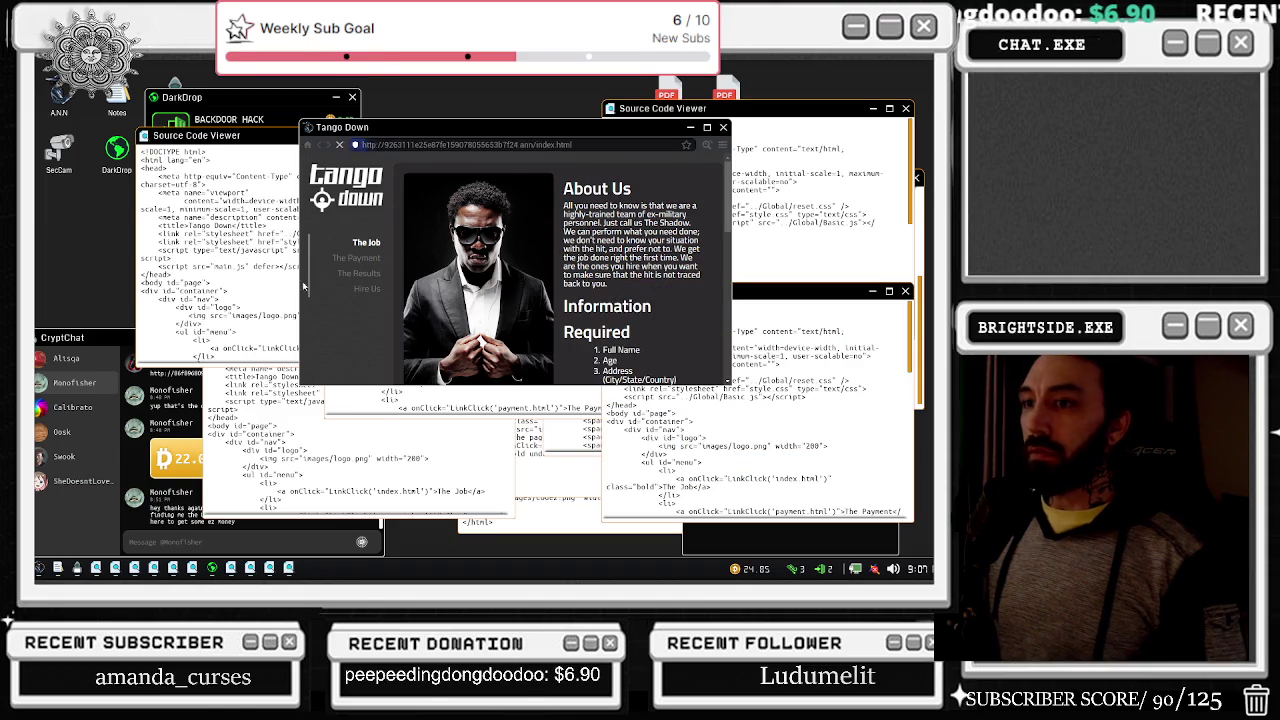
{"action": "left_click", "coordinate": [358, 274]}
{"action": "right_click", "coordinate": [360, 278]}
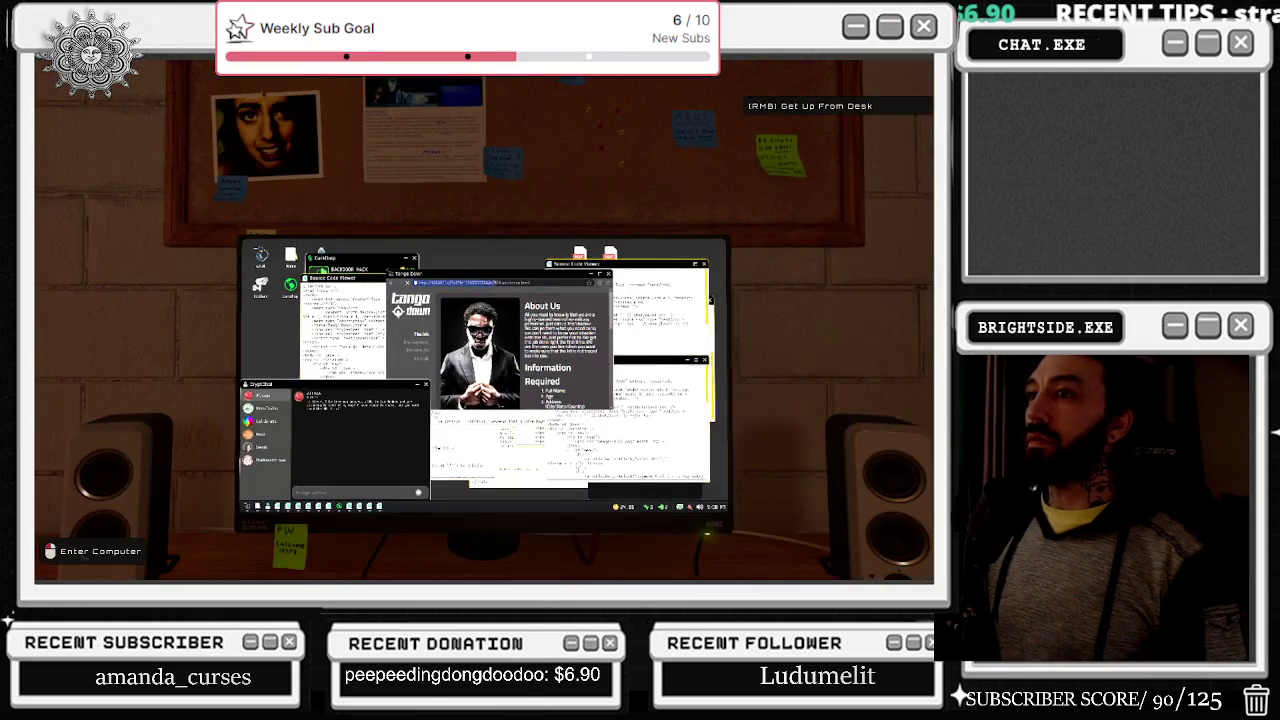
Step: Return to the computer, cycle three camera views, and close the feed
{"action": "left_click", "coordinate": [484, 322]}
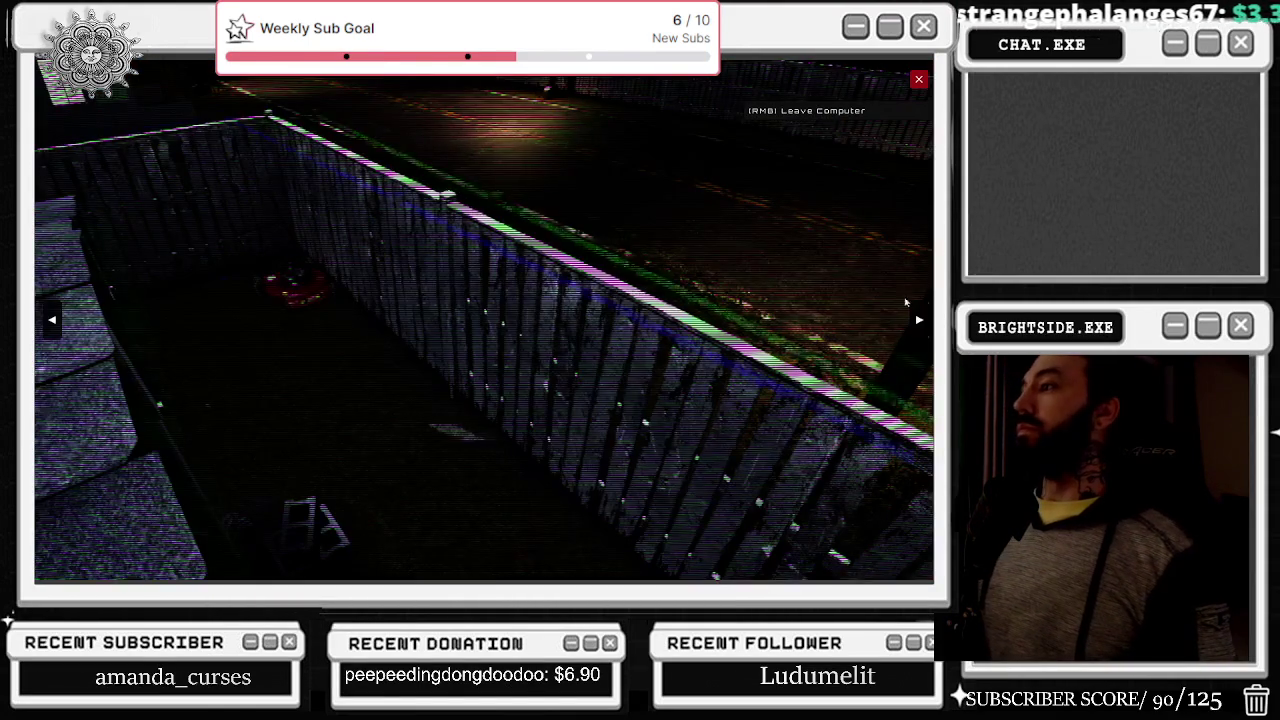
{"action": "left_click", "coordinate": [919, 320]}
{"action": "left_click", "coordinate": [919, 320]}
{"action": "left_click", "coordinate": [919, 320]}
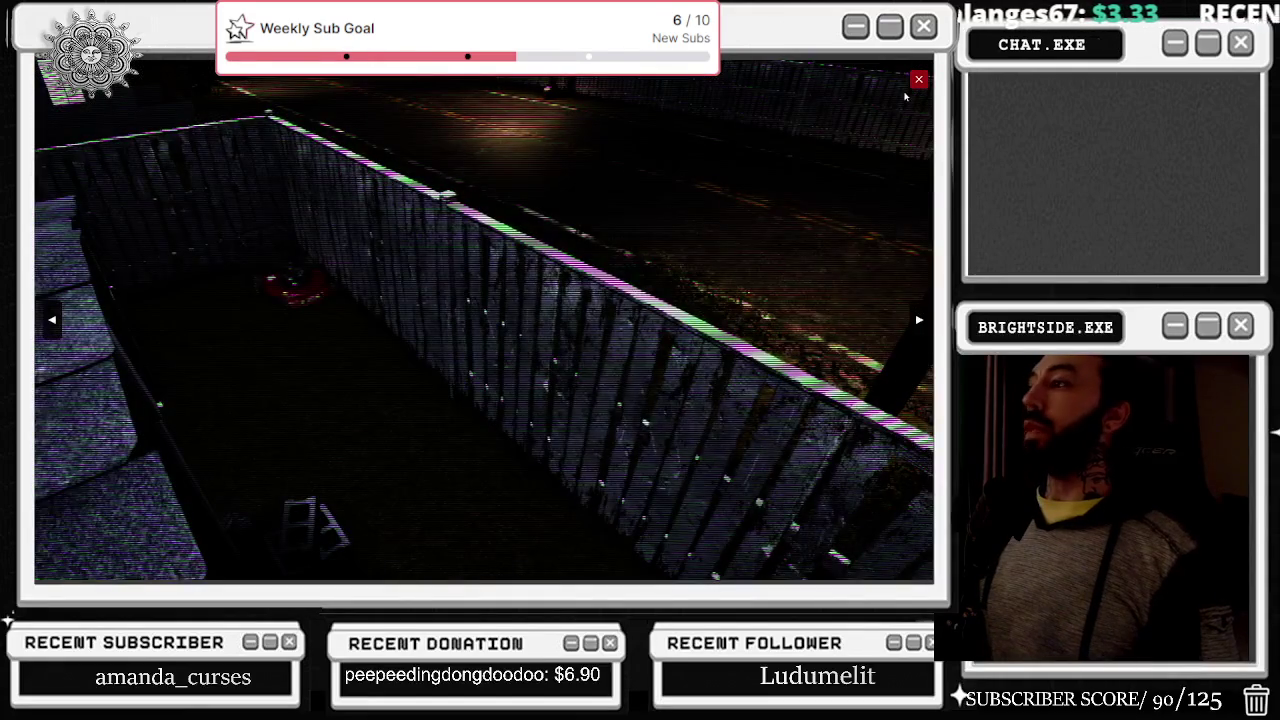
{"action": "left_click", "coordinate": [917, 80]}
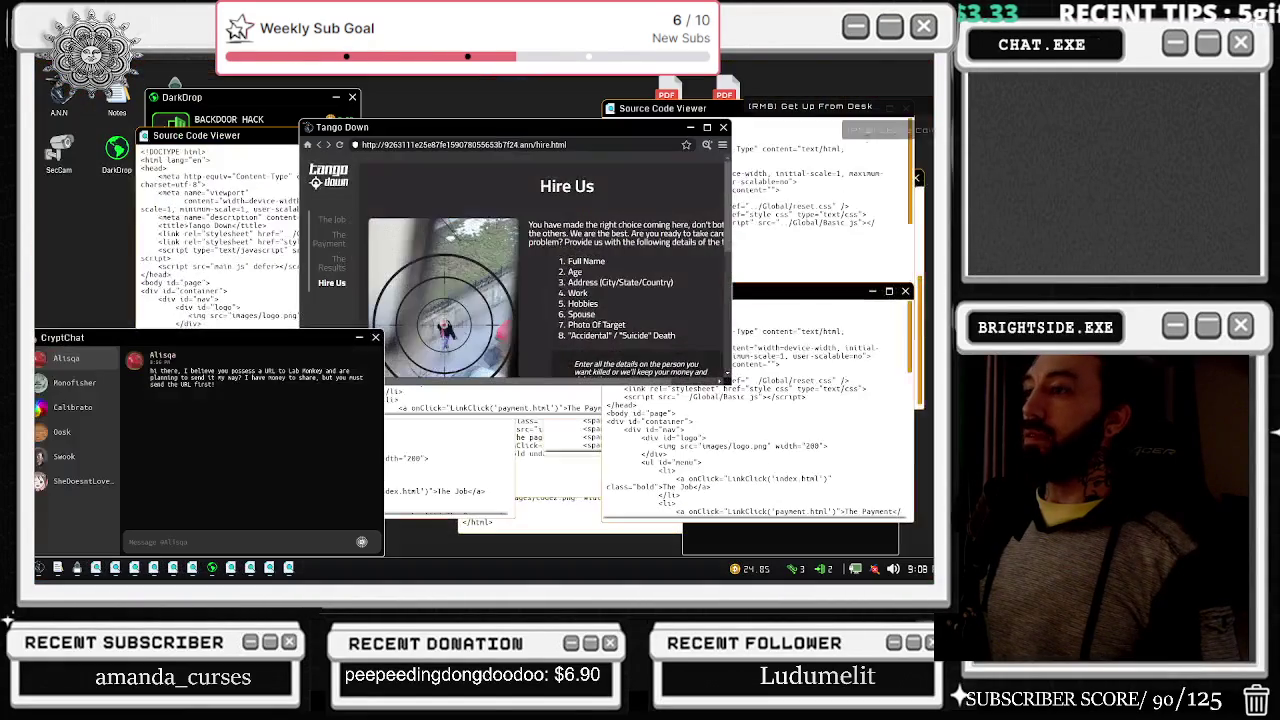
Step: Paste the contact e-mail address into the browser's address bar and try loading it
{"action": "left_click", "coordinate": [659, 267]}
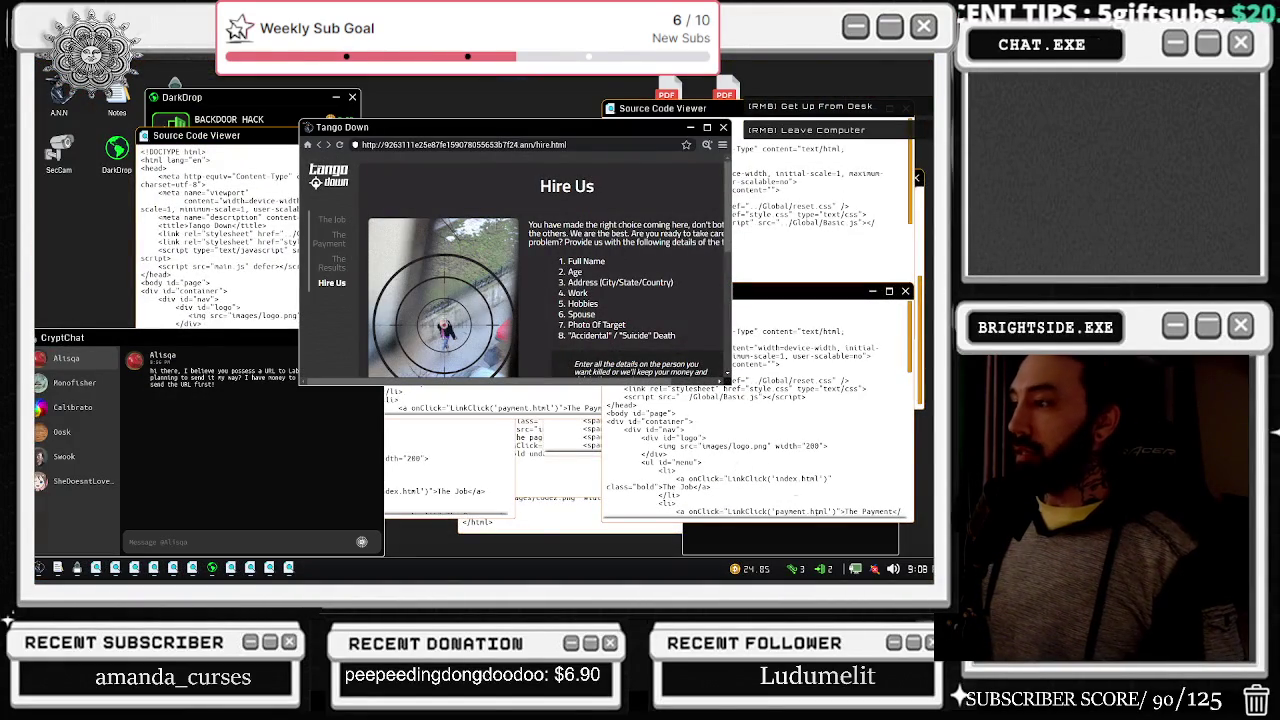
{"action": "left_click", "coordinate": [565, 145]}
{"action": "key", "text": "ctrl+v"}
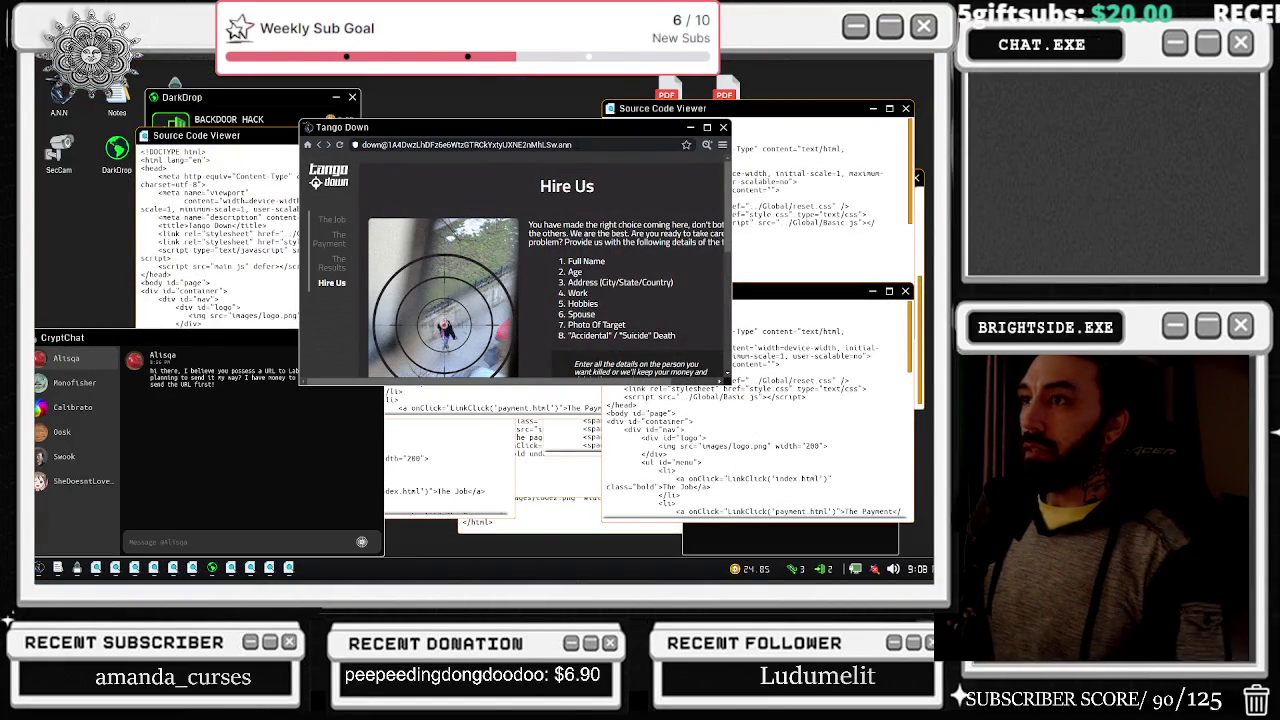
{"action": "key", "text": "Return"}
Step: Switch between the failed page and the hire page source code, scrolling through both
{"action": "scroll", "coordinate": [540, 260], "scroll_direction": "down", "scroll_amount": 5}
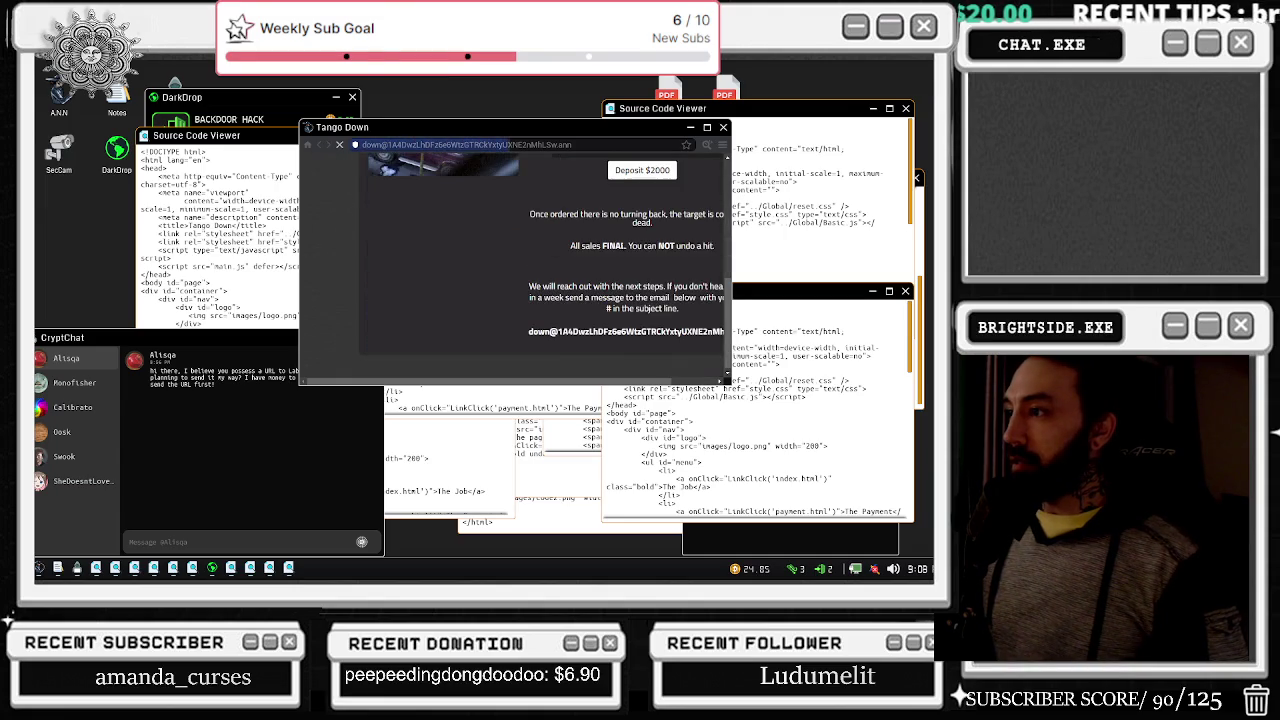
{"action": "left_click", "coordinate": [818, 397]}
{"action": "scroll", "coordinate": [826, 421], "scroll_direction": "down", "scroll_amount": 6}
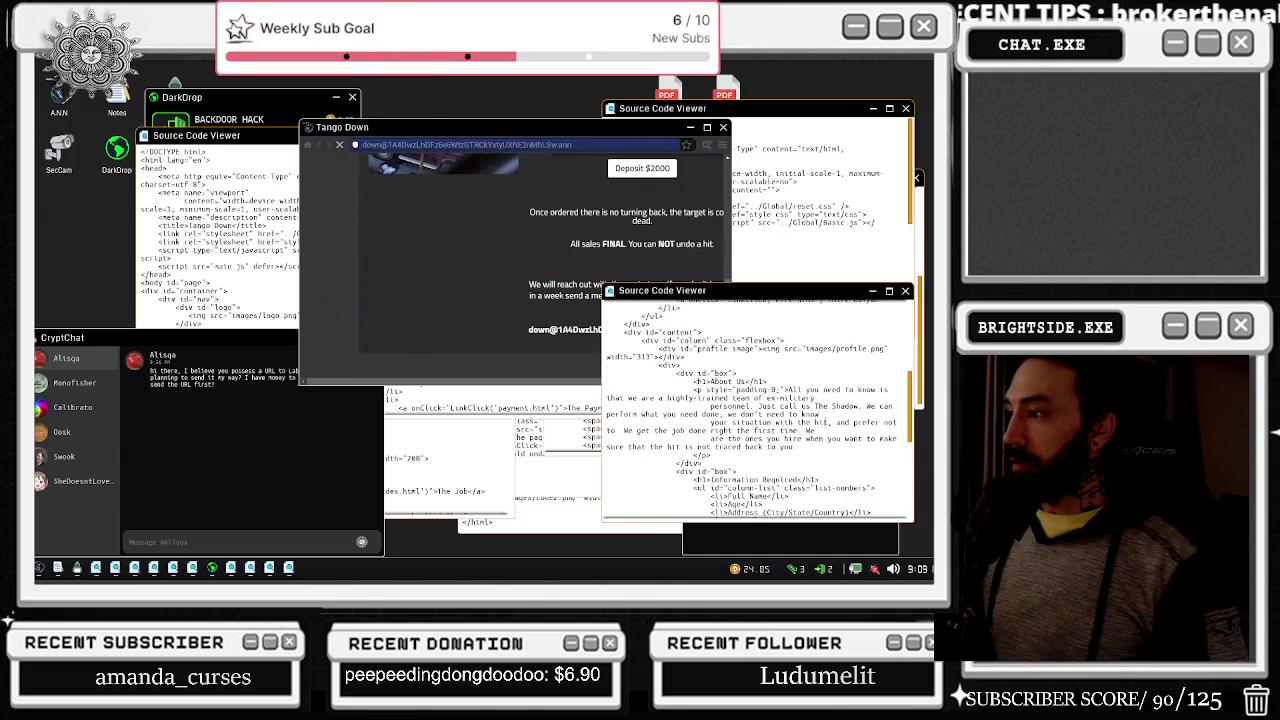
{"action": "left_click", "coordinate": [494, 258]}
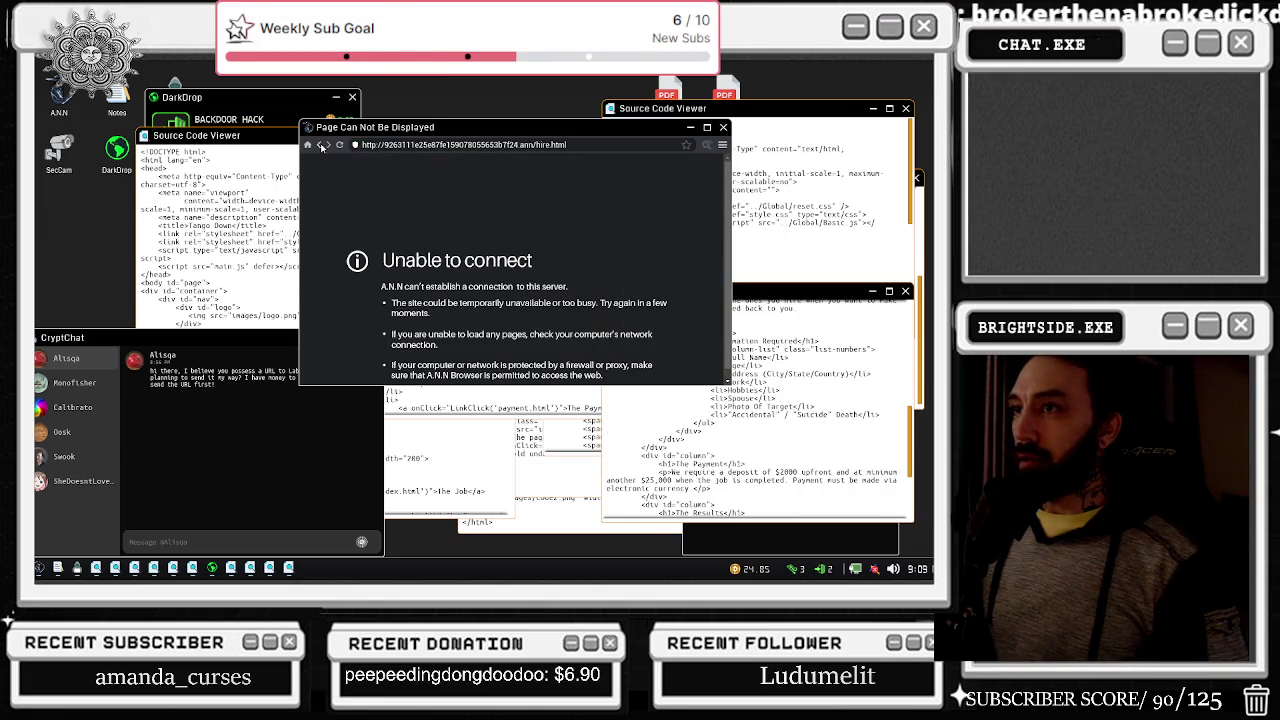
{"action": "left_click", "coordinate": [220, 256]}
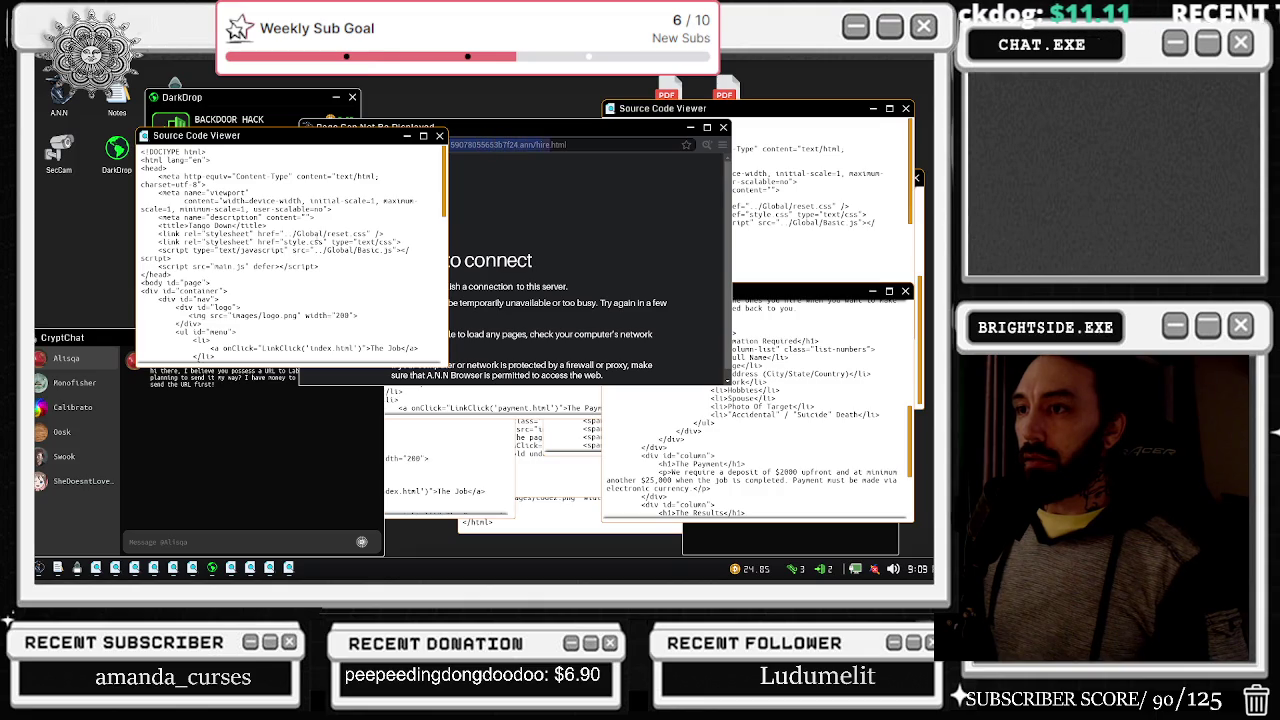
Step: Re-enter the computer, check two camera views in SecCam, and close the feed
{"action": "right_click", "coordinate": [104, 155]}
{"action": "left_click", "coordinate": [104, 155]}
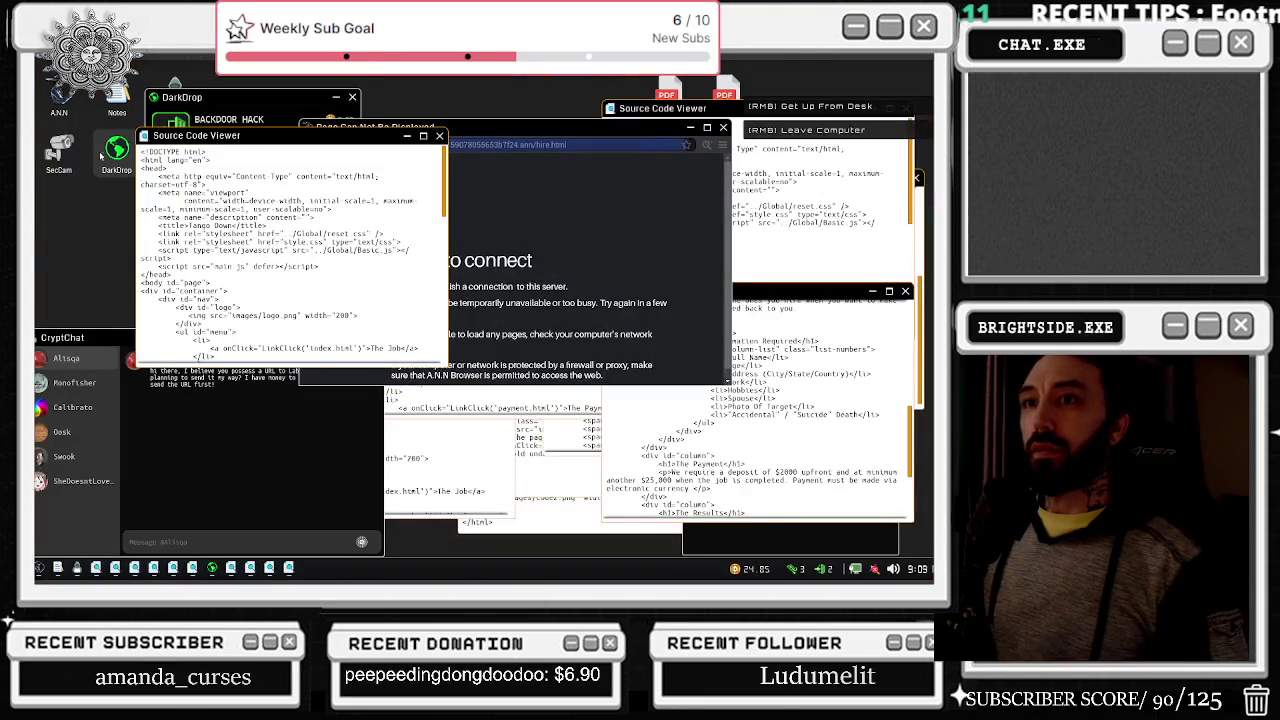
{"action": "double_click", "coordinate": [57, 151]}
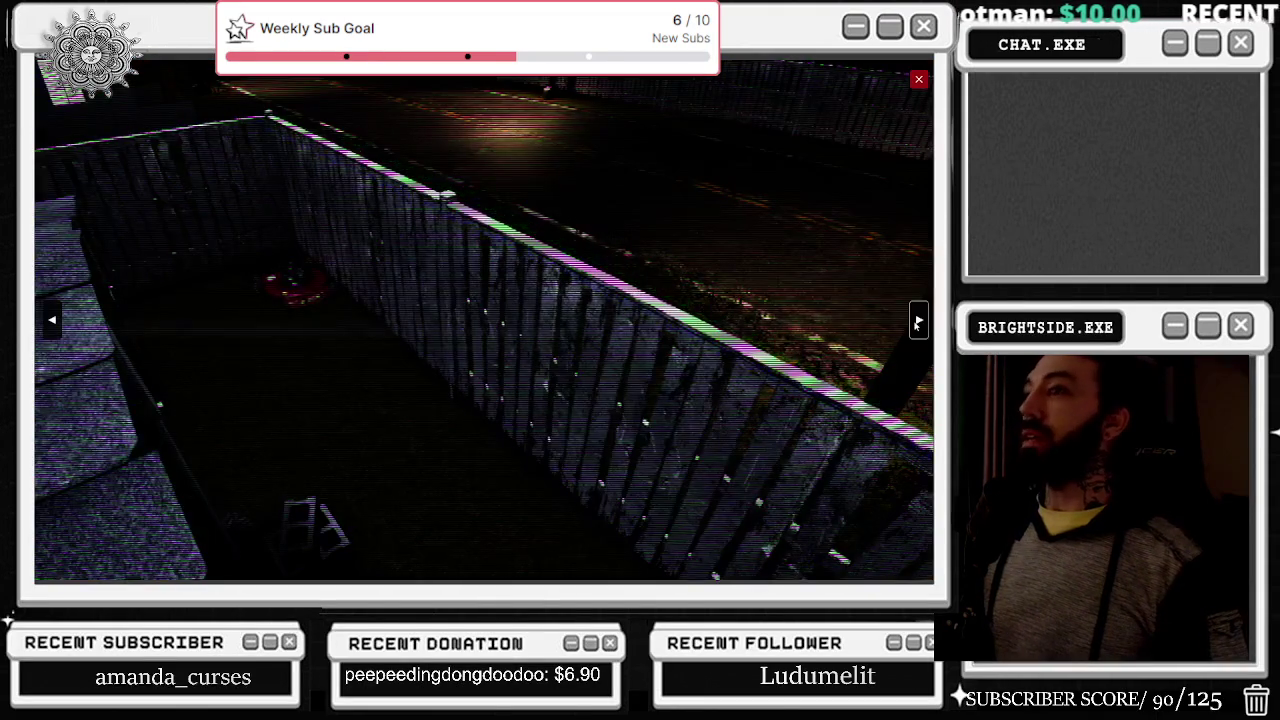
{"action": "left_click", "coordinate": [917, 322]}
{"action": "left_click", "coordinate": [917, 322]}
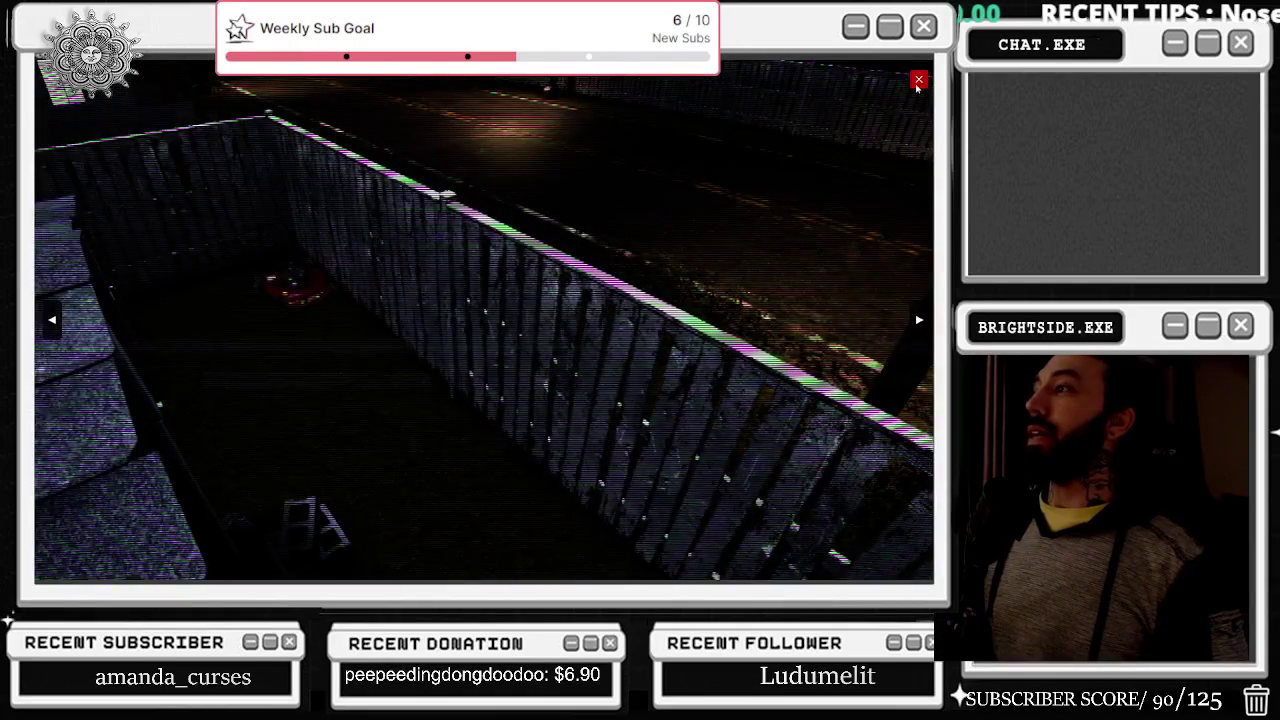
{"action": "left_click", "coordinate": [917, 82]}
{"action": "scroll", "coordinate": [269, 299], "scroll_direction": "down", "scroll_amount": 5}
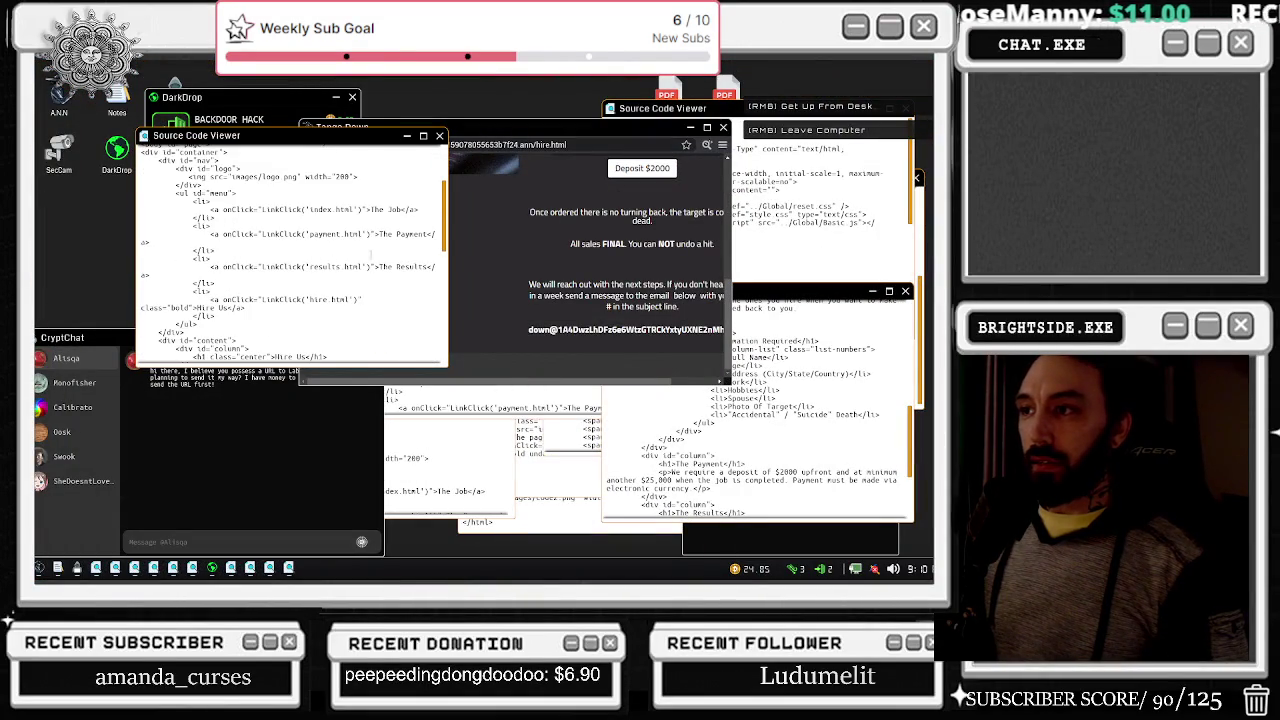
Step: Scroll through Tango Down's hire-page source code in the Source Code Viewer
{"action": "left_click_drag", "start_coordinate": [245, 267], "coordinate": [435, 267]}
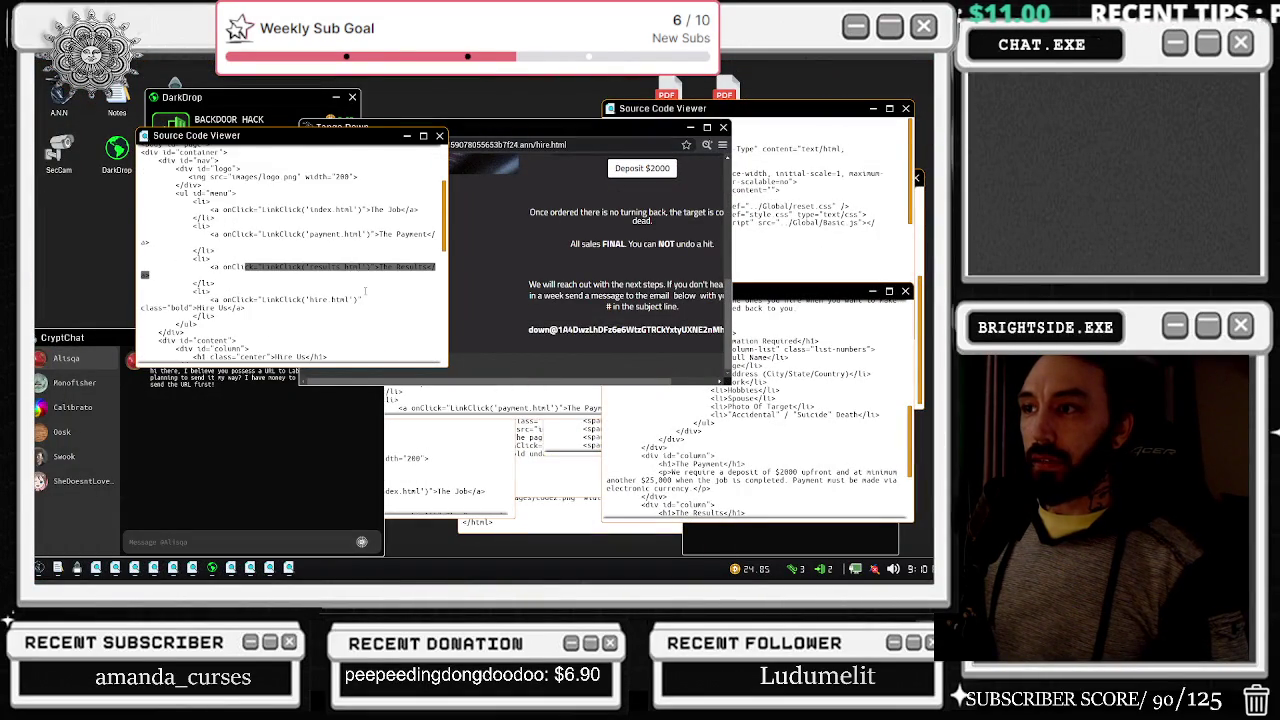
{"action": "scroll", "coordinate": [366, 289], "scroll_direction": "up", "scroll_amount": 3}
{"action": "scroll", "coordinate": [366, 289], "scroll_direction": "up", "scroll_amount": 5}
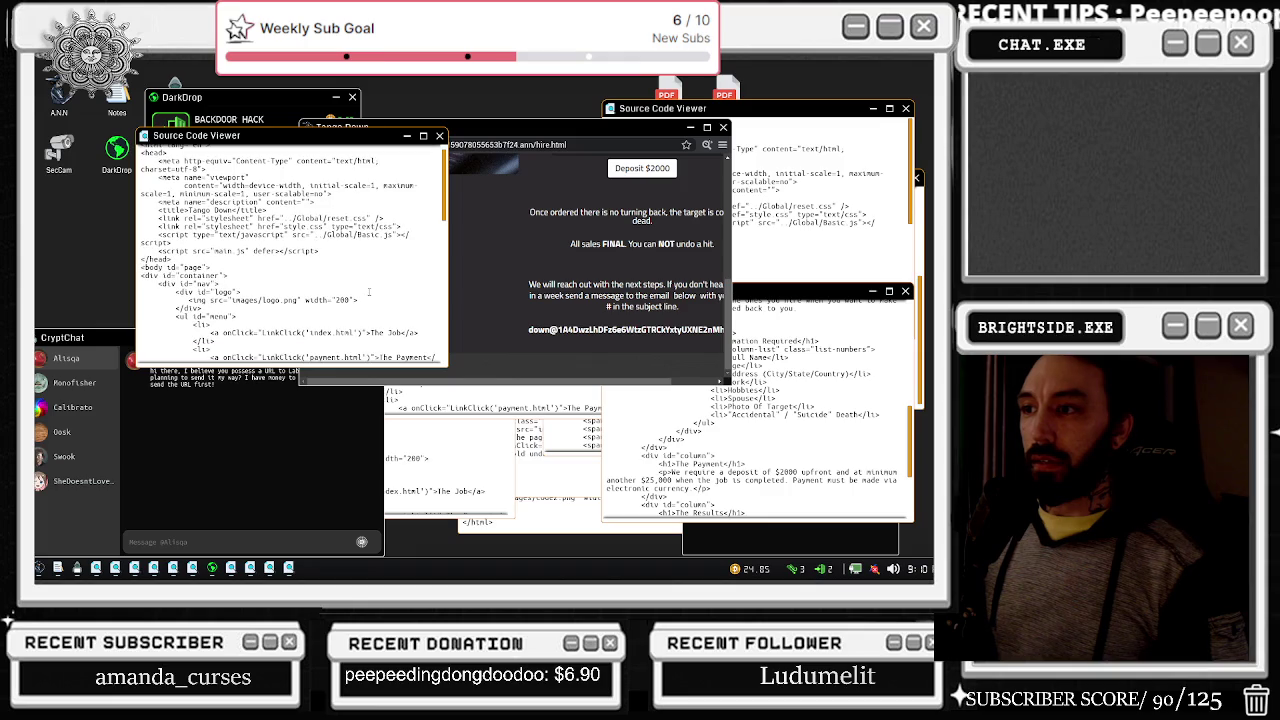
{"action": "scroll", "coordinate": [365, 284], "scroll_direction": "down", "scroll_amount": 10}
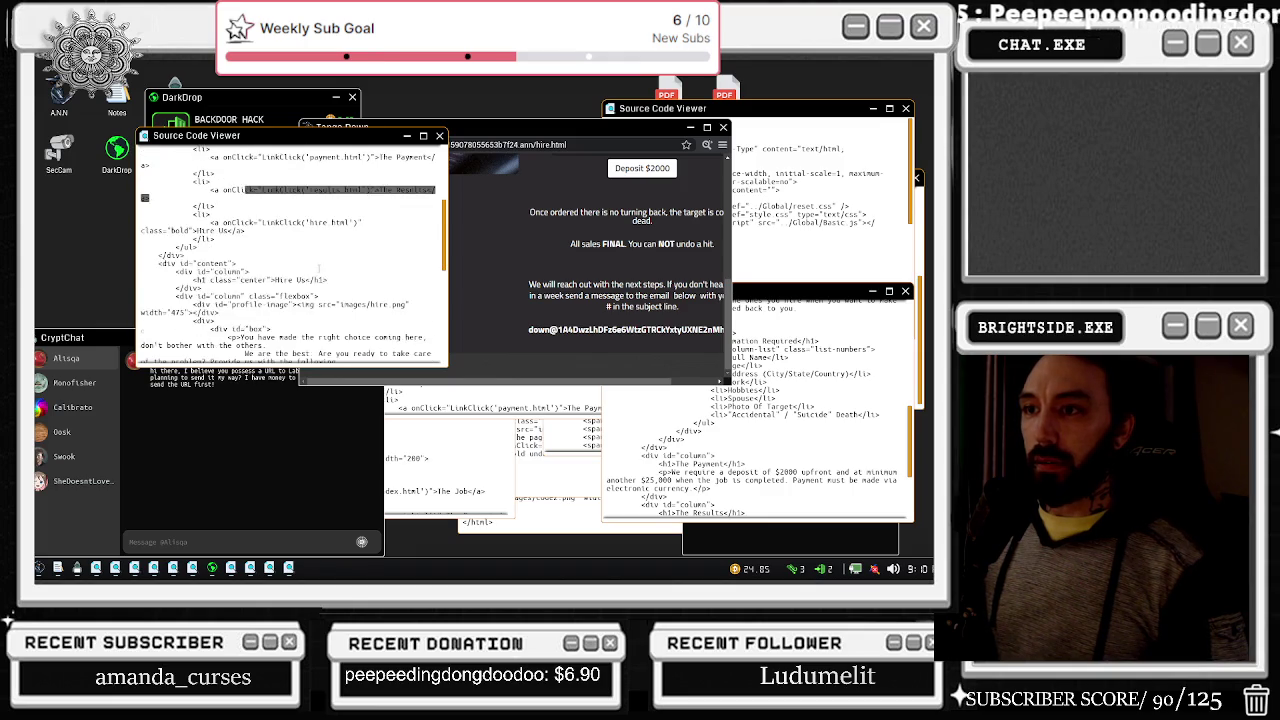
{"action": "scroll", "coordinate": [369, 288], "scroll_direction": "down", "scroll_amount": 7}
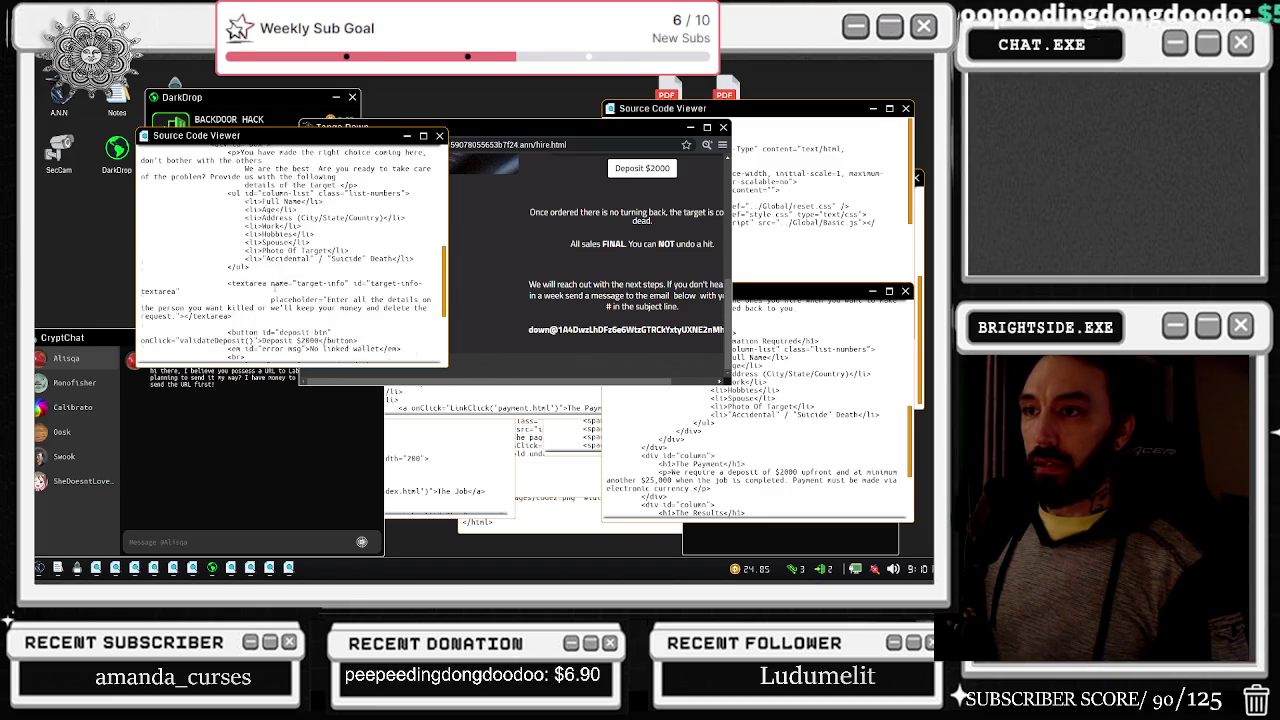
{"action": "scroll", "coordinate": [340, 284], "scroll_direction": "down", "scroll_amount": 5}
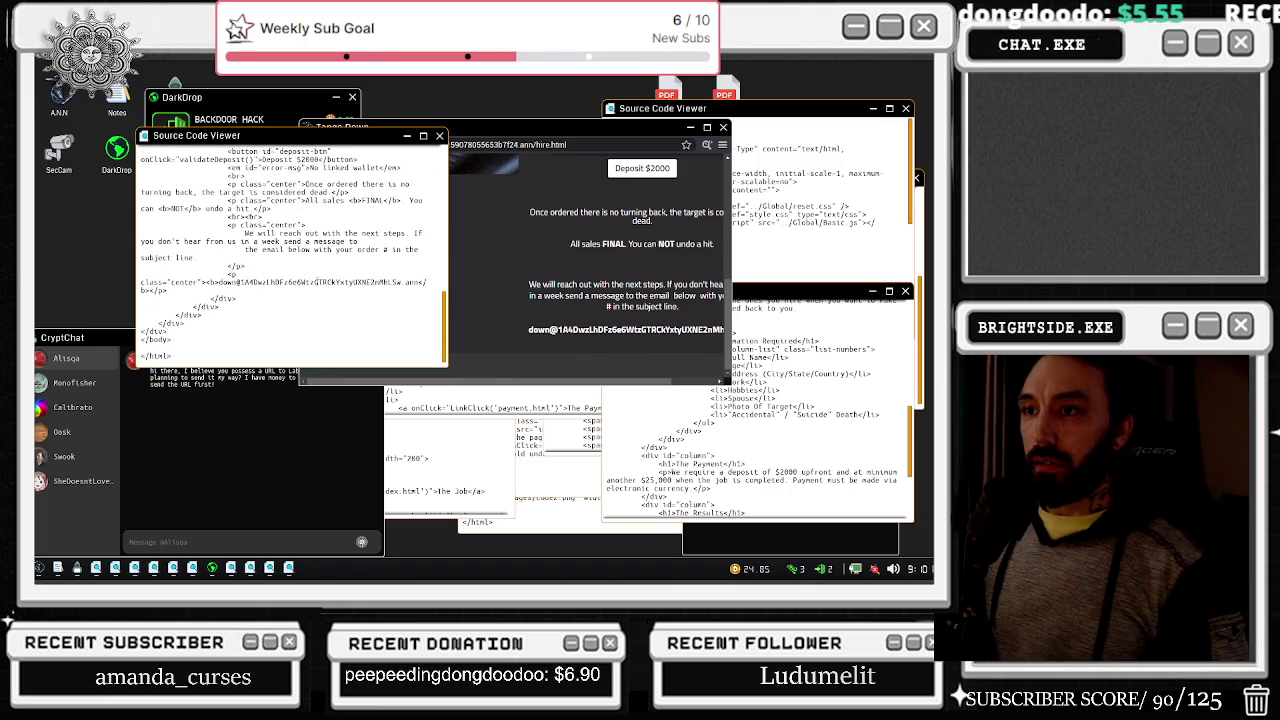
Step: Close the camera feed and front source window, move the browser, and revisit Results
{"action": "right_click", "coordinate": [334, 224]}
{"action": "left_click", "coordinate": [65, 160]}
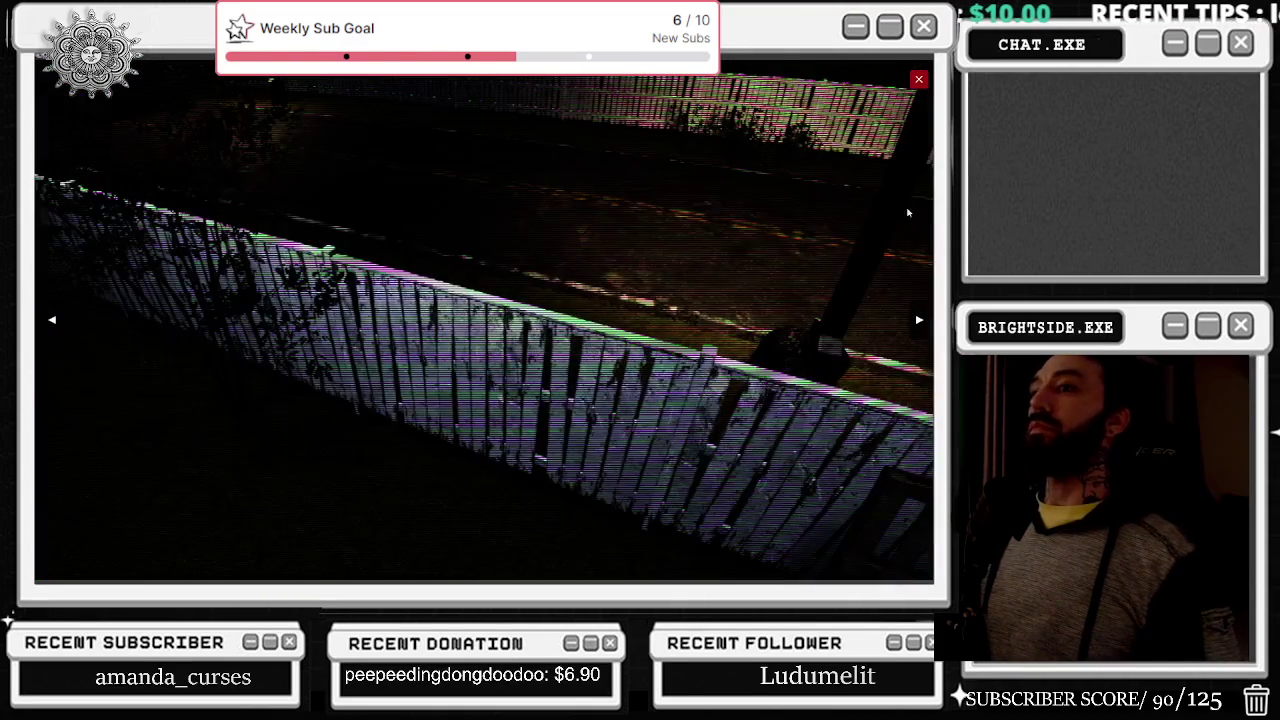
{"action": "left_click", "coordinate": [917, 80]}
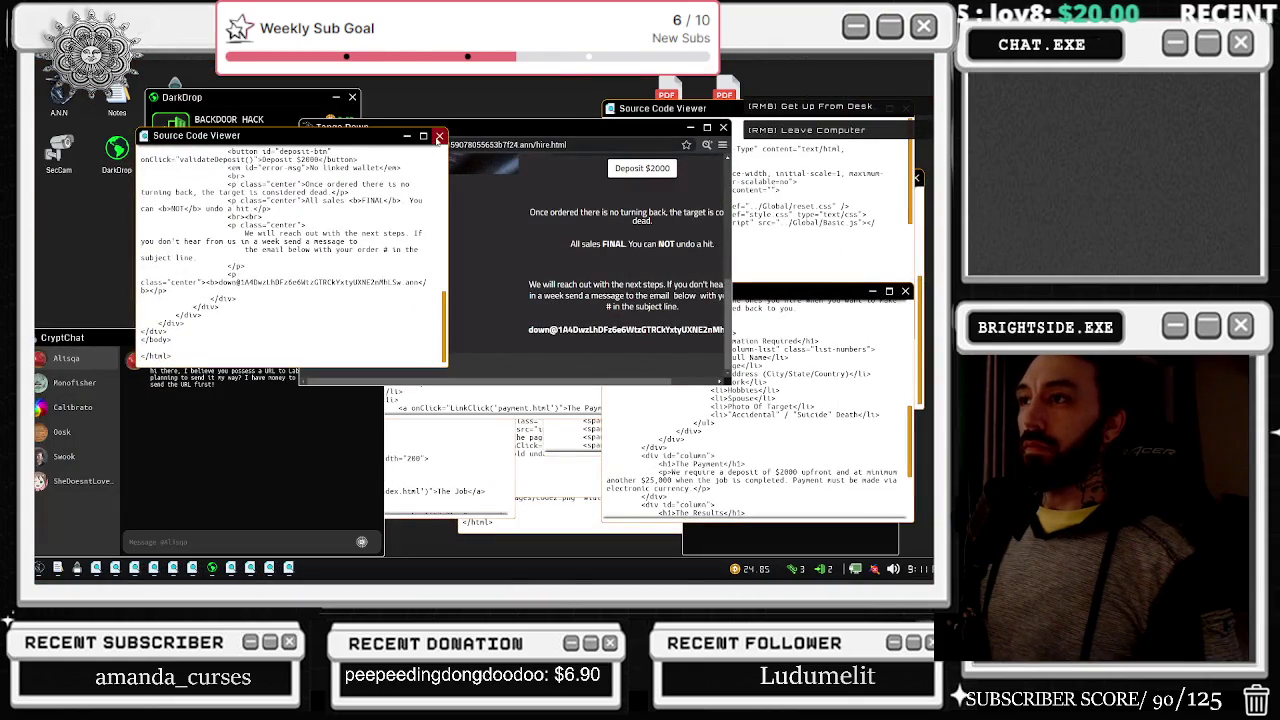
{"action": "left_click", "coordinate": [438, 136]}
{"action": "left_click_drag", "start_coordinate": [457, 127], "coordinate": [333, 106]}
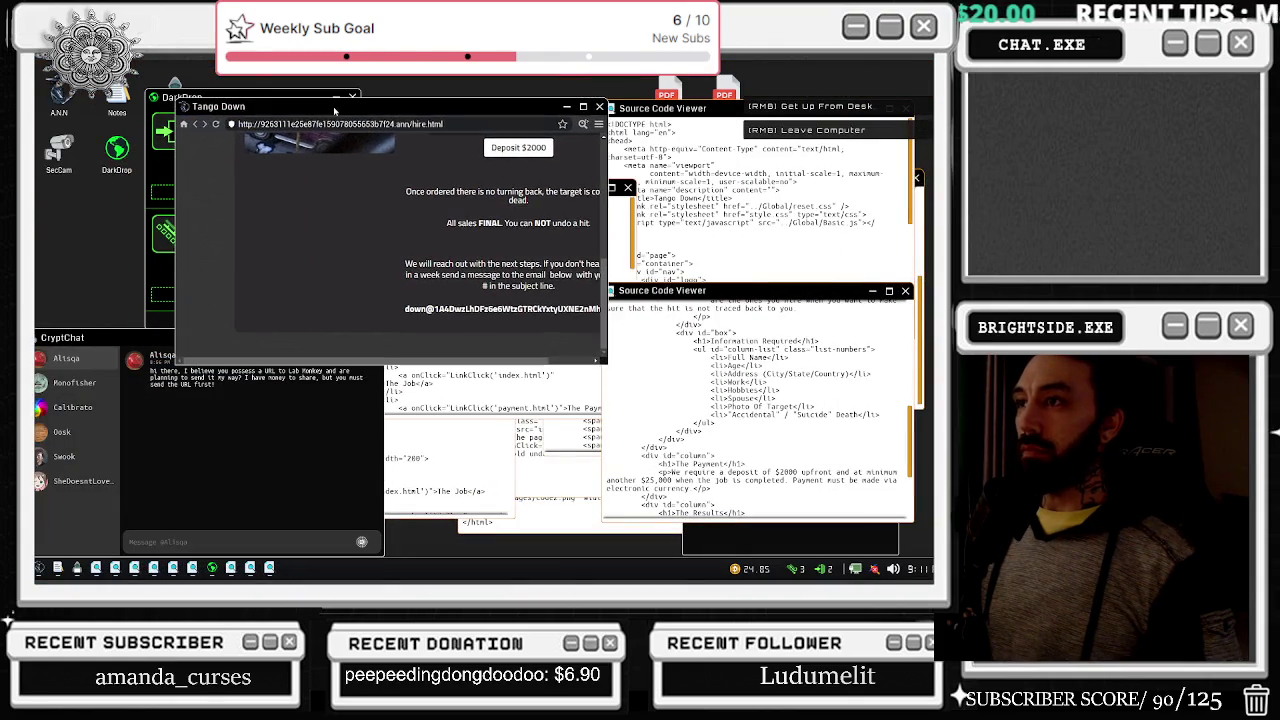
{"action": "left_click", "coordinate": [194, 128]}
{"action": "scroll", "coordinate": [758, 230], "scroll_direction": "down", "scroll_amount": 10}
{"action": "scroll", "coordinate": [735, 215], "scroll_direction": "up", "scroll_amount": 10}
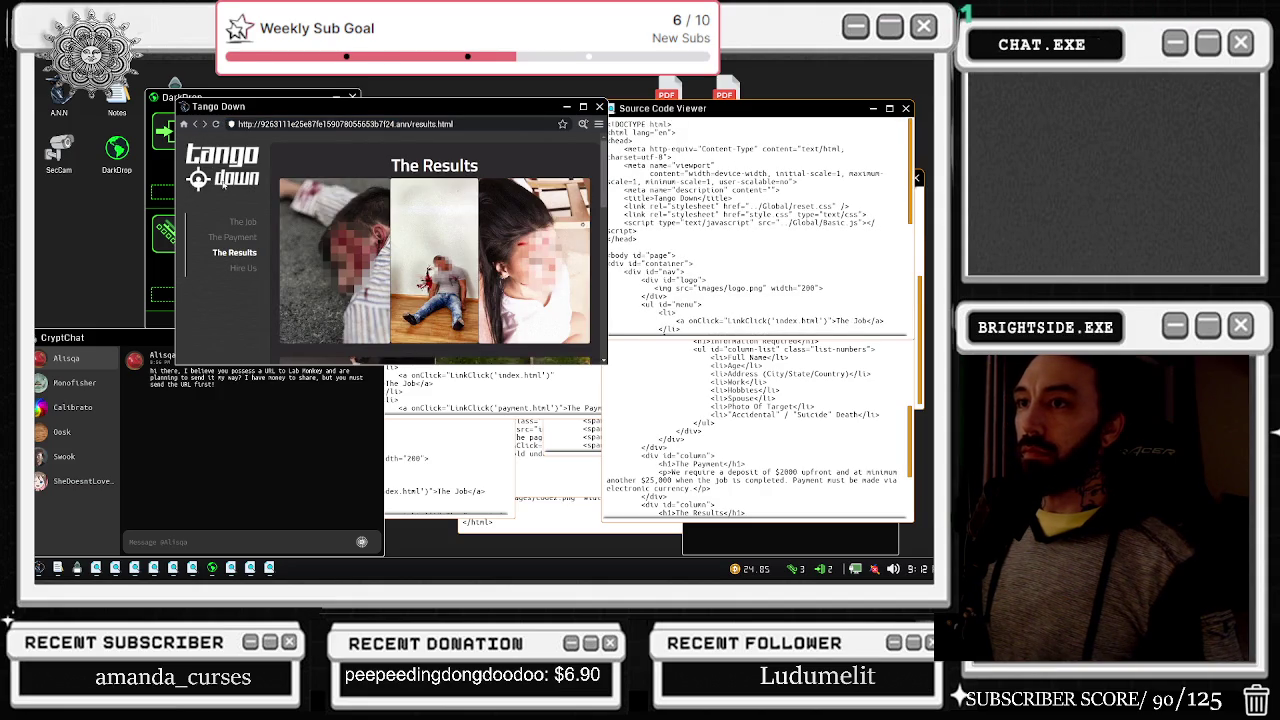
Step: Go back through the Payment and The Job pages to the Codex of Silence list
{"action": "left_click", "coordinate": [197, 125]}
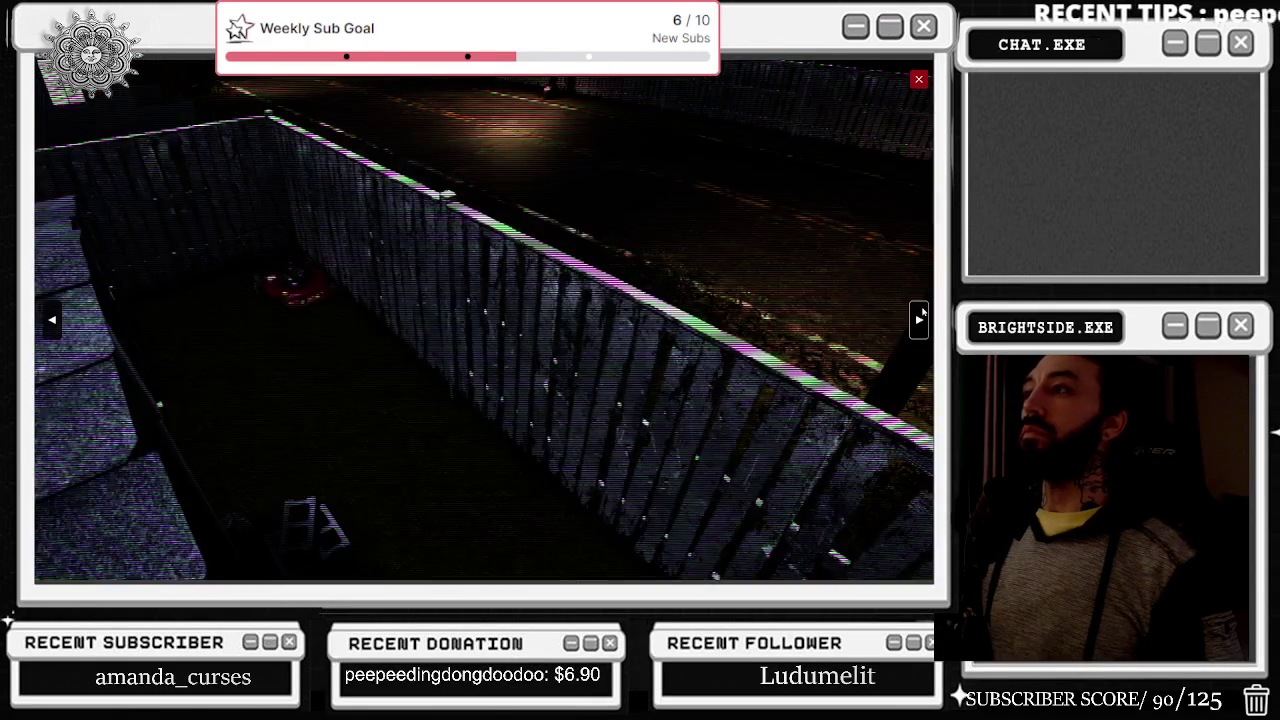
{"action": "left_click", "coordinate": [919, 316]}
{"action": "left_click", "coordinate": [919, 79]}
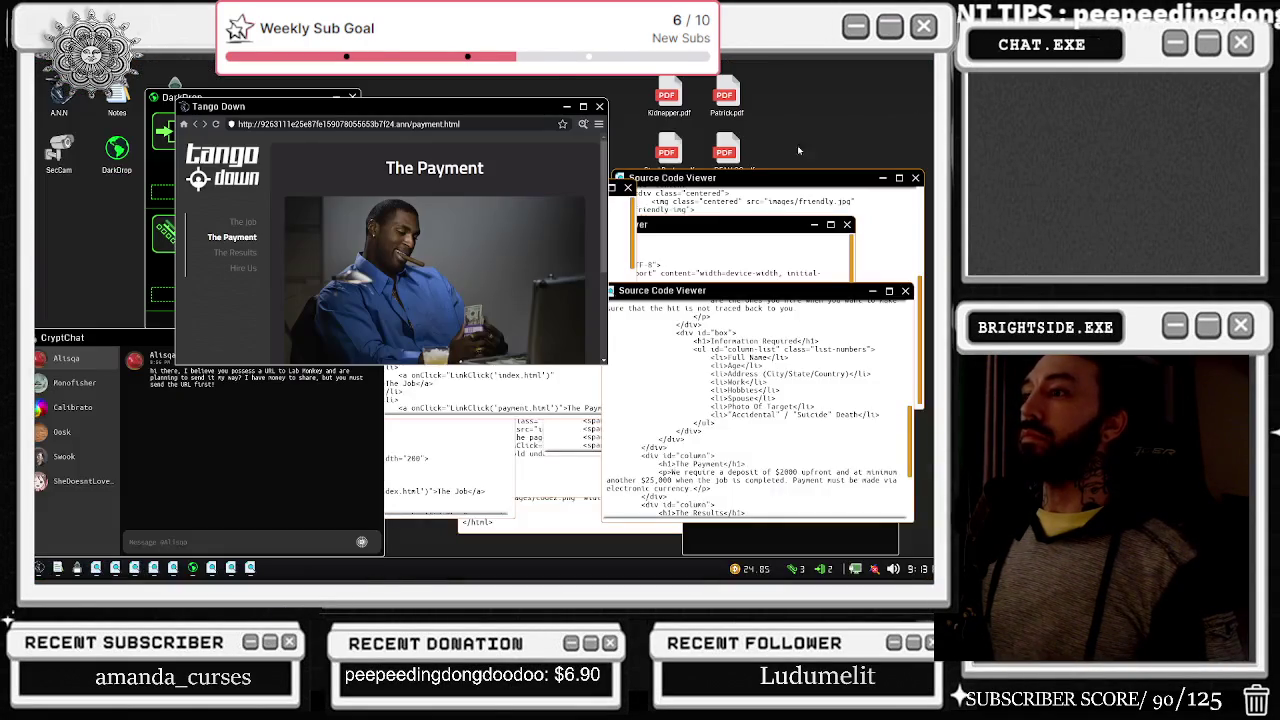
{"action": "left_click", "coordinate": [195, 125]}
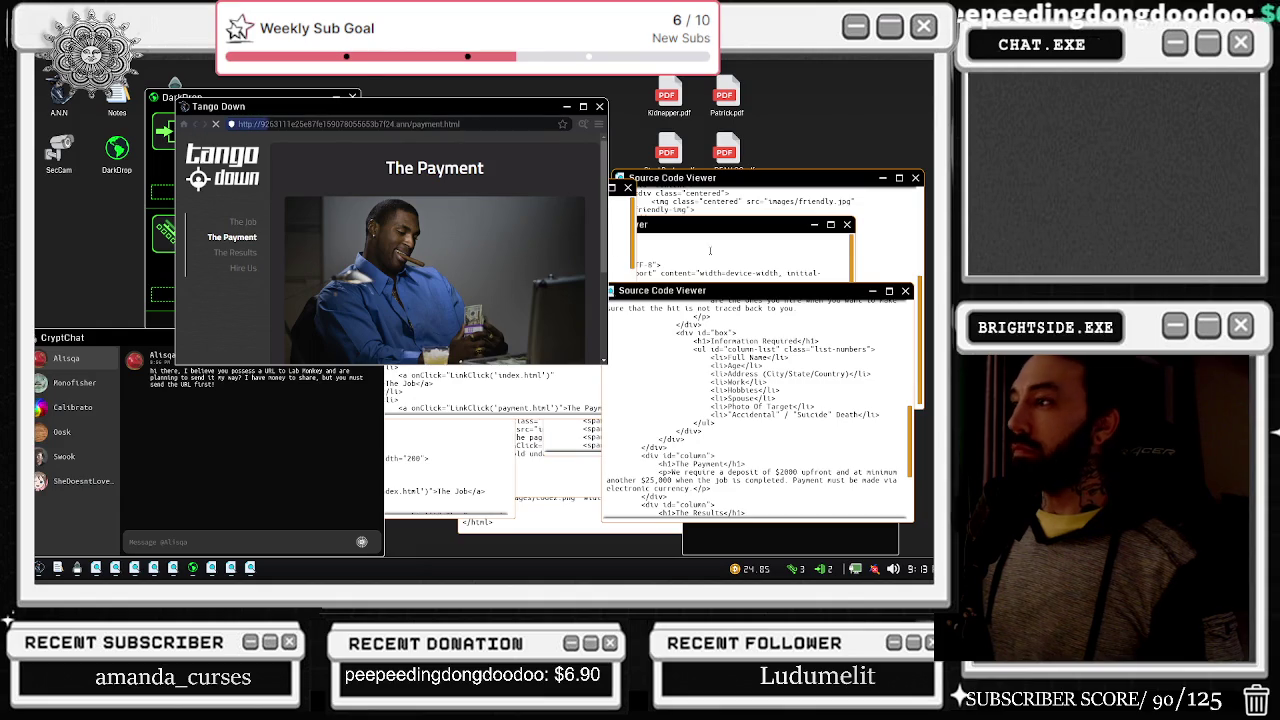
{"action": "scroll", "coordinate": [770, 350], "scroll_direction": "down", "scroll_amount": 5}
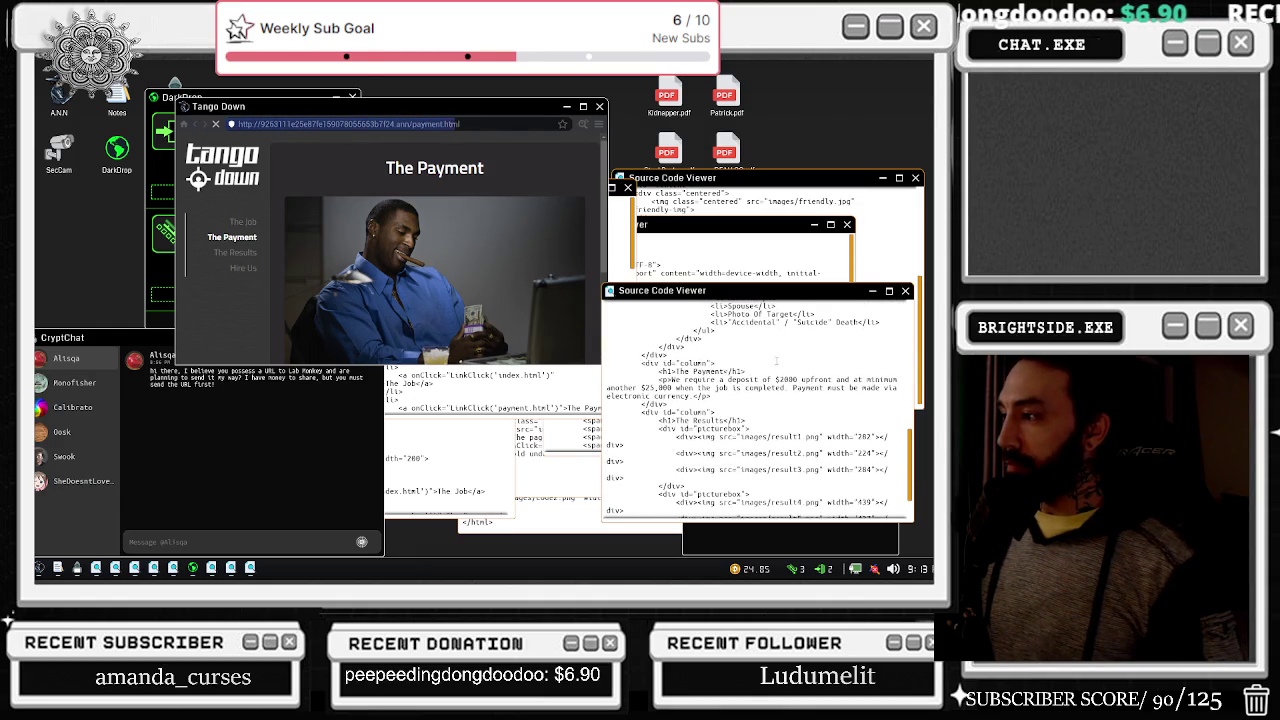
{"action": "scroll", "coordinate": [776, 361], "scroll_direction": "up", "scroll_amount": 5}
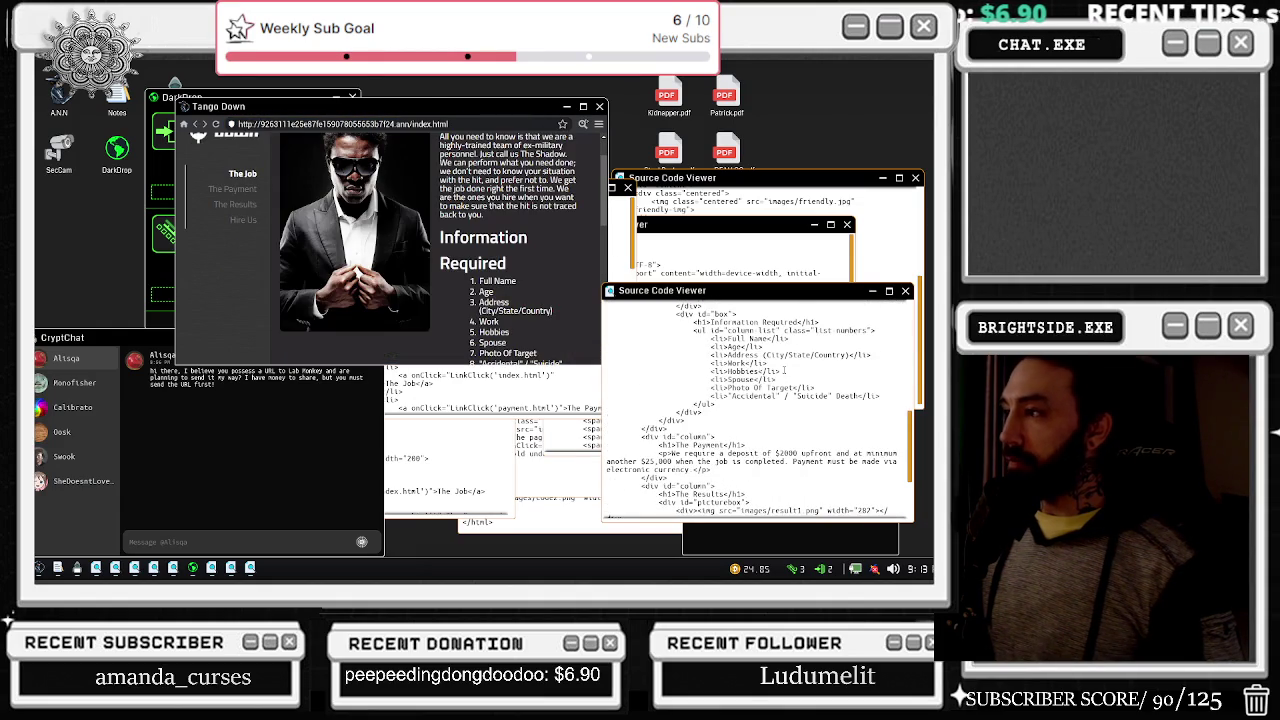
{"action": "scroll", "coordinate": [747, 402], "scroll_direction": "up", "scroll_amount": 5}
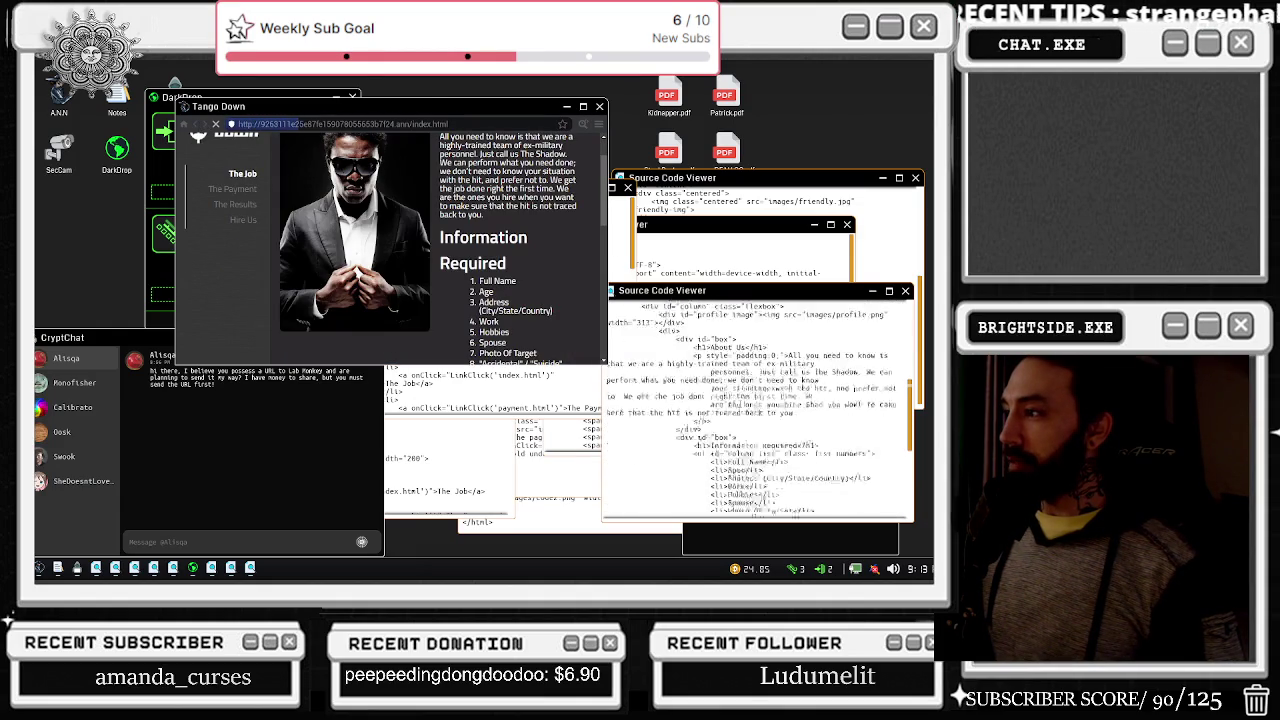
{"action": "scroll", "coordinate": [750, 401], "scroll_direction": "up", "scroll_amount": 5}
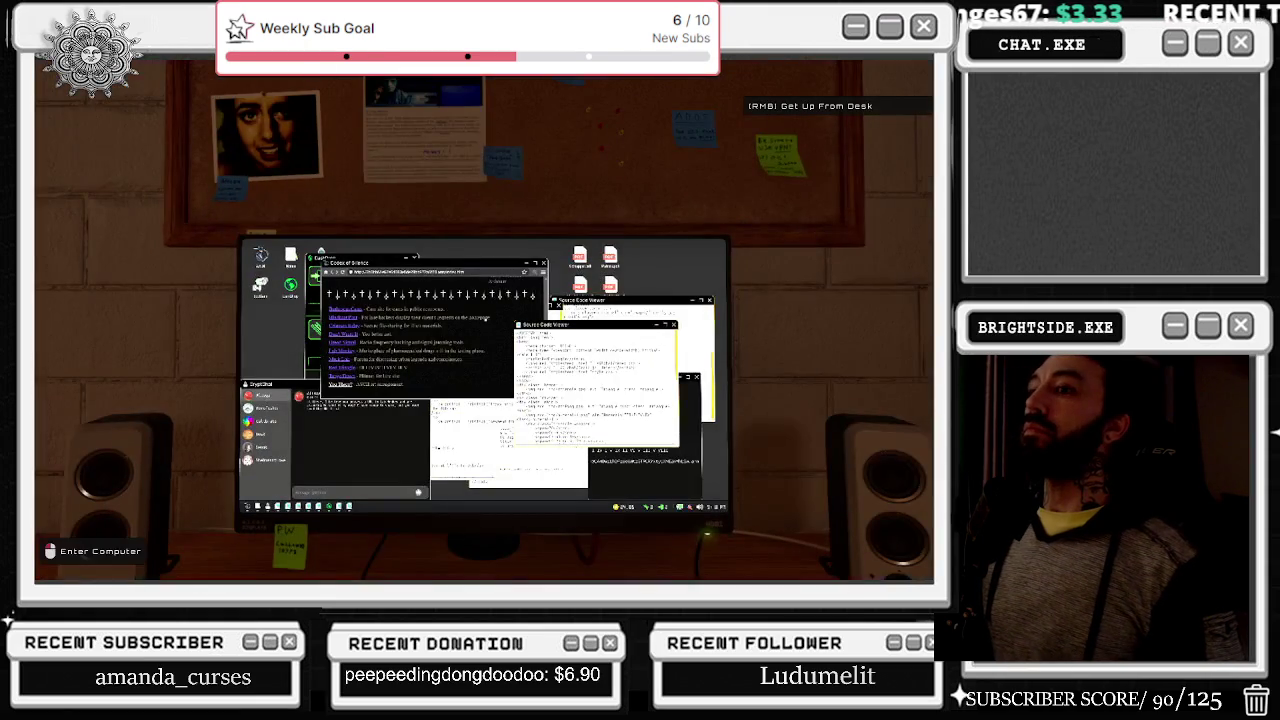
Step: Check two security camera angles, then close the feed and step back from the computer
{"action": "left_click", "coordinate": [484, 320]}
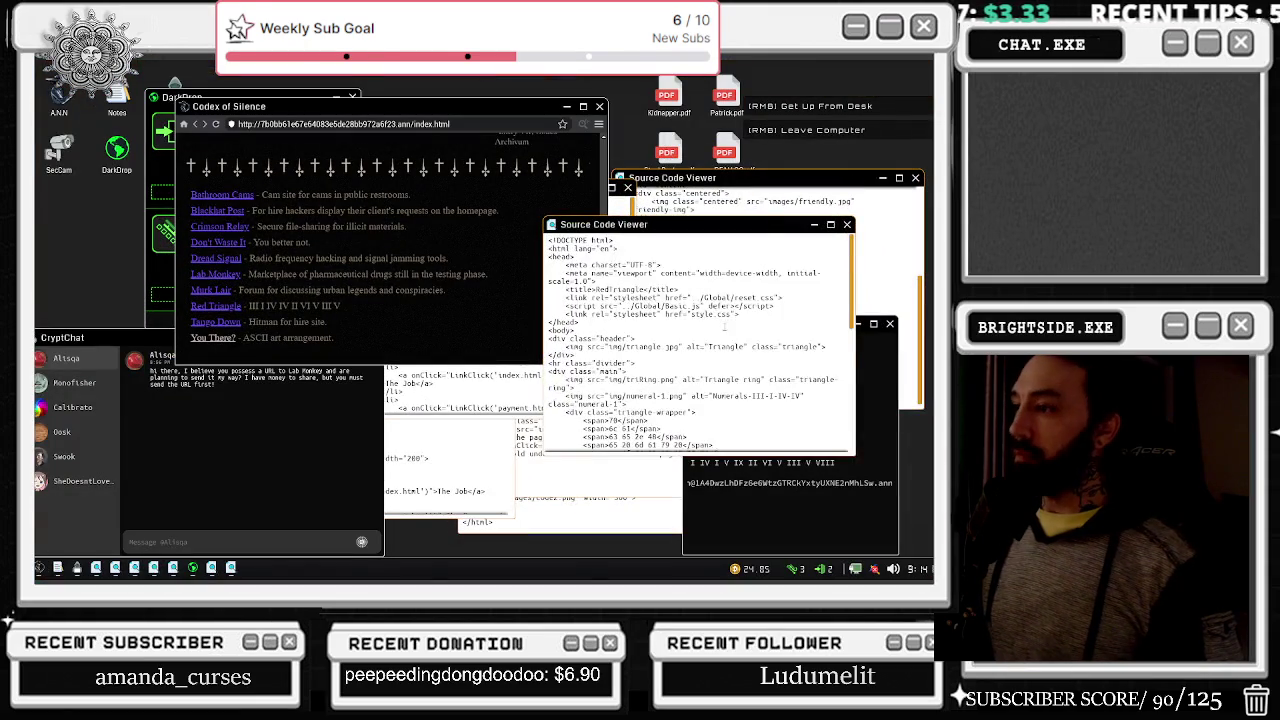
{"action": "double_click", "coordinate": [60, 152]}
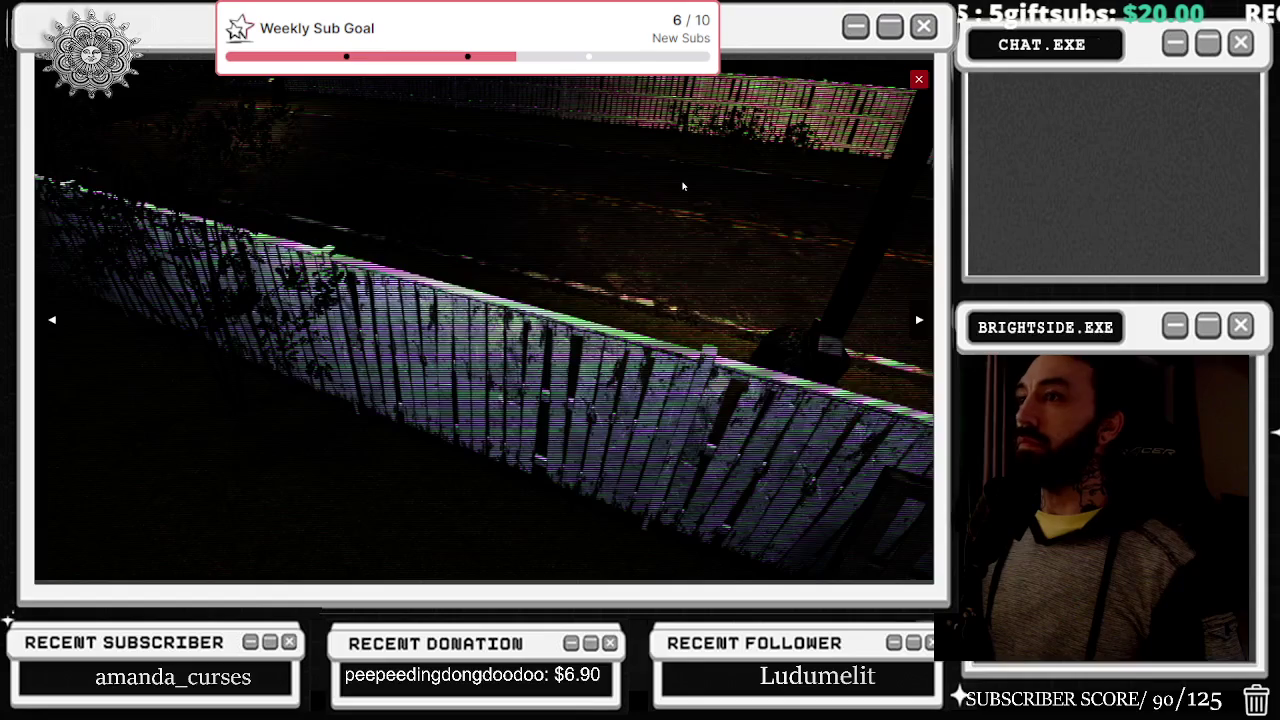
{"action": "left_click", "coordinate": [919, 320]}
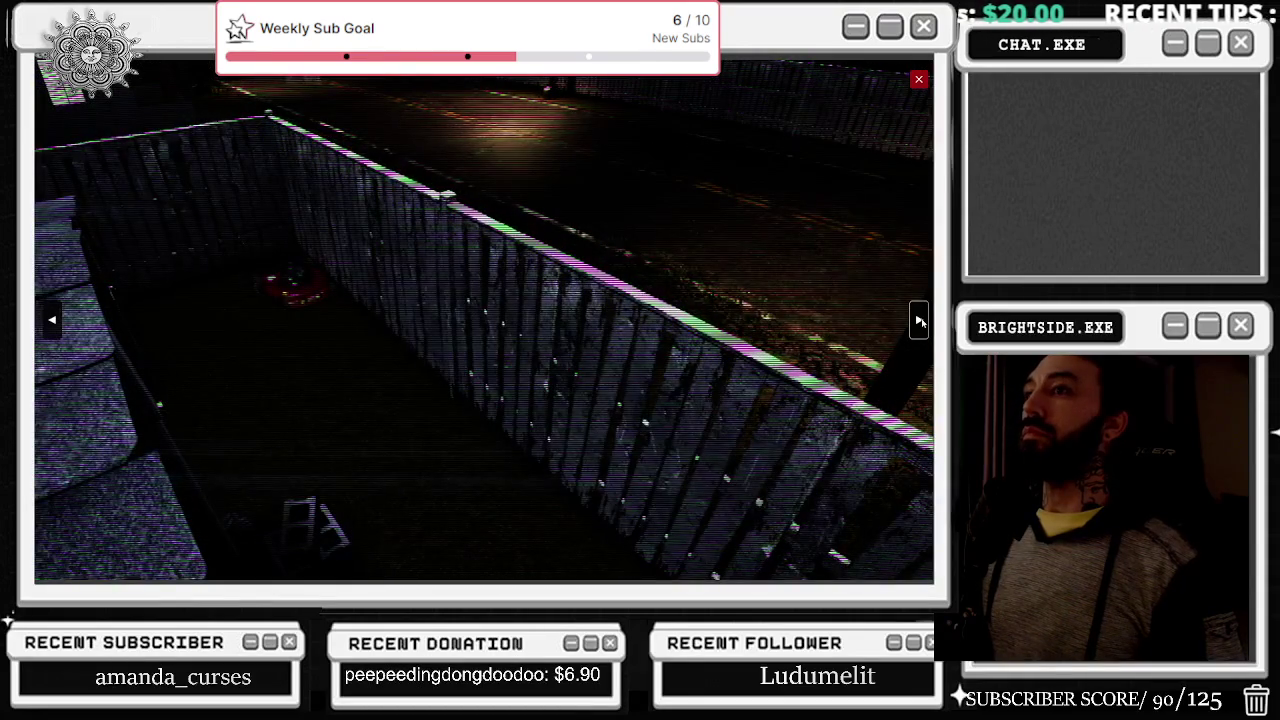
{"action": "left_click", "coordinate": [919, 320]}
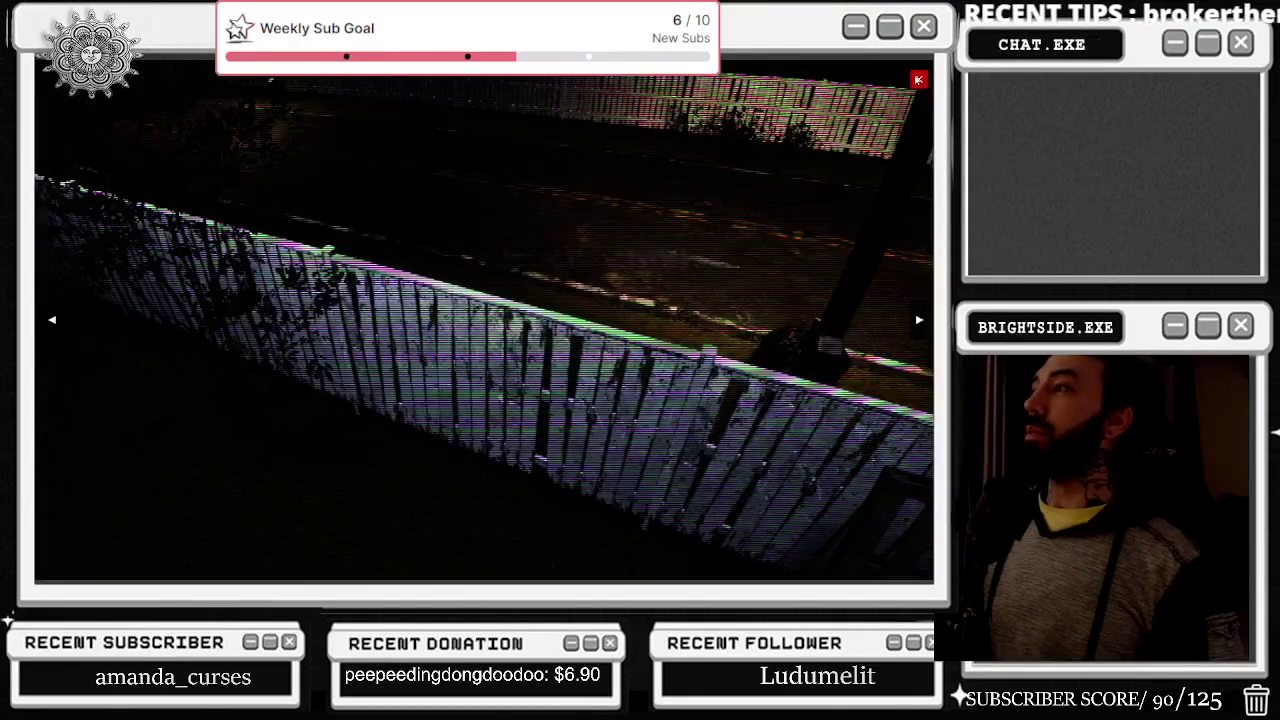
{"action": "key", "text": "Escape"}
{"action": "right_click", "coordinate": [484, 320]}
Step: Return to the computer and close the front page-source window
{"action": "left_click", "coordinate": [484, 320]}
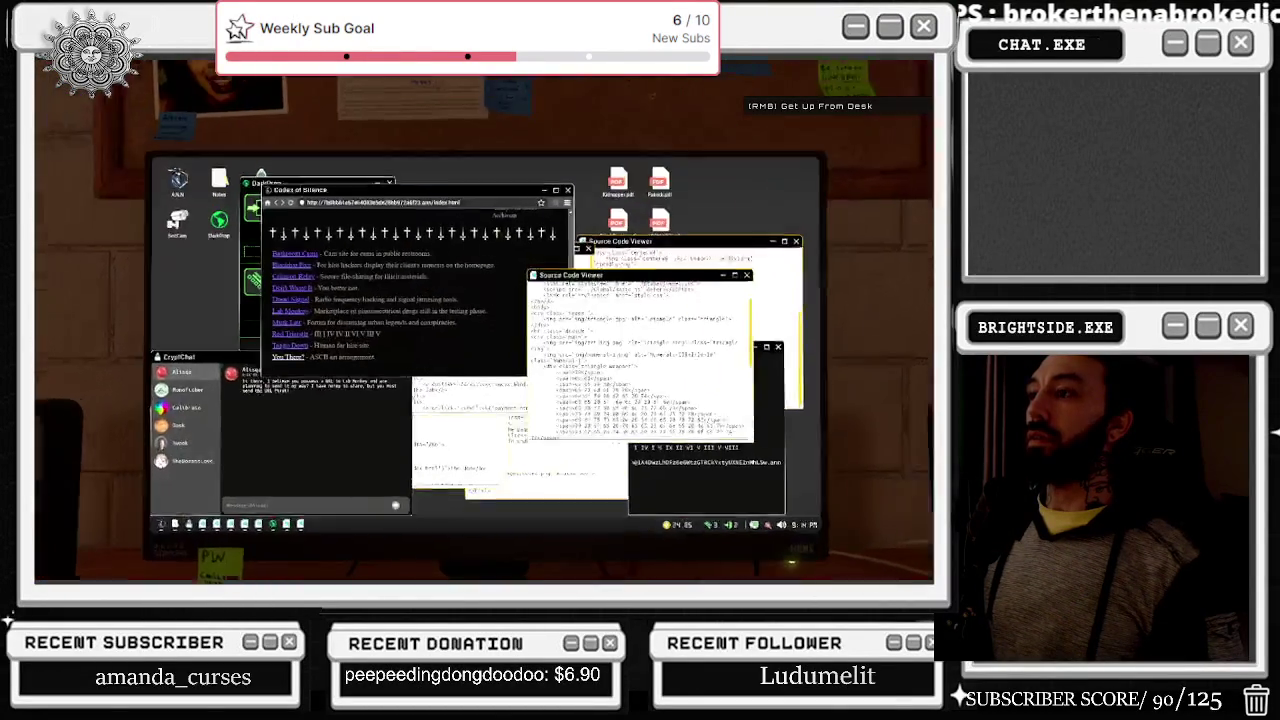
{"action": "scroll", "coordinate": [641, 330], "scroll_direction": "up", "scroll_amount": 3}
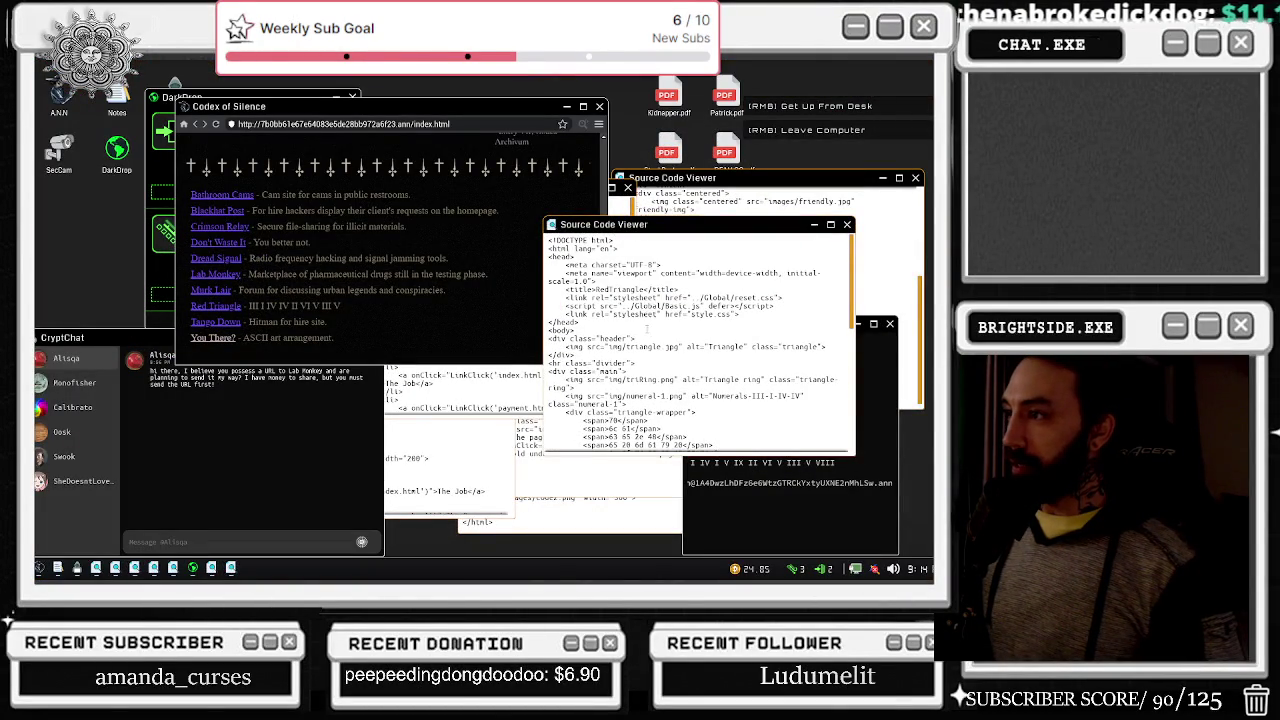
{"action": "scroll", "coordinate": [657, 336], "scroll_direction": "down", "scroll_amount": 10}
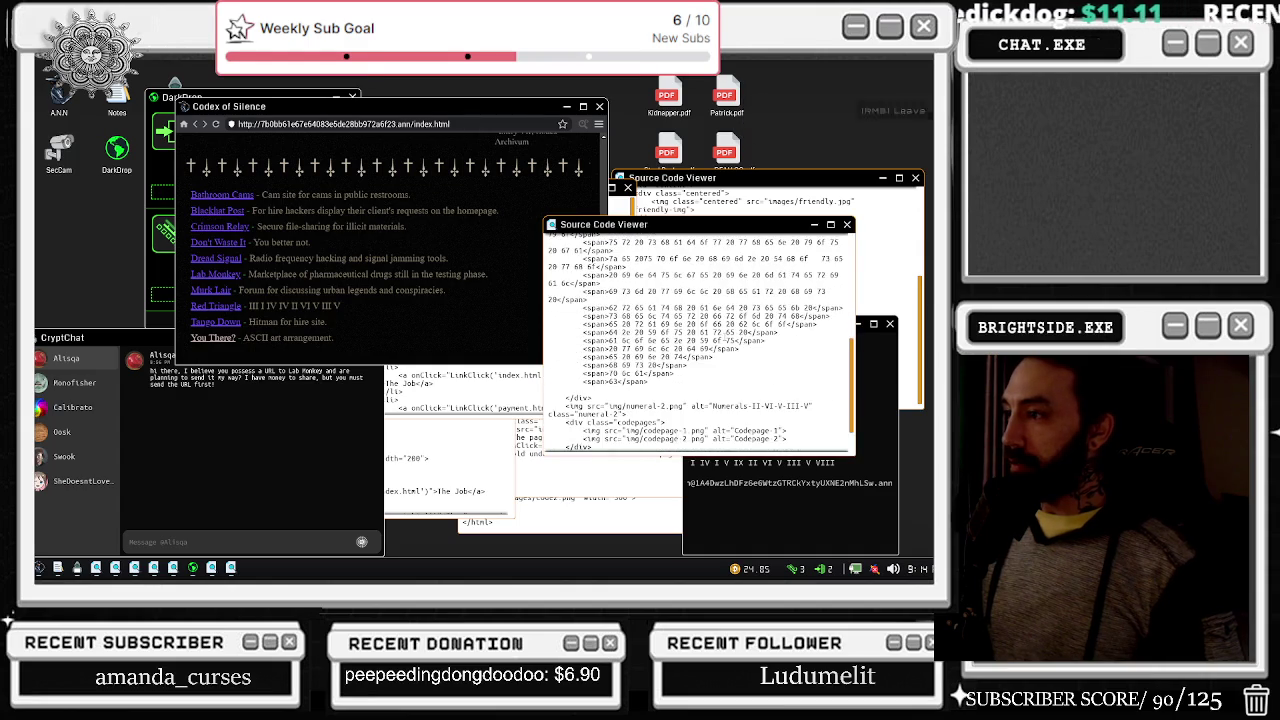
{"action": "scroll", "coordinate": [724, 337], "scroll_direction": "down", "scroll_amount": 1}
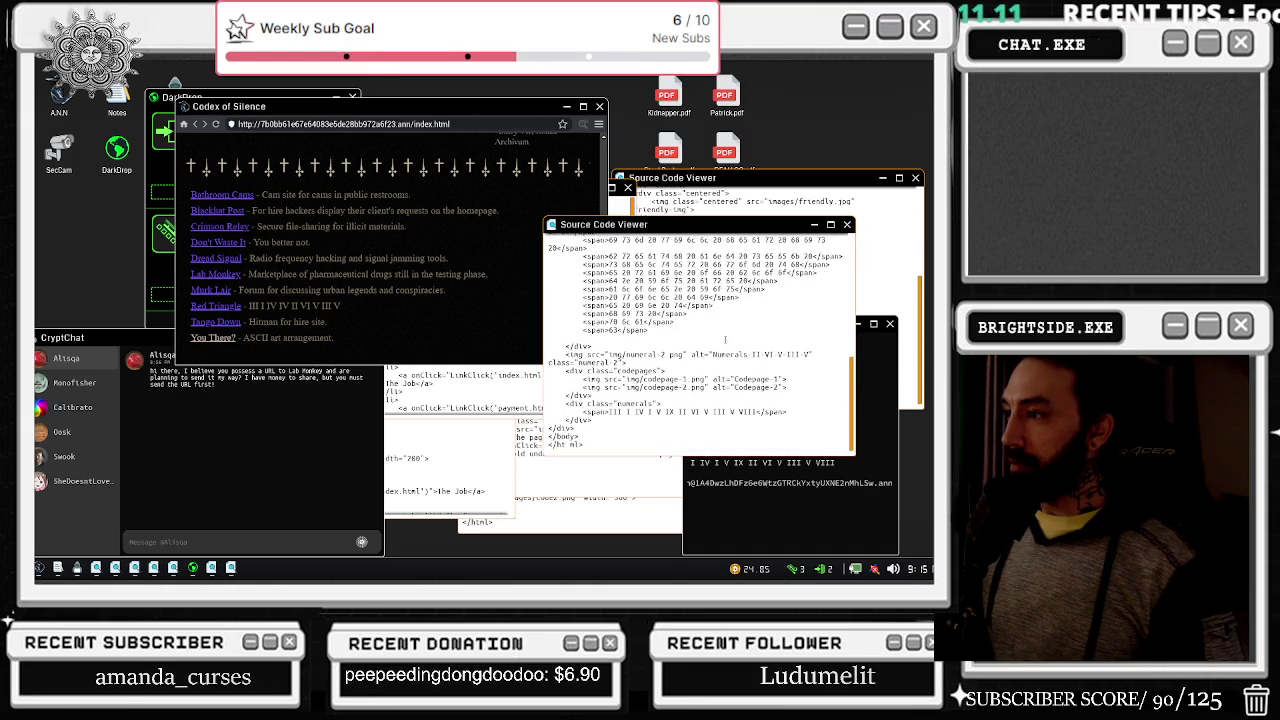
{"action": "left_click", "coordinate": [845, 226]}
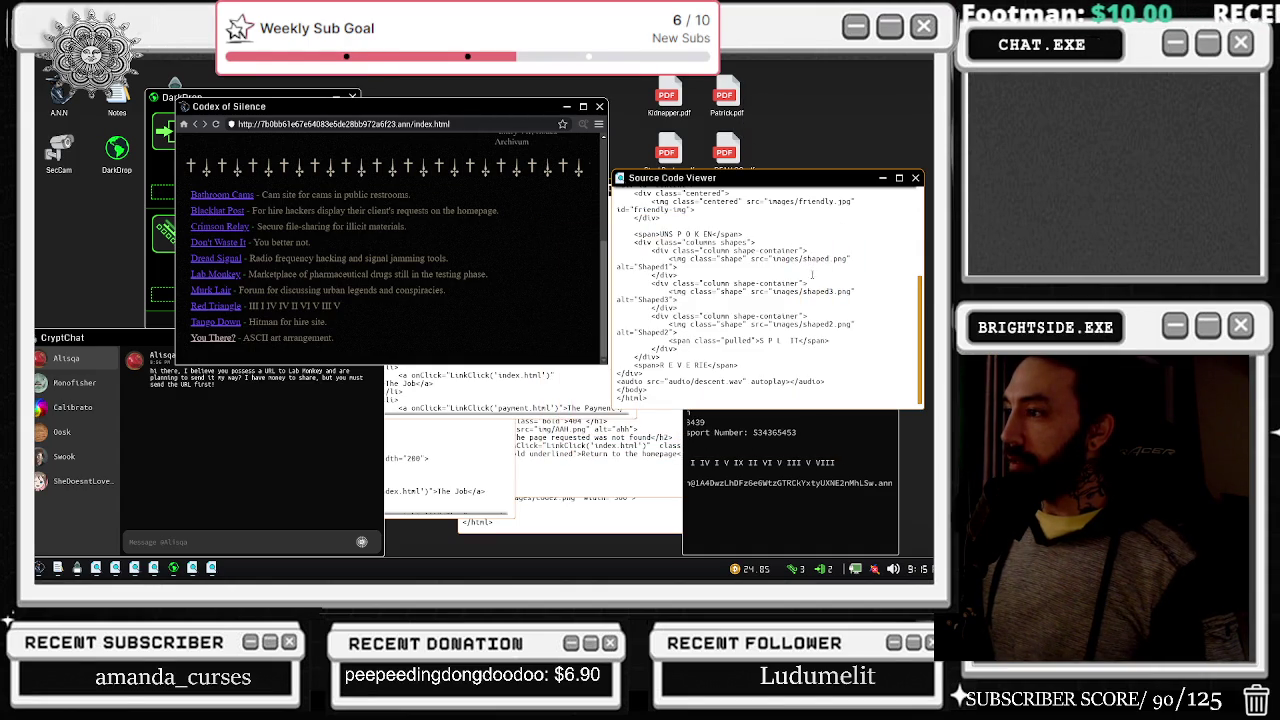
{"action": "scroll", "coordinate": [812, 271], "scroll_direction": "up", "scroll_amount": 5}
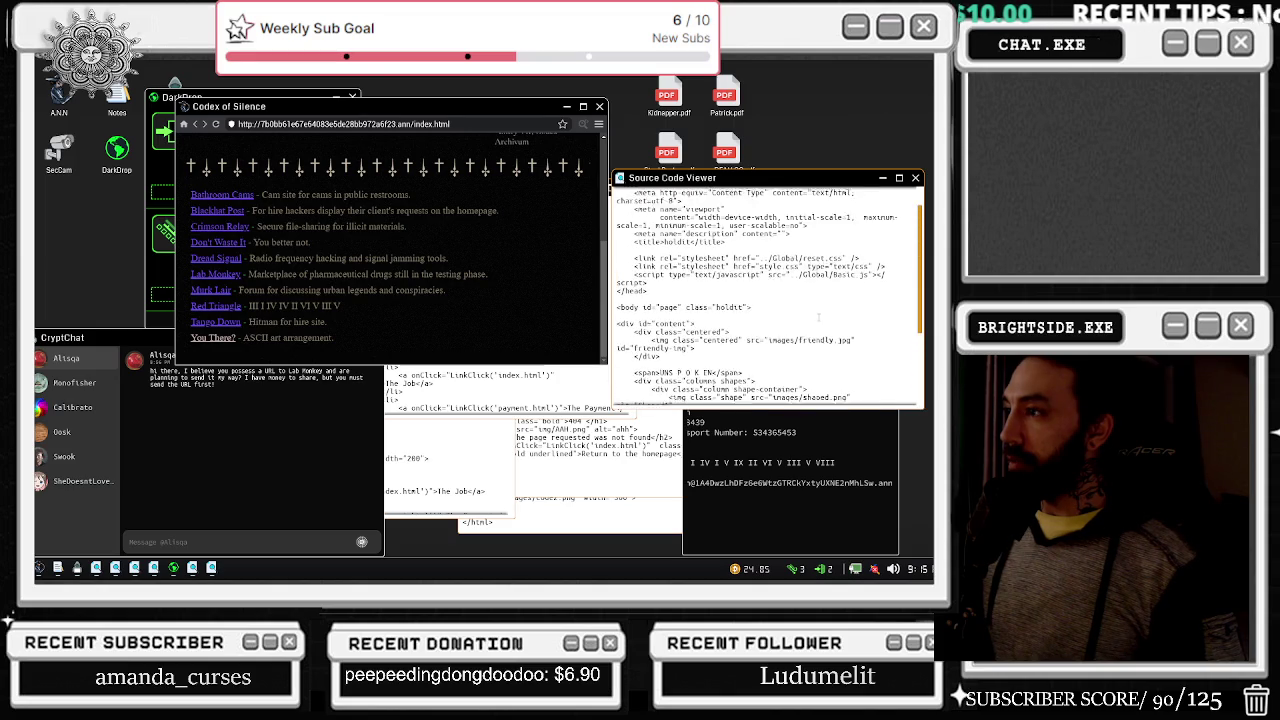
{"action": "scroll", "coordinate": [818, 317], "scroll_direction": "up", "scroll_amount": 1}
Step: Close the remaining page-source window, check the security camera, and pull back from the monitor
{"action": "right_click", "coordinate": [623, 298]}
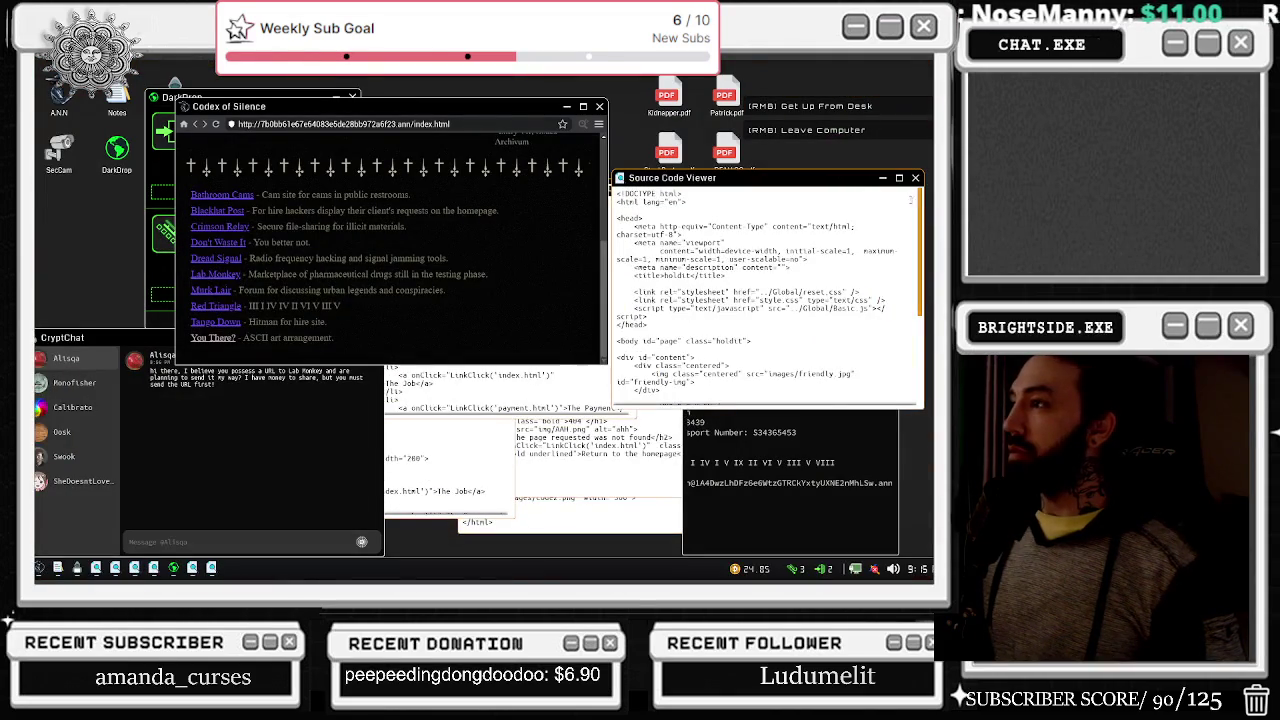
{"action": "left_click", "coordinate": [915, 178]}
{"action": "double_click", "coordinate": [58, 150]}
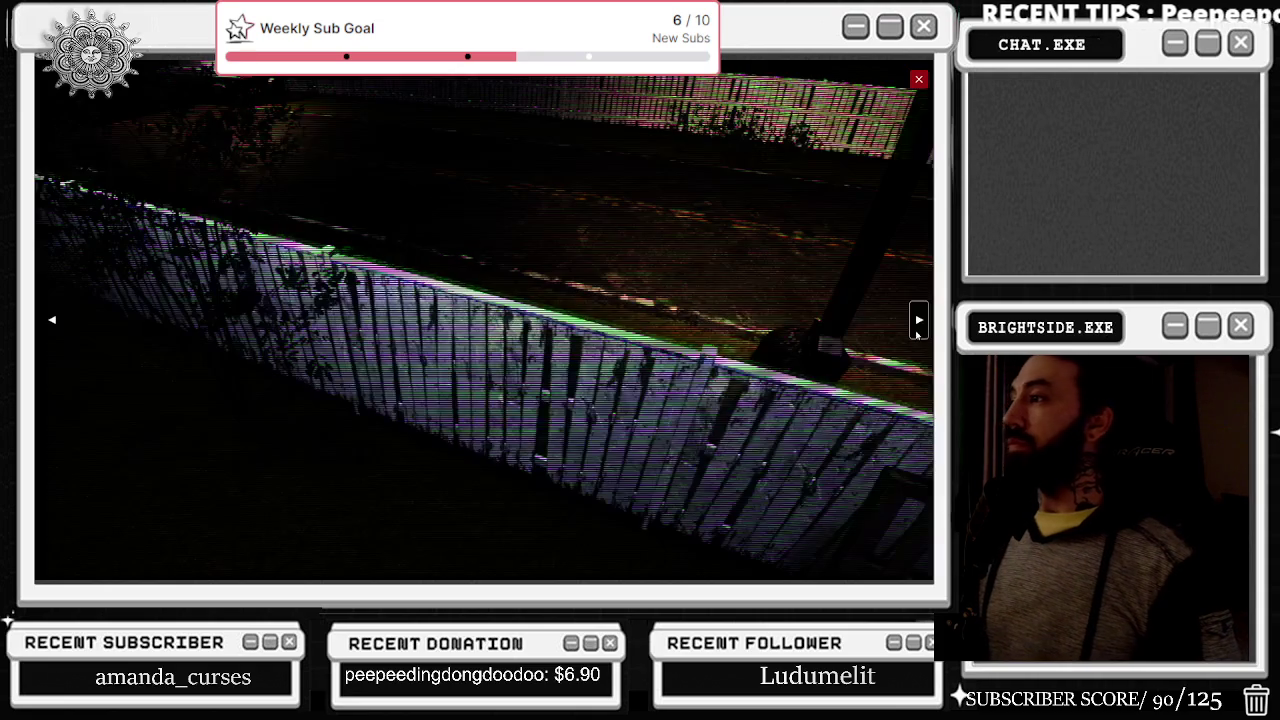
{"action": "right_click", "coordinate": [918, 322]}
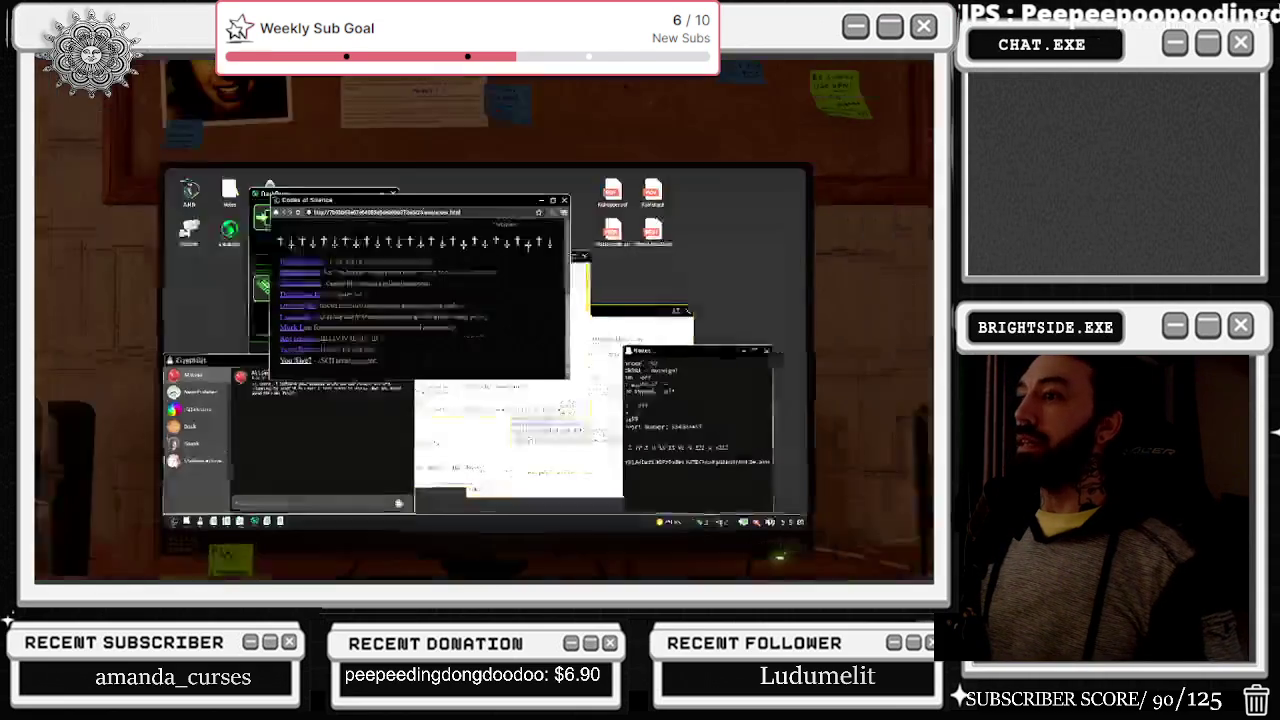
Step: Get up from the desk and switch off the stairwell light
{"action": "right_click", "coordinate": [484, 320]}
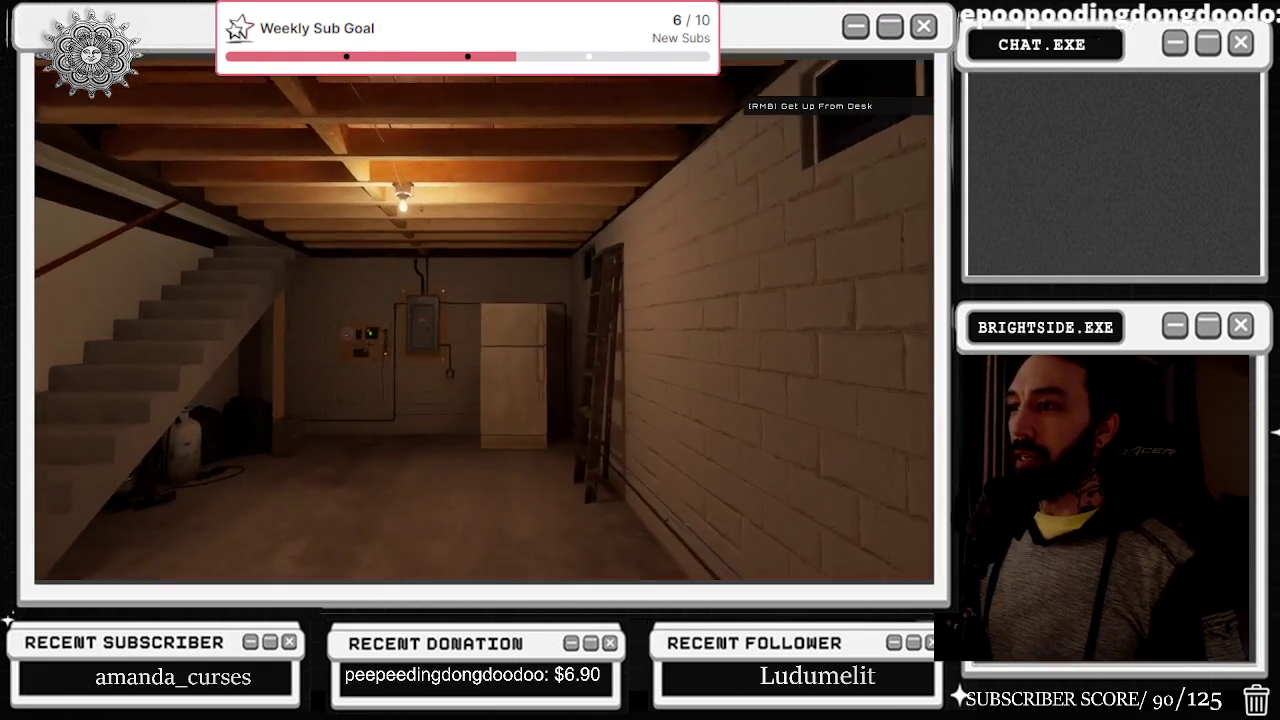
{"action": "key", "text": "w"}
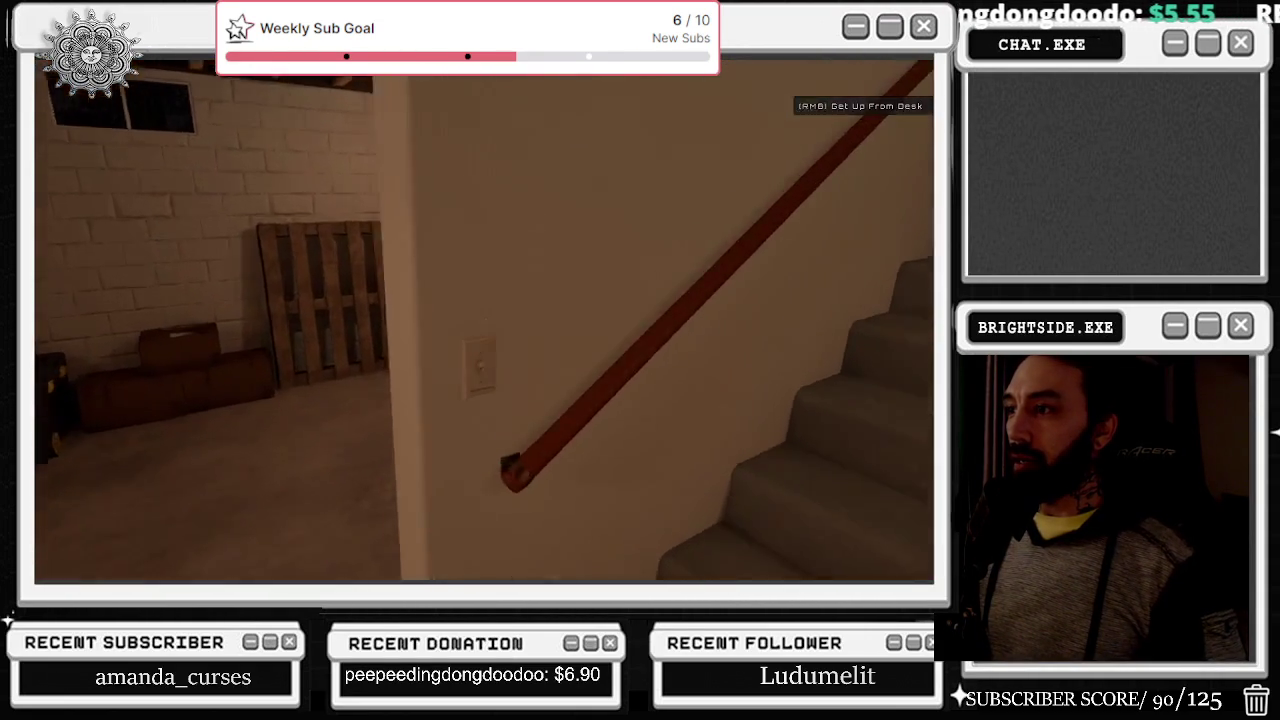
{"action": "left_click", "coordinate": [484, 320]}
Step: Climb the stairs toward the upper door, then bring the page-source window forward on the computer
{"action": "key", "text": "w"}
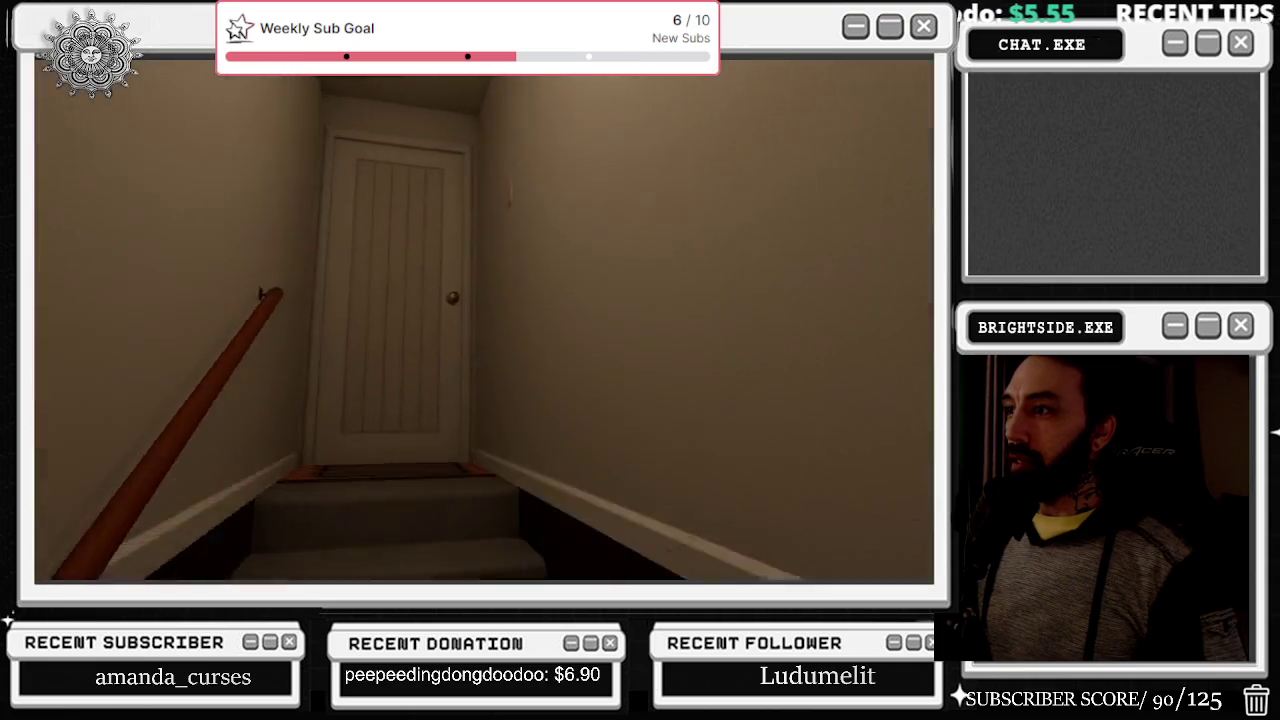
{"action": "key", "text": "w"}
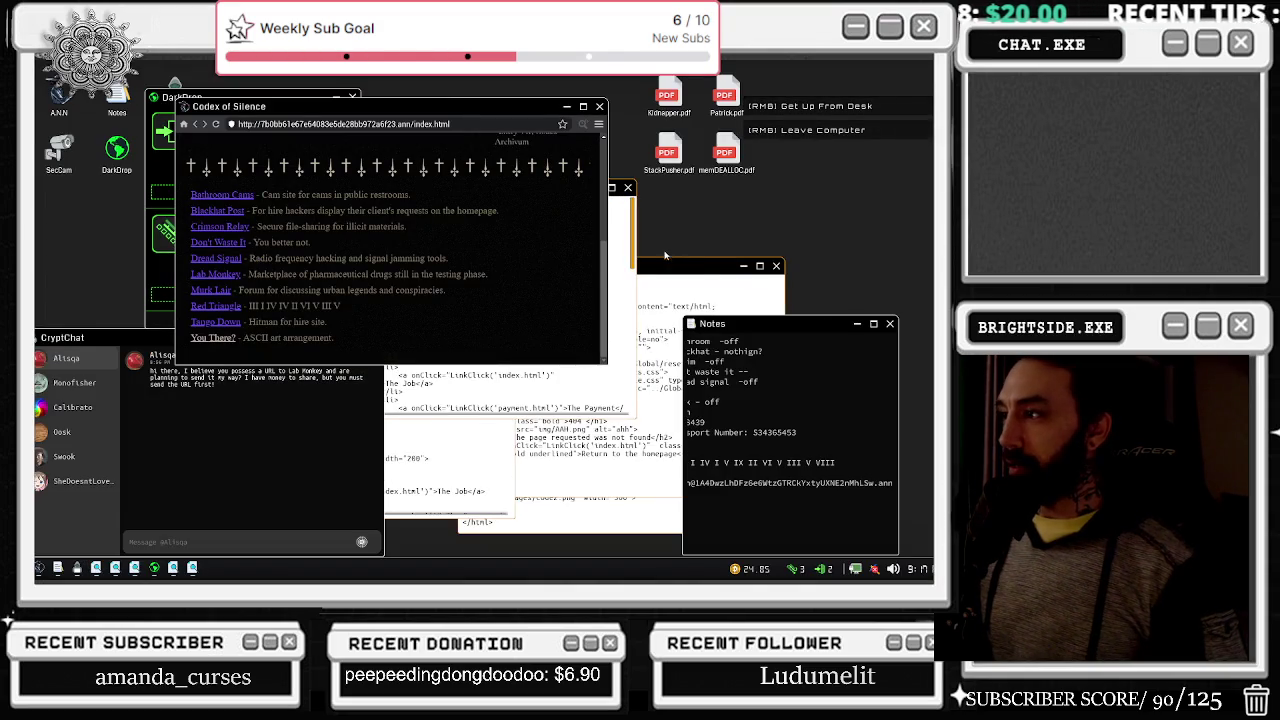
{"action": "left_click", "coordinate": [665, 258]}
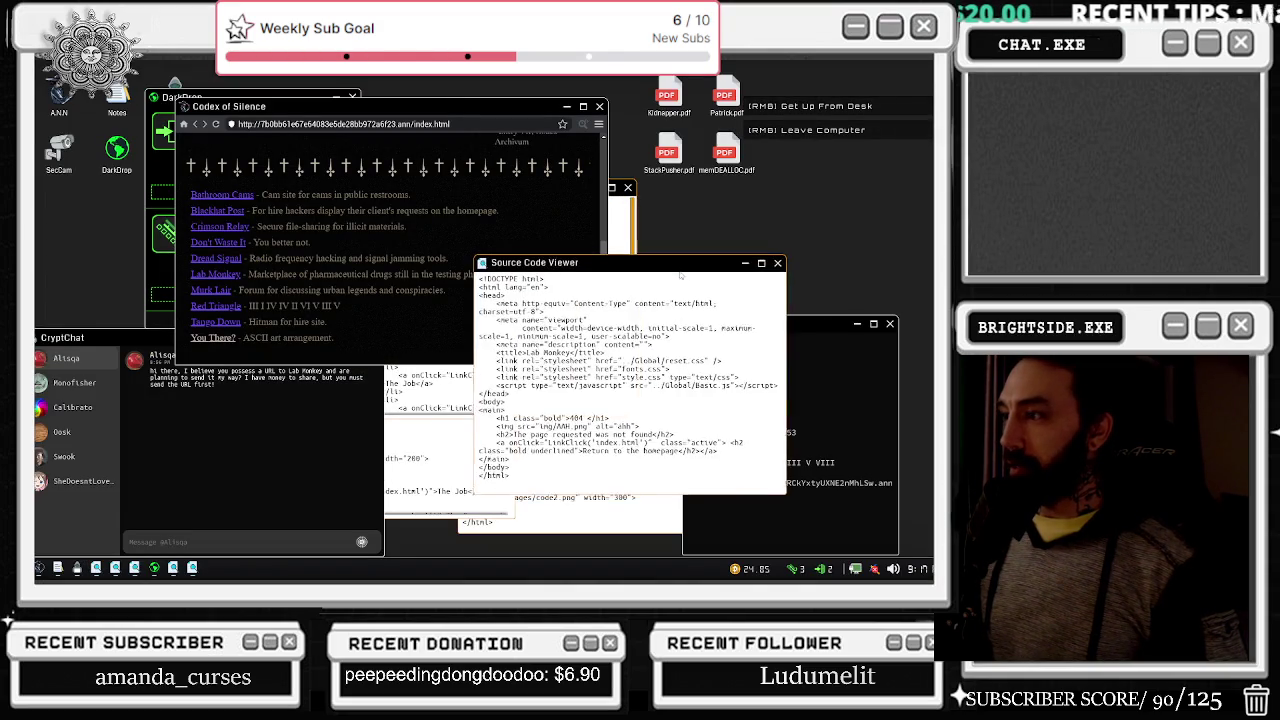
Step: Highlight and deselect page-source lines, close the viewer, and open a listed site
{"action": "mouse_move", "coordinate": [482, 320]}
{"action": "left_mouse_down"}
{"action": "mouse_move", "coordinate": [700, 354]}
{"action": "mouse_move", "coordinate": [780, 394]}
{"action": "left_mouse_up"}
{"action": "left_click", "coordinate": [620, 430]}
{"action": "left_click", "coordinate": [778, 259]}
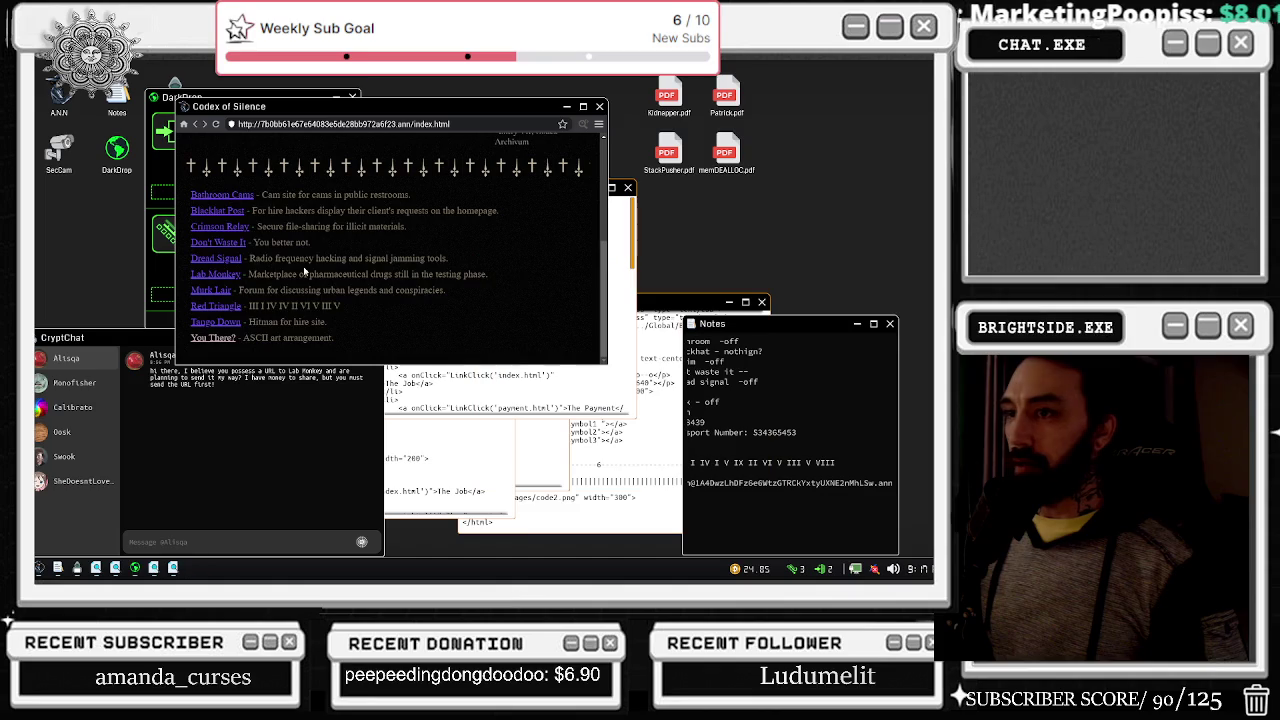
{"action": "left_click", "coordinate": [213, 338]}
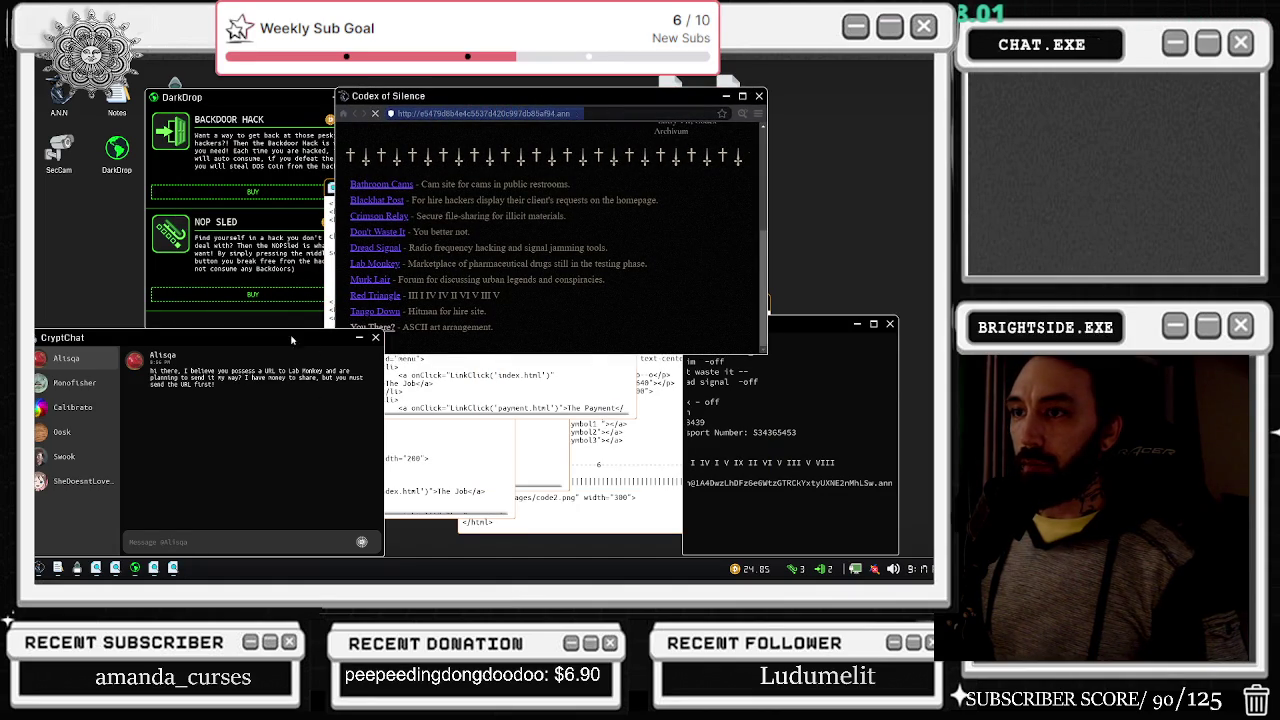
Step: Buy the Backdoor Hack and NOP Sled in DarkDrop, and glance at another camera view
{"action": "left_click", "coordinate": [277, 193]}
{"action": "left_click", "coordinate": [277, 193]}
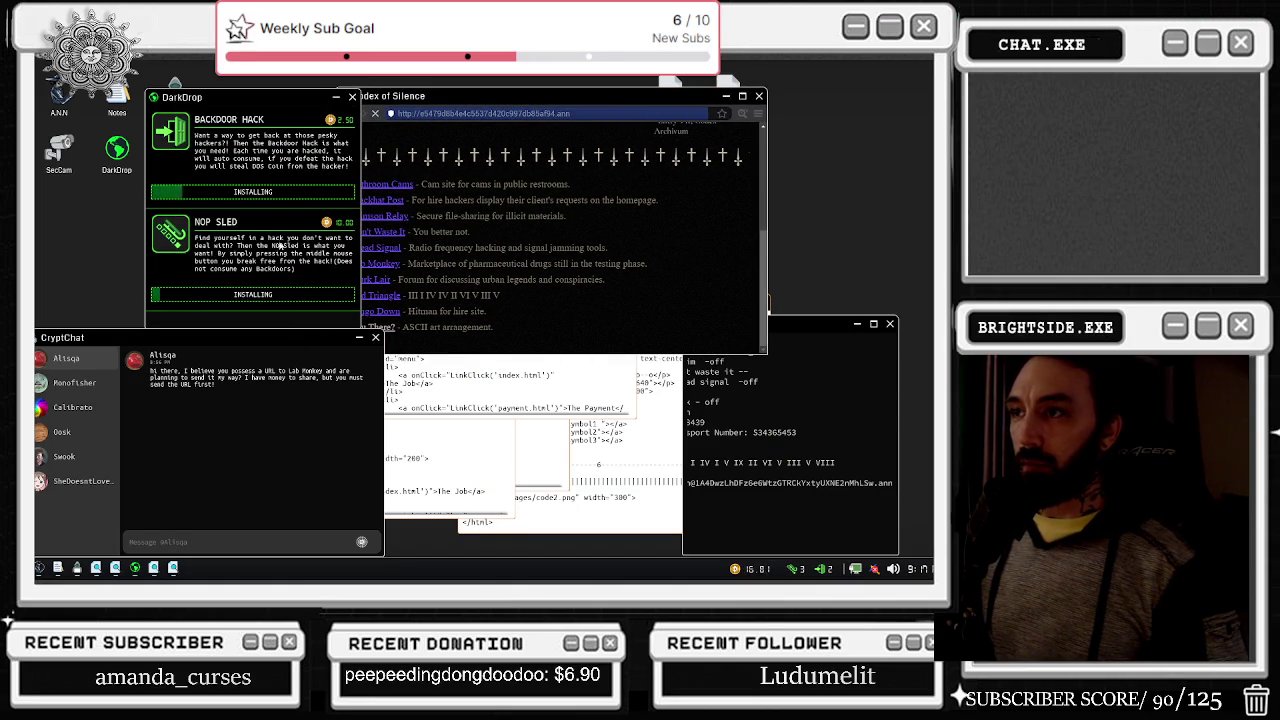
{"action": "left_click", "coordinate": [530, 208]}
{"action": "left_click", "coordinate": [357, 114]}
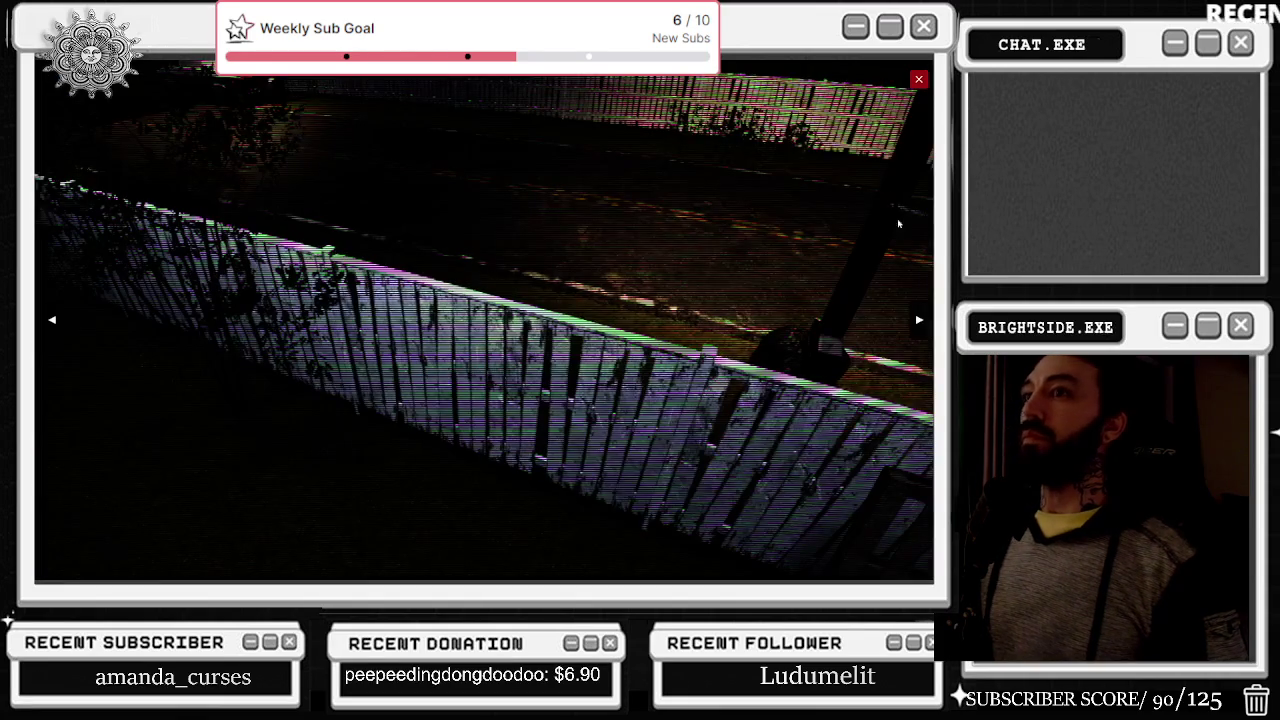
{"action": "left_click", "coordinate": [918, 318]}
{"action": "key", "text": "Escape"}
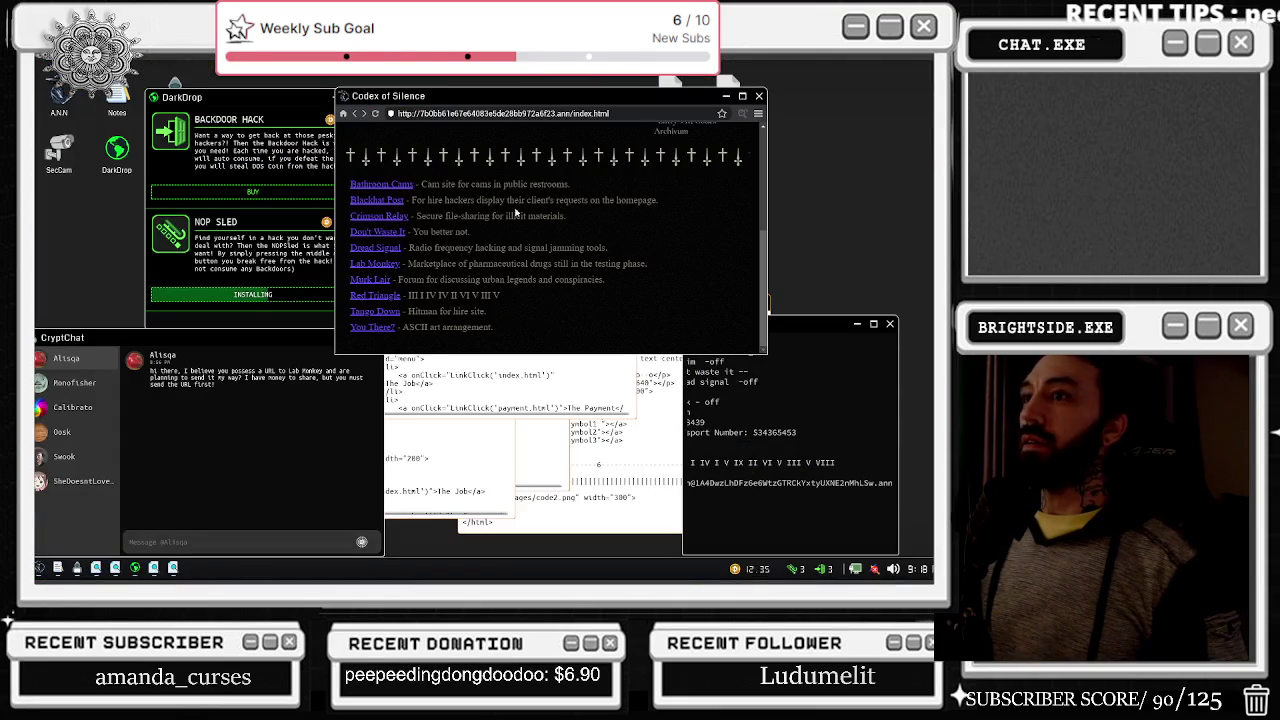
Step: Open Lab Monkey, copy its address, and send it in CryptChat
{"action": "left_click", "coordinate": [382, 266]}
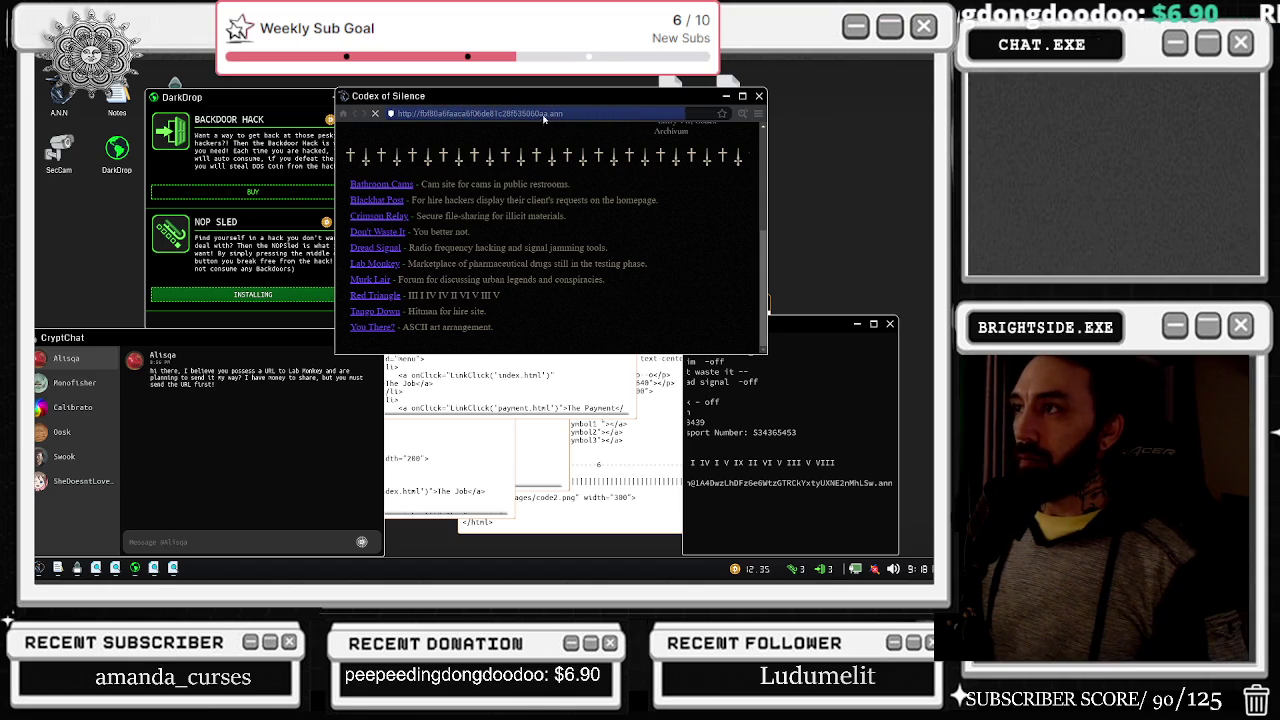
{"action": "left_click_drag", "start_coordinate": [602, 113], "coordinate": [430, 114]}
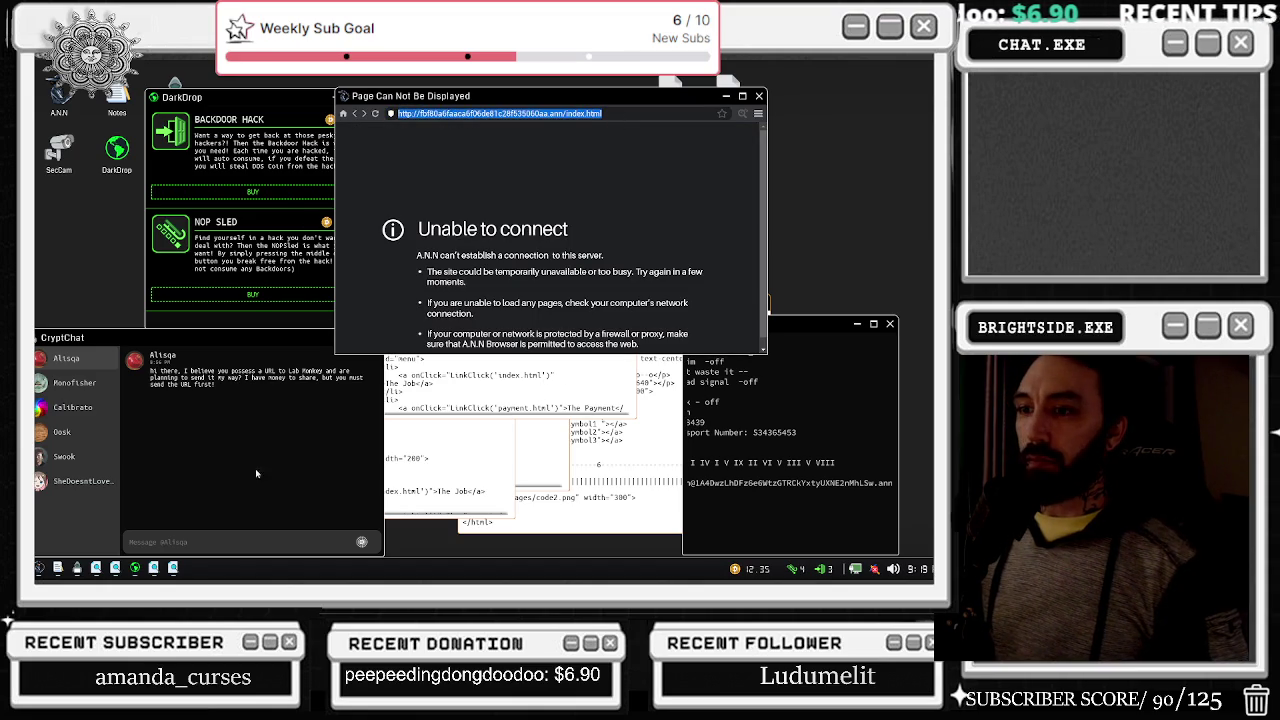
{"action": "left_click", "coordinate": [240, 542]}
{"action": "type", "text": "http://fbf80a6faaca6f06de81c28f535060aa.ann/index.html"}
{"action": "key", "text": "Return"}
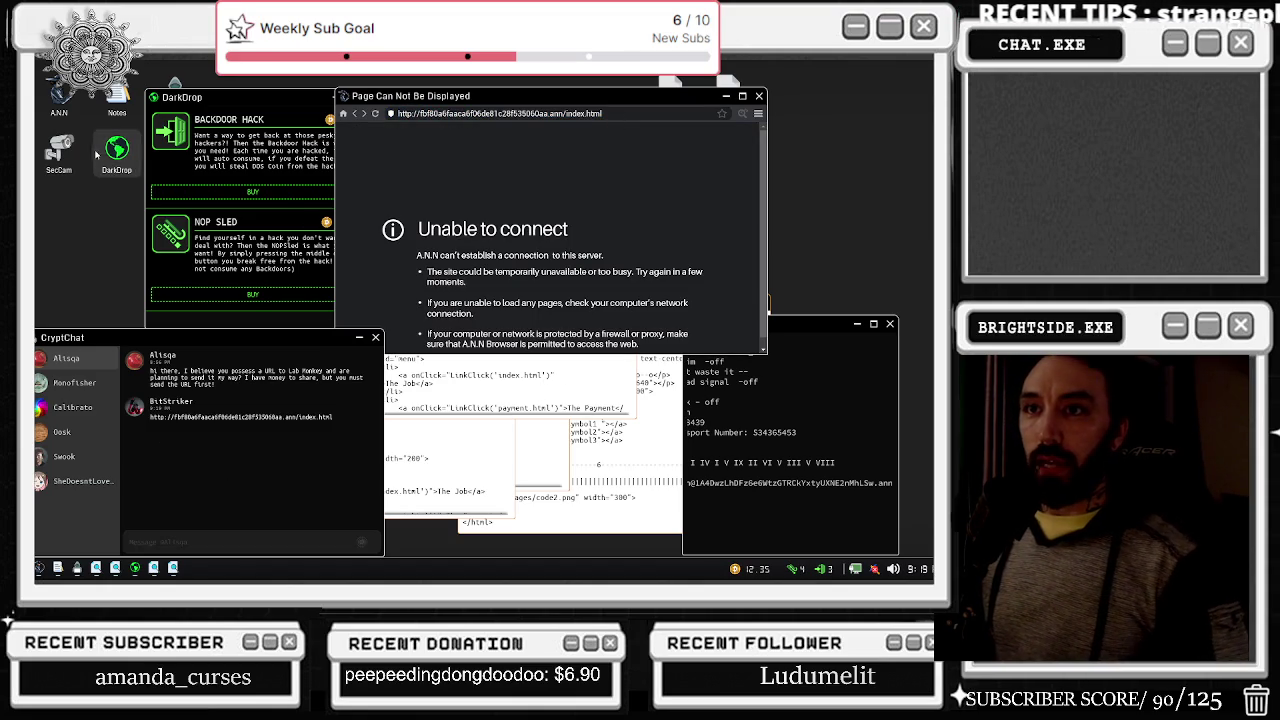
Step: Check the security camera, then open the contact's conversation showing the 22.00 payment
{"action": "double_click", "coordinate": [59, 150]}
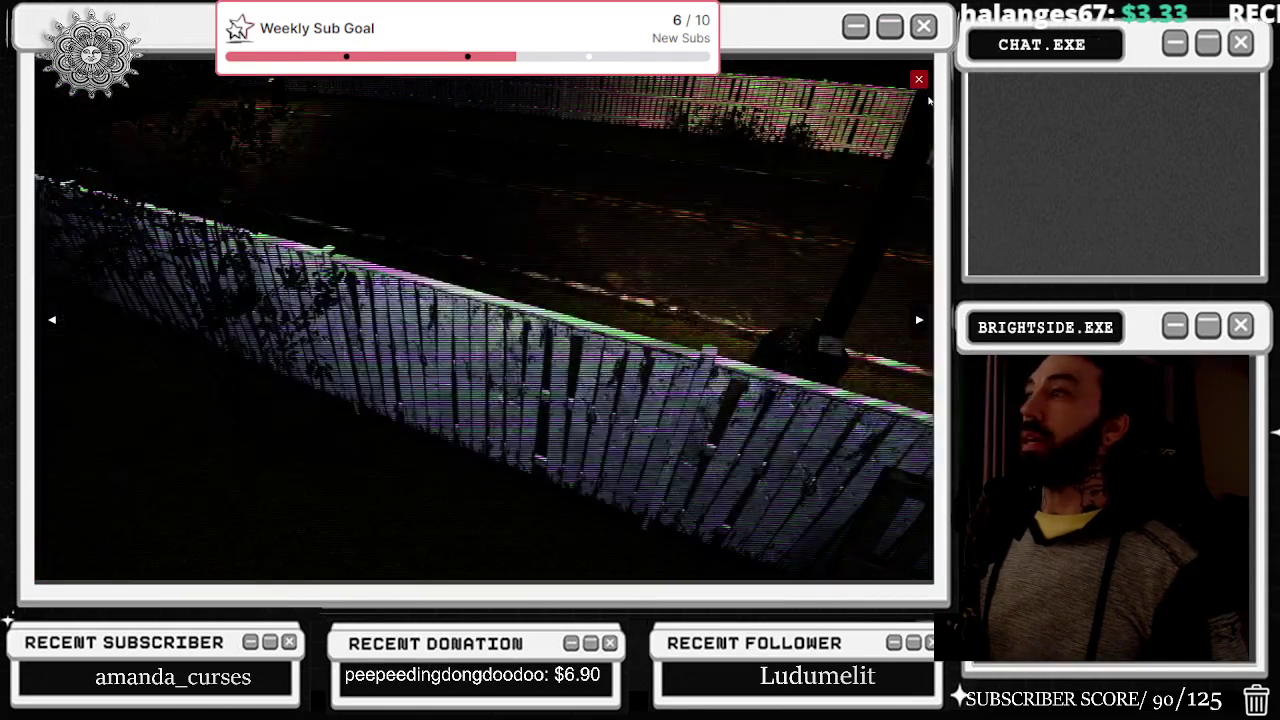
{"action": "left_click", "coordinate": [918, 79]}
{"action": "right_click", "coordinate": [918, 79]}
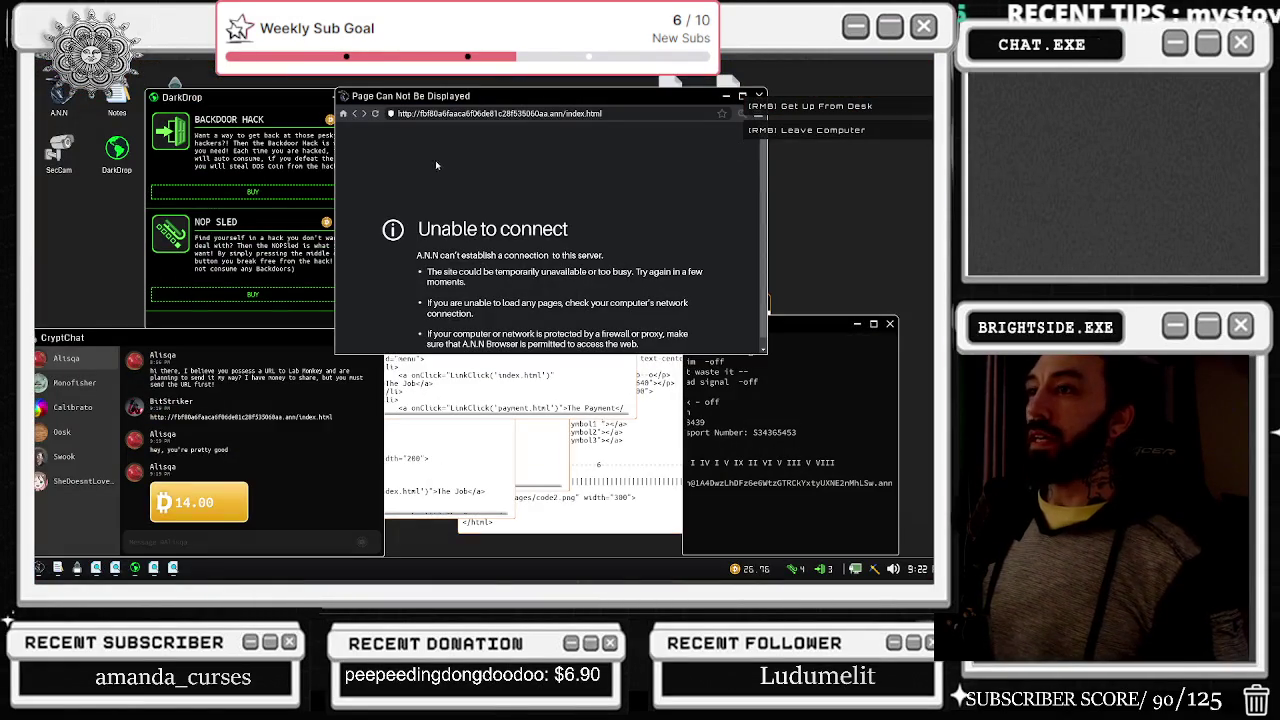
{"action": "left_click", "coordinate": [362, 116]}
Step: Reload the page, buy the Backdoor Hack and NOP Sled, and open Crimson Relay
{"action": "left_click", "coordinate": [68, 384]}
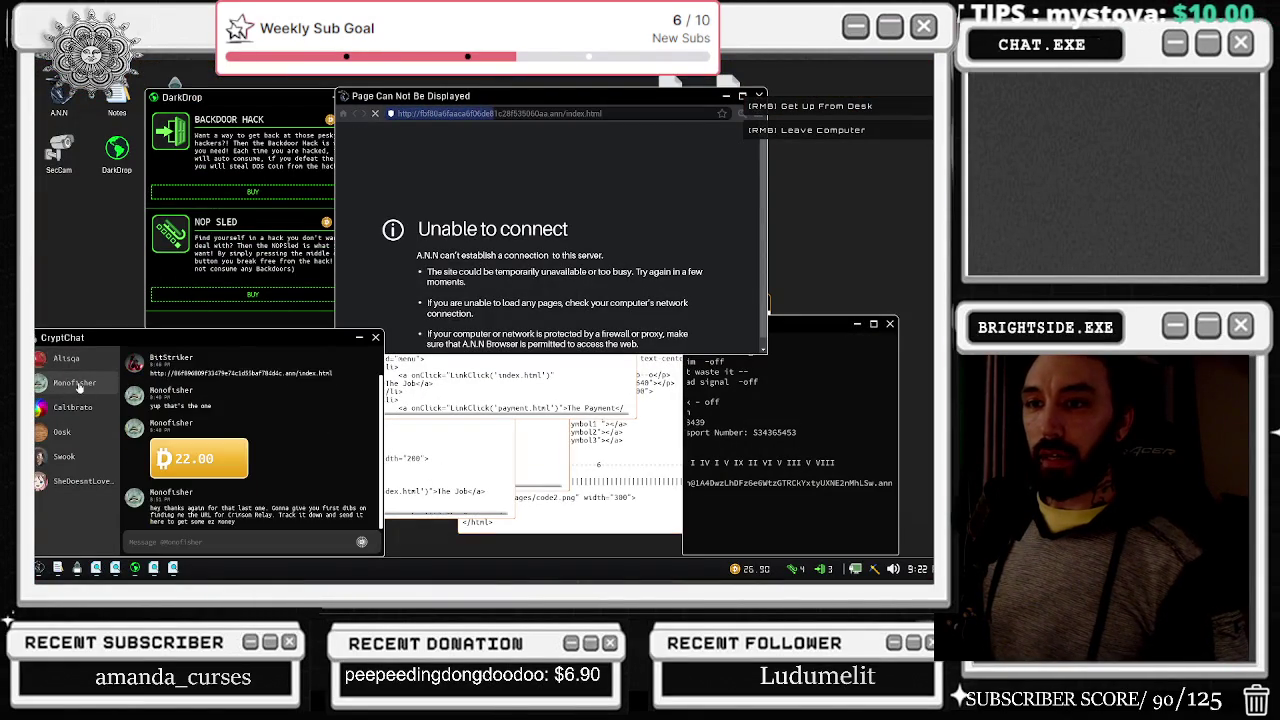
{"action": "left_click", "coordinate": [245, 191]}
{"action": "left_click", "coordinate": [253, 294]}
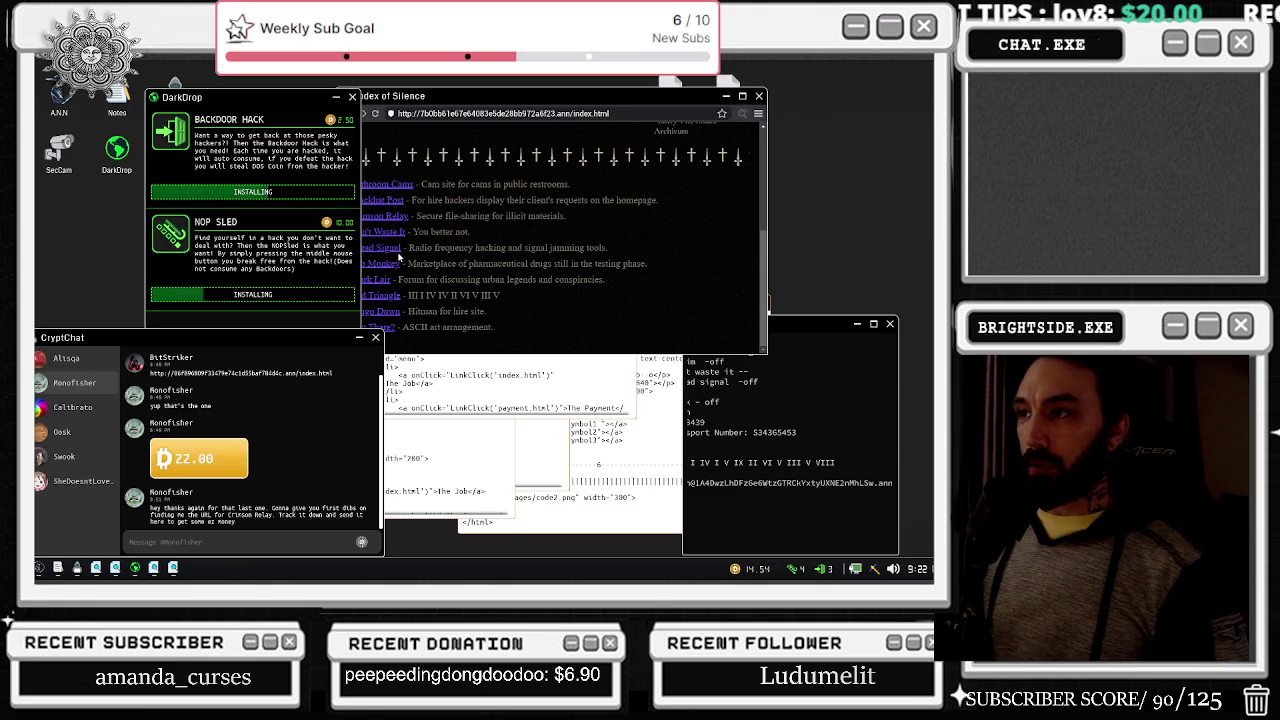
{"action": "left_click", "coordinate": [398, 218]}
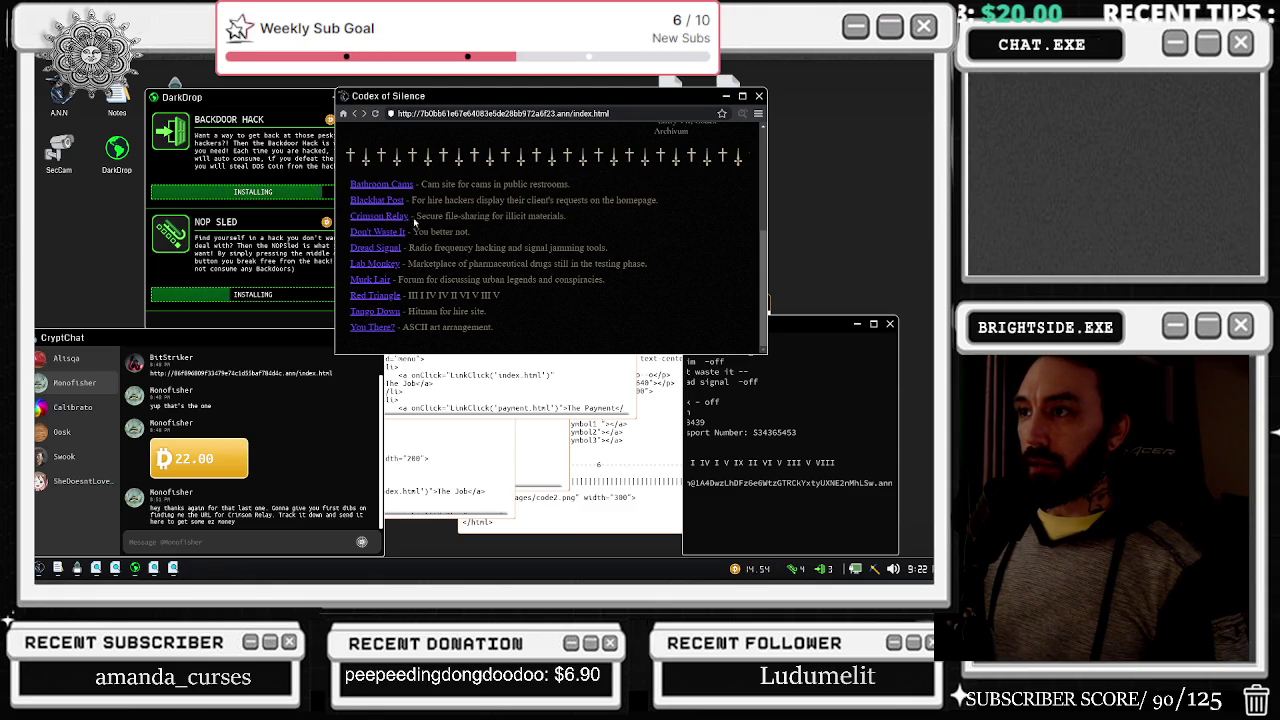
{"action": "right_click", "coordinate": [101, 391]}
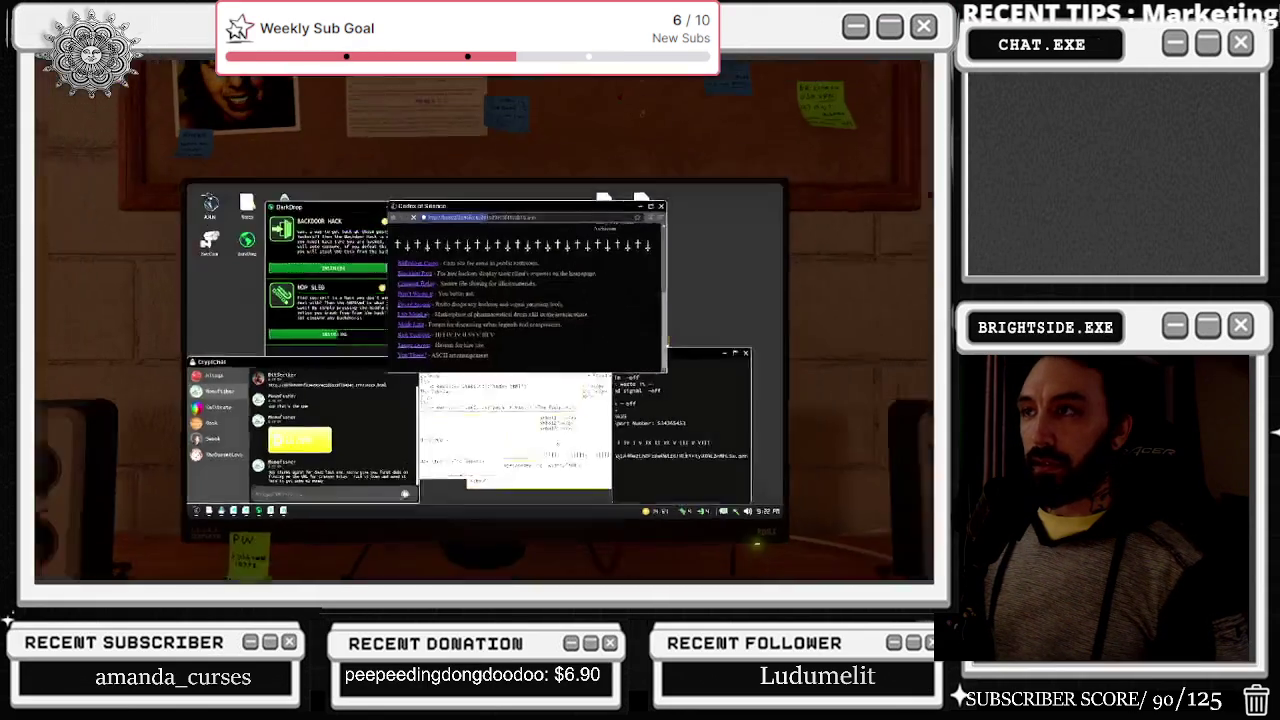
{"action": "left_click", "coordinate": [640, 360]}
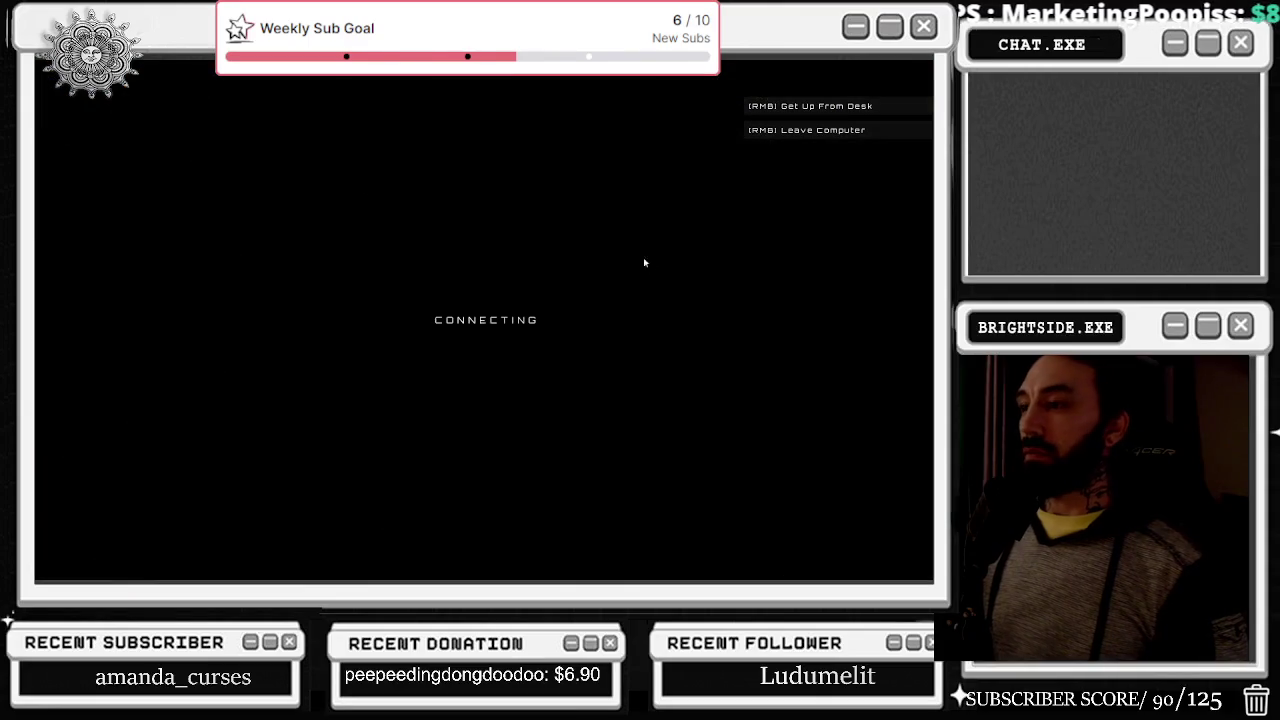